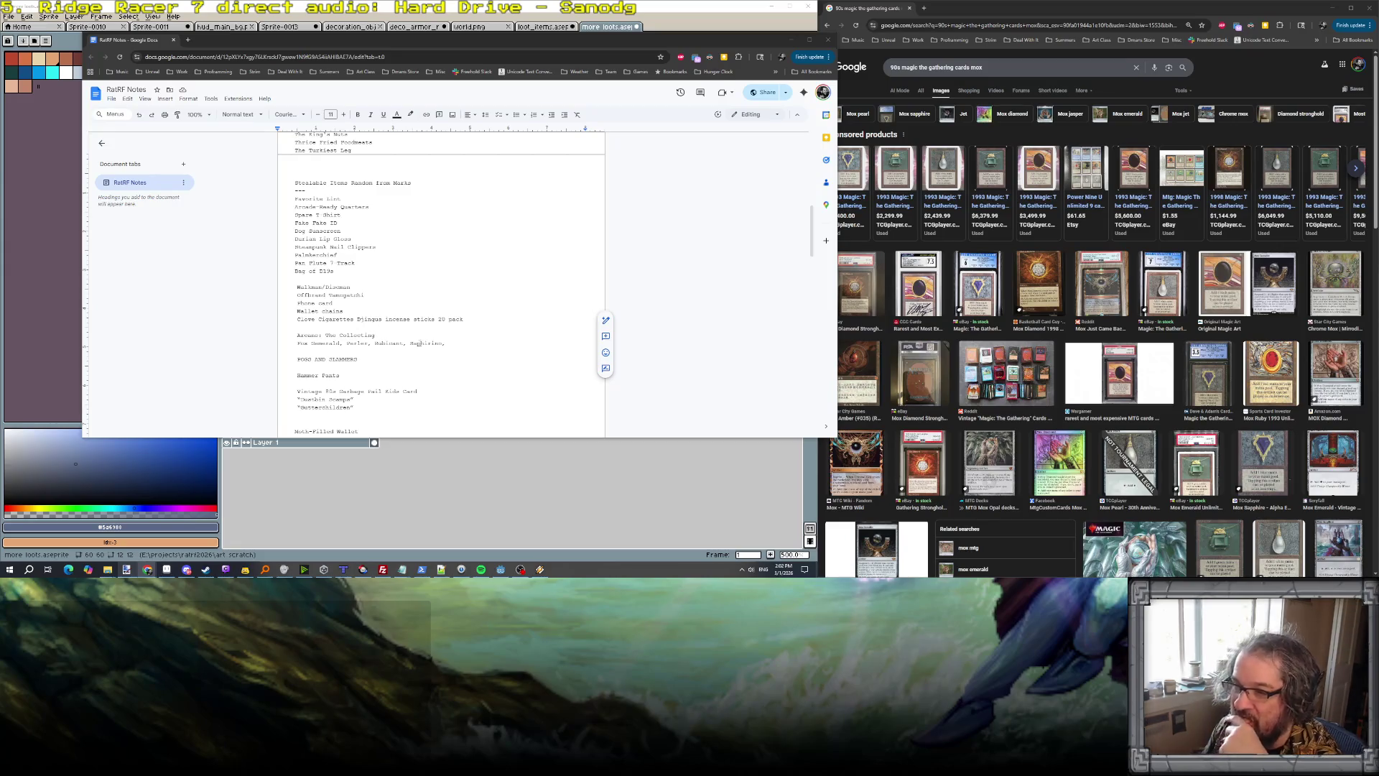
# Append 'Jet' after Saphirine at the end of the Mox names line.
pyautogui.click(447, 335)
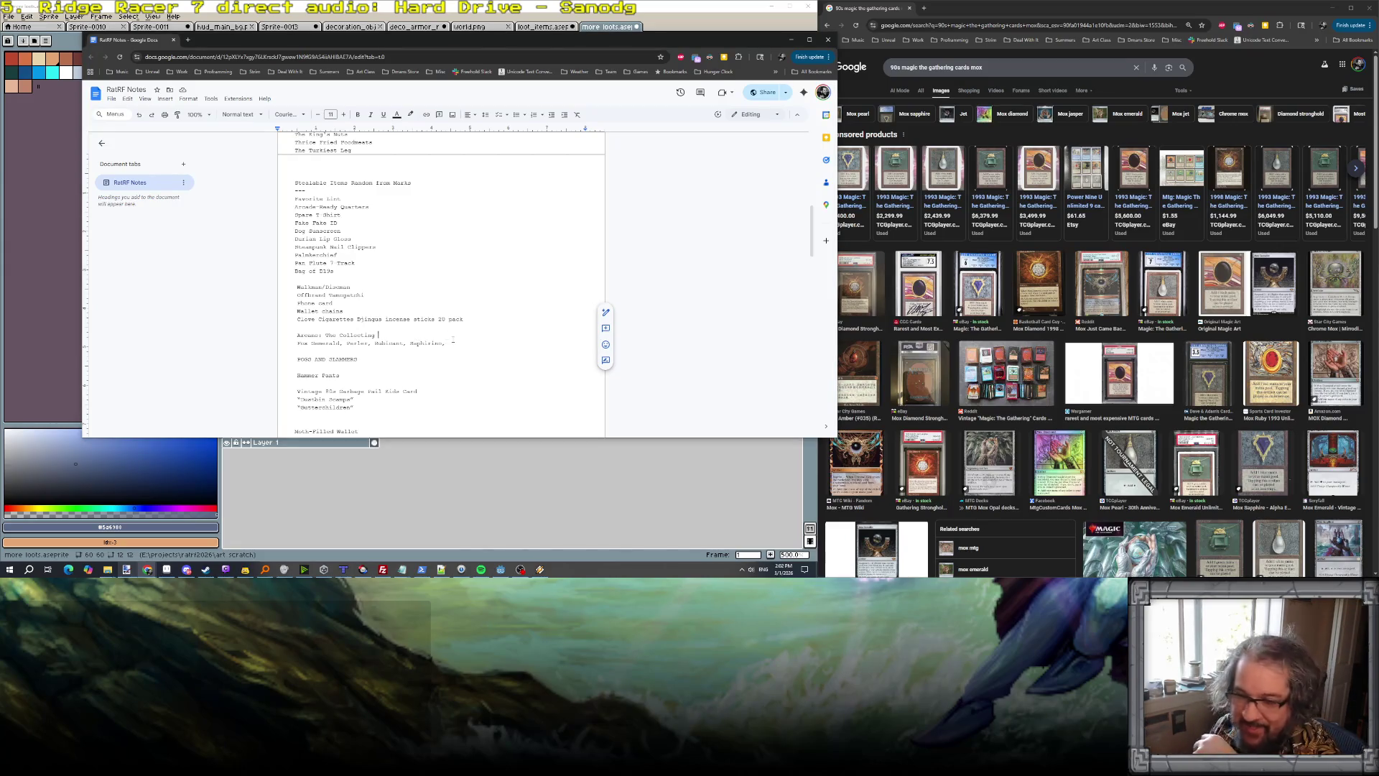
pyautogui.click(451, 343)
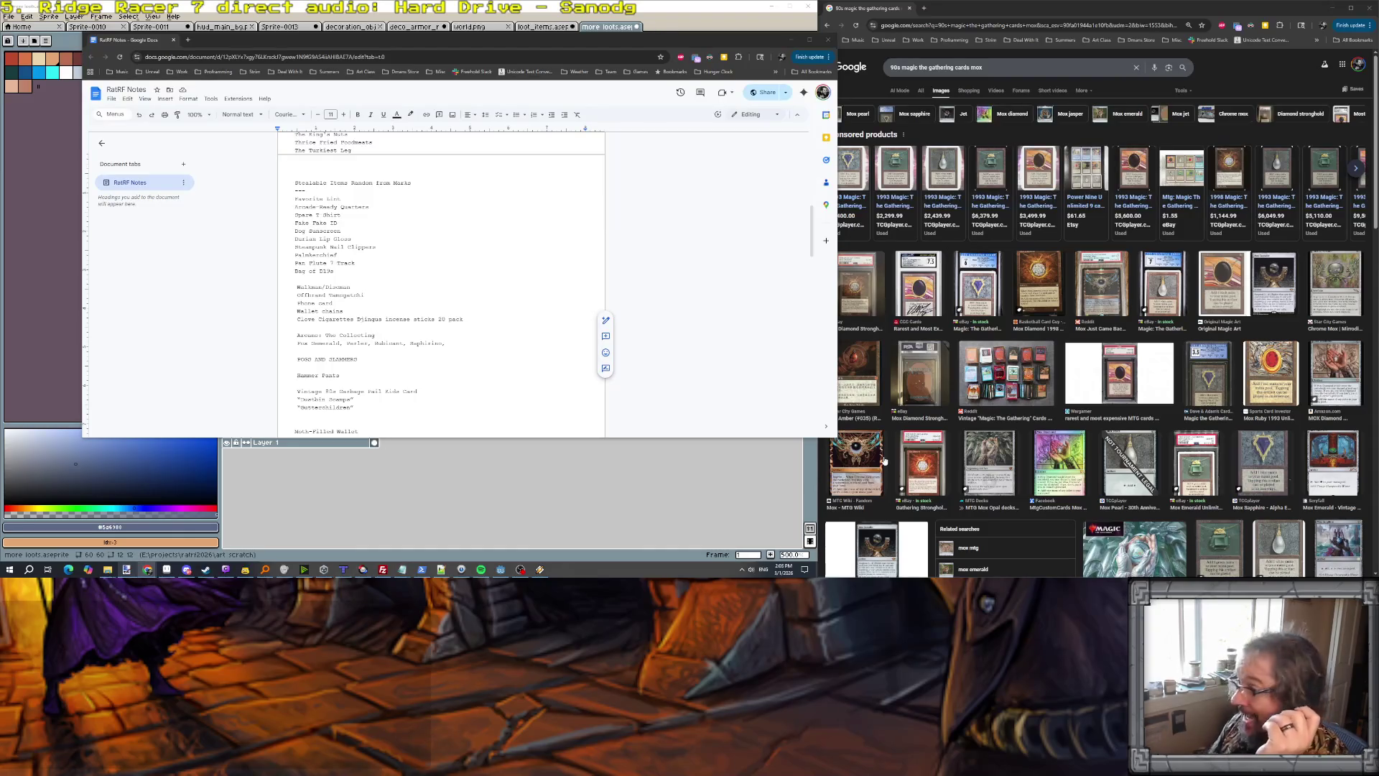
pyautogui.click(451, 343)
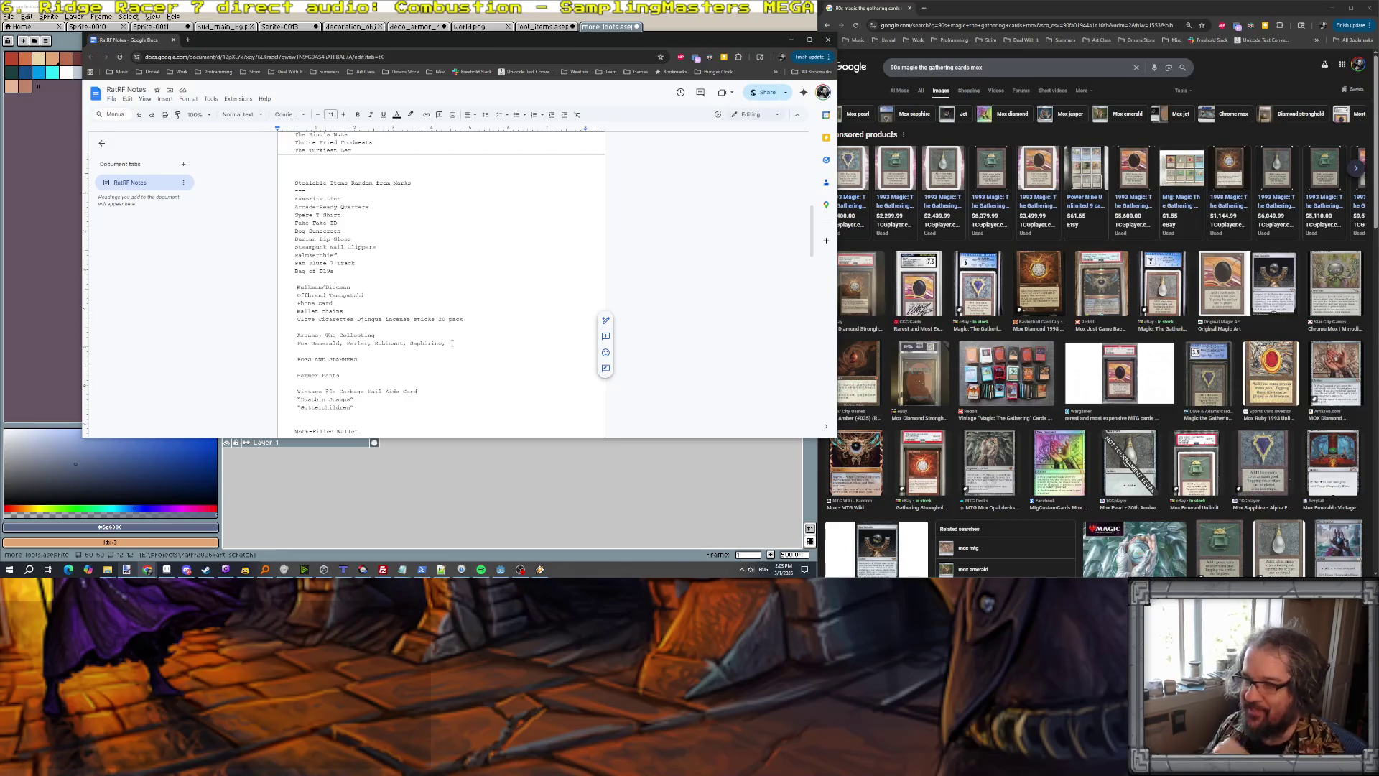
pyautogui.write('Jet')
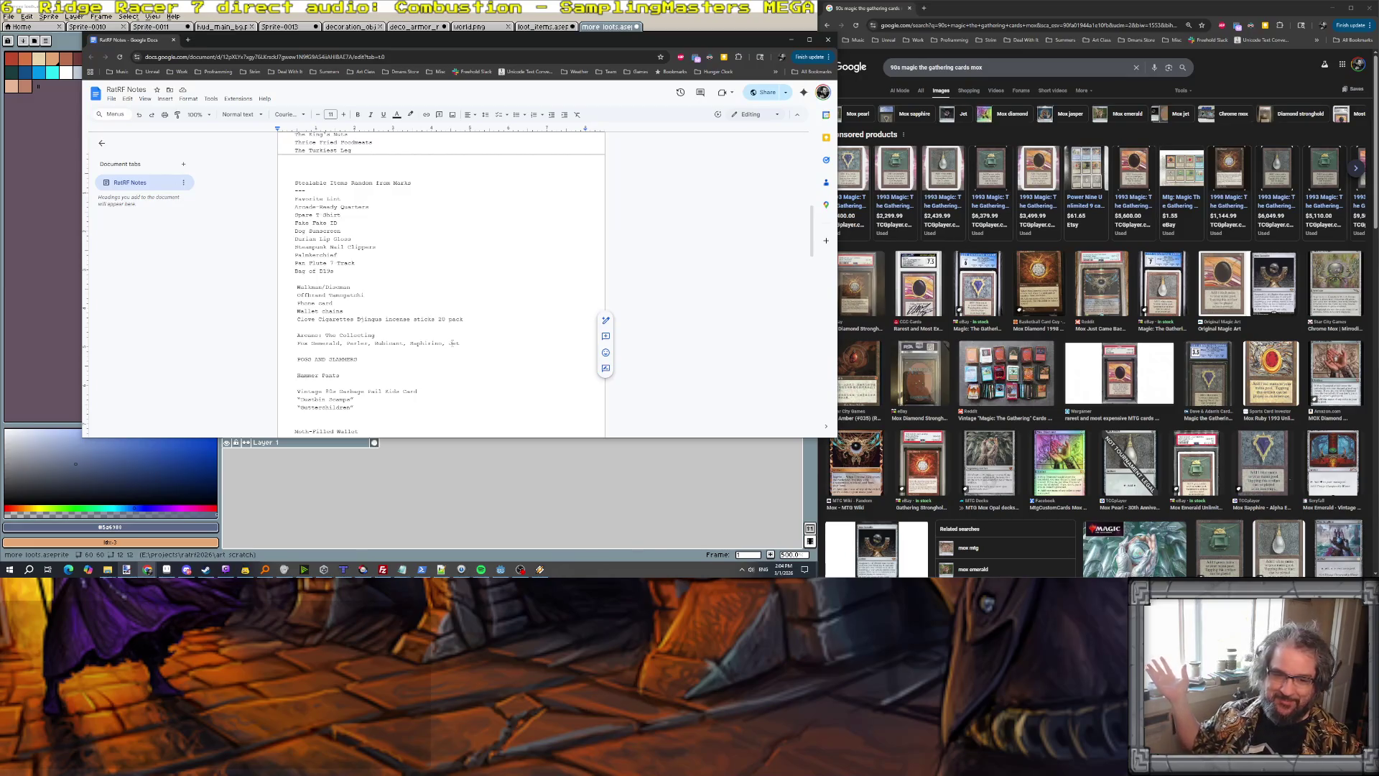
# Replace 'Jet' with 'Obs' and preview the Mox Jet card result.
pyautogui.doubleClick(452, 343)
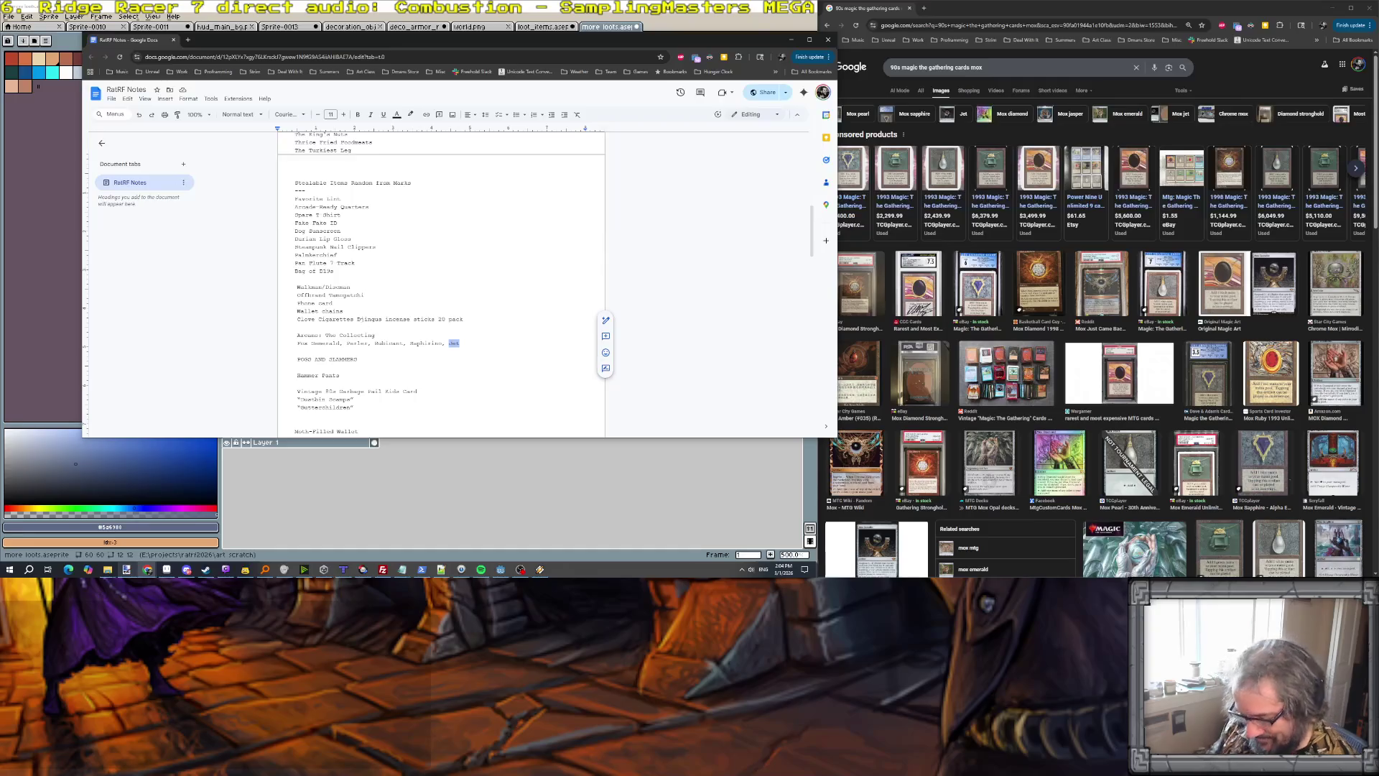
pyautogui.write('Obs')
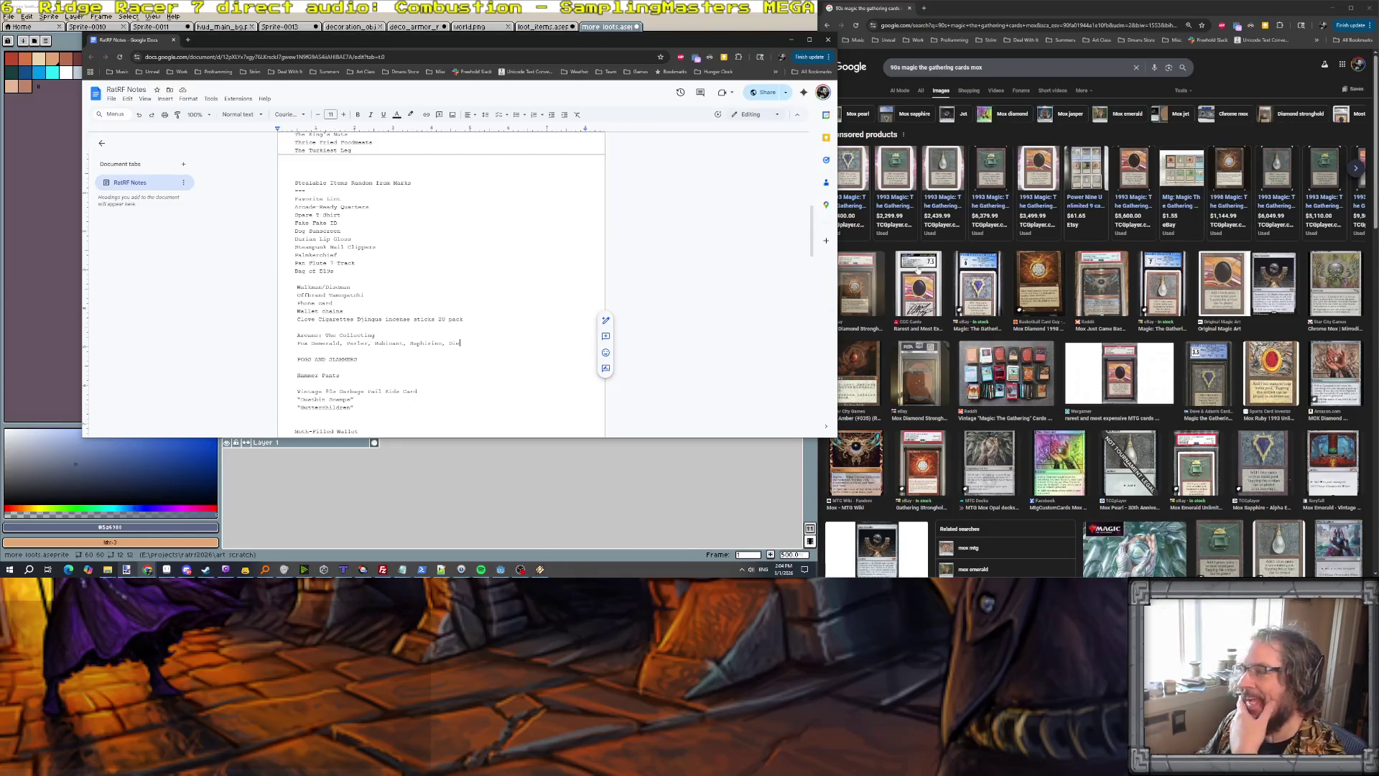
pyautogui.click(1142, 176)
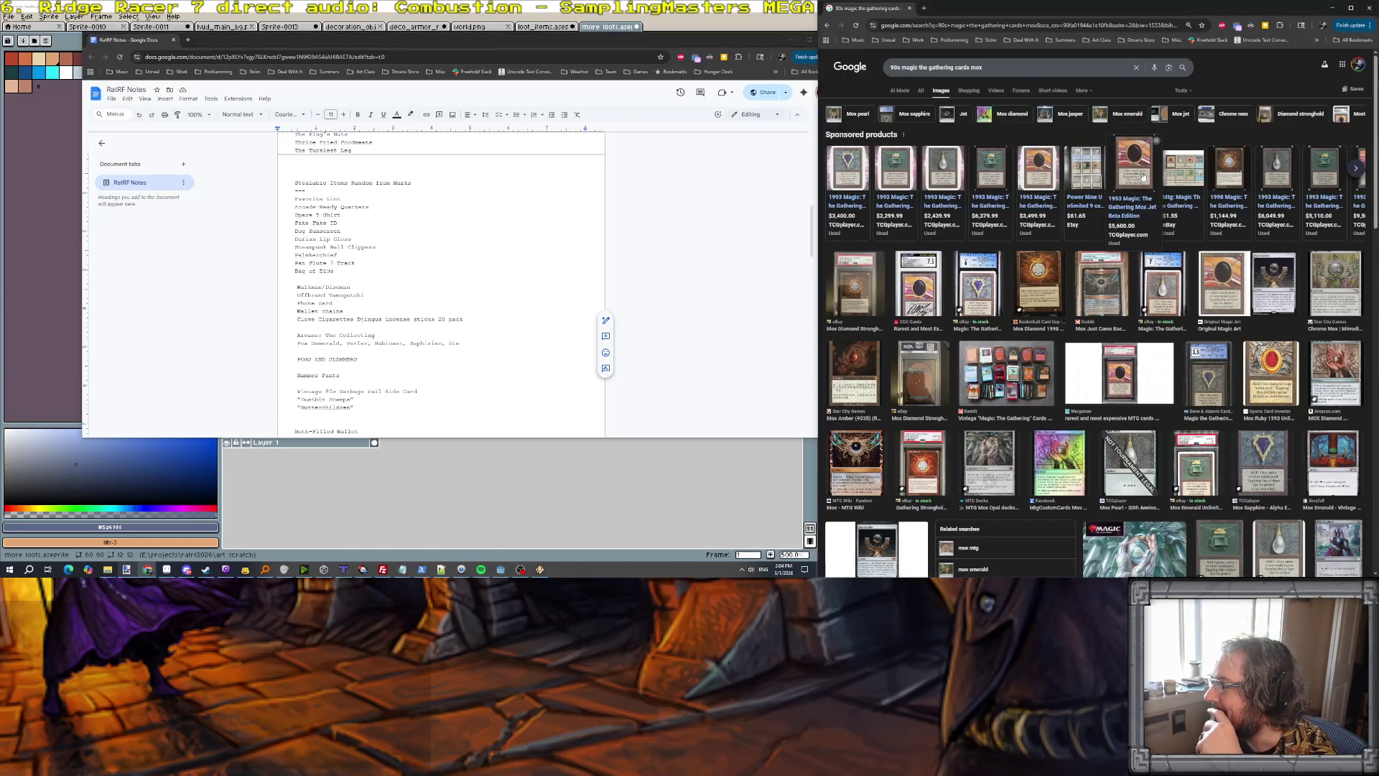
pyautogui.click(1142, 176)
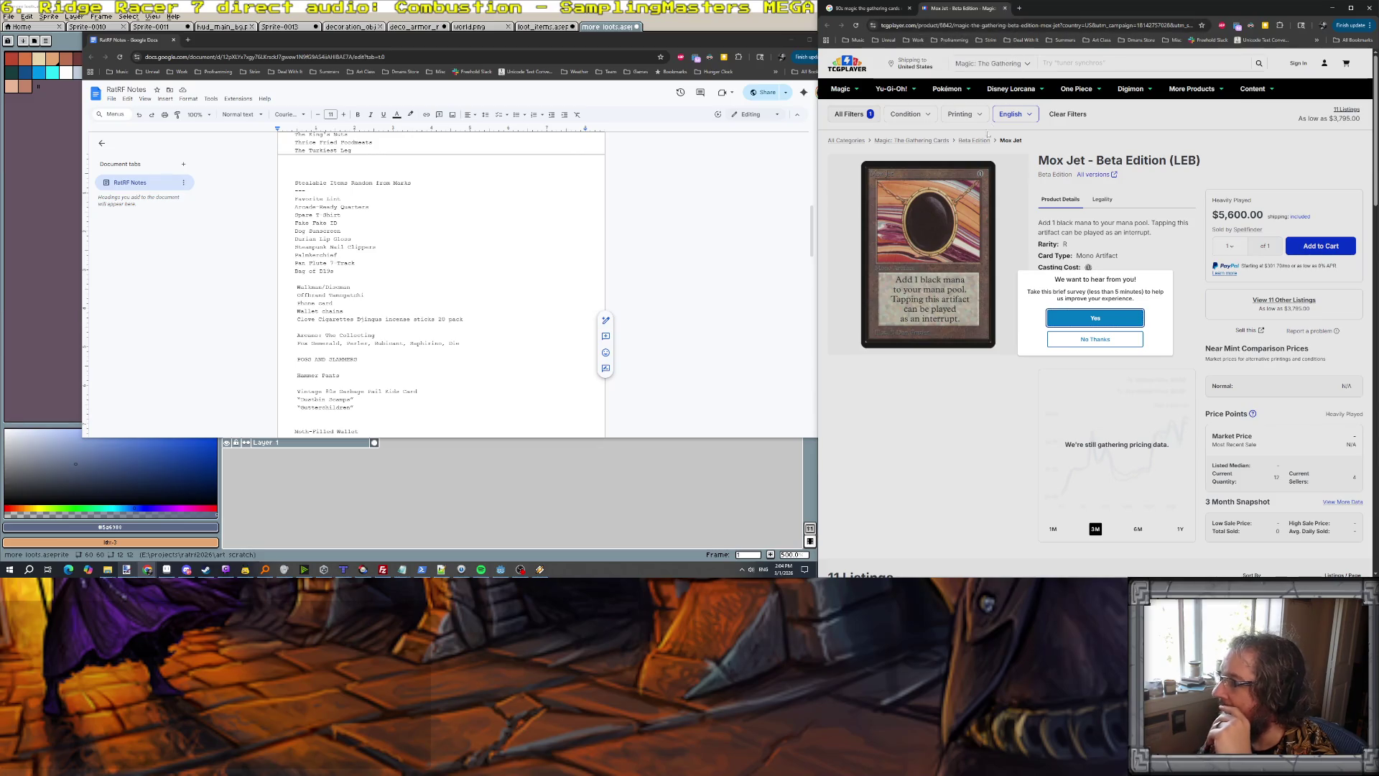
pyautogui.click(1004, 8)
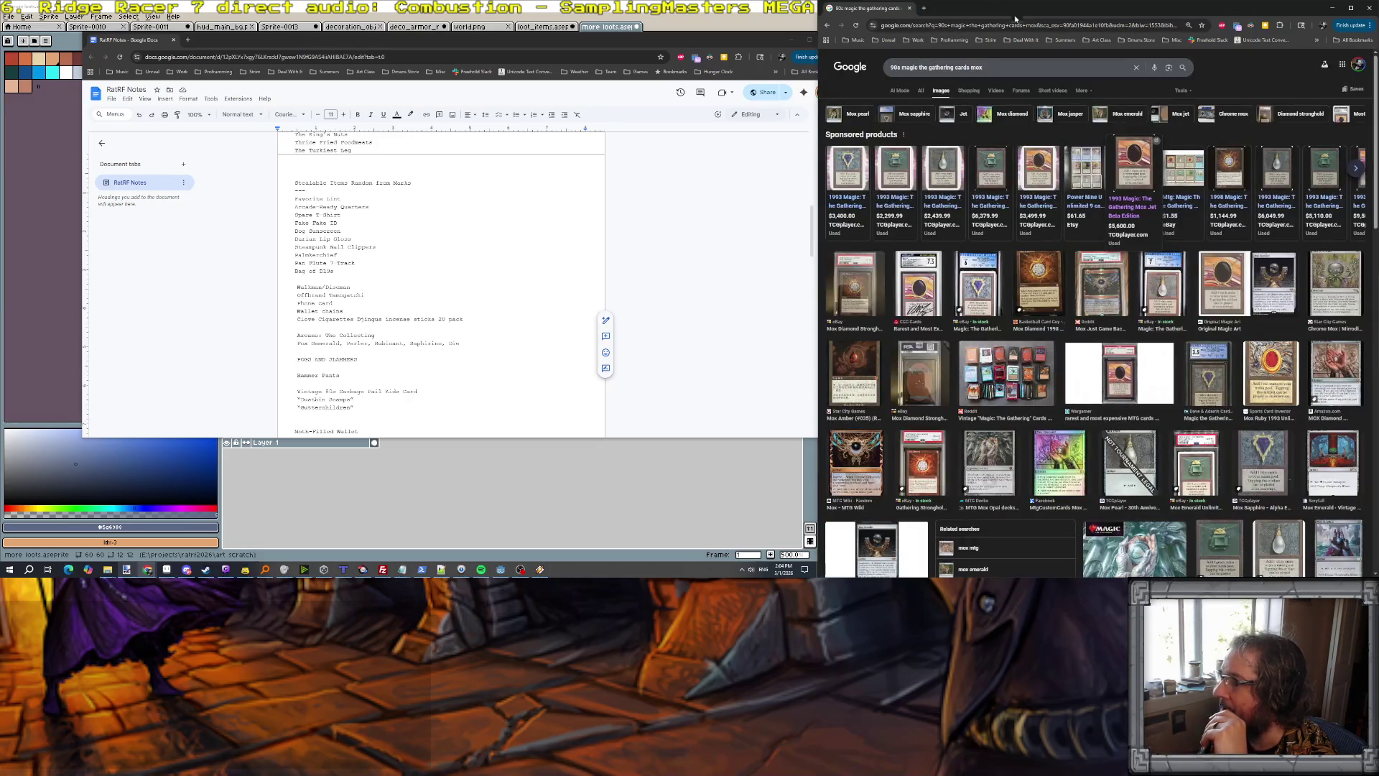
pyautogui.click(461, 347)
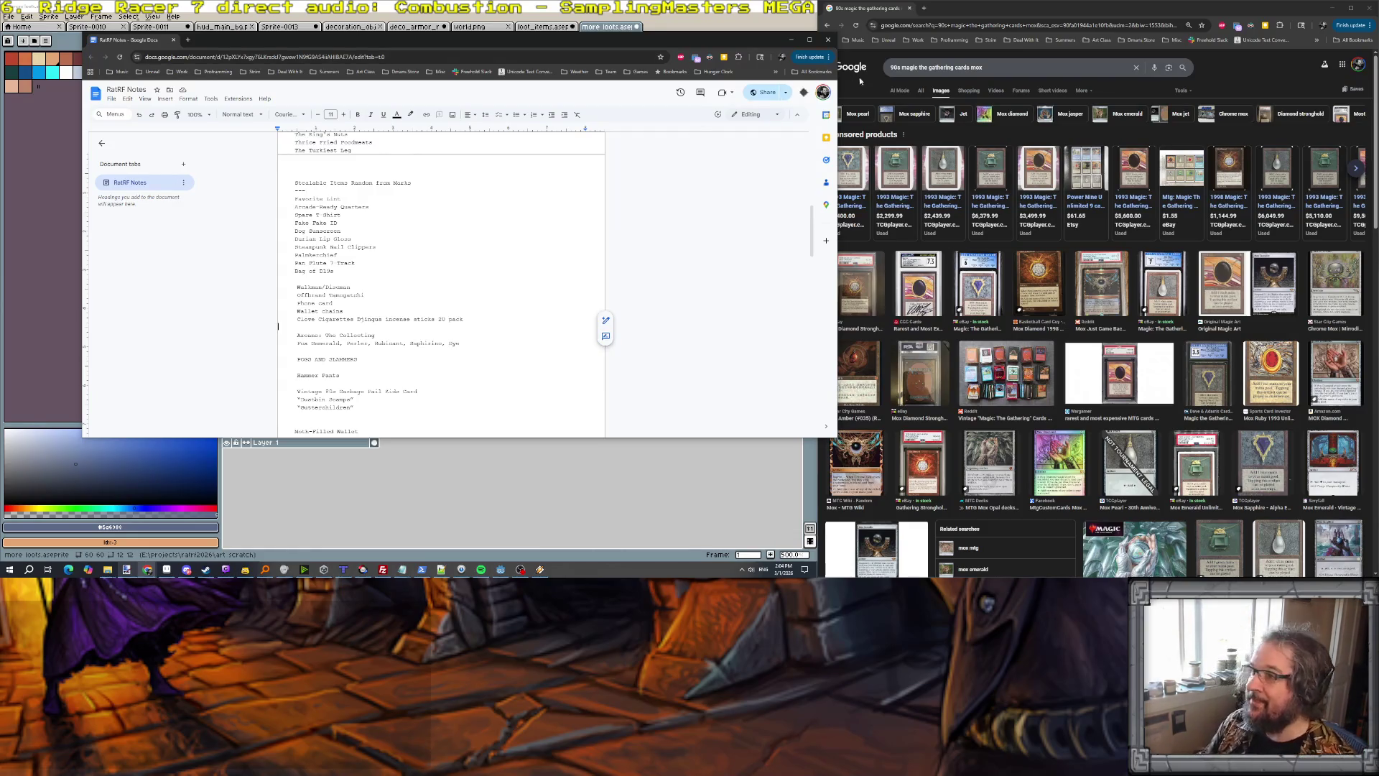
pyautogui.moveTo(422, 570)
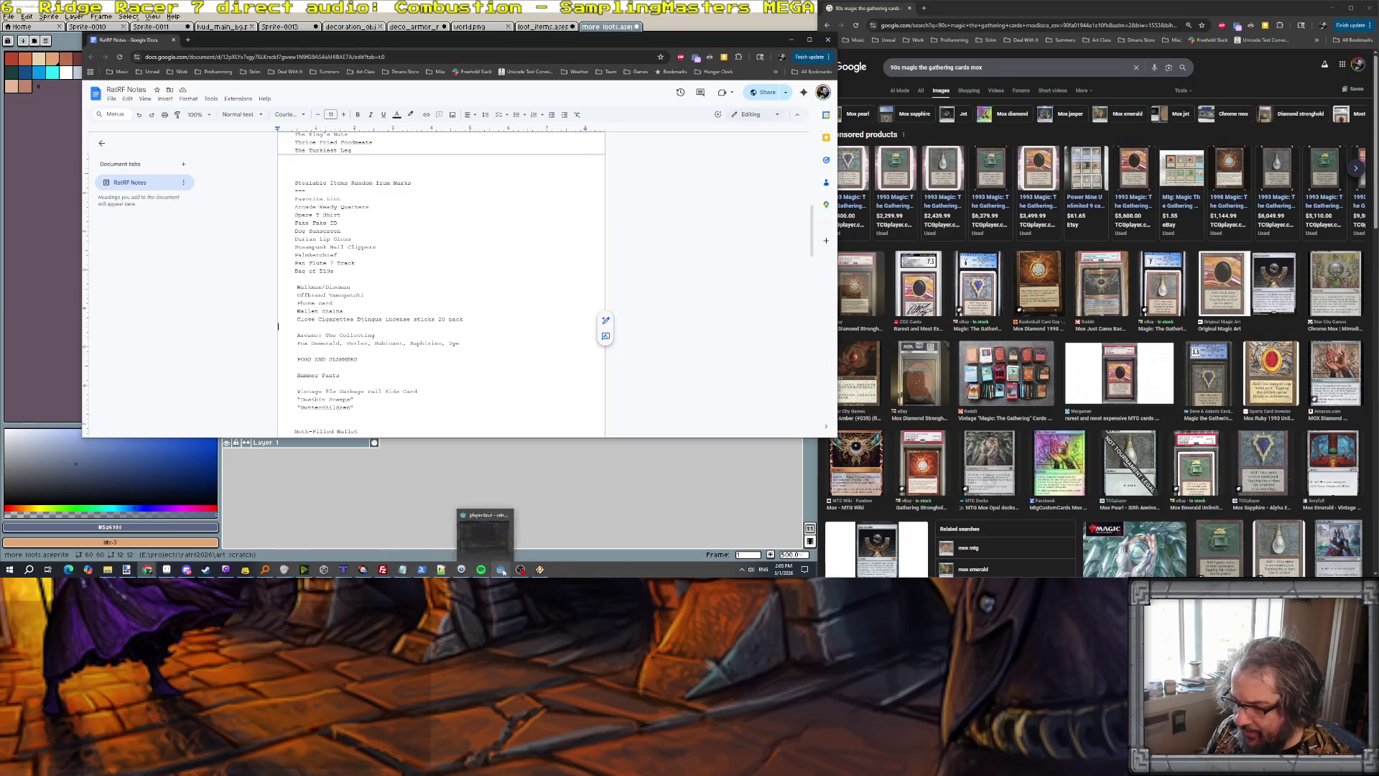
# Review the Claude Code summary, then run the Godot project from the editor.
pyautogui.click(423, 569)
pyautogui.click(616, 349)
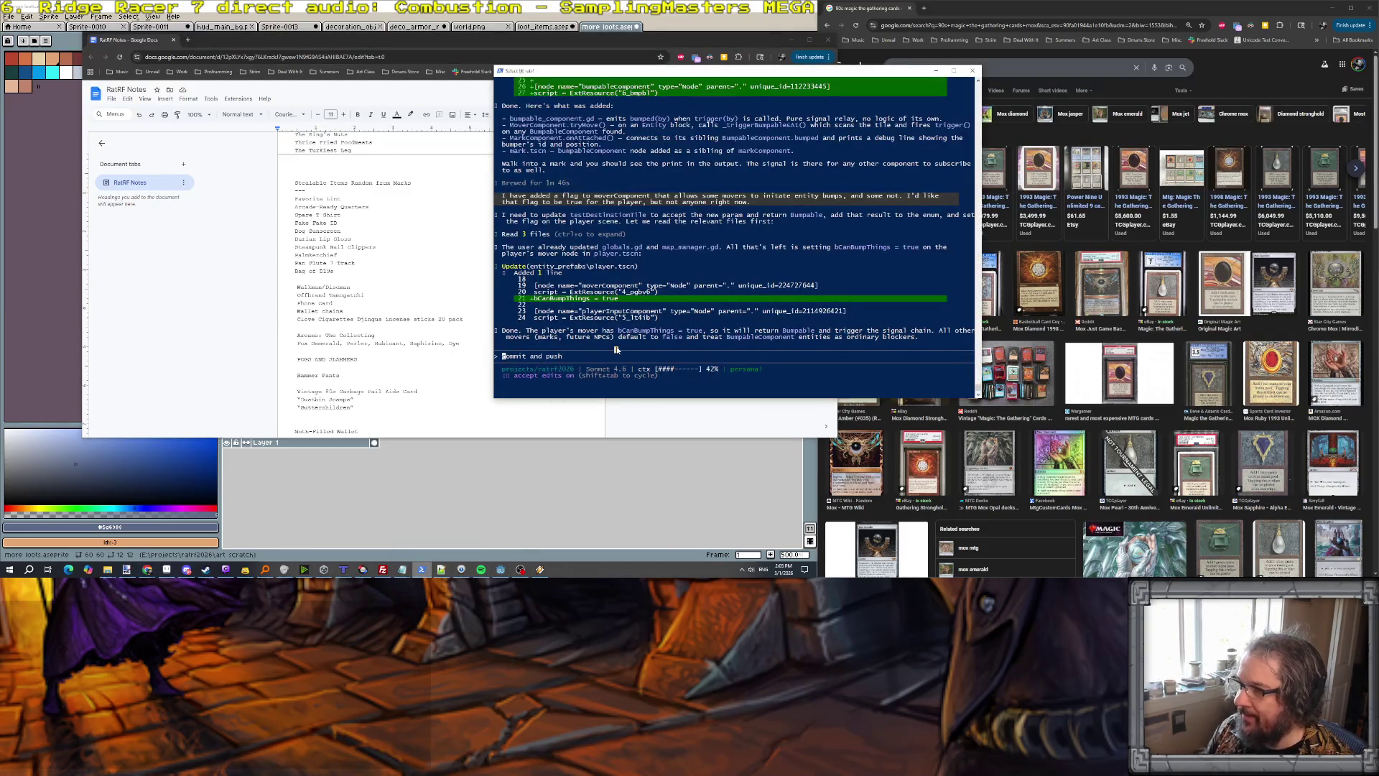
pyautogui.click(501, 569)
pyautogui.click(679, 22)
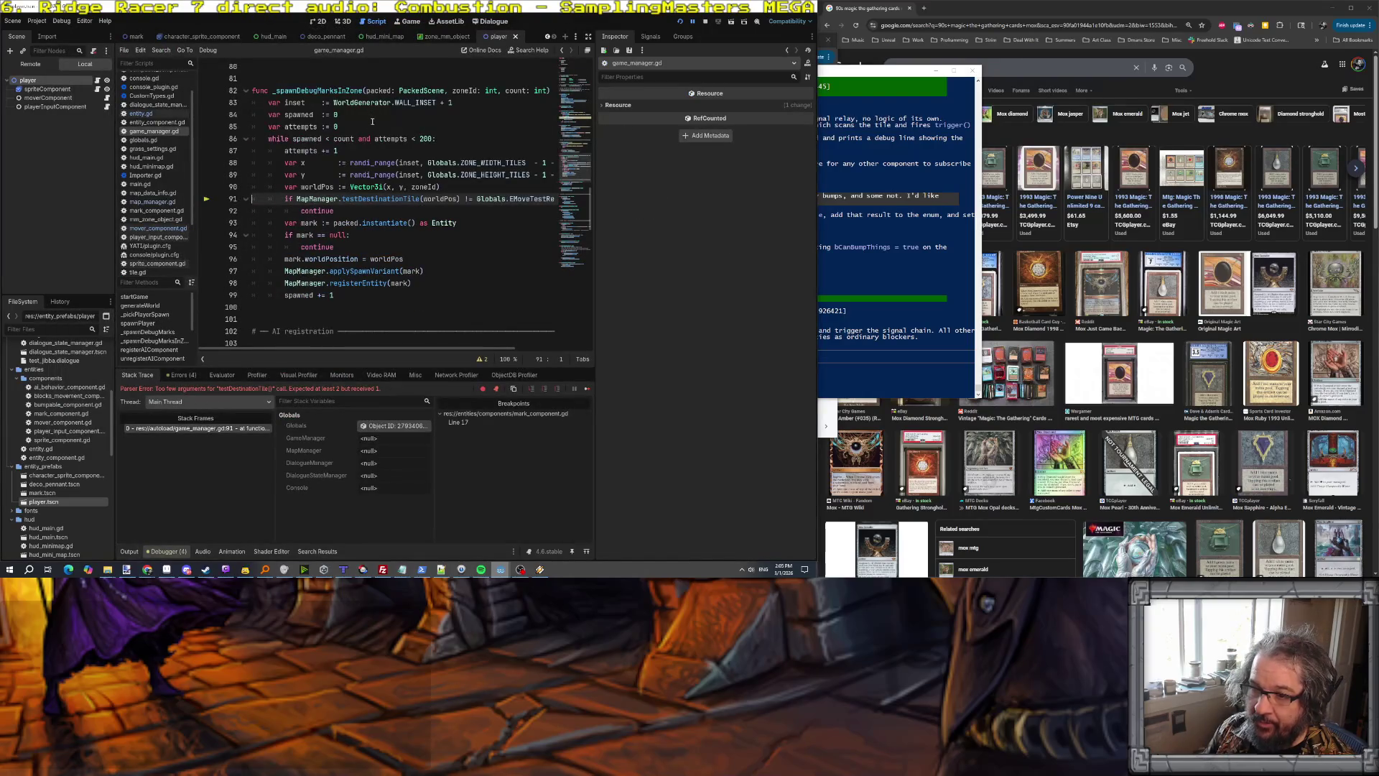
# Pass false as the extra testDestinationTile argument on line 91 and relaunch with F5.
pyautogui.hscroll(4, 449, 201)
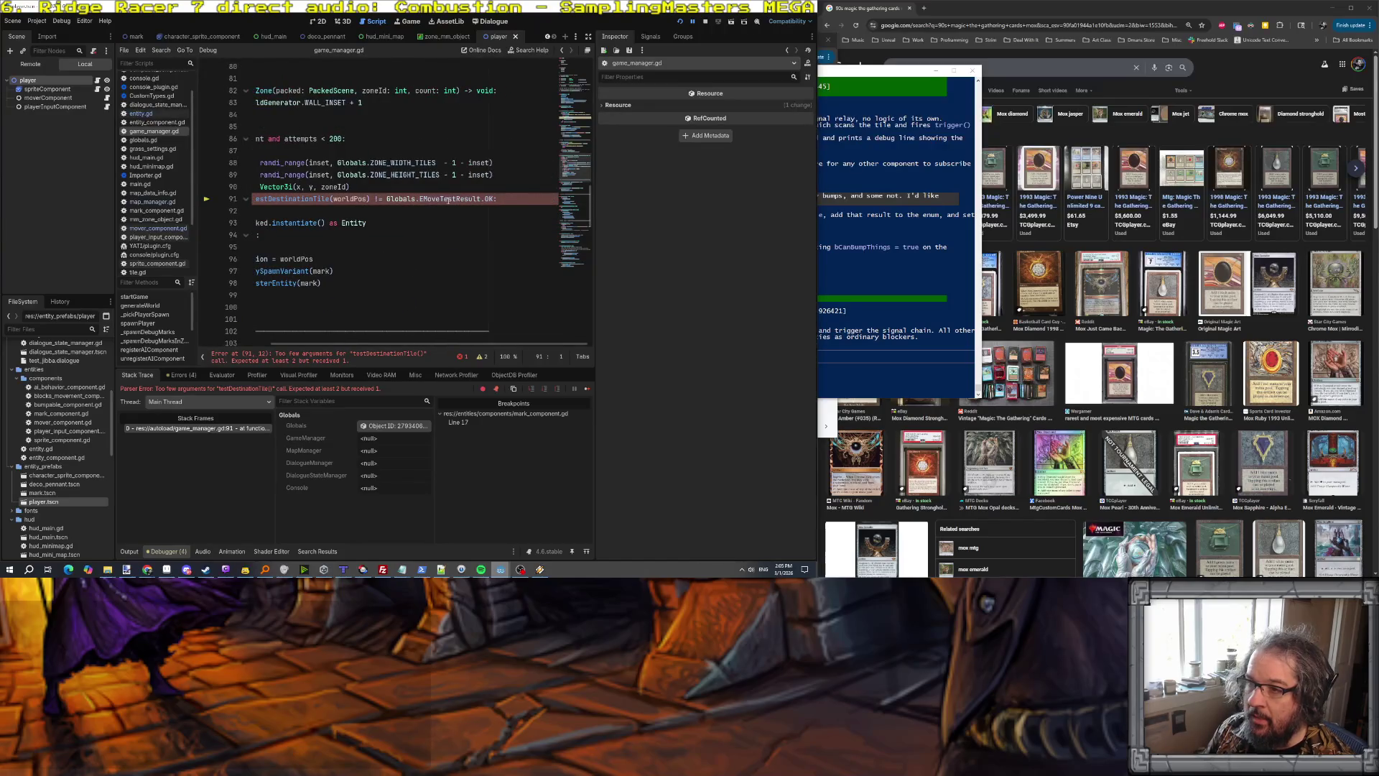
pyautogui.hscroll(-4, 449, 200)
pyautogui.click(458, 199)
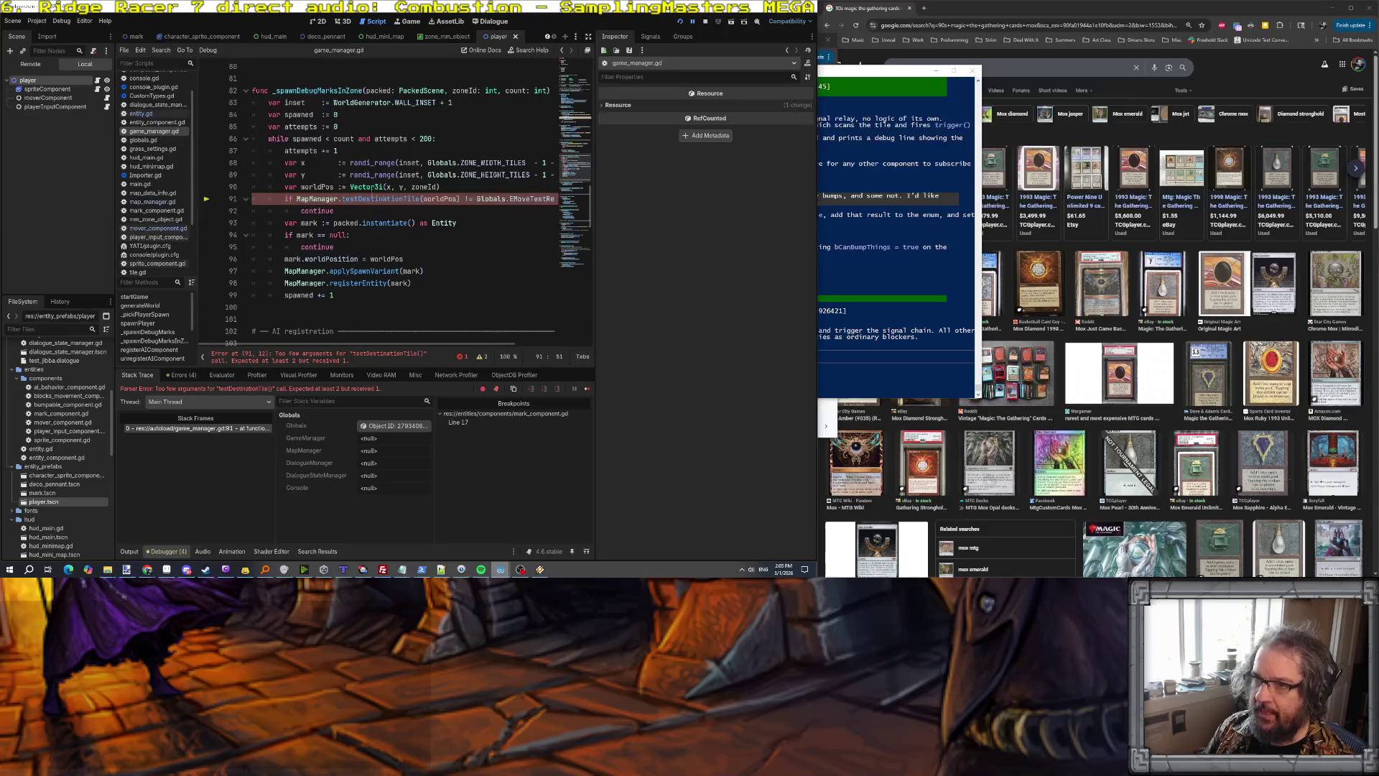
pyautogui.write(', false')
pyautogui.press('F5')
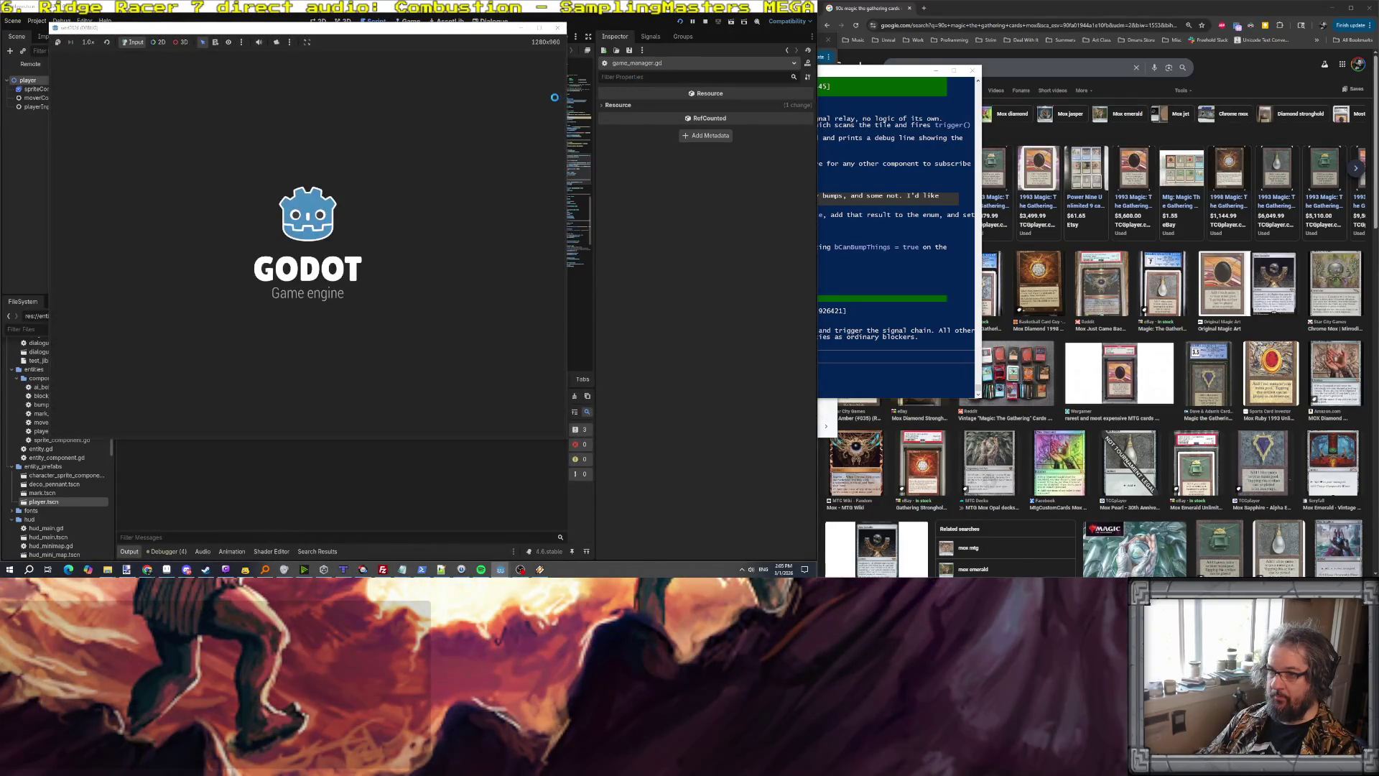
# Start the game past its title screen, stop it, and return to game_manager.gd.
pyautogui.click(506, 88)
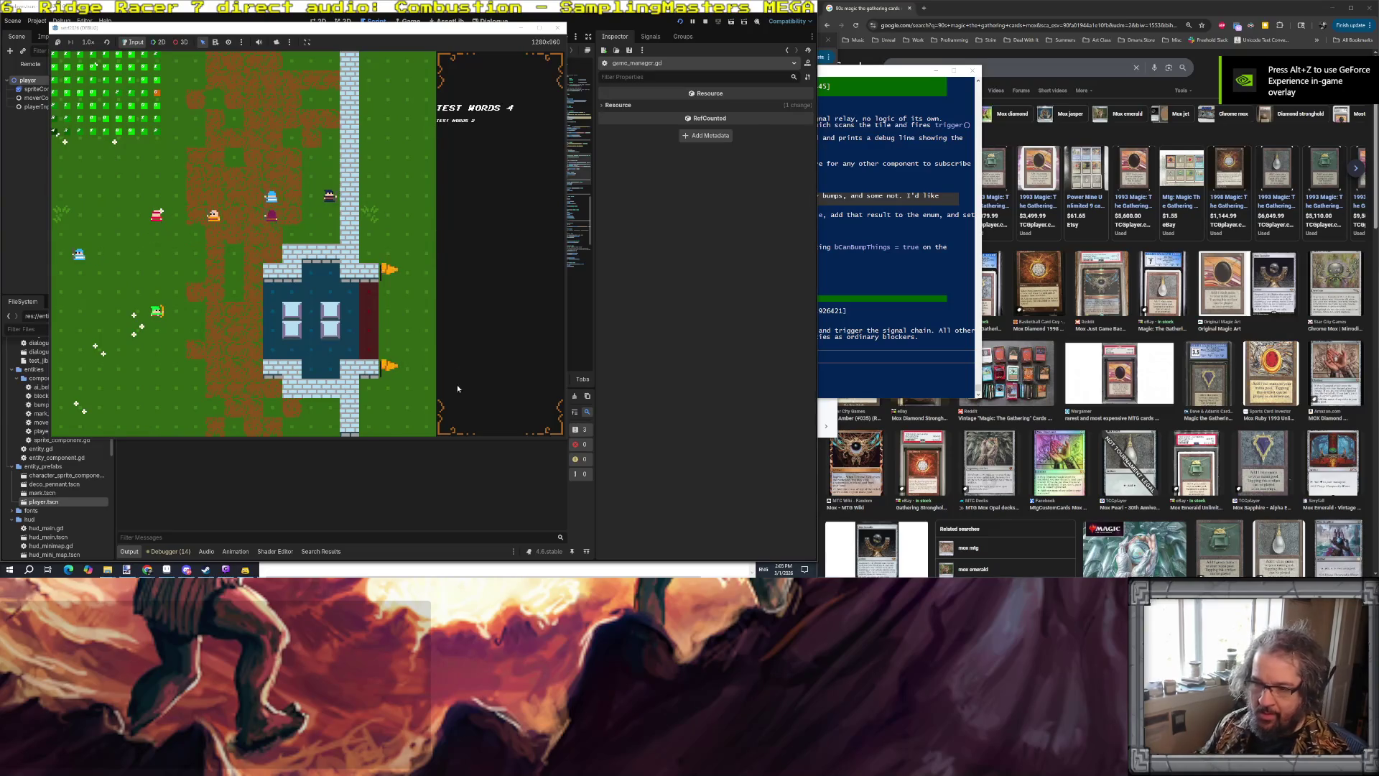
pyautogui.press('F8')
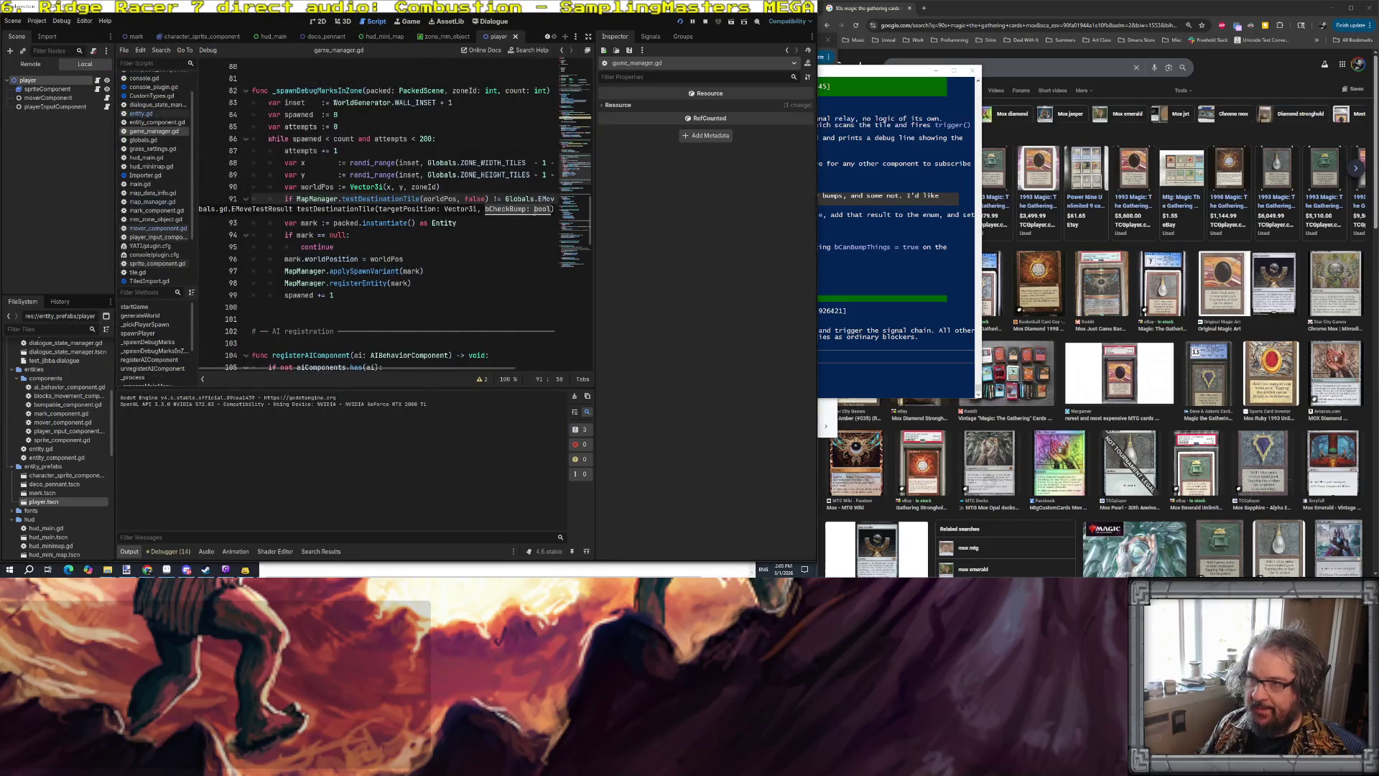
pyautogui.click(464, 257)
pyautogui.hotkey('alt', 'Tab')
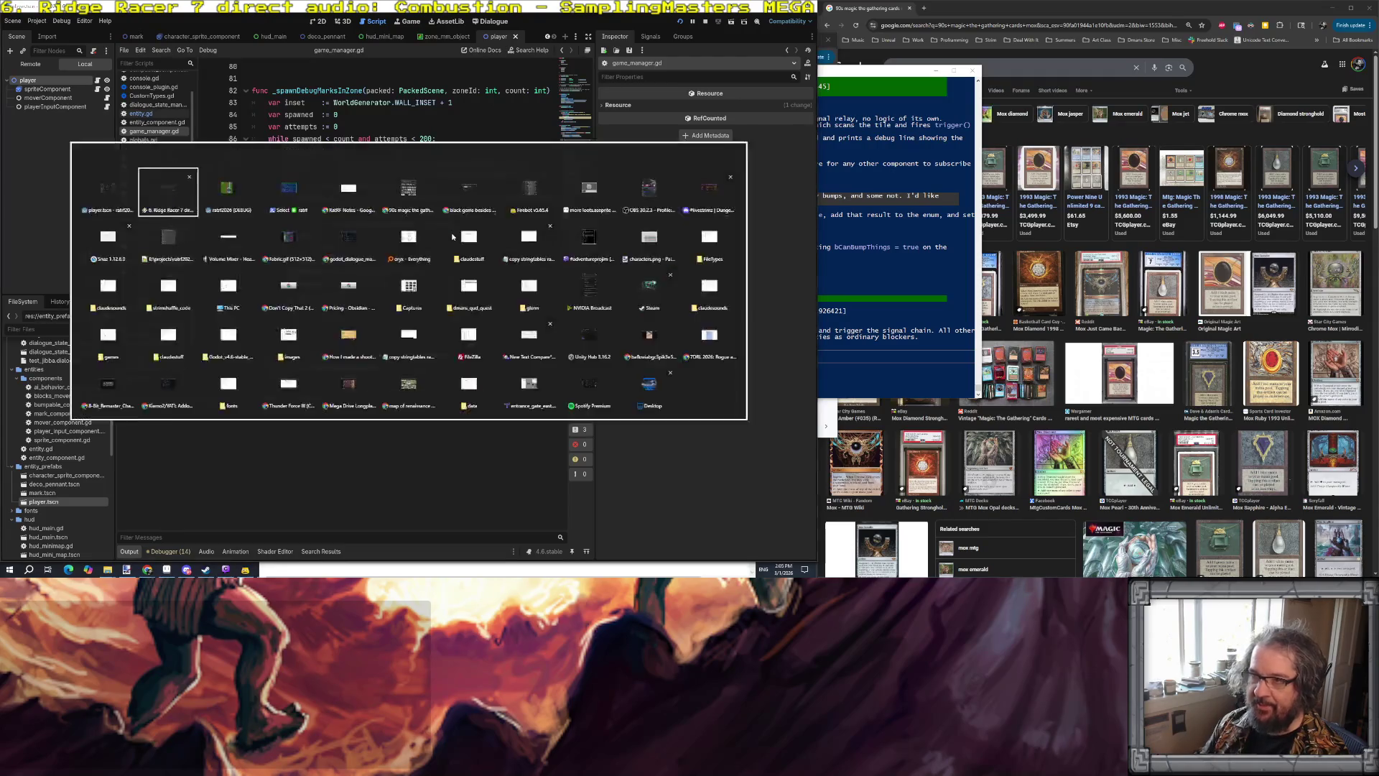
pyautogui.hotkey('alt', 'Tab')
pyautogui.hotkey('alt', 'Tab')
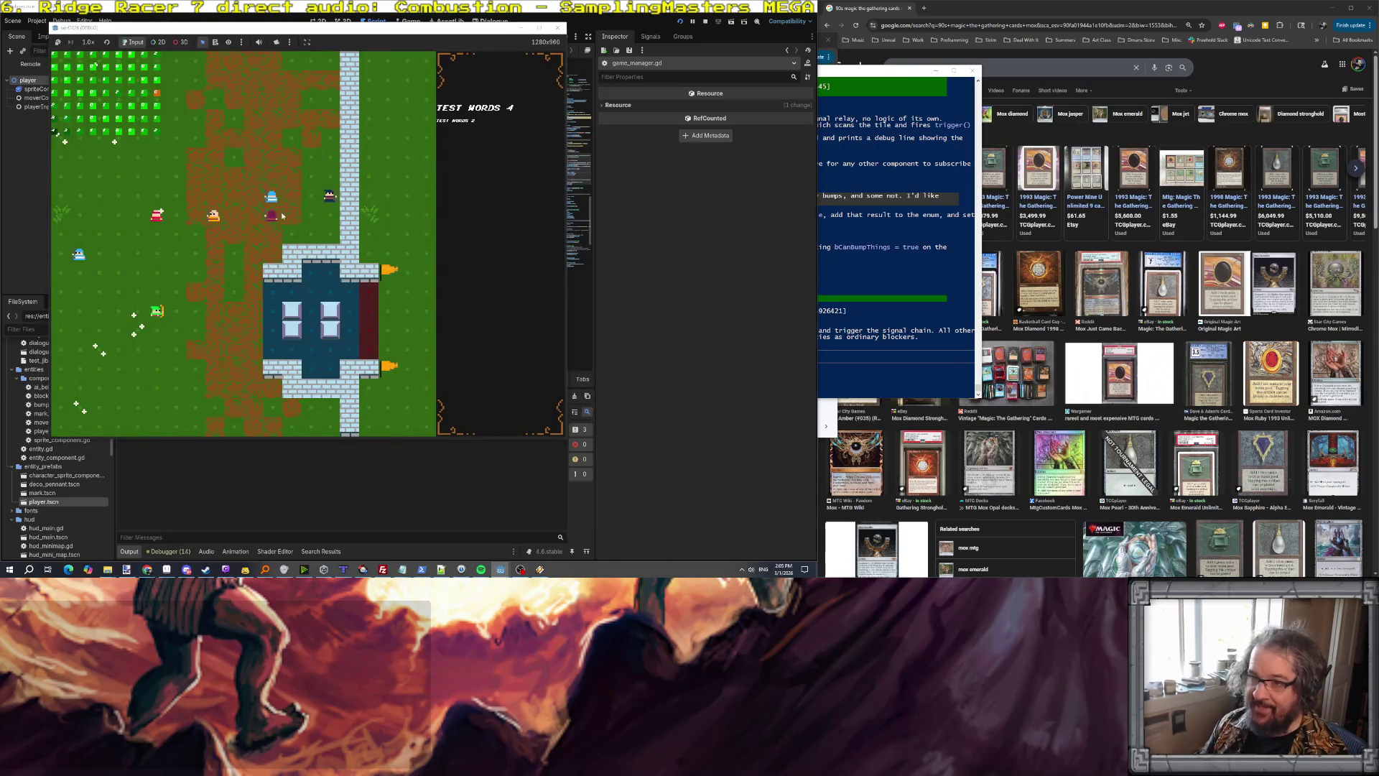
pyautogui.hotkey('alt', 'Tab')
pyautogui.hotkey('alt', 'Tab')
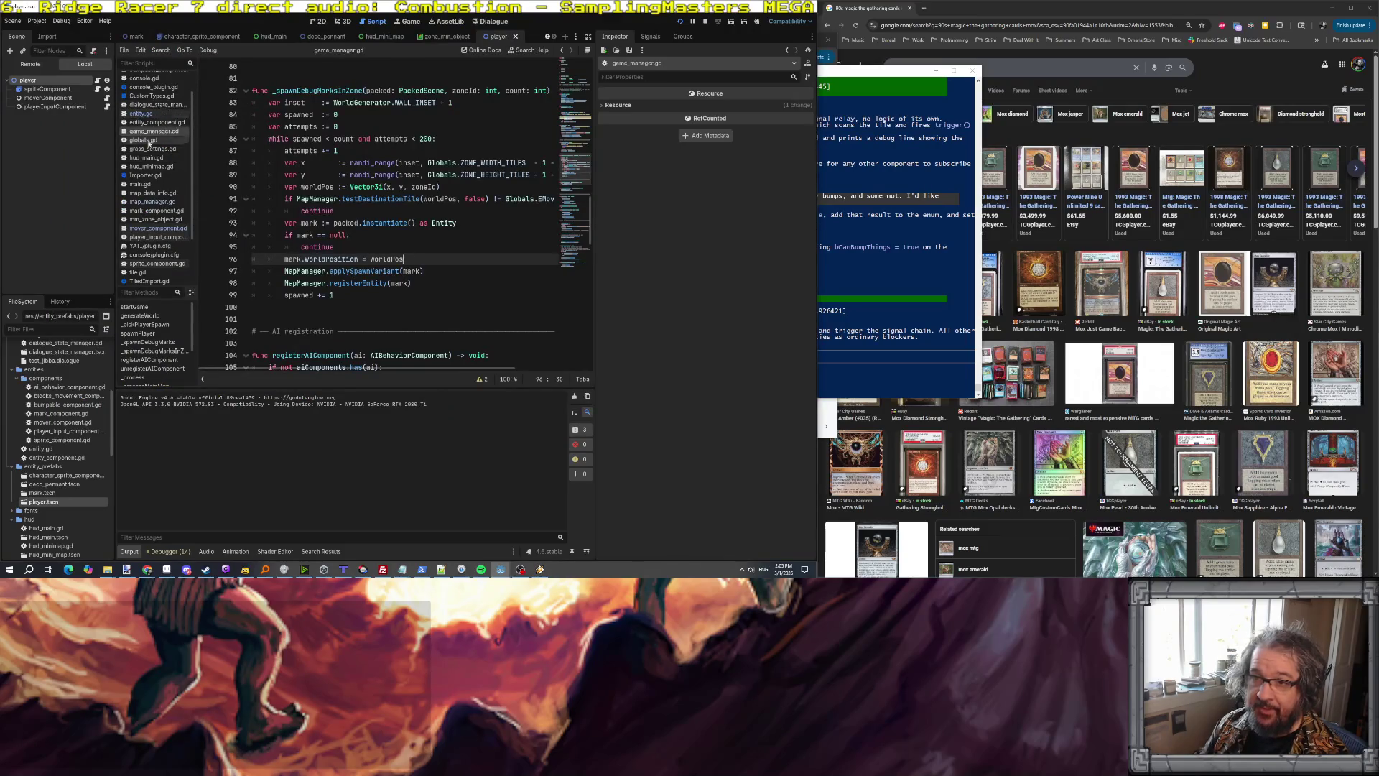
# Open mover_component.gd and jump from line 39 to the testDestinationTile definition.
pyautogui.click(152, 228)
pyautogui.scroll(-3, 306, 224)
pyautogui.click(367, 163)
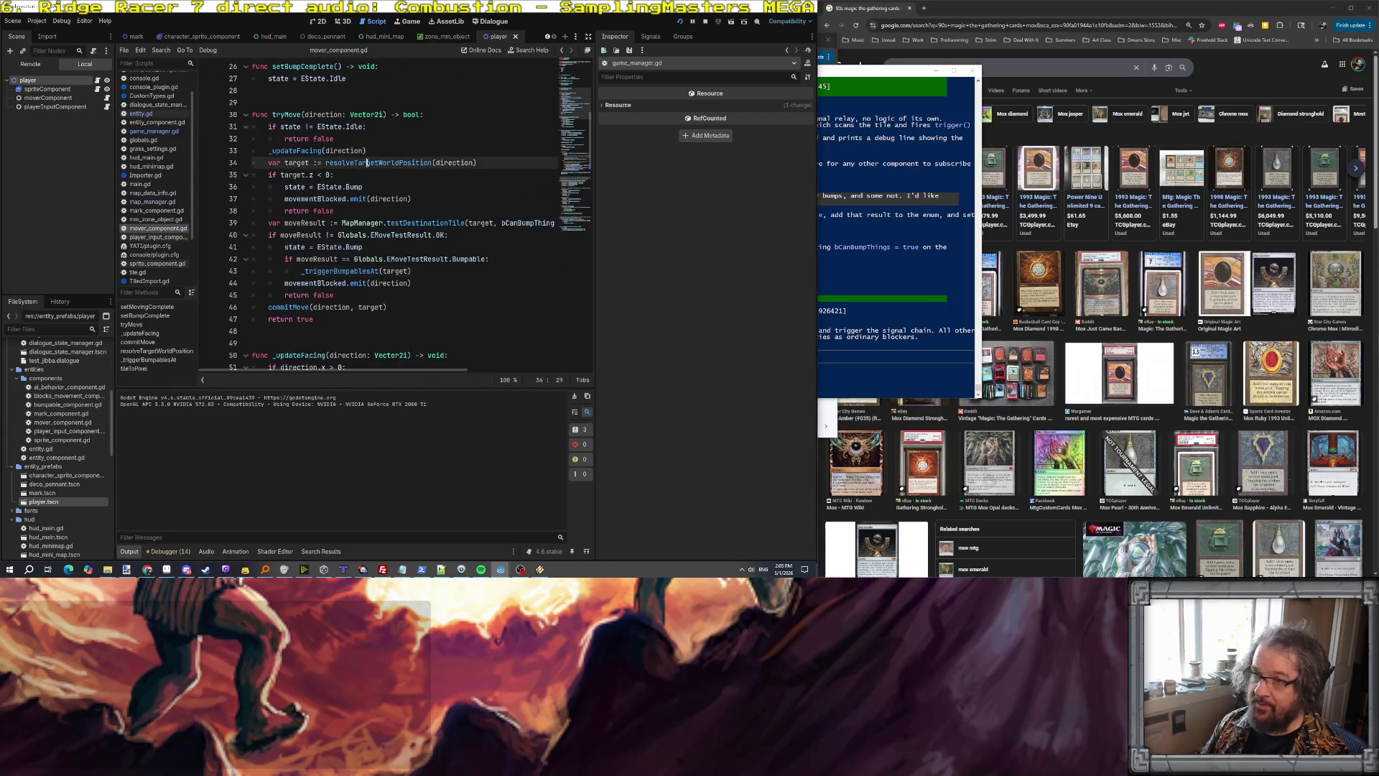
pyautogui.click(395, 224)
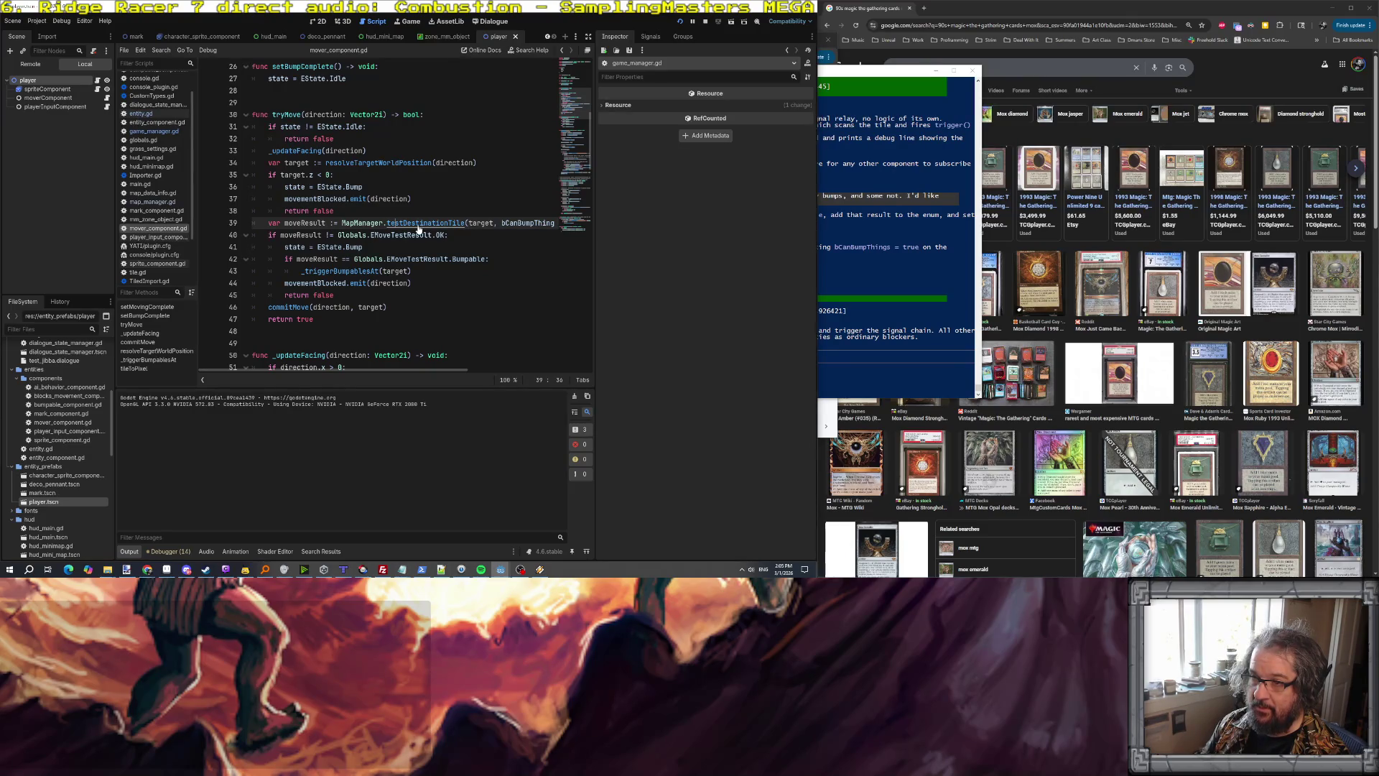
pyautogui.keyDown('ctrl'); pyautogui.click(418, 225); pyautogui.keyUp('ctrl')
# Break on line 366 of map_manager.gd, confirm bCheckBump is false, then raise the terminal.
pyautogui.click(287, 223)
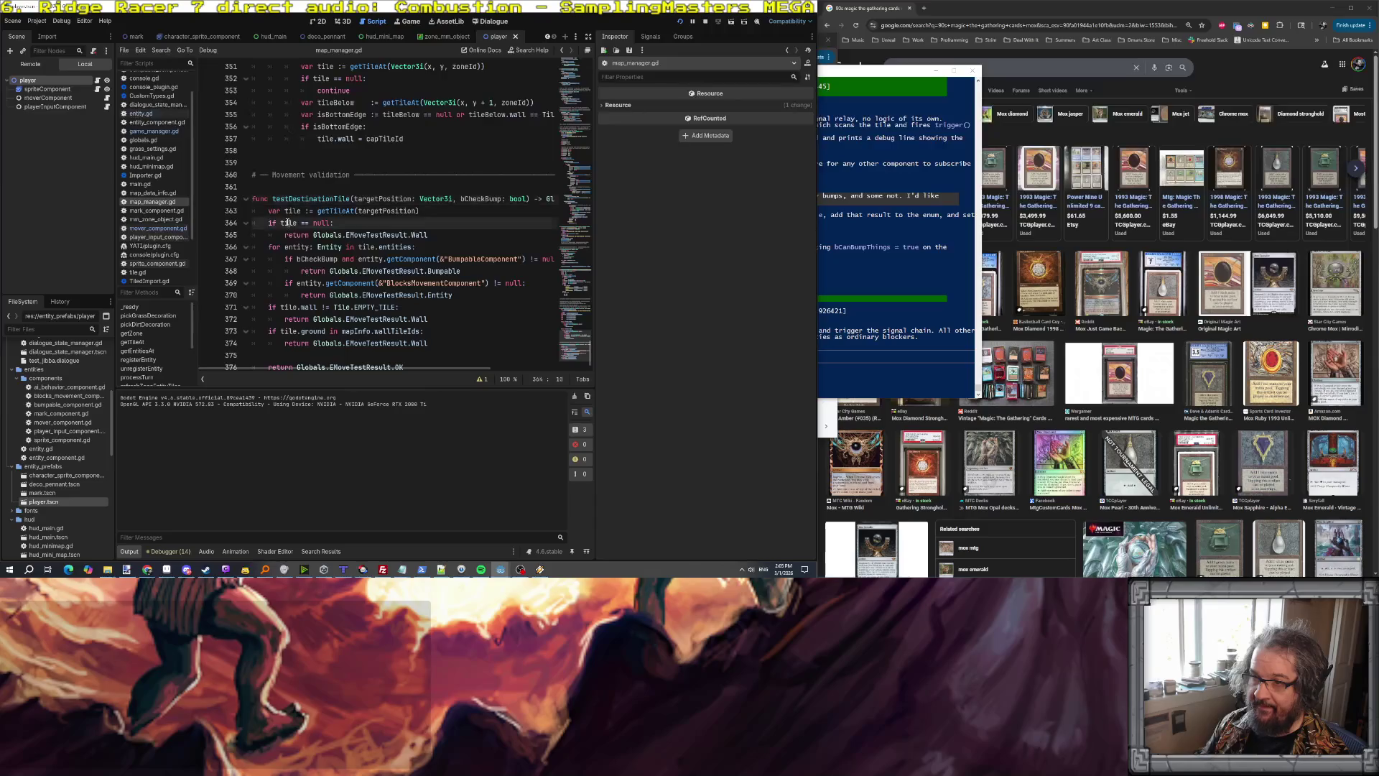
pyautogui.click(286, 213)
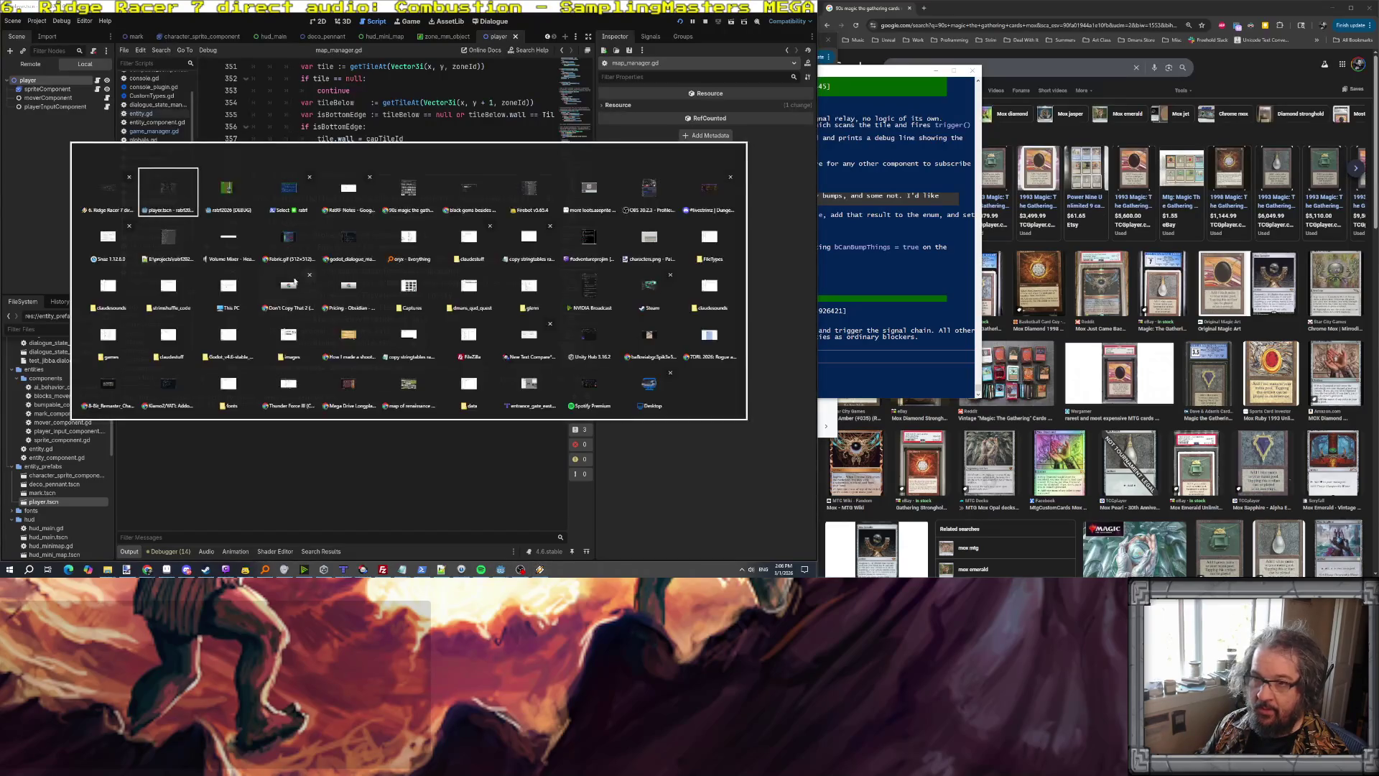
pyautogui.press('Right')
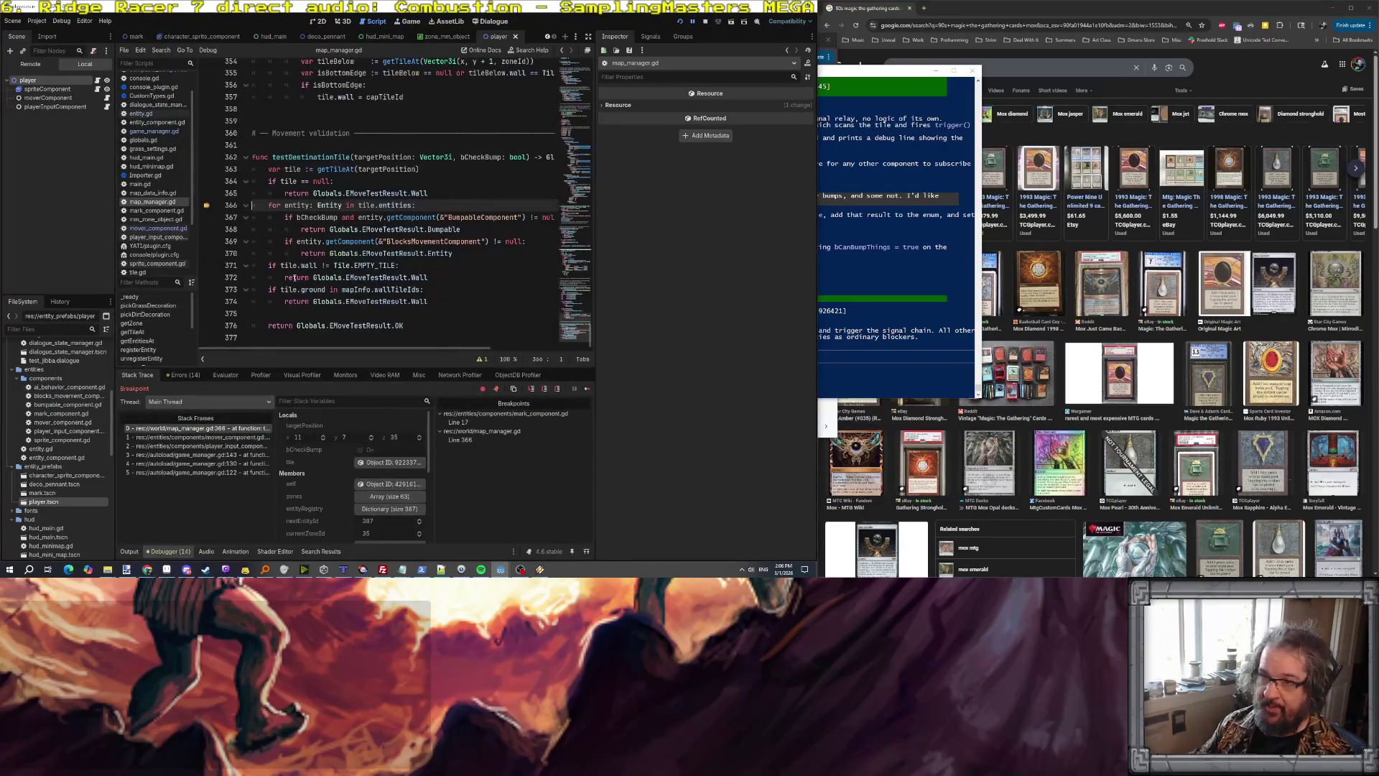
pyautogui.moveTo(315, 217)
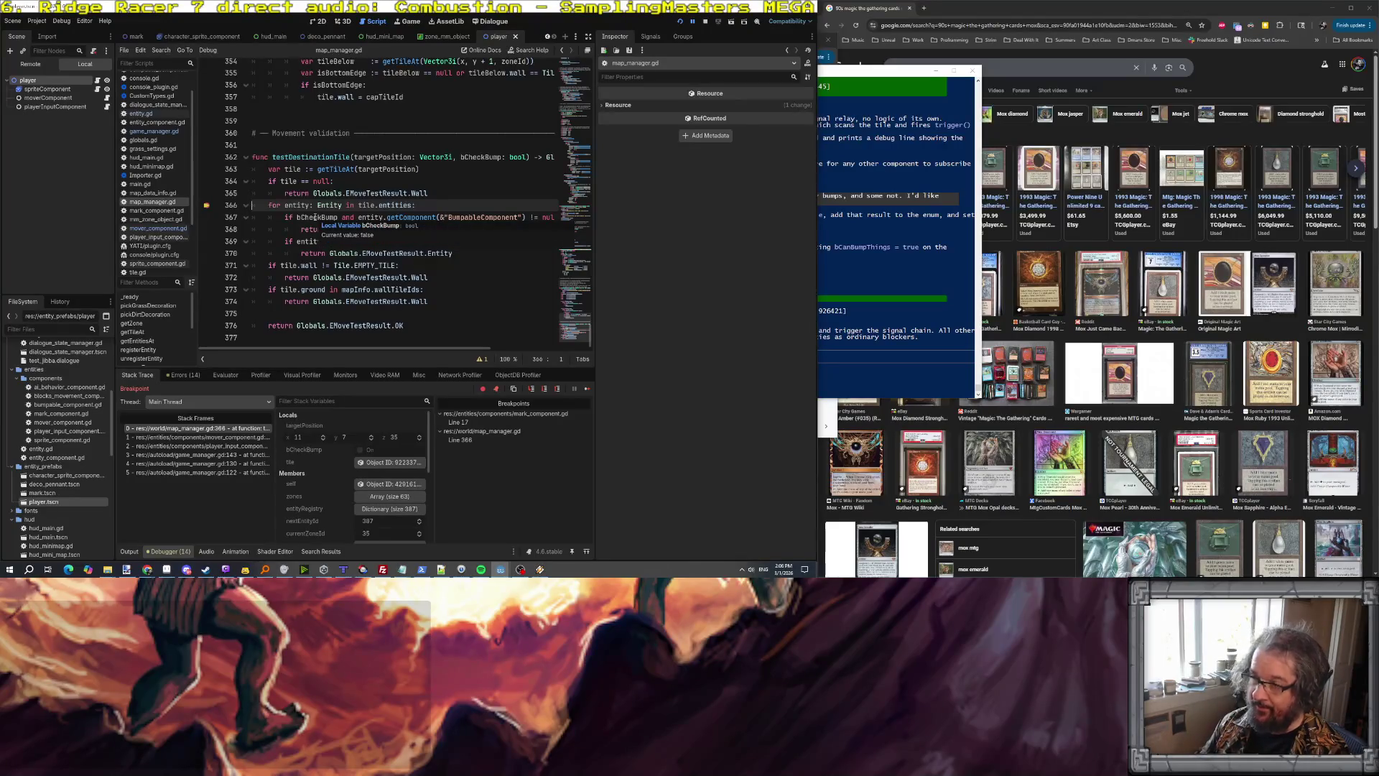
pyautogui.click(866, 297)
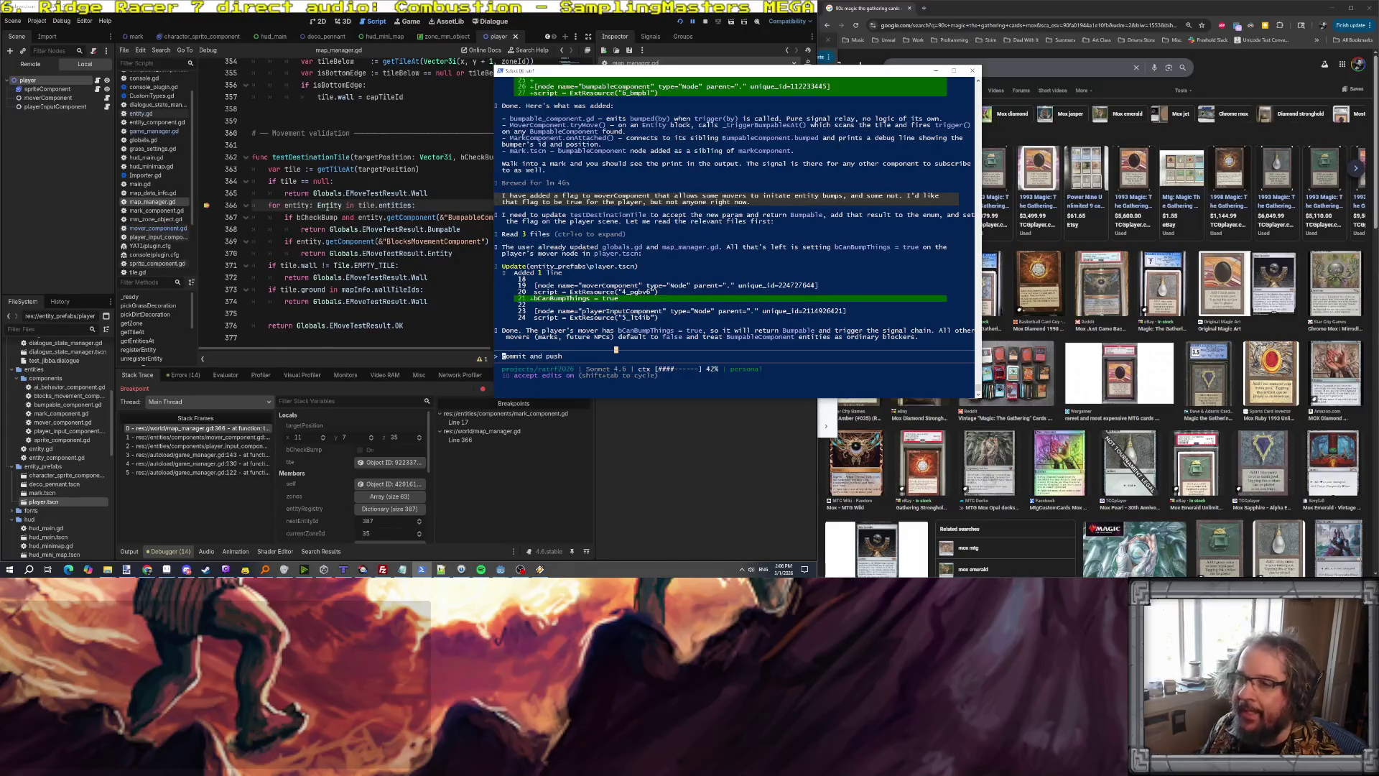
# Remove the line 366 breakpoint, stop the debugged game, and close the player scene.
pyautogui.click(210, 209)
pyautogui.click(705, 20)
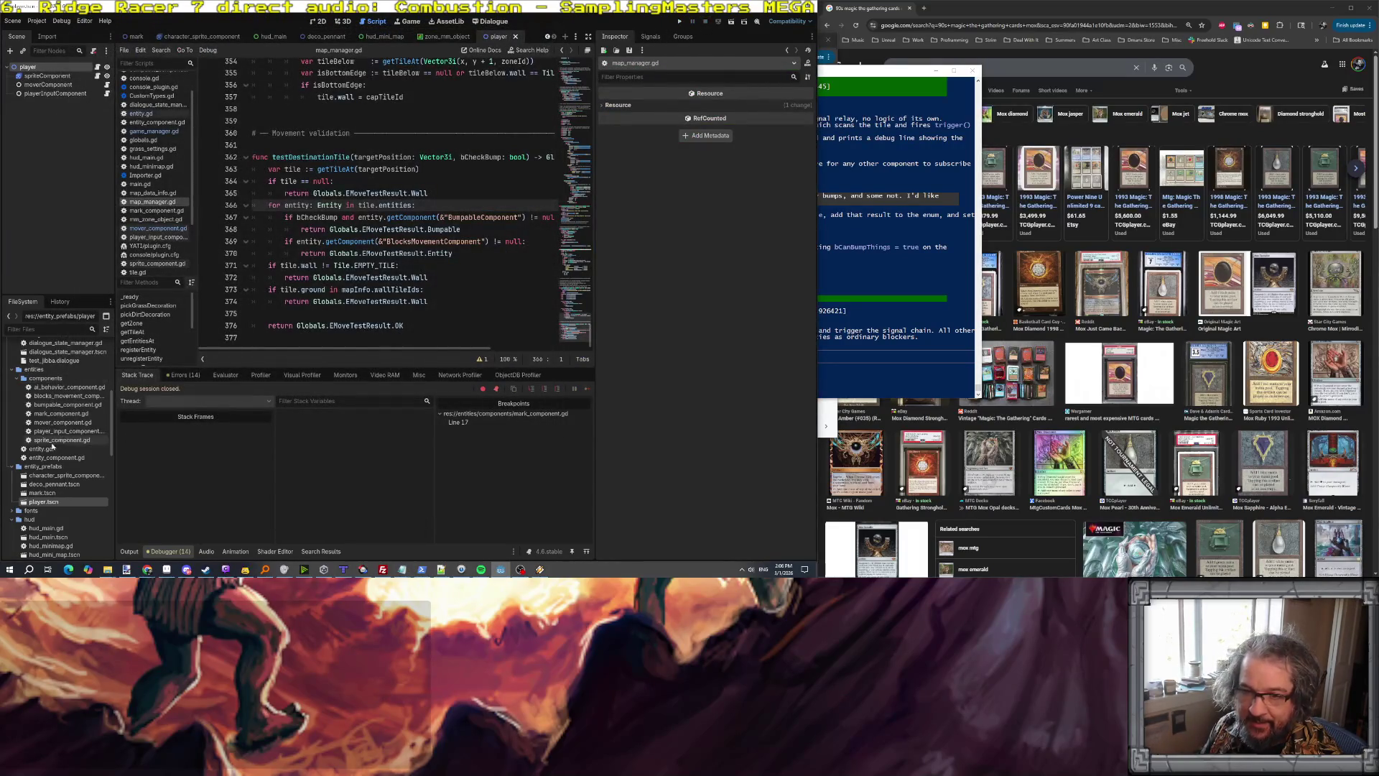
pyautogui.scroll(3, 52, 397)
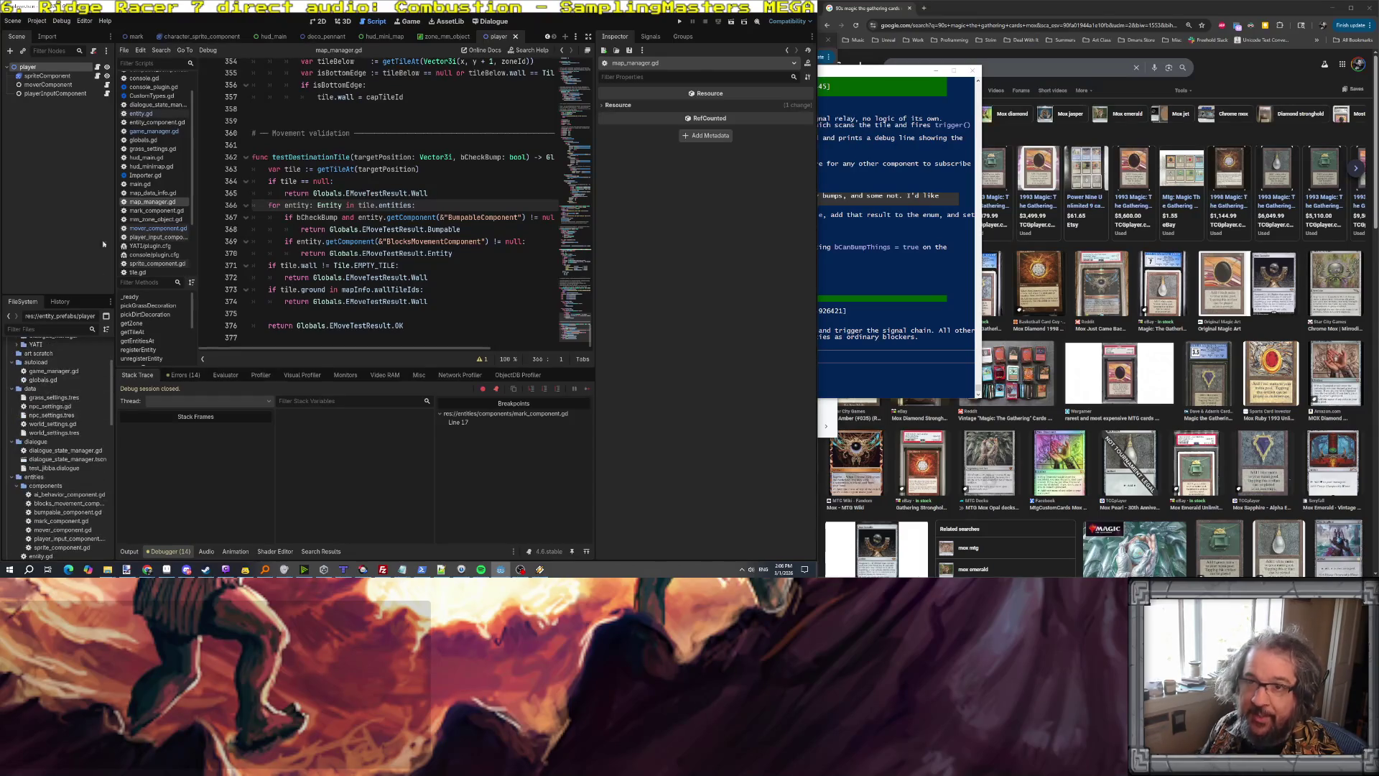
pyautogui.click(47, 68)
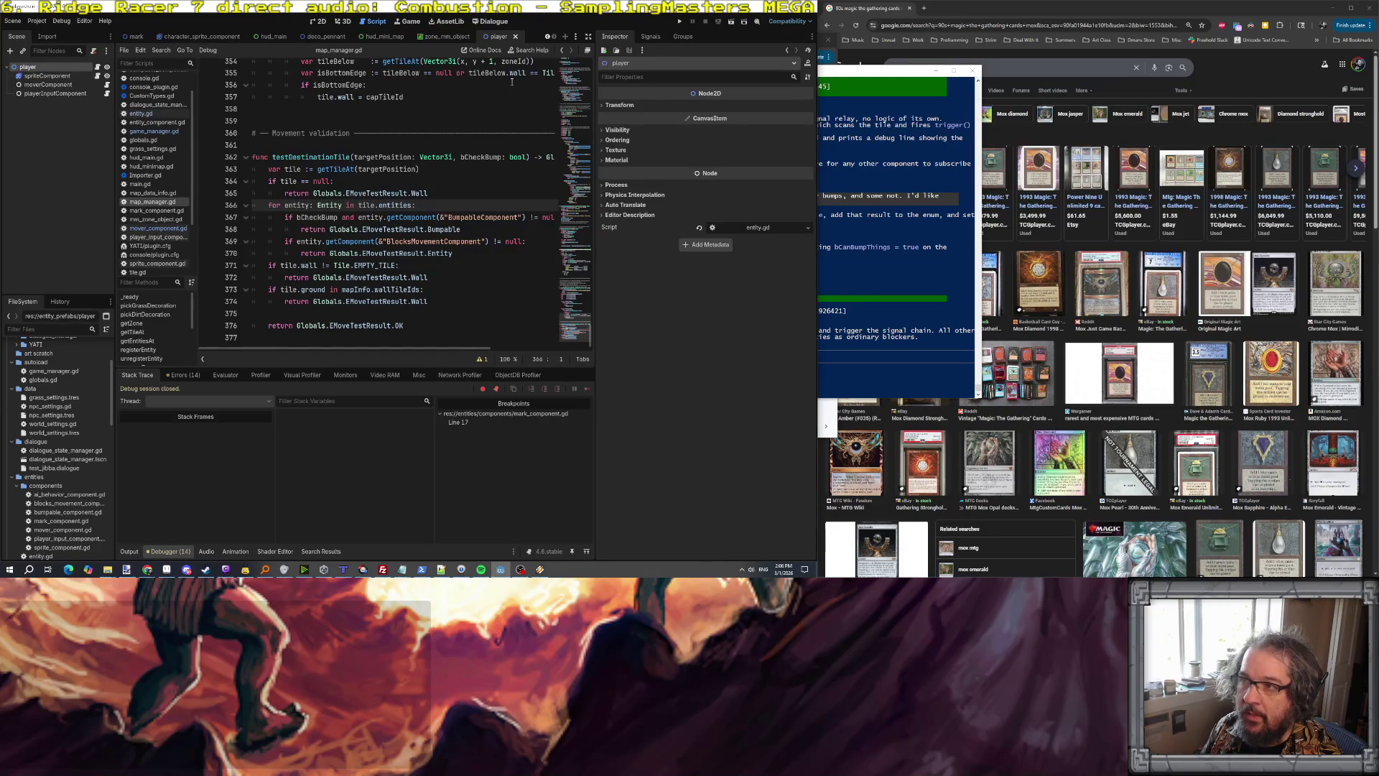
pyautogui.click(515, 37)
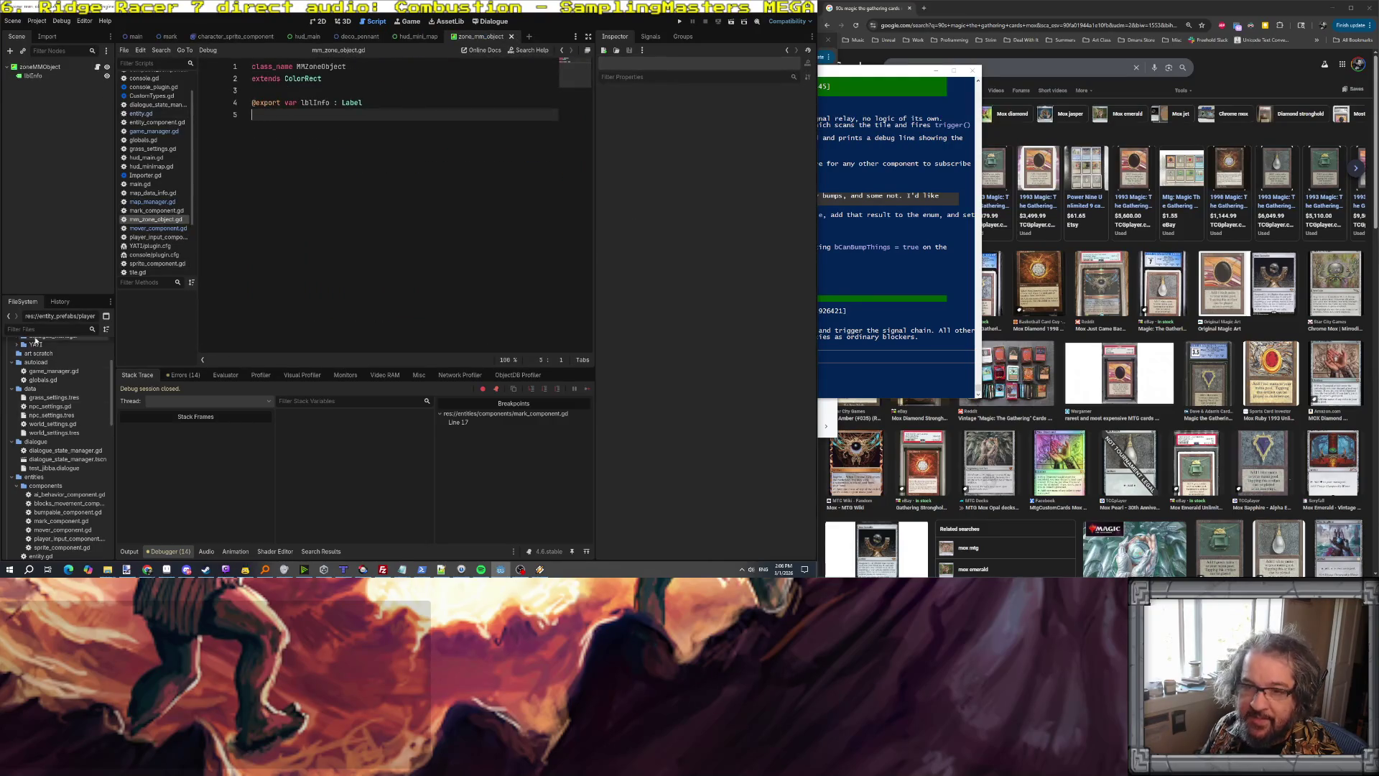
# Filter FileSystem for 'player', reopen player.tscn, and inspect its sprite and mover components.
pyautogui.click(28, 329)
pyautogui.write('player')
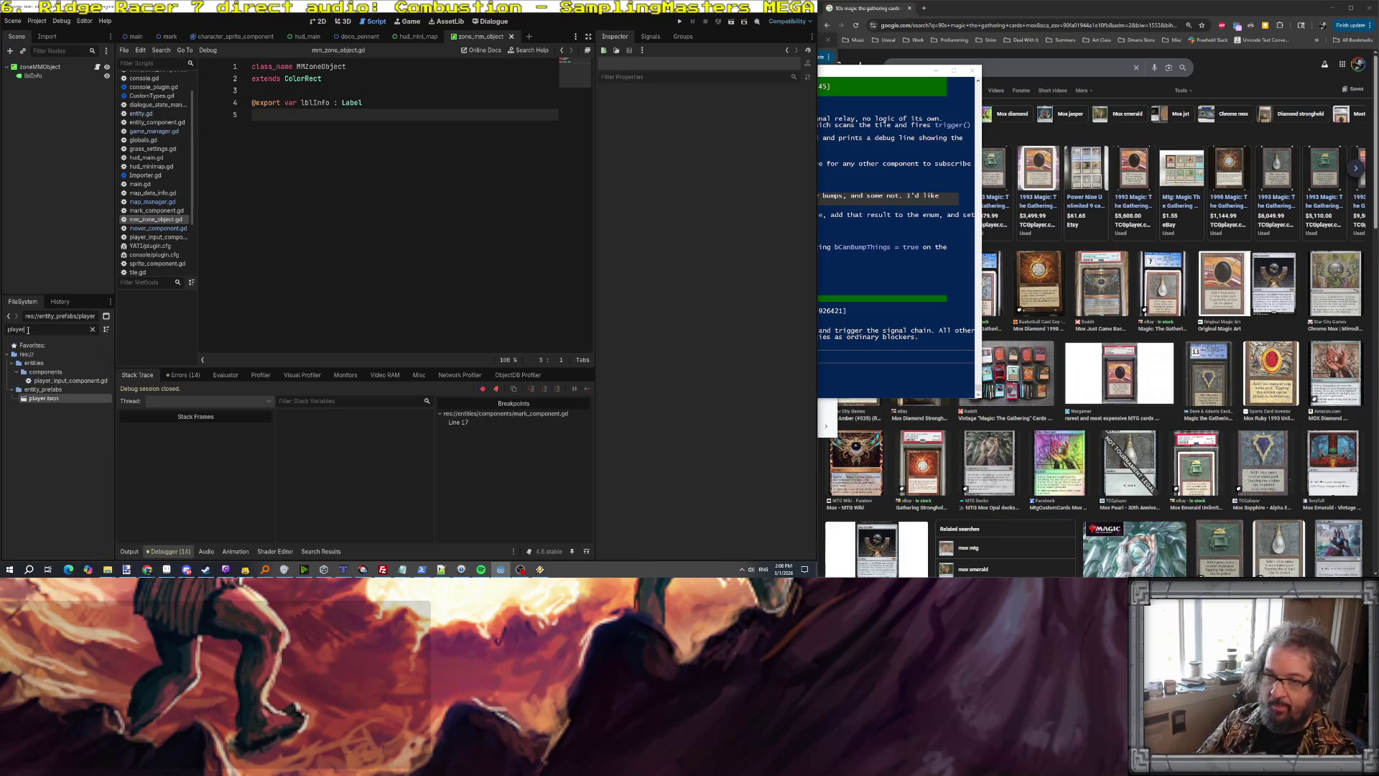
pyautogui.doubleClick(50, 398)
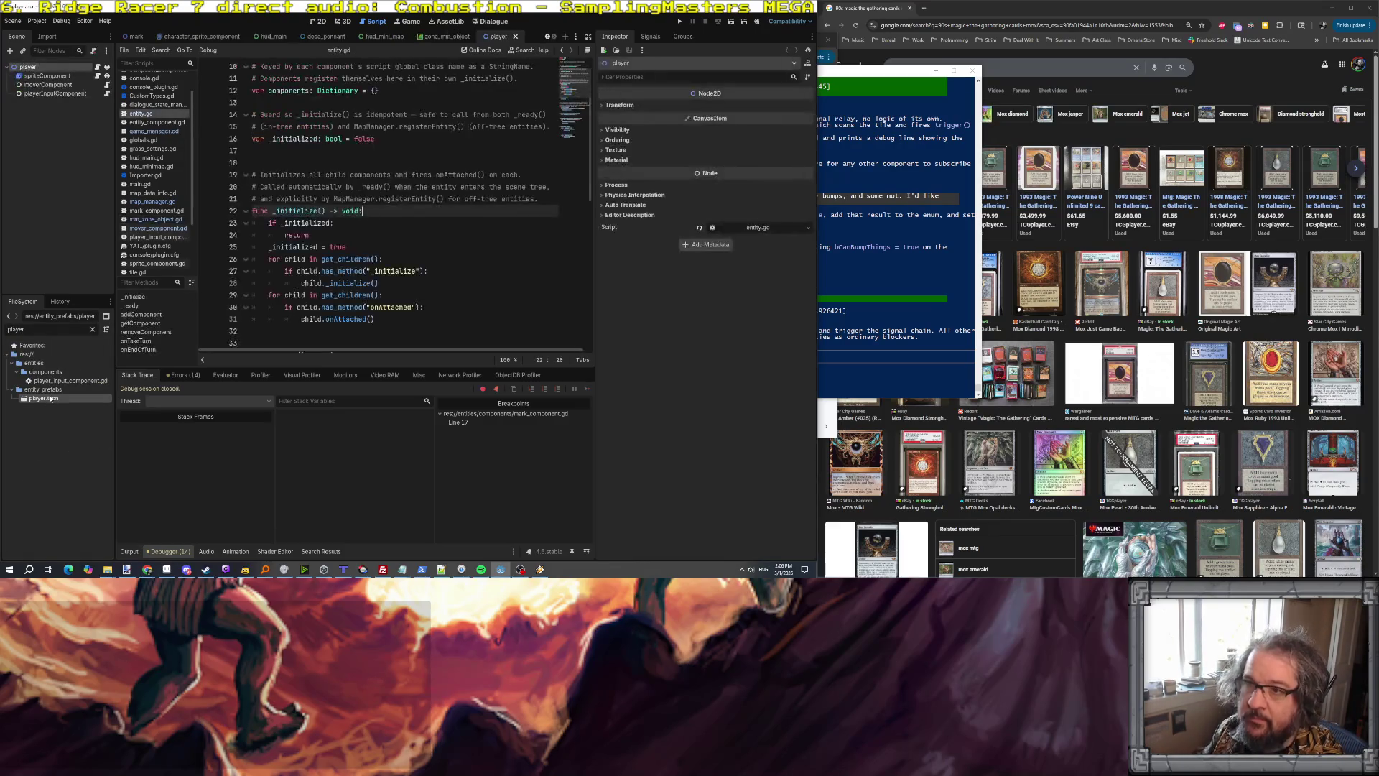
pyautogui.click(46, 76)
pyautogui.click(48, 84)
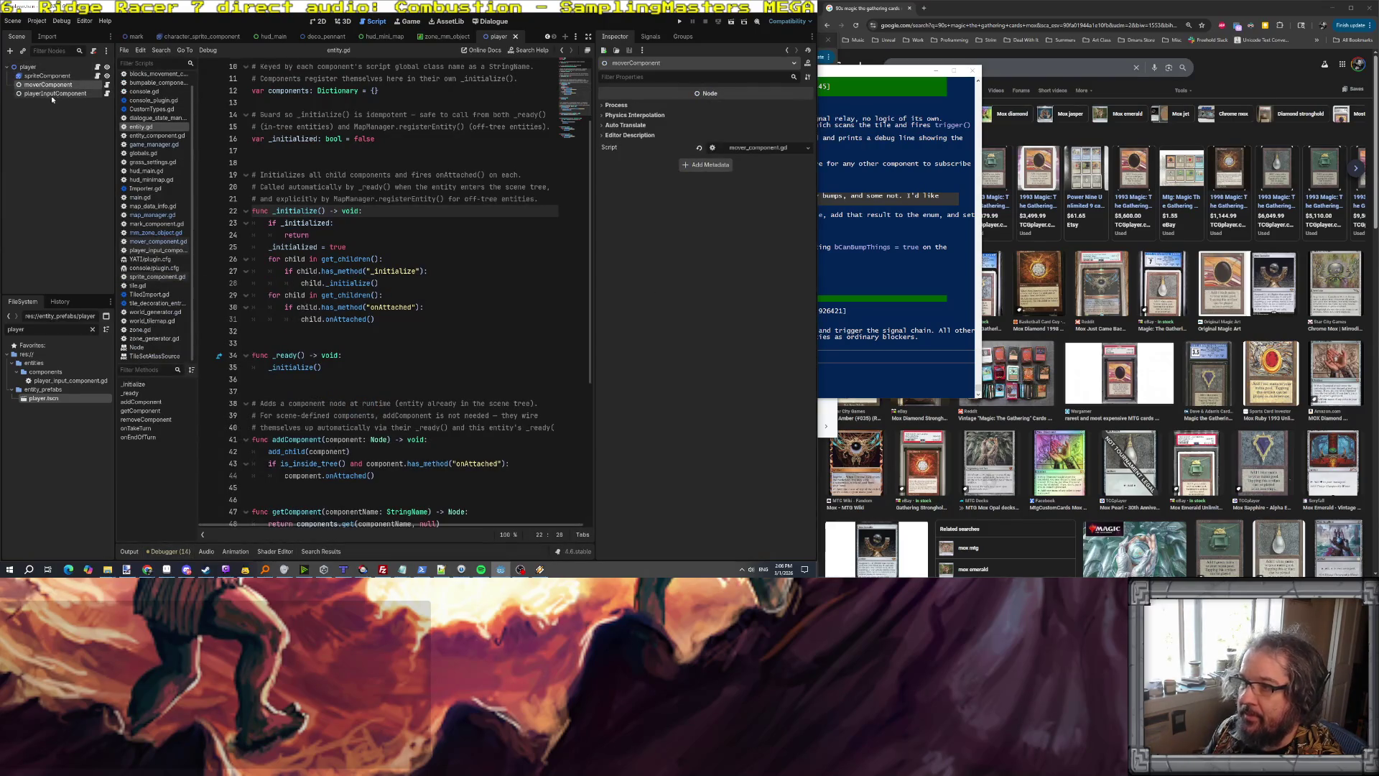
pyautogui.click(46, 76)
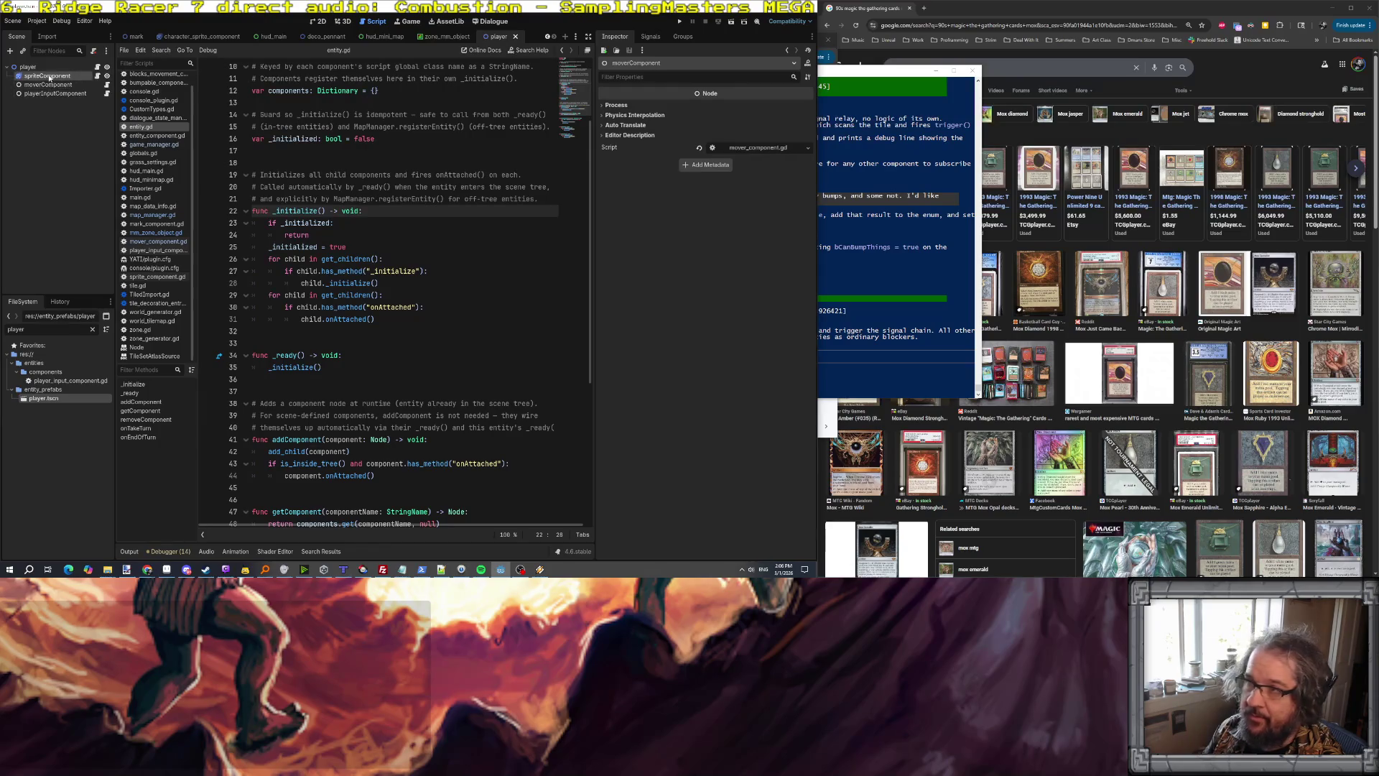
pyautogui.click(47, 68)
# View mover_component.gd from its first line, then bring the Claude terminal forward.
pyautogui.scroll(3, 260, 174)
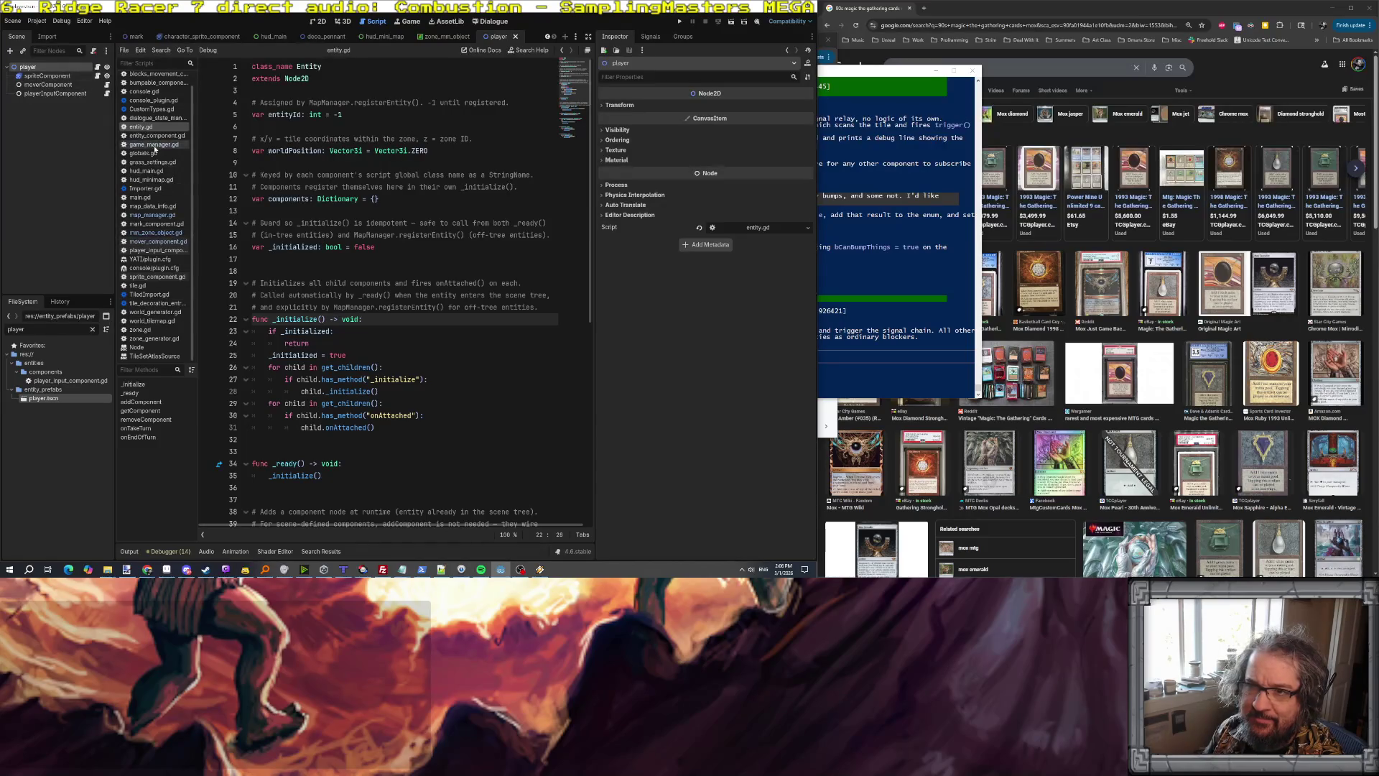
pyautogui.click(156, 242)
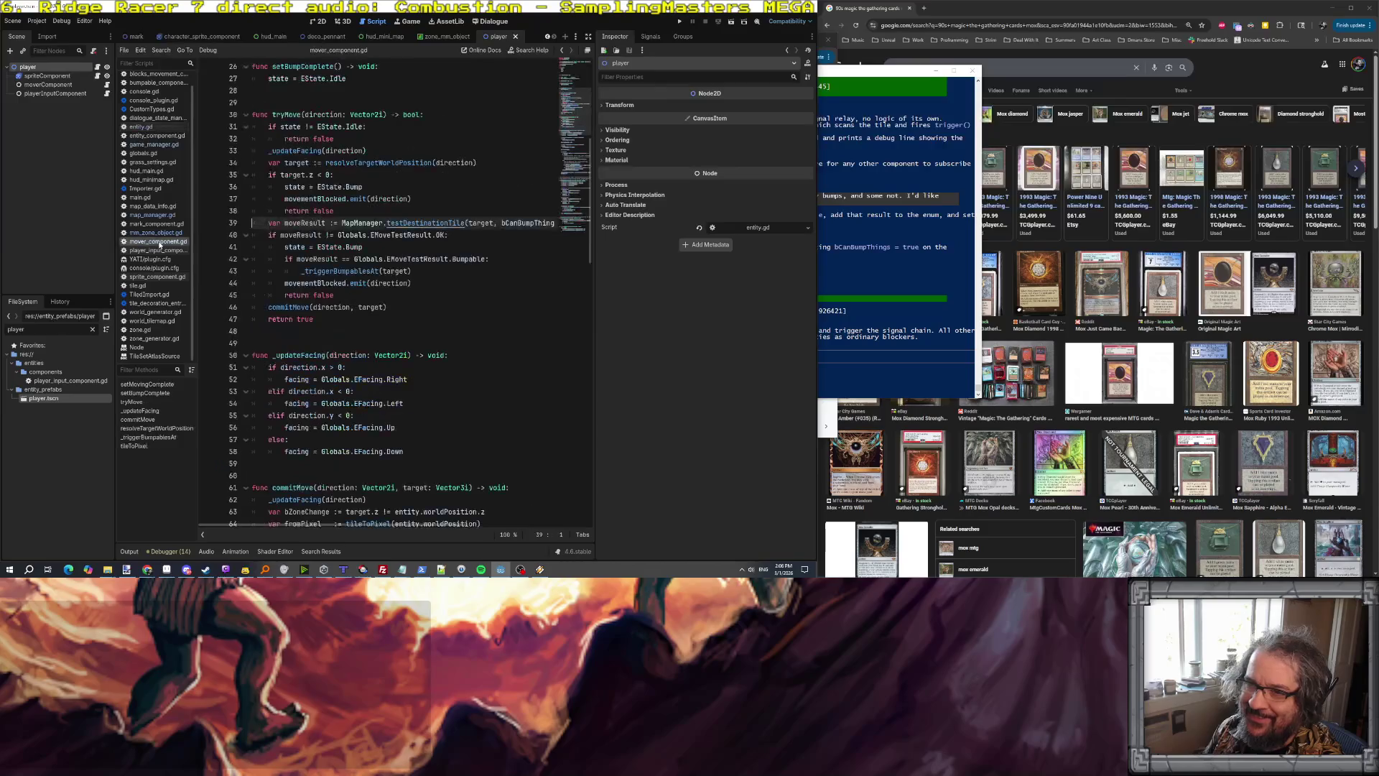
pyautogui.scroll(5, 346, 241)
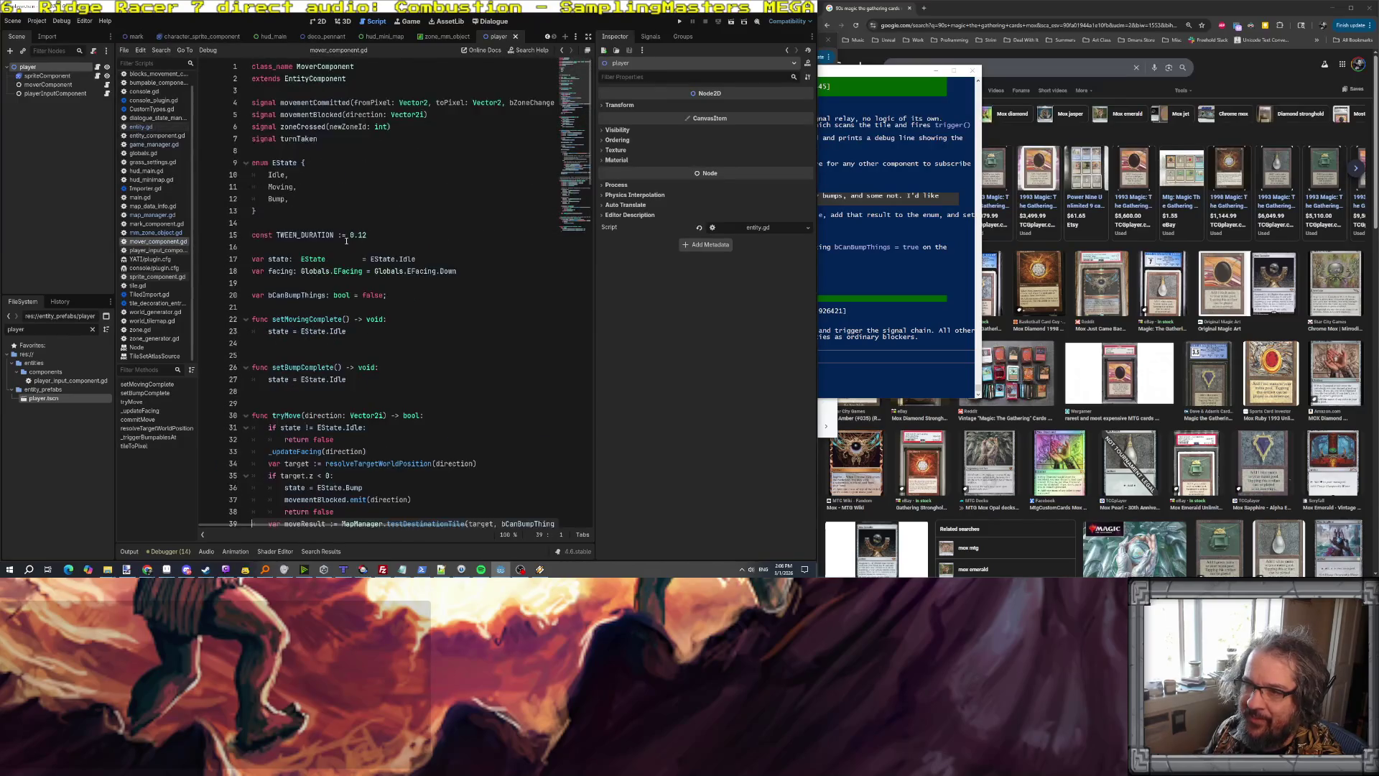
pyautogui.click(858, 368)
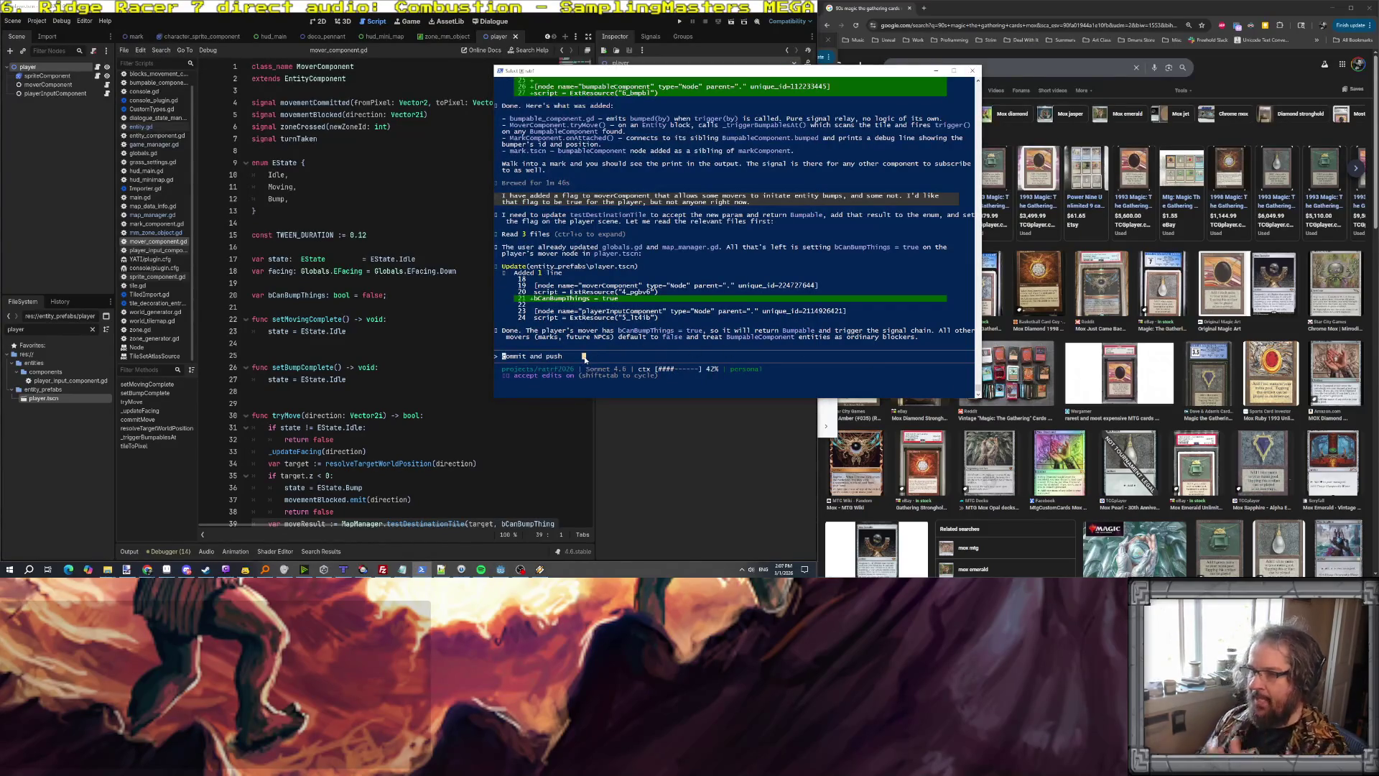
# Tell Claude the change failed because bCanBumpThings wasn't an export, but it's now fixed.
pyautogui.press('Escape')
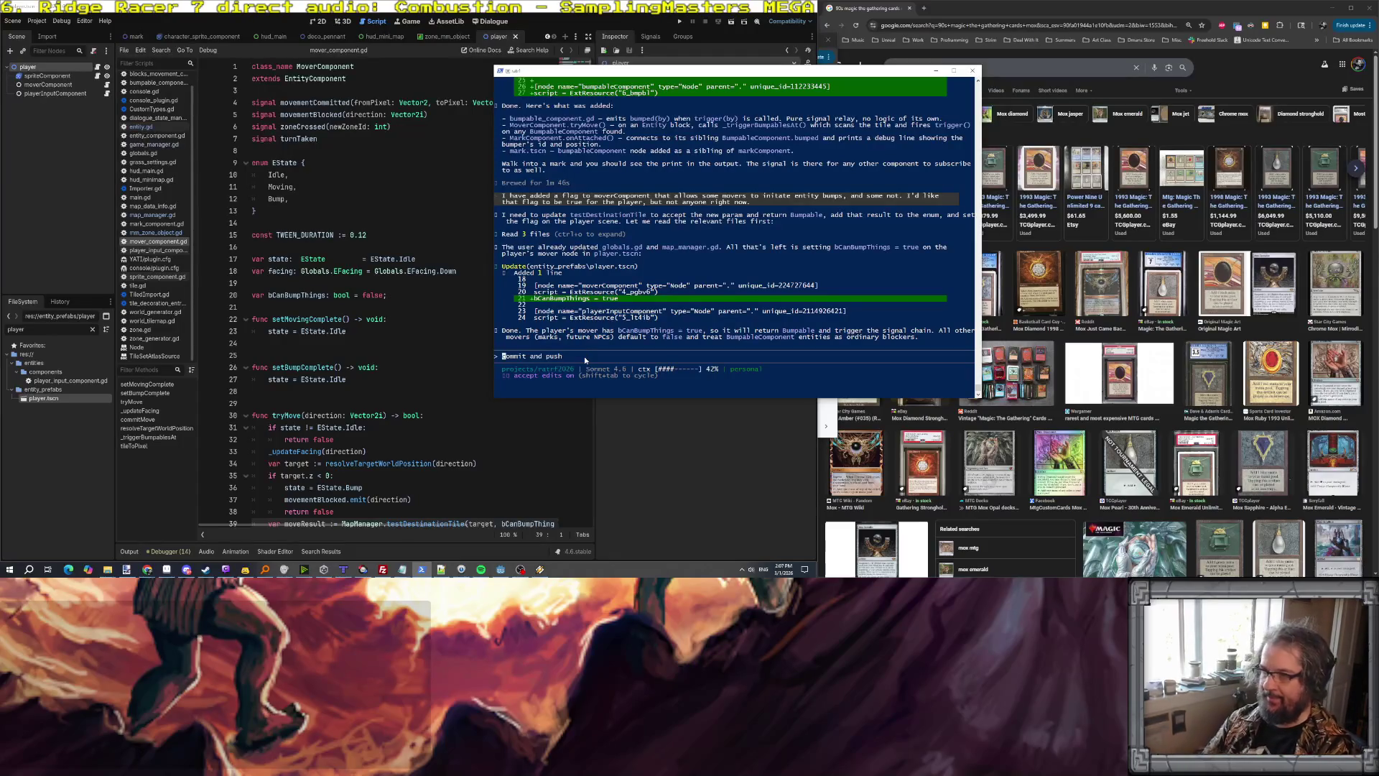
pyautogui.moveTo(571, 357); pyautogui.dragTo(504, 360)
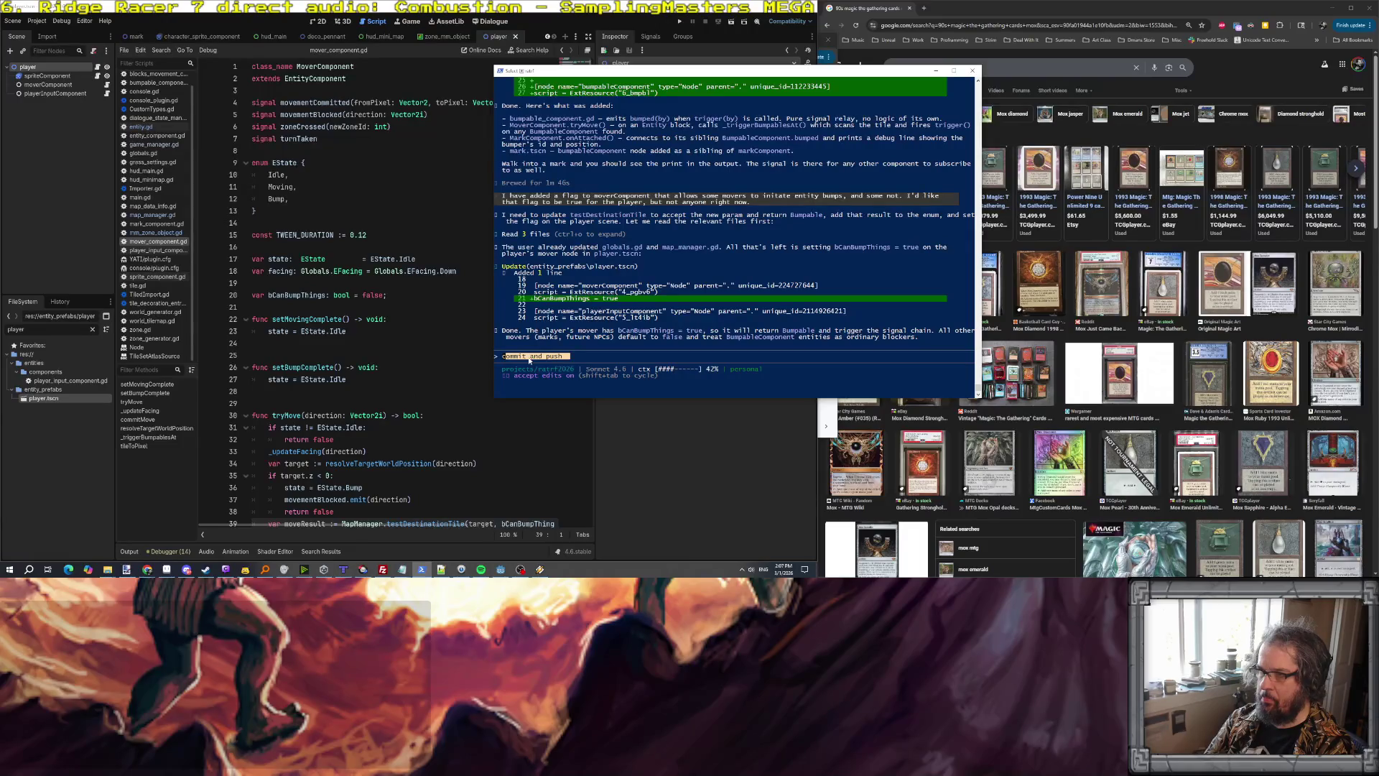
pyautogui.press('Escape')
pyautogui.write("let's ")
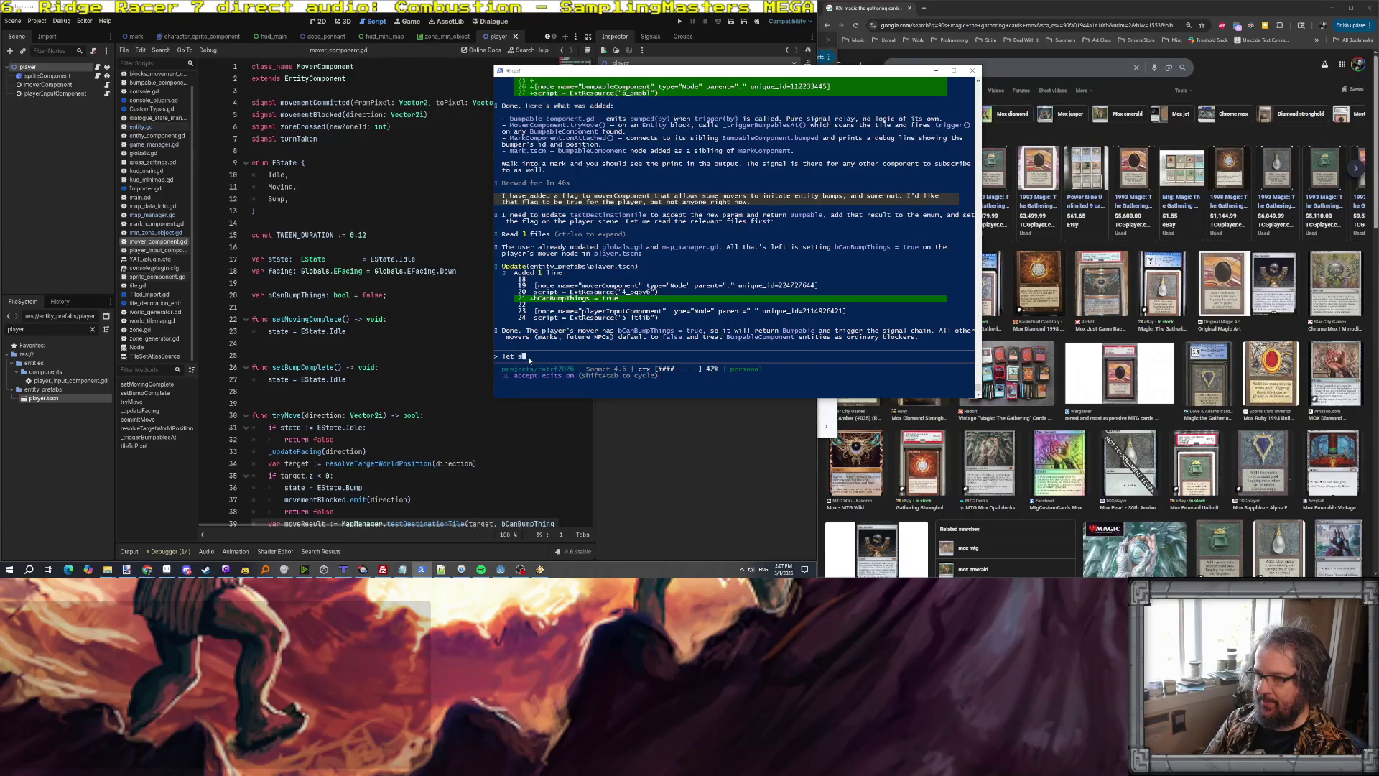
pyautogui.write('that di')
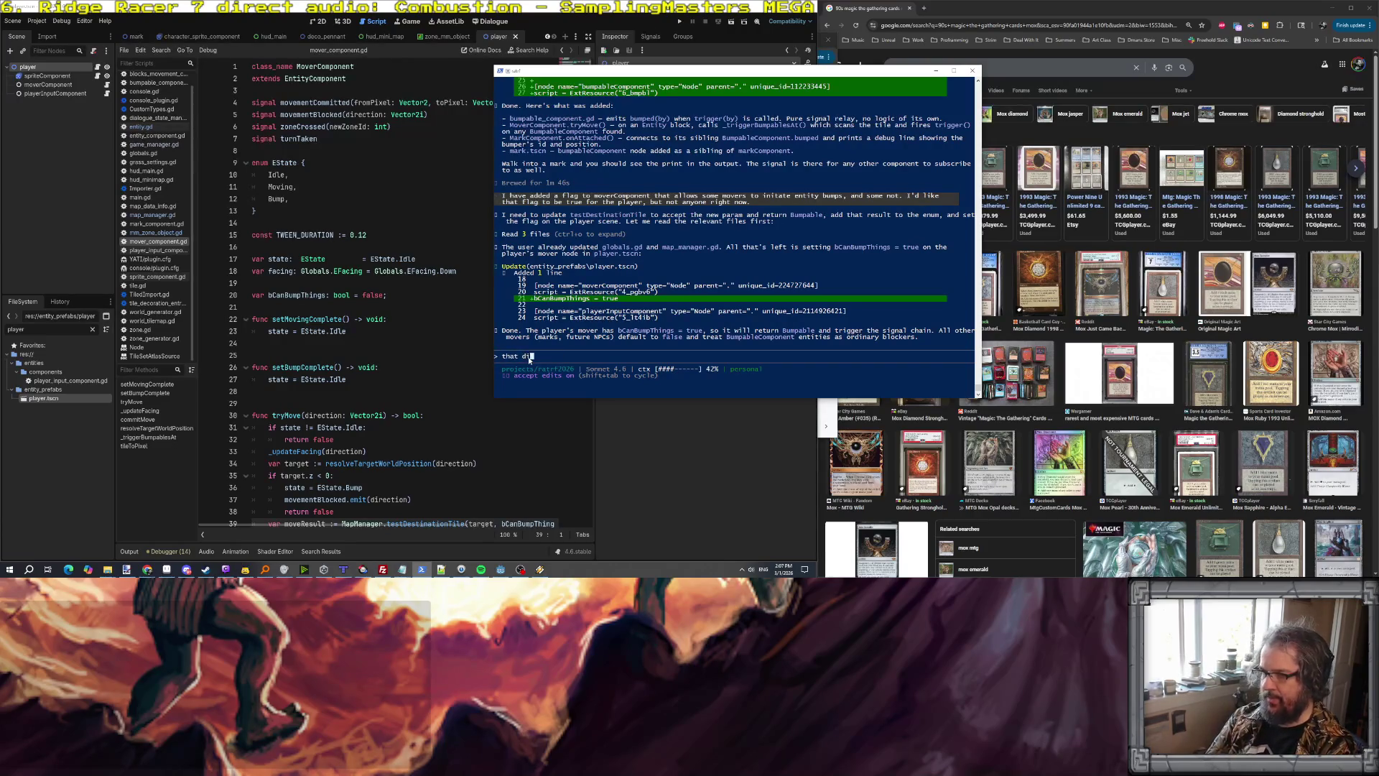
pyautogui.write("dn't quite work because")
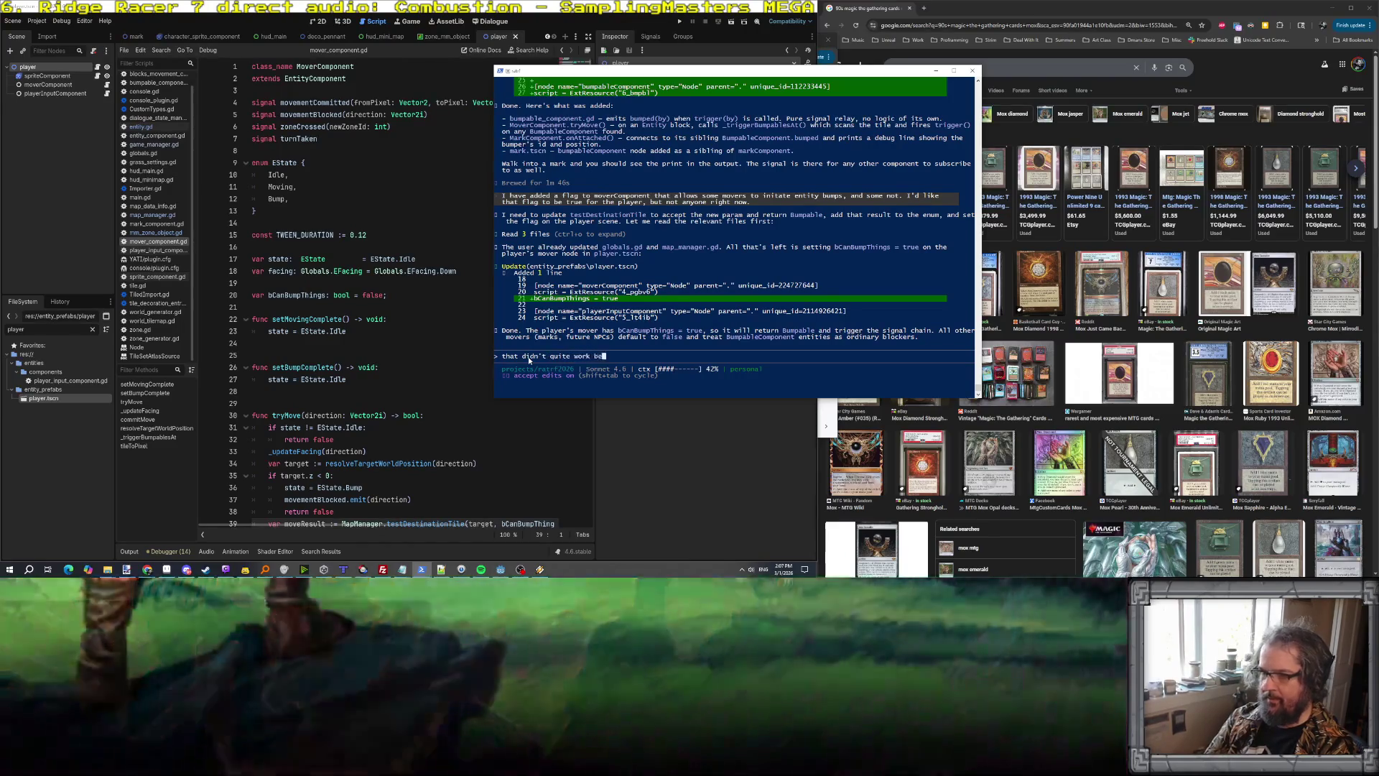
pyautogui.write('v')
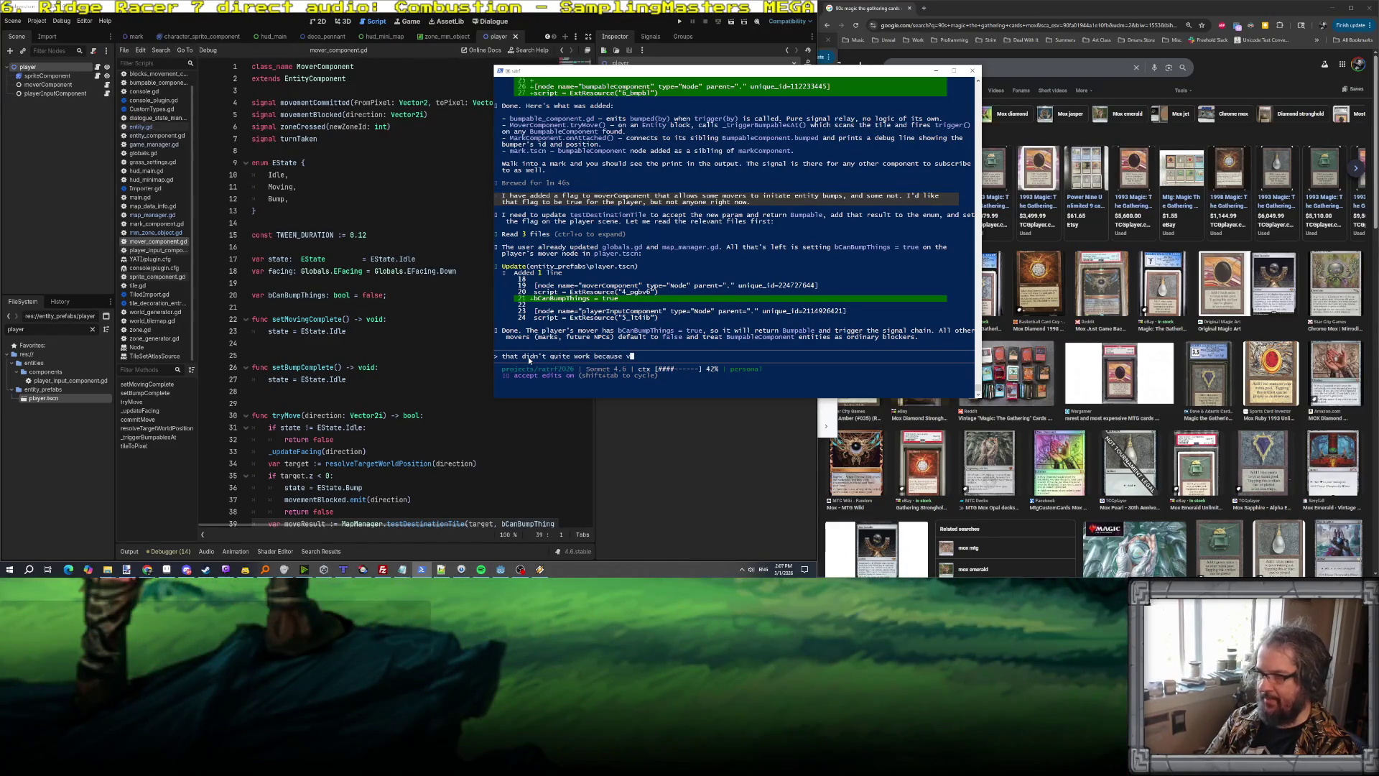
pyautogui.write('CanBumpThing')
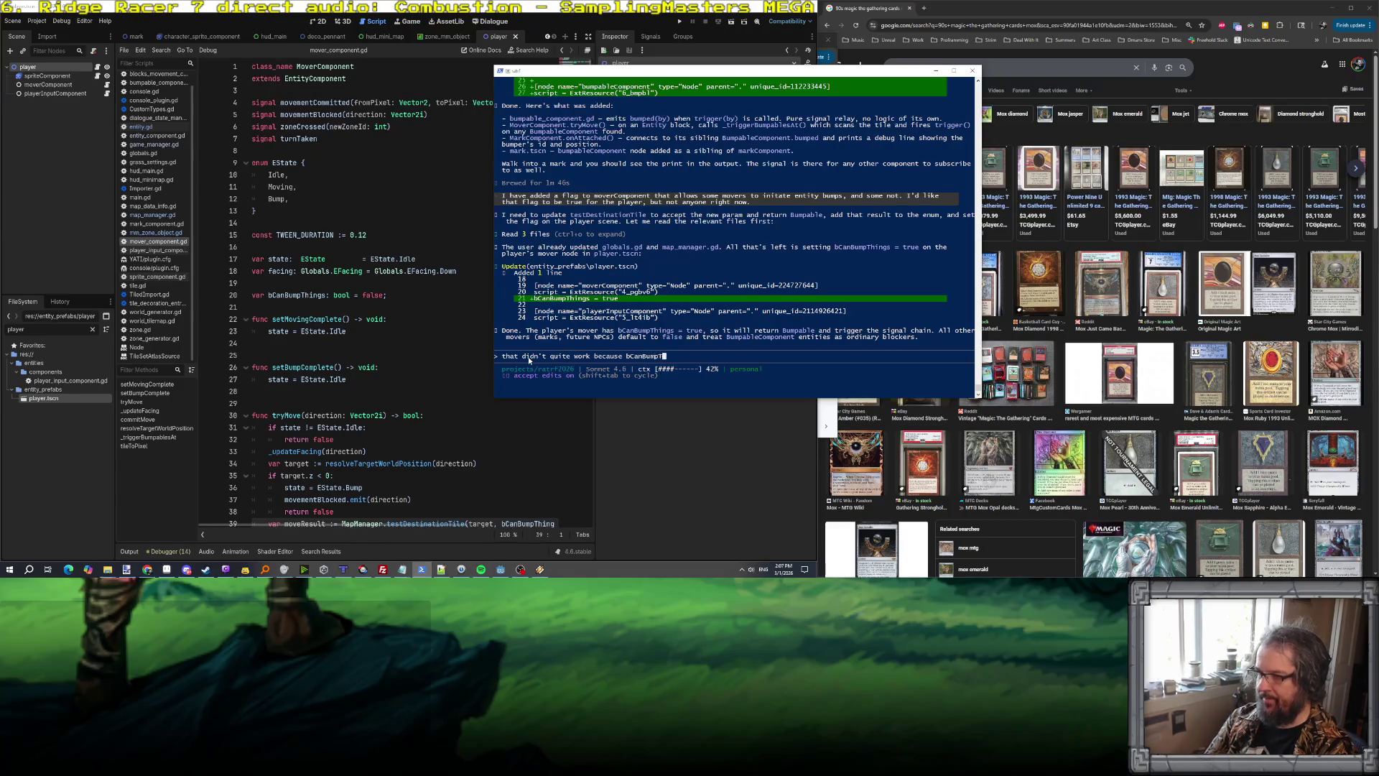
pyautogui.write("s wasn't an export, but ")
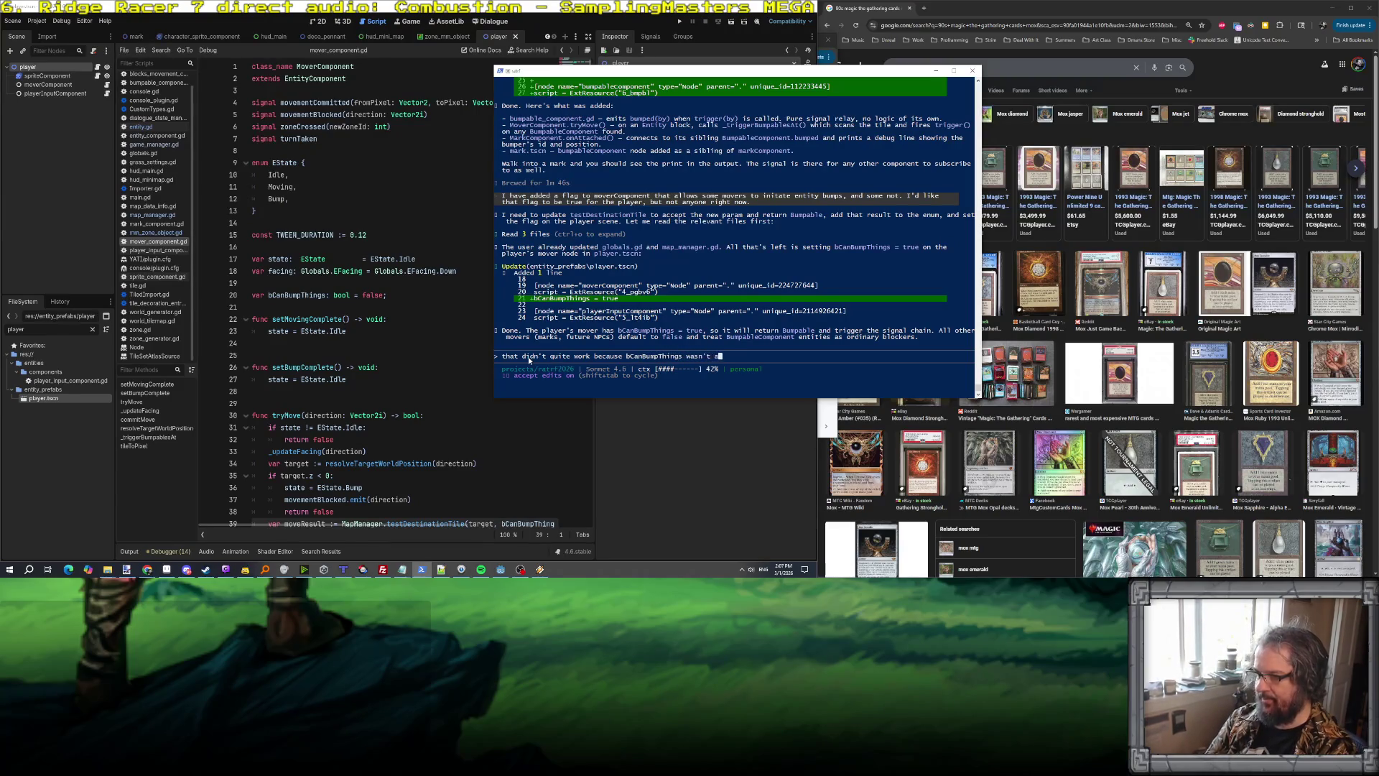
pyautogui.write('I fixed it')
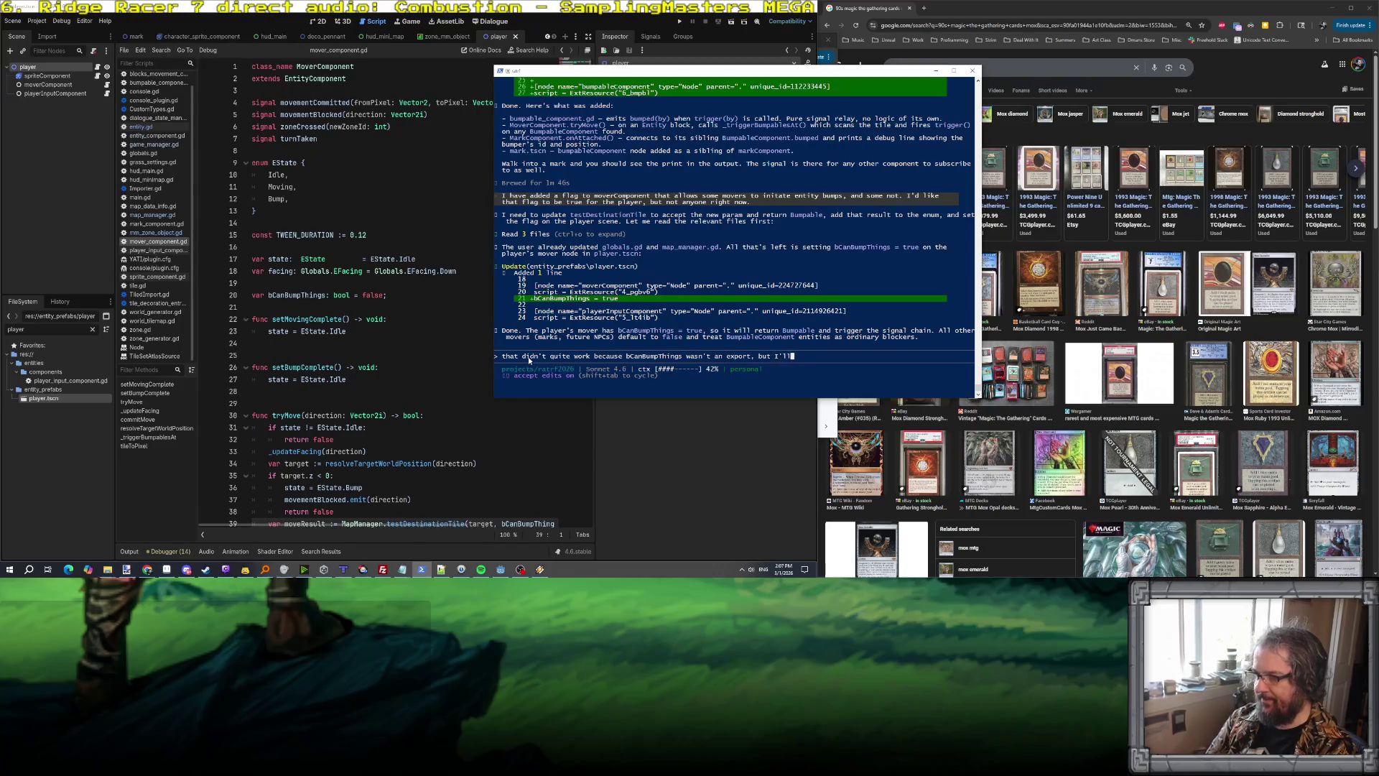
pyautogui.press('Return')
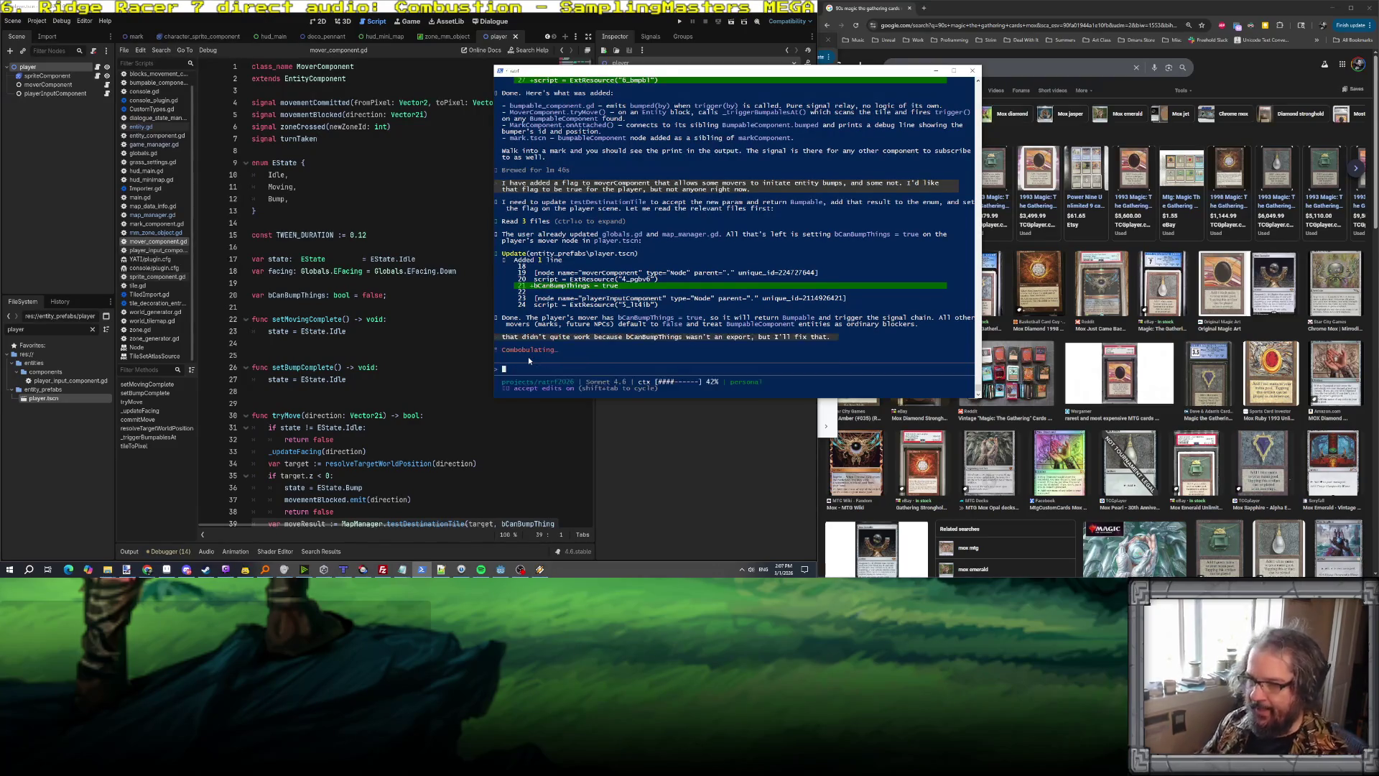
pyautogui.click(253, 294)
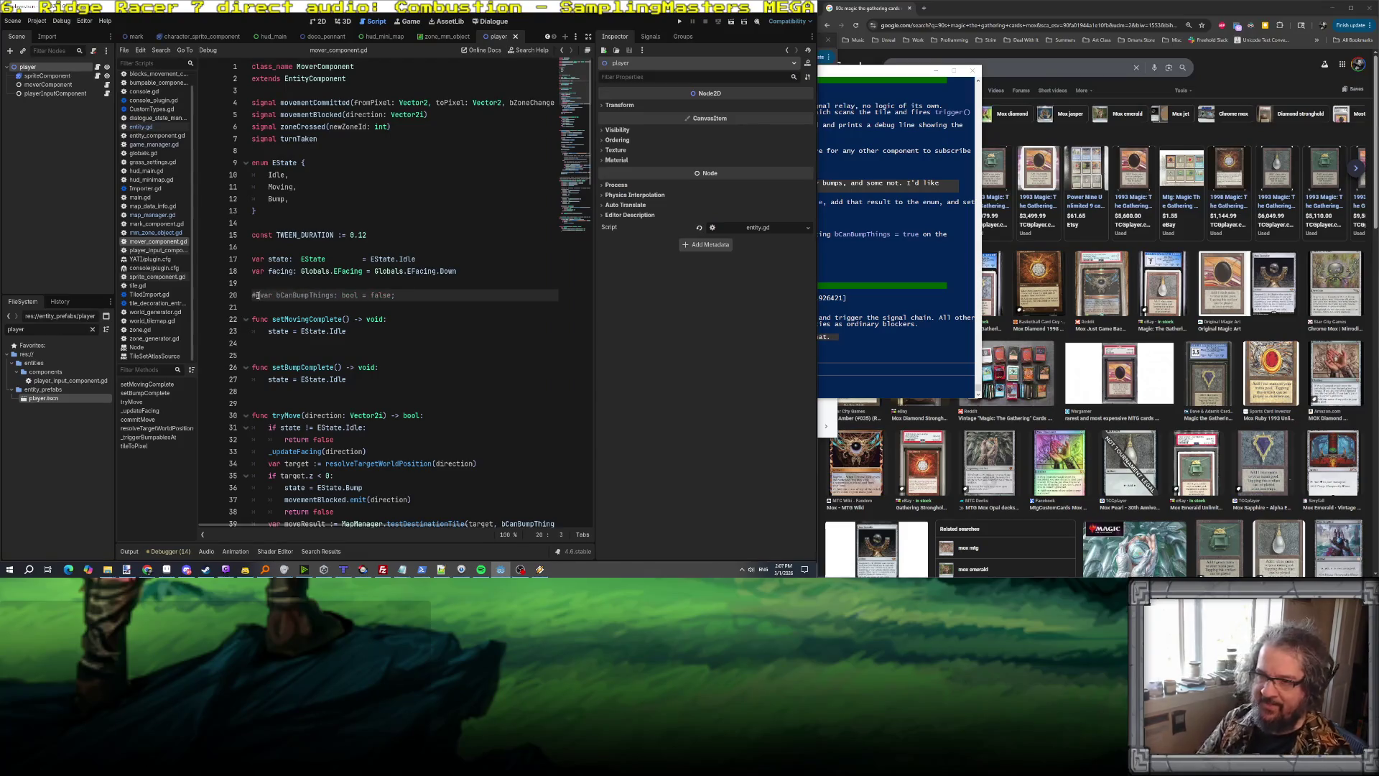
pyautogui.write('@export')
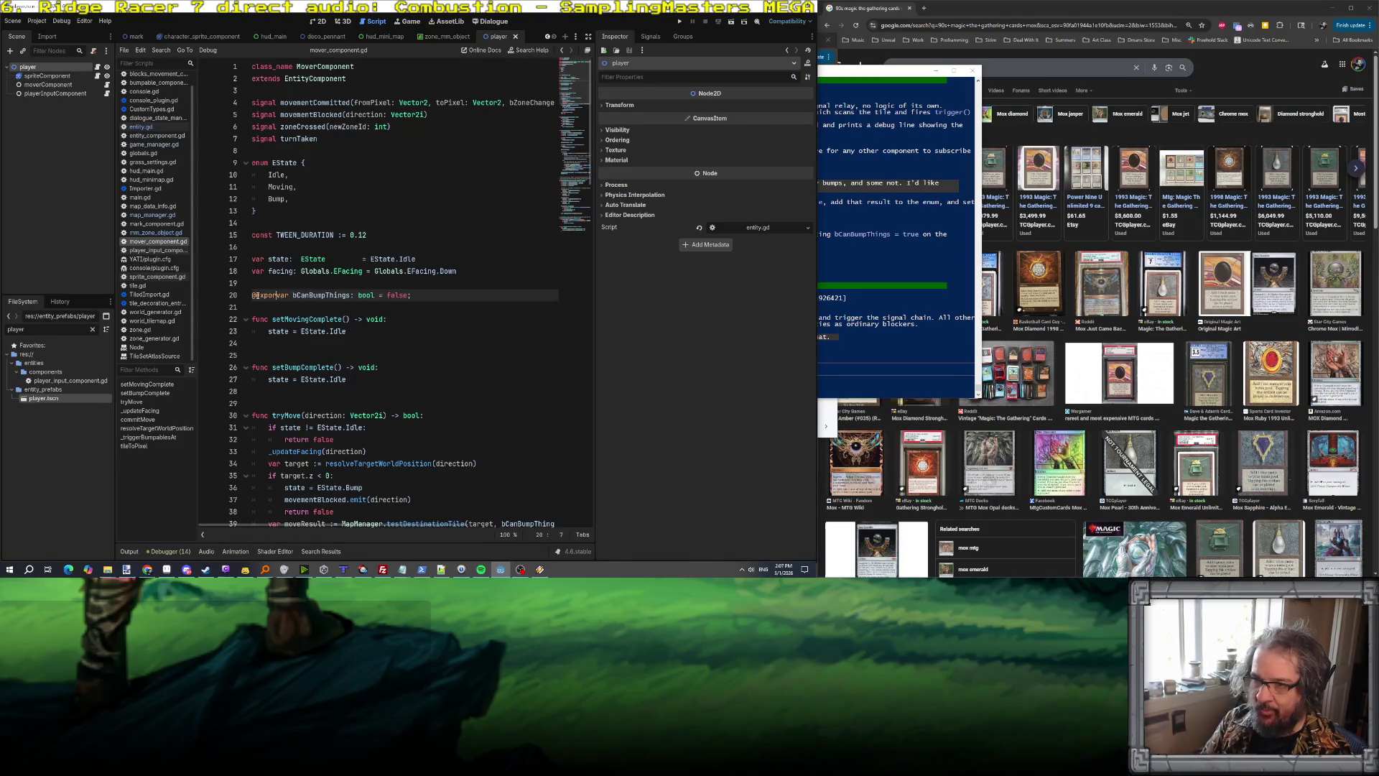
pyautogui.press('Up')
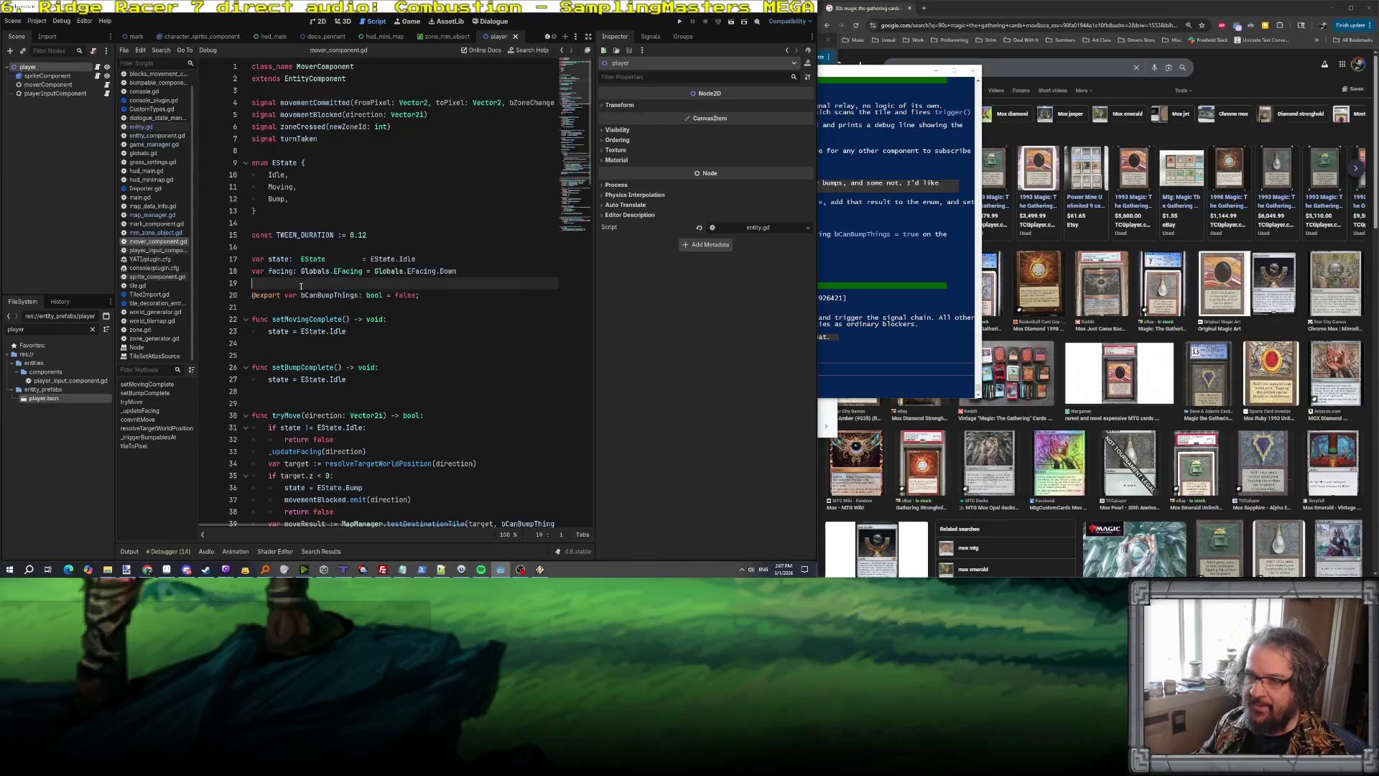
# Enable B Can Bump Things on the player's moverComponent and run the project.
pyautogui.click(41, 86)
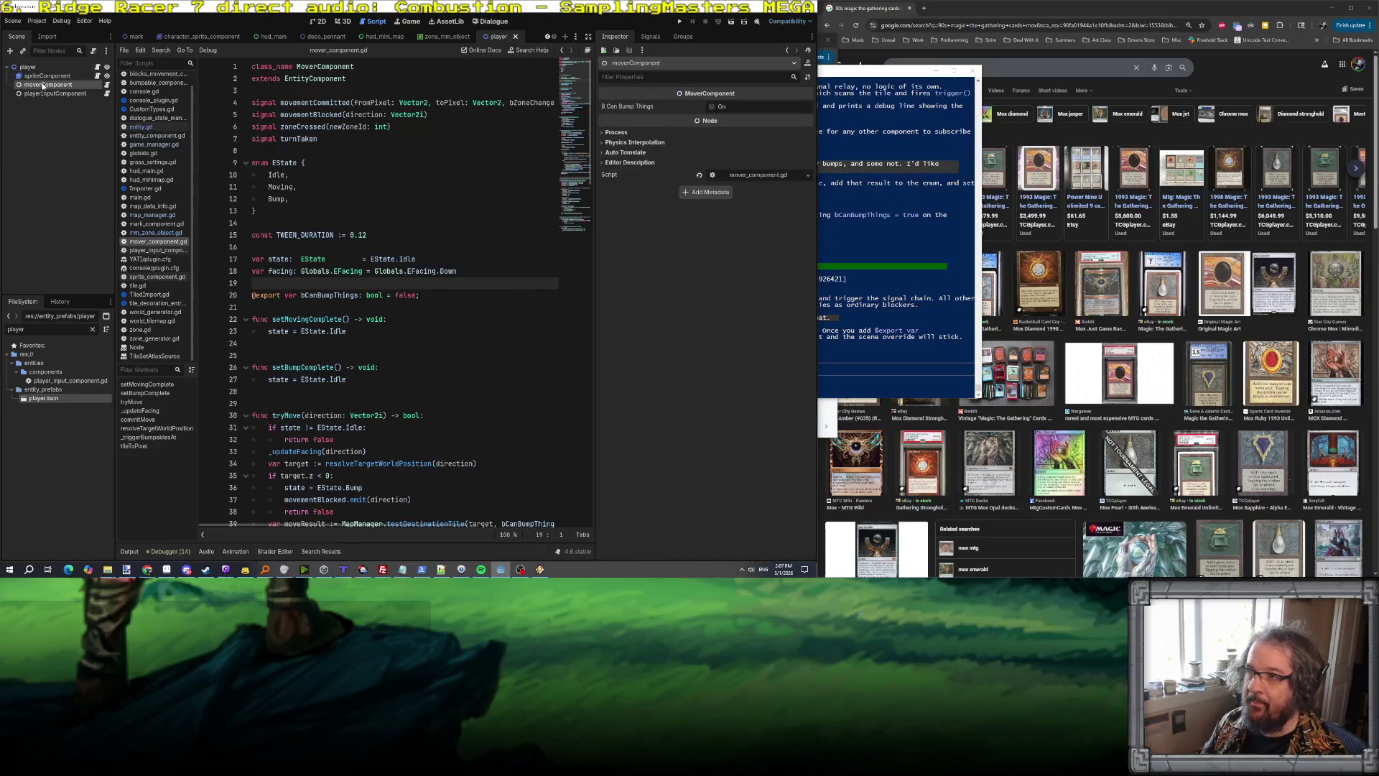
pyautogui.click(712, 107)
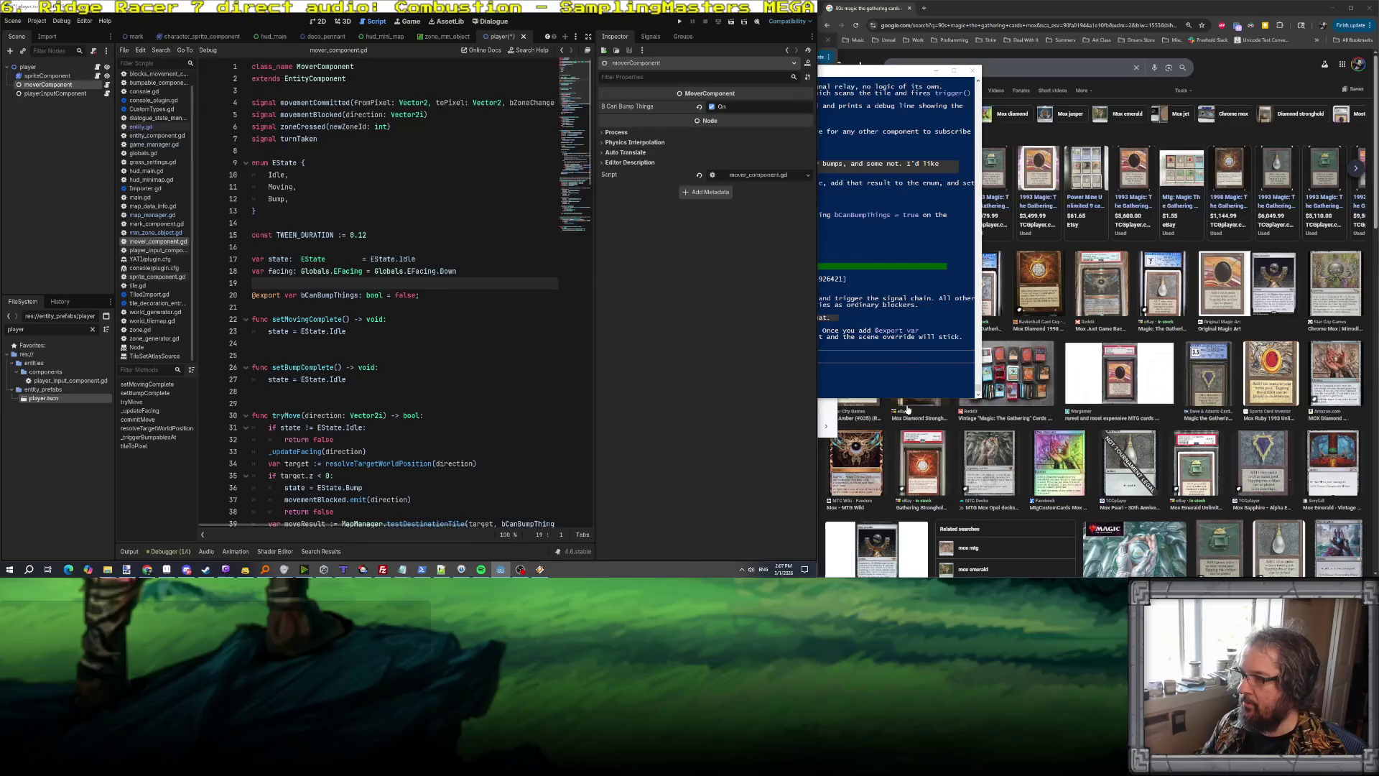
pyautogui.click(883, 363)
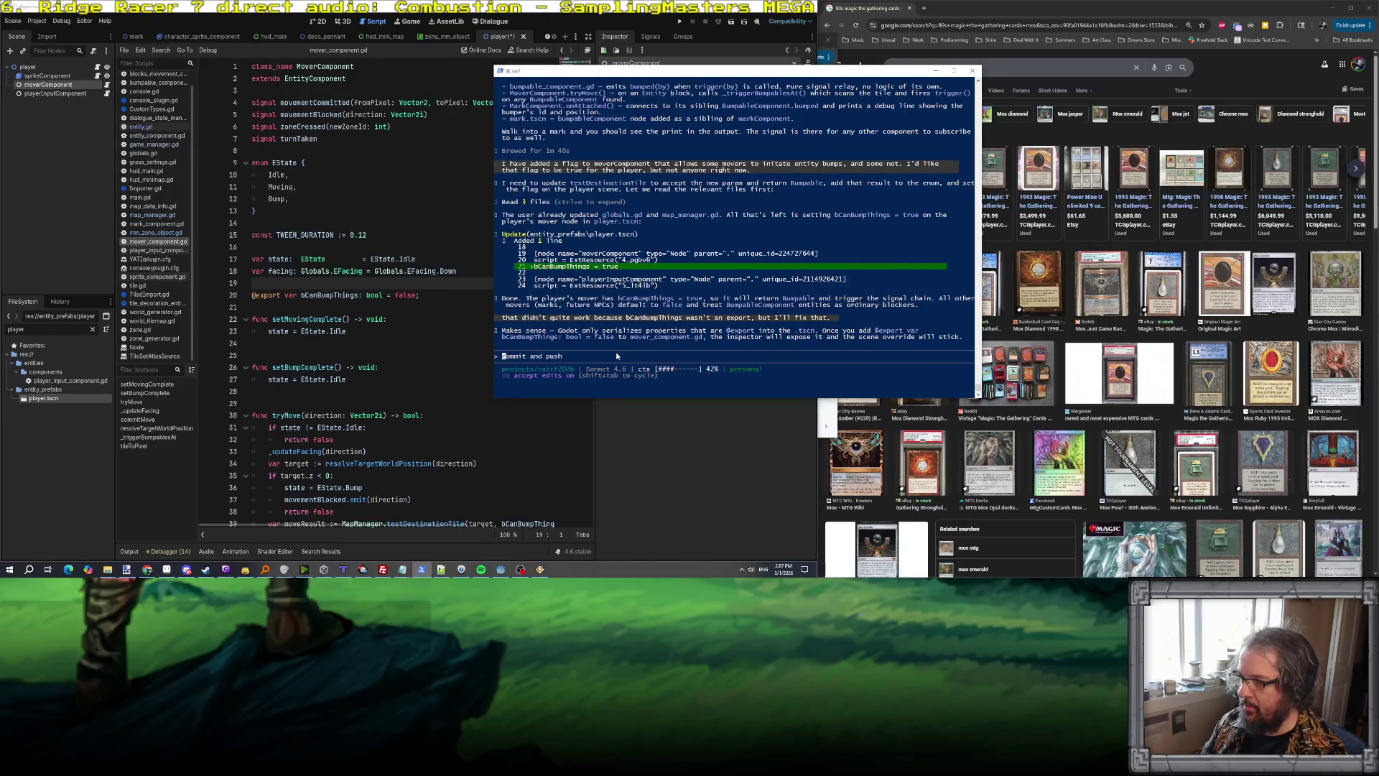
pyautogui.click(415, 210)
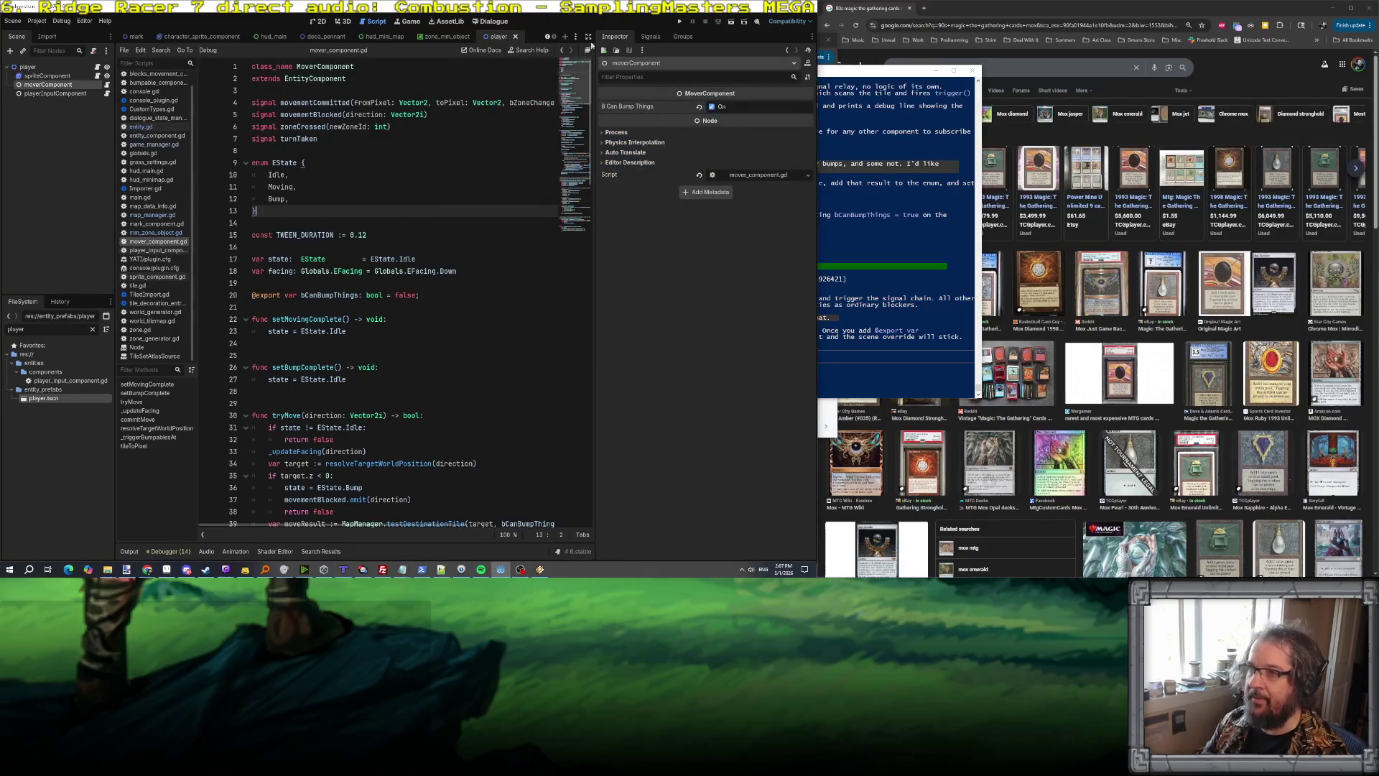
pyautogui.click(680, 22)
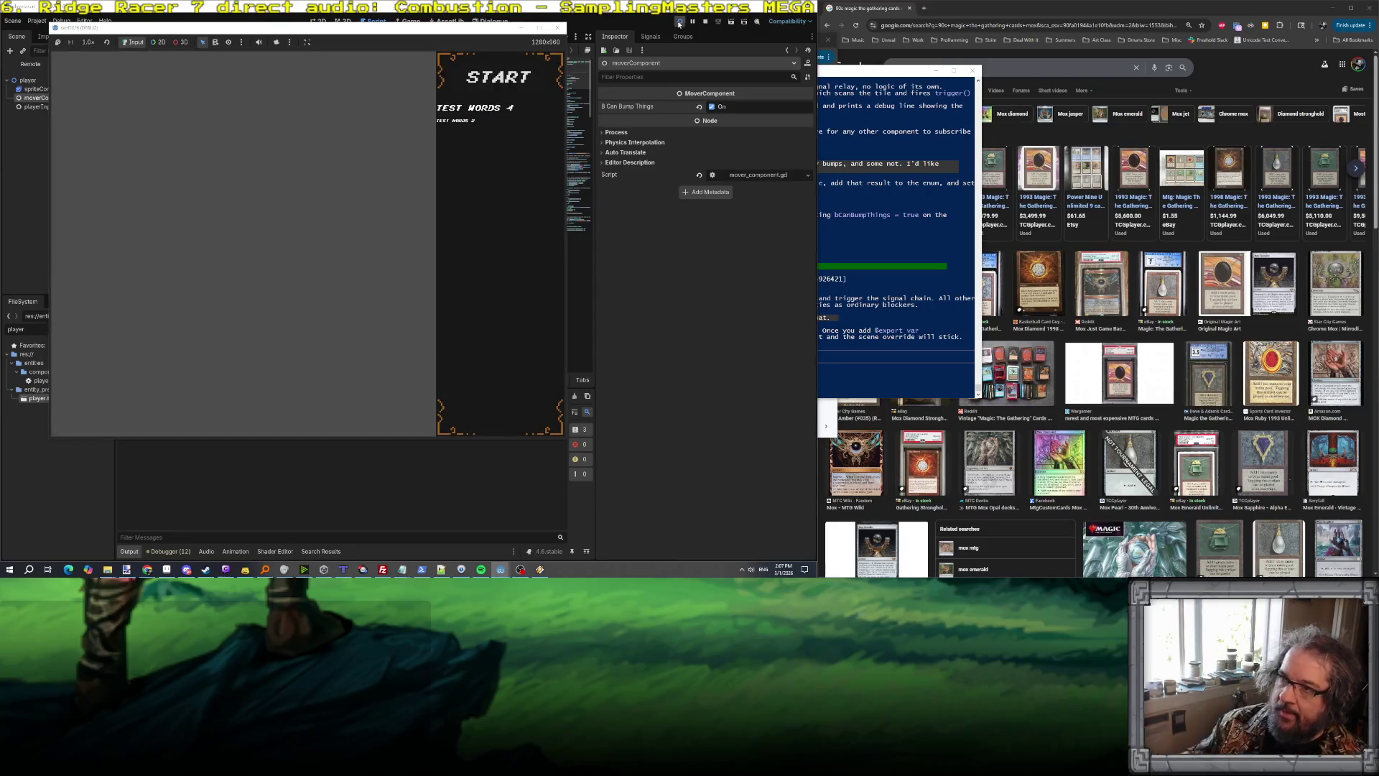
# Start play, clear the line 17 breakpoint, resume, and check the 'Mark bumped by entity' output.
pyautogui.click(481, 72)
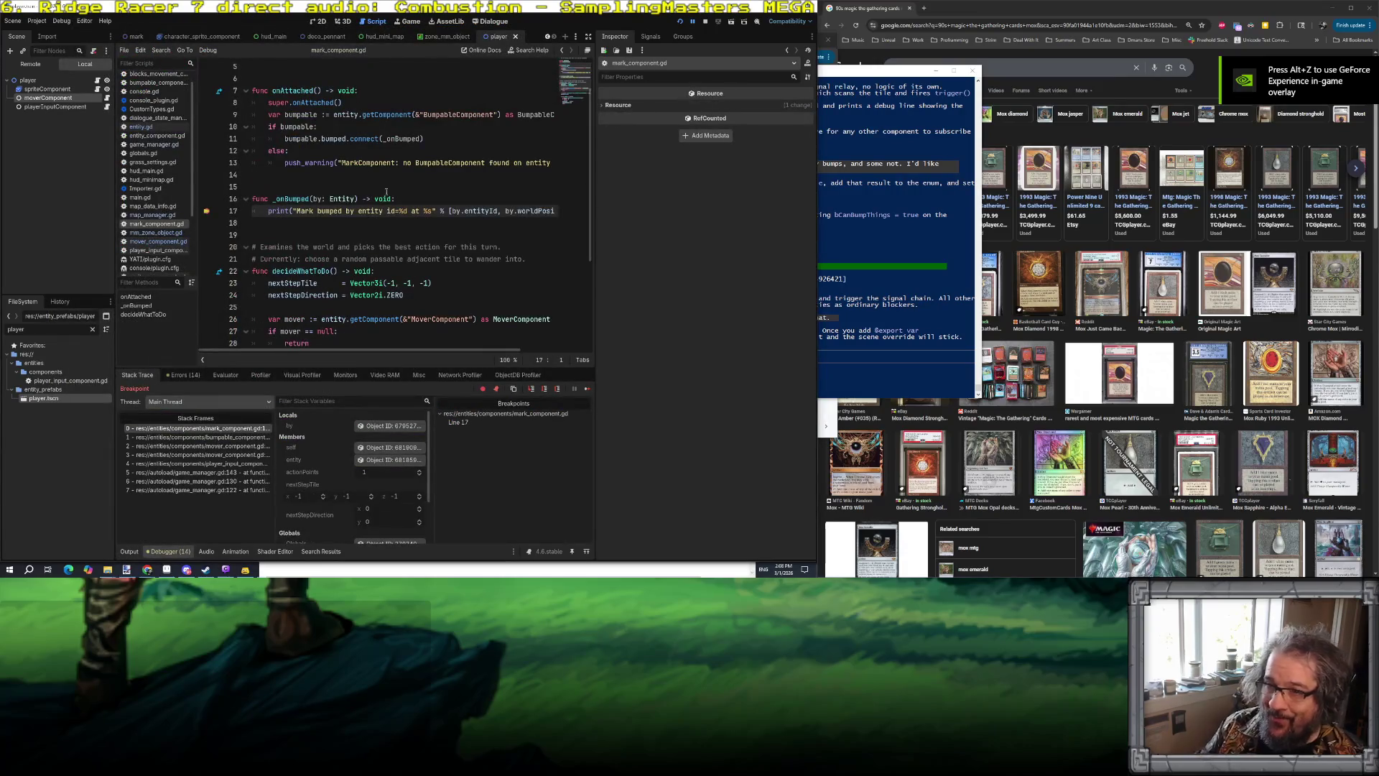
pyautogui.click(206, 210)
pyautogui.click(692, 21)
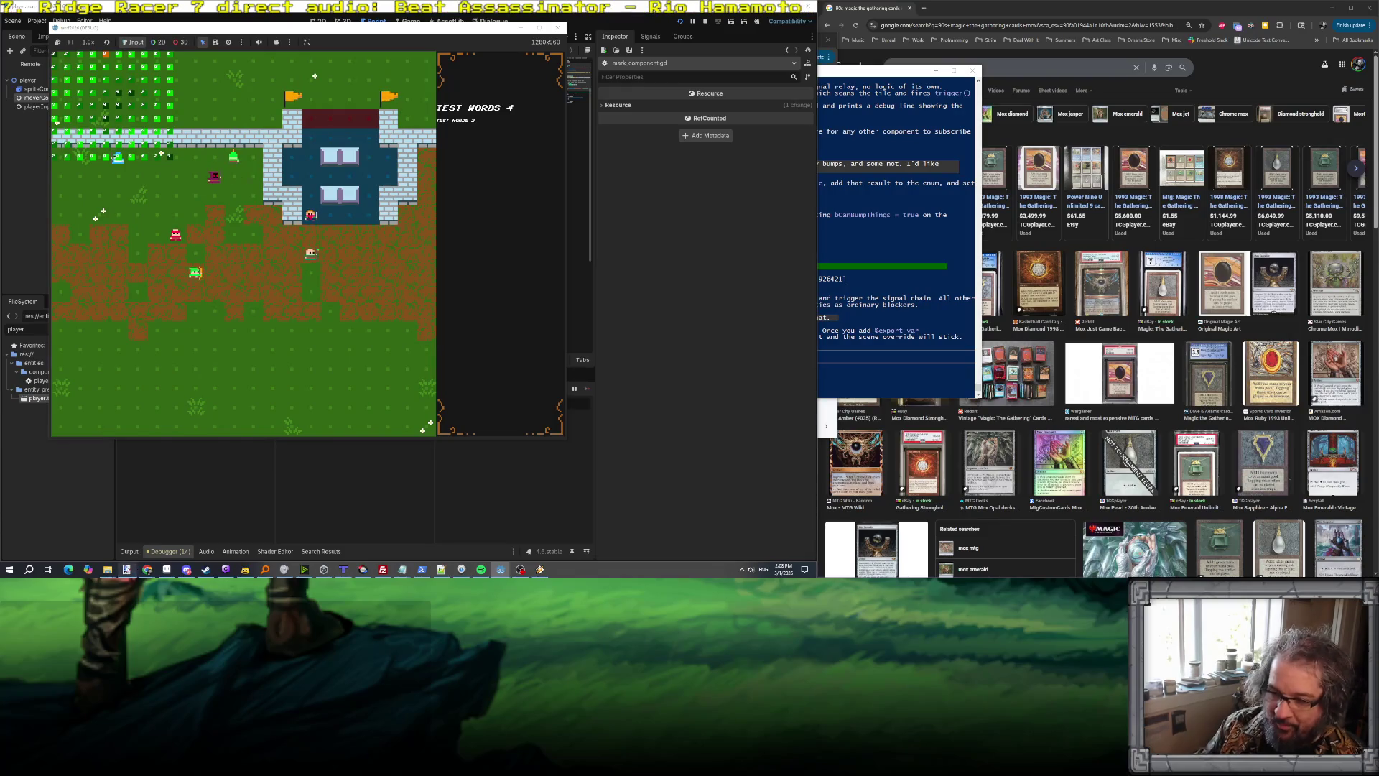
pyautogui.click(129, 551)
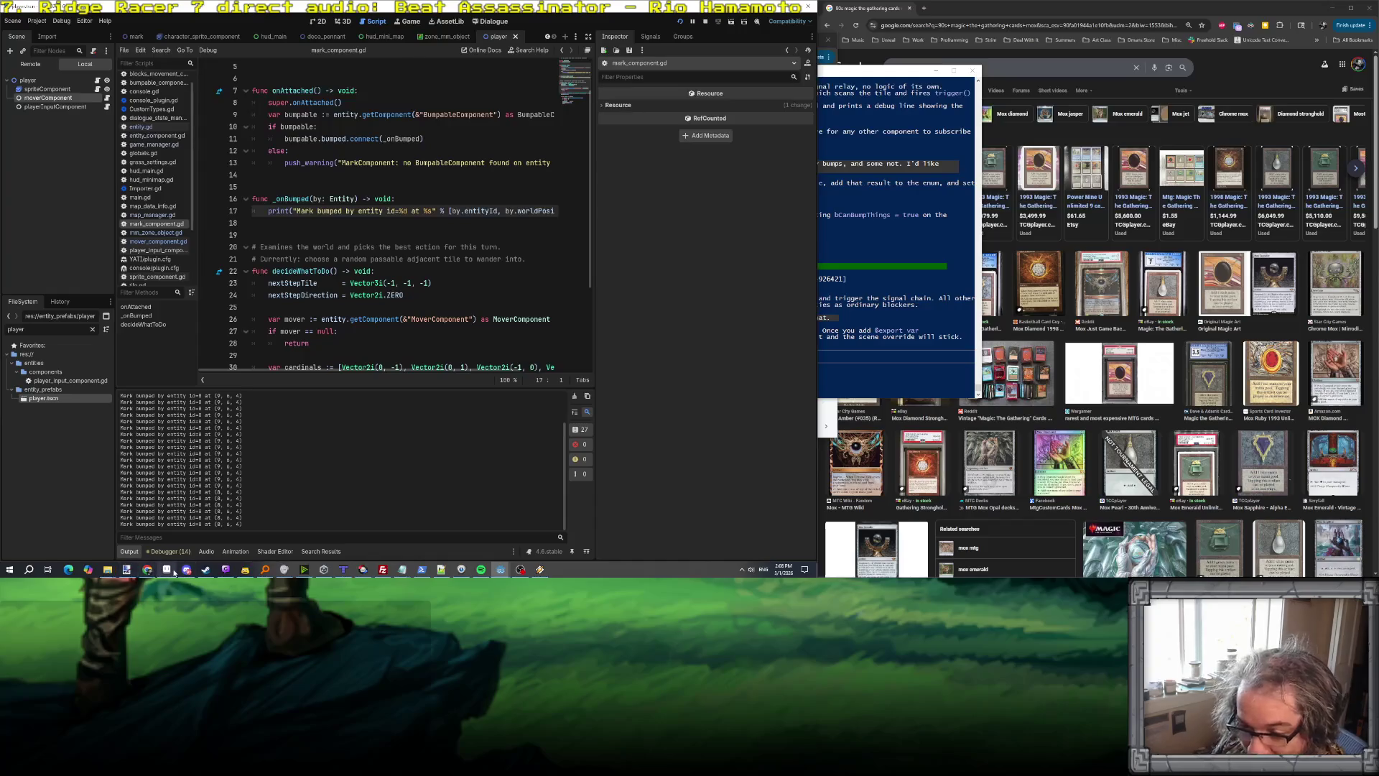
pyautogui.moveTo(501, 569)
pyautogui.click(523, 542)
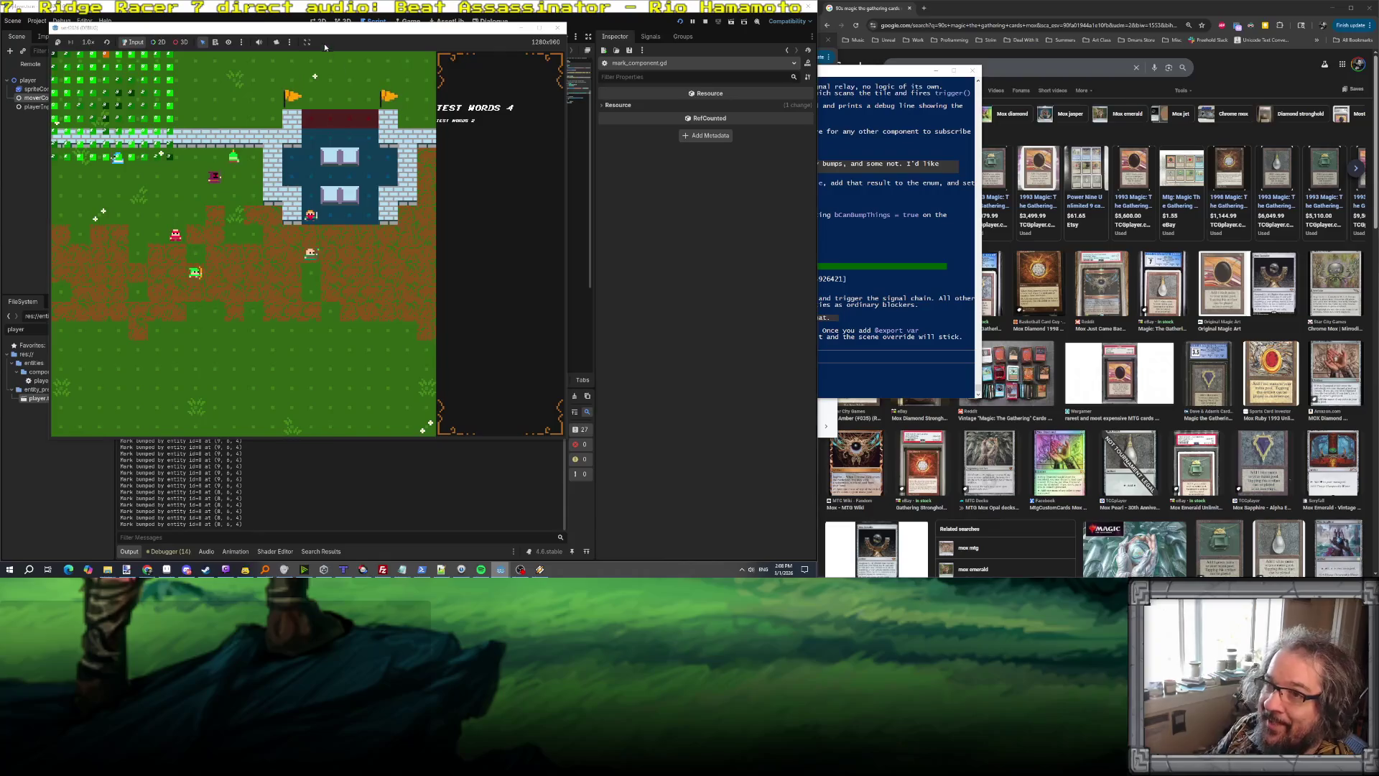
# Move the game window toward screen centre, bump marks, then select the player's input component.
pyautogui.moveTo(325, 27); pyautogui.dragTo(602, 55)
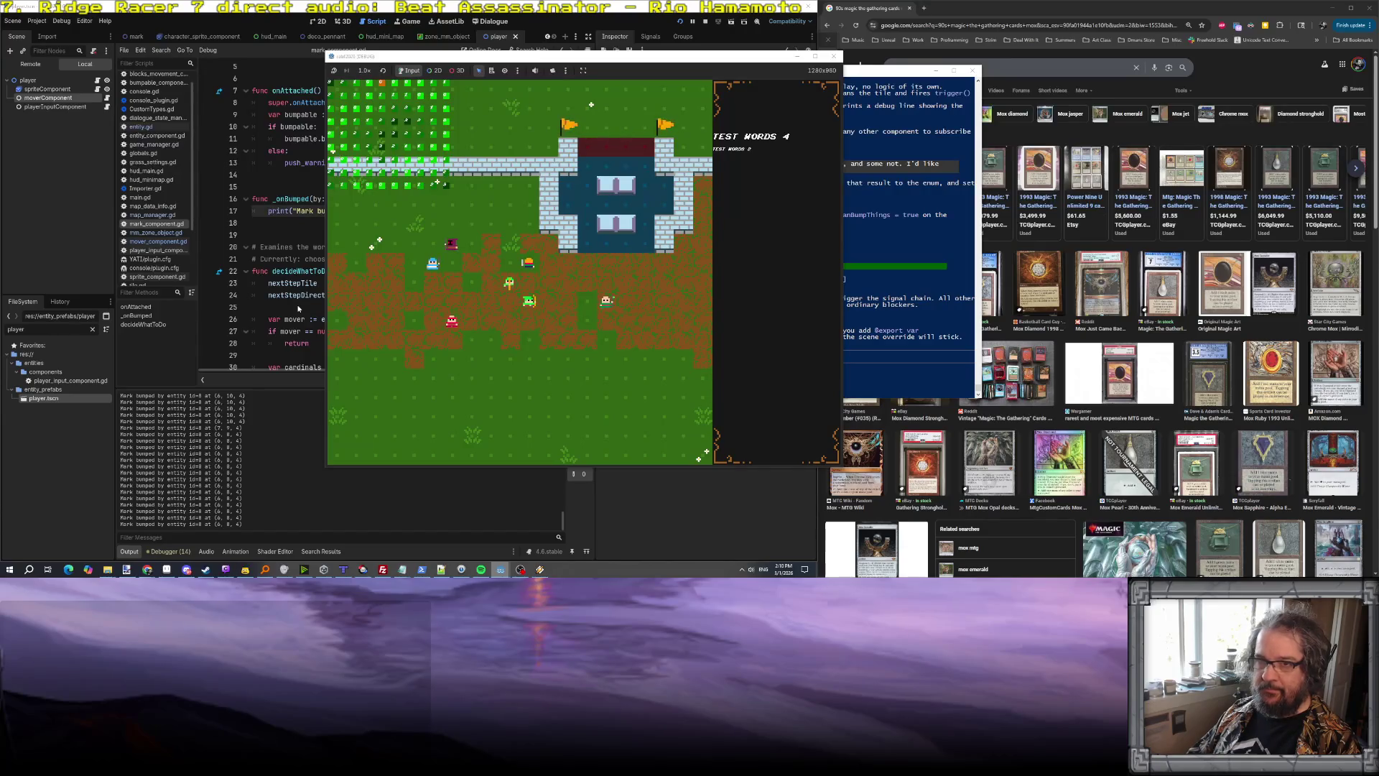
pyautogui.click(55, 106)
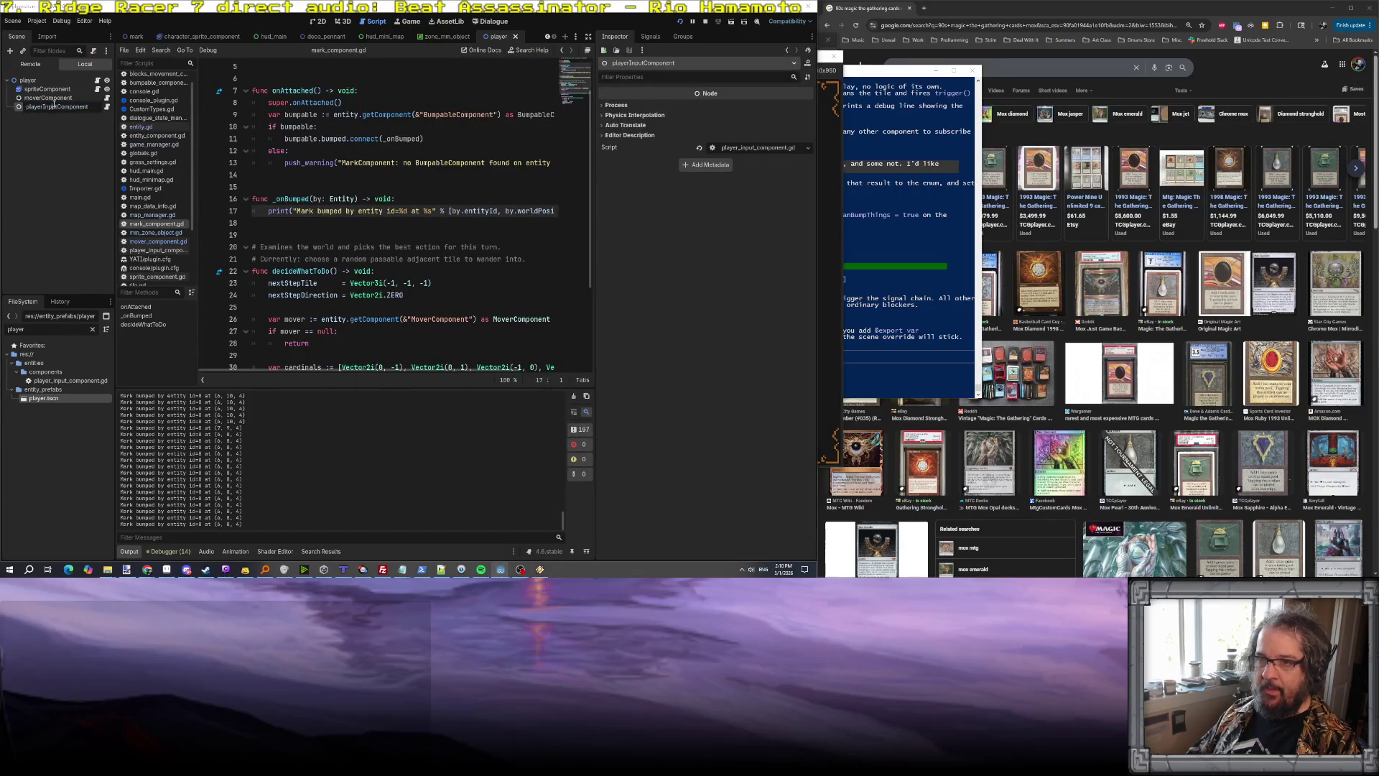
# Open player_input_component.gd and stop the running game.
pyautogui.click(106, 106)
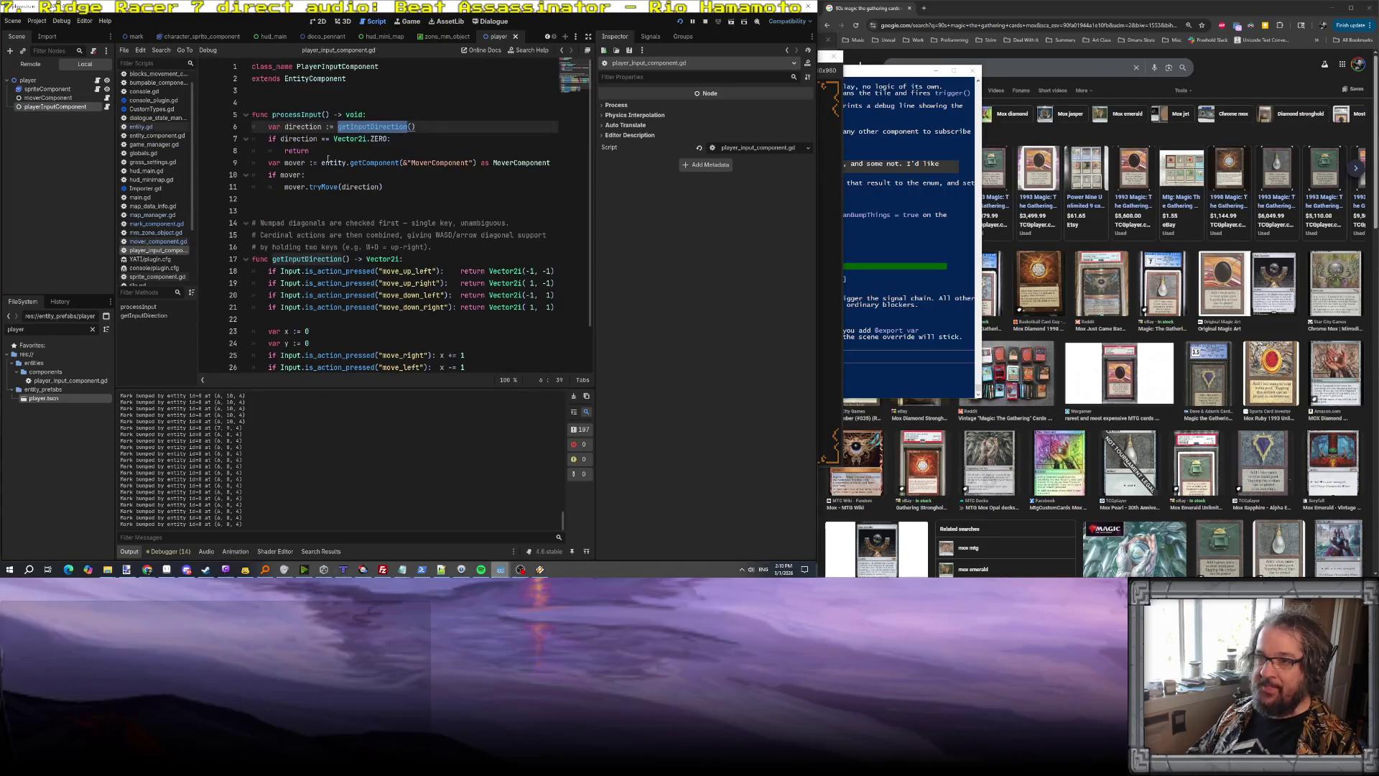
pyautogui.scroll(-2, 329, 138)
pyautogui.scroll(2, 329, 139)
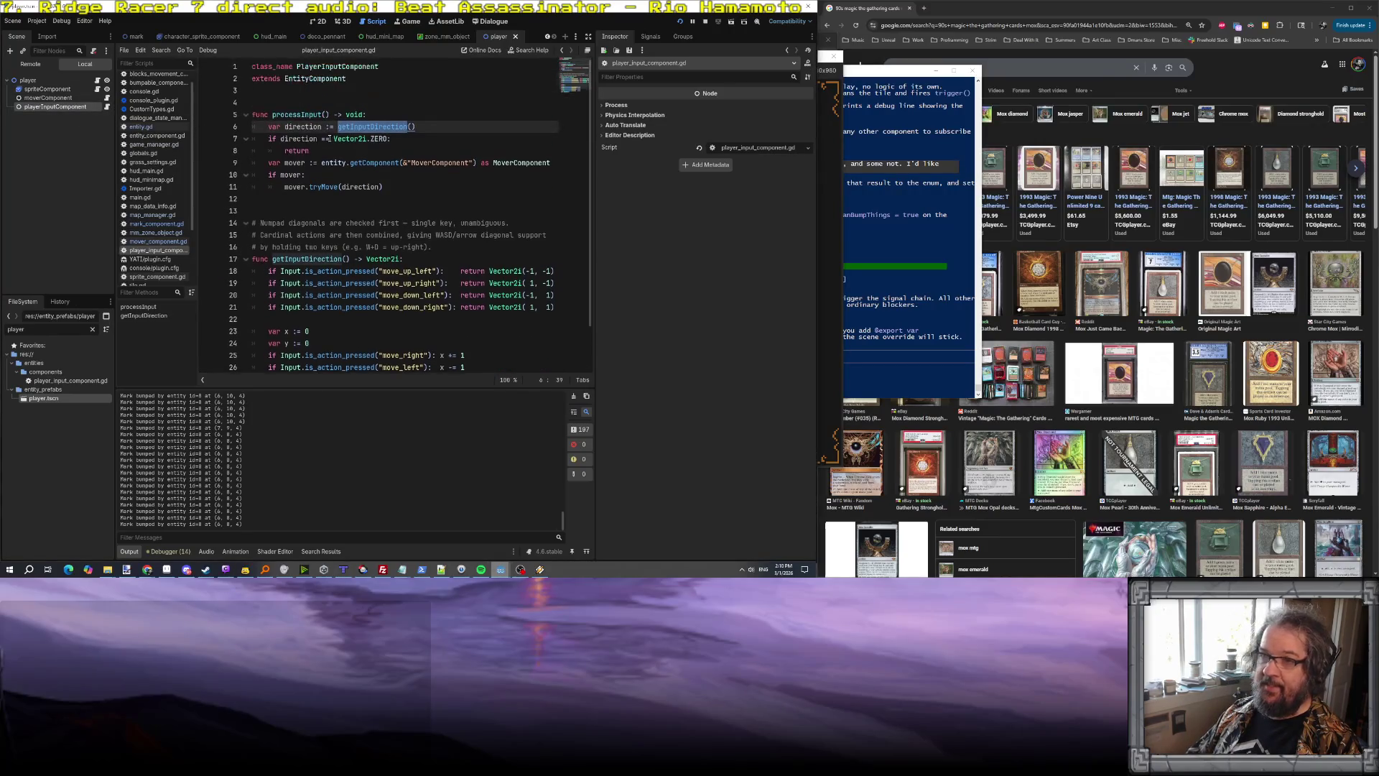
pyautogui.click(54, 124)
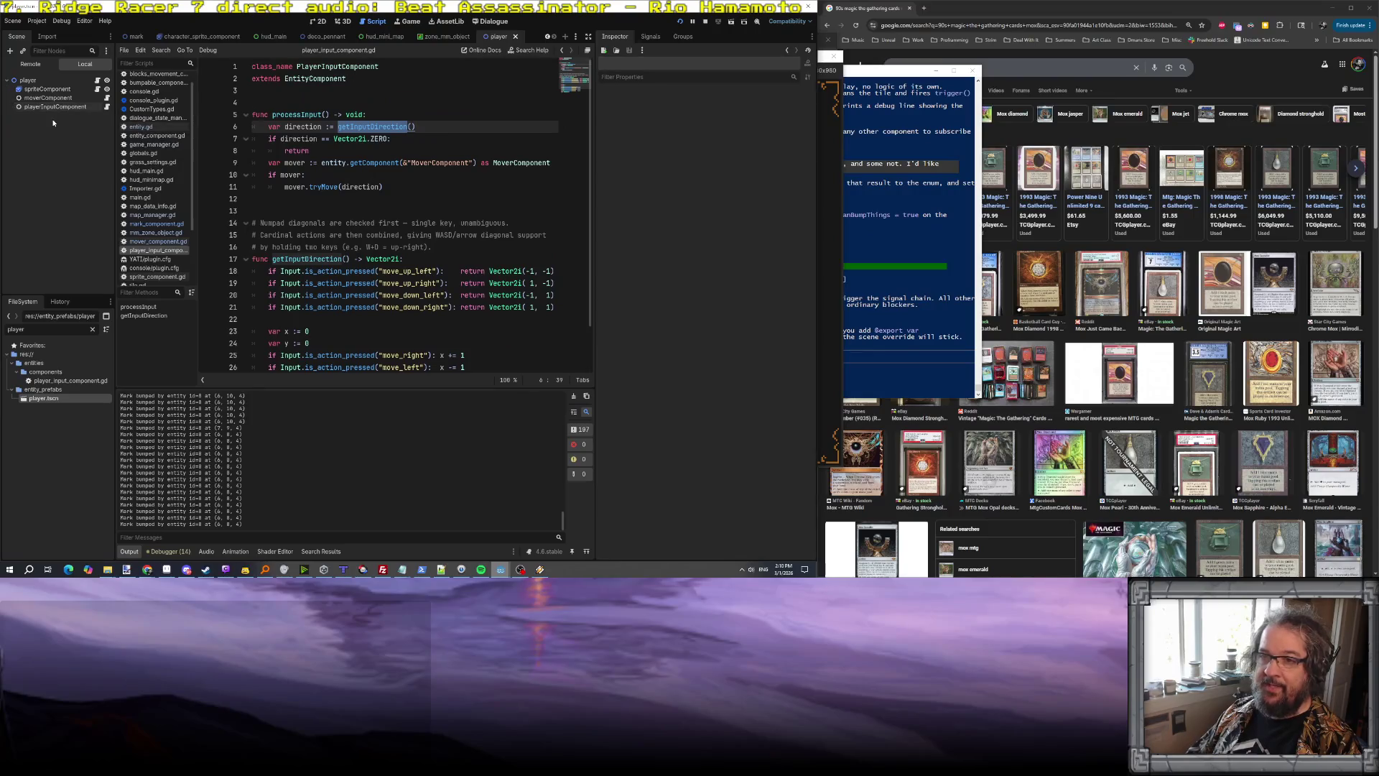
pyautogui.click(848, 358)
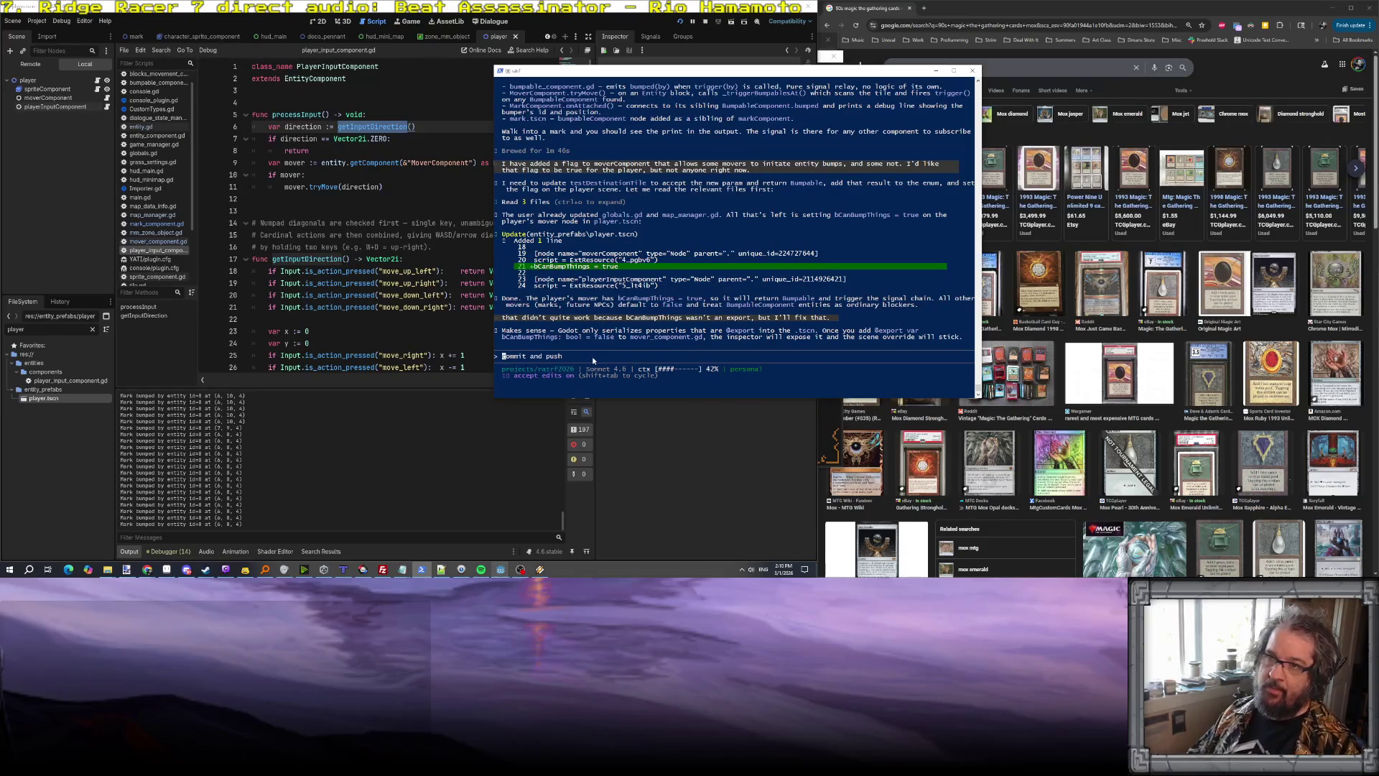
pyautogui.click(700, 23)
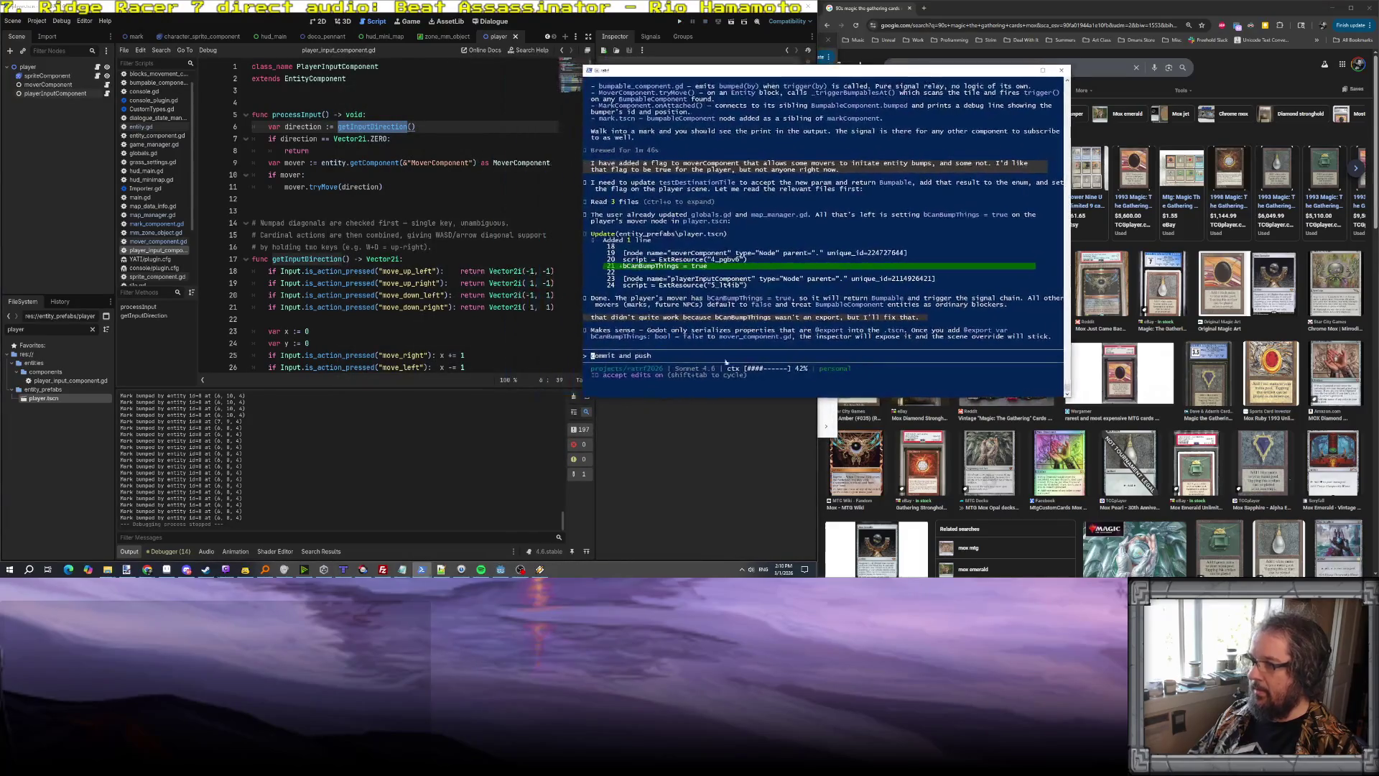
# Ask Claude Code to add a do-nothing PlayerCharacterComponent entity component to the player.
pyautogui.moveTo(666, 356); pyautogui.dragTo(585, 356)
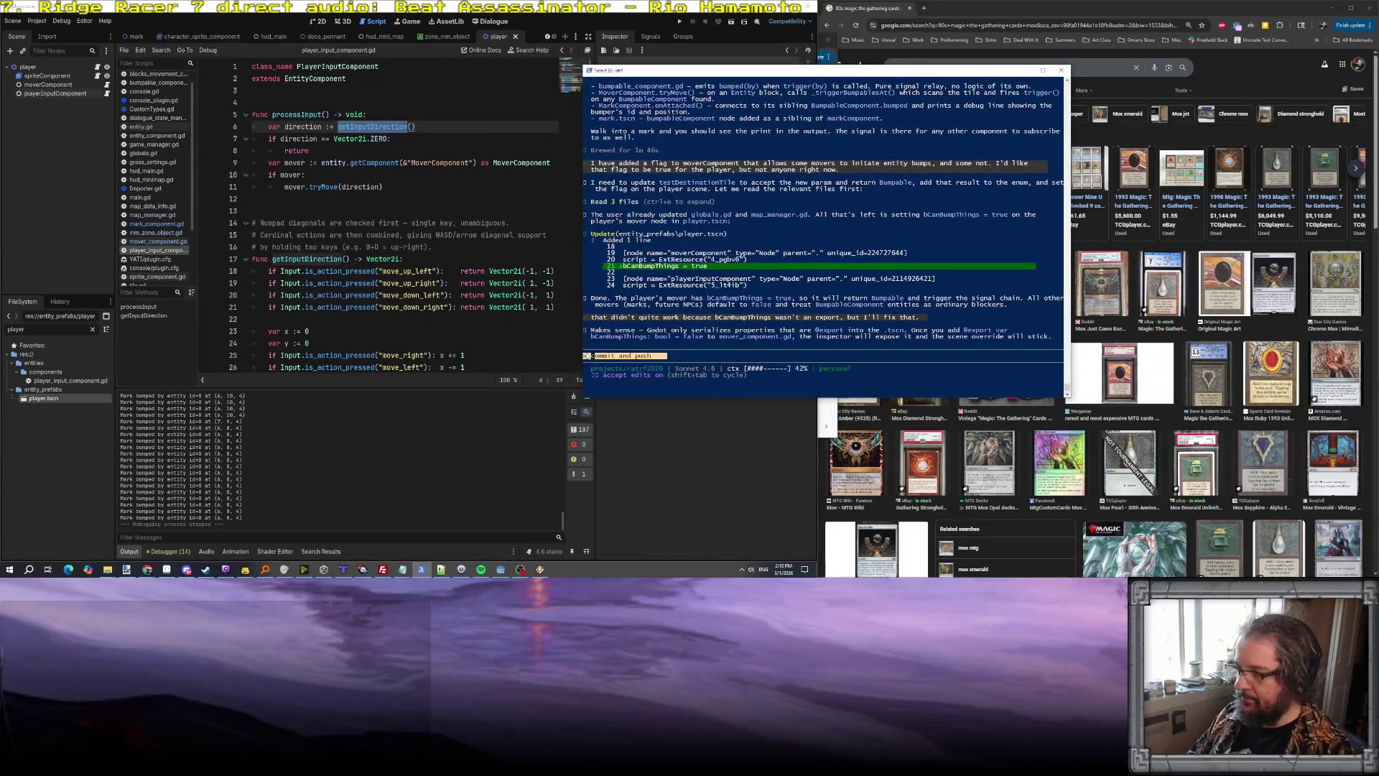
pyautogui.write("let's add")
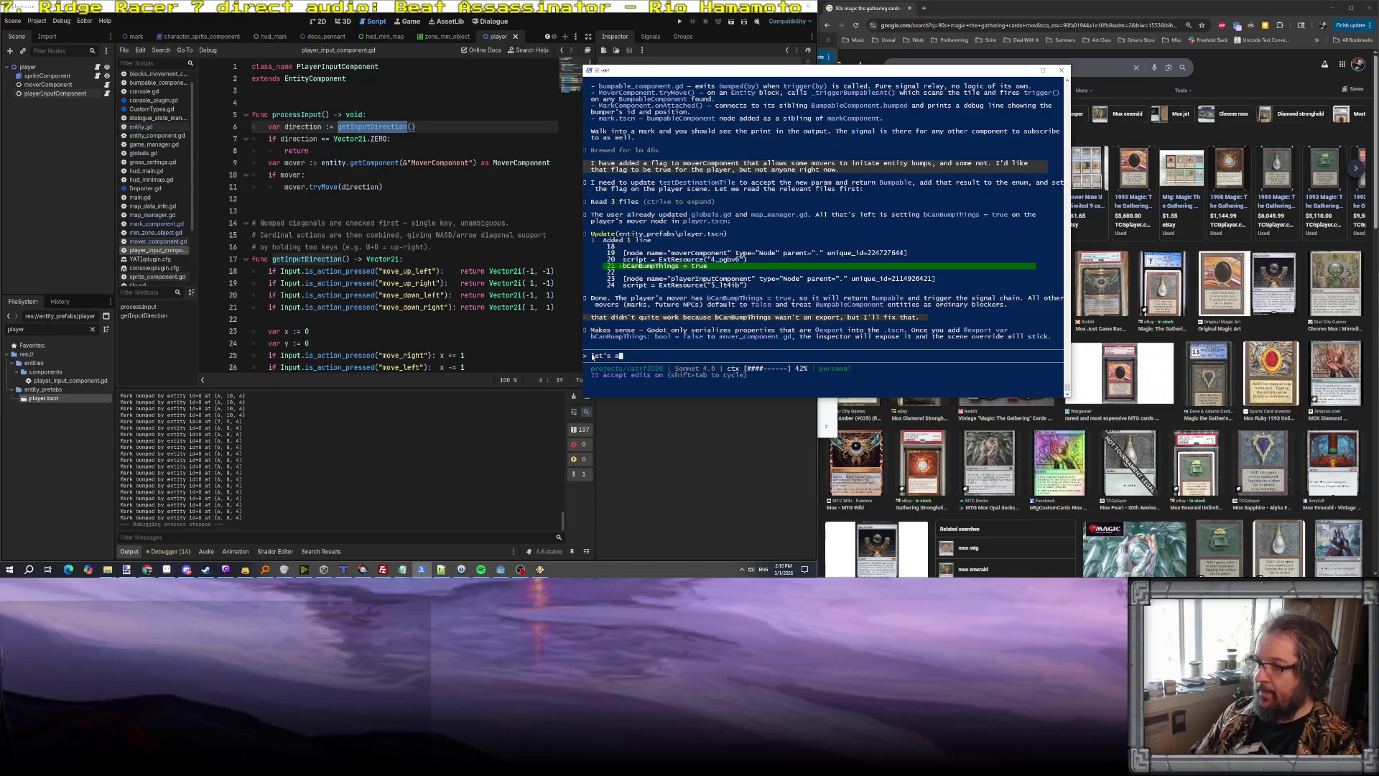
pyautogui.write(' a playerCharacter')
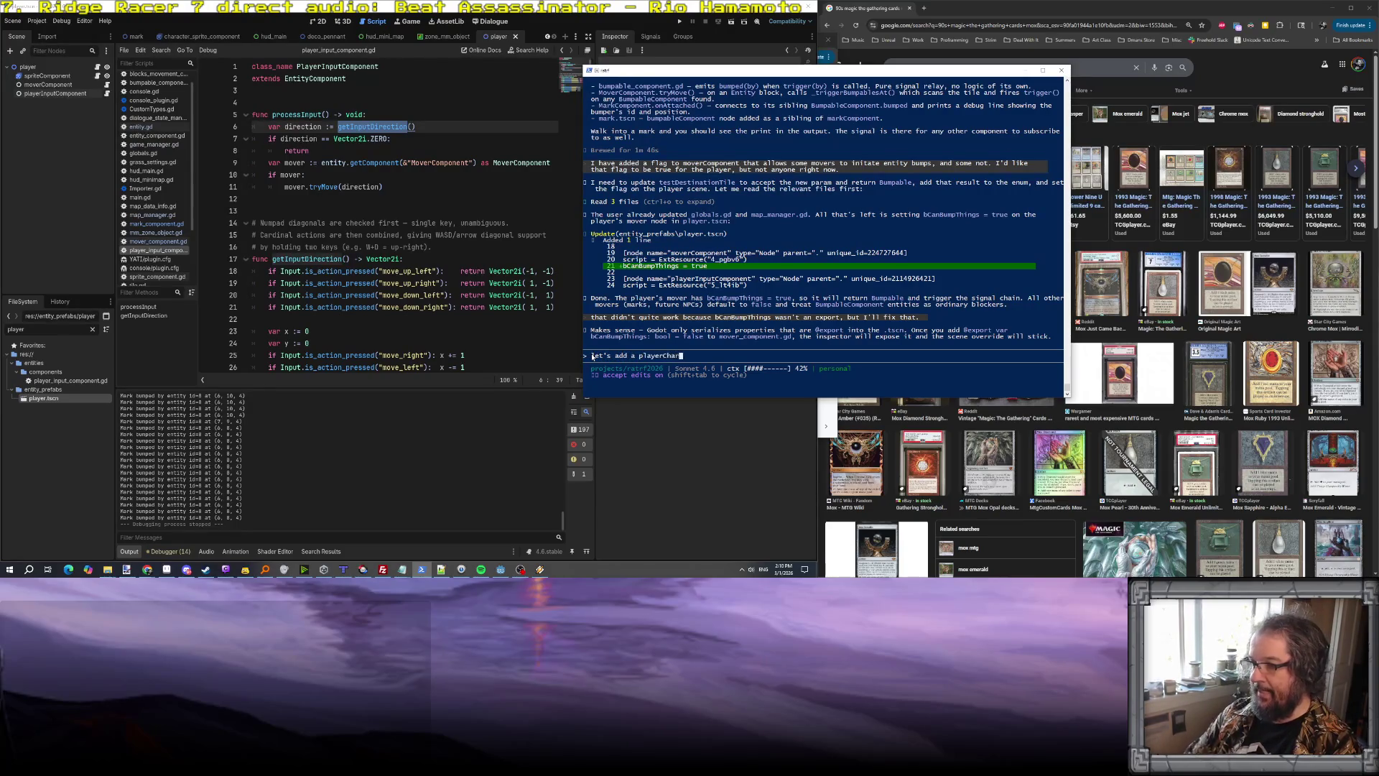
pyautogui.write('Component and add')
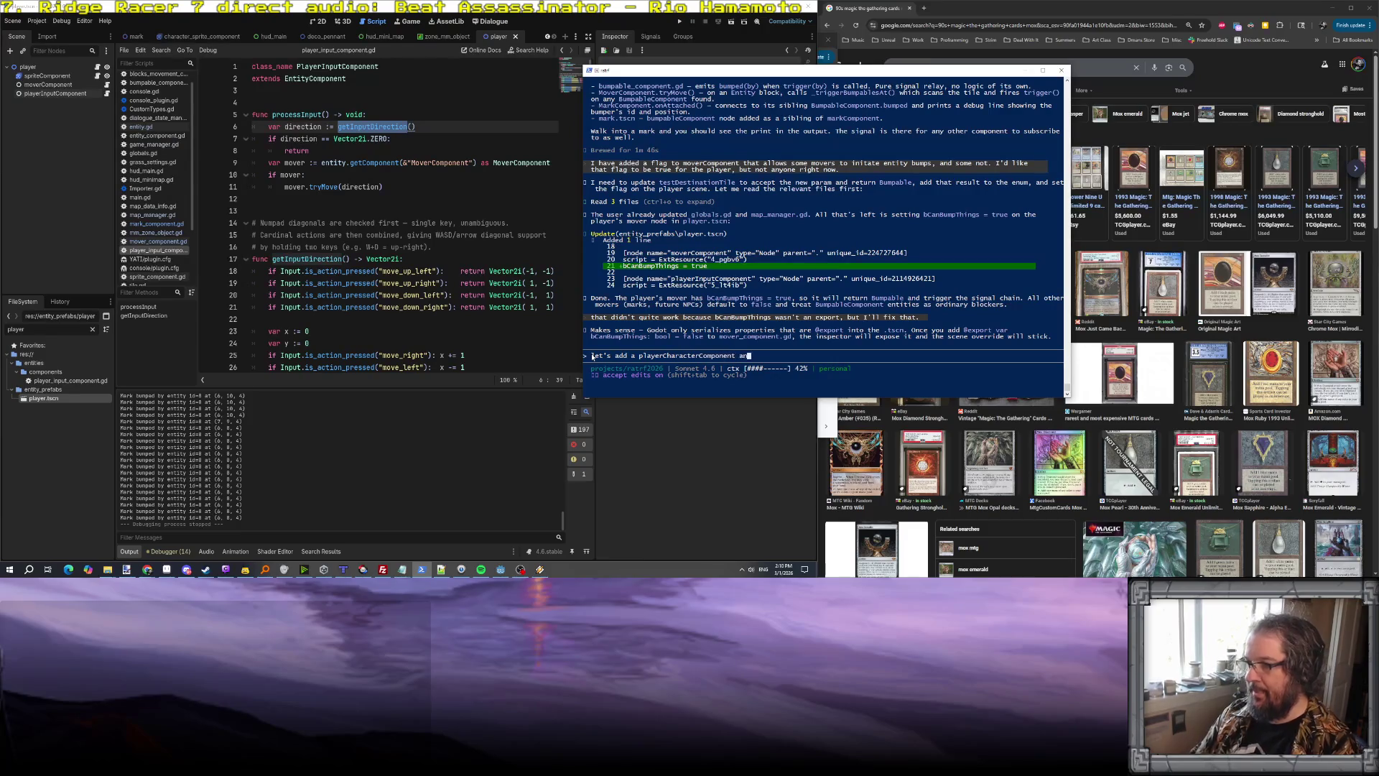
pyautogui.write(' it to the player. ')
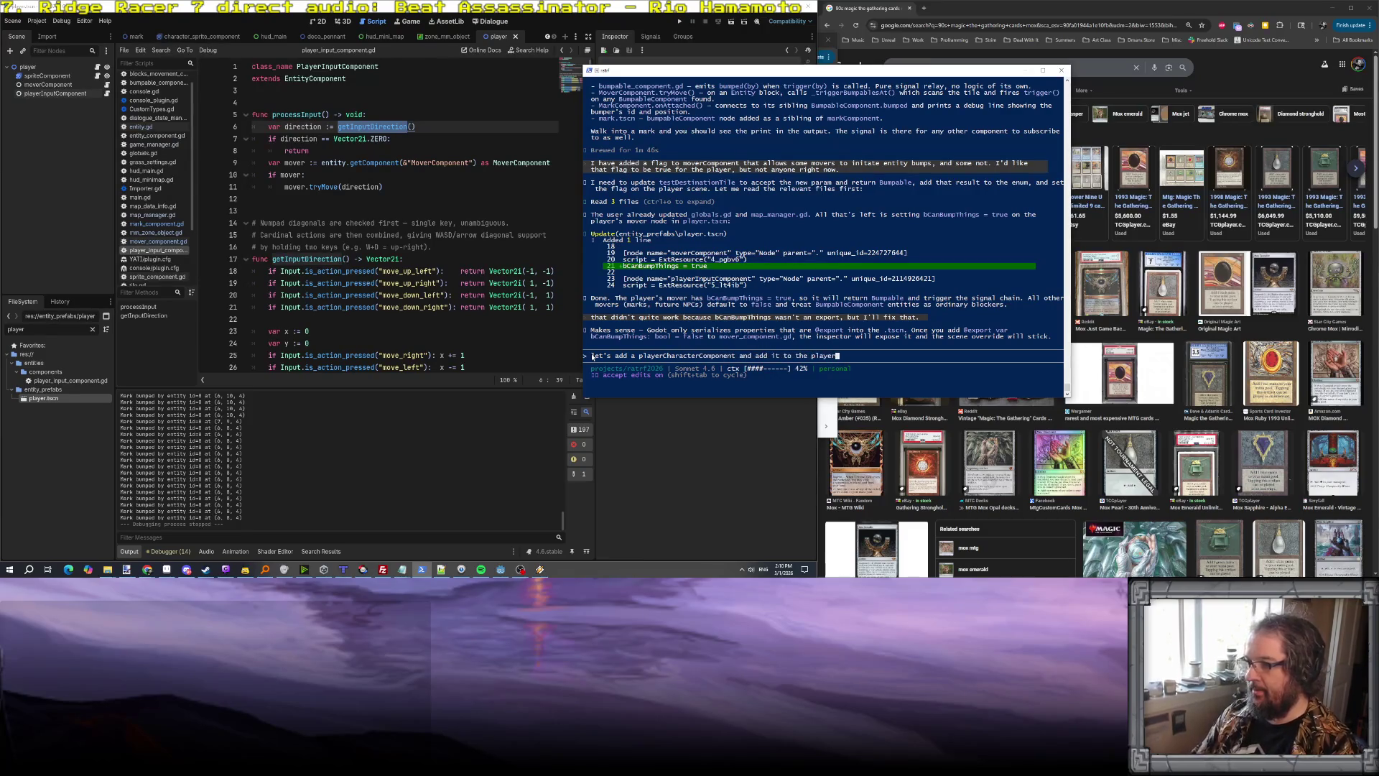
pyautogui.write('It is another en')
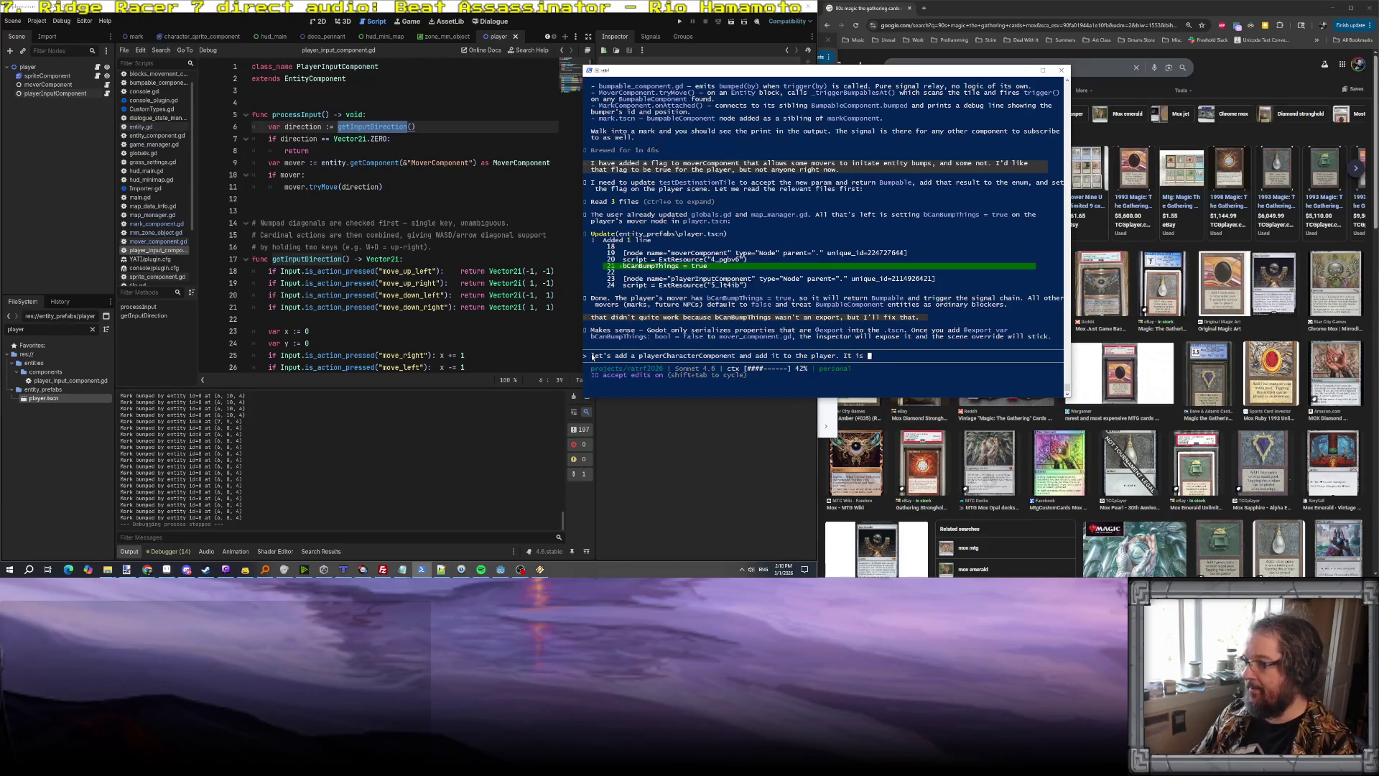
pyautogui.write('tityCompon')
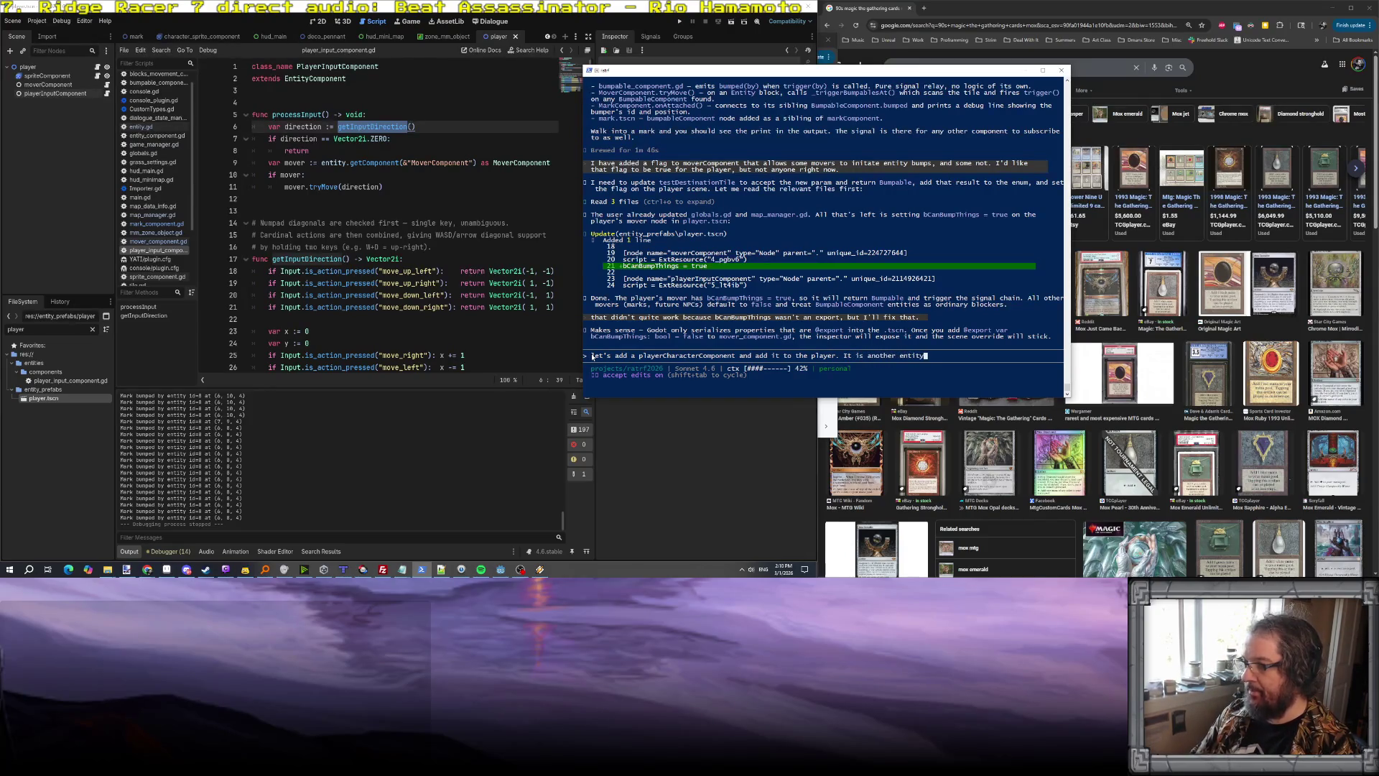
pyautogui.write('ent, and right now')
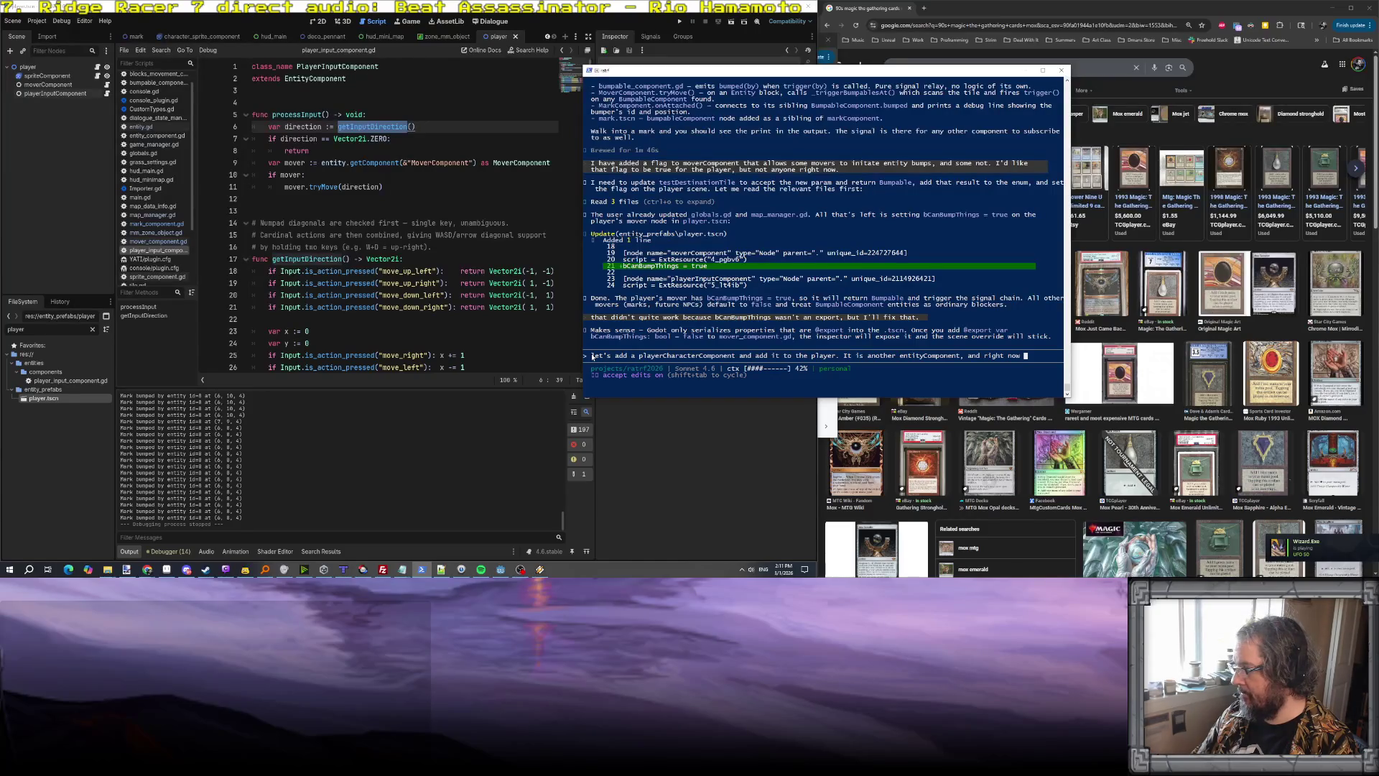
pyautogui.write('it does nothi')
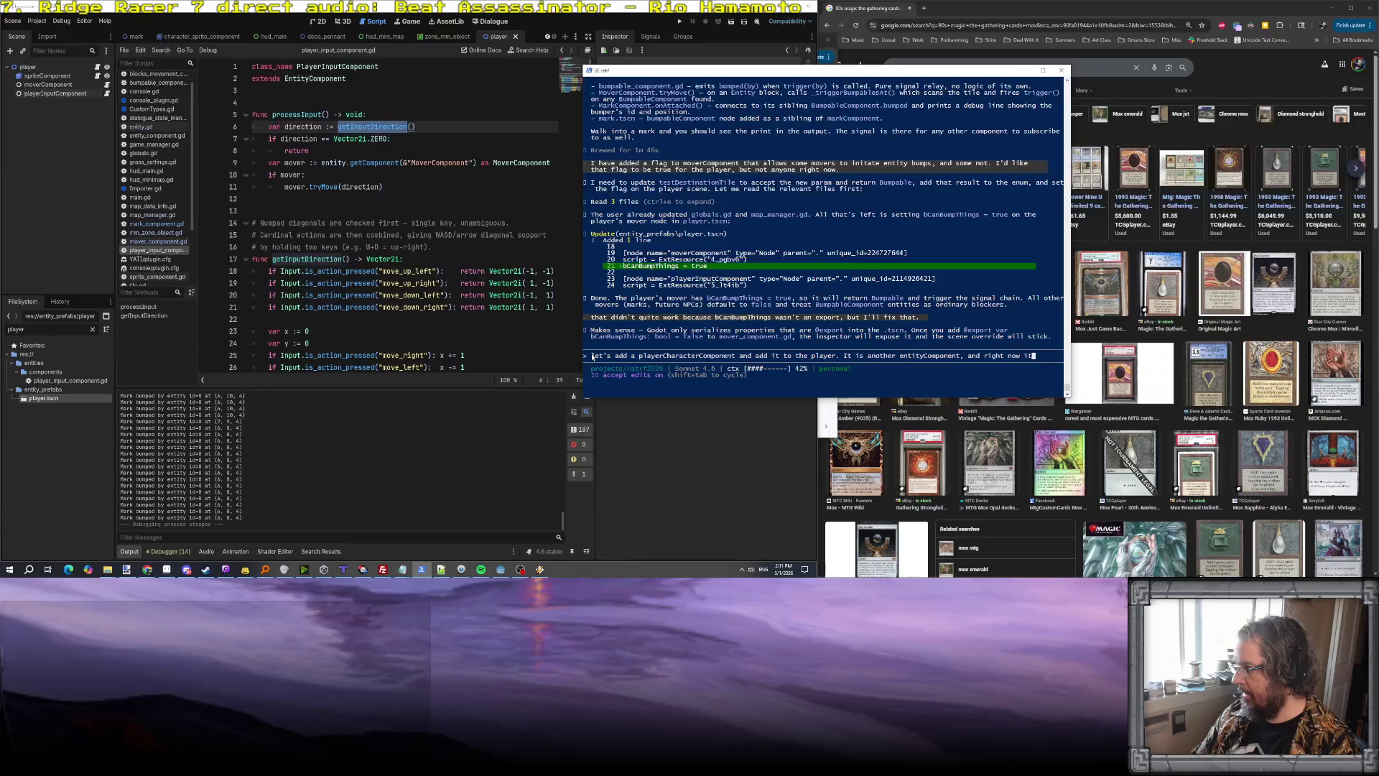
pyautogui.write('ng.')
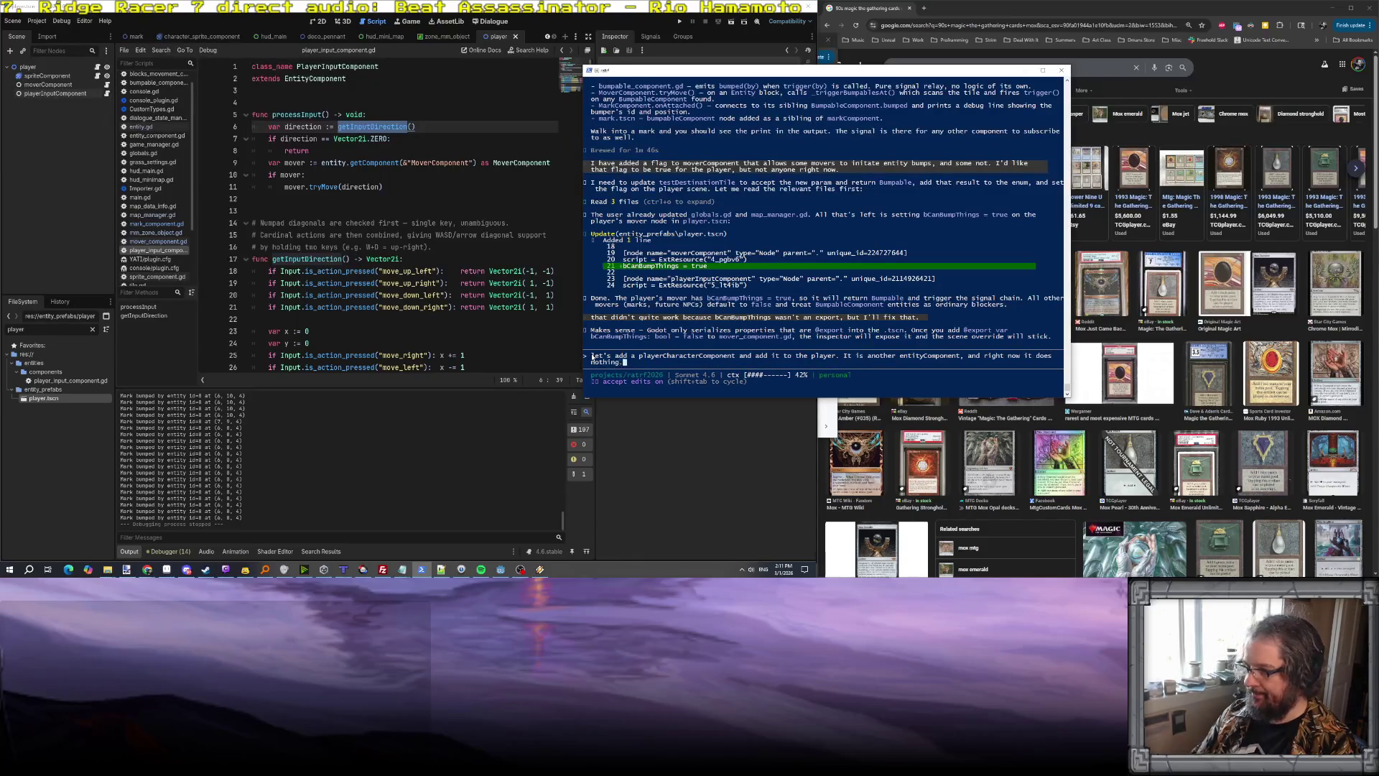
pyautogui.press('Return')
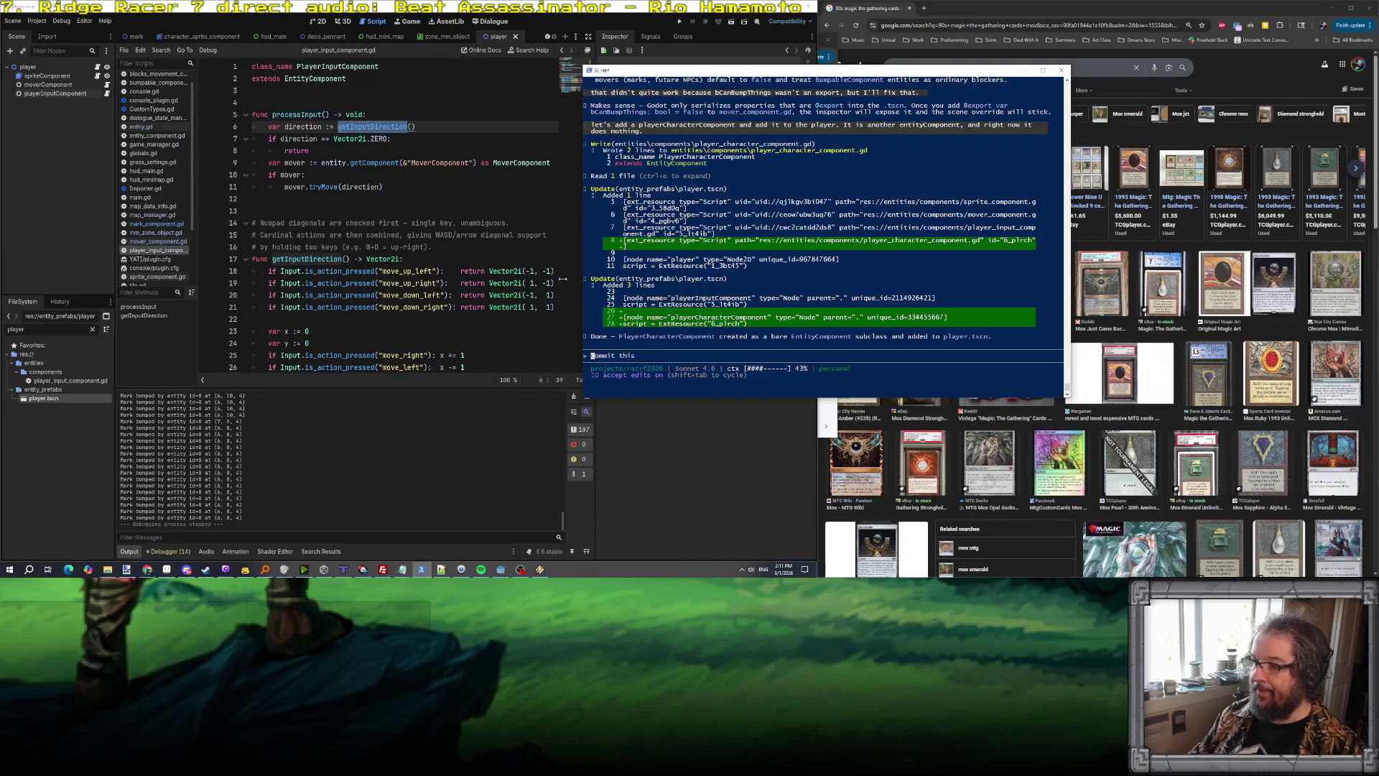
pyautogui.click(395, 163)
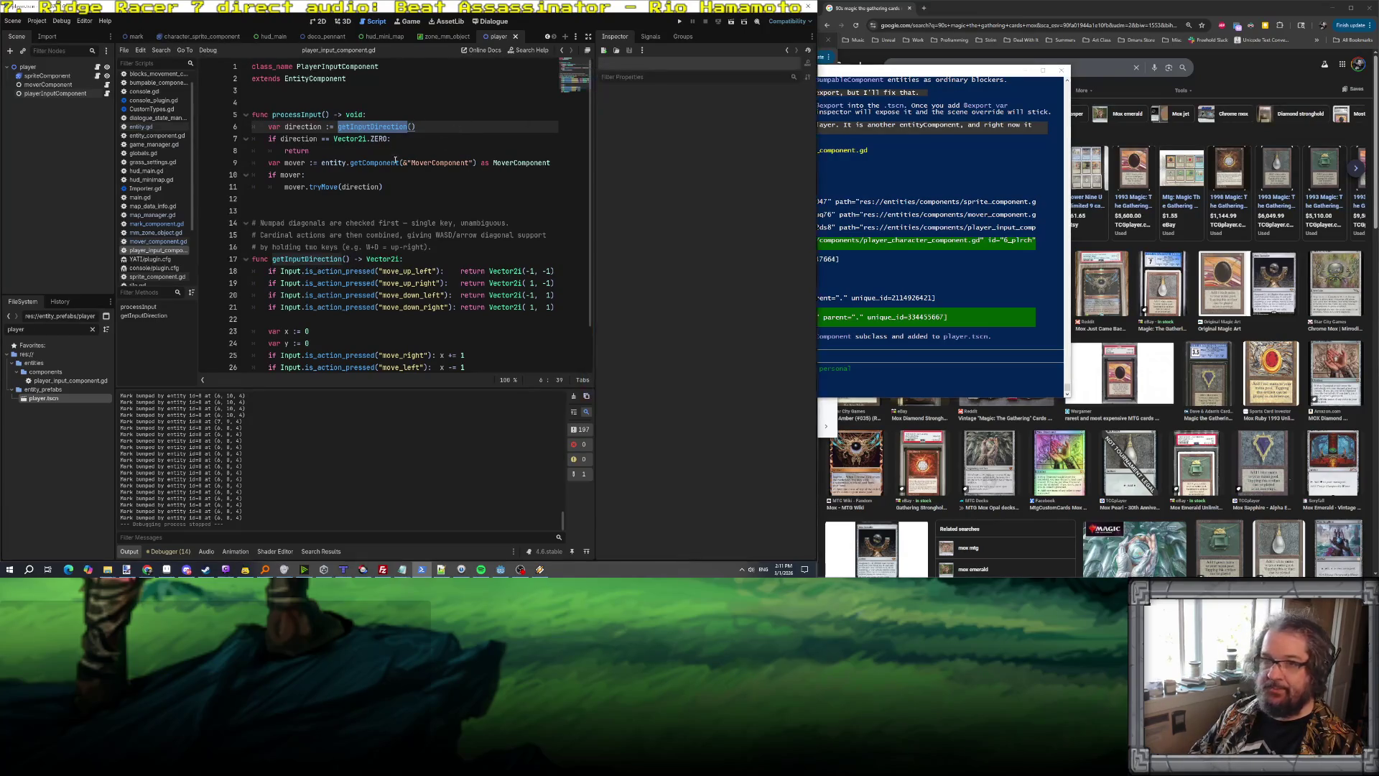
# Reload the externally changed files and view the new playerCharacterComponent node's script.
pyautogui.click(704, 364)
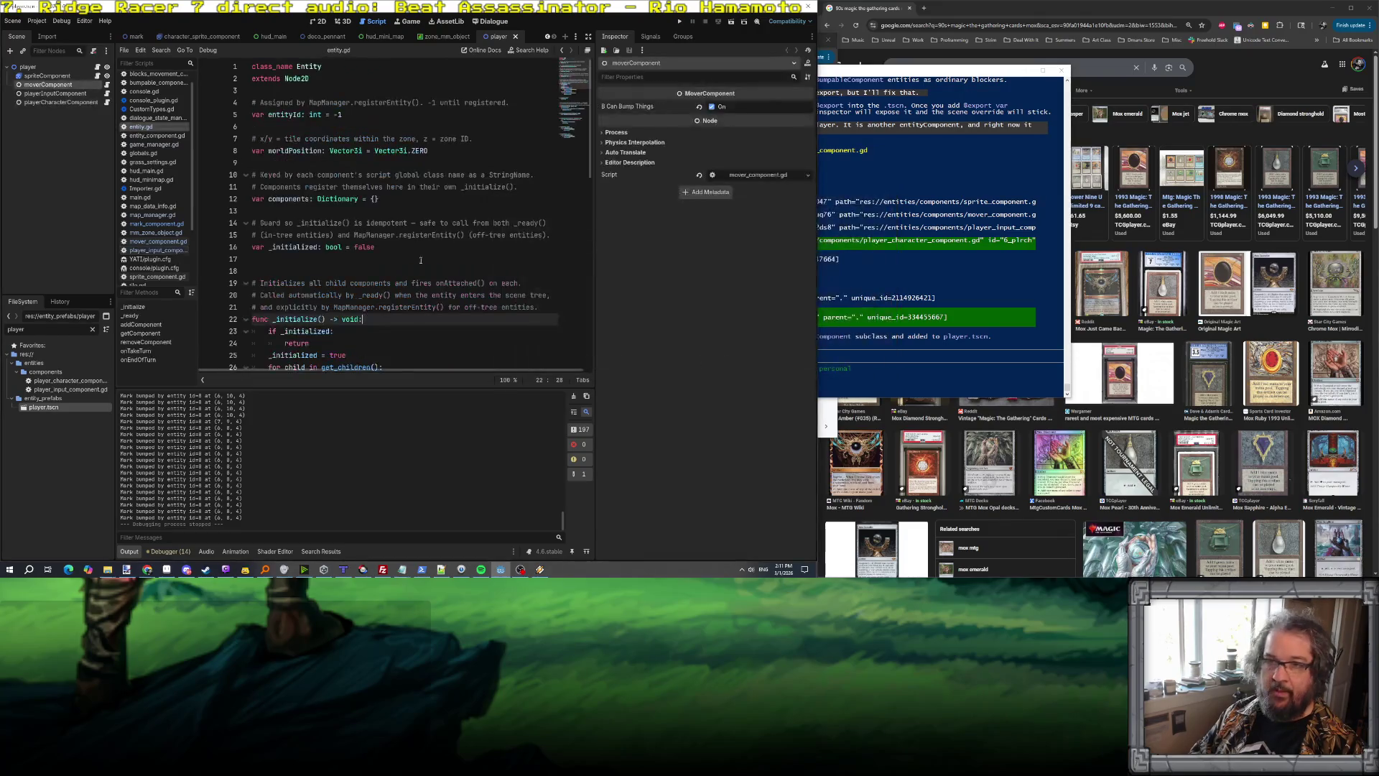
pyautogui.click(72, 102)
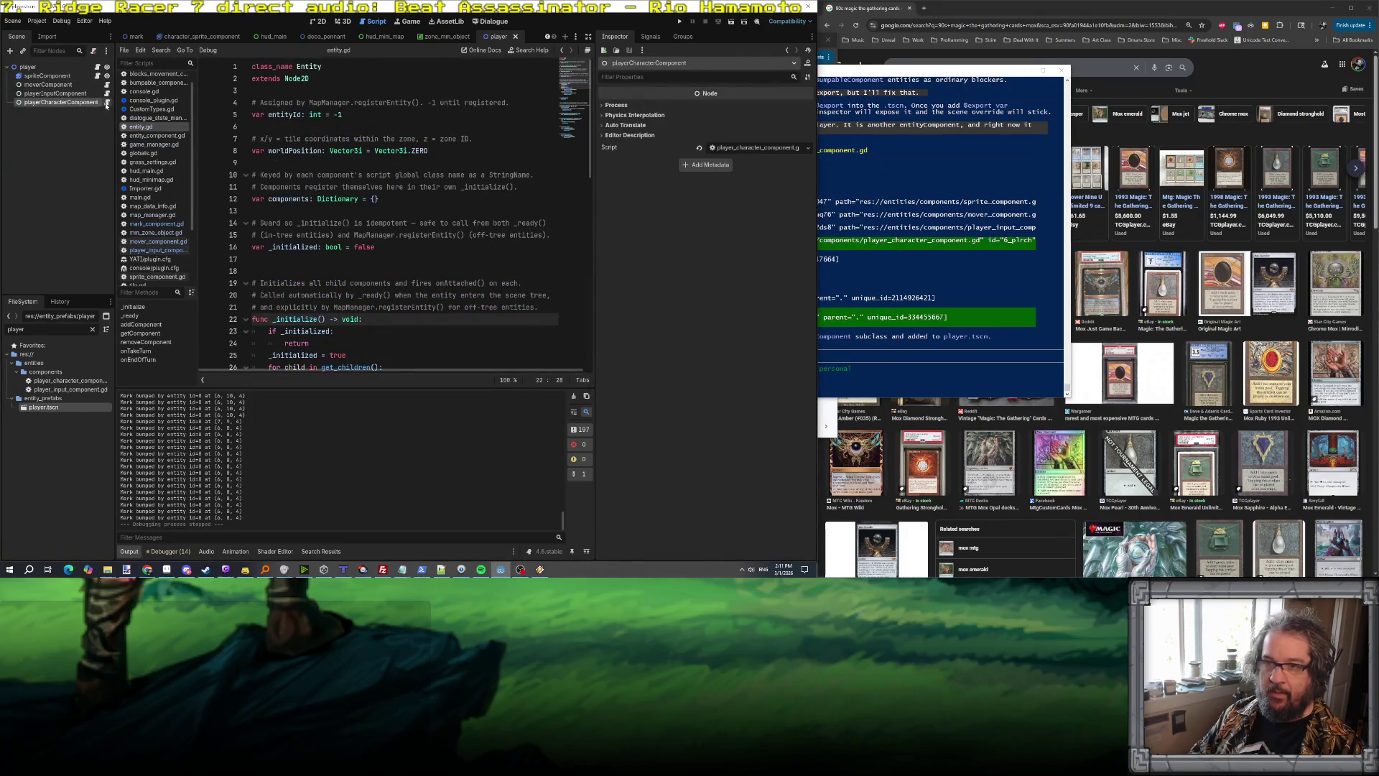
pyautogui.click(107, 102)
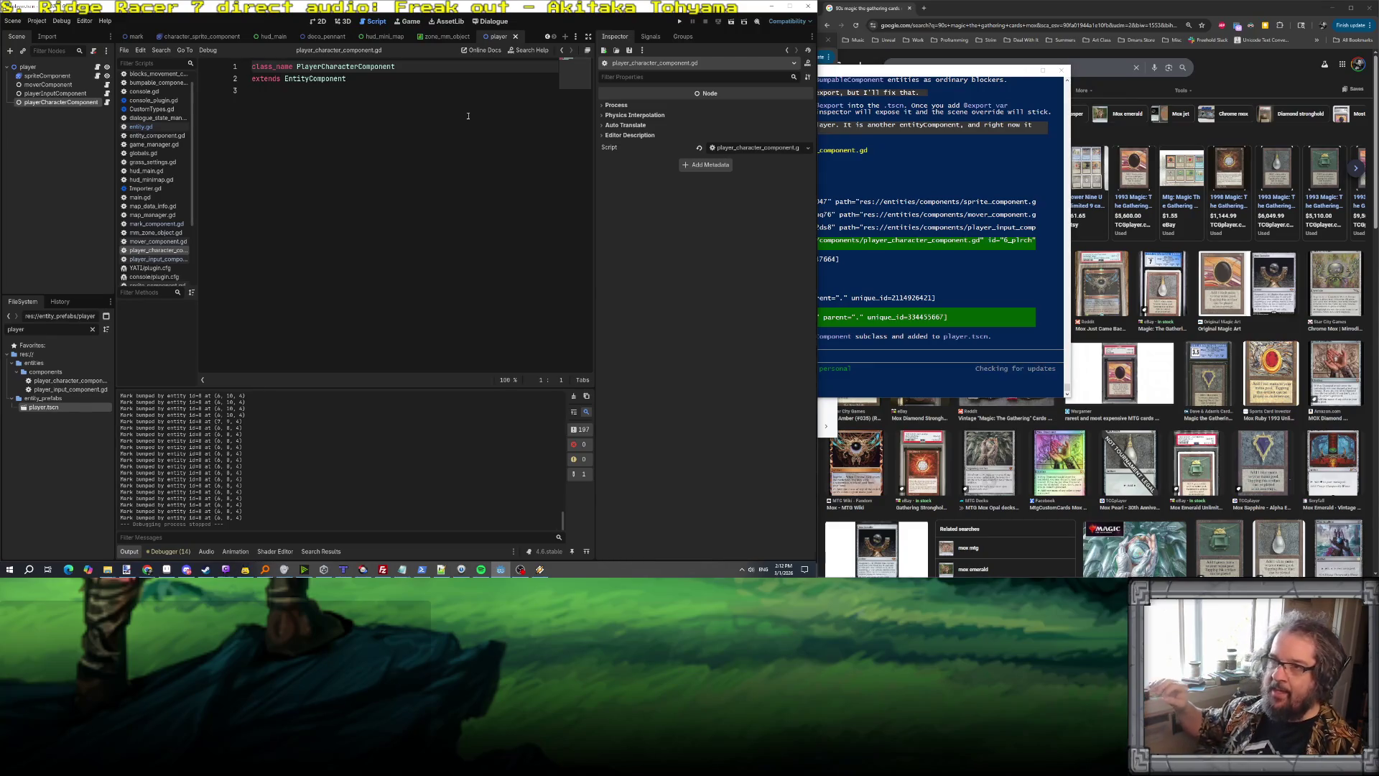
# Request a stub GameManager.handlePlayerDoPickPocket taking a PlayerCharacterComponent attacker and MarkComponent victim.
pyautogui.click(864, 348)
pyautogui.write('create a function in the GameMastg')
pyautogui.press('BackSpace')
pyautogui.press('BackSpace')
pyautogui.press('BackSpace')
pyautogui.write('nager called handlePlayerDoPick')
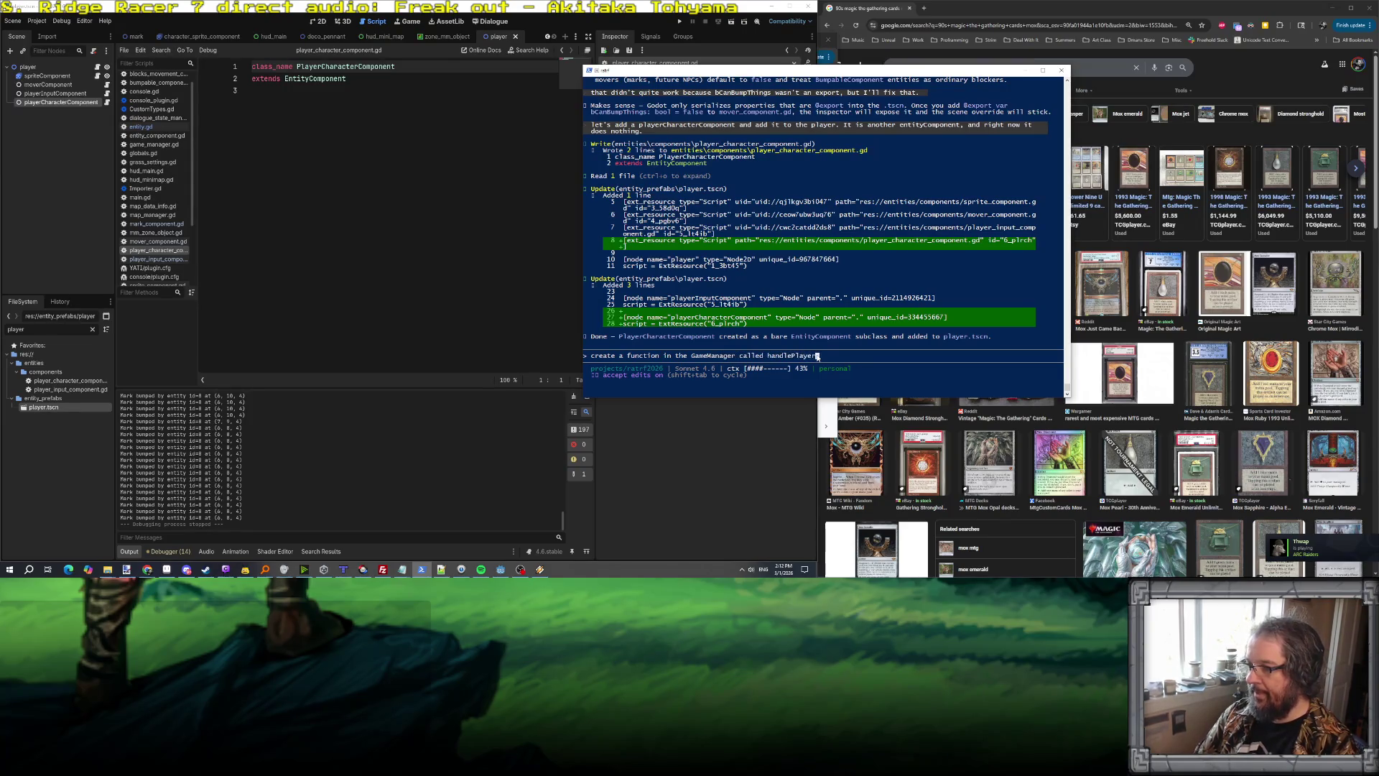
pyautogui.write('Pocket, it takes ')
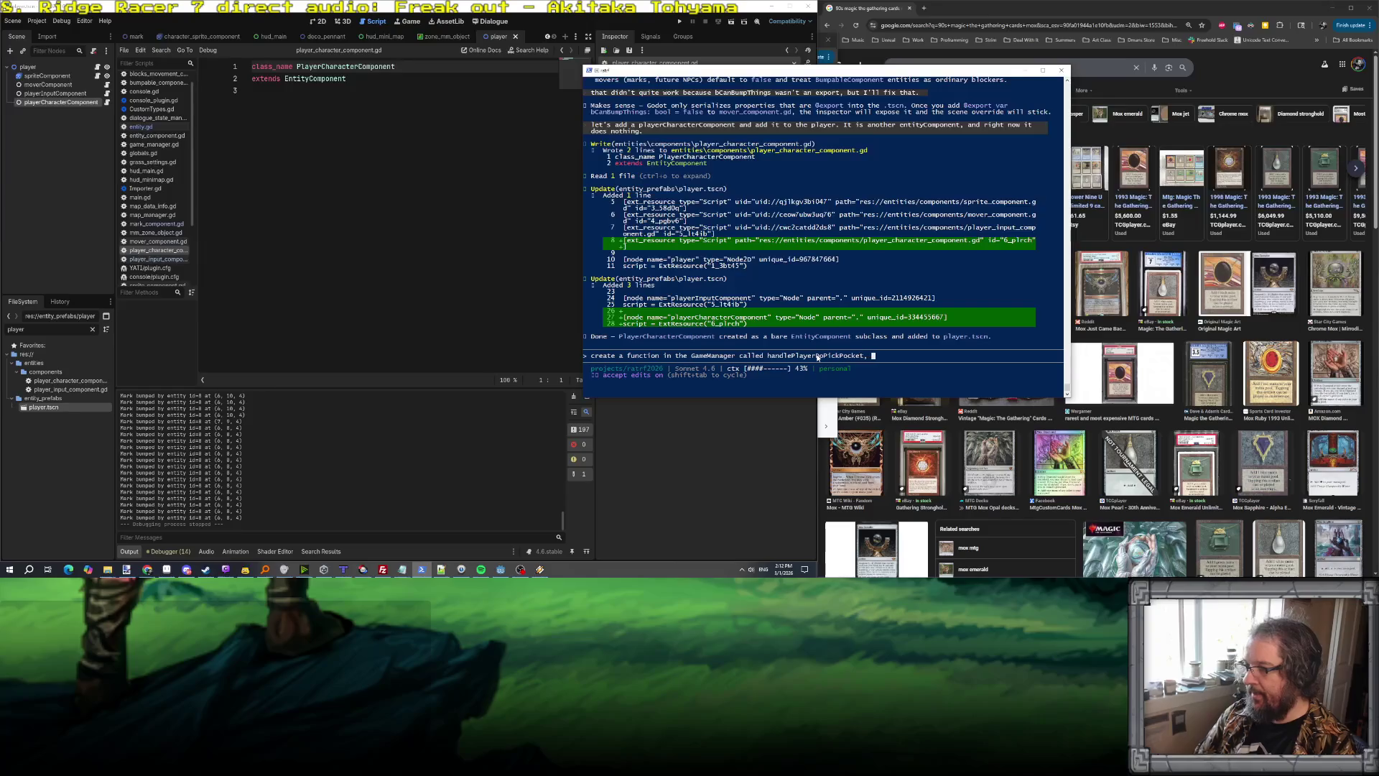
pyautogui.write('in ')
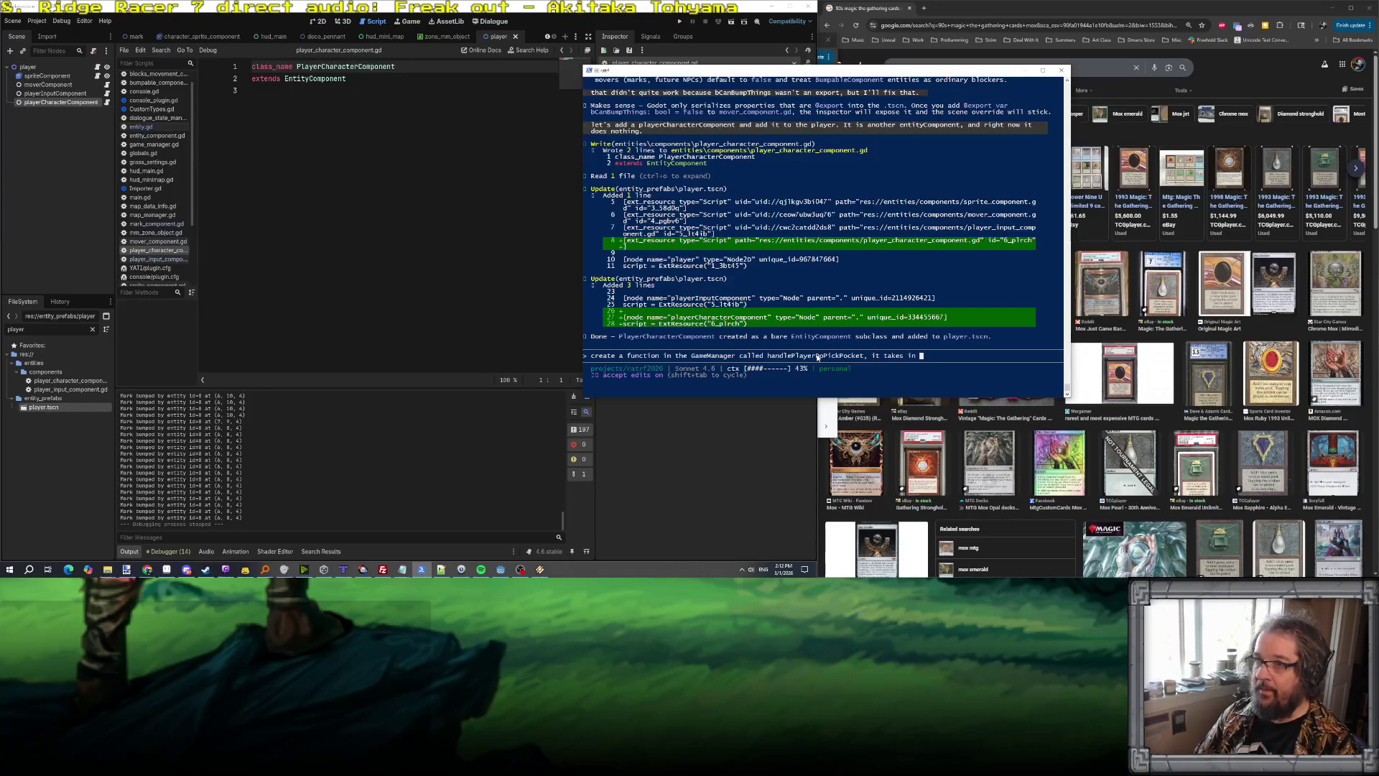
pyautogui.write('a PlayerCharacterComponent, and a MarkComponent')
pyautogui.click(1026, 357)
pyautogui.press('Escape')
pyautogui.press('Left')
pyautogui.press('Left')
pyautogui.press('Left')
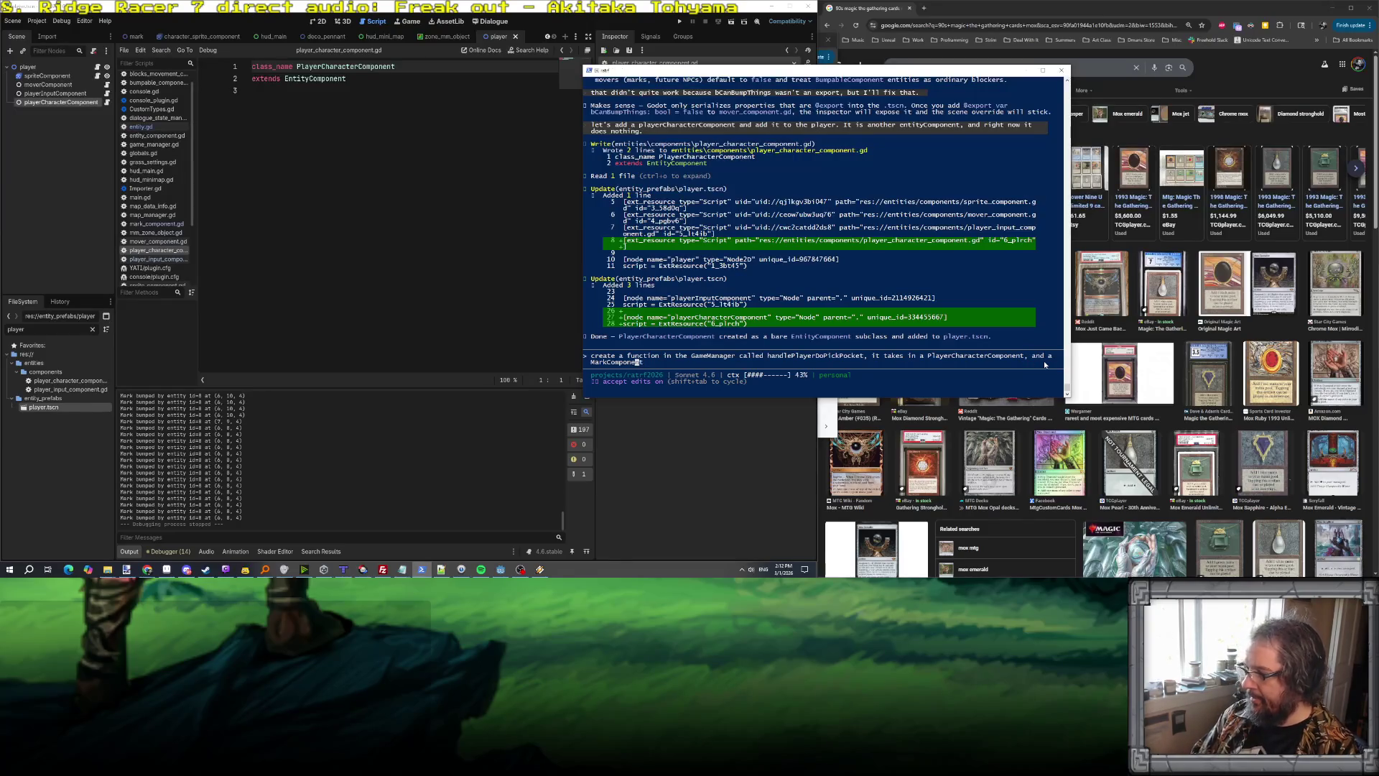
pyautogui.press('Left')
pyautogui.press('BackSpace')
pyautogui.write('attacker,')
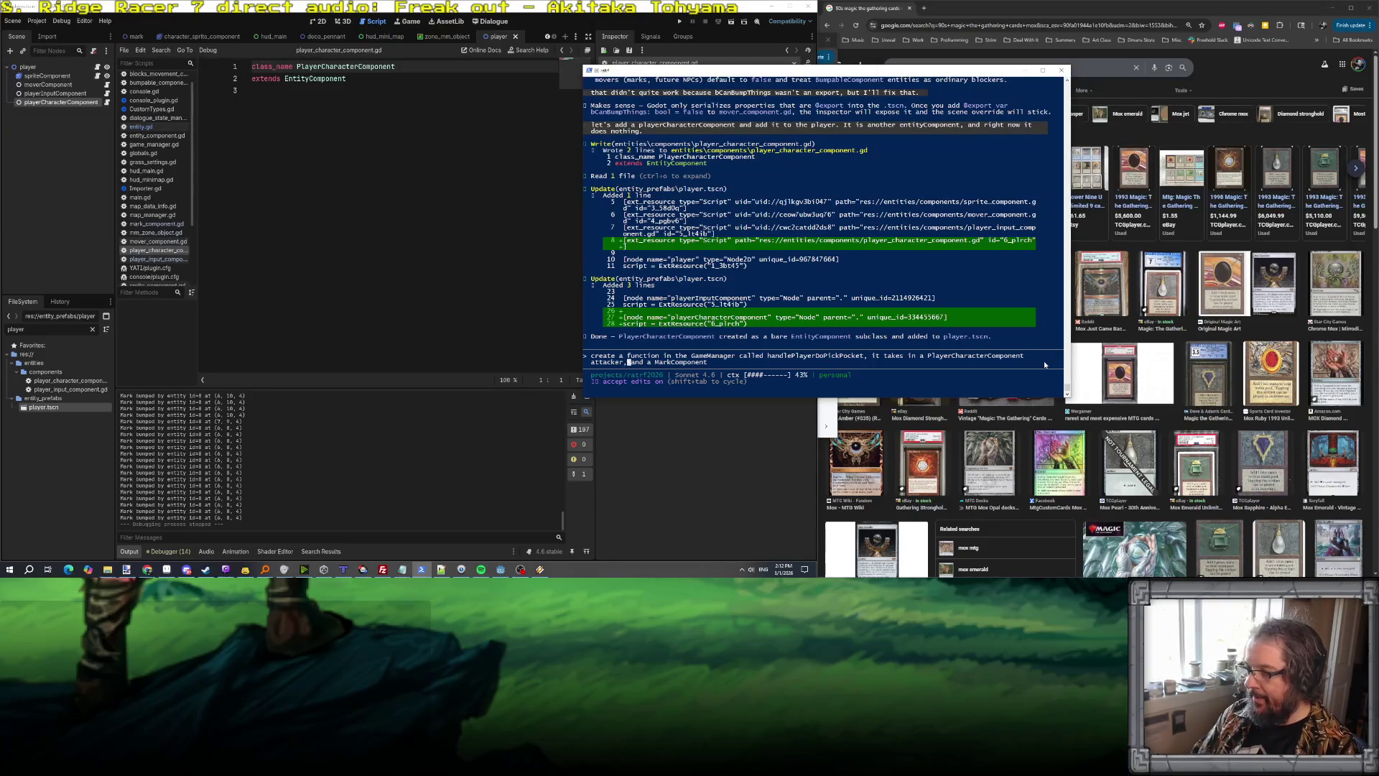
pyautogui.write(' and a MarkComponent victim. ')
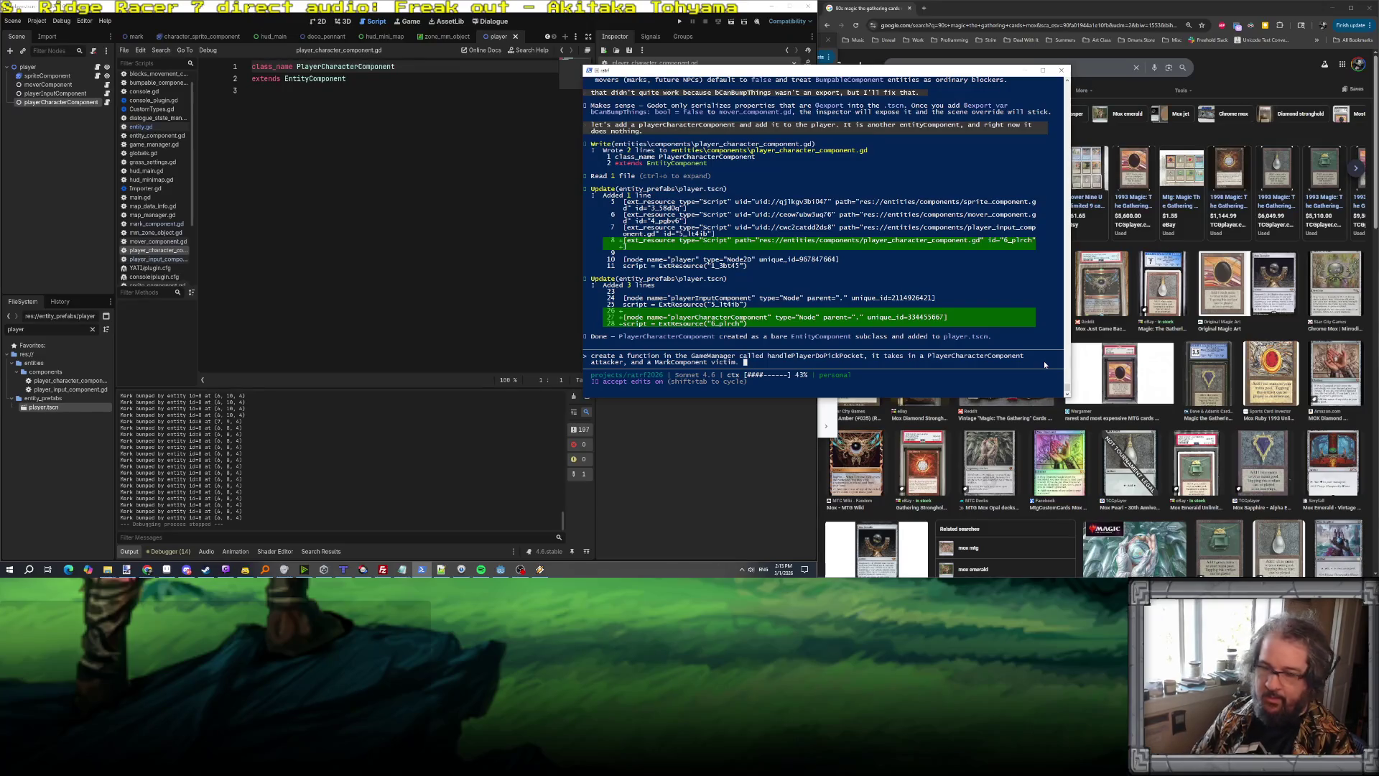
pyautogui.write("It doesn't do")
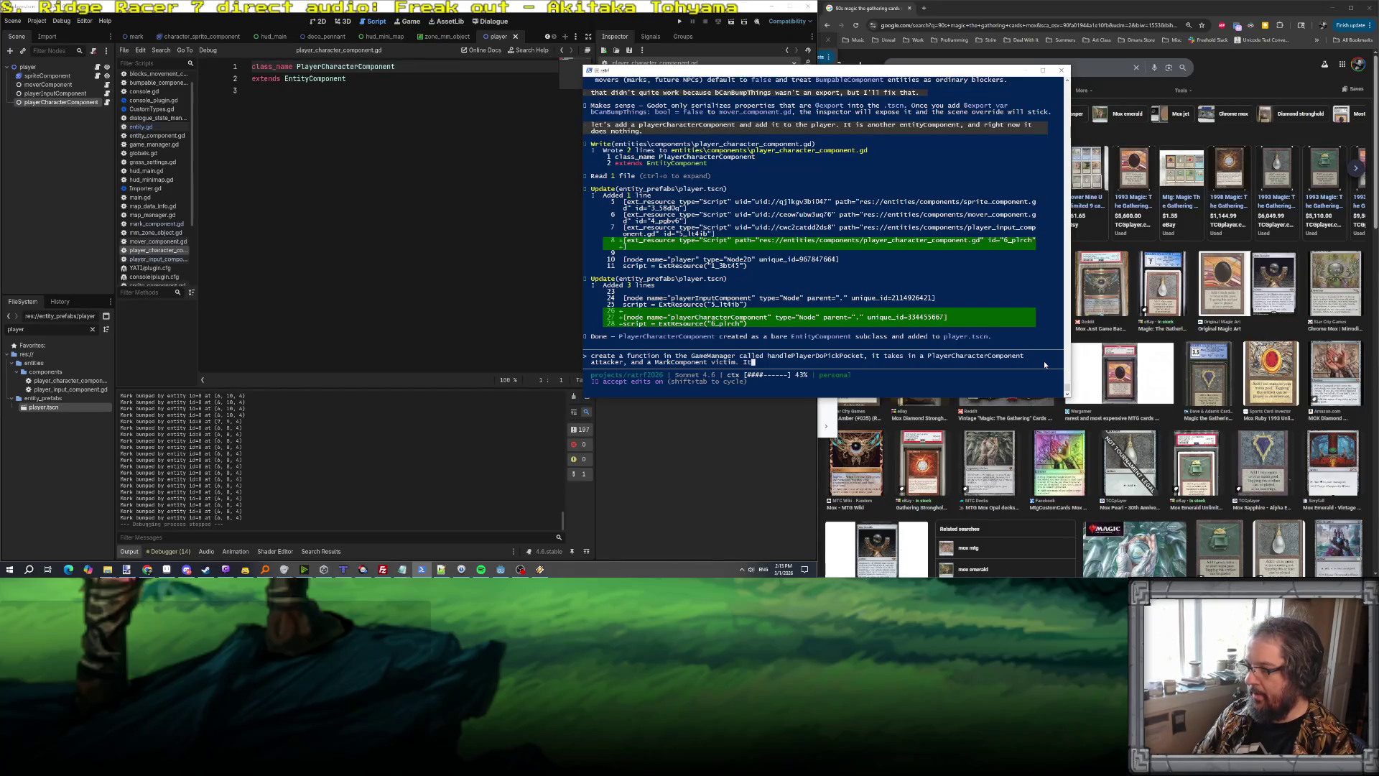
pyautogui.write(' anything right now.')
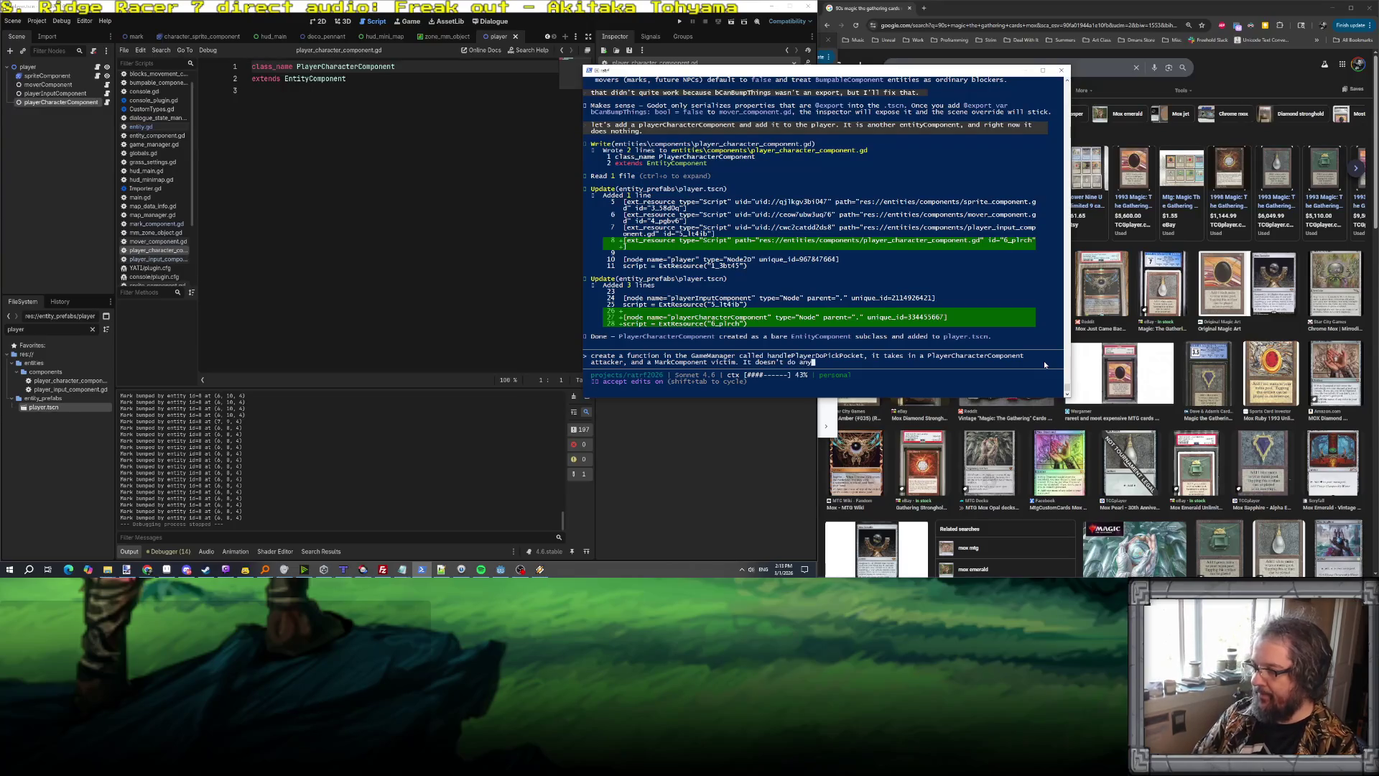
pyautogui.write(' It should be calle')
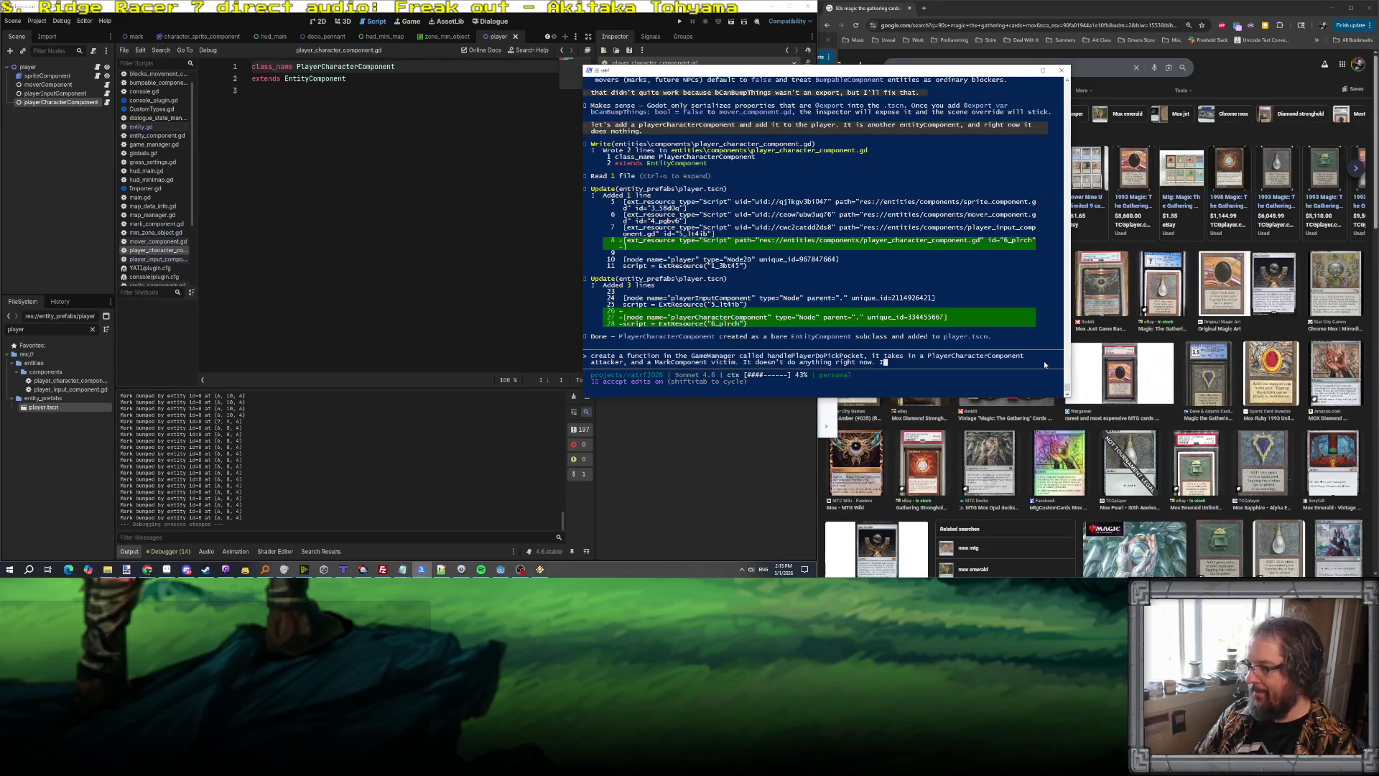
pyautogui.write('d when the player ')
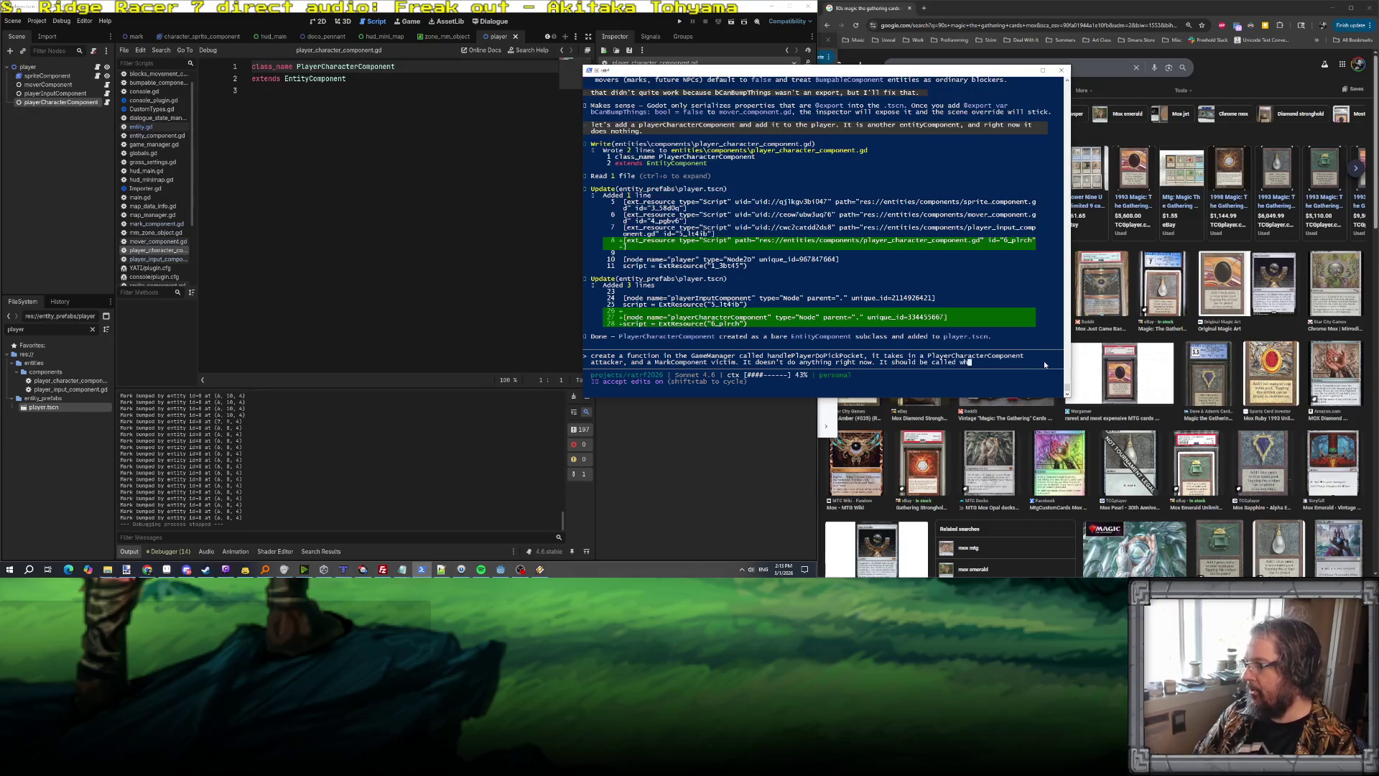
pyautogui.write('bumps a ma')
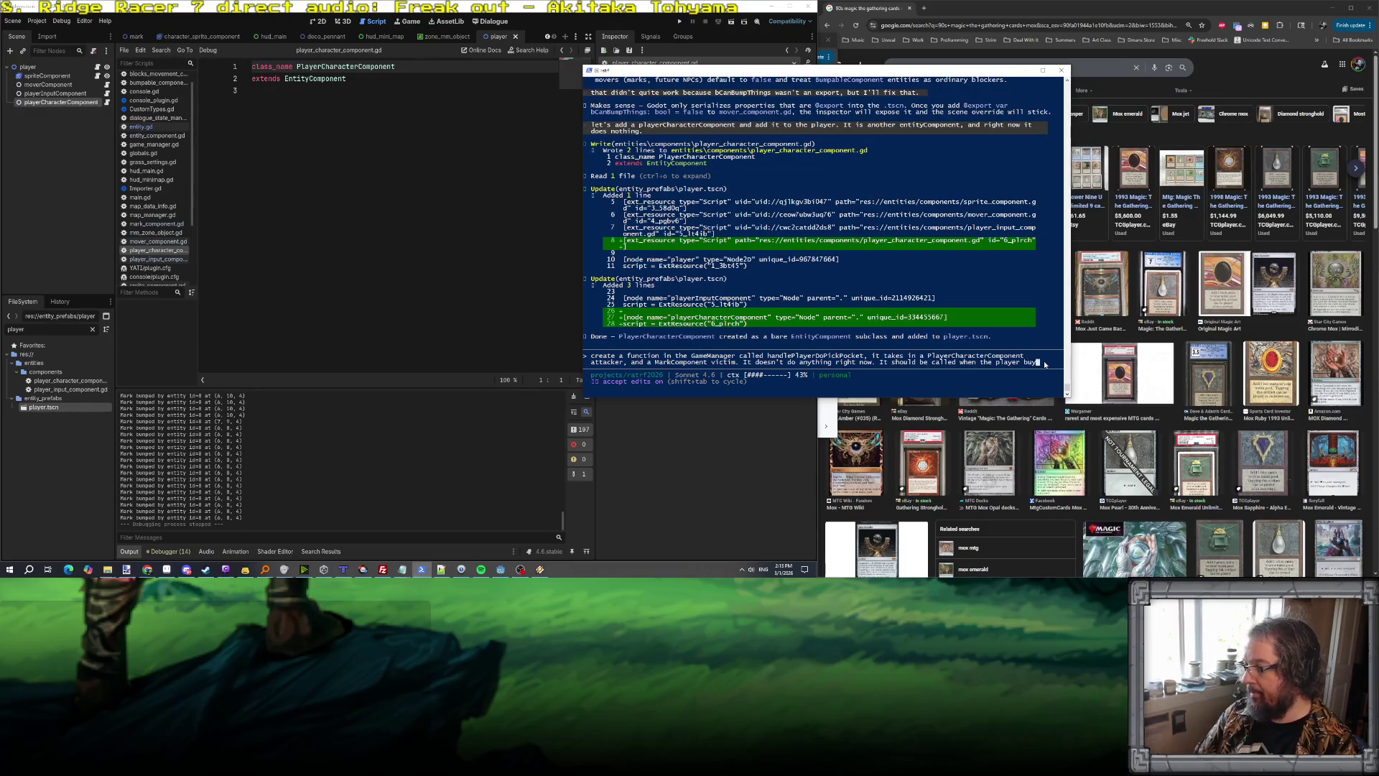
pyautogui.write('rk.')
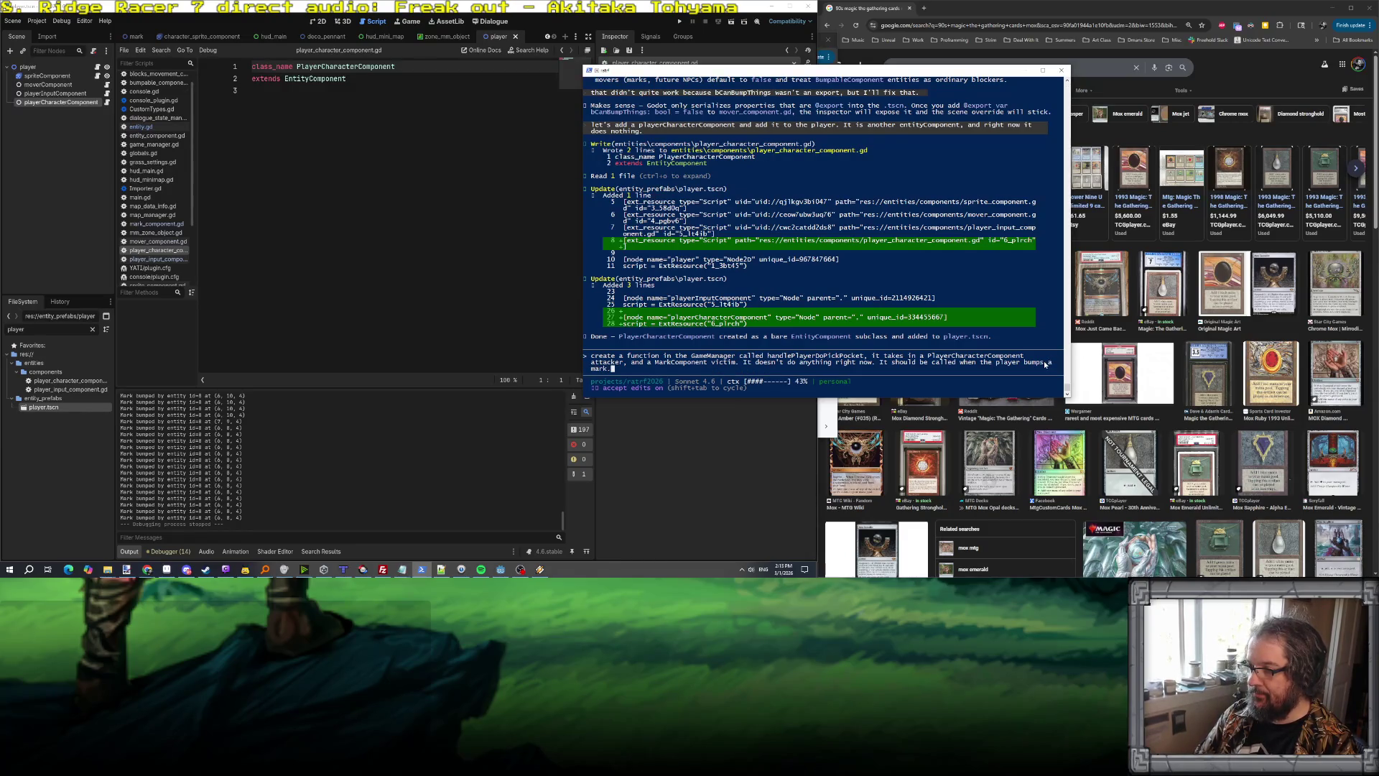
pyautogui.press('Return')
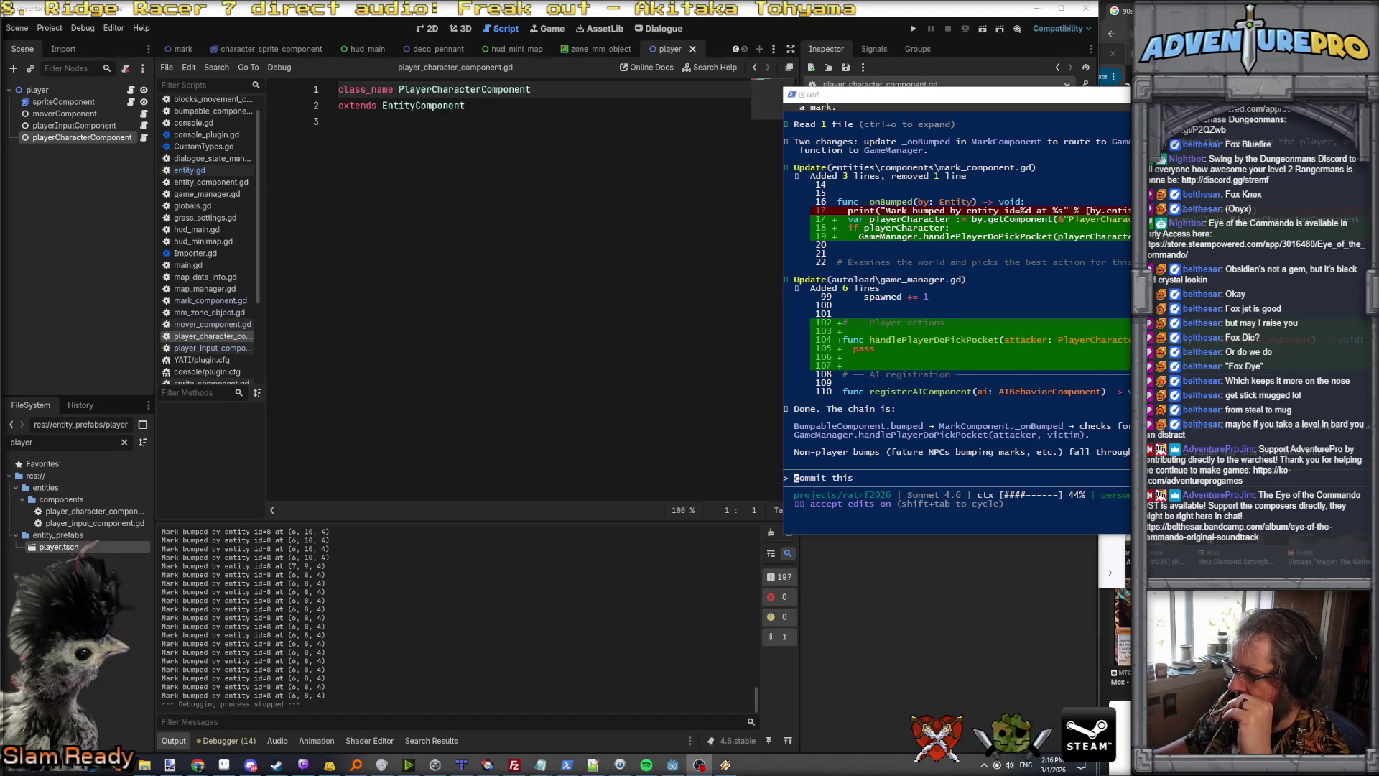
# Have Claude Code commit the changes, approving git status, git add and git commit.
pyautogui.click(866, 483)
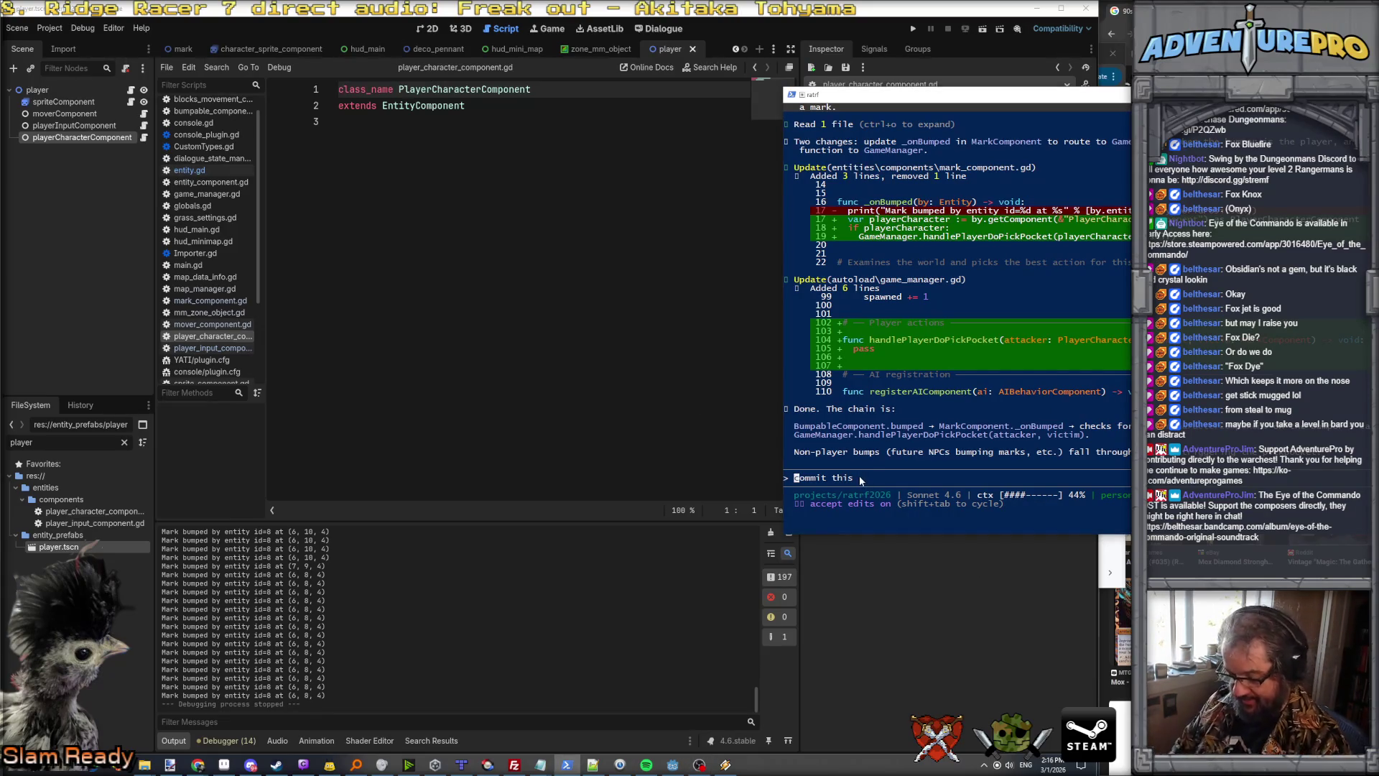
pyautogui.press('Return')
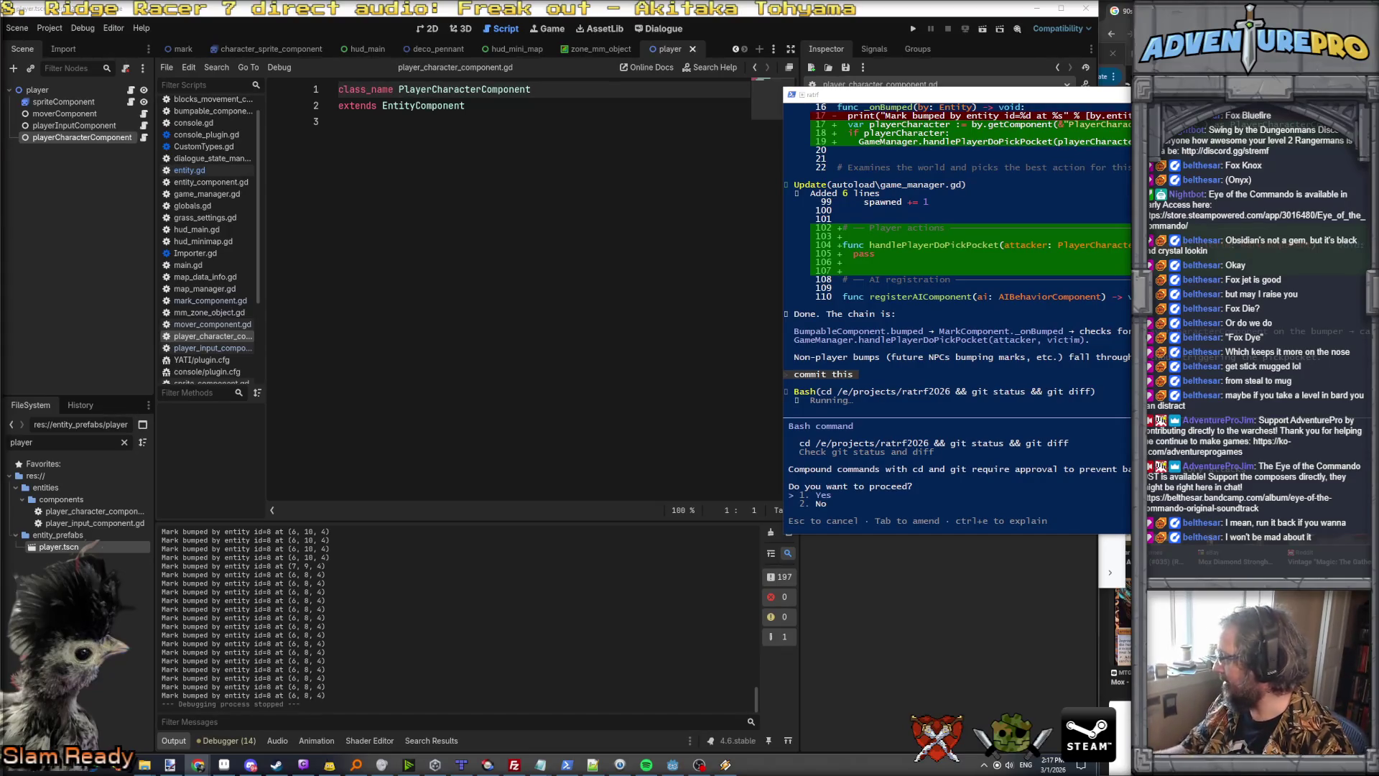
pyautogui.click(877, 514)
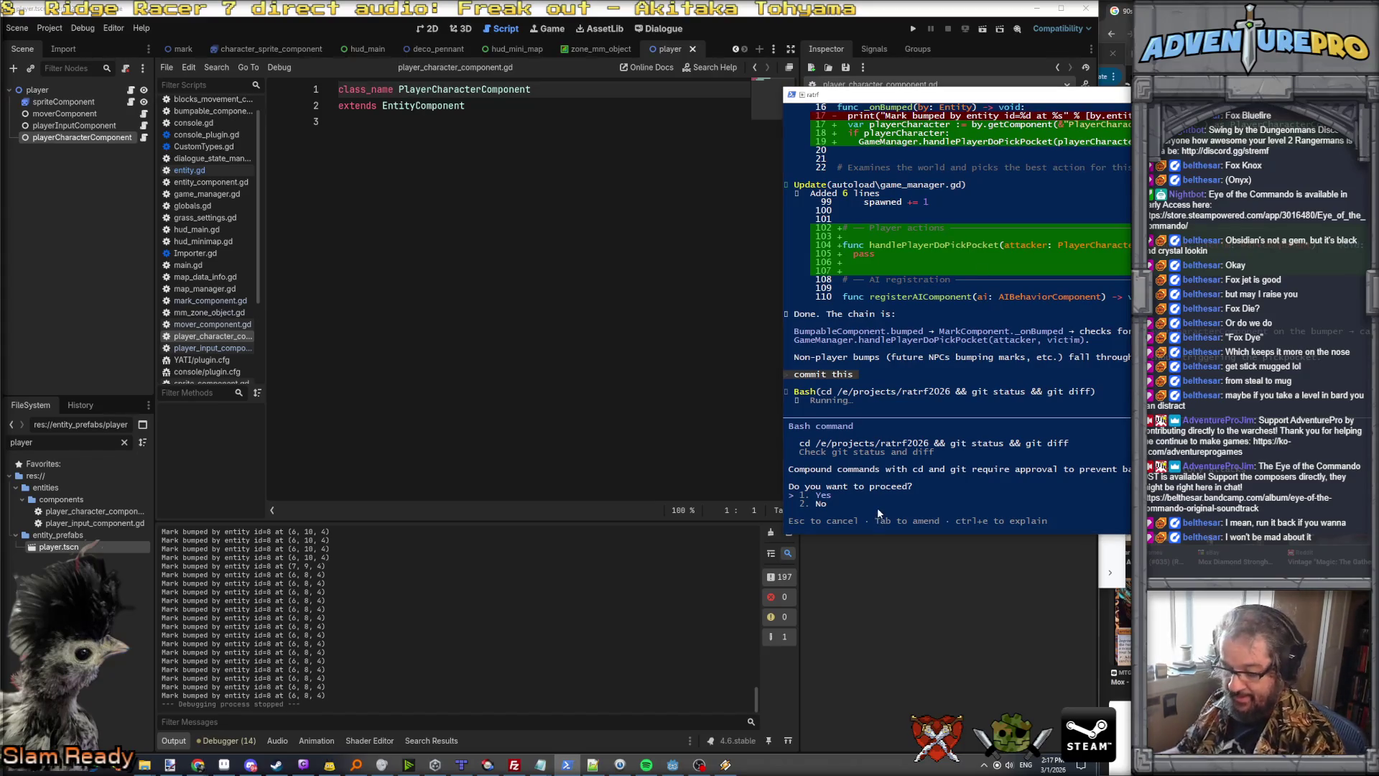
pyautogui.press('Return')
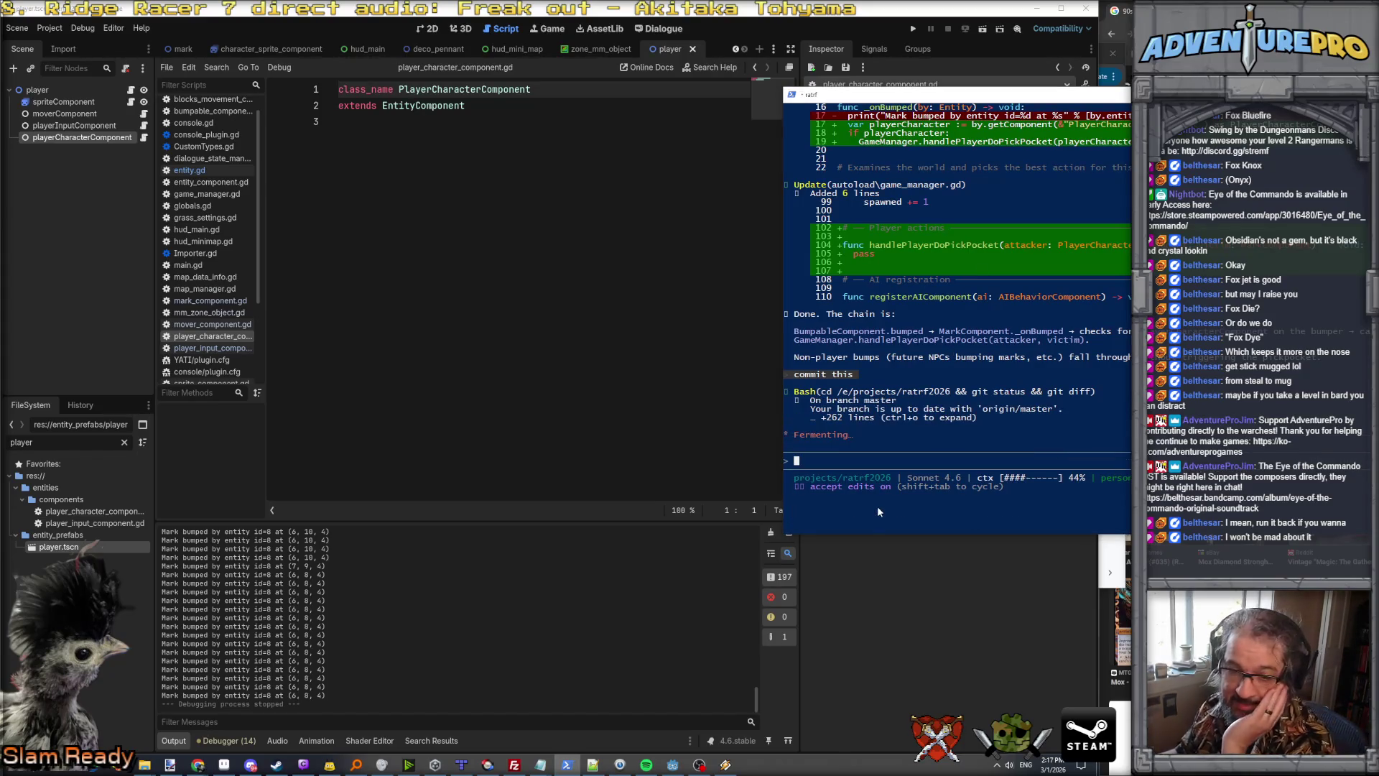
pyautogui.moveTo(1010, 99); pyautogui.dragTo(492, 111)
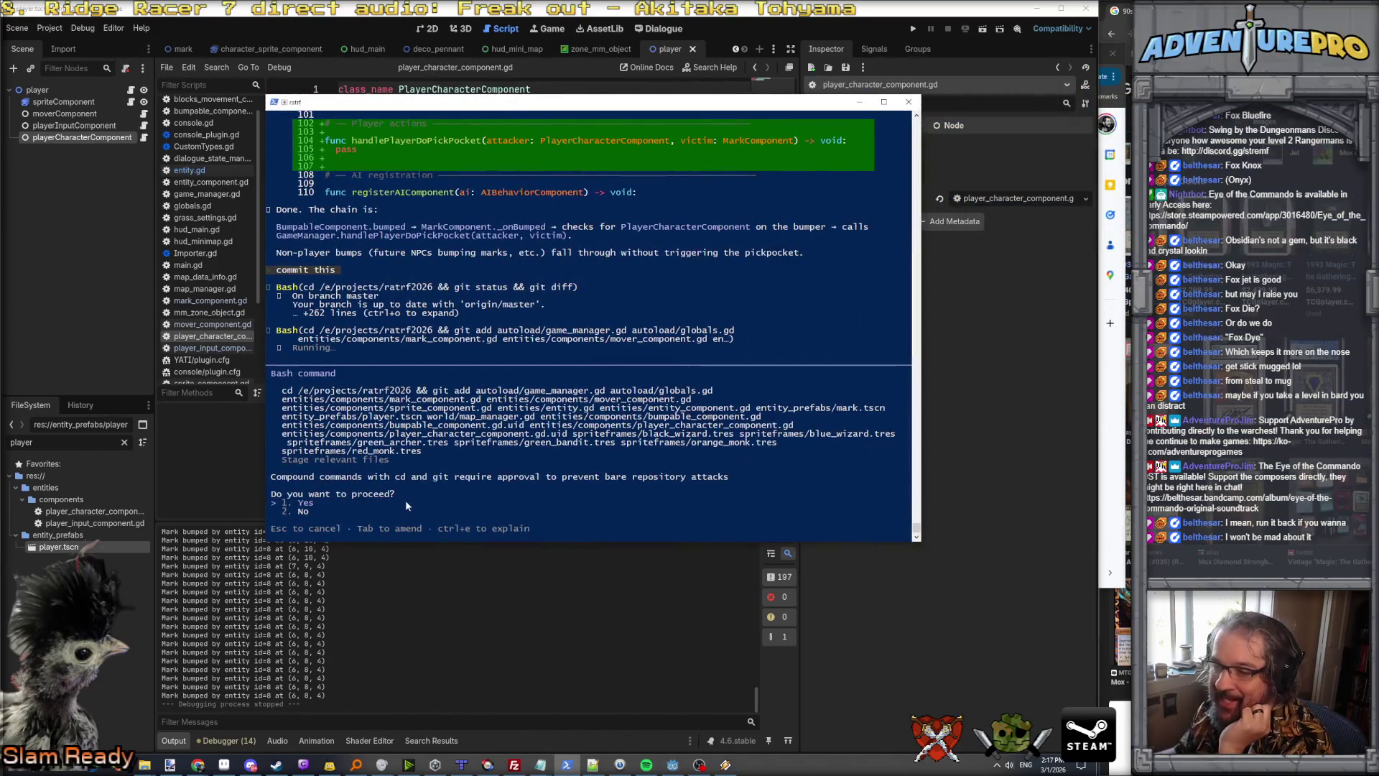
pyautogui.press('Return')
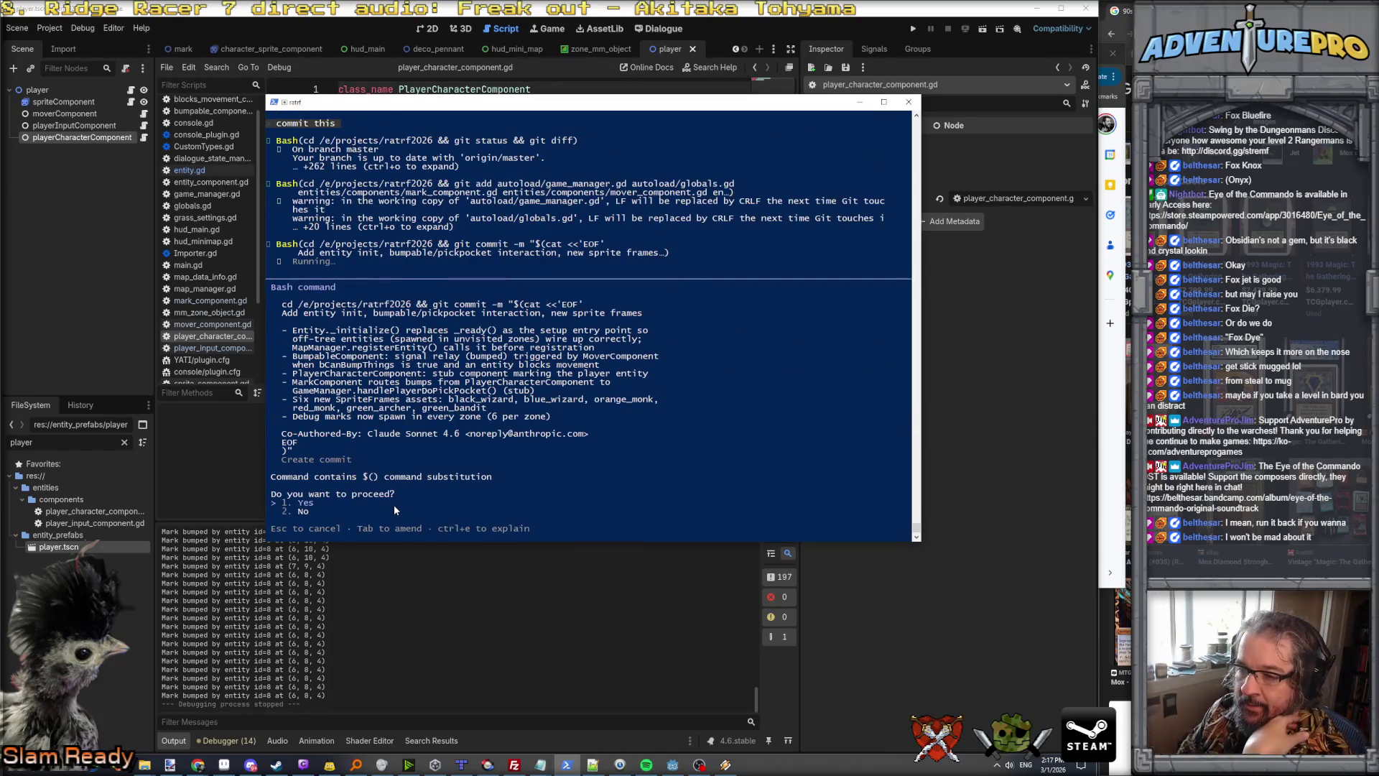
pyautogui.press('Return')
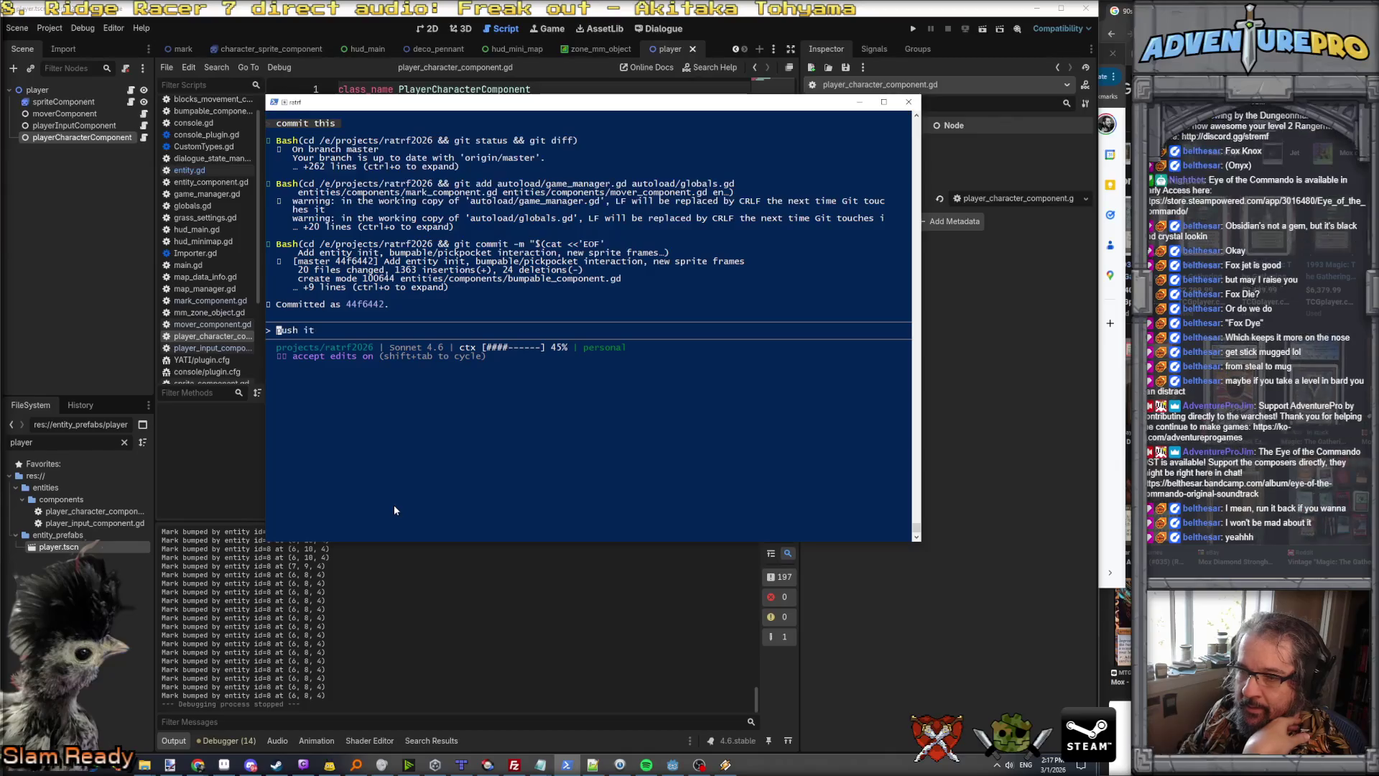
# Ask Claude Code to push and approve pushing to the remote master branch.
pyautogui.press('Return')
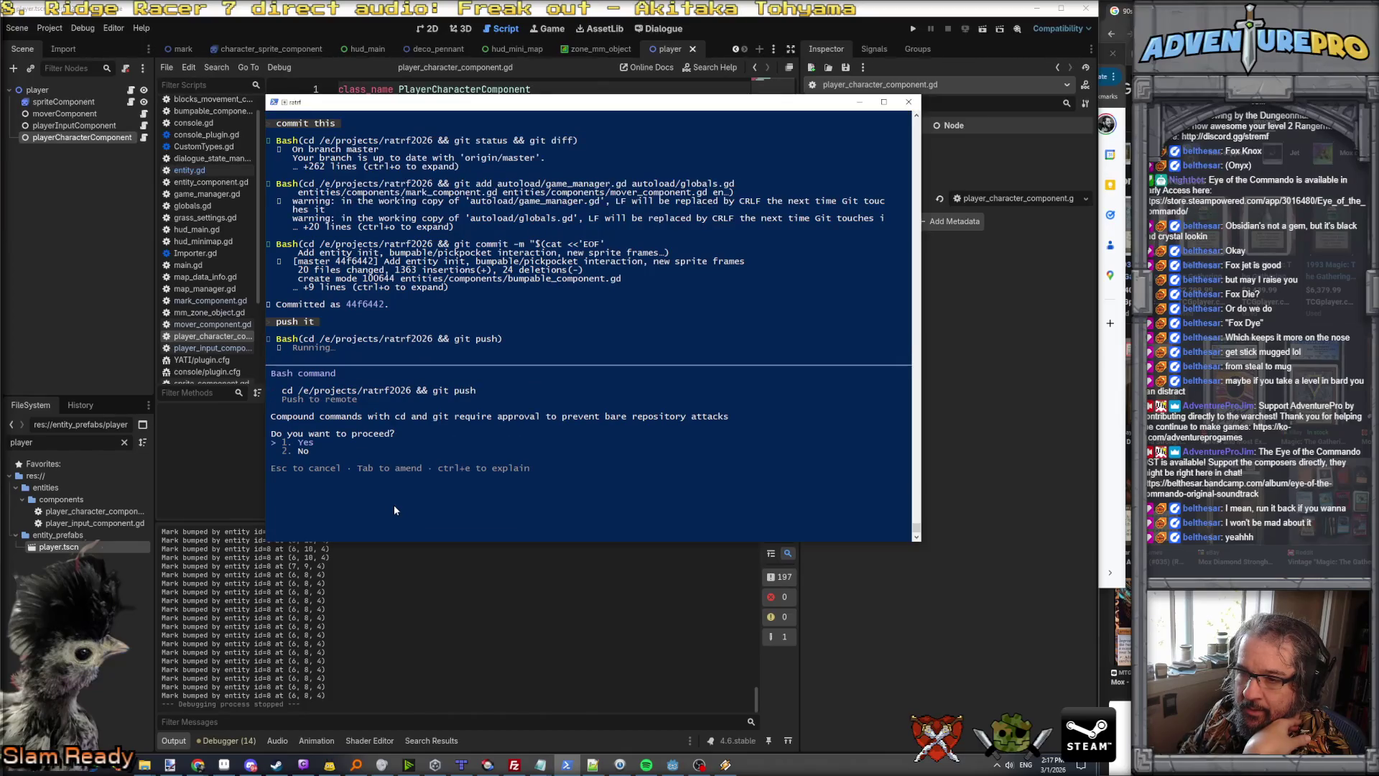
pyautogui.press('Return')
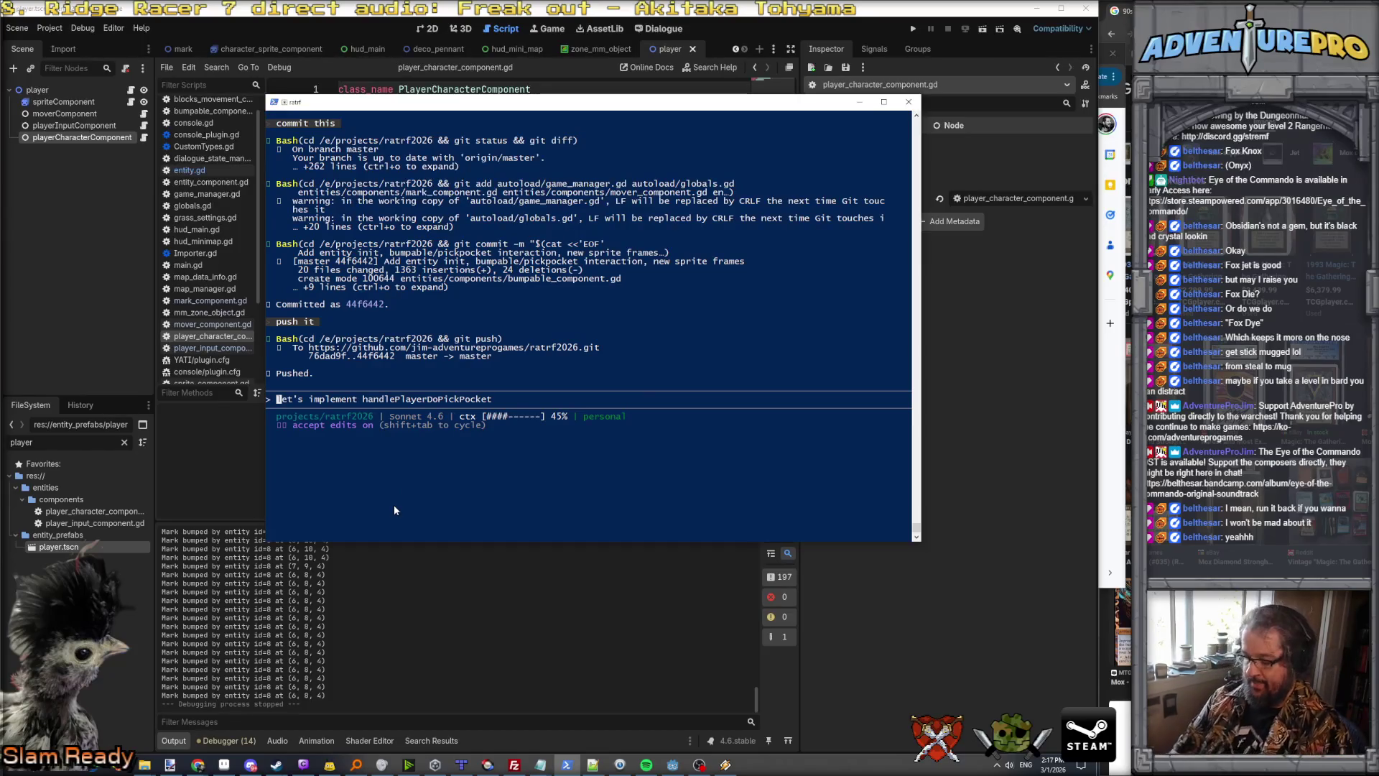
pyautogui.write('Alright')
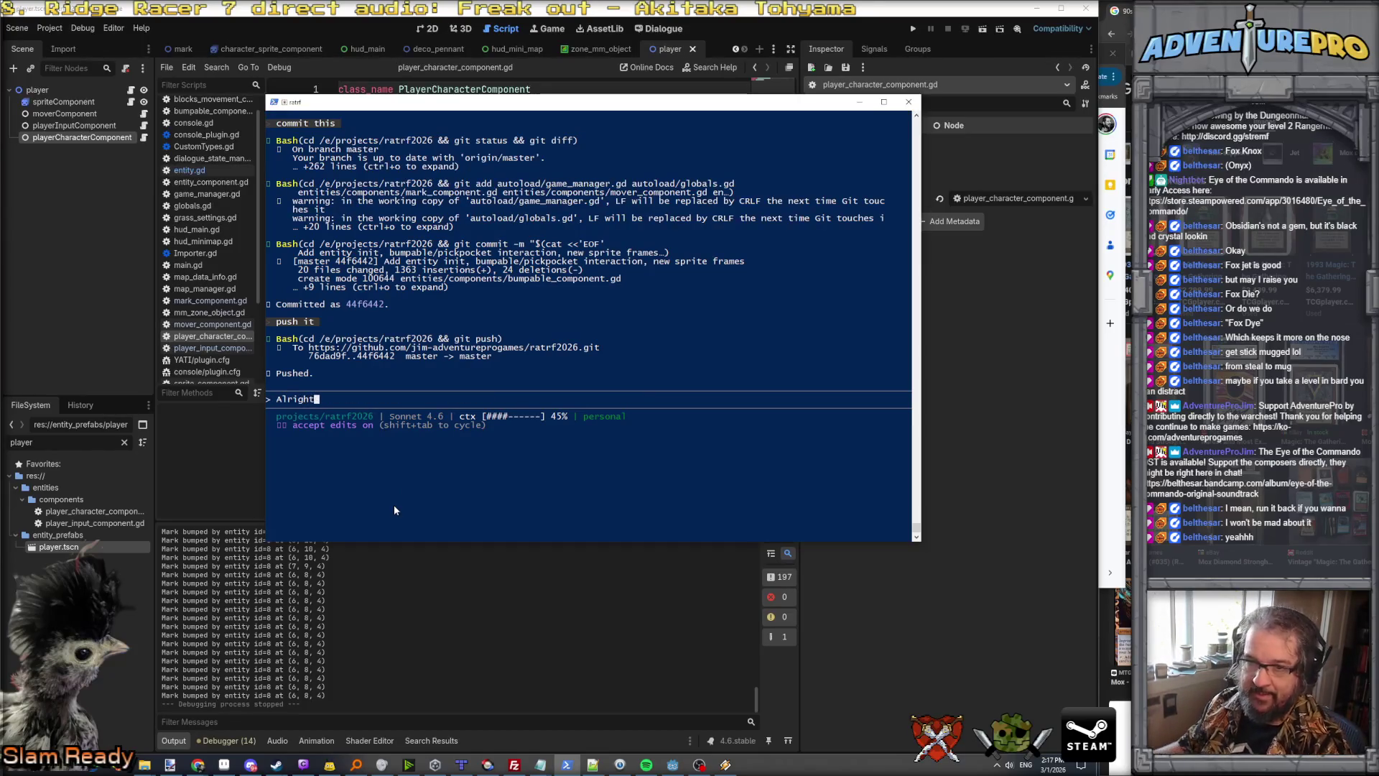
# Collapse the expanded folders in the FileSystem project tree.
pyautogui.click(124, 442)
pyautogui.scroll(10, 68, 484)
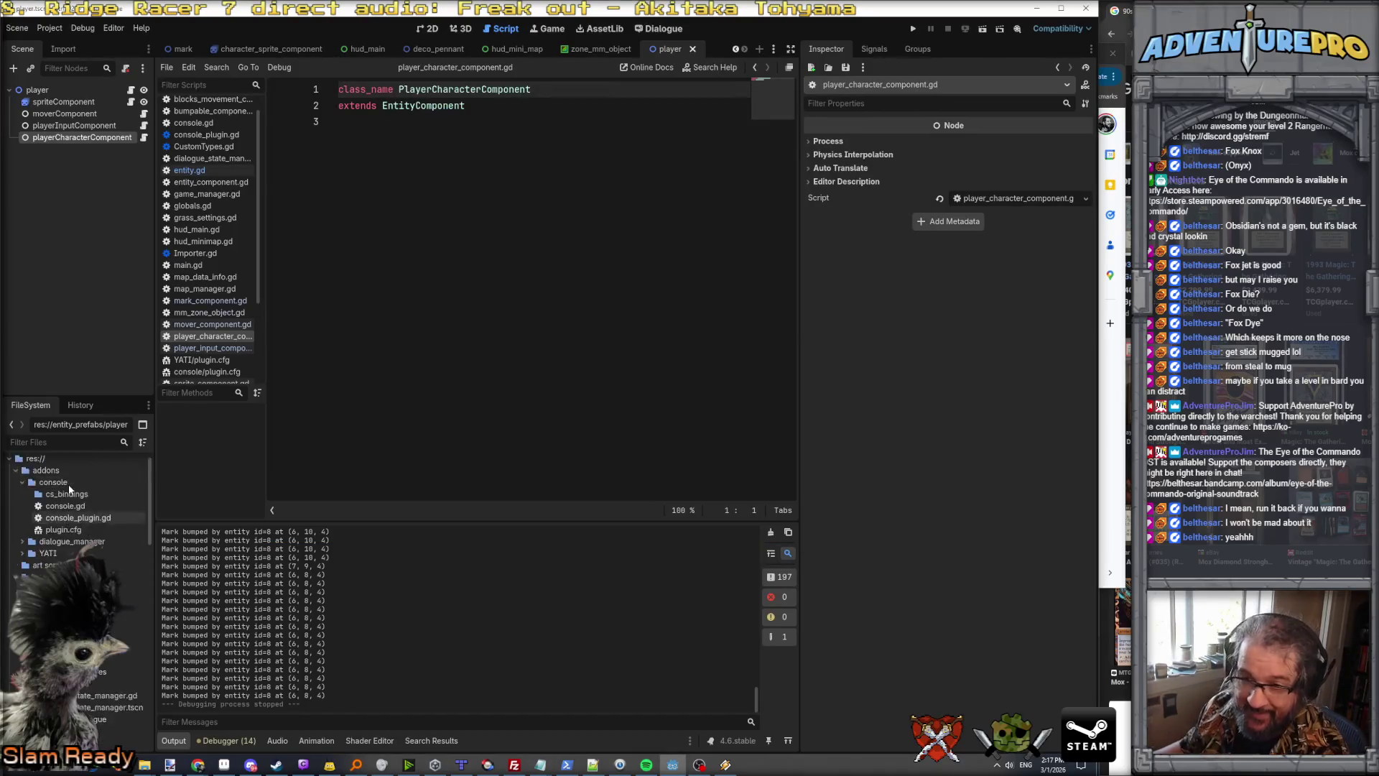
pyautogui.click(15, 511)
pyautogui.click(16, 522)
pyautogui.click(16, 534)
pyautogui.click(15, 546)
pyautogui.click(15, 558)
pyautogui.click(15, 630)
pyautogui.click(14, 641)
pyautogui.click(13, 654)
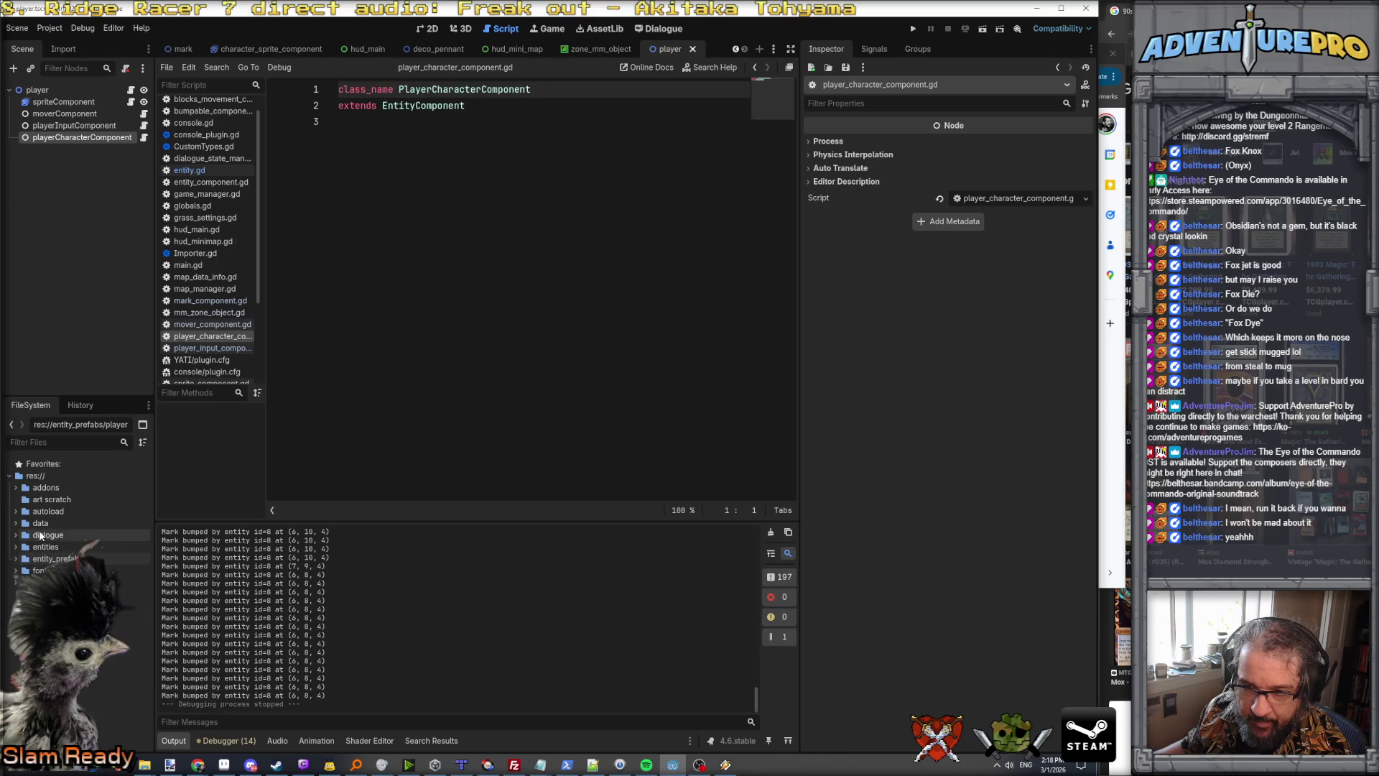
pyautogui.click(16, 524)
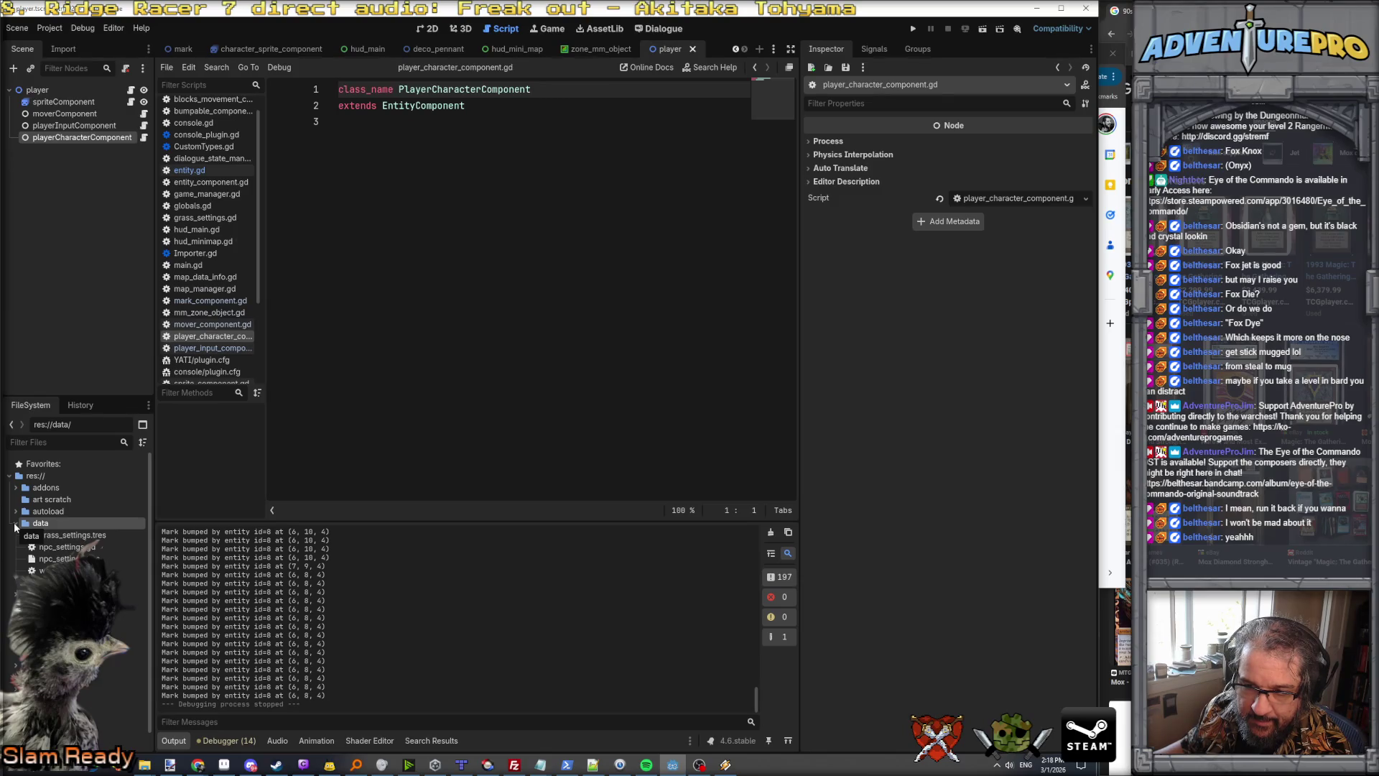
pyautogui.click(15, 525)
# Create a new tables folder under res://.
pyautogui.click(36, 476)
pyautogui.rightClick(41, 478)
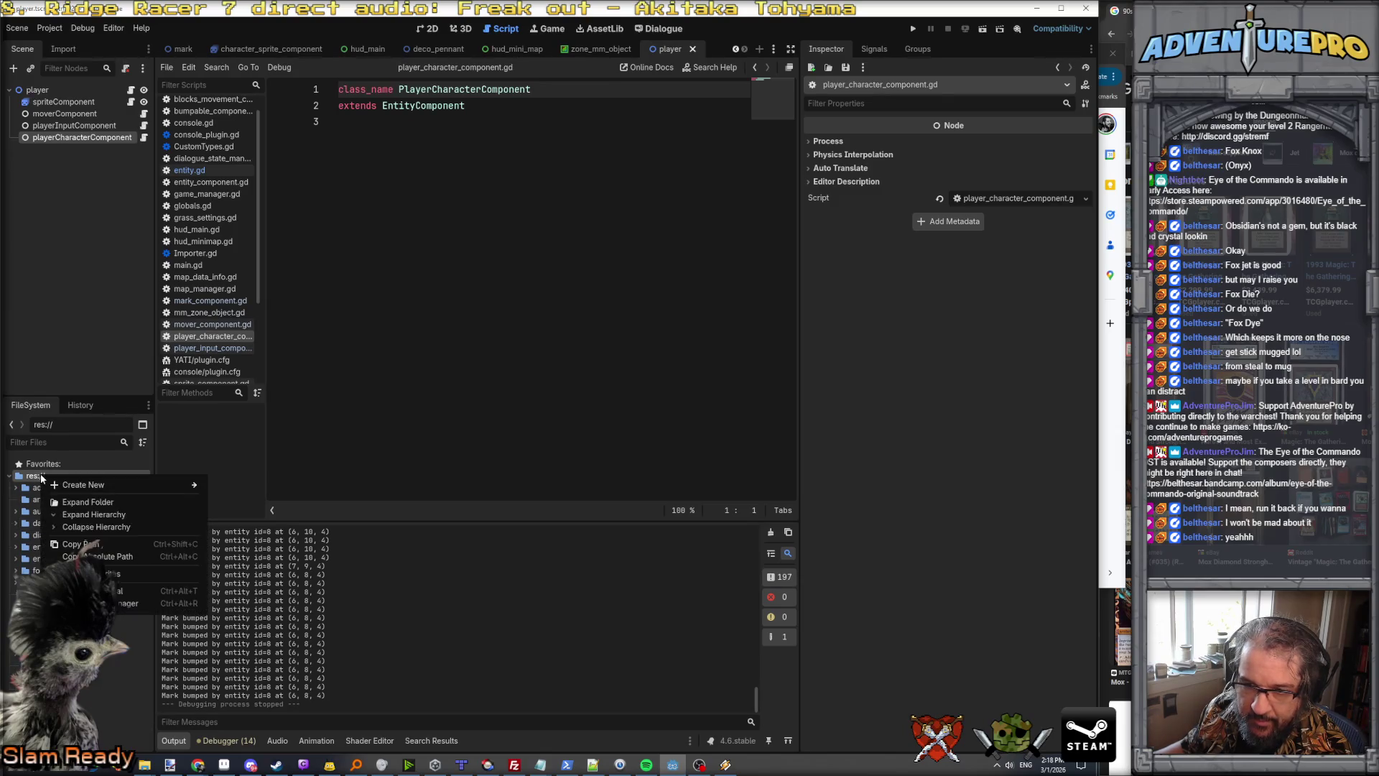
pyautogui.moveTo(108, 485)
pyautogui.click(234, 485)
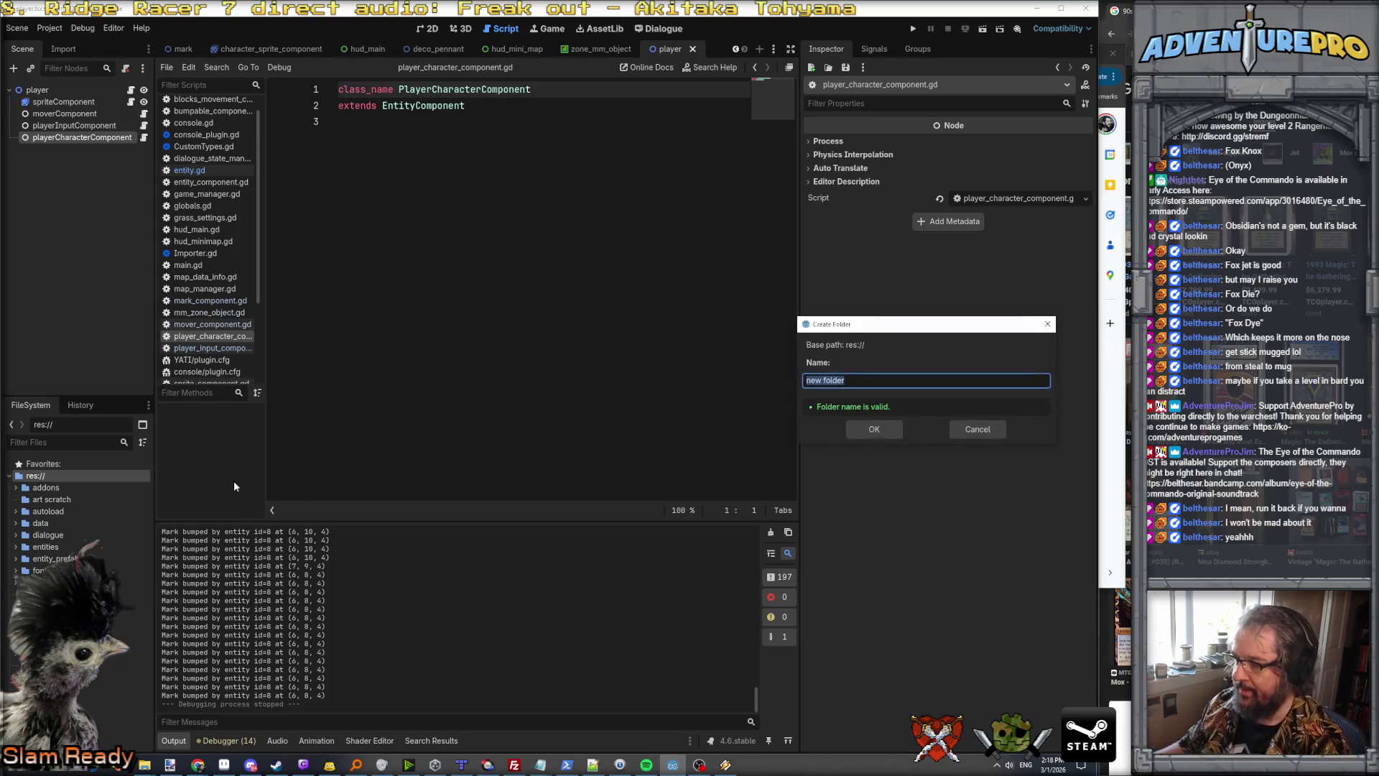
pyautogui.write('test')
pyautogui.press('Return')
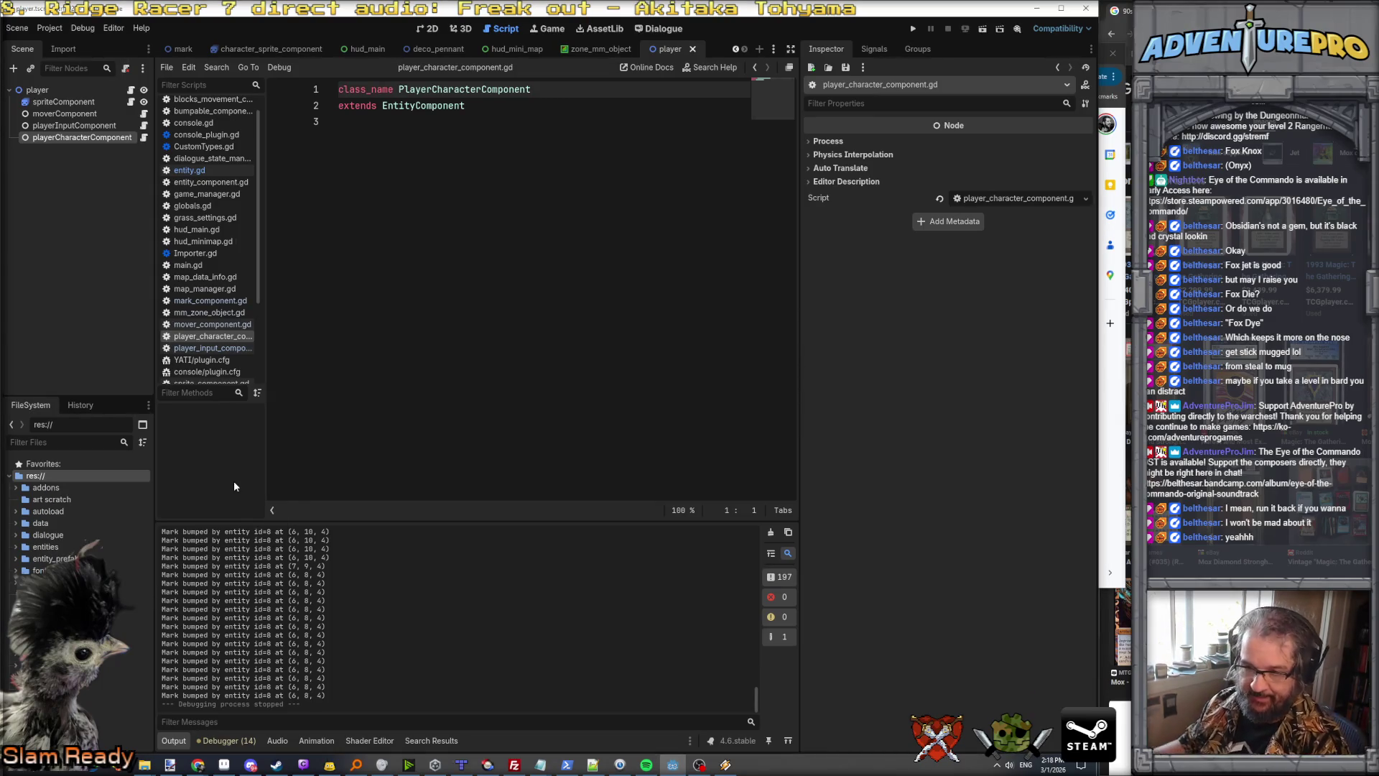
# Create an empty random_tables.json text file inside the tables folder.
pyautogui.rightClick(51, 630)
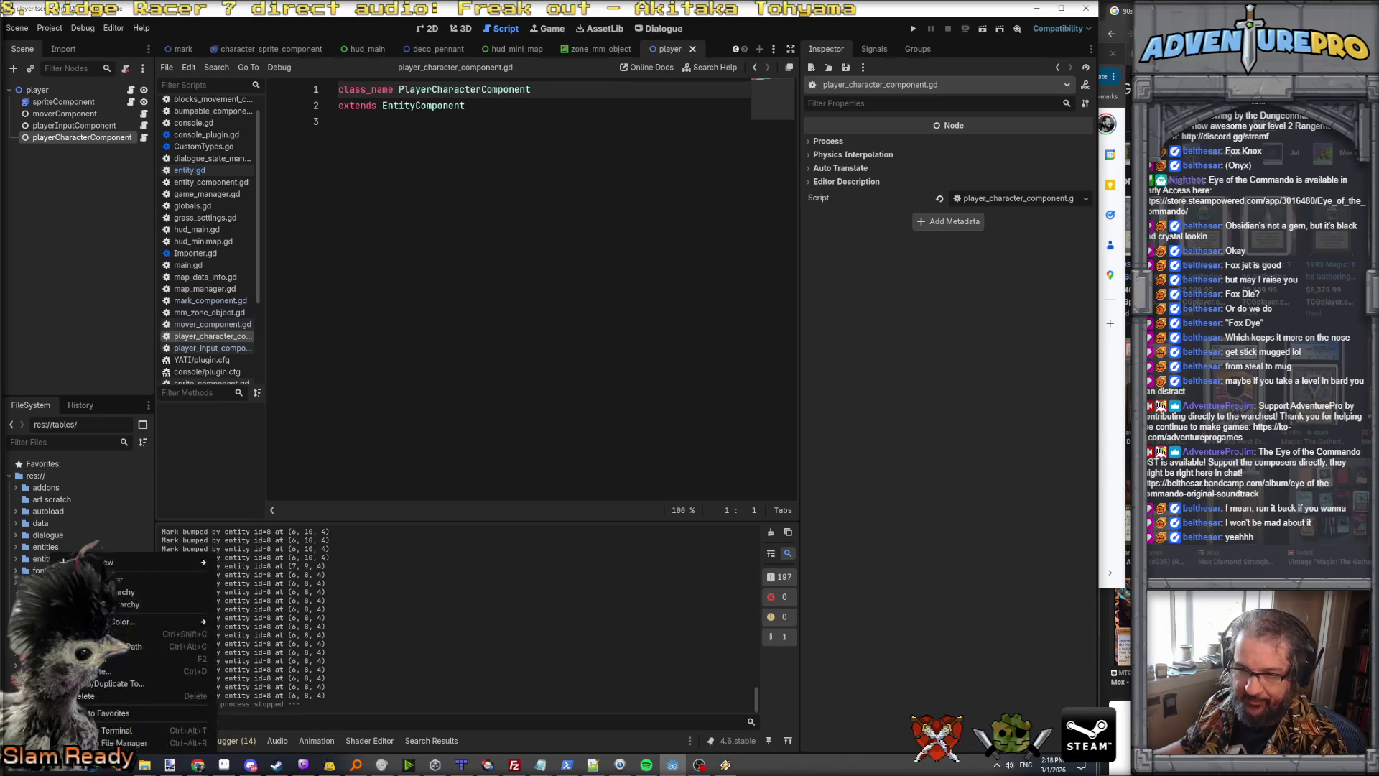
pyautogui.moveTo(127, 562)
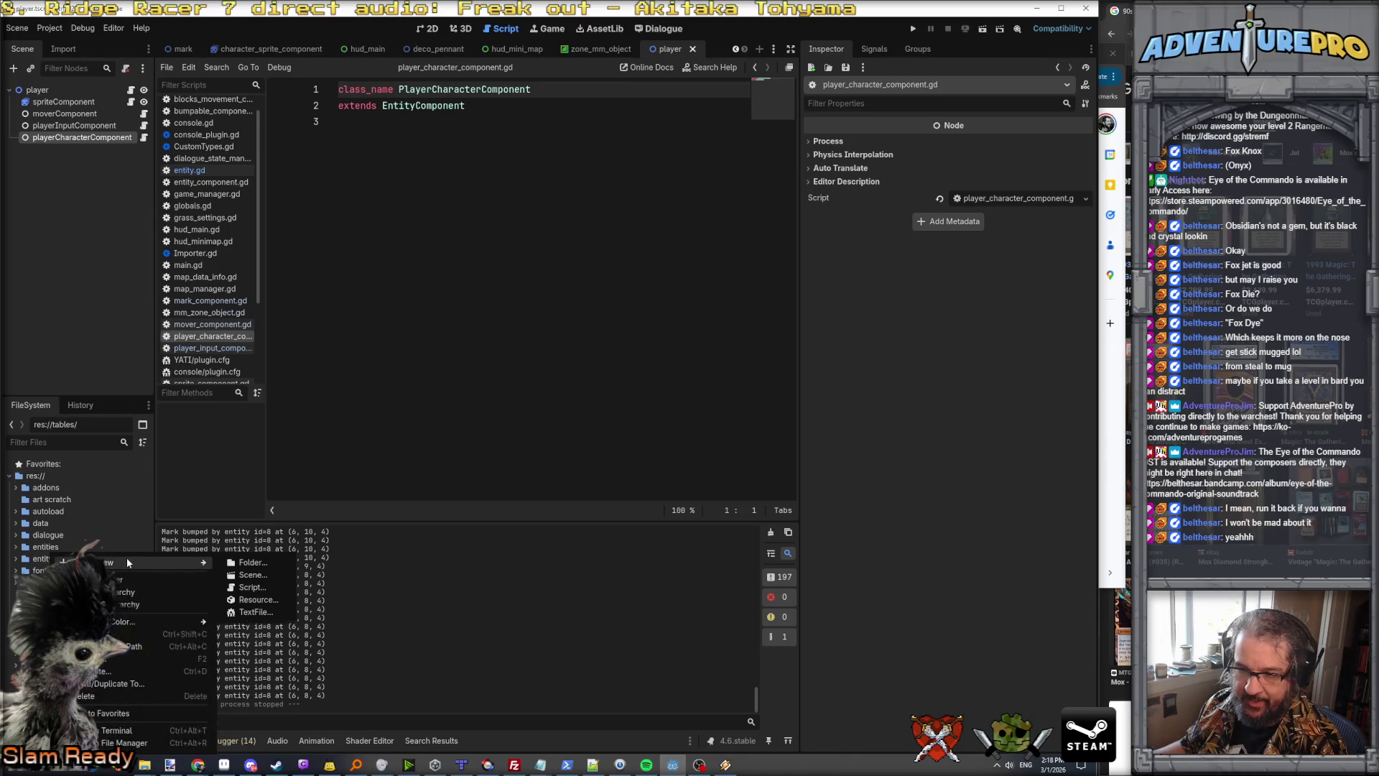
pyautogui.click(267, 612)
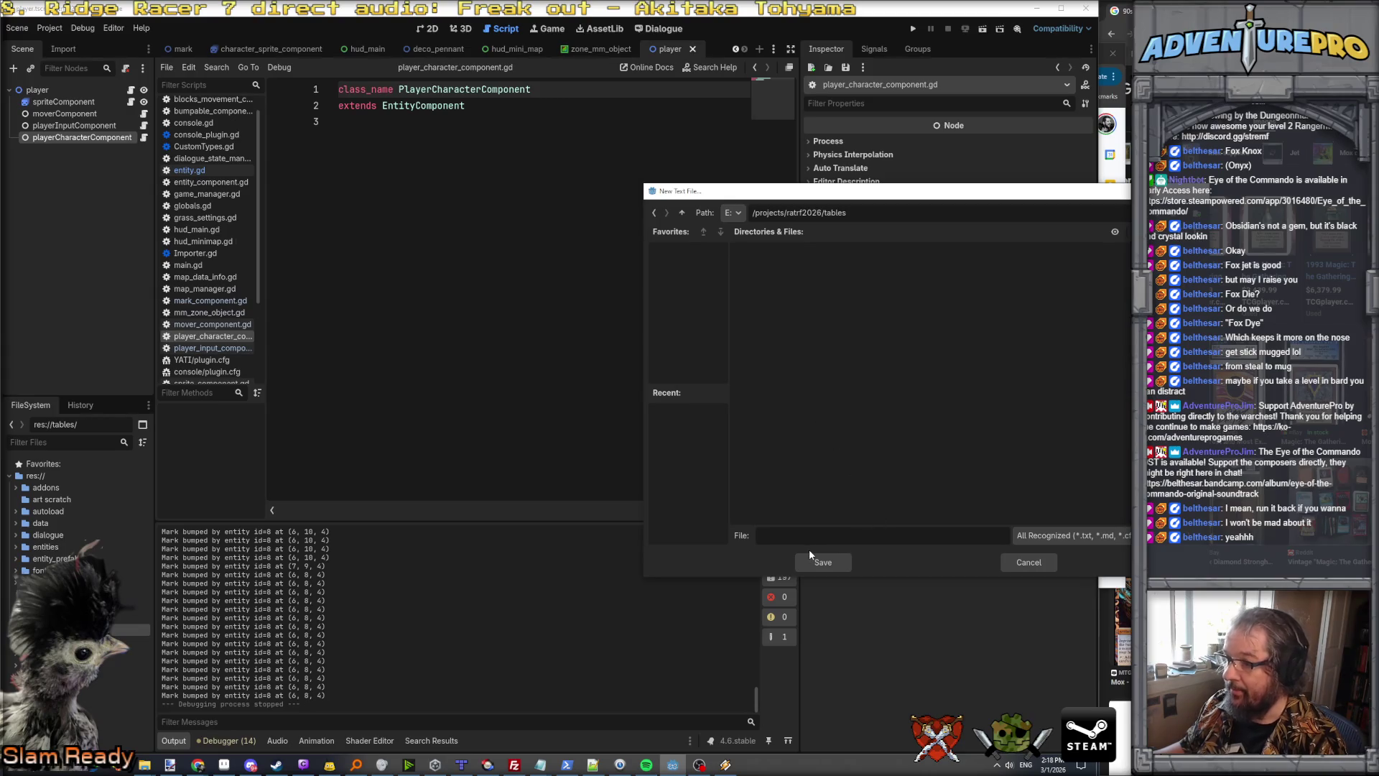
pyautogui.write('random_ta')
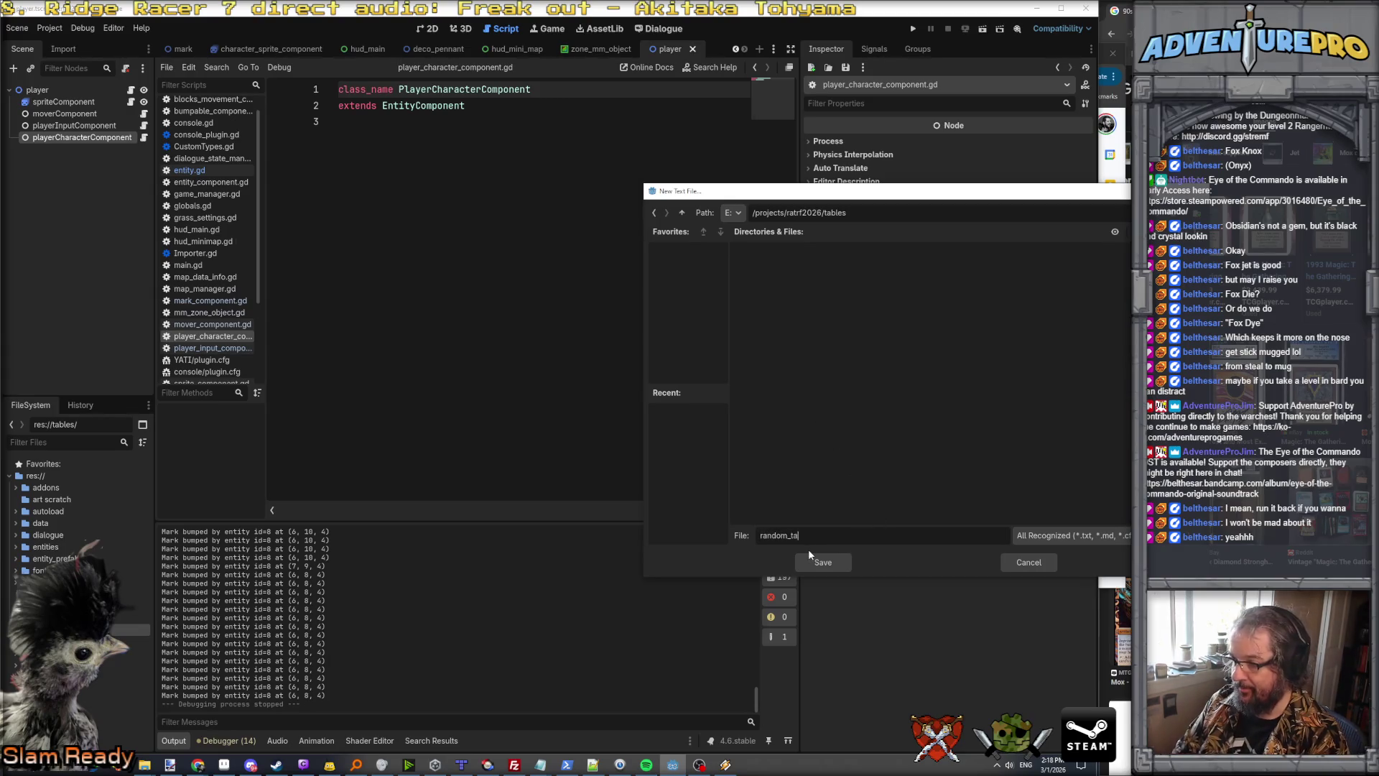
pyautogui.press('Return')
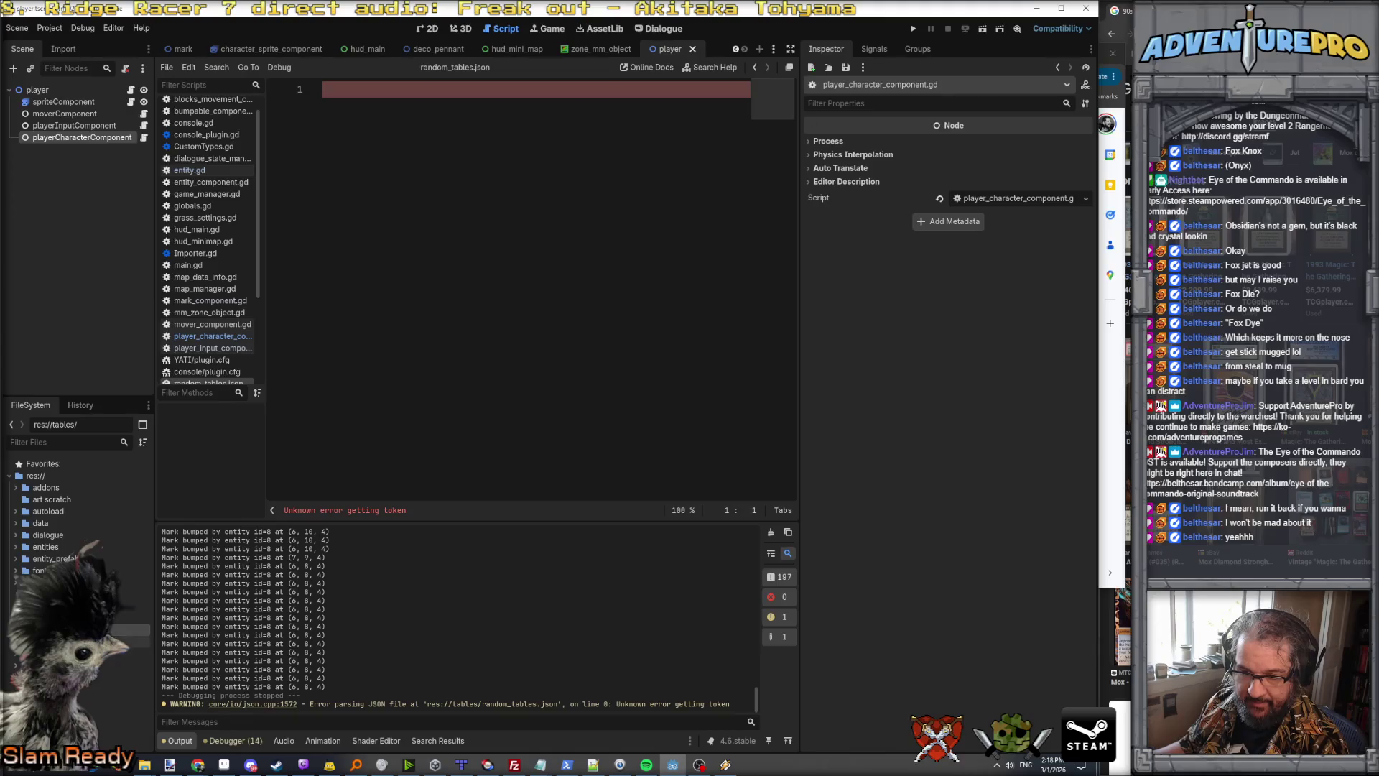
# Start random_tables.json with a random_test_table key and an indented data block.
pyautogui.click(129, 641)
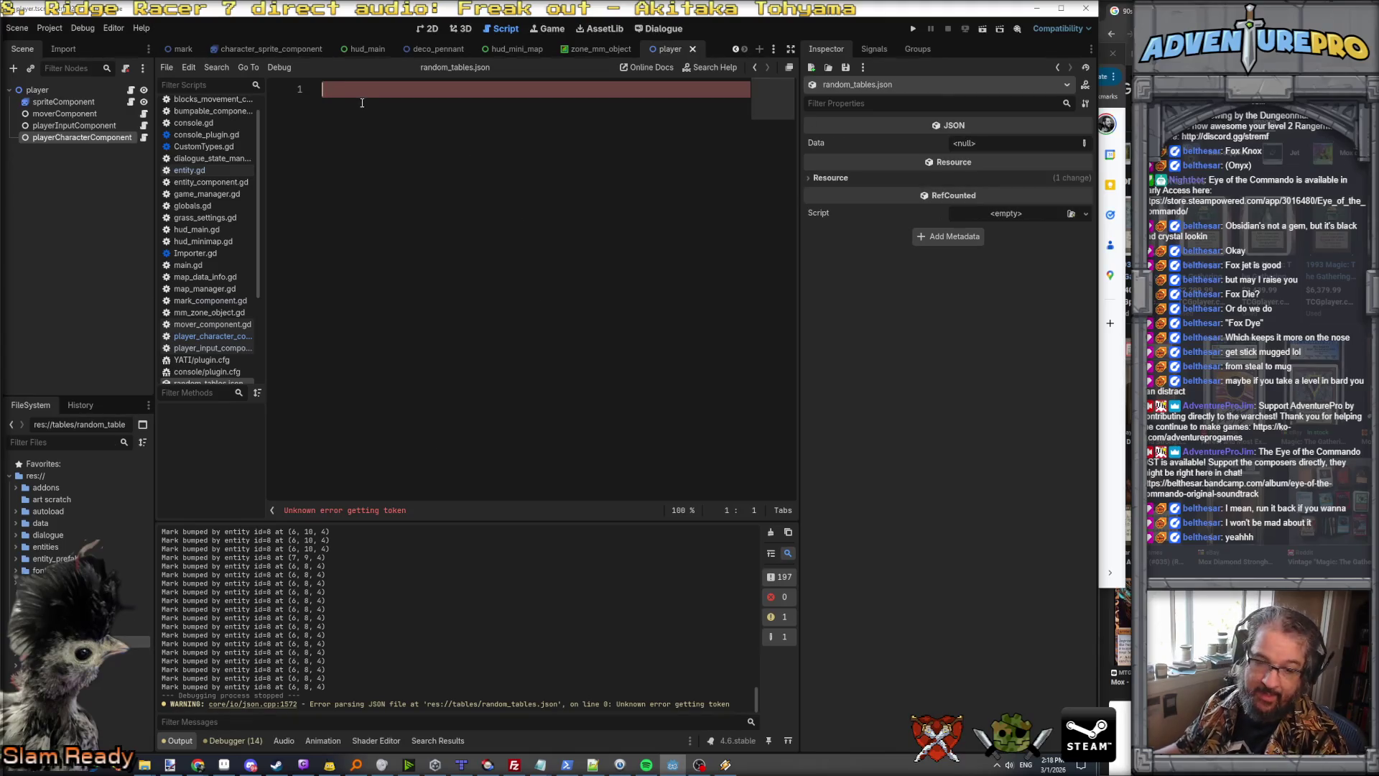
pyautogui.write('random_test')
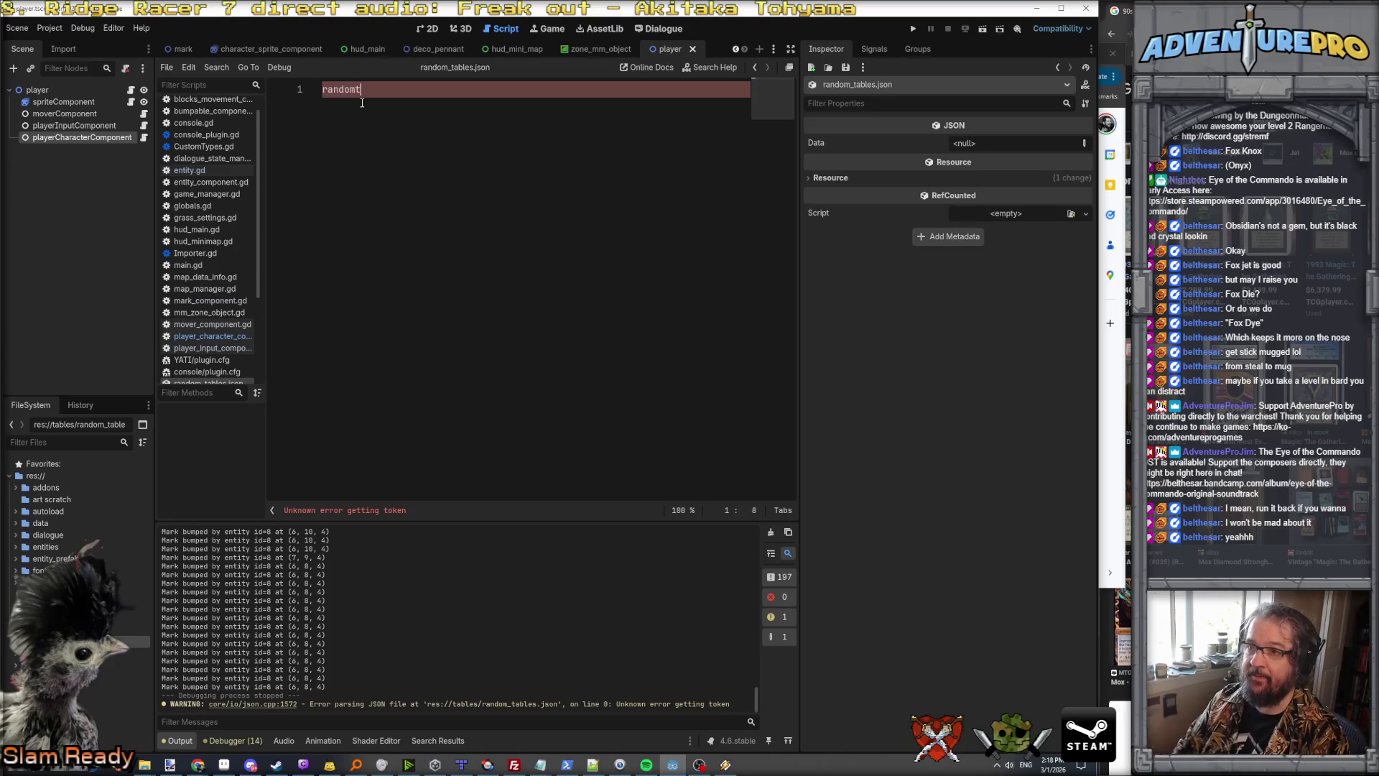
pyautogui.write('_tabn')
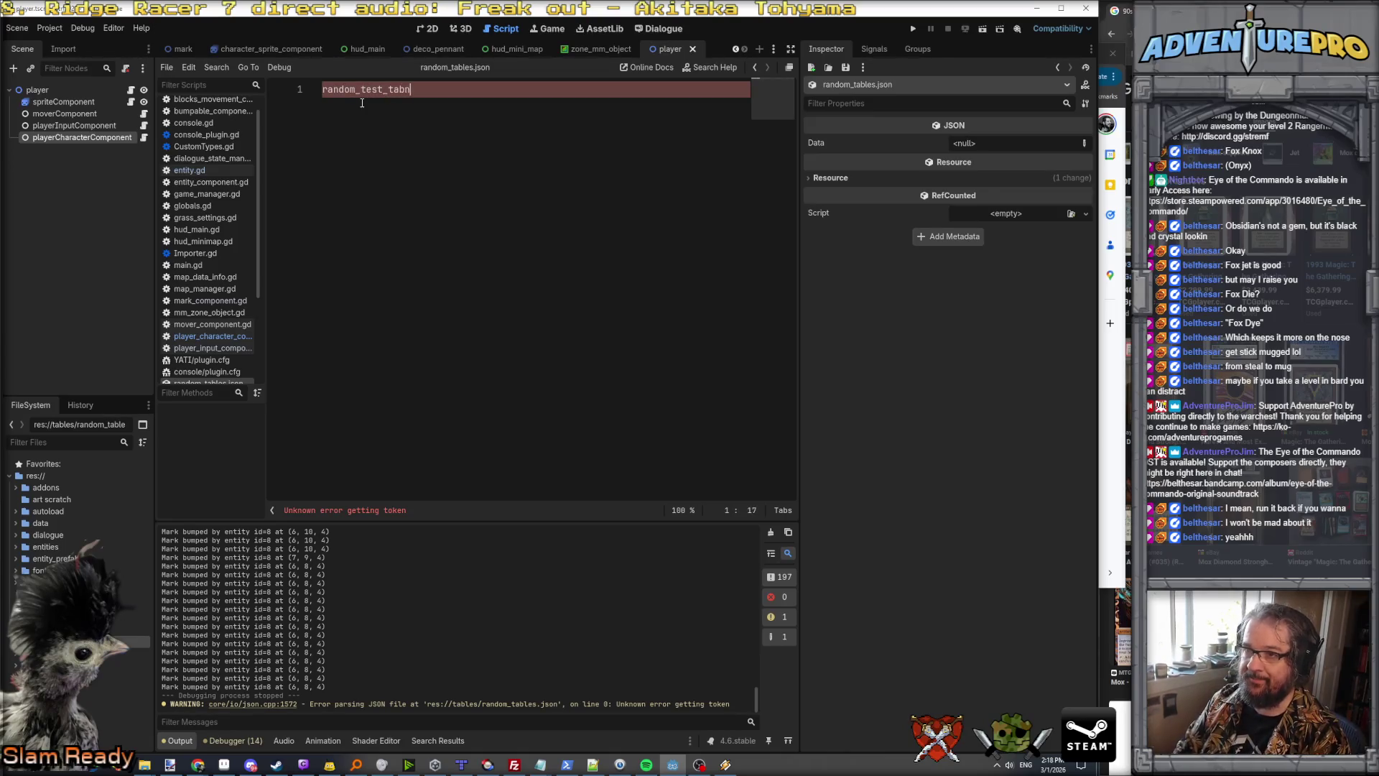
pyautogui.write('e:')
pyautogui.press('Return')
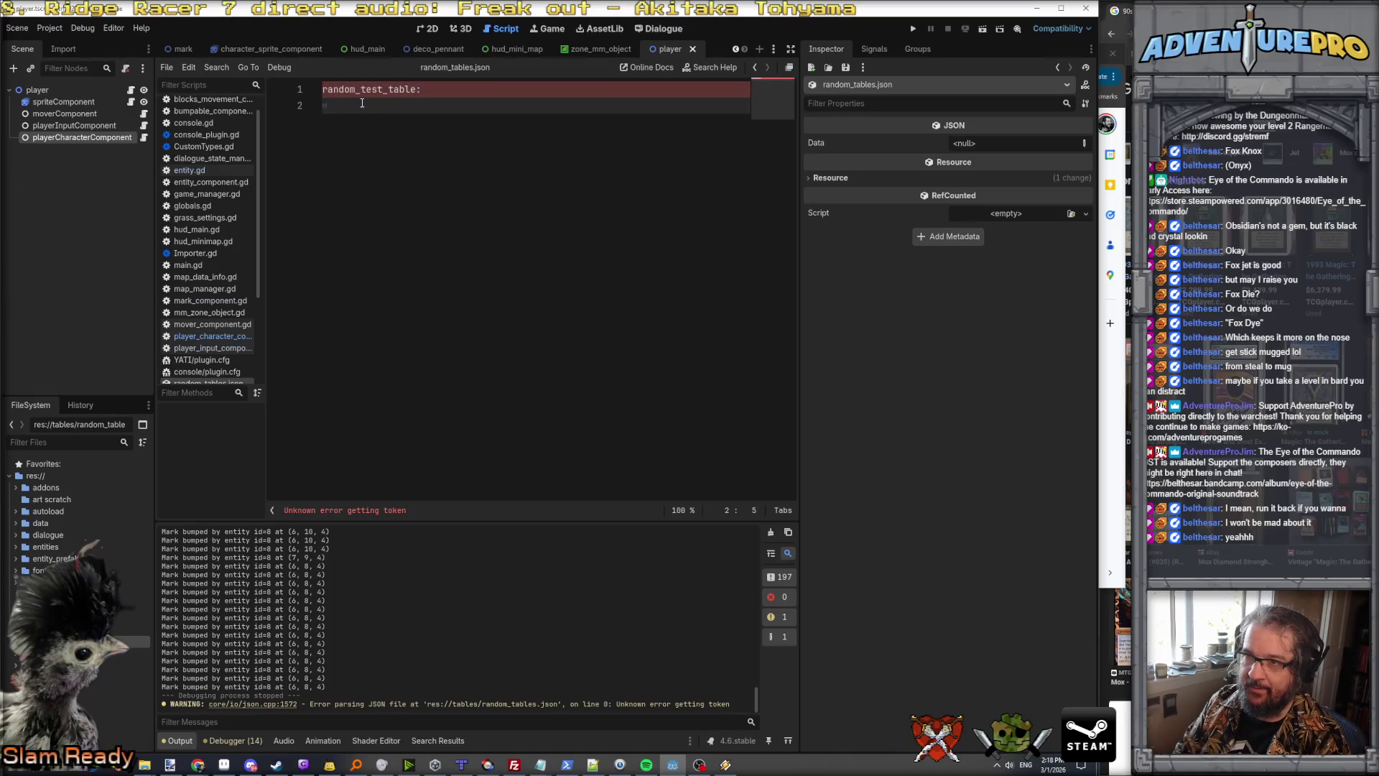
pyautogui.write('data:')
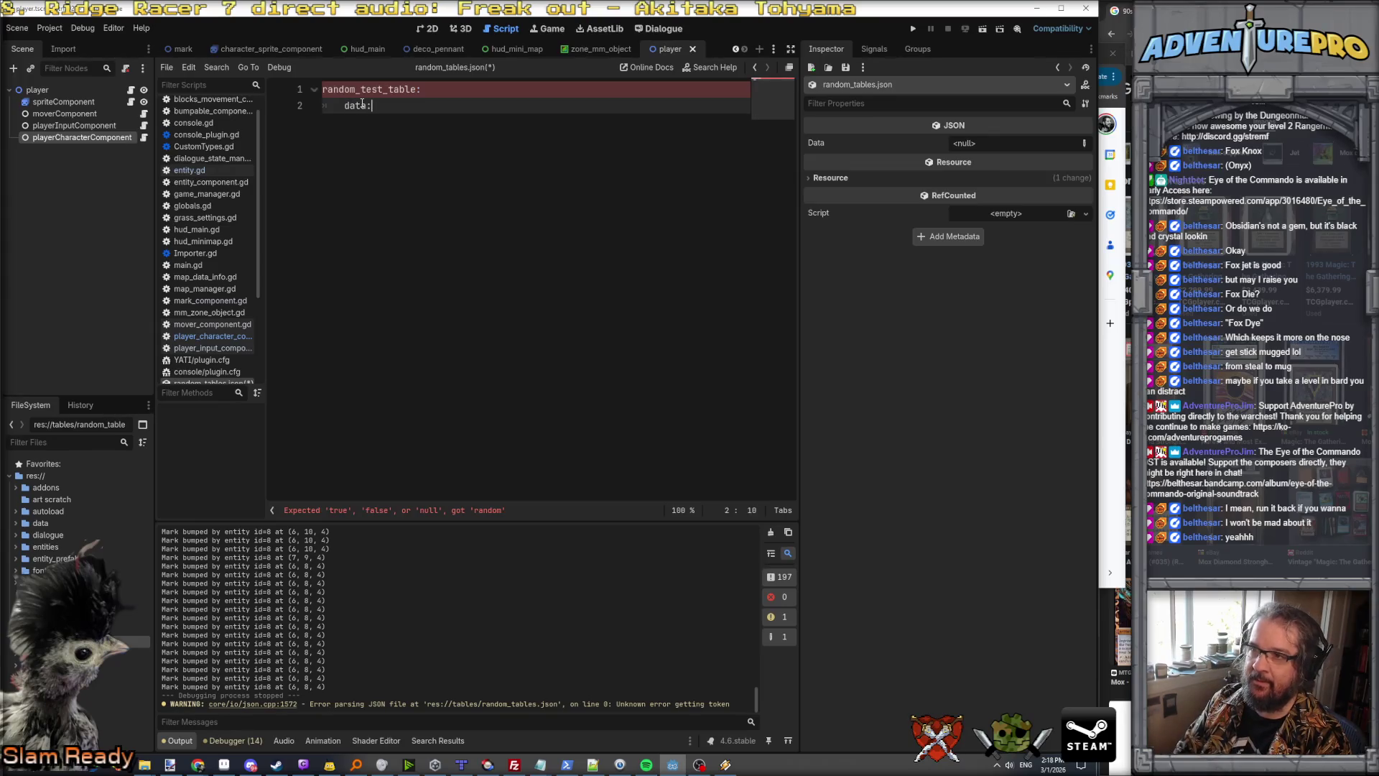
pyautogui.press('Return')
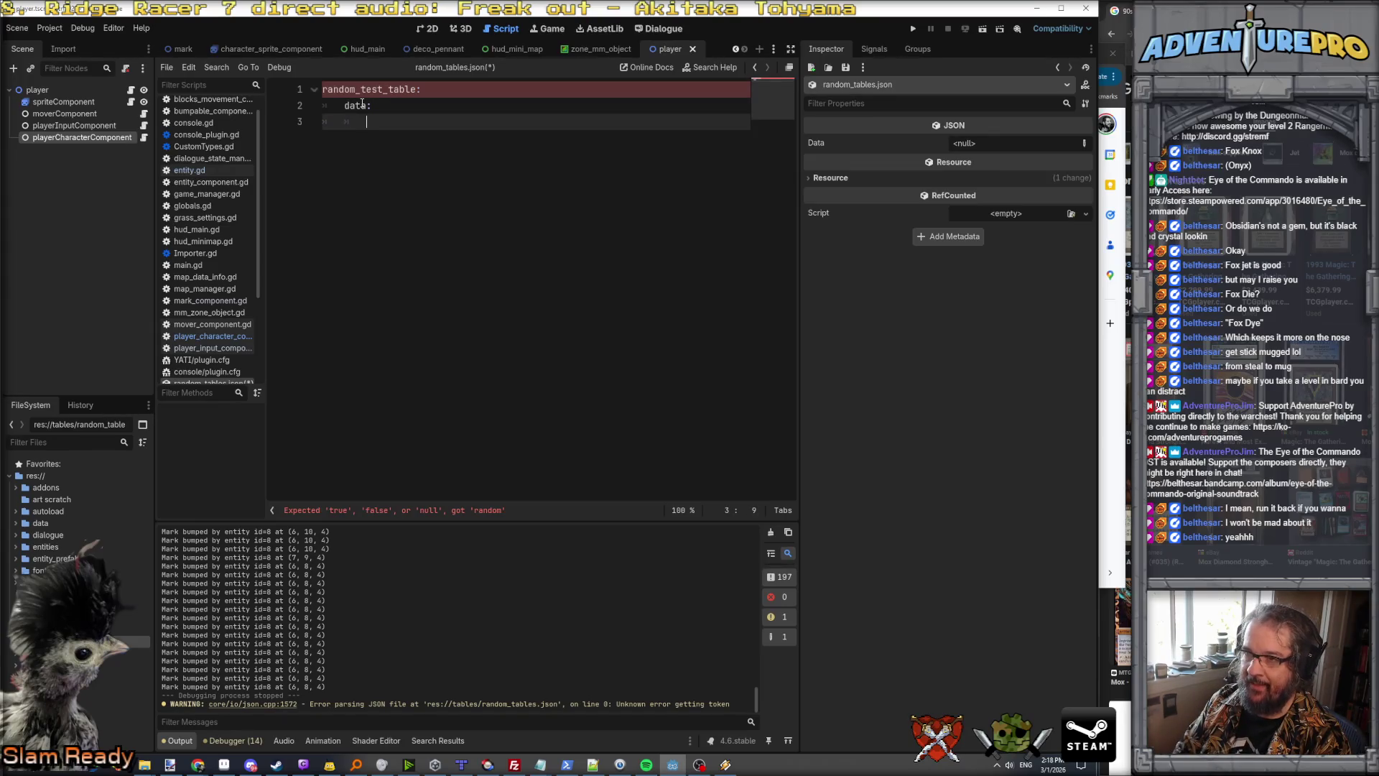
# Add the weighted entries "result one!" 10, "result twooo?" 5 and "result rare!!" 1.
pyautogui.write('random')
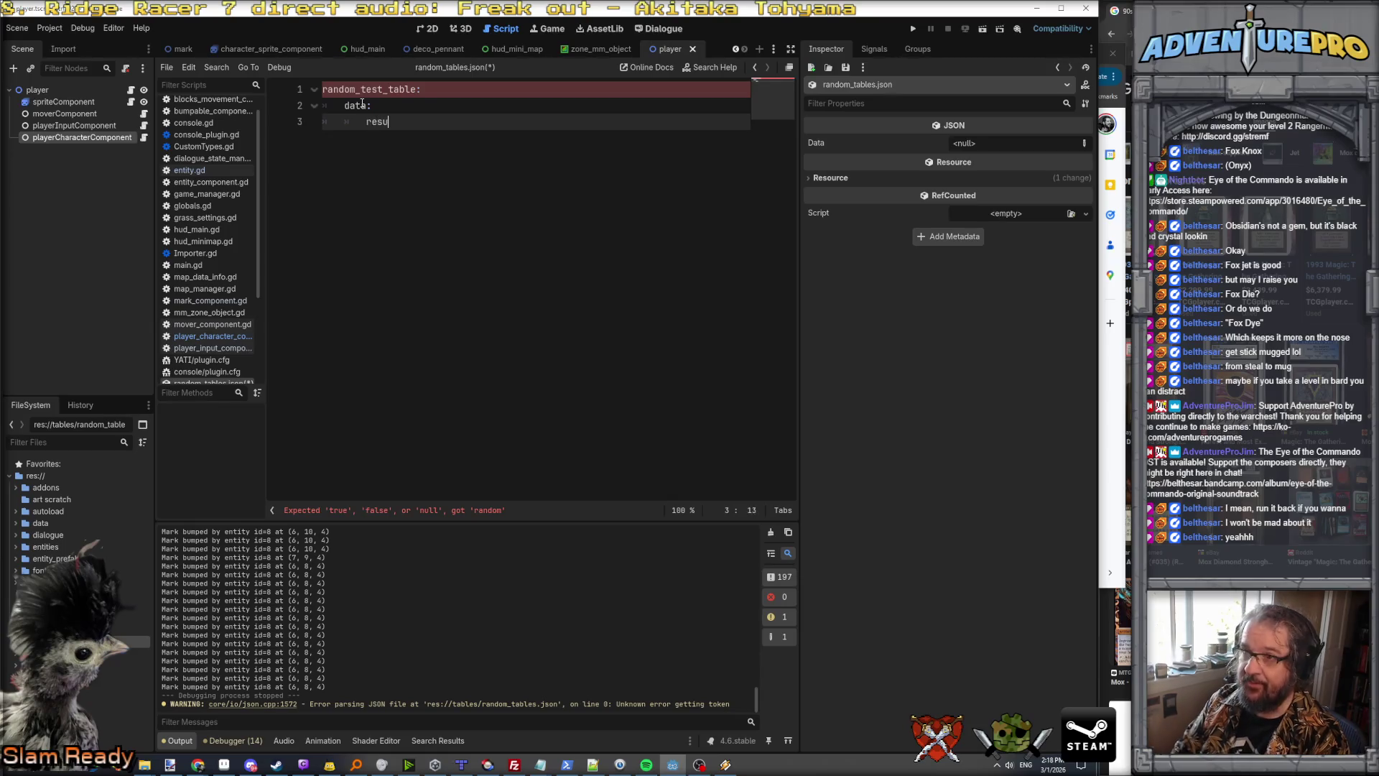
pyautogui.press('BackSpace')
pyautogui.press('BackSpace')
pyautogui.press('BackSpace')
pyautogui.press('BackSpace')
pyautogui.write('"result one!":')
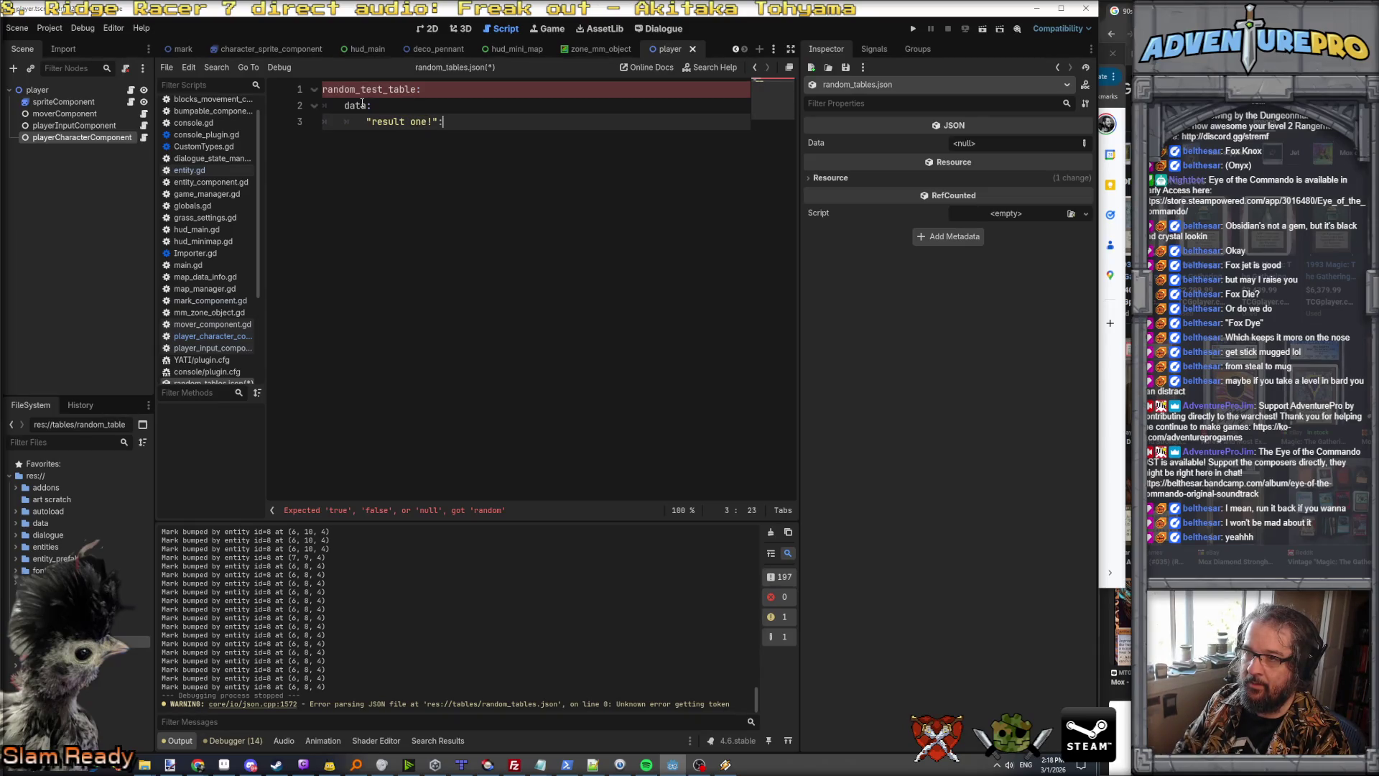
pyautogui.press('BackSpace')
pyautogui.write('10')
pyautogui.press('Return')
pyautogui.write('"result twooo?" ')
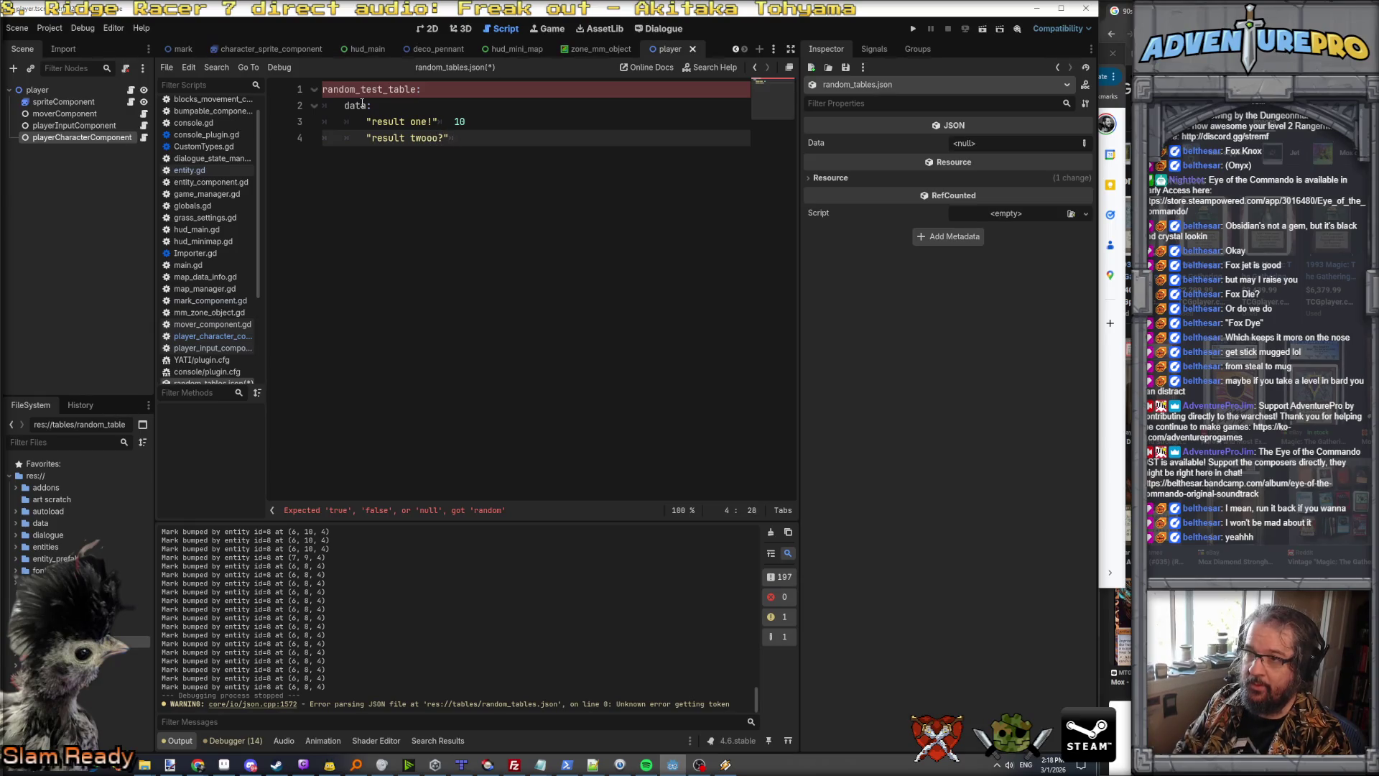
pyautogui.write('5')
pyautogui.press('Return')
pyautogui.write('"result rare!')
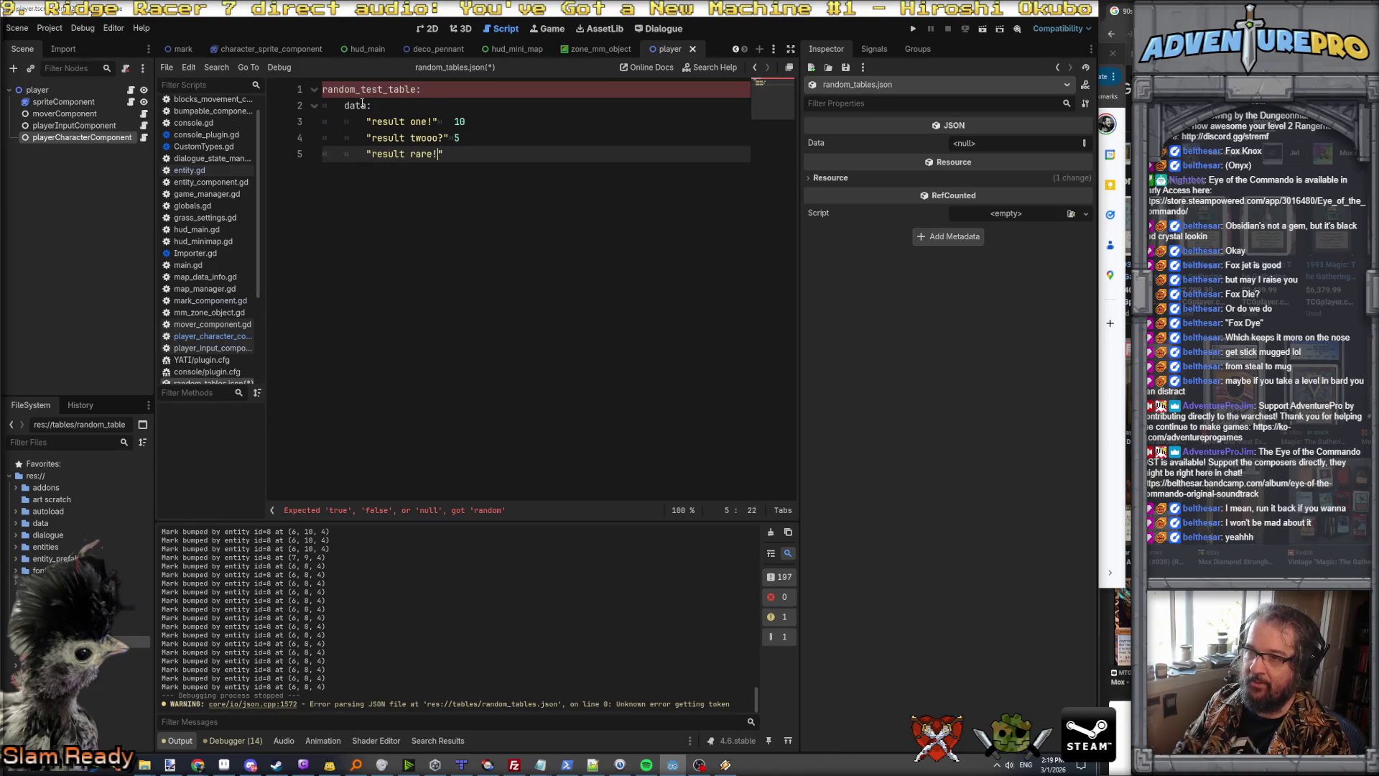
pyautogui.write('!')
pyautogui.press('Tab')
pyautogui.write('1')
# Add a trailing empty line and save random_tables.json.
pyautogui.press('Up')
pyautogui.press('Up')
pyautogui.press('Left')
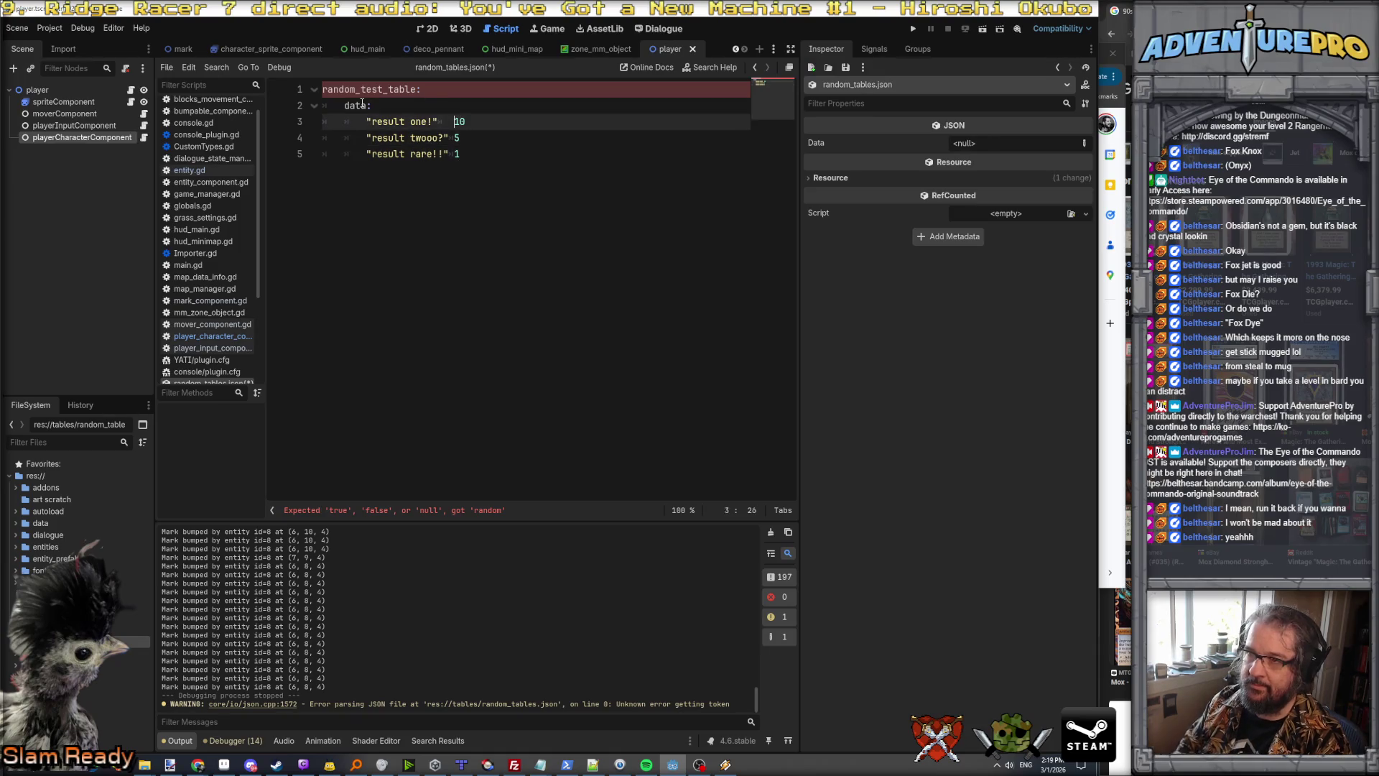
pyautogui.press('Down')
pyautogui.press('Down')
pyautogui.press('End')
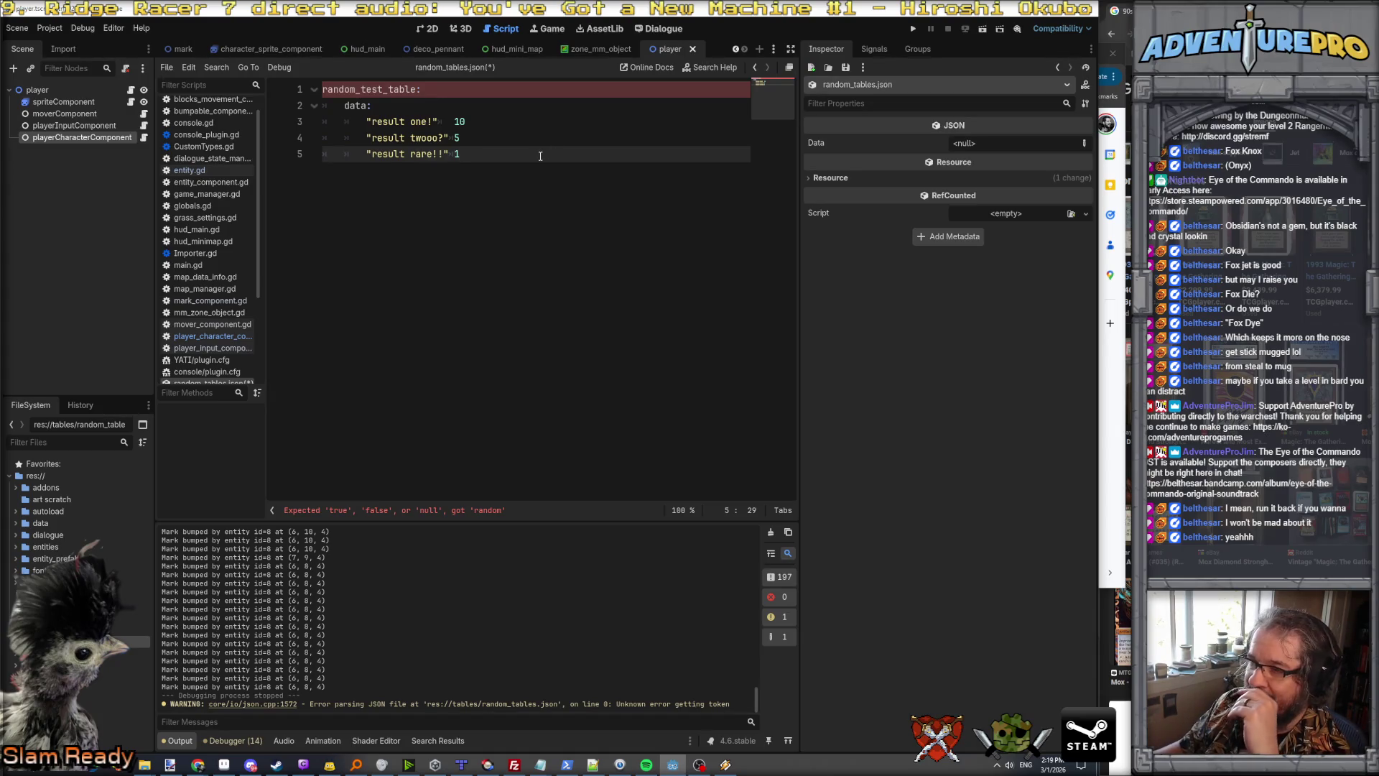
pyautogui.press('Return')
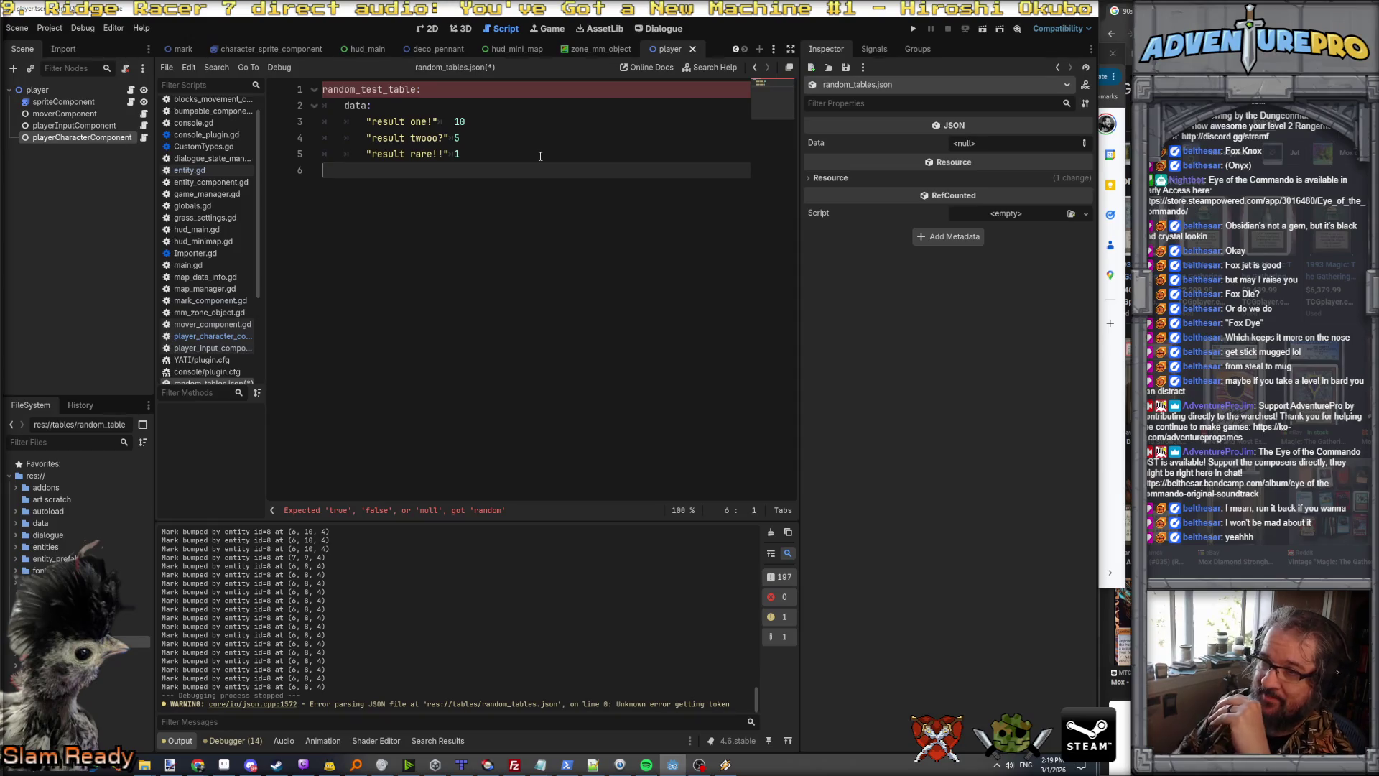
pyautogui.hotkey('ctrl', 's')
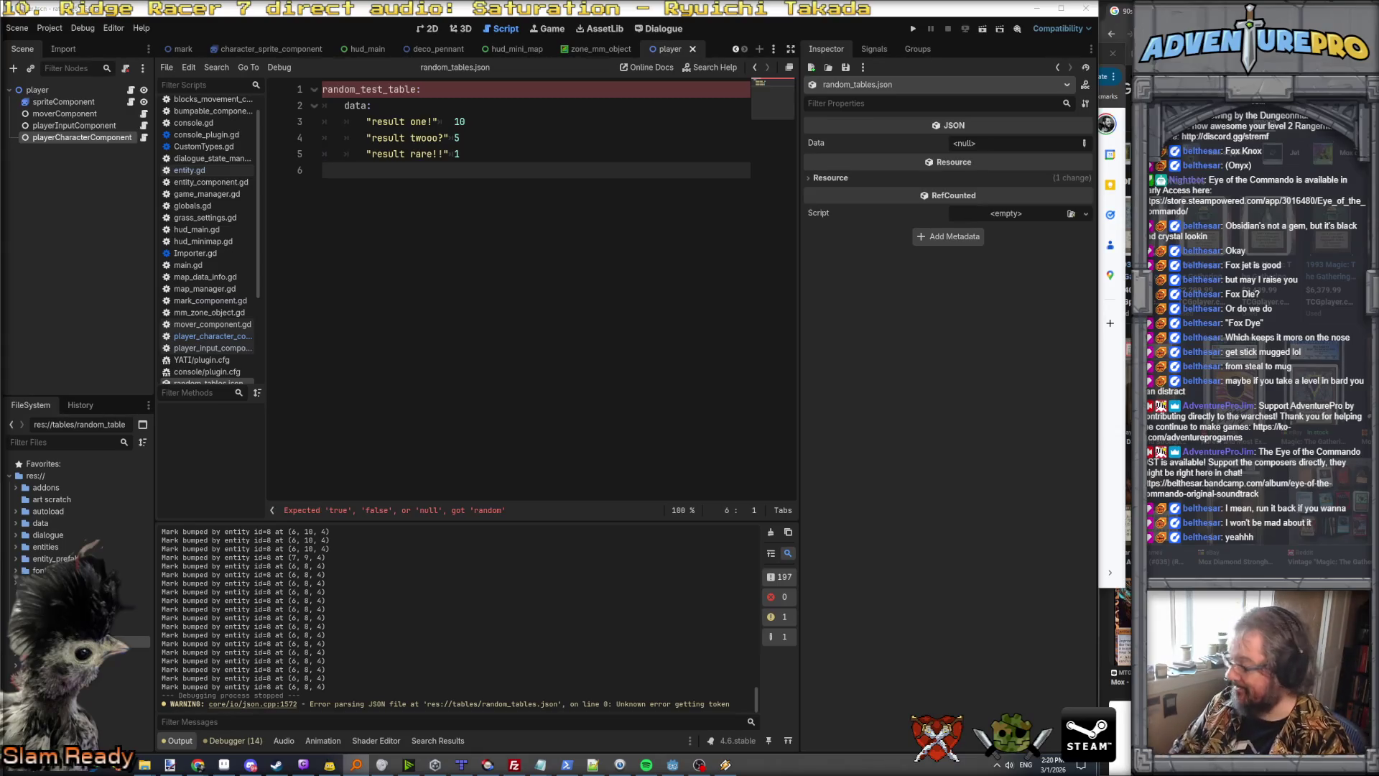
# Switch to Notepad++ showing loot_tables.yaml to compare its format.
pyautogui.hotkey('alt', 'Tab')
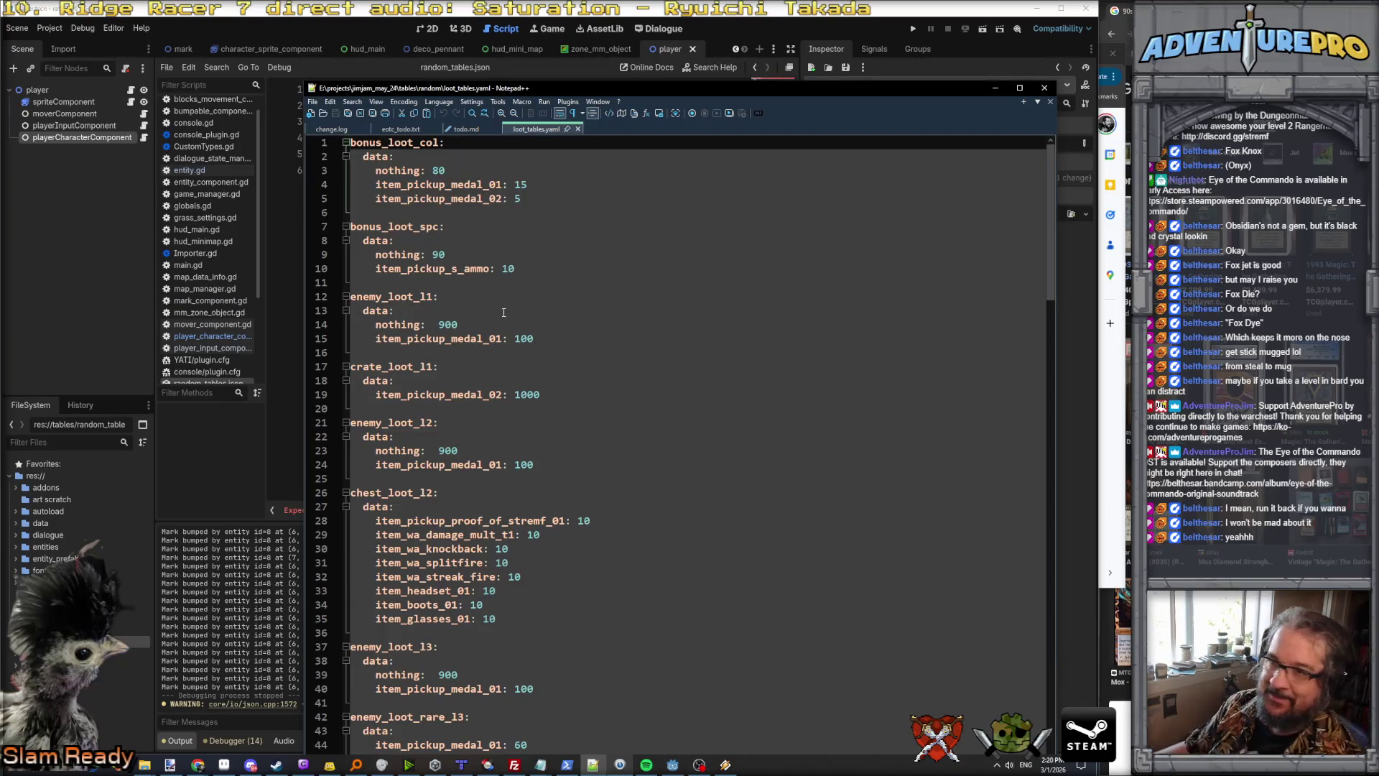
# Move the Notepad++ window aside to uncover Godot's random_tables.json.
pyautogui.moveTo(508, 88)
pyautogui.mouseDown()
pyautogui.moveTo(1284, 80)
pyautogui.moveTo(1303, 8)
pyautogui.mouseUp()
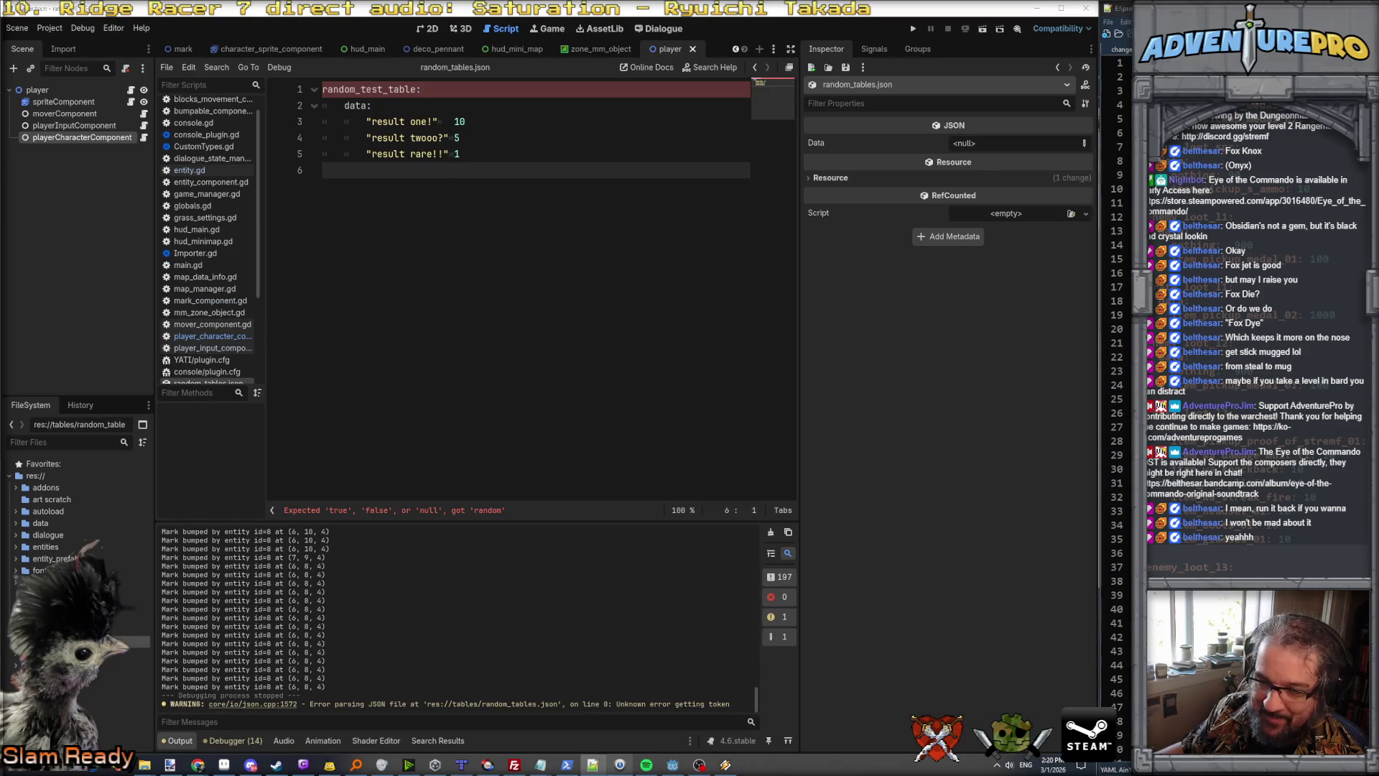
pyautogui.rightClick(135, 642)
# Rename random_tables.json to random_tables.yaml.
pyautogui.click(144, 646)
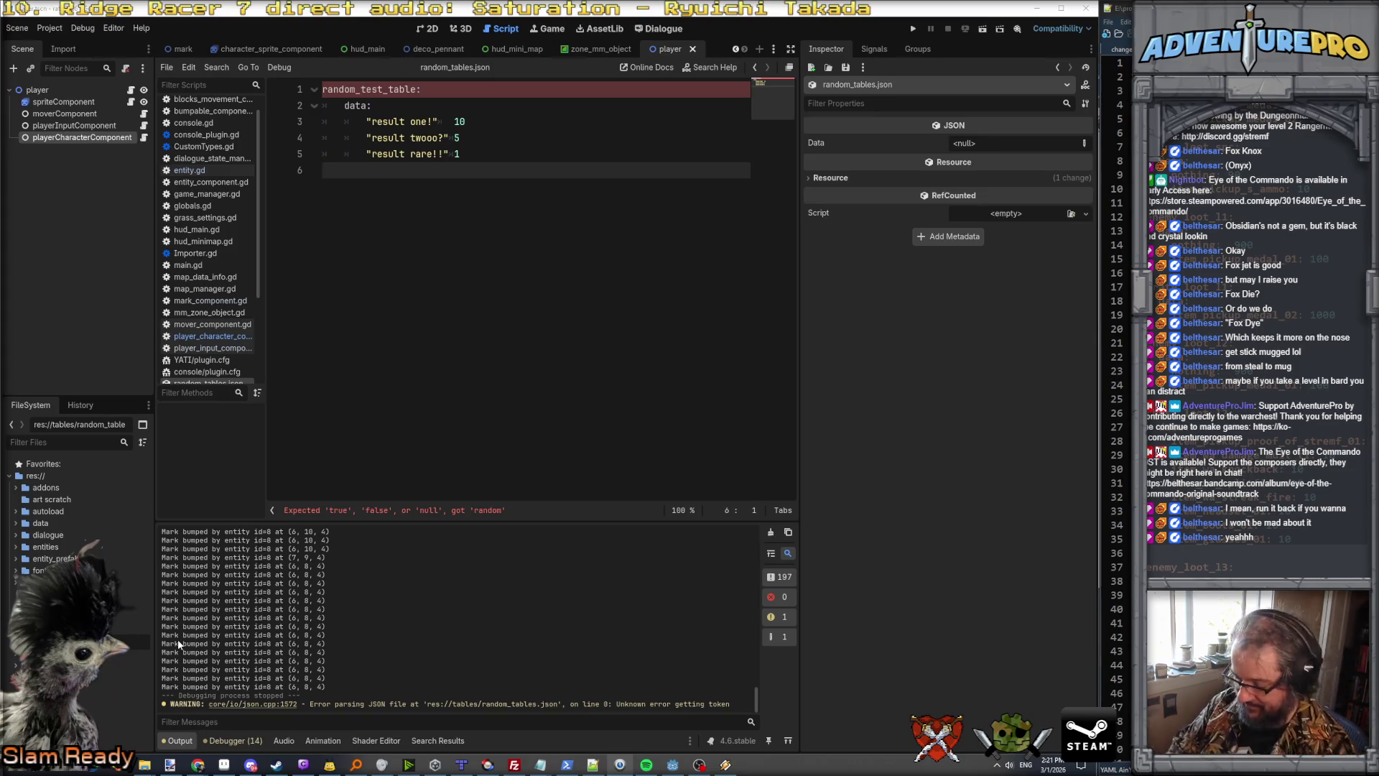
pyautogui.press('Return')
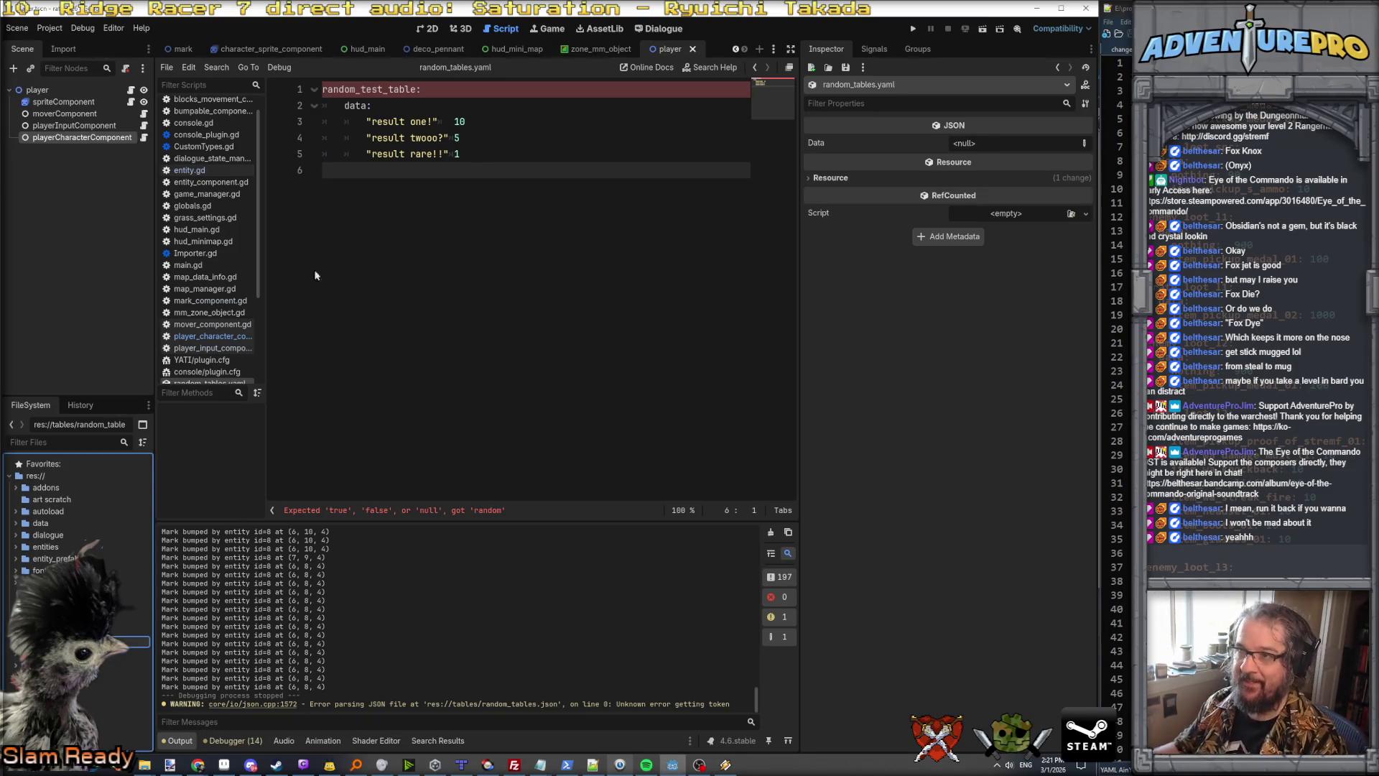
pyautogui.click(480, 154)
pyautogui.hotkey('alt', 'Tab')
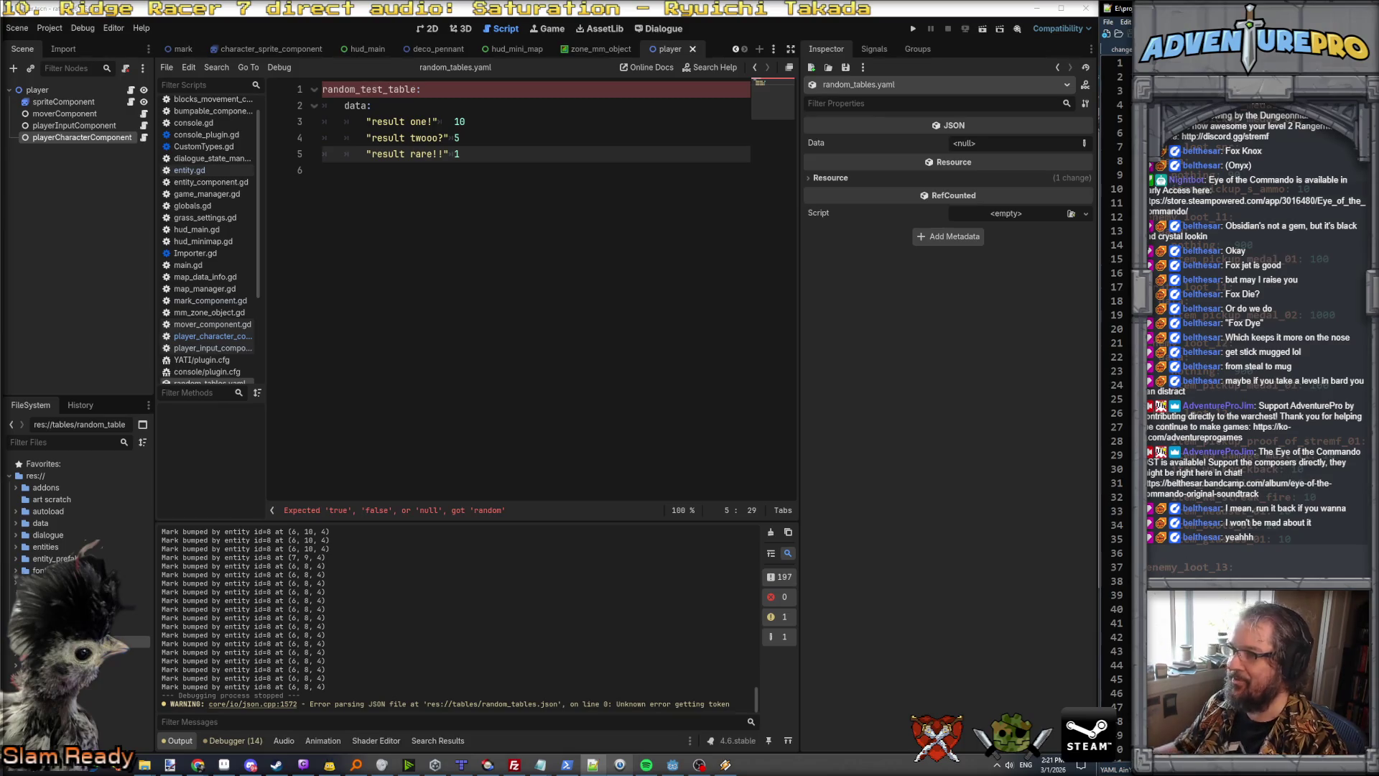
# Replace the tab indents of the data block and its entries with spaces.
pyautogui.click(368, 103)
pyautogui.press('Home')
pyautogui.press('BackSpace')
pyautogui.press('BackSpace')
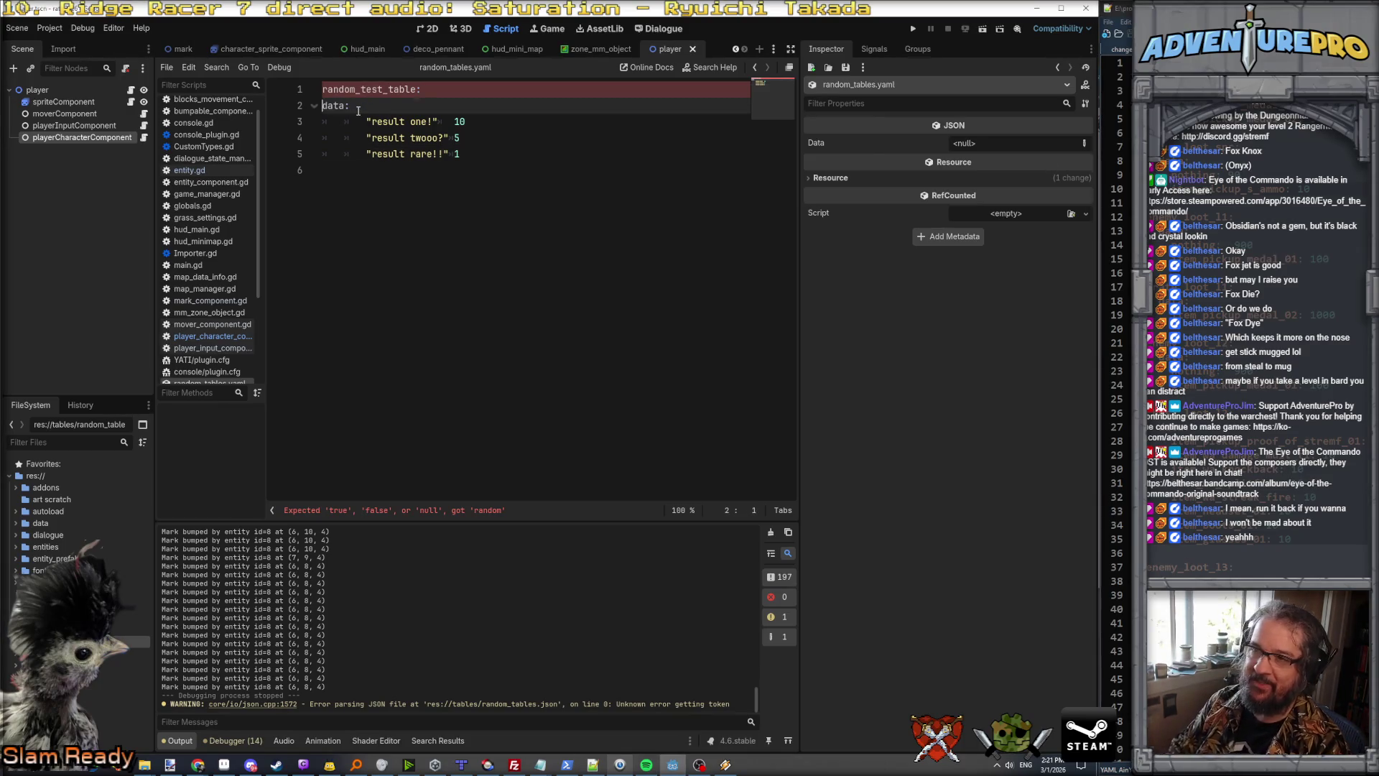
pyautogui.press('Down')
pyautogui.press('BackSpace')
pyautogui.press('BackSpace')
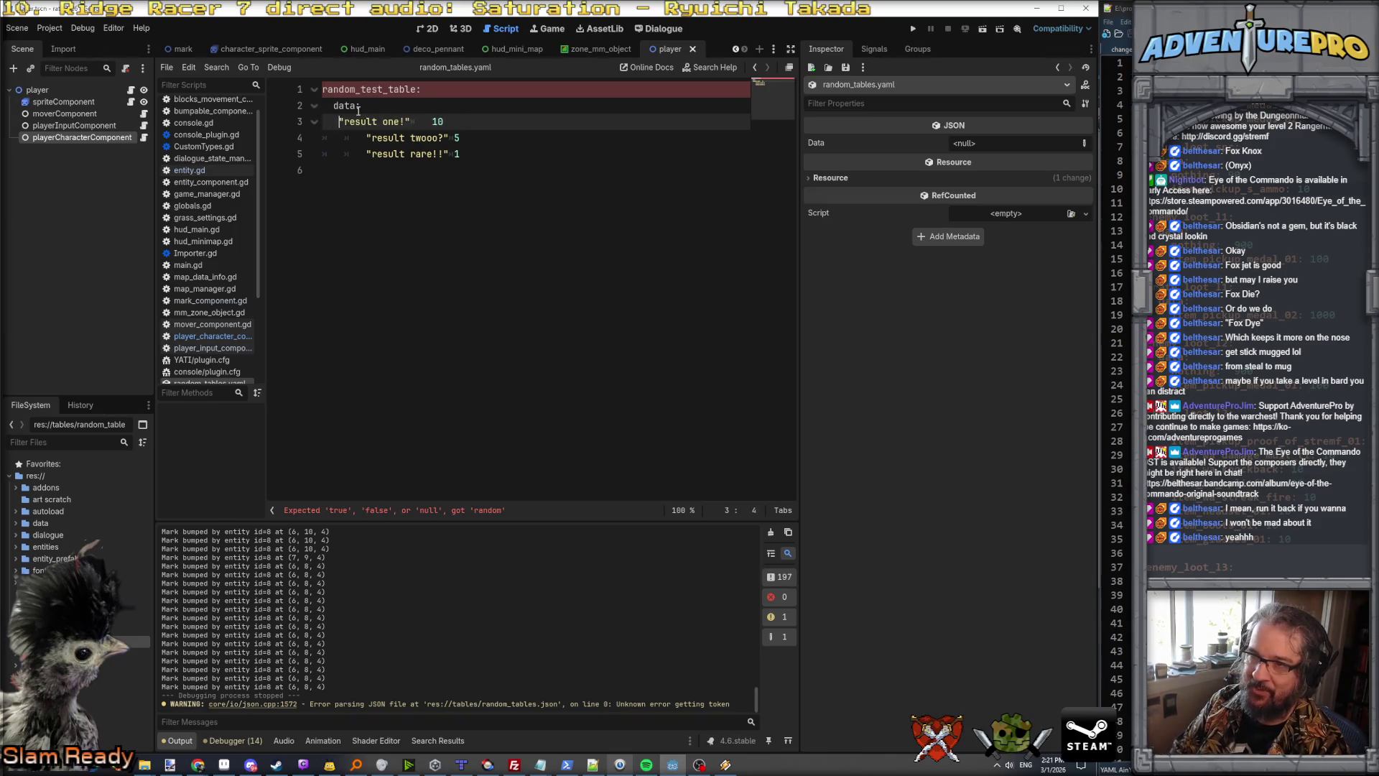
pyautogui.press('Down')
pyautogui.press('BackSpace')
pyautogui.press('BackSpace')
pyautogui.press('Down')
pyautogui.press('BackSpace')
pyautogui.press('BackSpace')
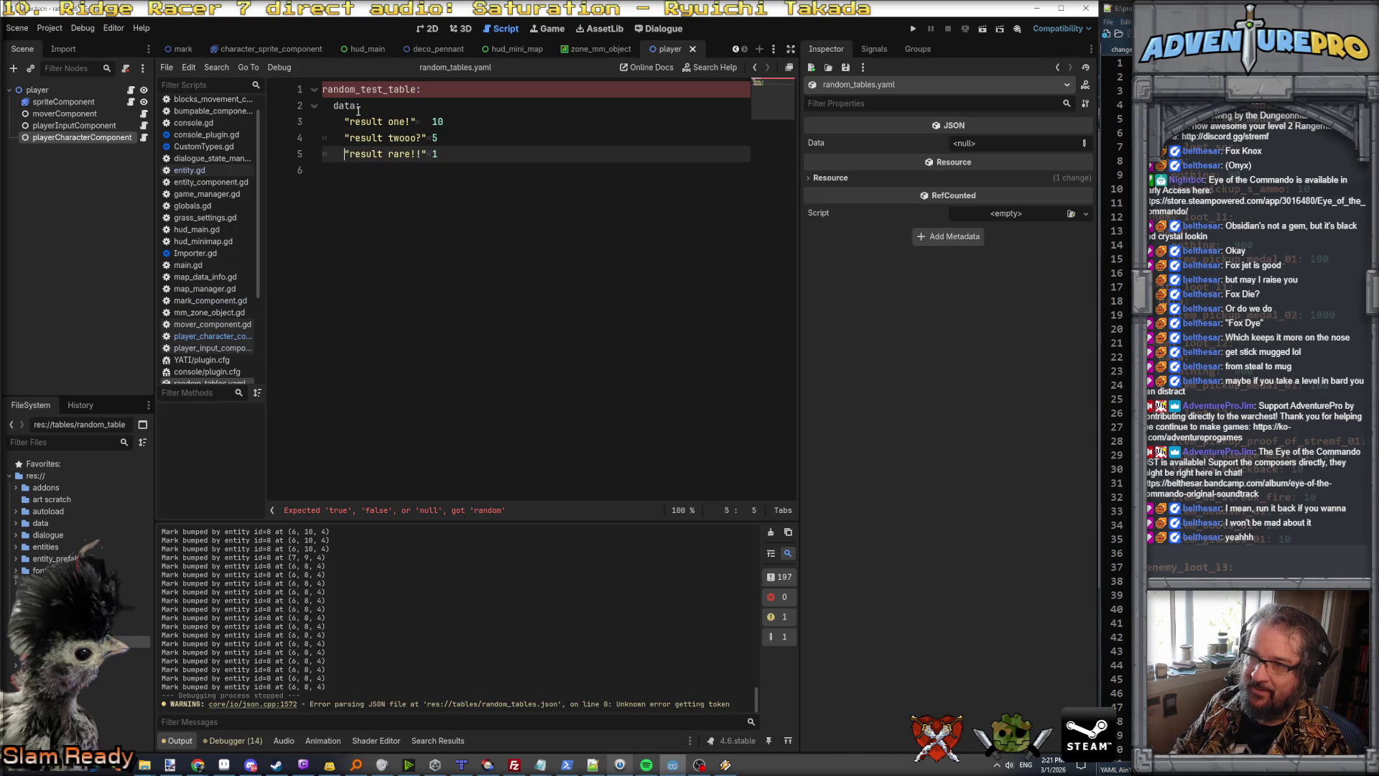
pyautogui.press('Up')
pyautogui.press('BackSpace')
pyautogui.press('BackSpace')
pyautogui.press('BackSpace')
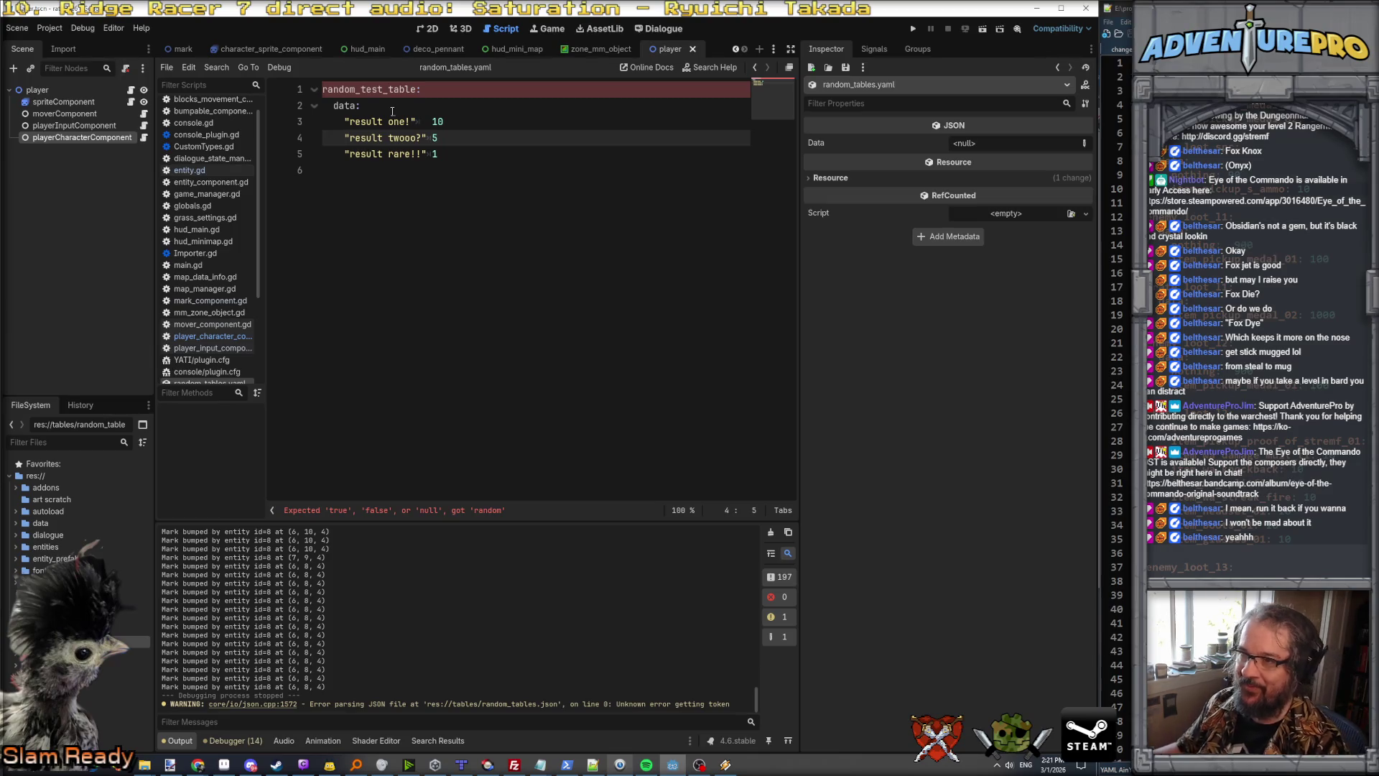
# Put a single space before the 10 weight and attempt to save the file.
pyautogui.click(417, 122)
pyautogui.press('Delete')
pyautogui.press('Down')
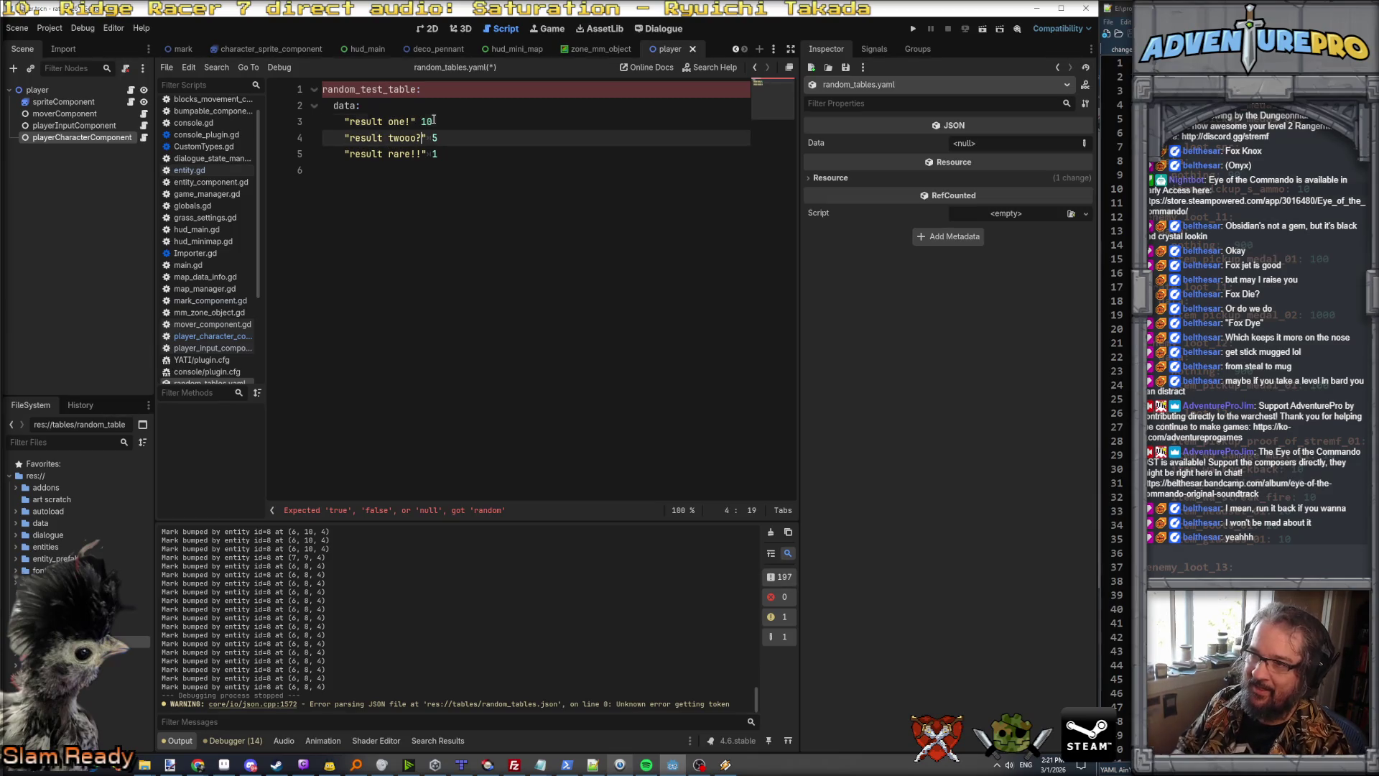
pyautogui.press('Down')
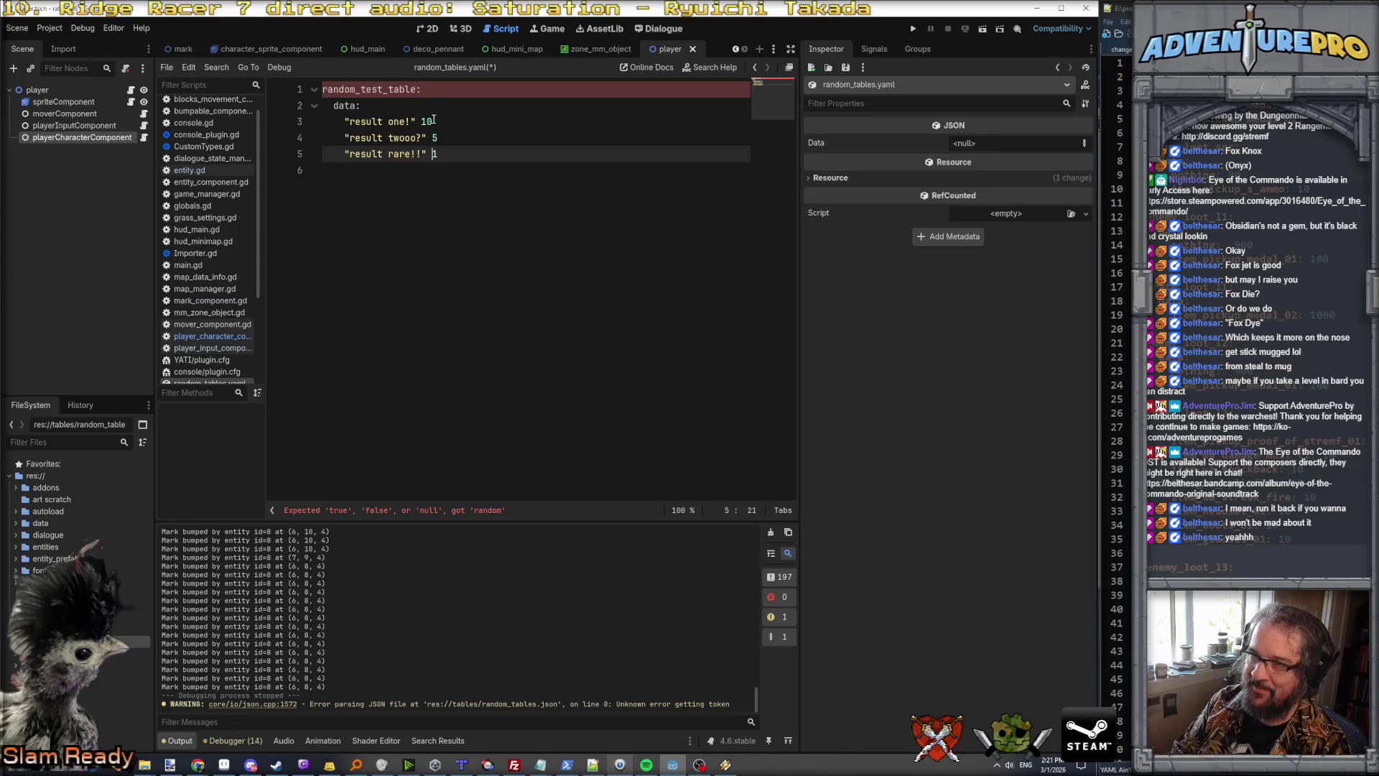
pyautogui.press('Up')
pyautogui.press('Up')
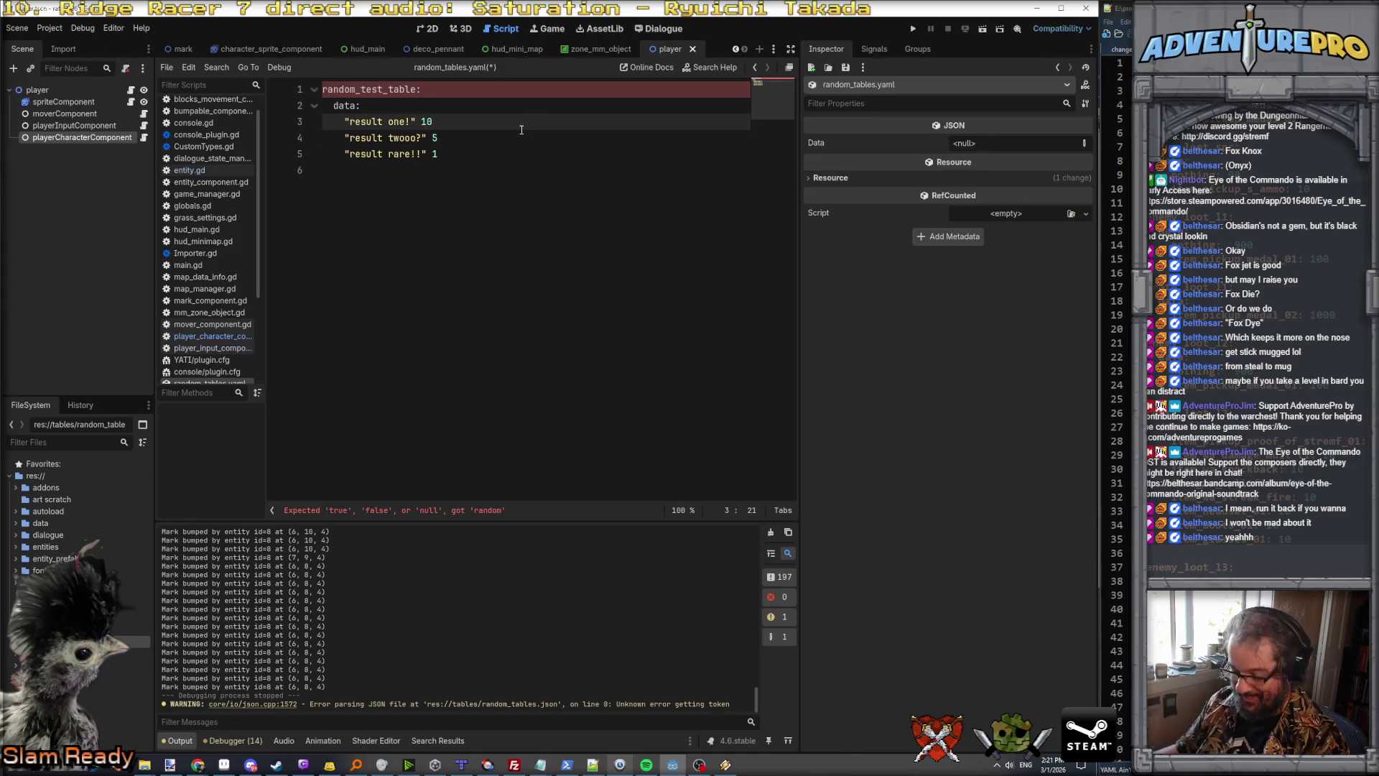
pyautogui.hotkey('ctrl', 's')
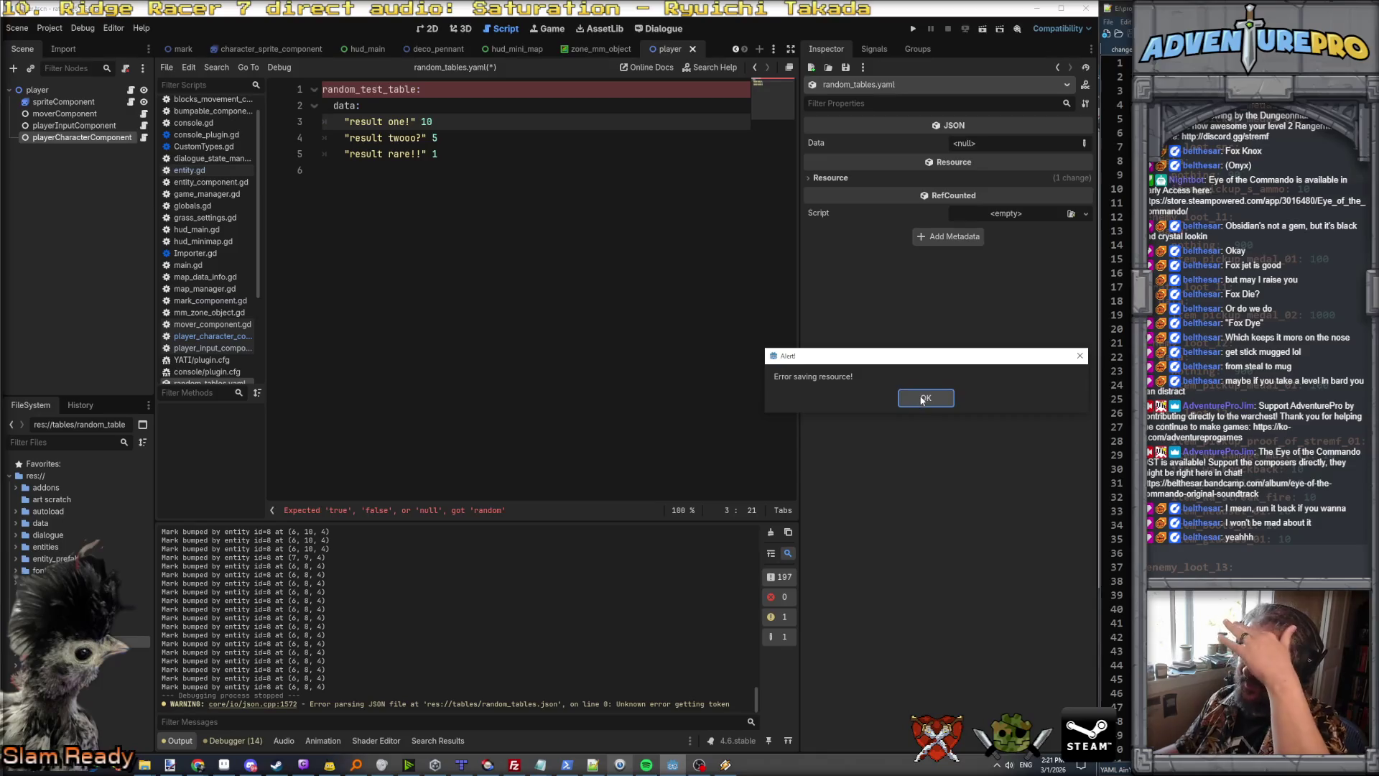
# Dismiss the save error and delete all of random_tables.yaml's random_test_table text.
pyautogui.click(921, 399)
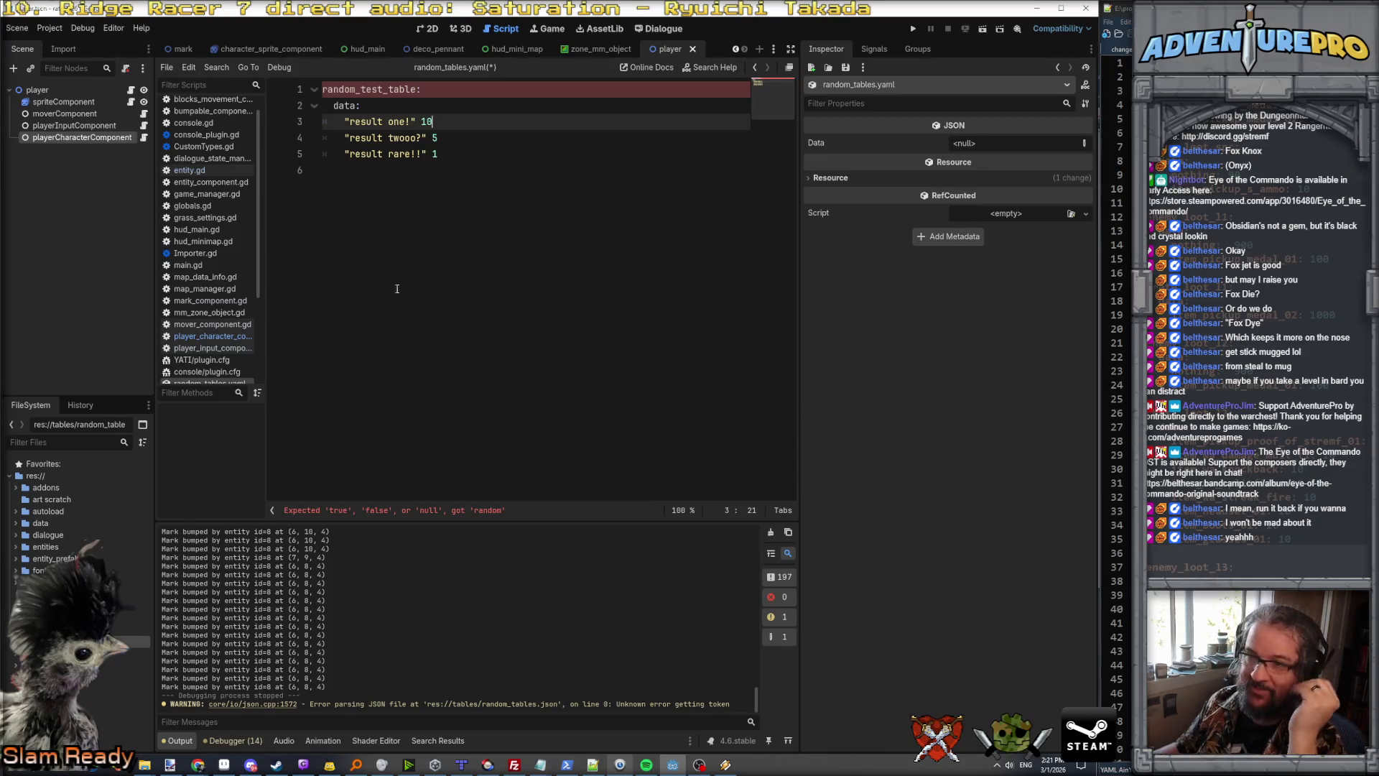
pyautogui.click(424, 301)
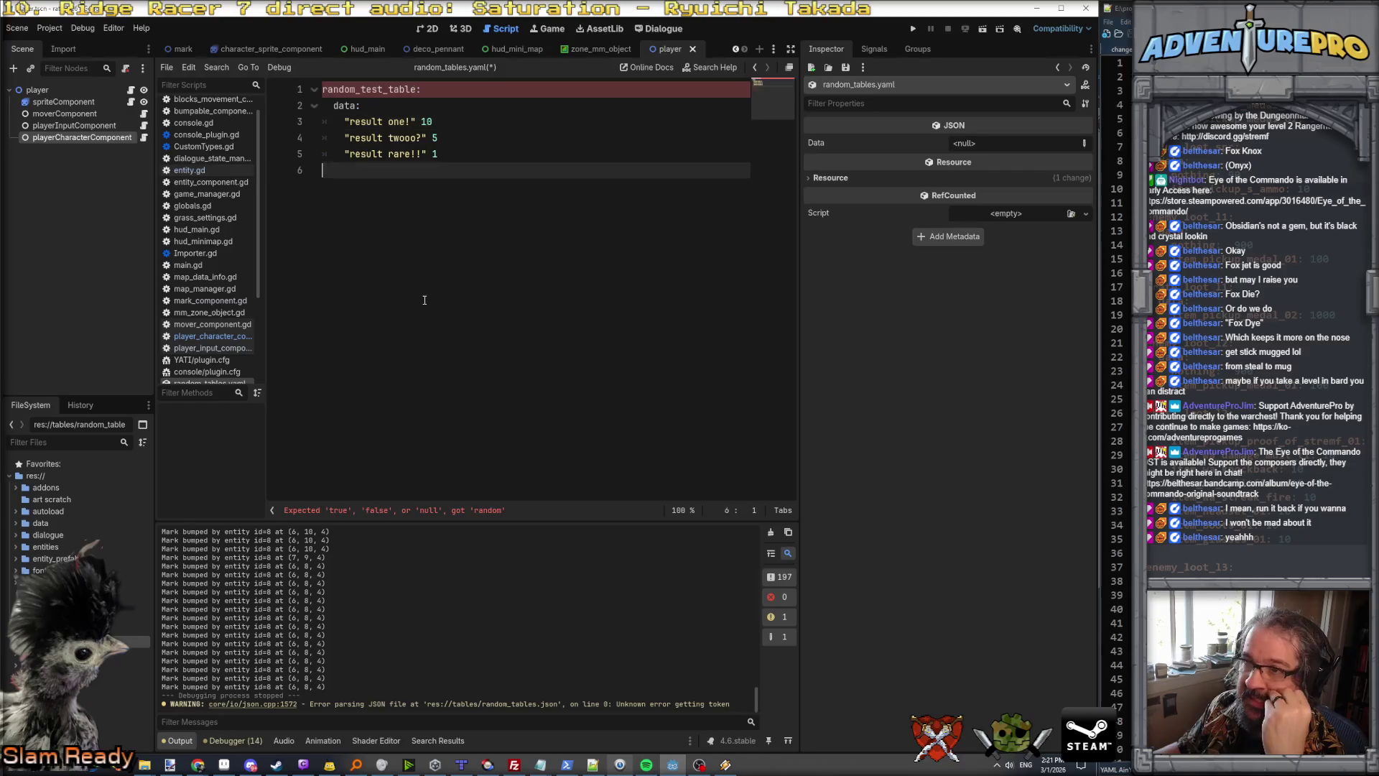
pyautogui.rightClick(65, 549)
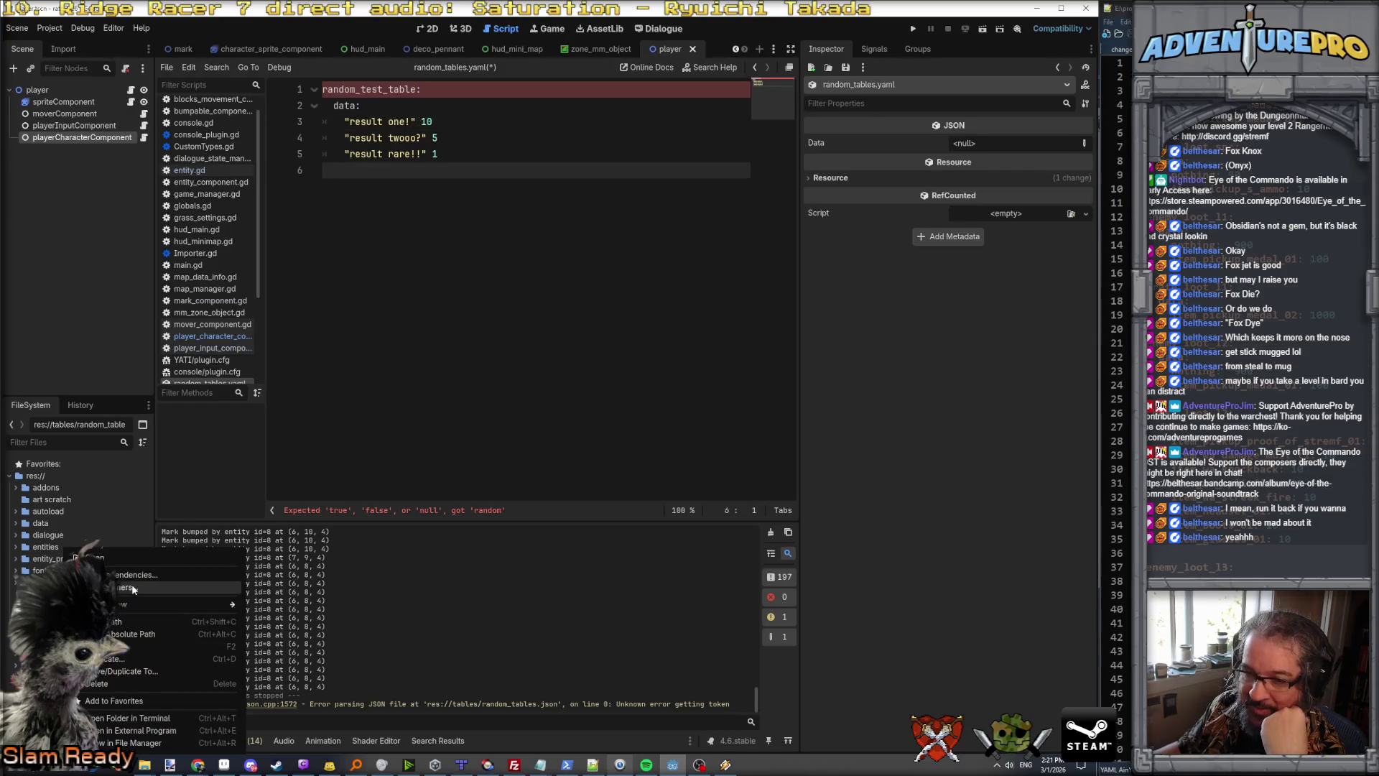
pyautogui.click(140, 744)
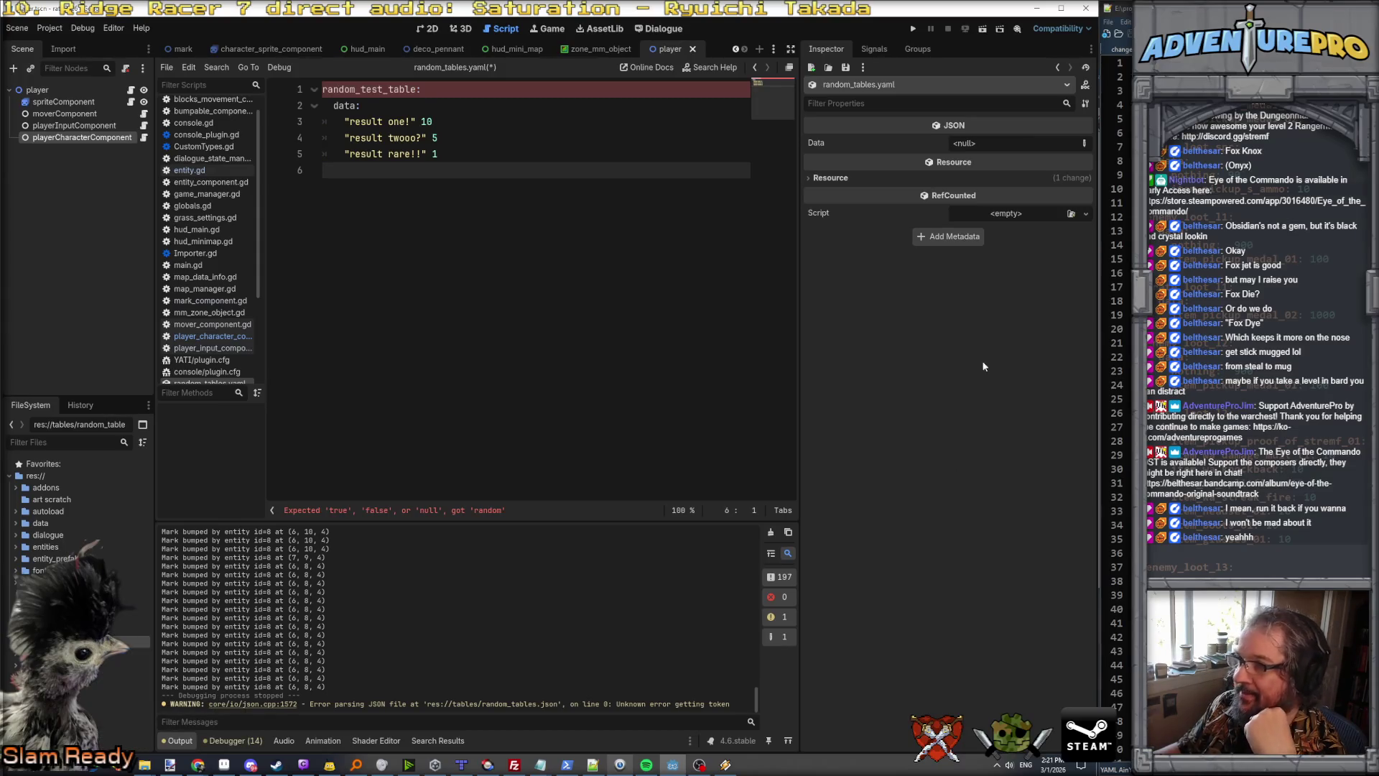
pyautogui.hotkey('ctrl', 'a')
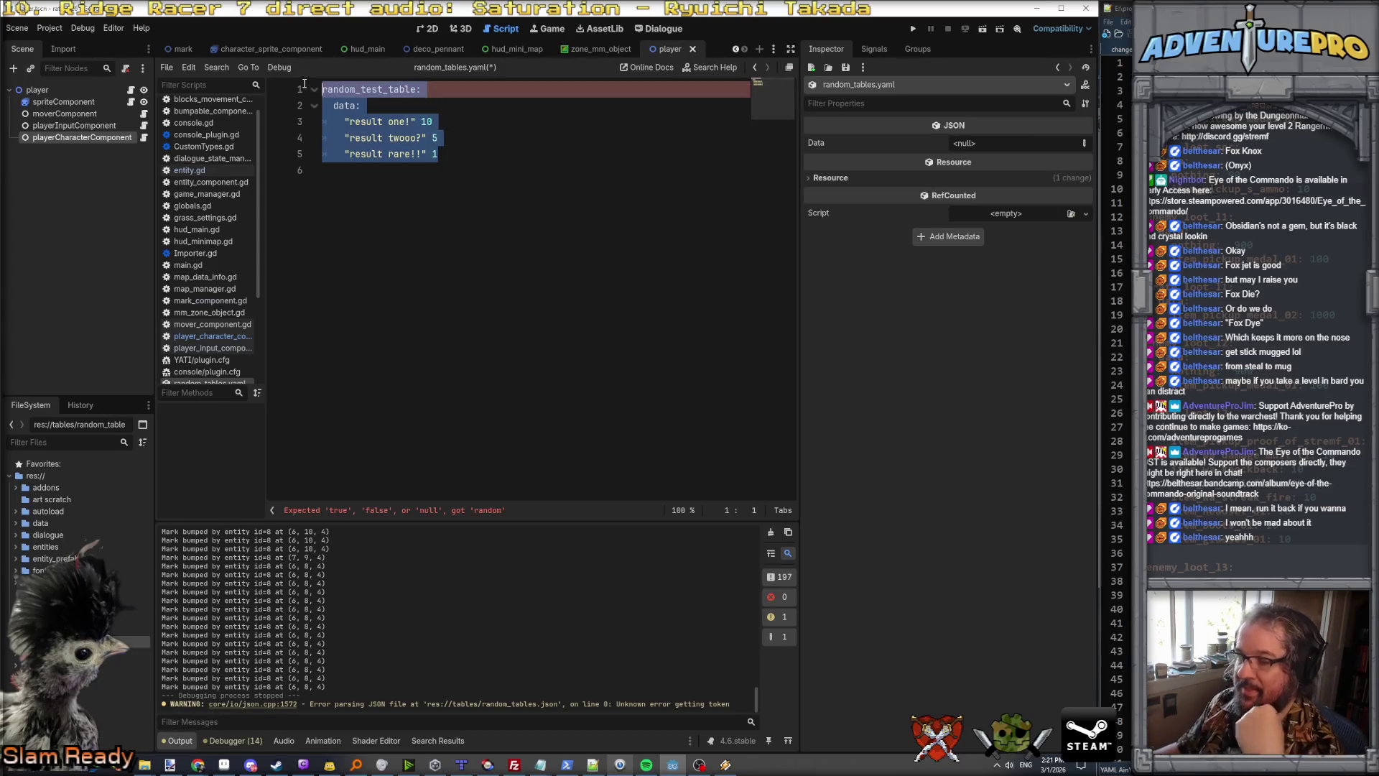
pyautogui.press('BackSpace')
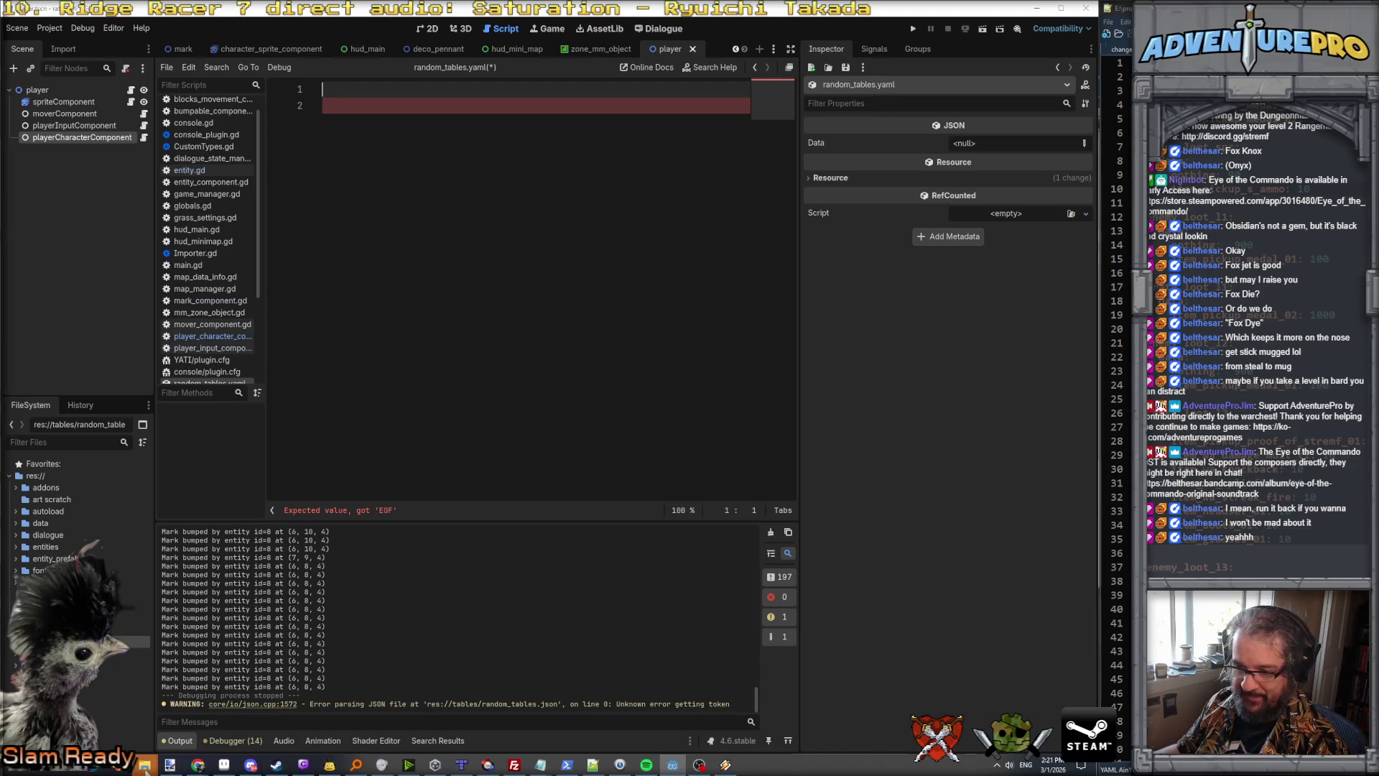
# Open random_tables.yaml from the tables folder in Notepad++, making Notepad++ the default app for .yaml files.
pyautogui.moveTo(146, 767)
pyautogui.click(1002, 721)
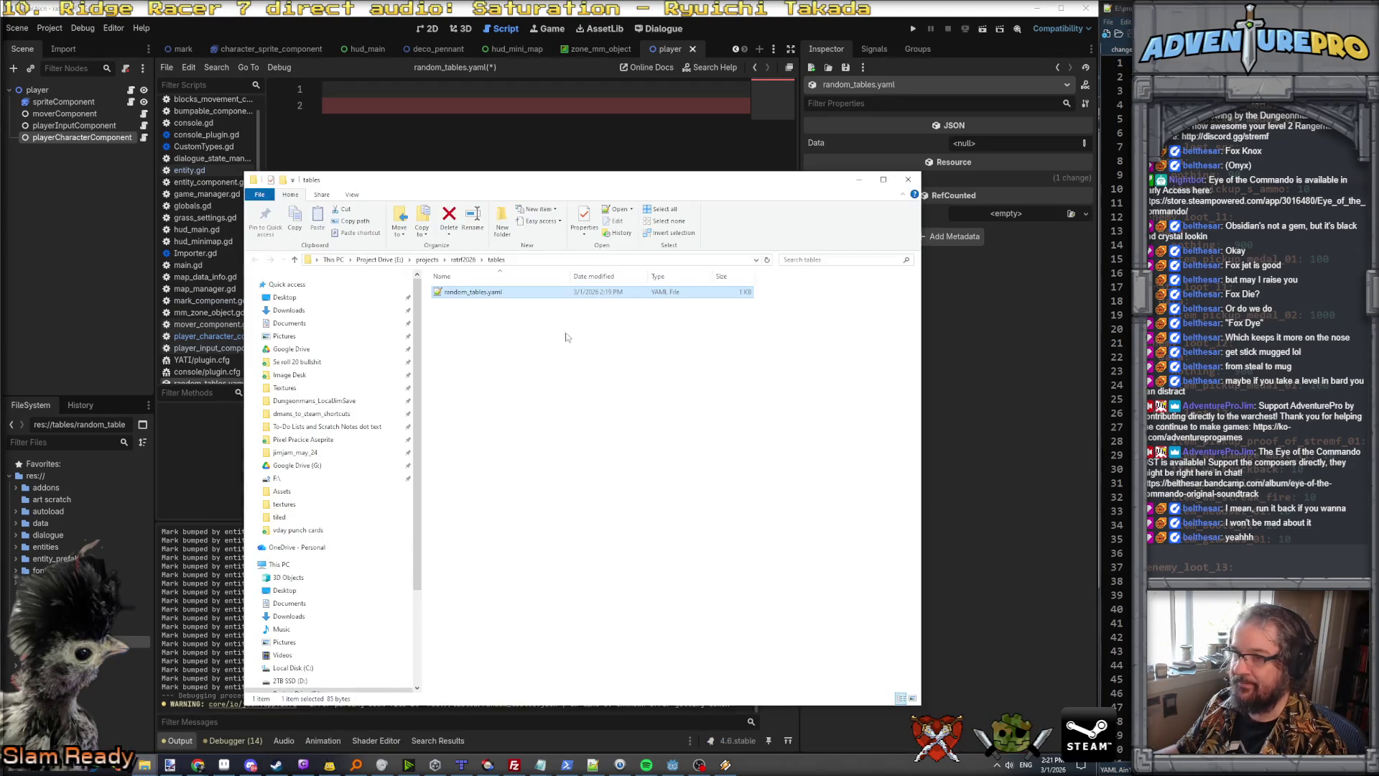
pyautogui.doubleClick(484, 296)
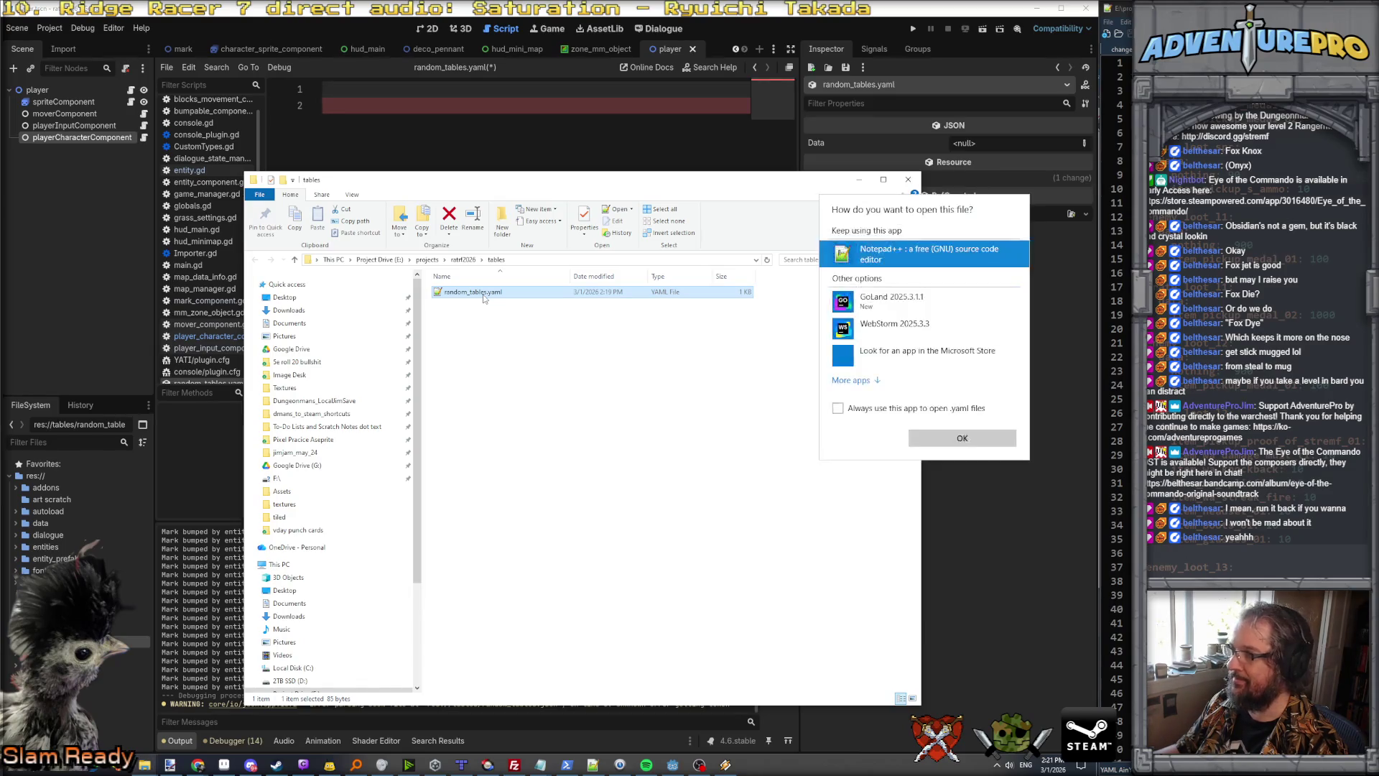
pyautogui.click(851, 413)
pyautogui.click(961, 438)
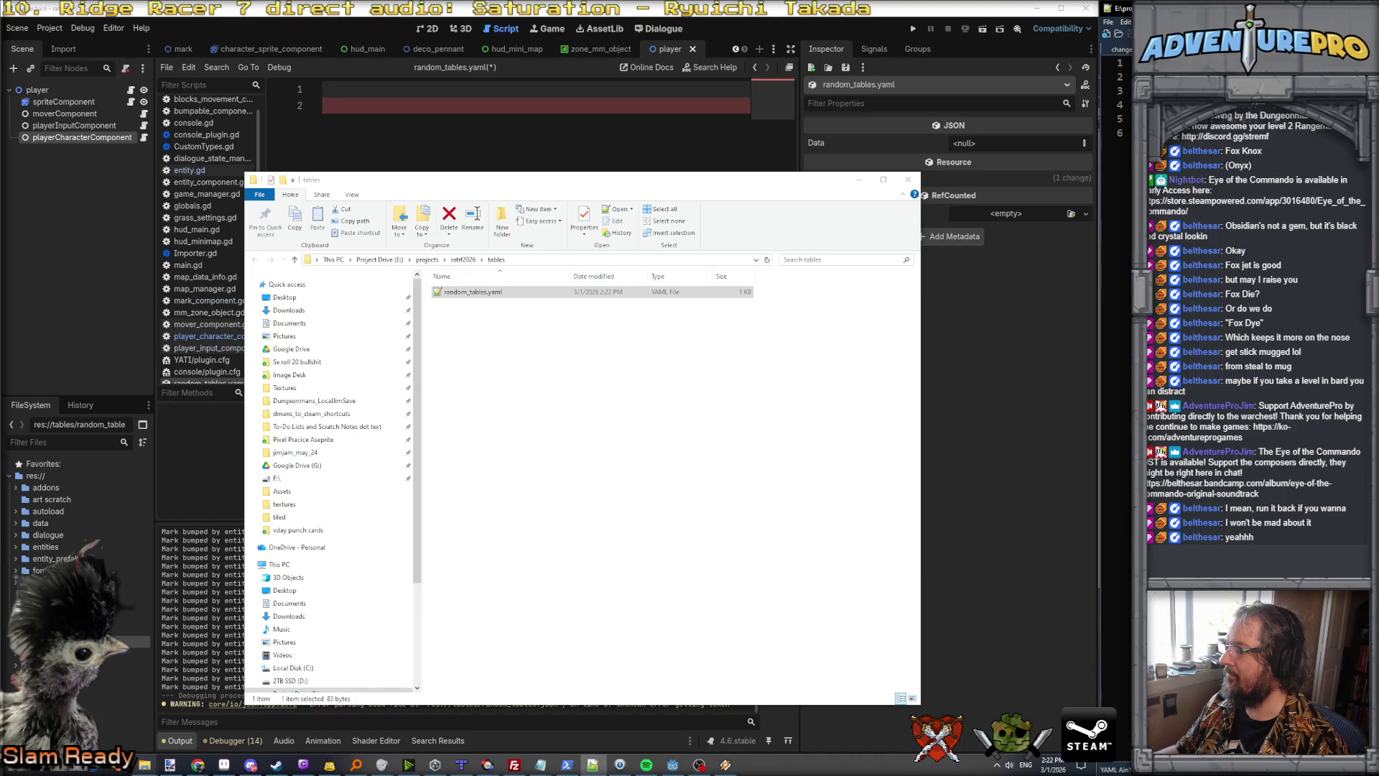
pyautogui.moveTo(1117, 8); pyautogui.dragTo(480, 112)
# Add colons after the quoted result keys in random_tables.yaml.
pyautogui.scroll(-20, 198, 400)
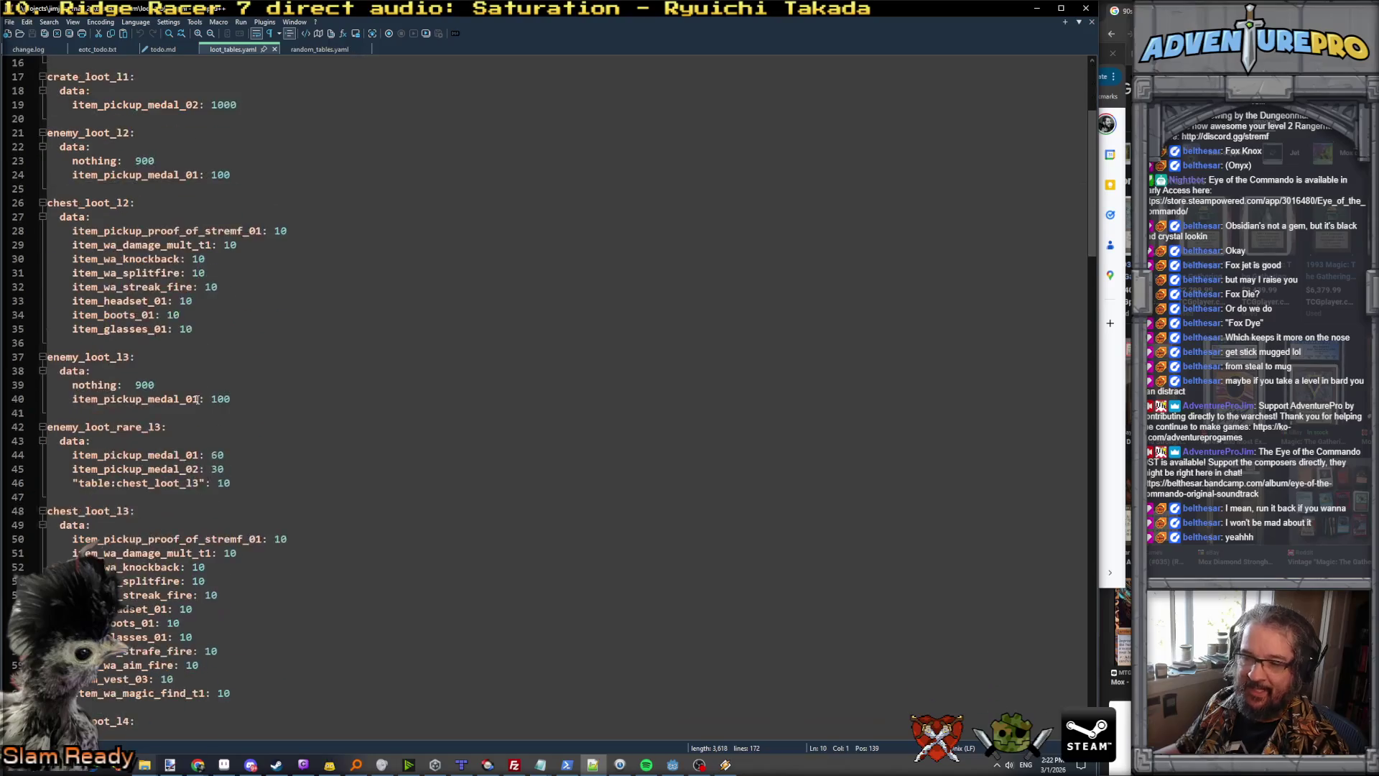
pyautogui.scroll(-20, 197, 400)
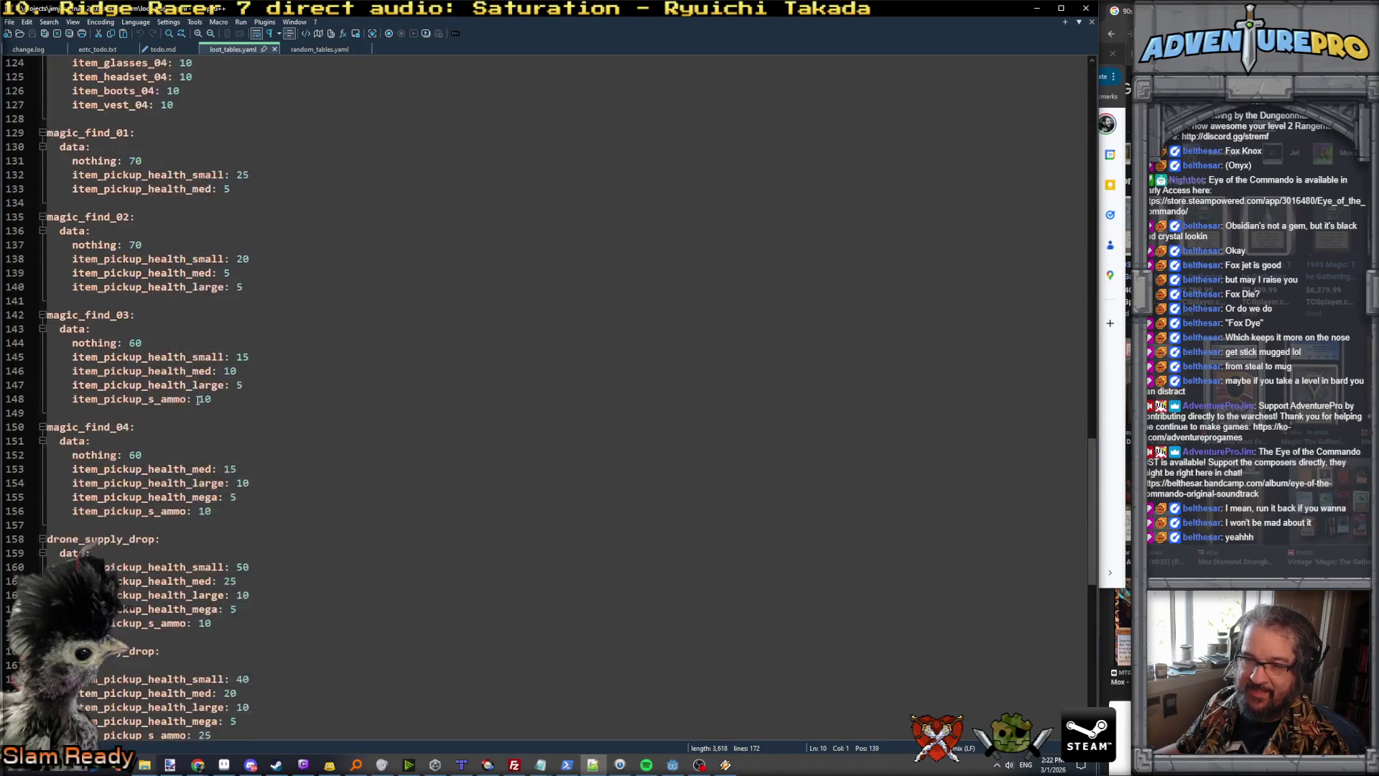
pyautogui.scroll(20, 198, 400)
pyautogui.scroll(20, 198, 400)
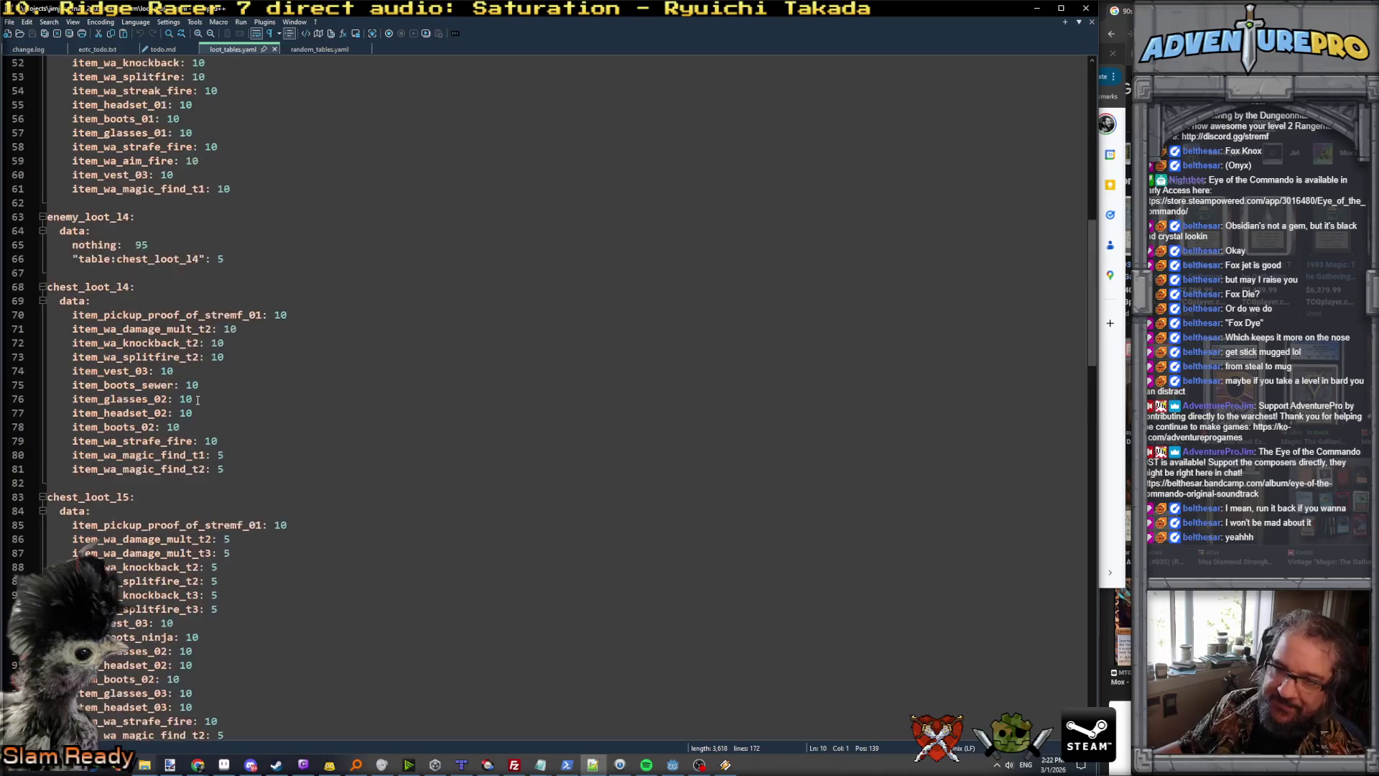
pyautogui.click(310, 49)
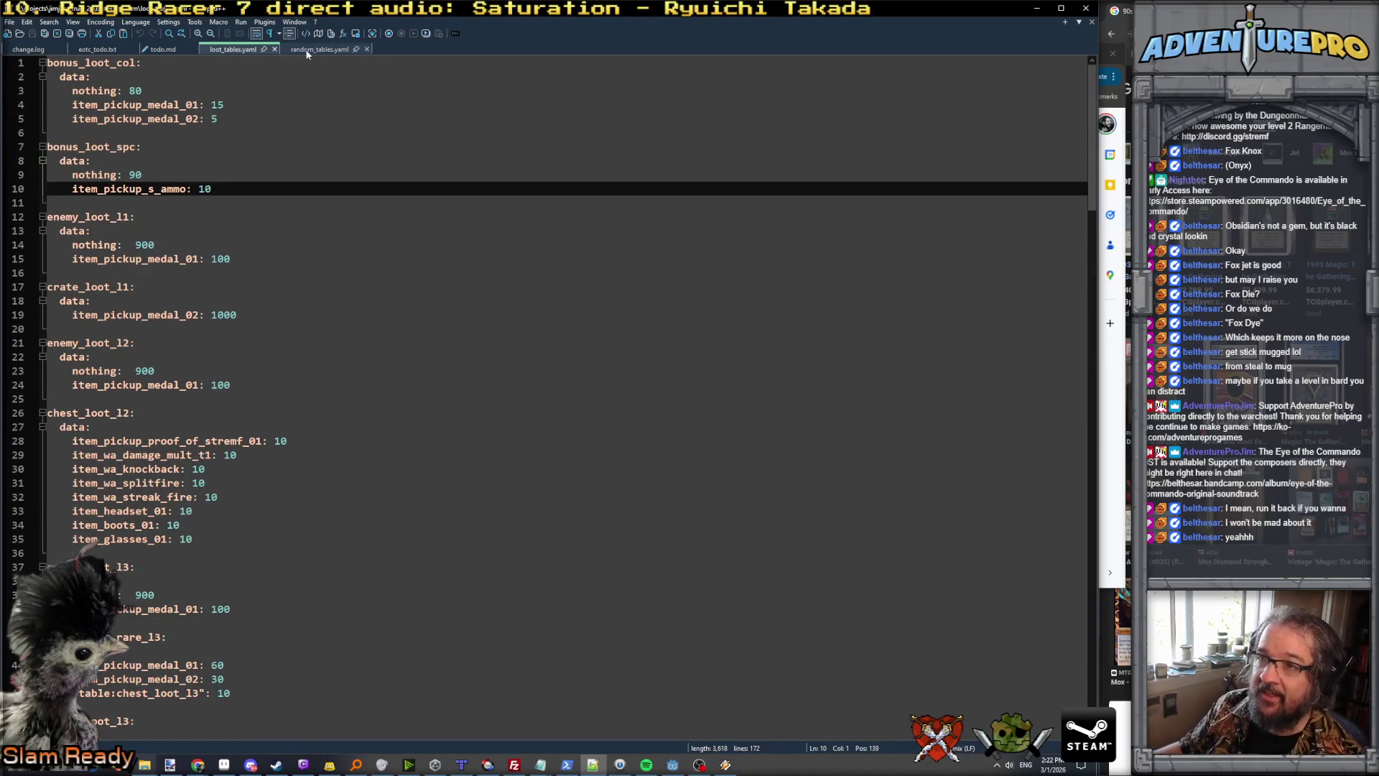
pyautogui.click(156, 91)
pyautogui.write(': 10')
pyautogui.click(167, 104)
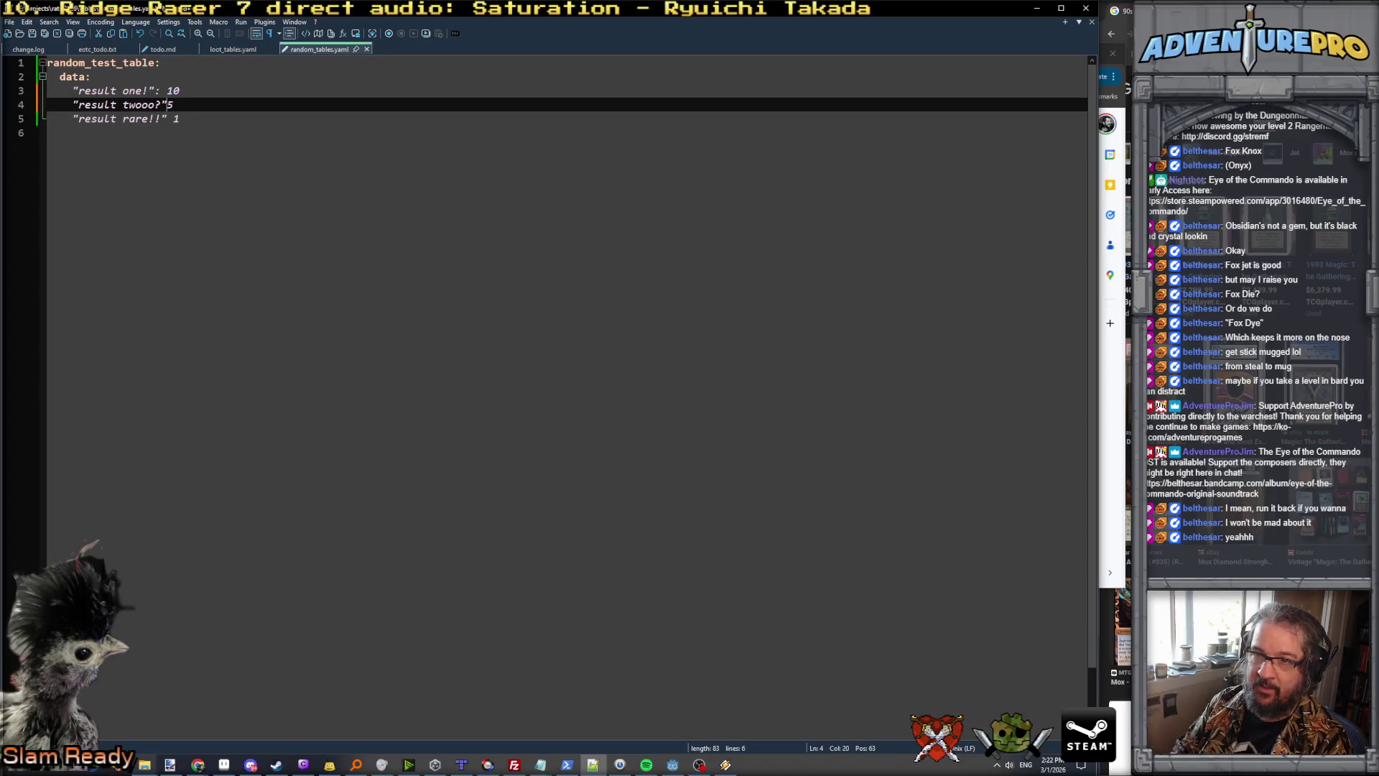
pyautogui.press('Down')
pyautogui.press('Left')
pyautogui.press('Left')
pyautogui.write(':')
pyautogui.press('Right')
pyautogui.press('Up')
pyautogui.press('Up')
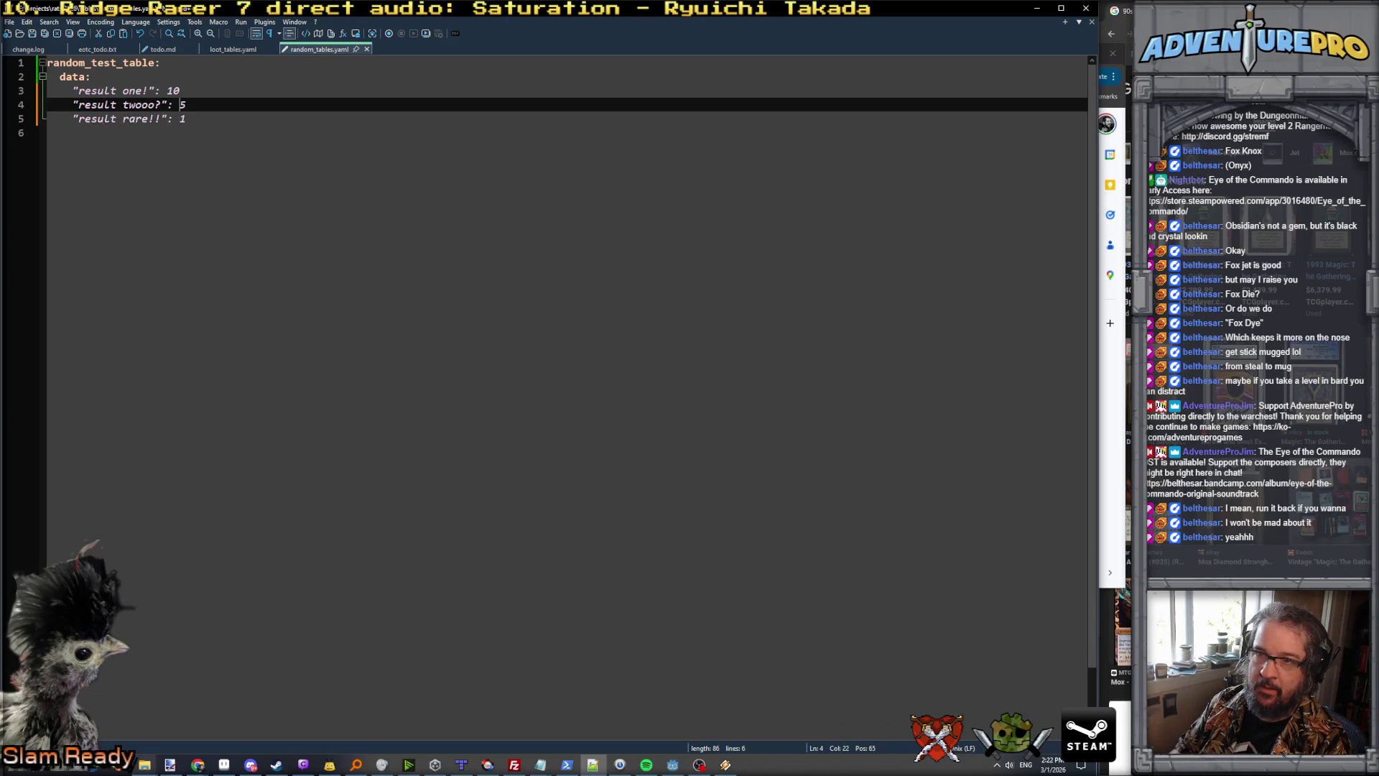
# Replace the tab indents on lines 3-5 with spaces and save random_tables.yaml.
pyautogui.click(72, 90)
pyautogui.press('BackSpace')
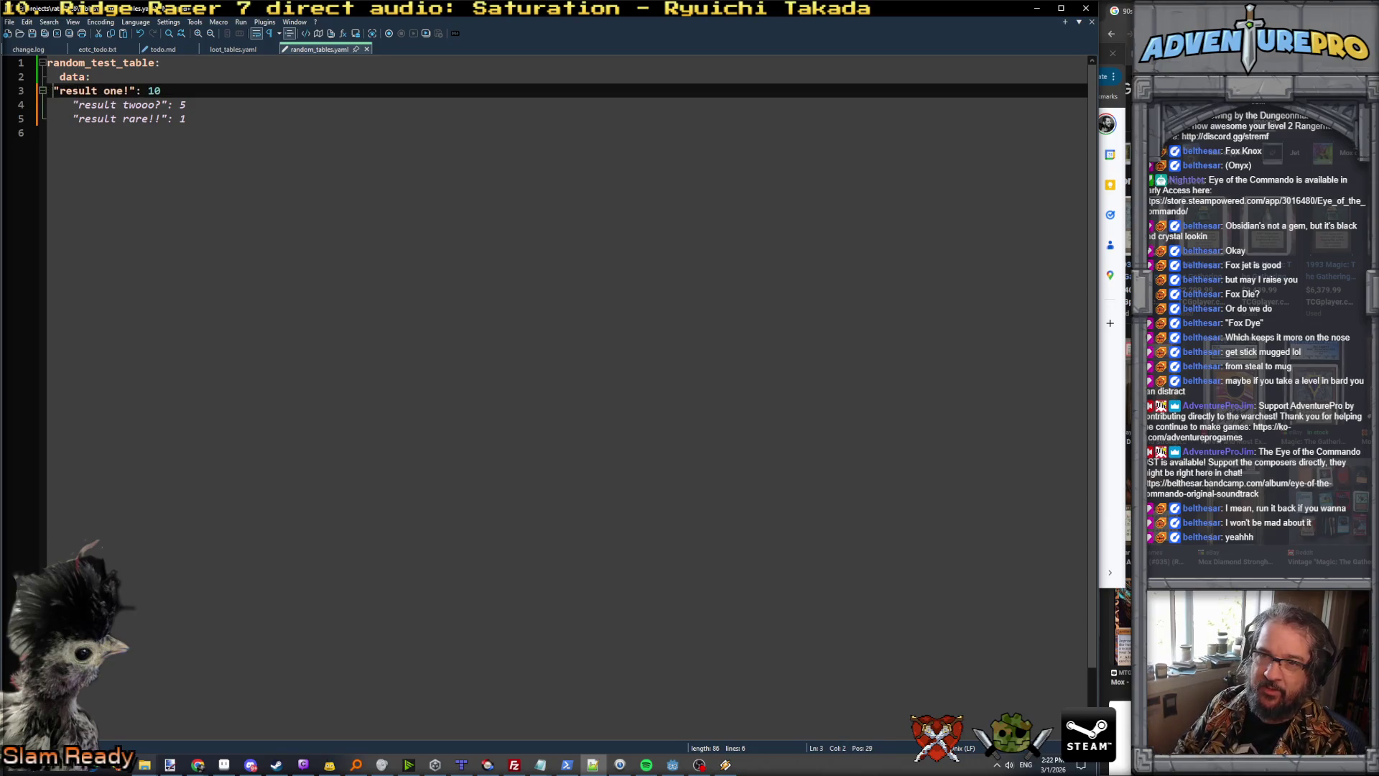
pyautogui.press('Down')
pyautogui.press('BackSpace')
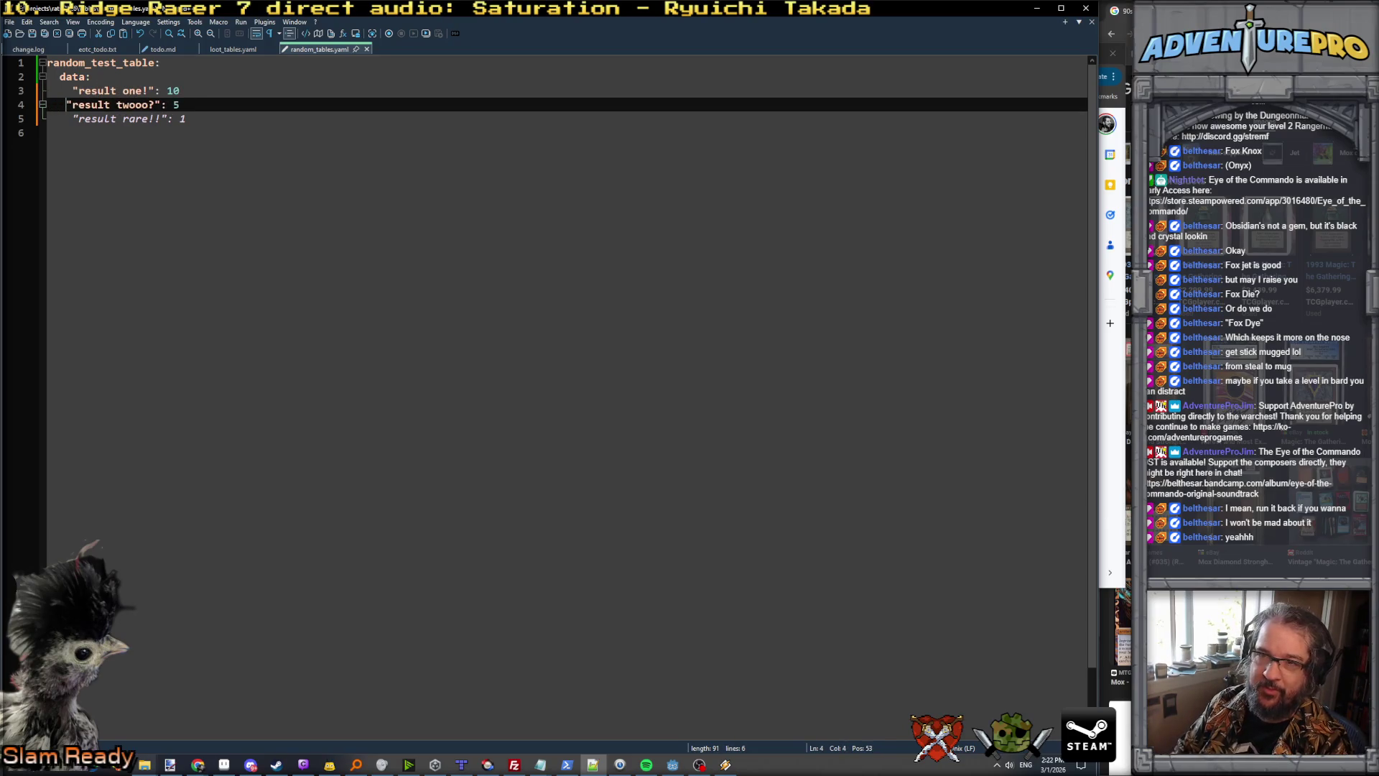
pyautogui.press('Down')
pyautogui.press('BackSpace')
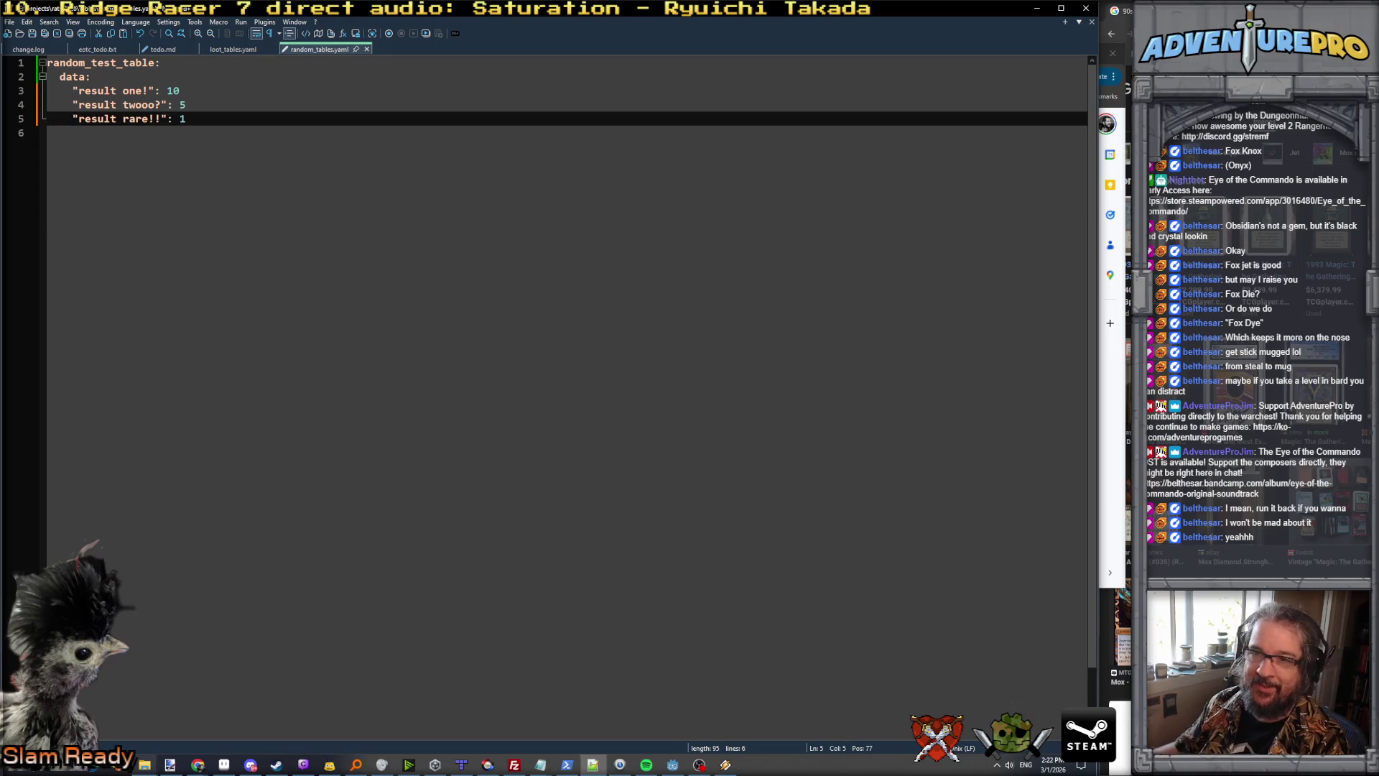
pyautogui.hotkey('ctrl', 's')
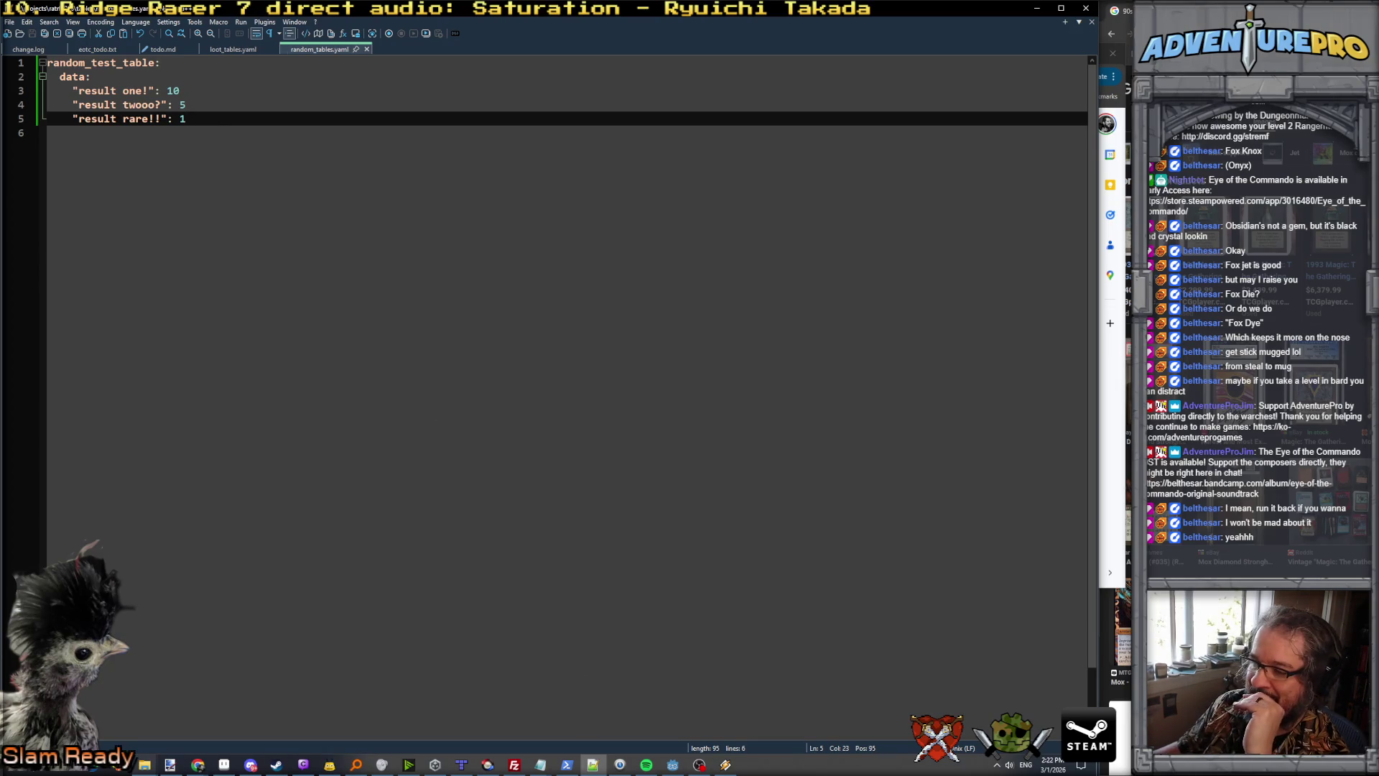
pyautogui.click(619, 765)
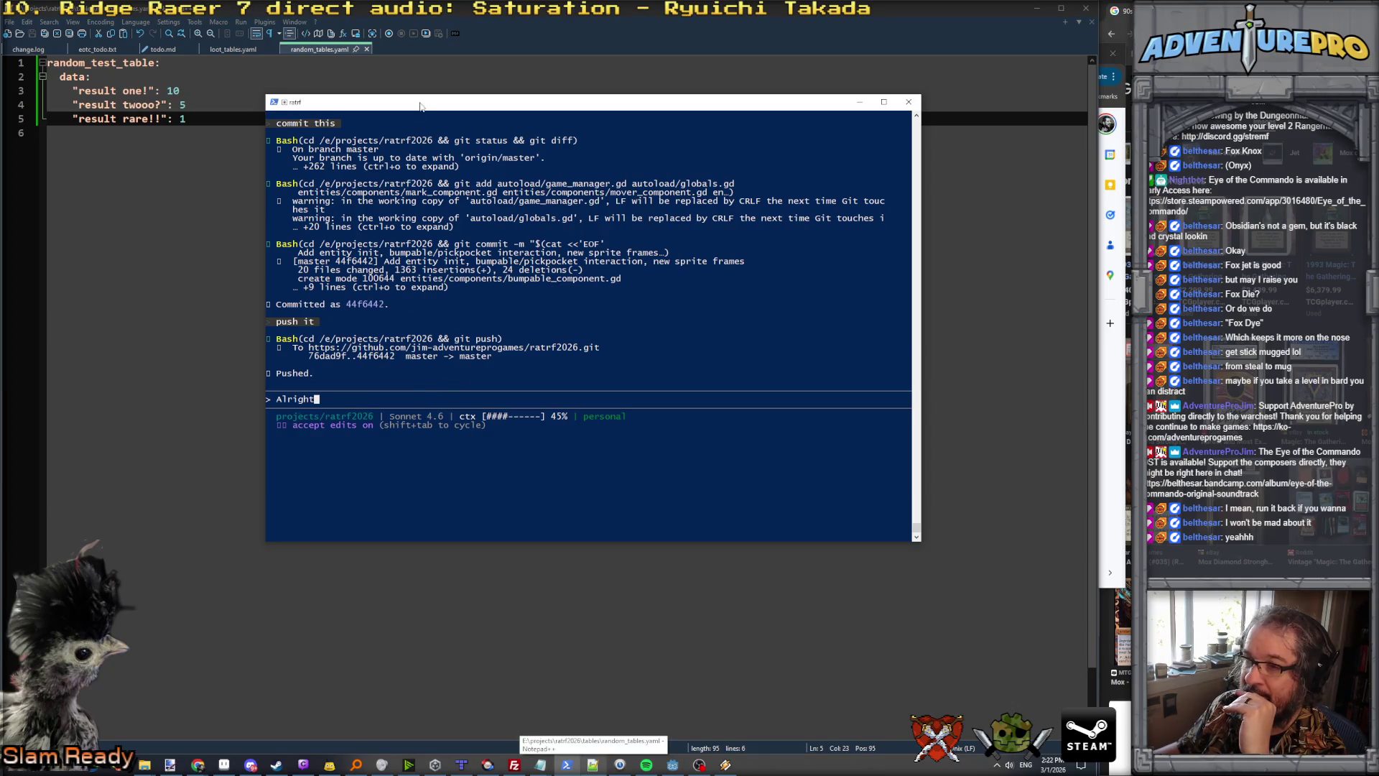
# Start a Claude Code prompt describing random_tables.yaml: tables named by first value, with key/value data pairs.
pyautogui.moveTo(420, 105); pyautogui.dragTo(599, 131)
pyautogui.click(527, 425)
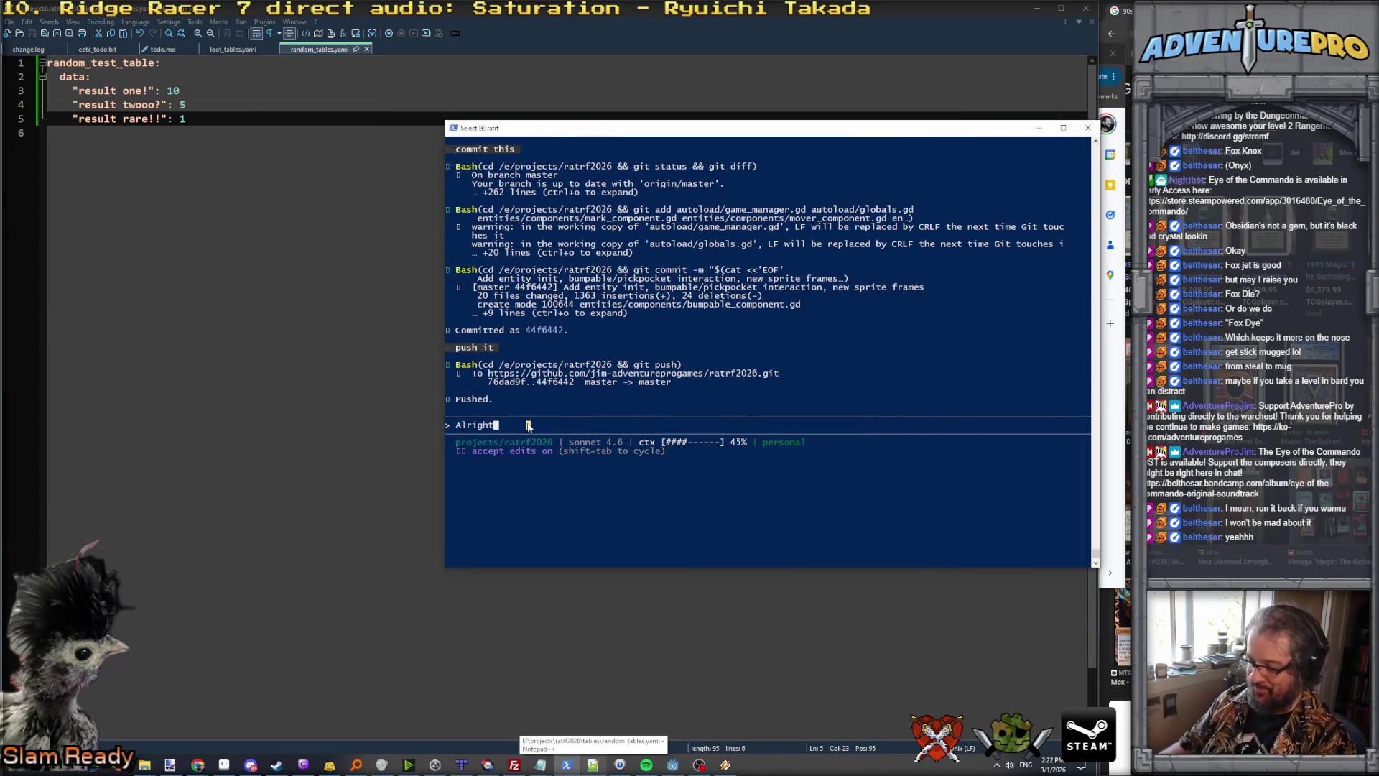
pyautogui.write("let's do real work. ")
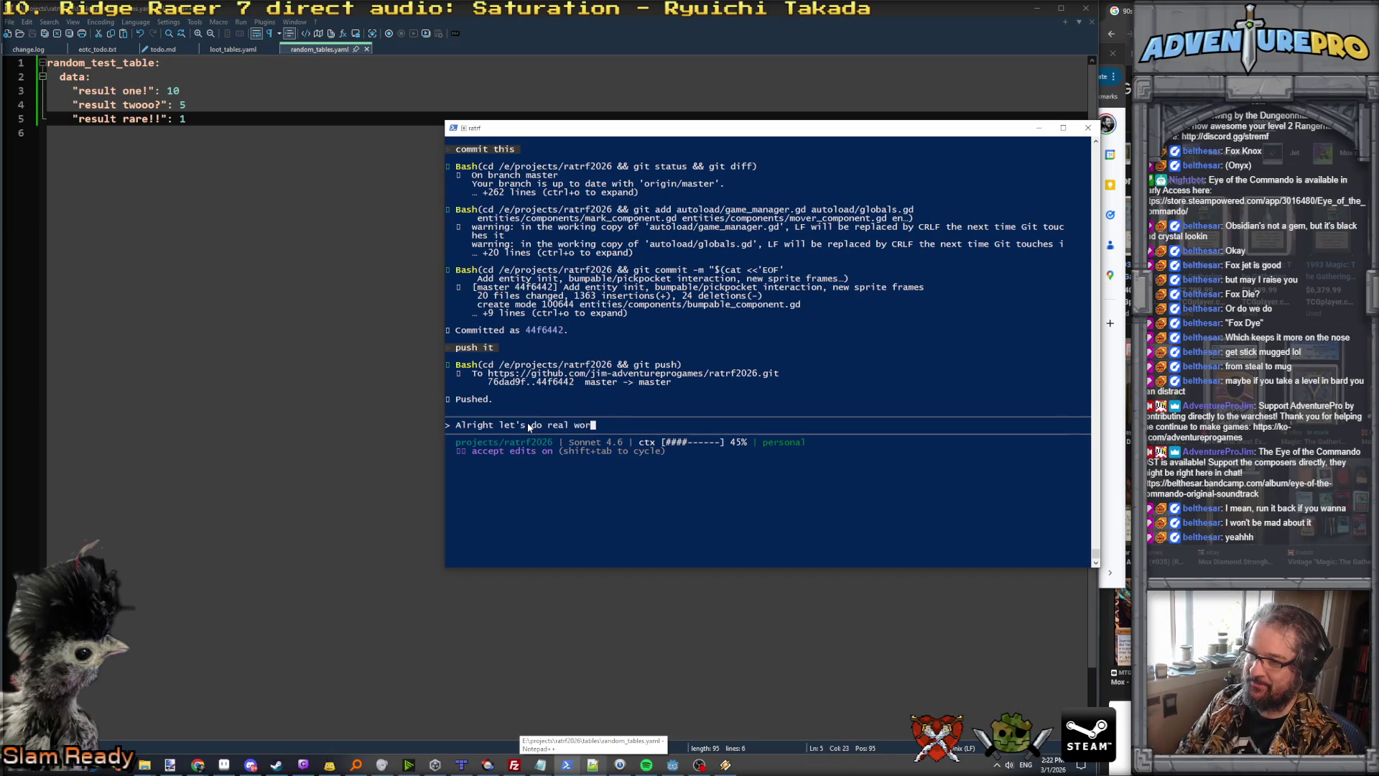
pyautogui.write("I've added @")
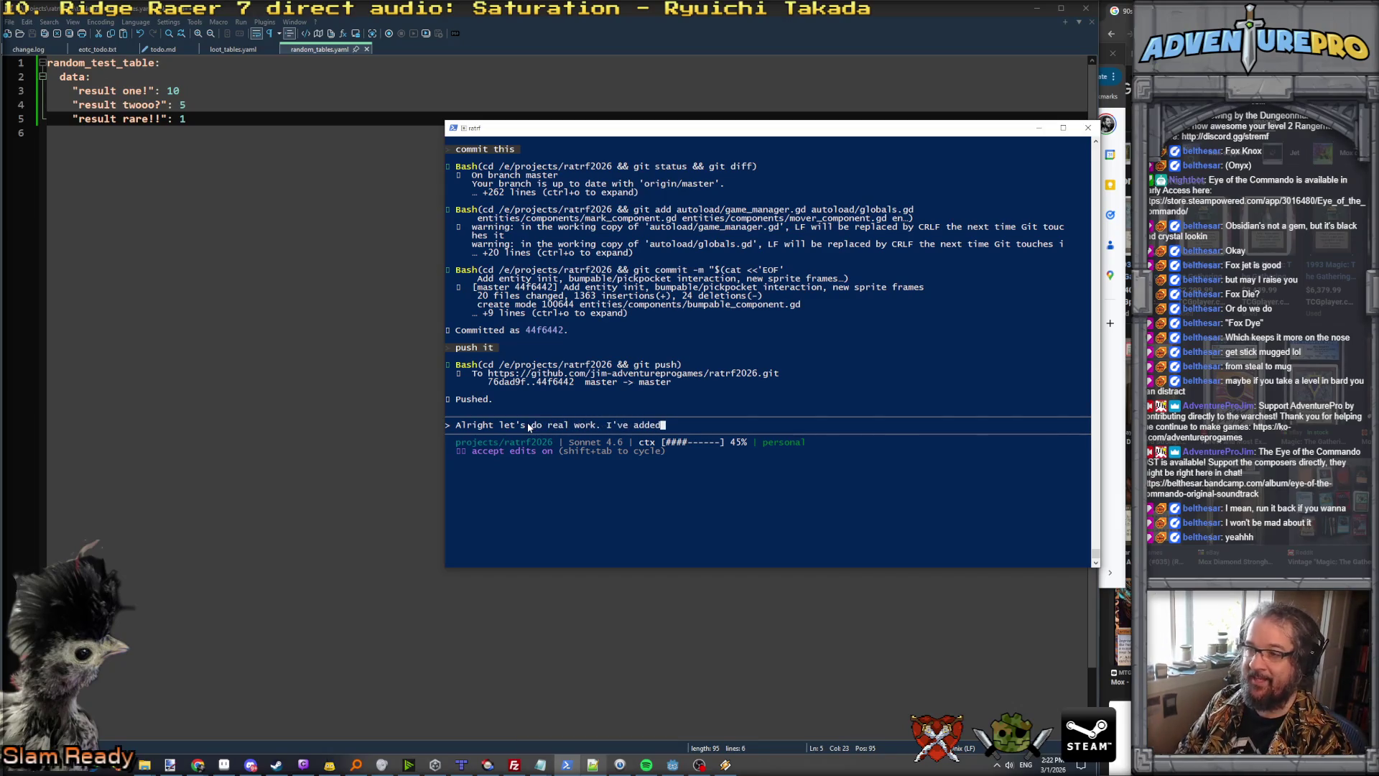
pyautogui.write('random_t')
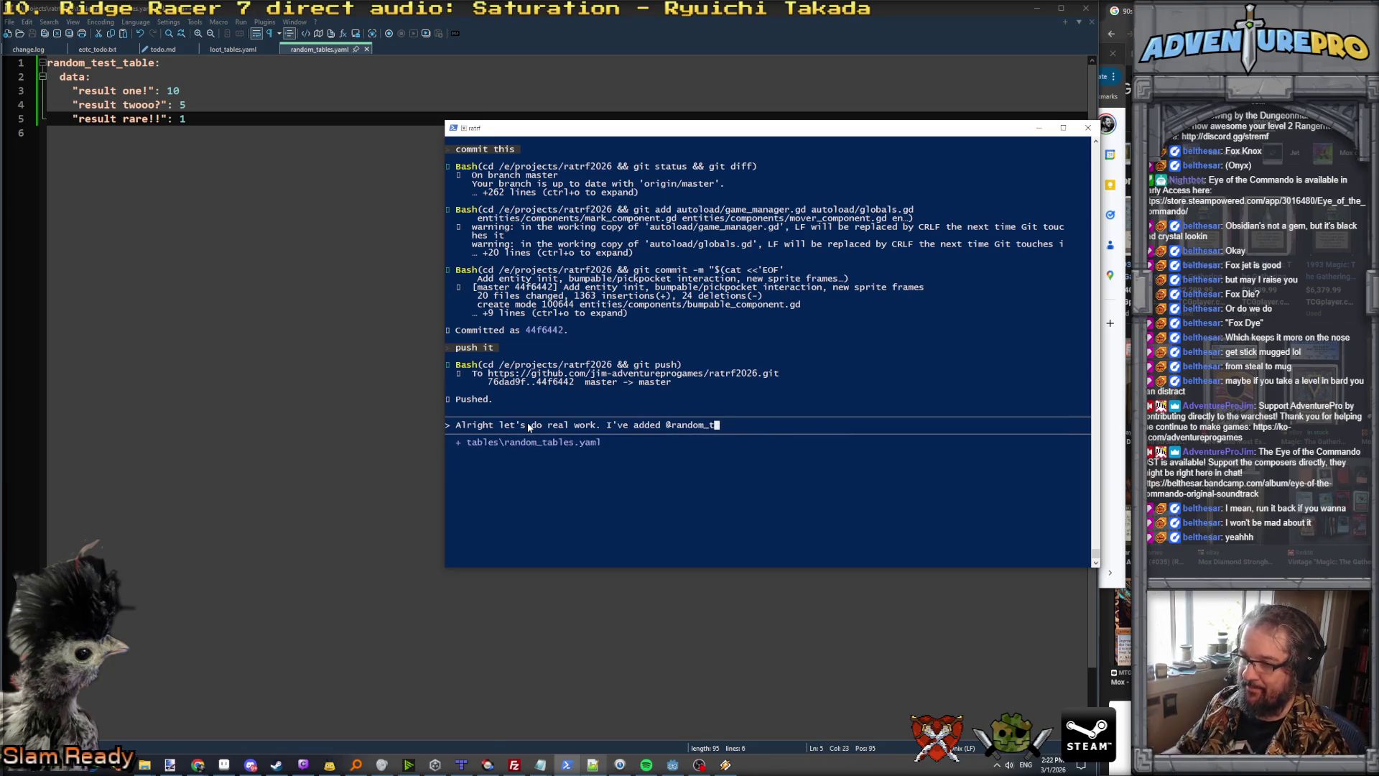
pyautogui.press('Tab')
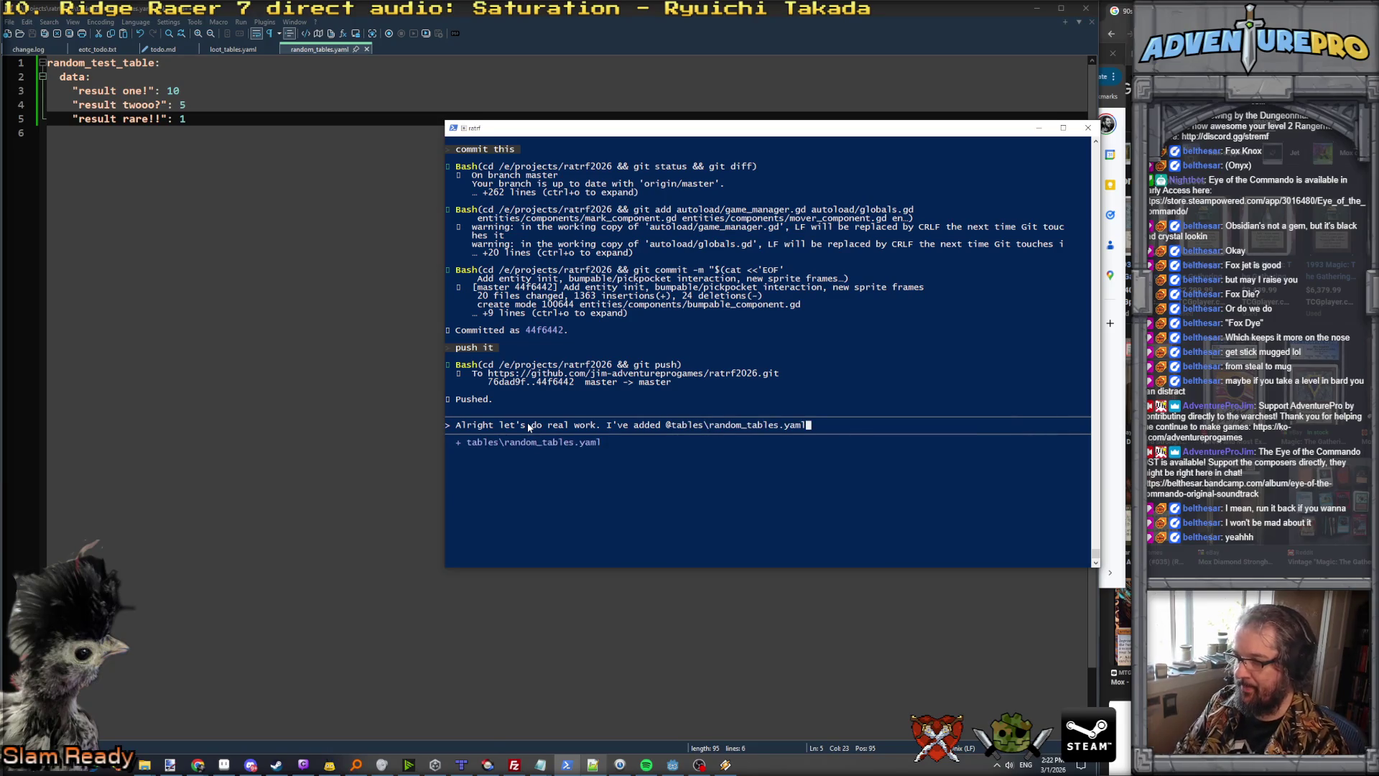
pyautogui.write('to the project. I want touse that ')
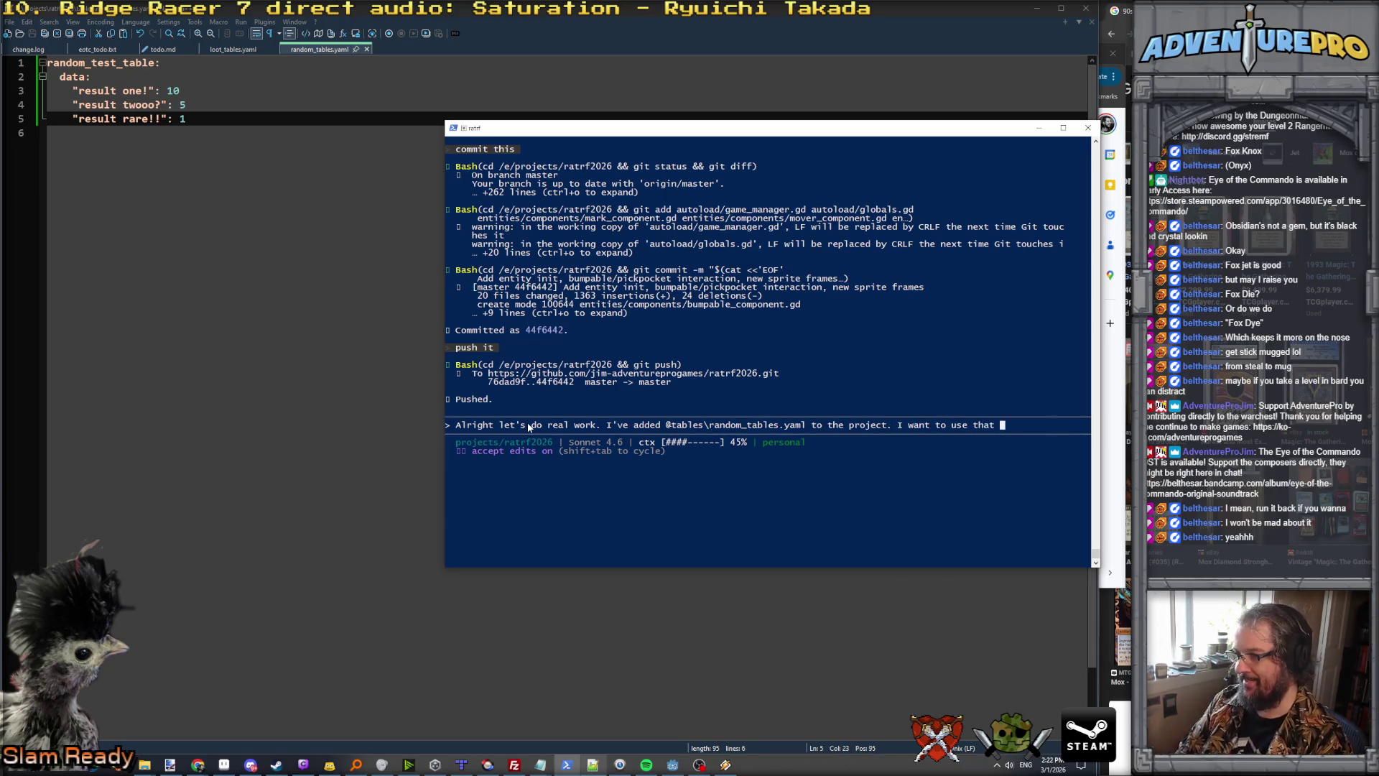
pyautogui.write('tructure to ge')
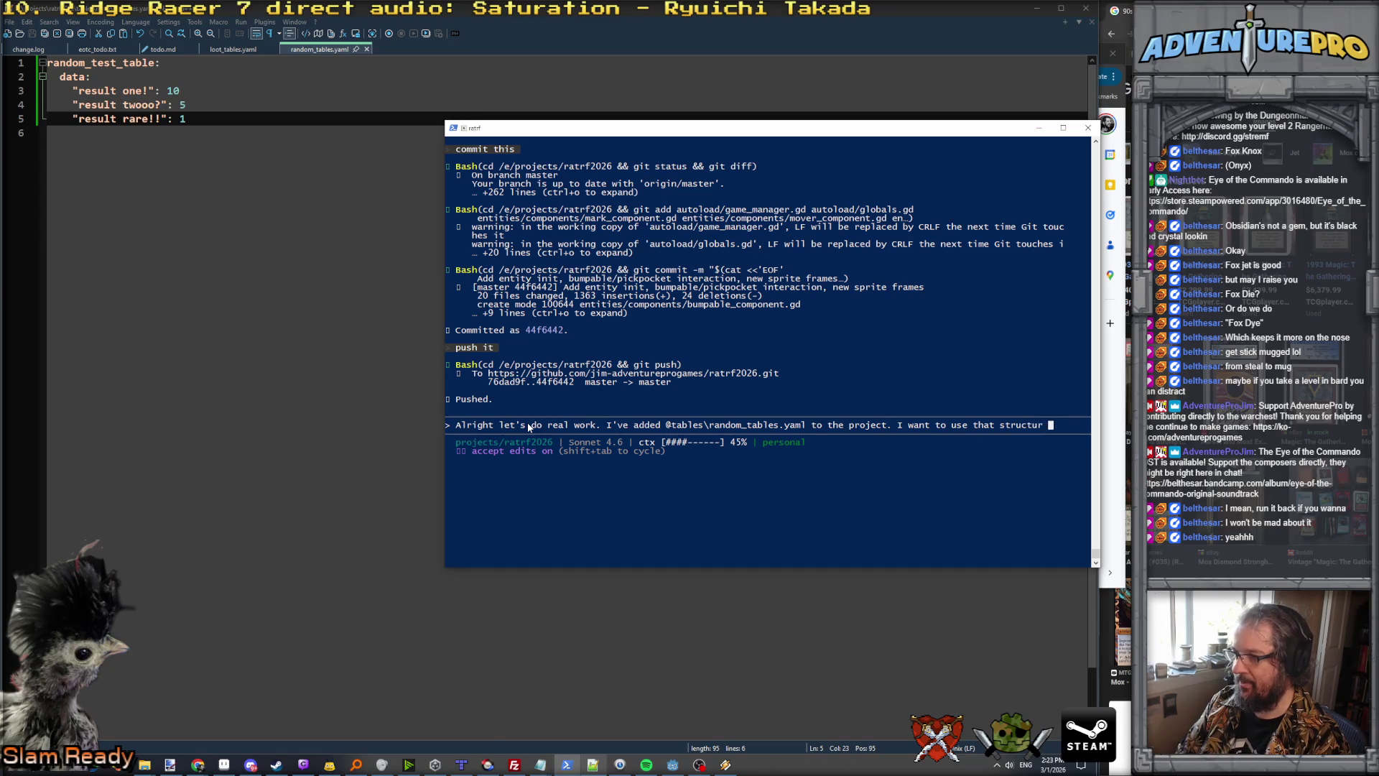
pyautogui.write('nerate random ')
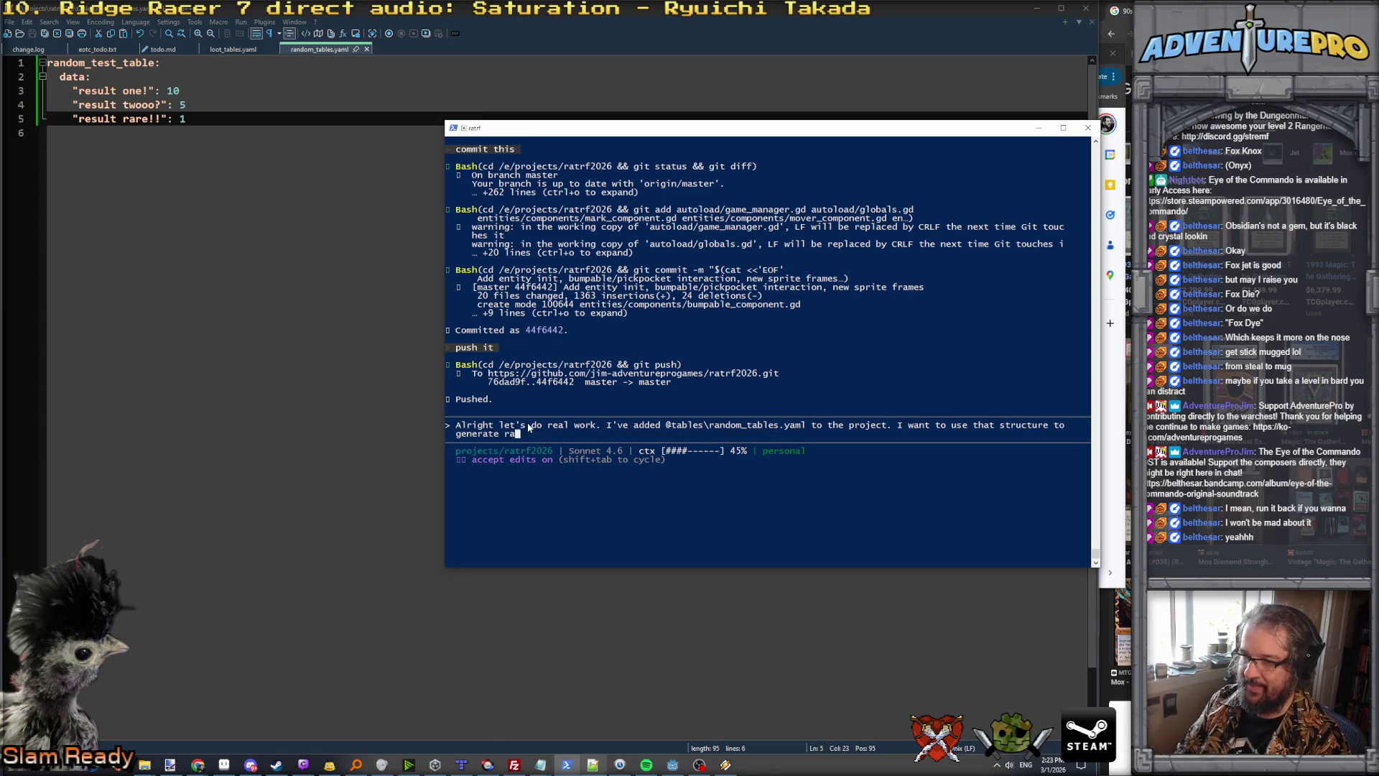
pyautogui.write(' weighted table.')
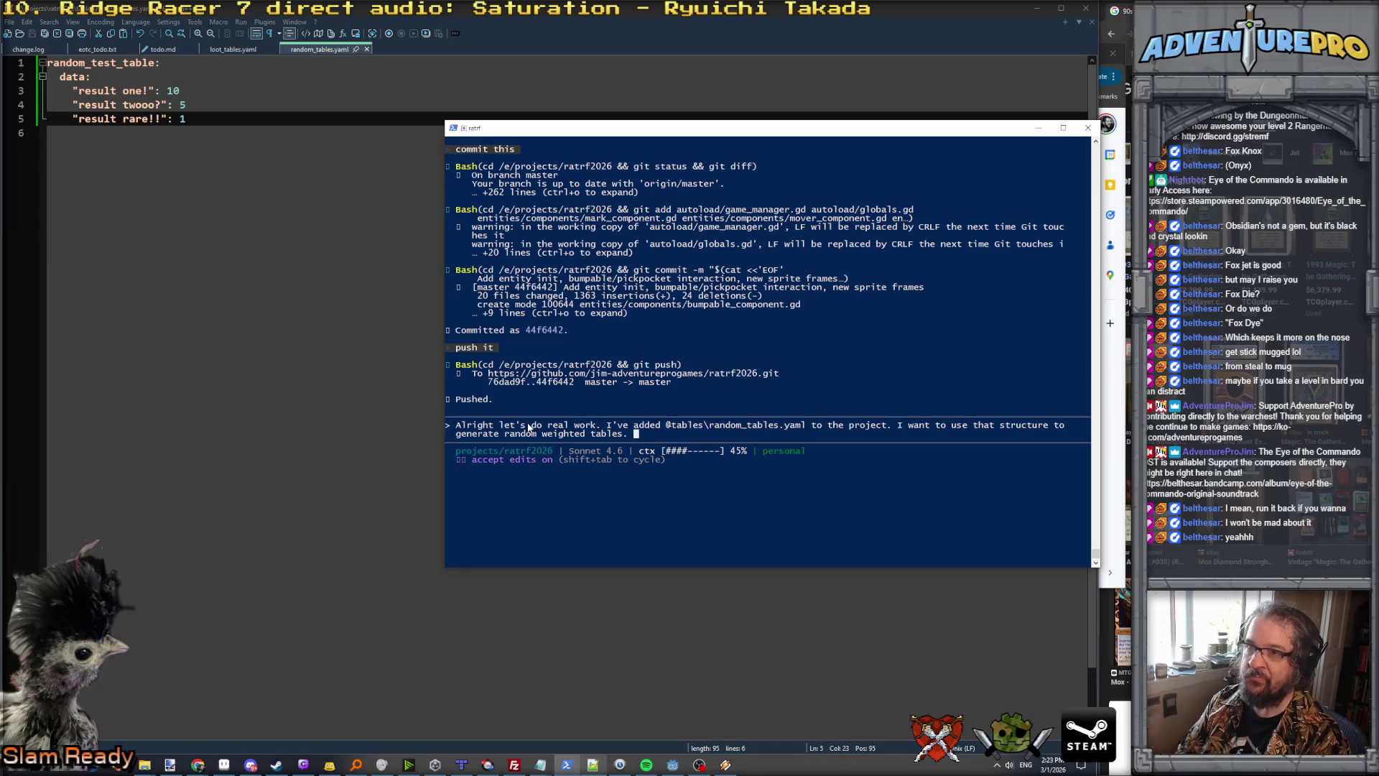
pyautogui.write('The tables ar')
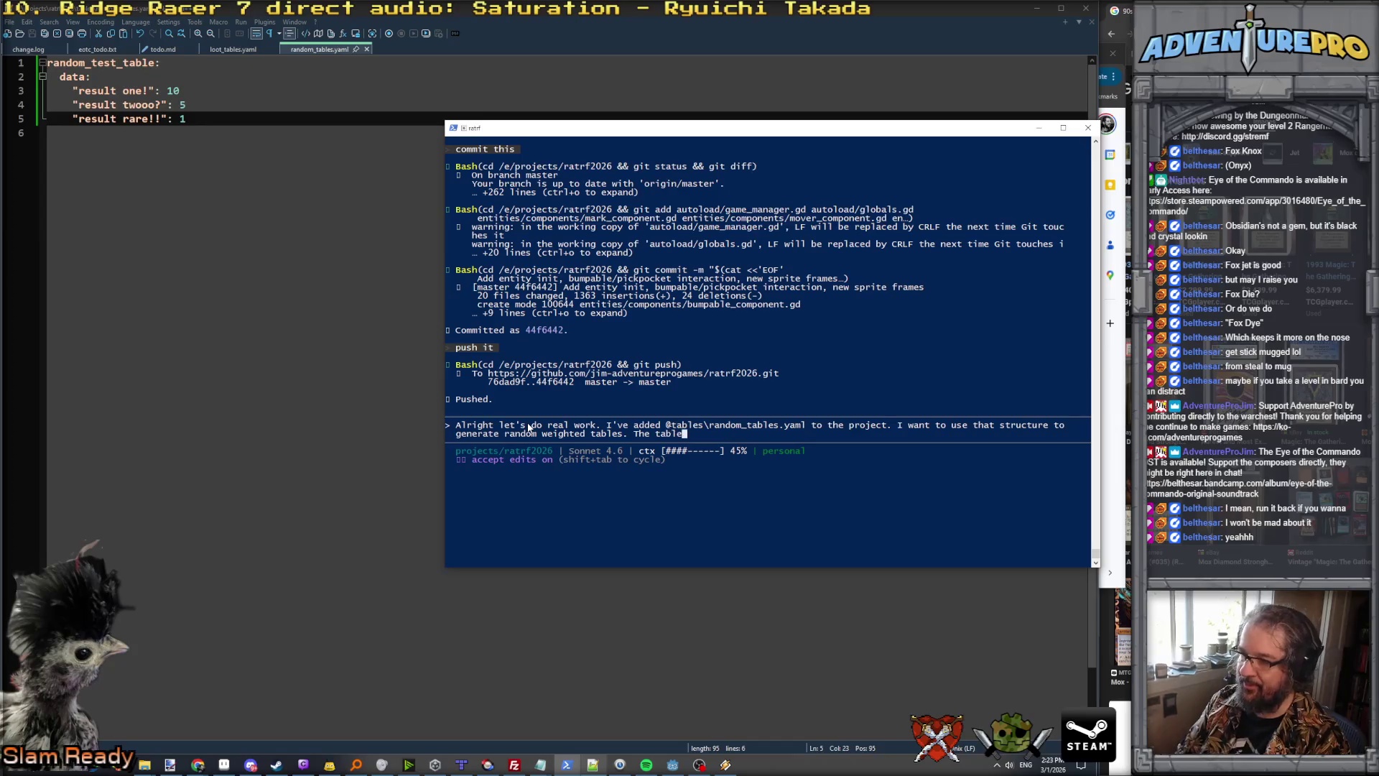
pyautogui.write('e loaded and h')
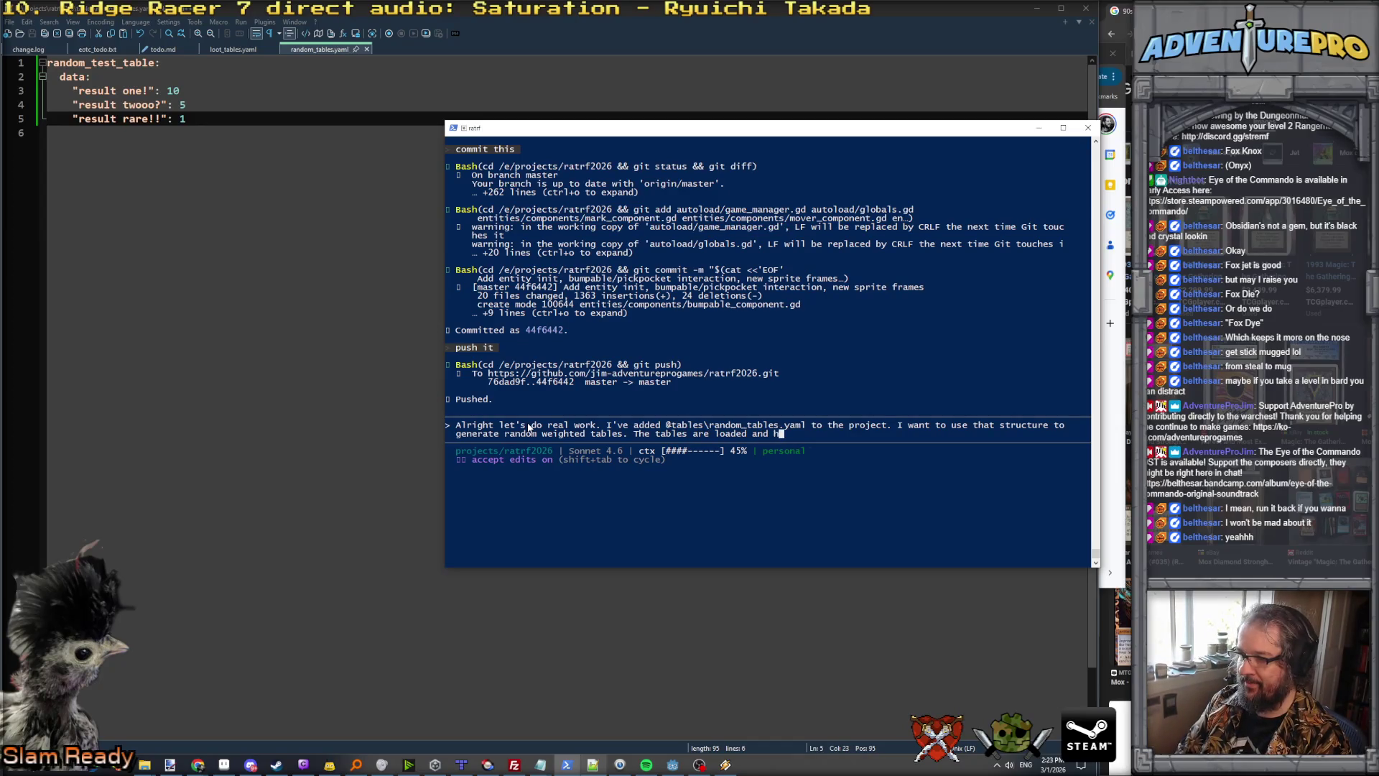
pyautogui.press('BackSpace')
pyautogui.write('given a name eq')
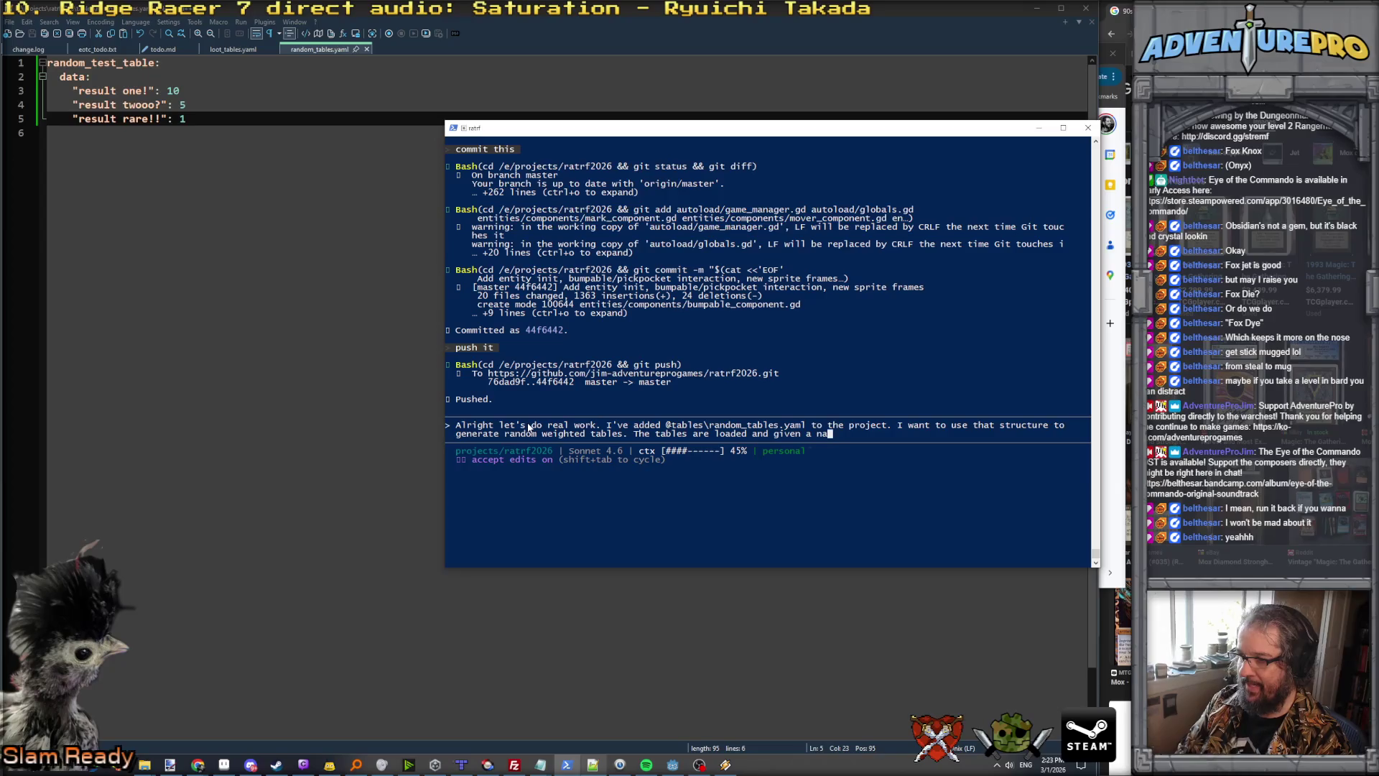
pyautogui.press('BackSpace')
pyautogui.press('BackSpace')
pyautogui.press('BackSpace')
pyautogui.write('am')
pyautogui.press('BackSpace')
pyautogui.press('BackSpace')
pyautogui.write('me based on the')
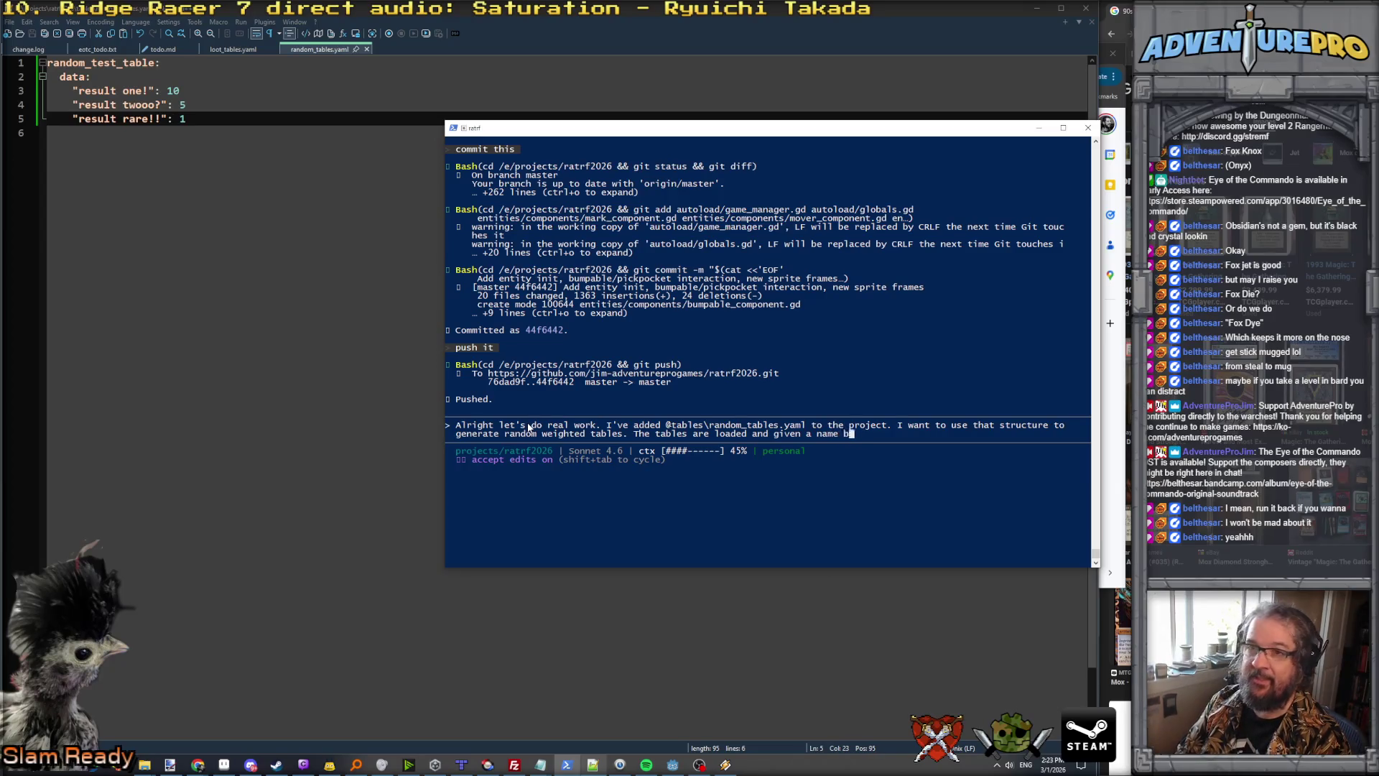
pyautogui.write('ir first valyu')
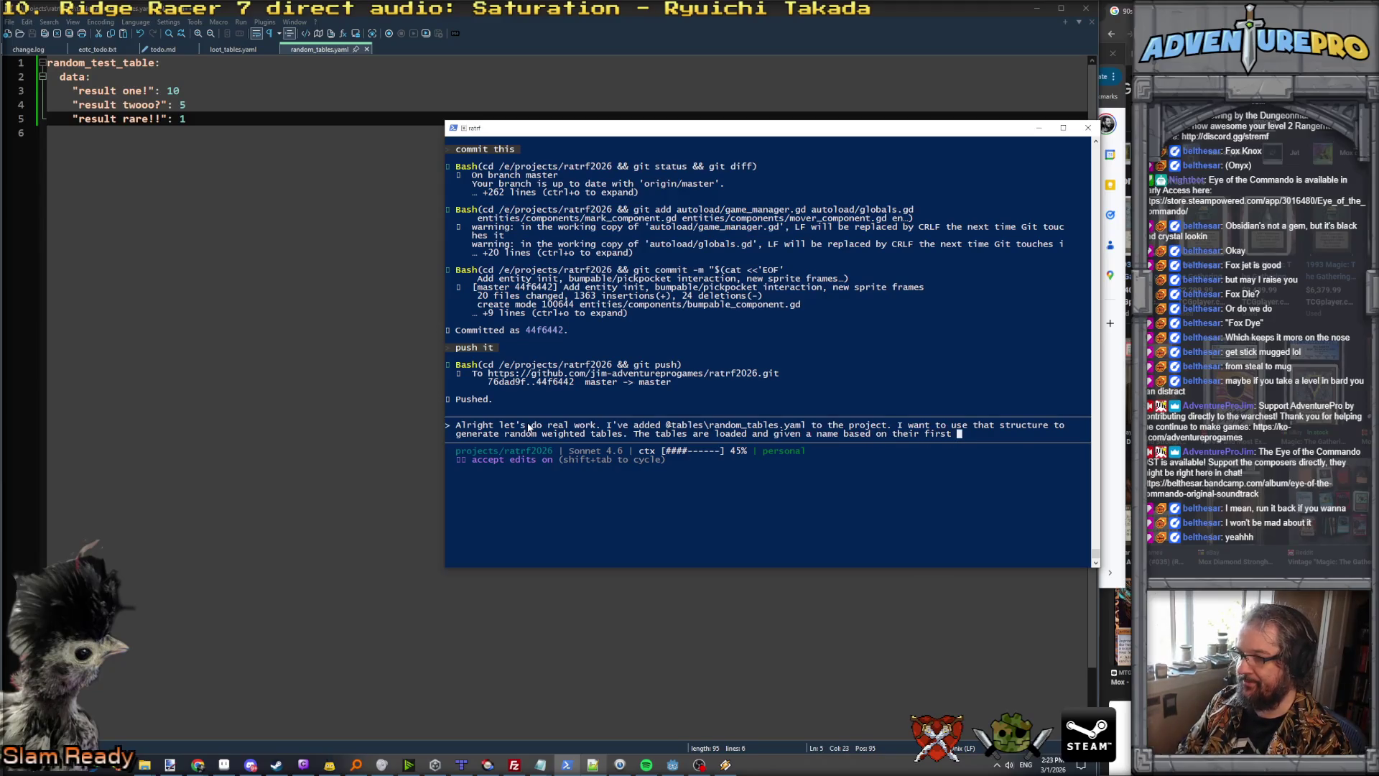
pyautogui.press('BackSpace')
pyautogui.press('BackSpace')
pyautogui.write('ue. ')
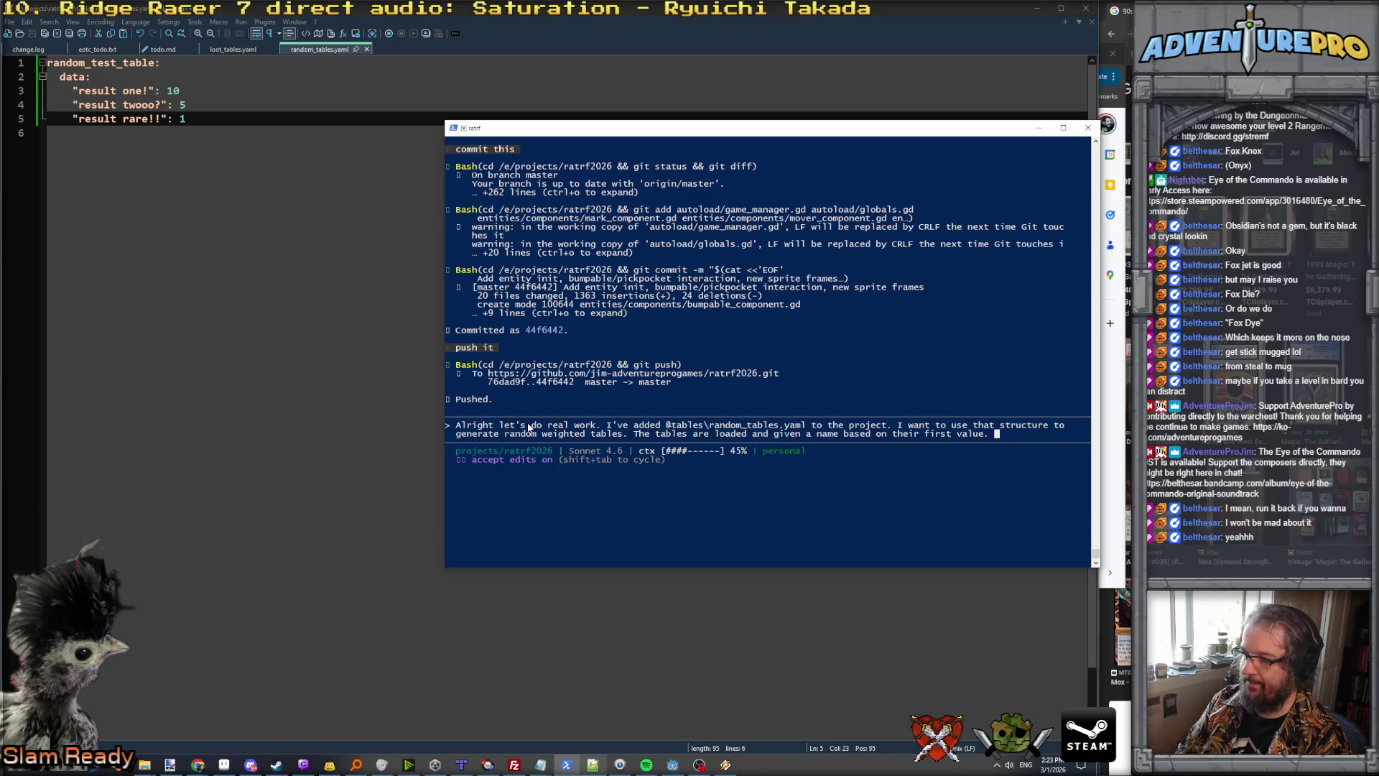
pyautogui.write('Then, in the data sec')
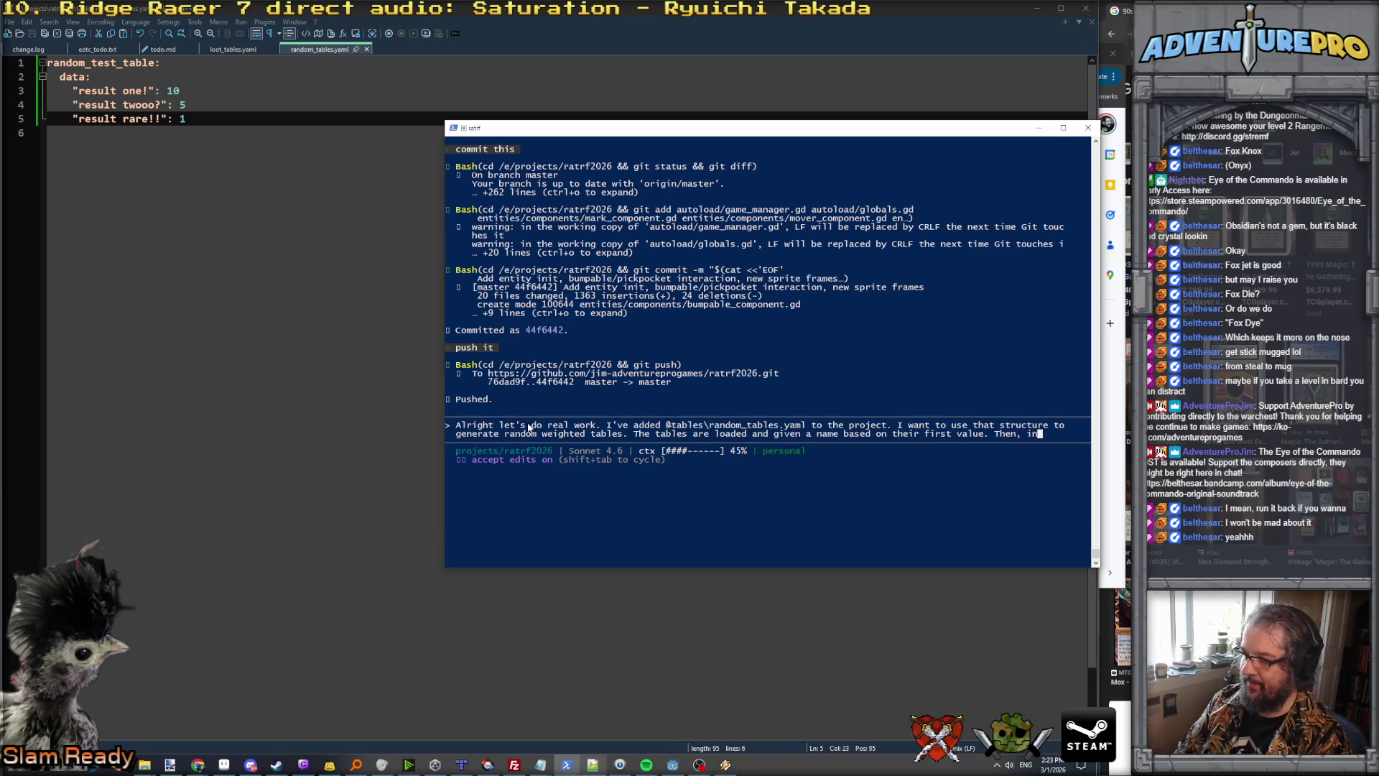
pyautogui.write('tion, there are key/')
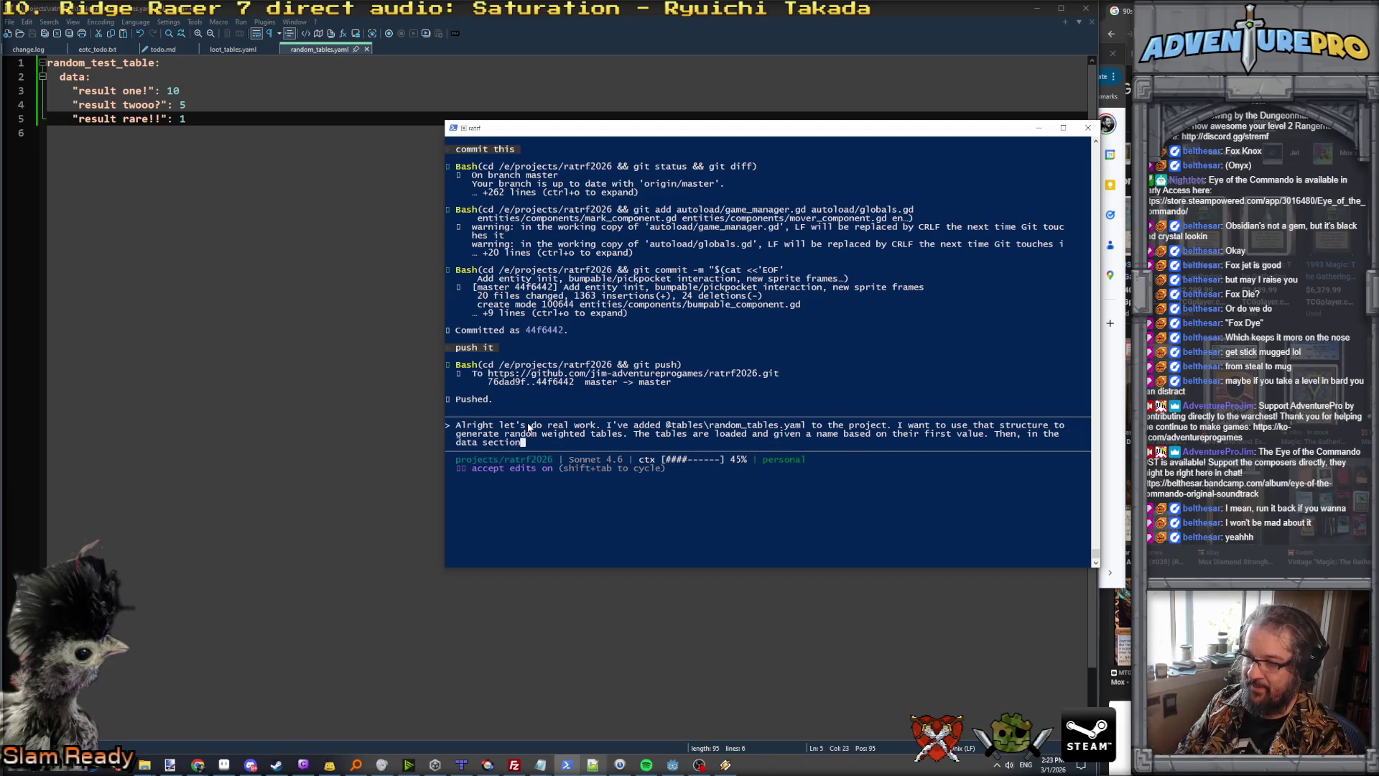
pyautogui.write('value pairs, ')
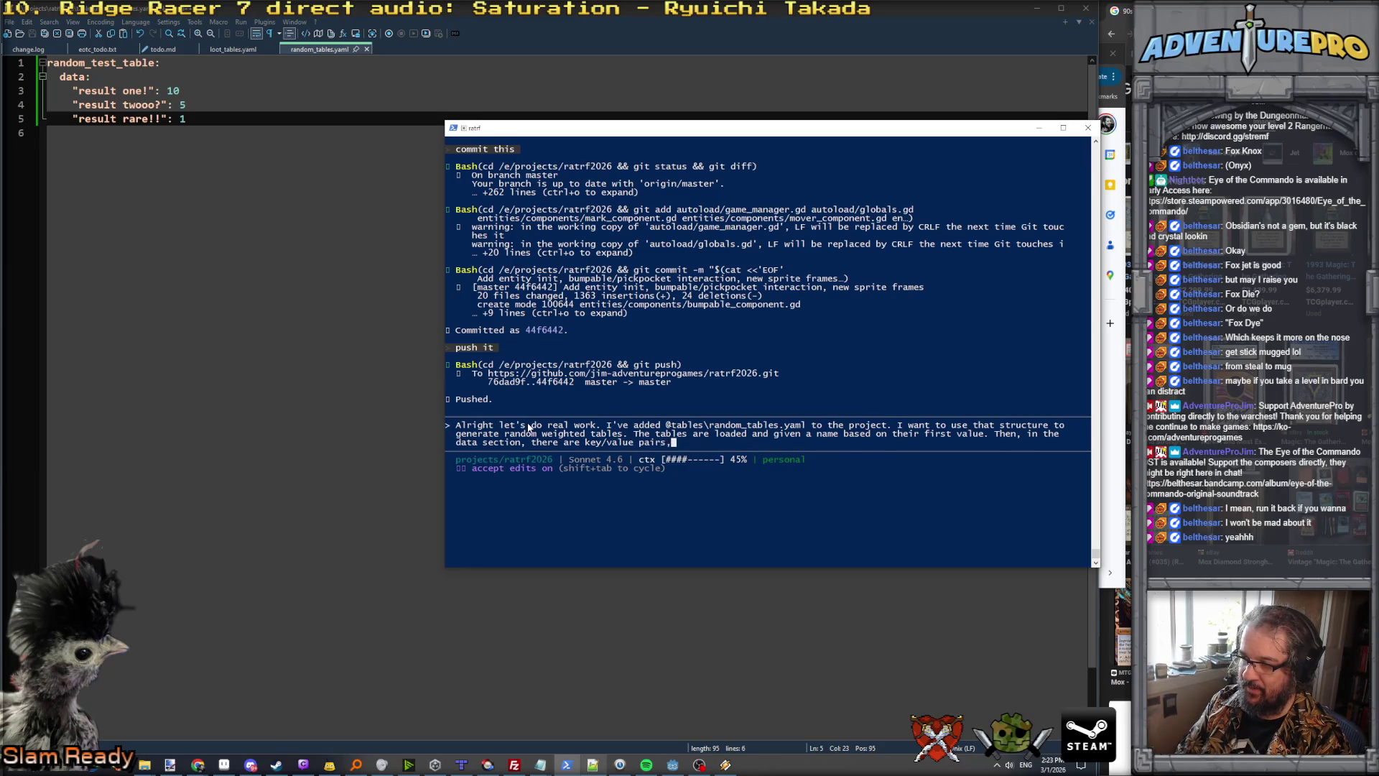
pyautogui.write('the ')
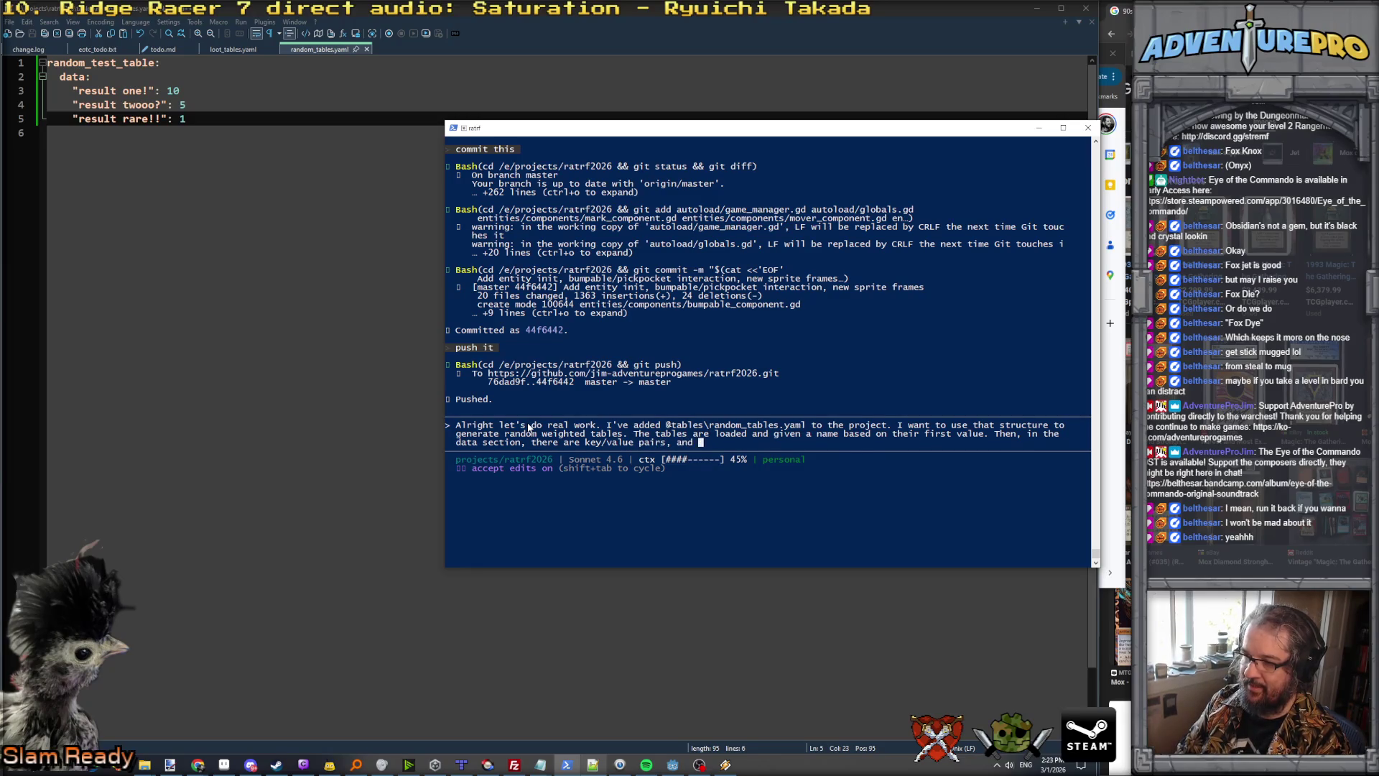
pyautogui.write('key being the ')
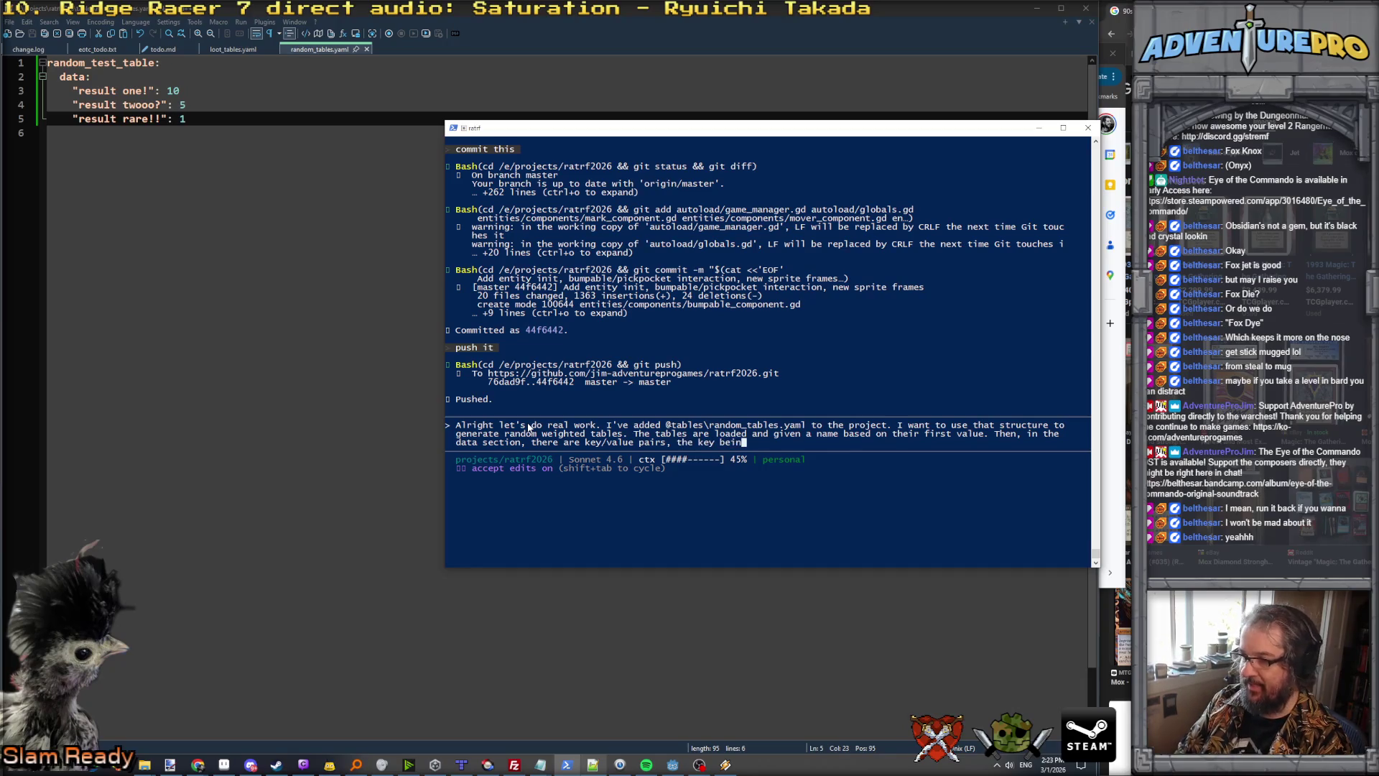
pyautogui.write('resu')
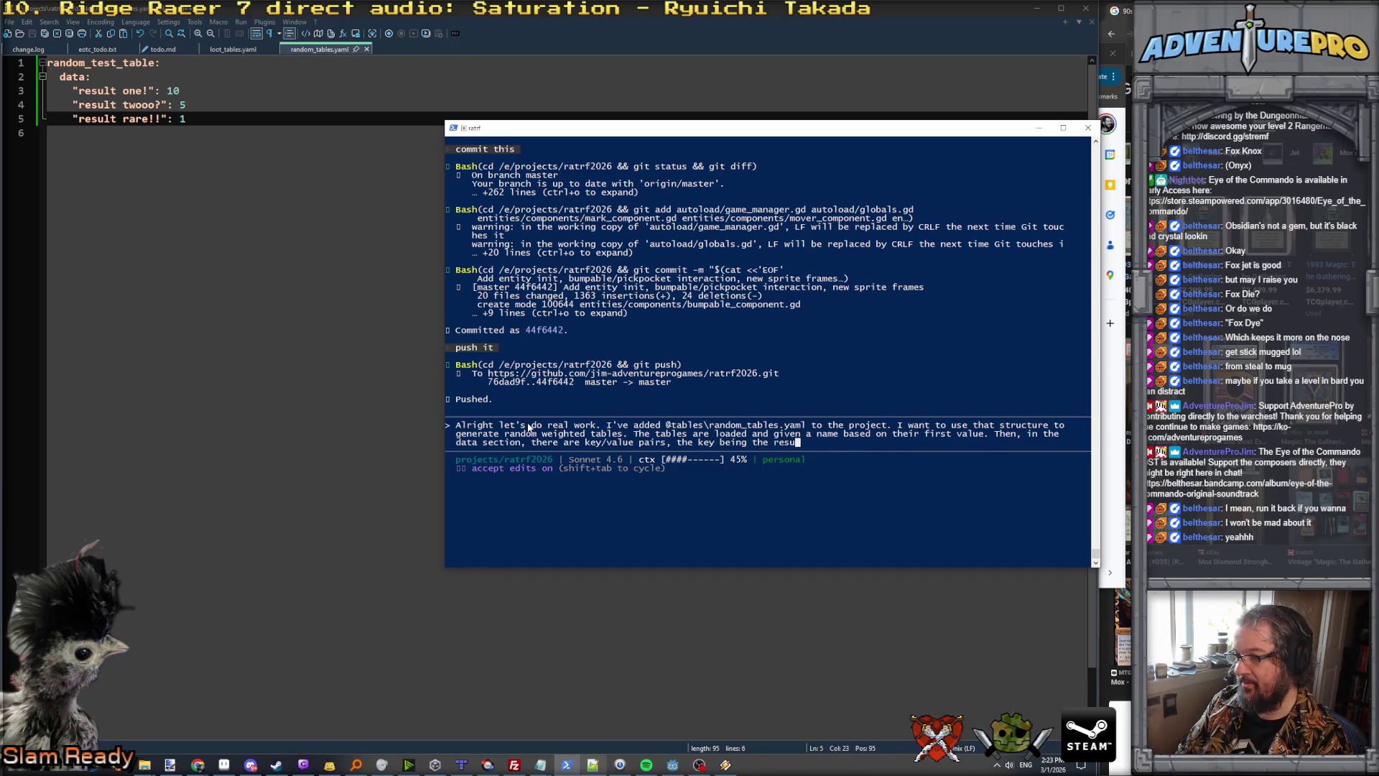
# Finish and send the request: load tables so RandomTable.RollOnTable("name") returns a string result.
pyautogui.press('BackSpace')
pyautogui.press('BackSpace')
pyautogui.press('BackSpace')
pyautogui.write('some inf')
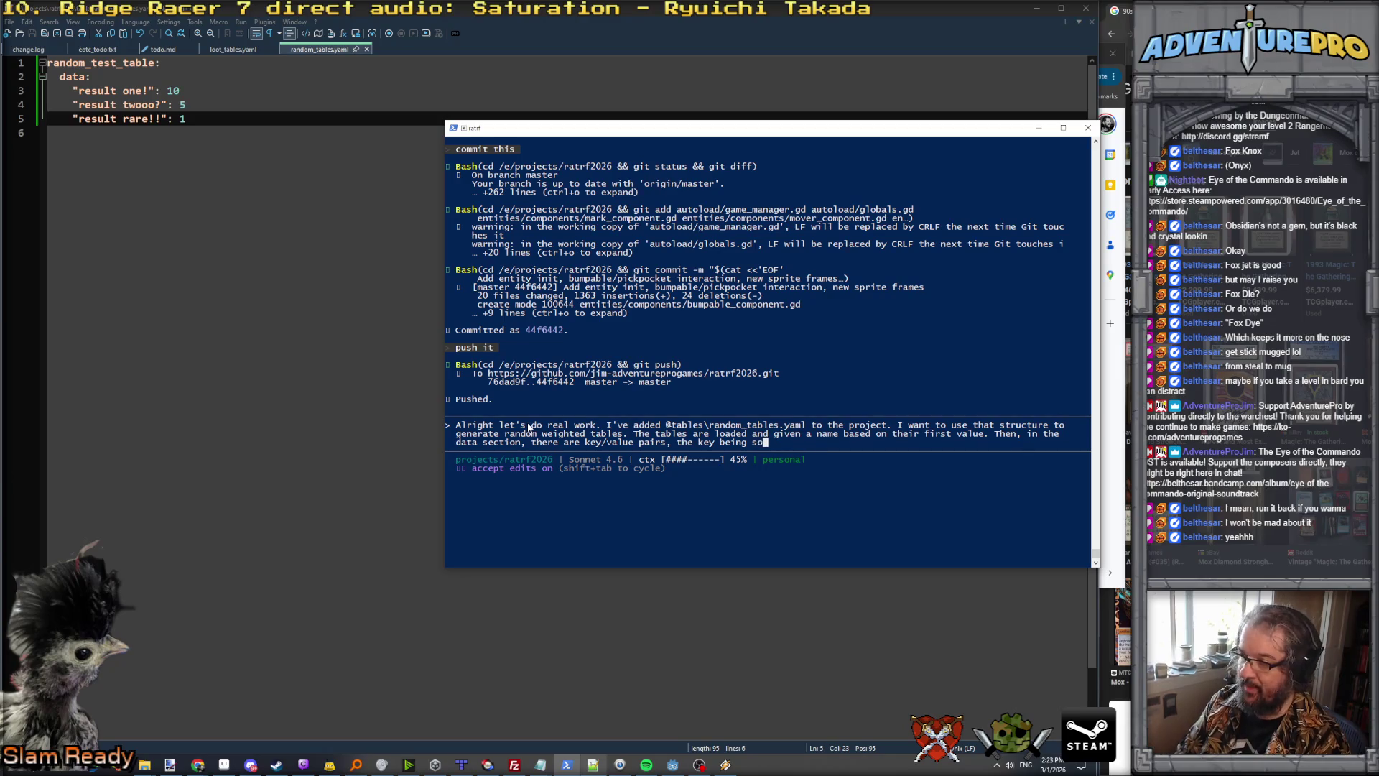
pyautogui.write('ormation, and the ')
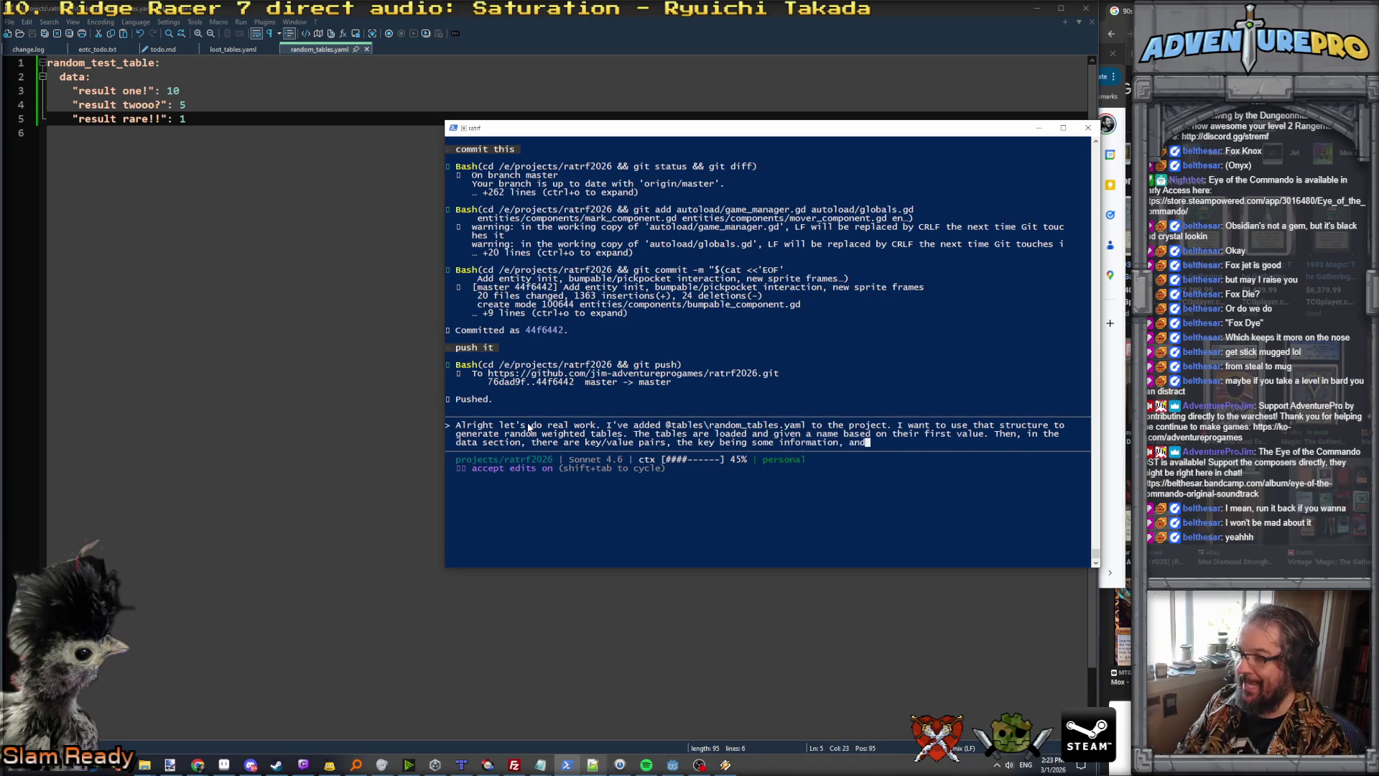
pyautogui.write('value a weight. I ')
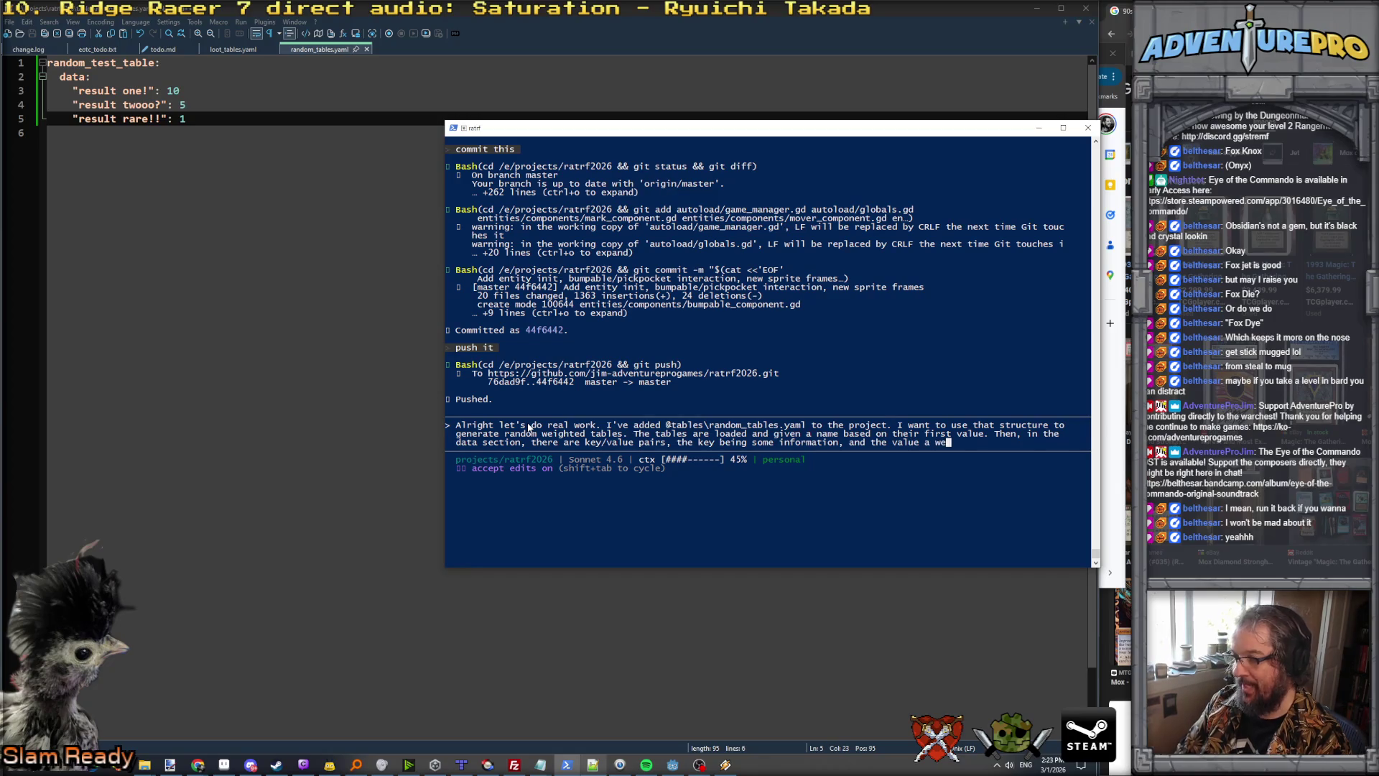
pyautogui.write('want to have the')
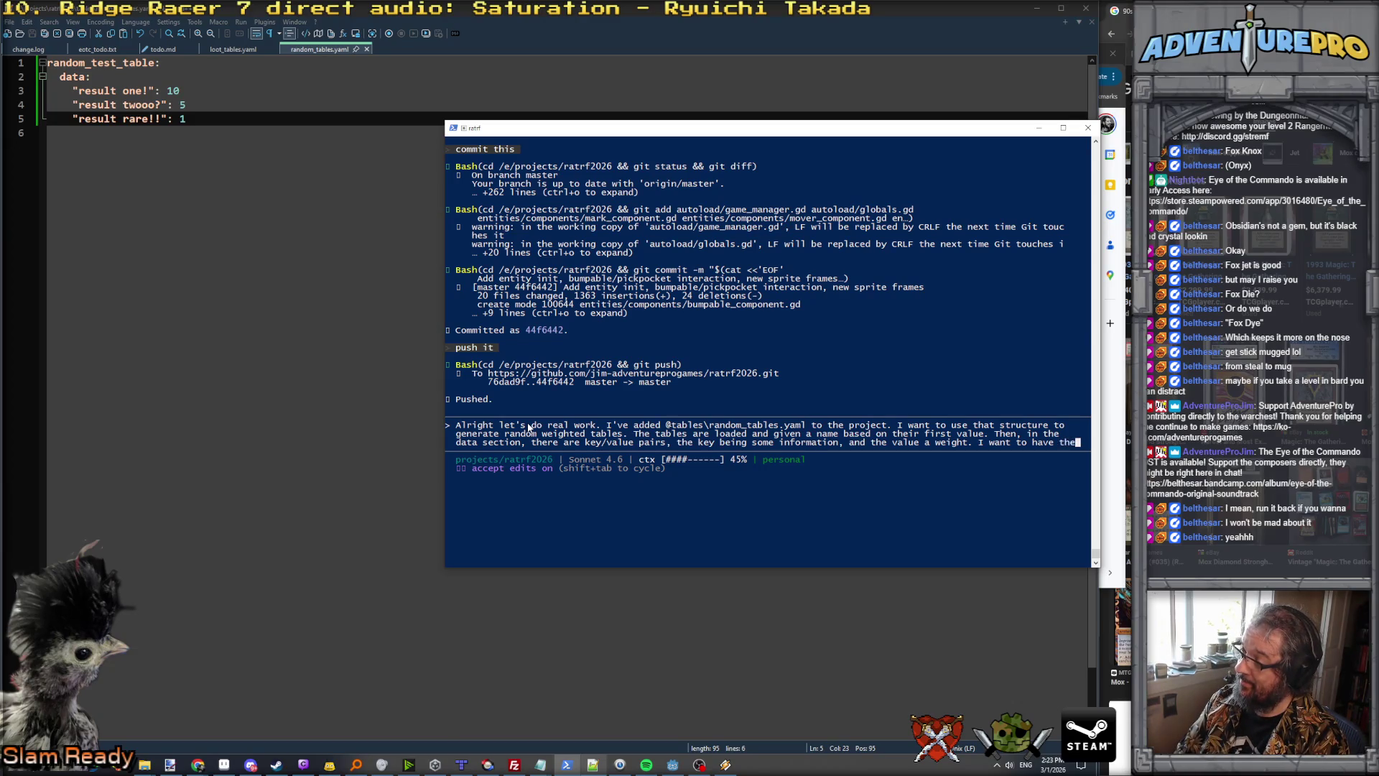
pyautogui.write('se tables loaded up into')
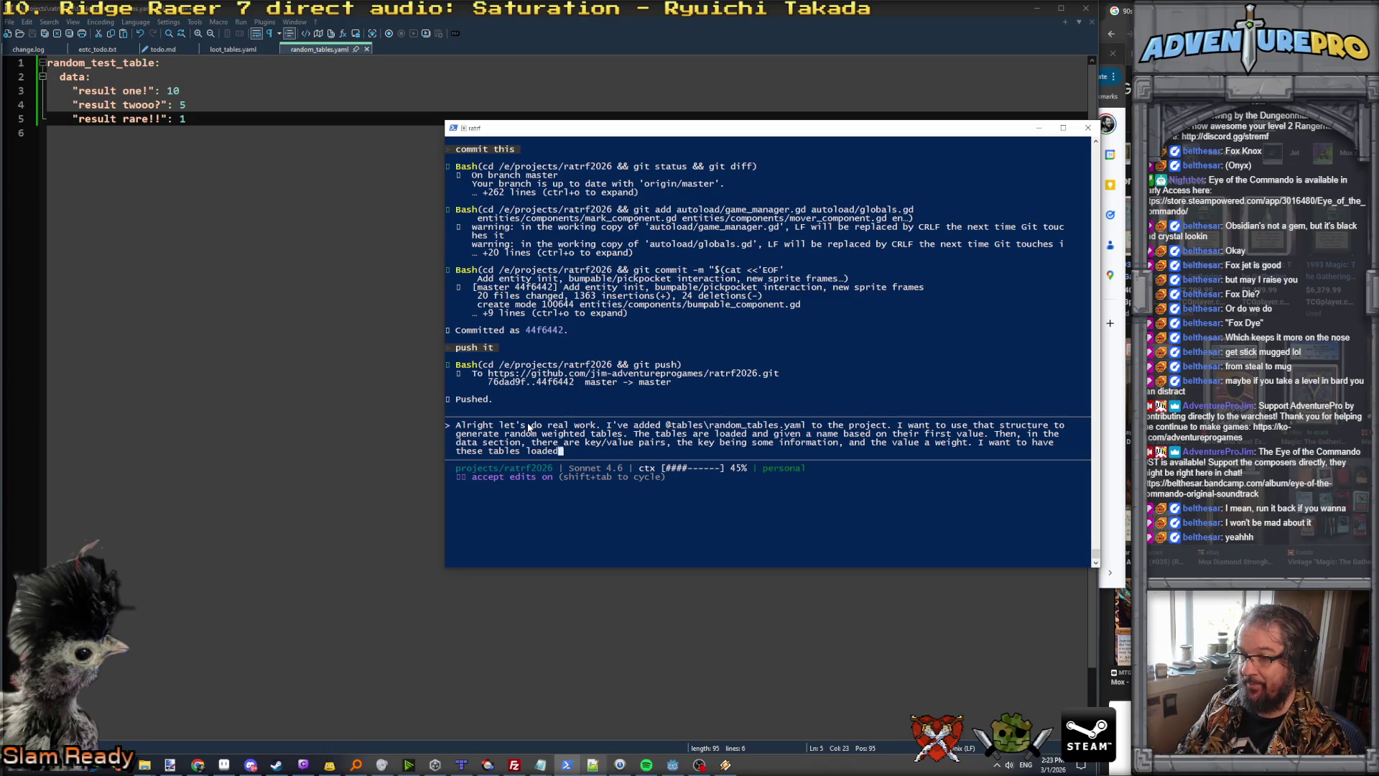
pyautogui.write(' a class called R')
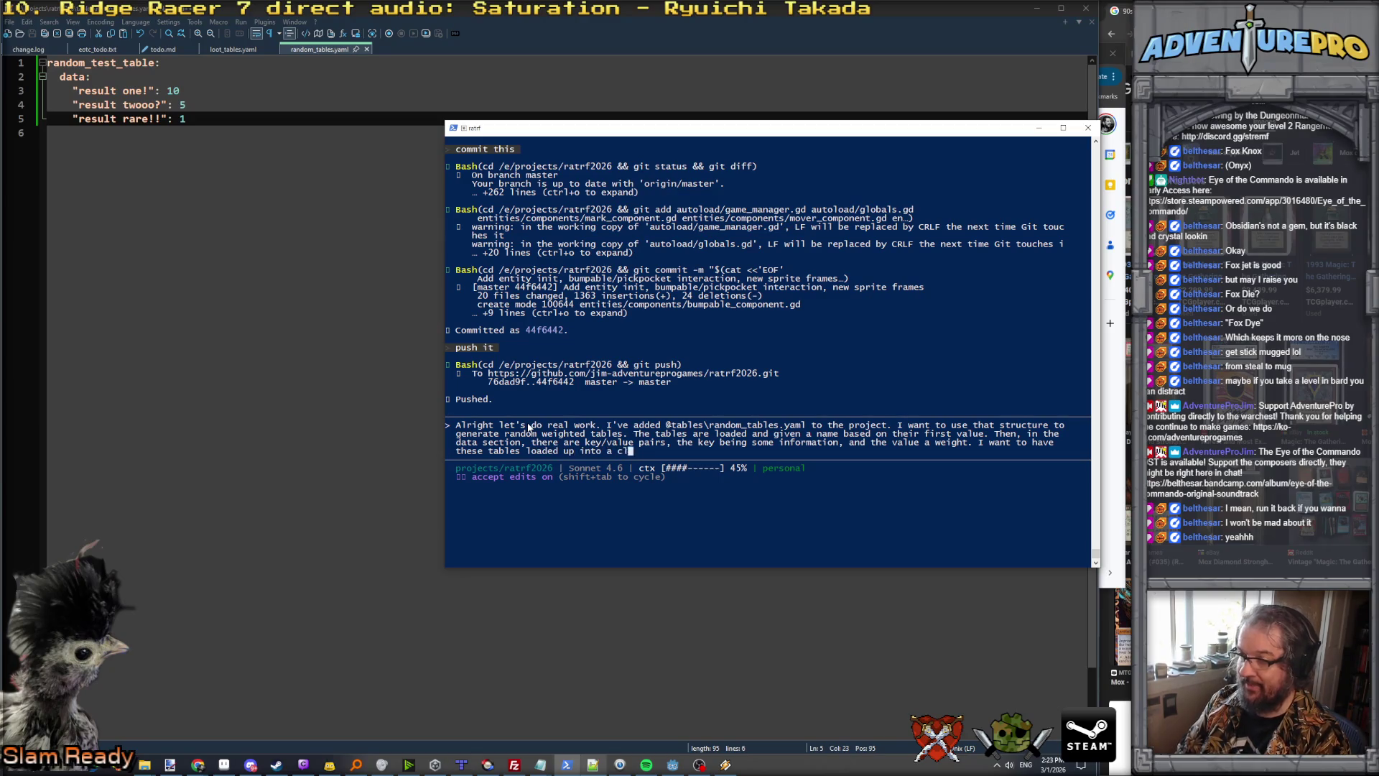
pyautogui.write('andomTable, ')
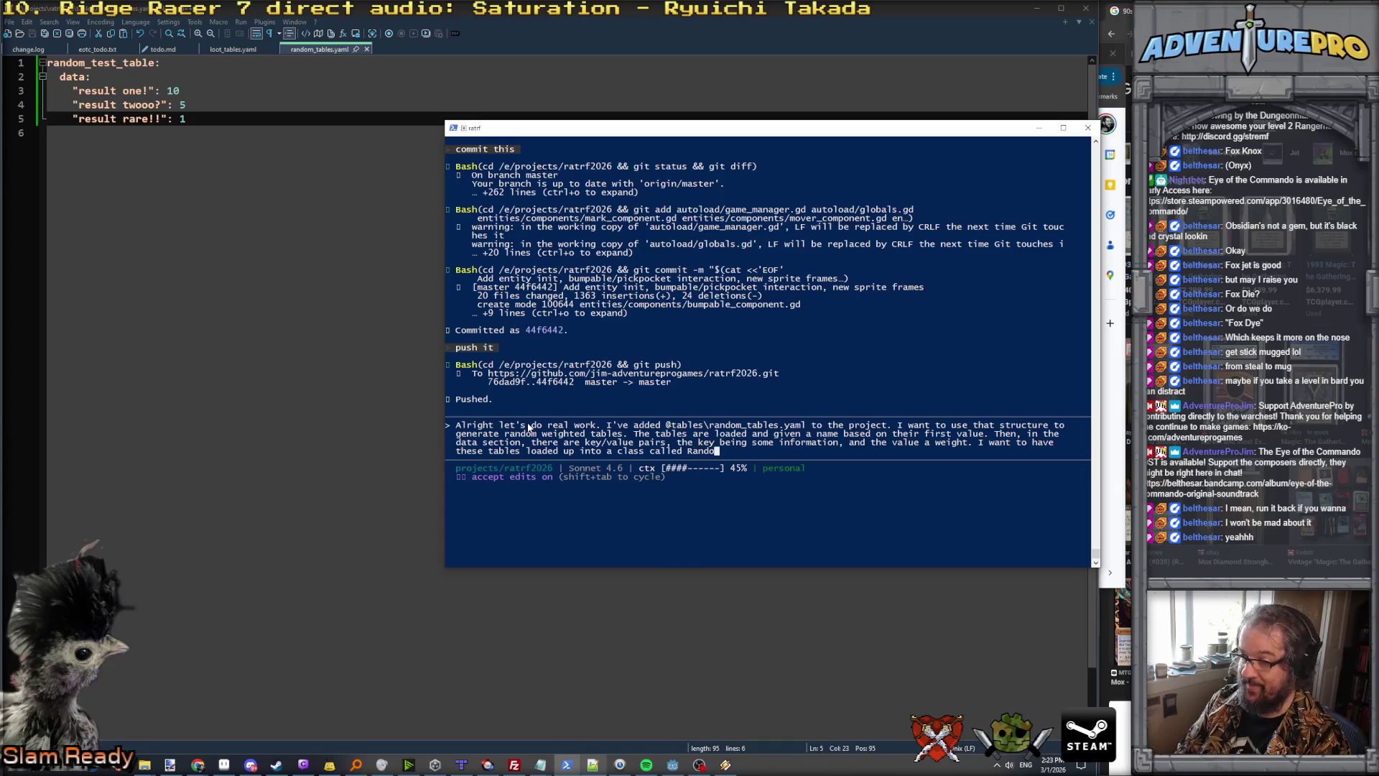
pyautogui.write('and w')
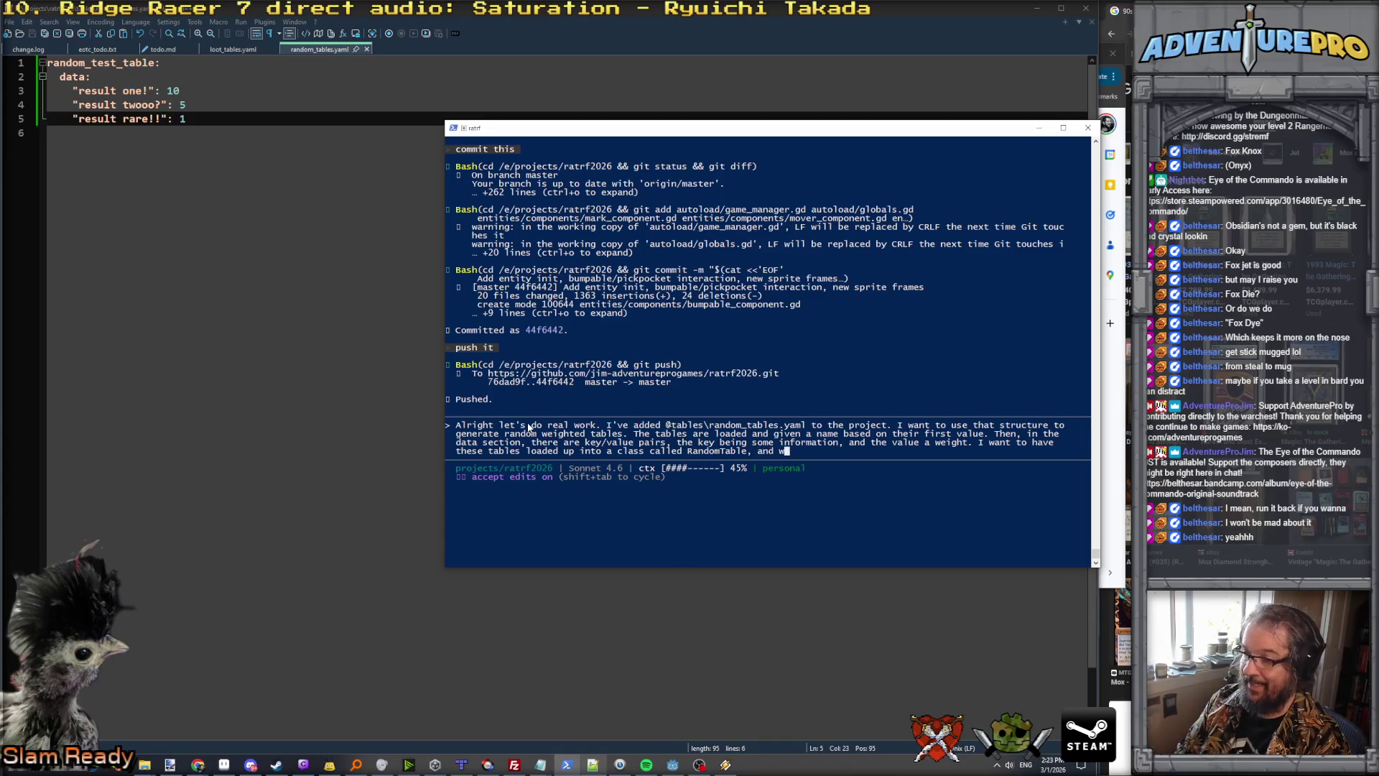
pyautogui.press('BackSpace')
pyautogui.press('BackSpace')
pyautogui.write('I want to call Random')
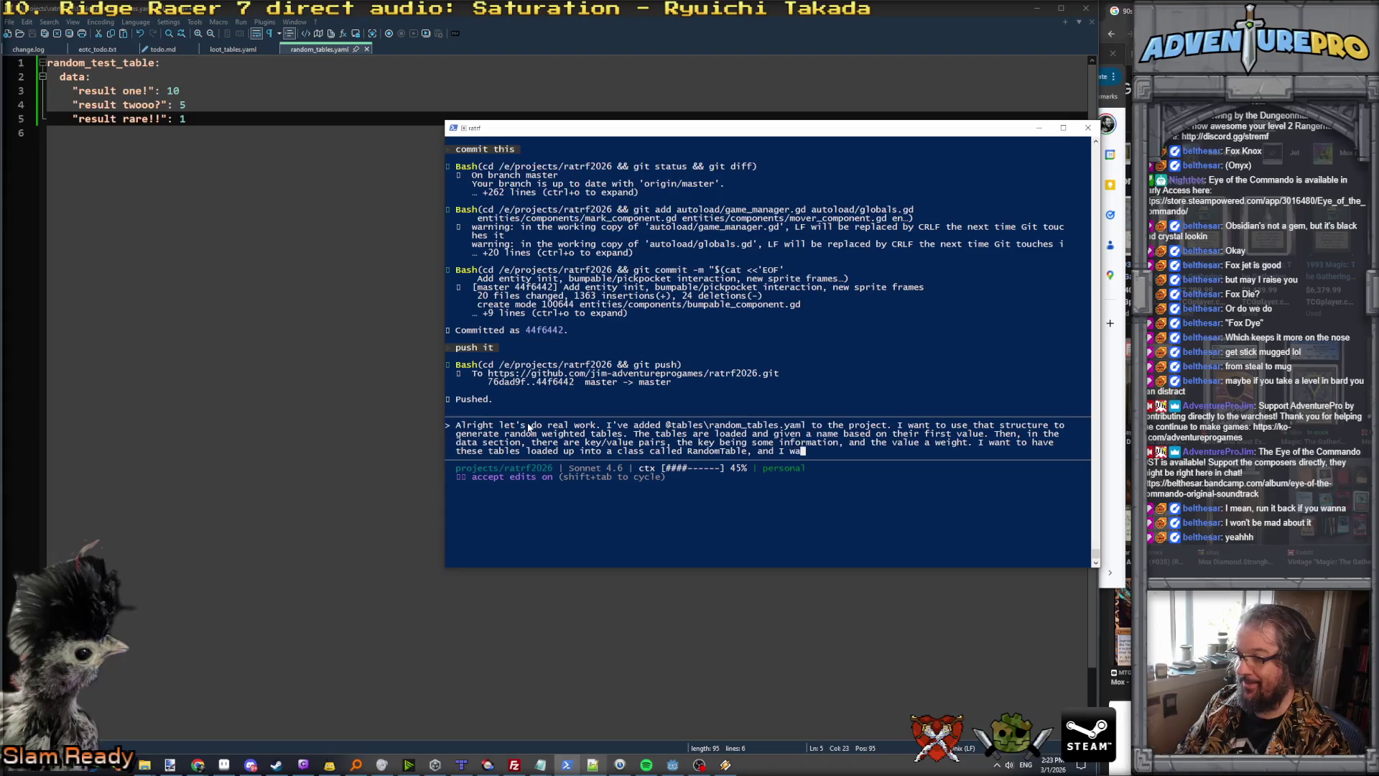
pyautogui.write('Table.RollOnT')
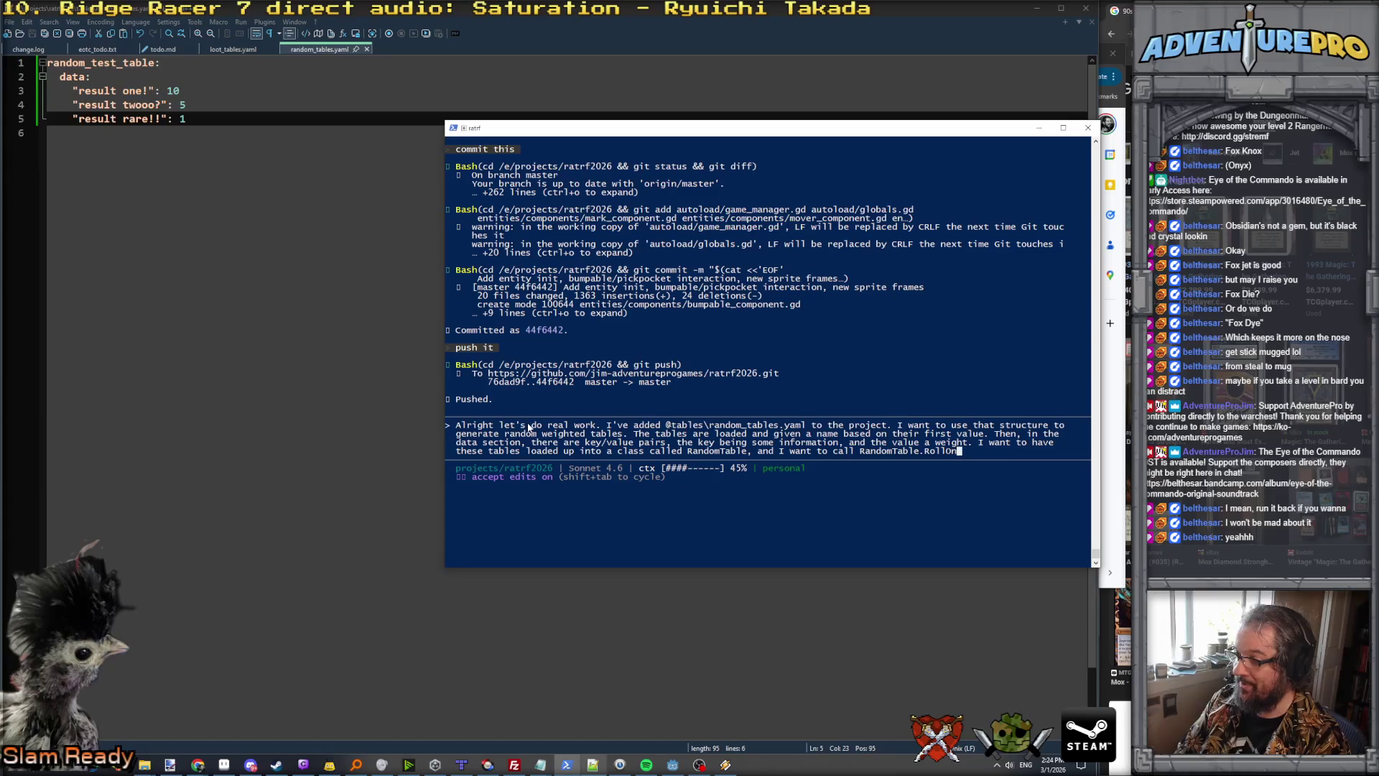
pyautogui.write('able("name"), and get a string result.')
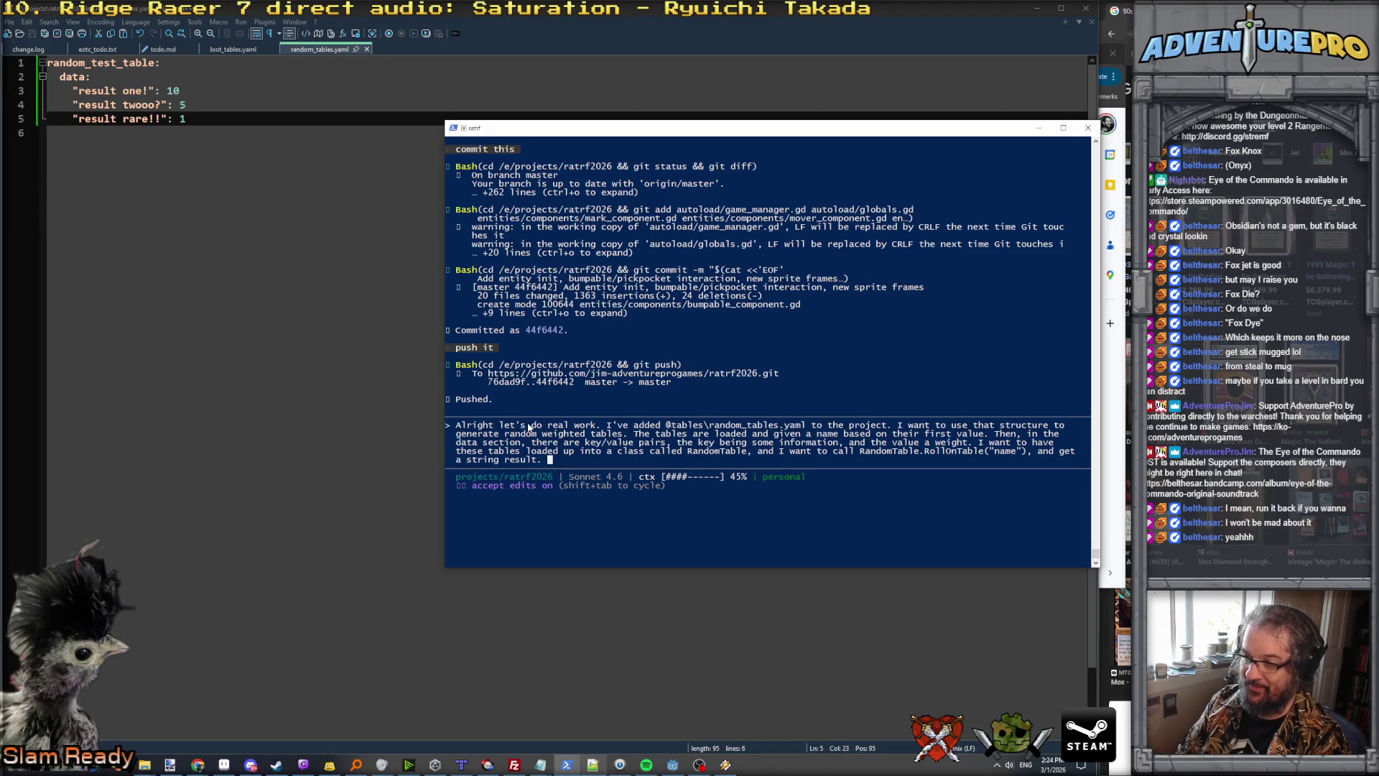
pyautogui.press('Return')
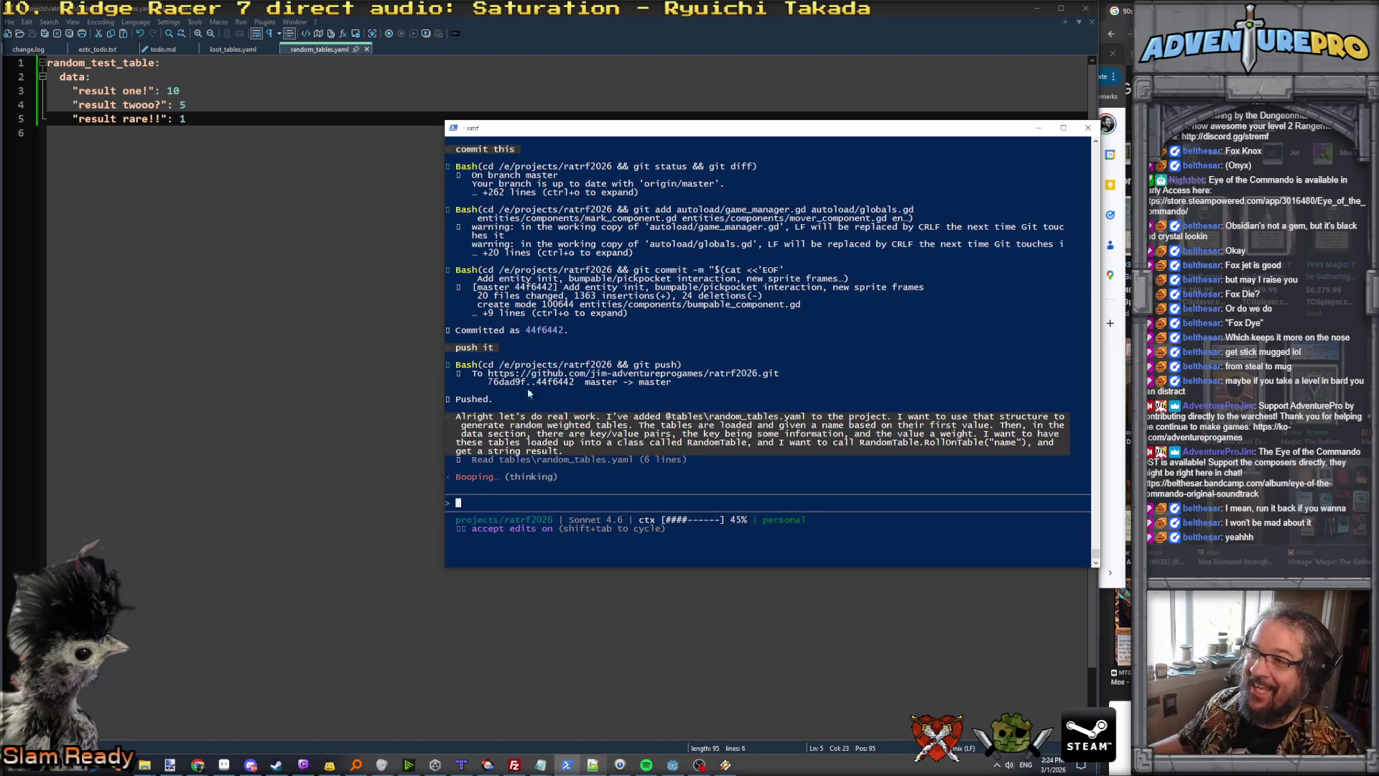
# Bring Tiled forward and open the building_tables_chairs_01.tmx map.
pyautogui.moveTo(764, 138); pyautogui.dragTo(1378, 130)
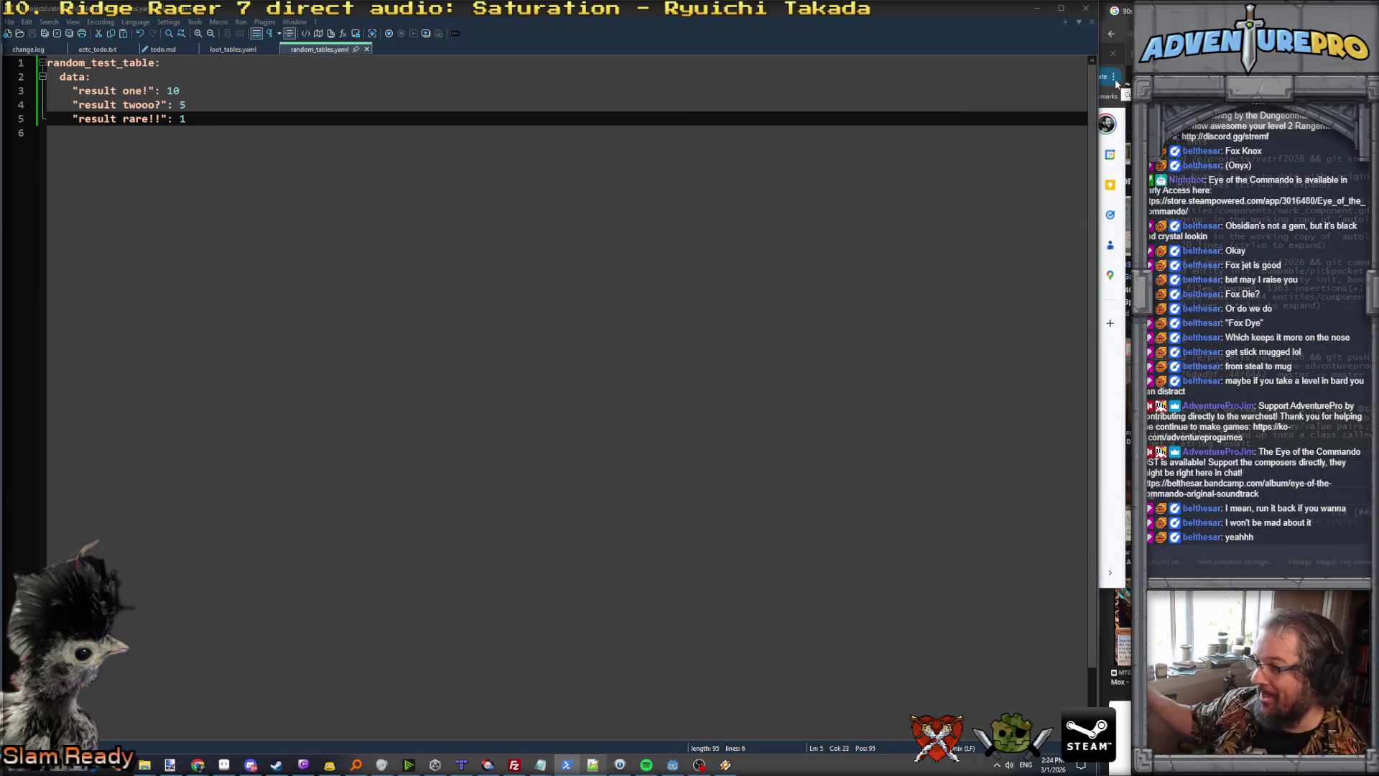
pyautogui.click(1036, 8)
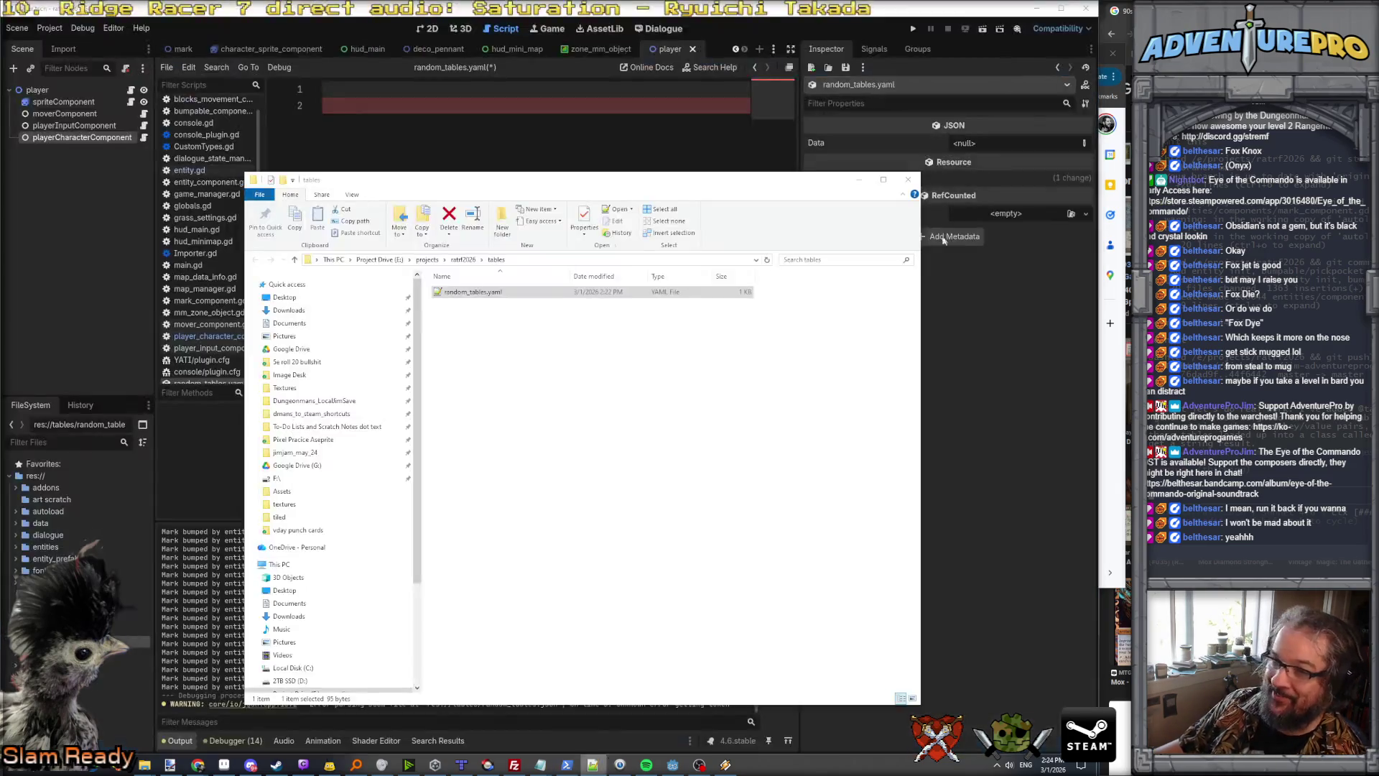
pyautogui.click(226, 765)
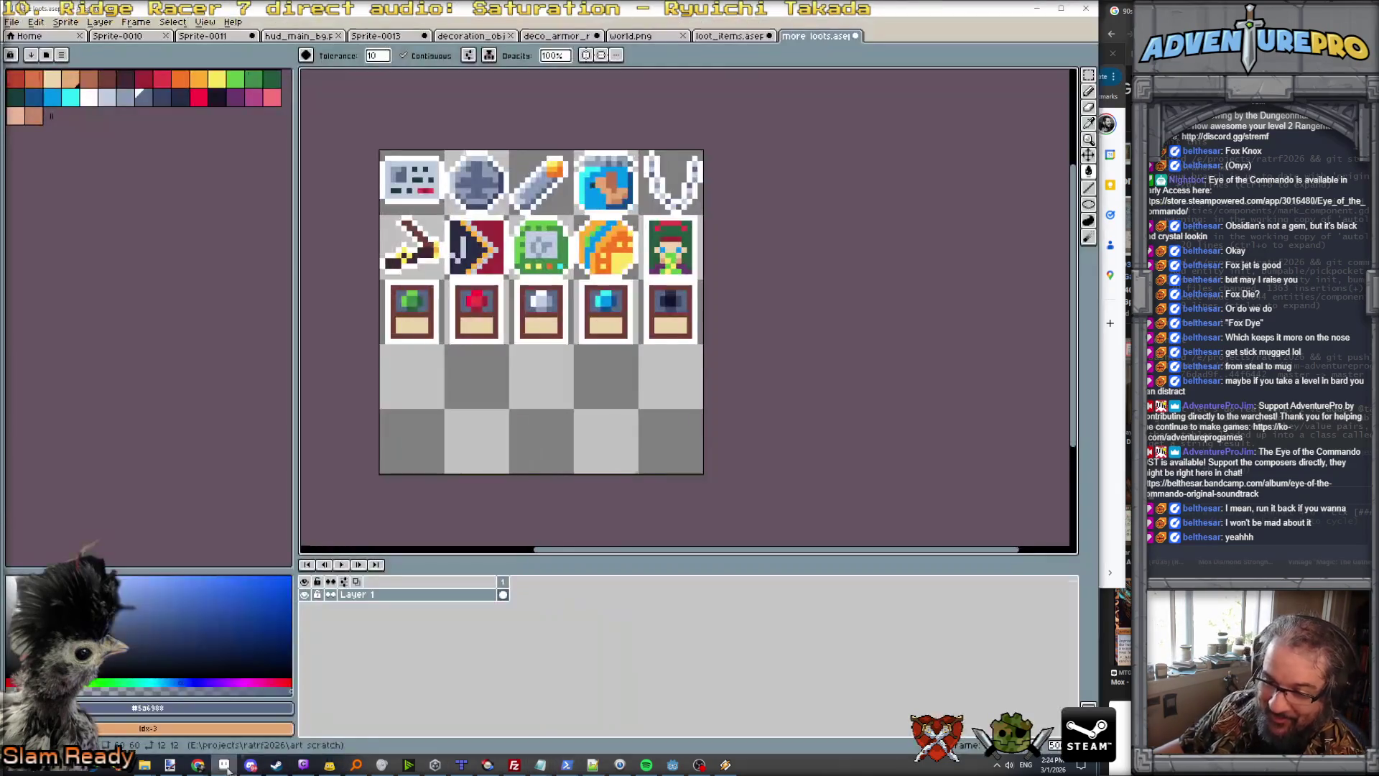
pyautogui.click(461, 765)
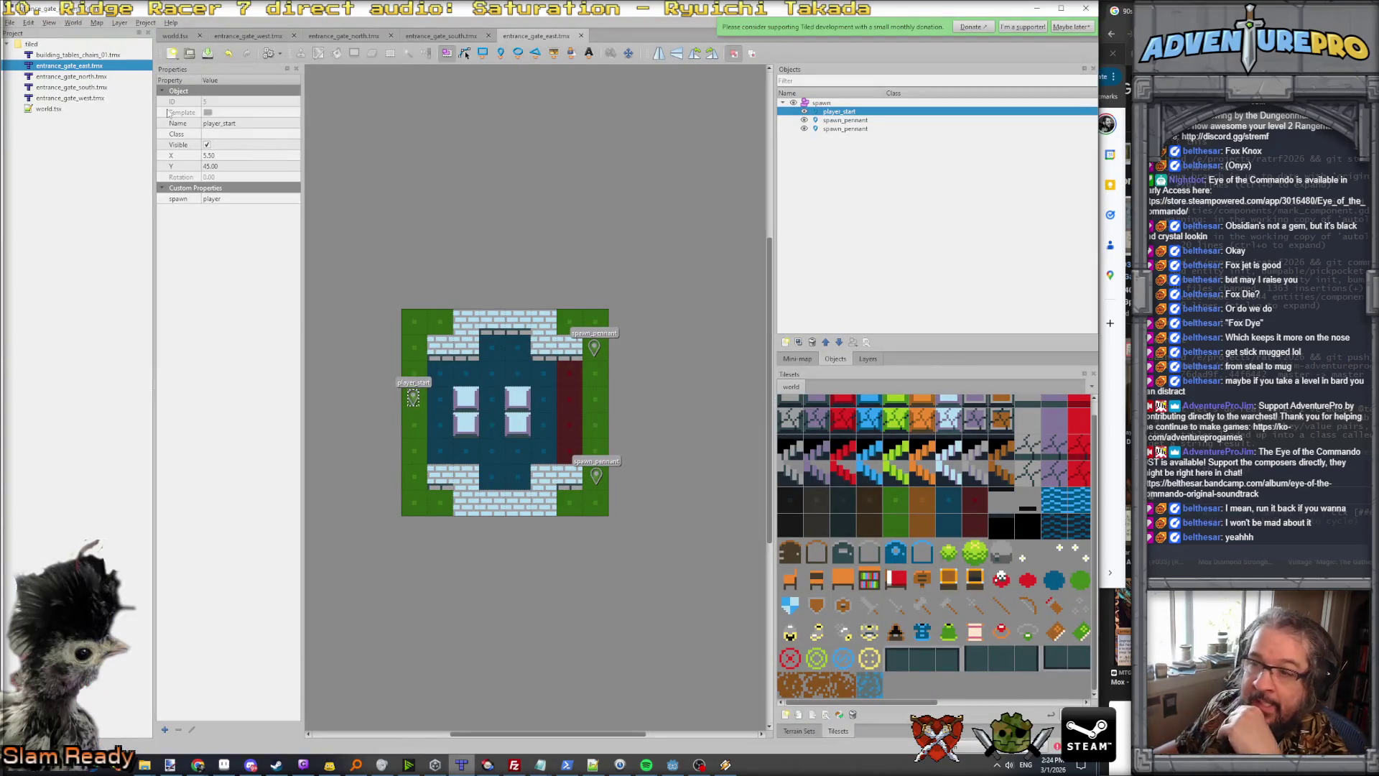
pyautogui.click(72, 55)
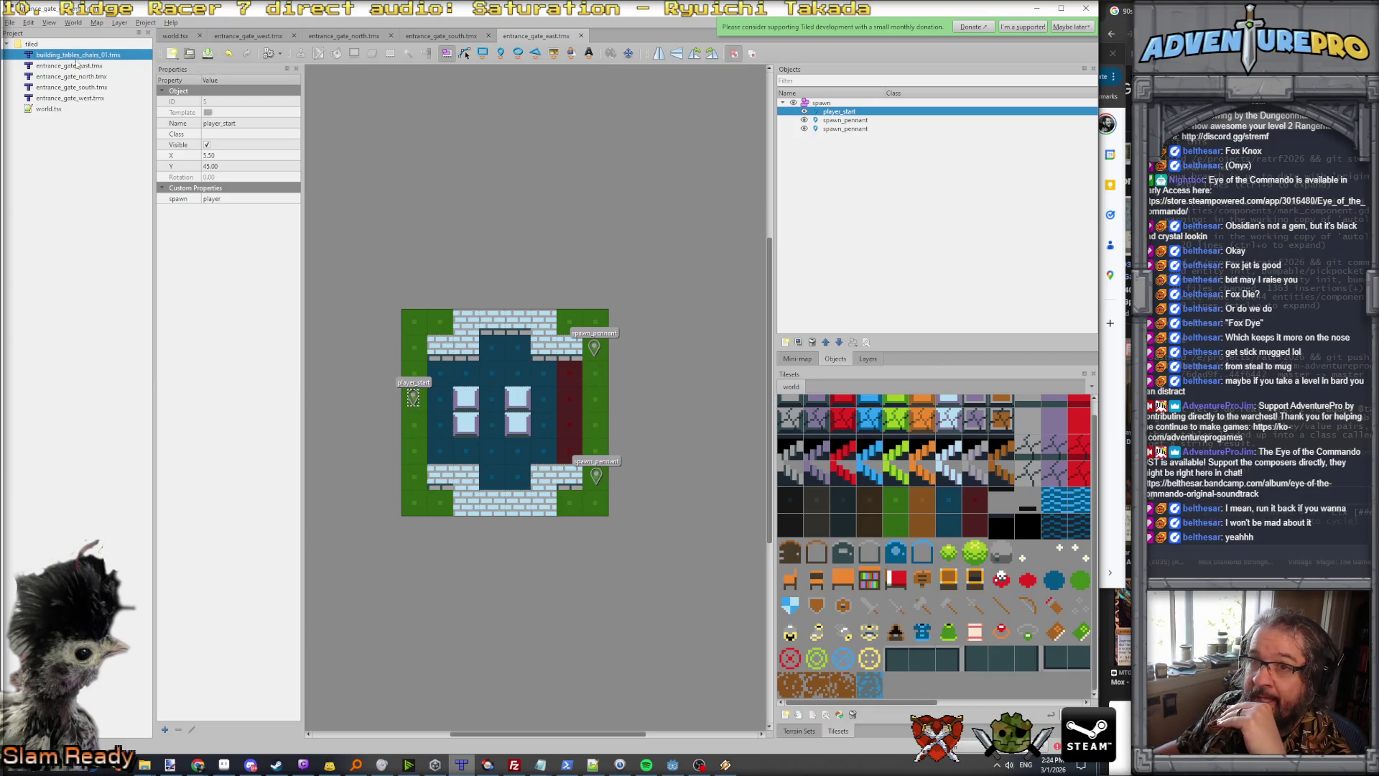
pyautogui.doubleClick(78, 55)
pyautogui.scroll(-2, 557, 428)
pyautogui.scroll(-5, 557, 429)
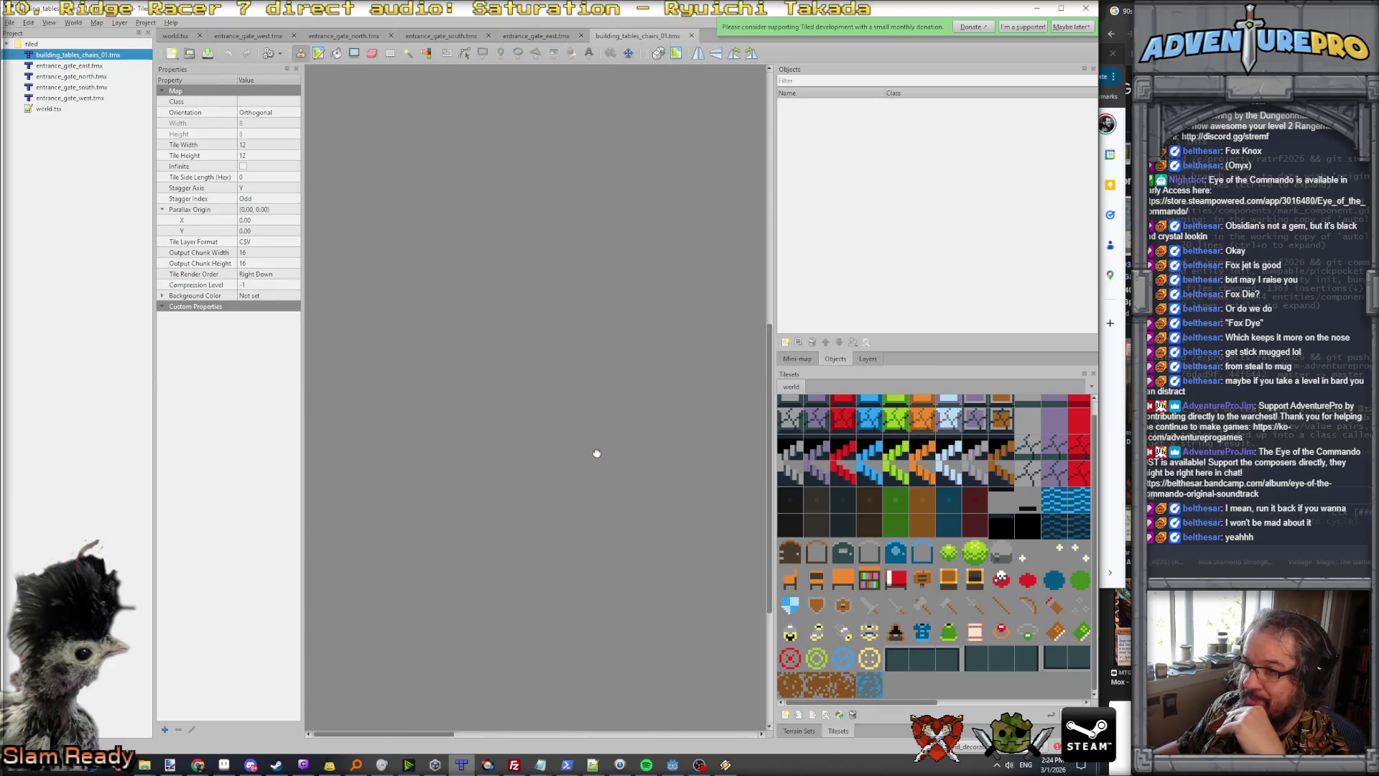
pyautogui.hscroll(5, 596, 457)
pyautogui.scroll(5, 595, 456)
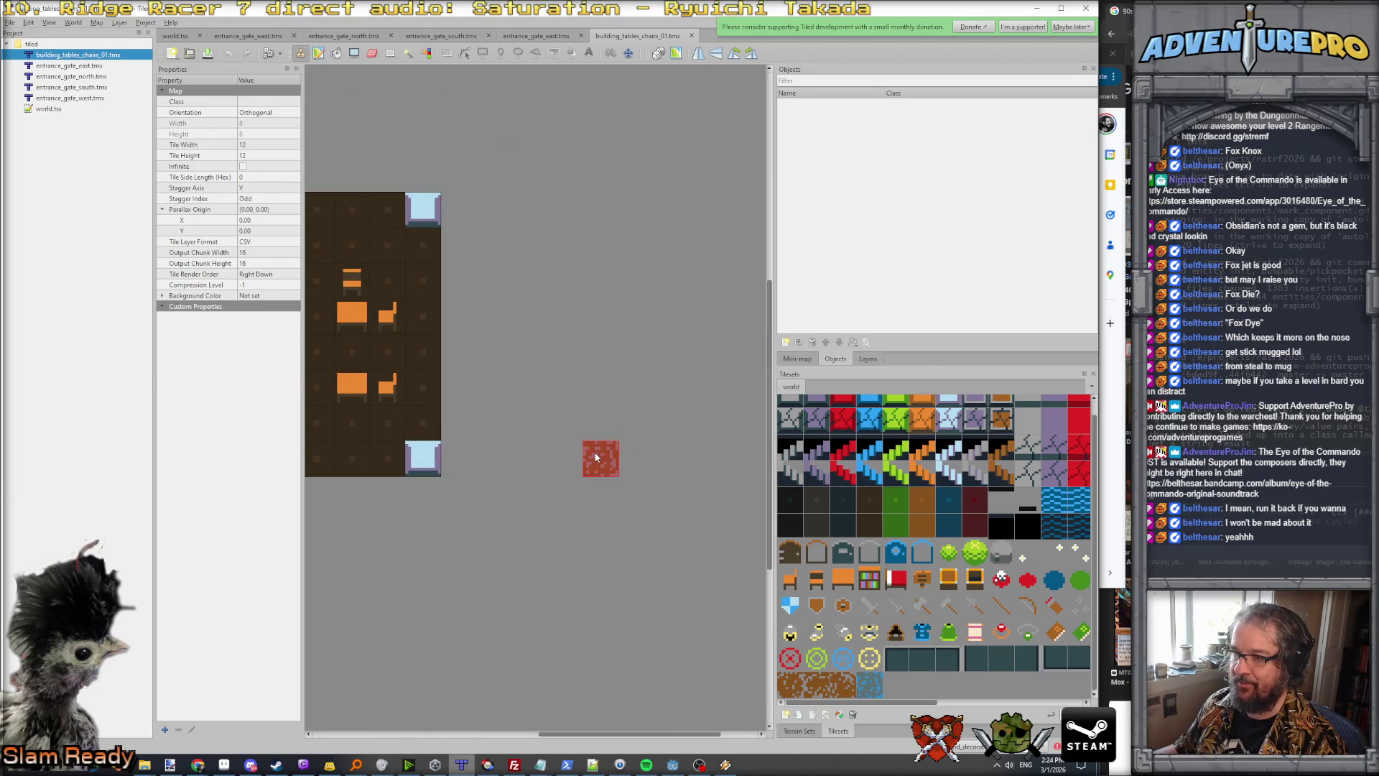
pyautogui.hscroll(-5, 595, 457)
pyautogui.hscroll(3, 583, 455)
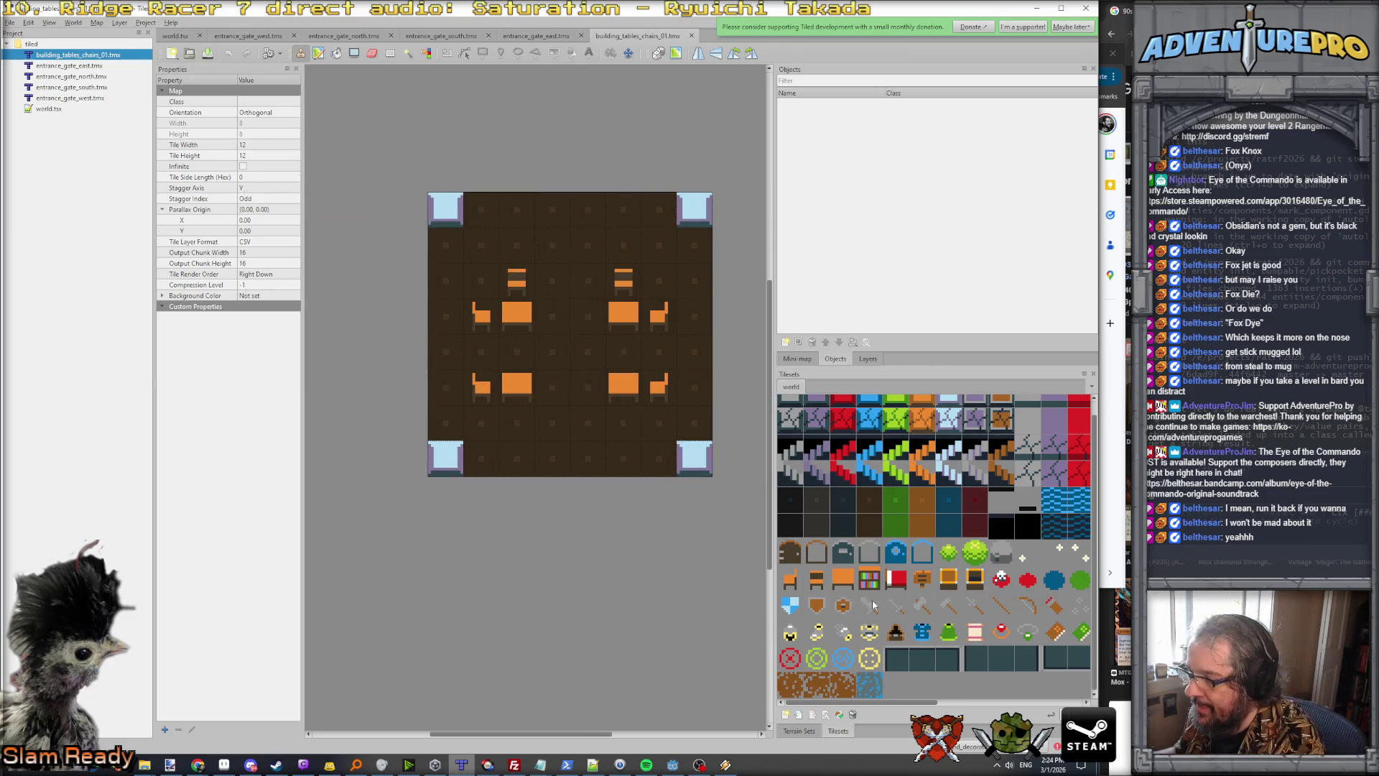
pyautogui.moveTo(908, 702)
pyautogui.mouseDown()
pyautogui.moveTo(992, 710)
pyautogui.moveTo(896, 711)
pyautogui.mouseUp()
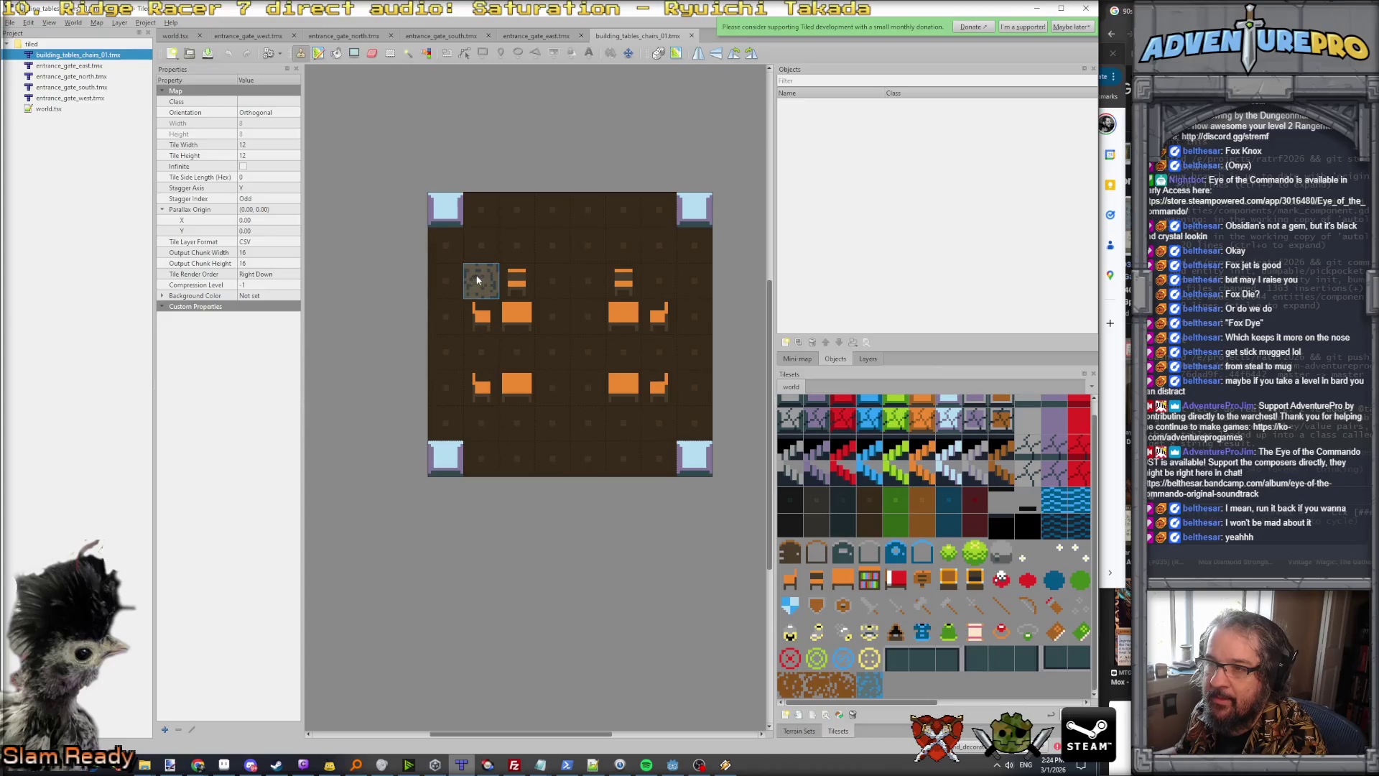
# Start saving the map under a new name with Save As.
pyautogui.click(9, 22)
pyautogui.press('Escape')
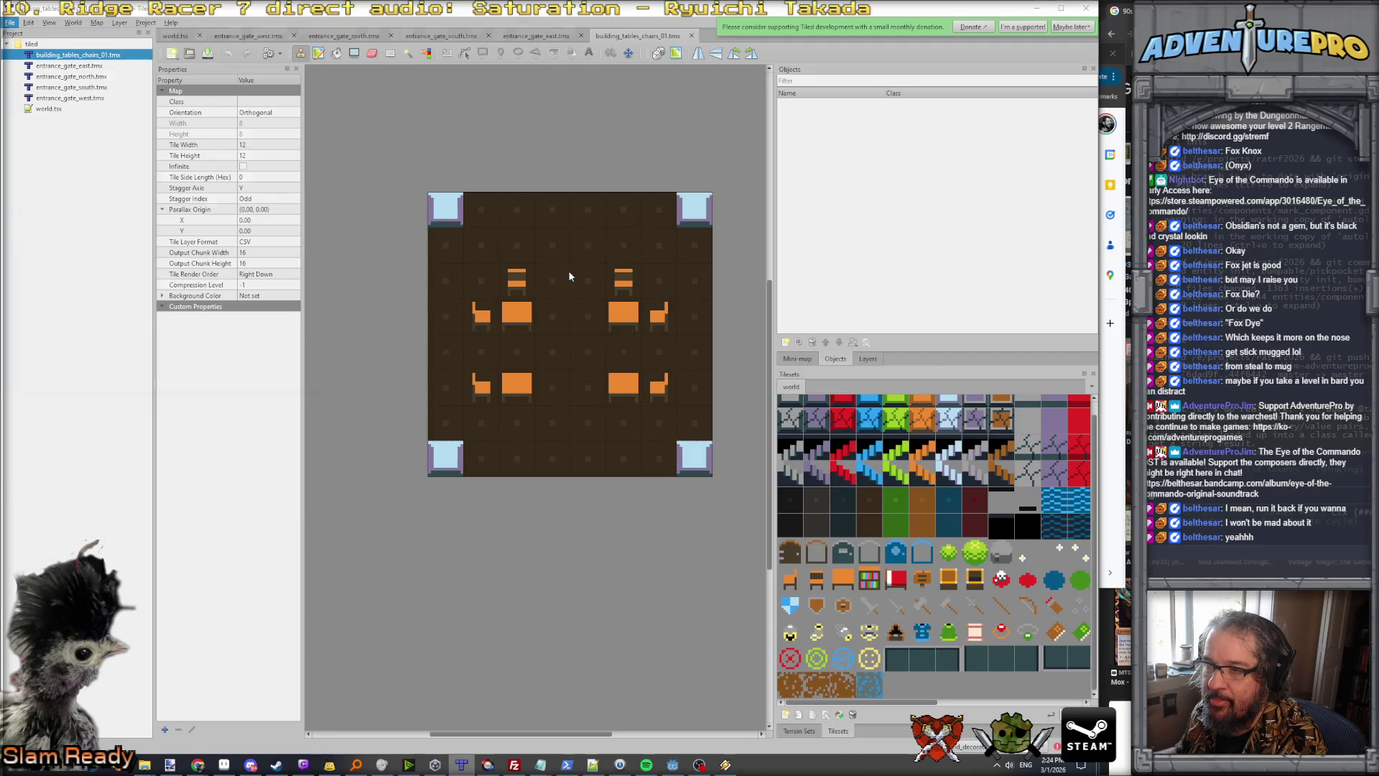
pyautogui.click(133, 349)
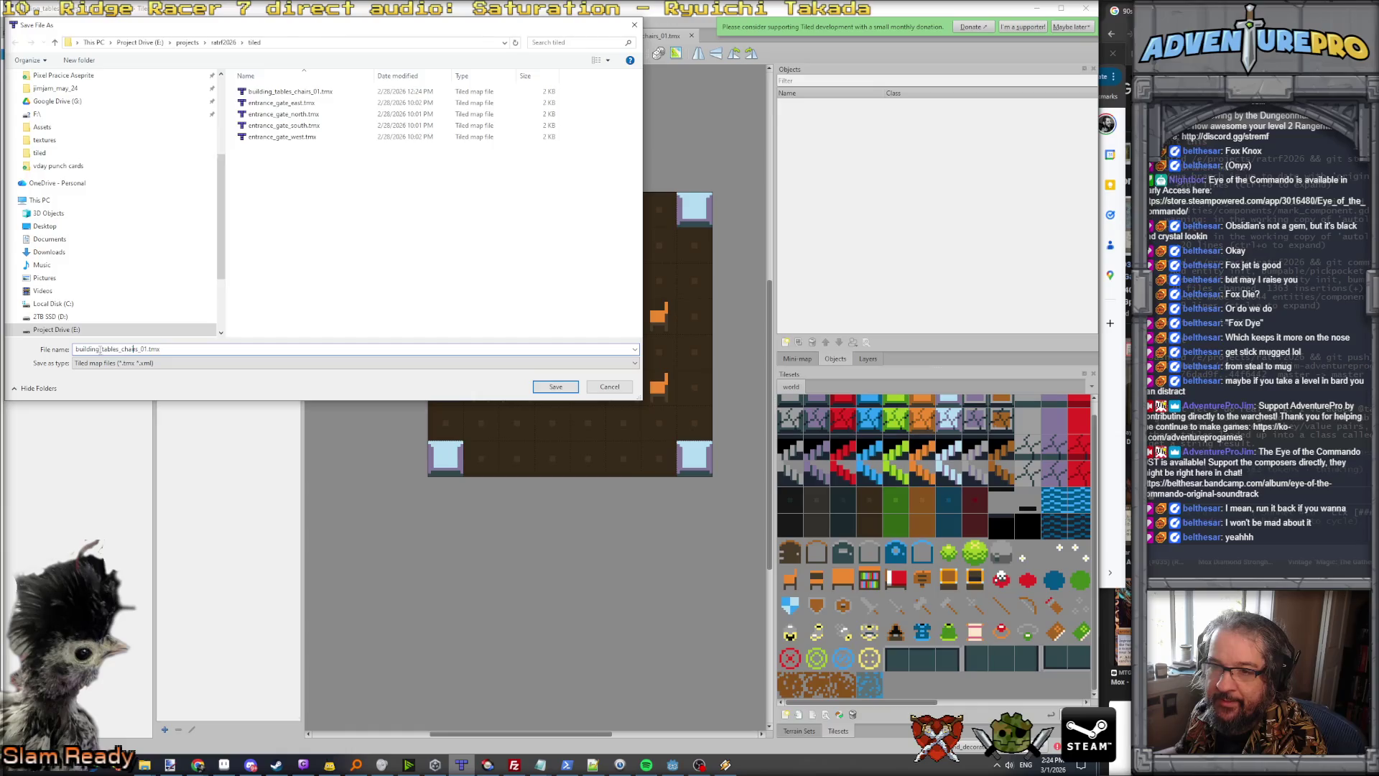
# Save the map as building_shop_8x8_01.tmx and select it in the project tree.
pyautogui.moveTo(101, 349); pyautogui.dragTo(218, 349)
pyautogui.write('shop_8xx')
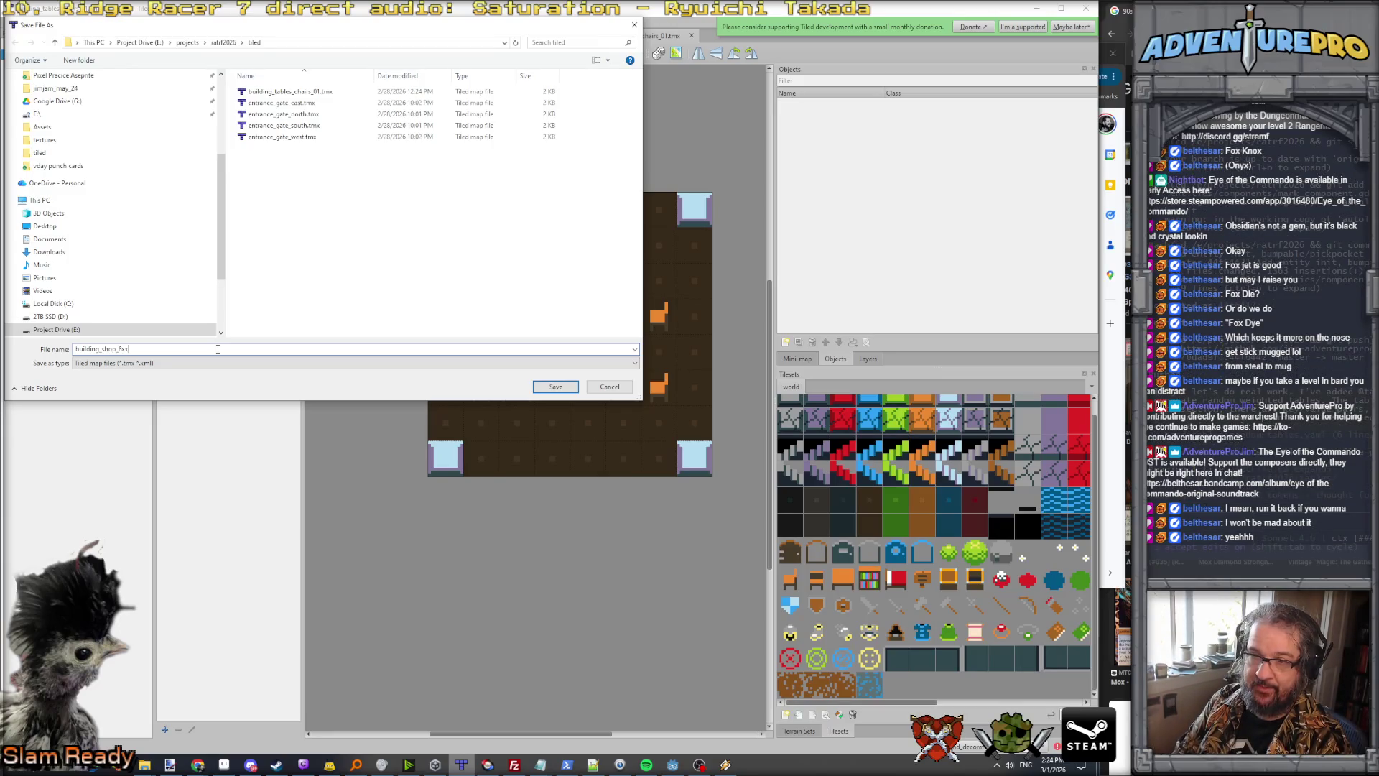
pyautogui.press('Return')
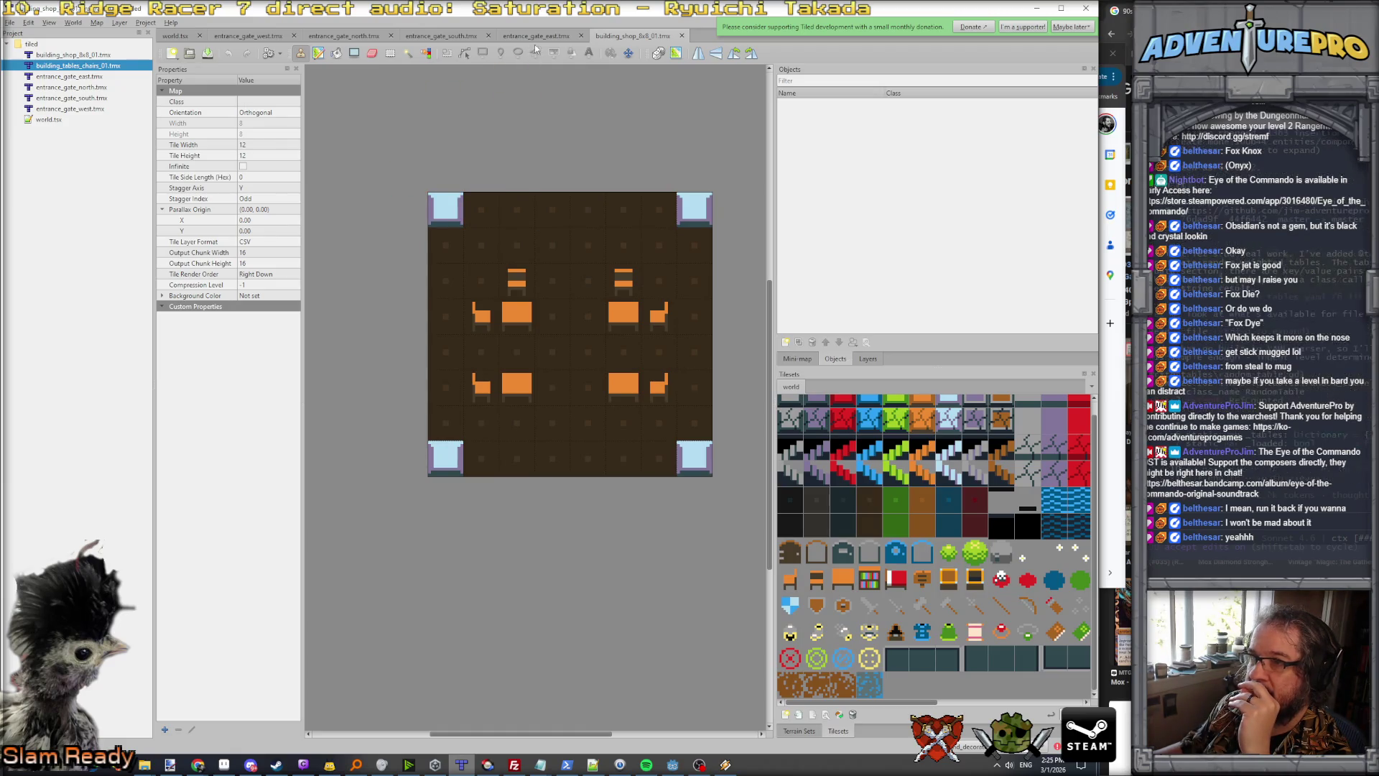
pyautogui.click(65, 55)
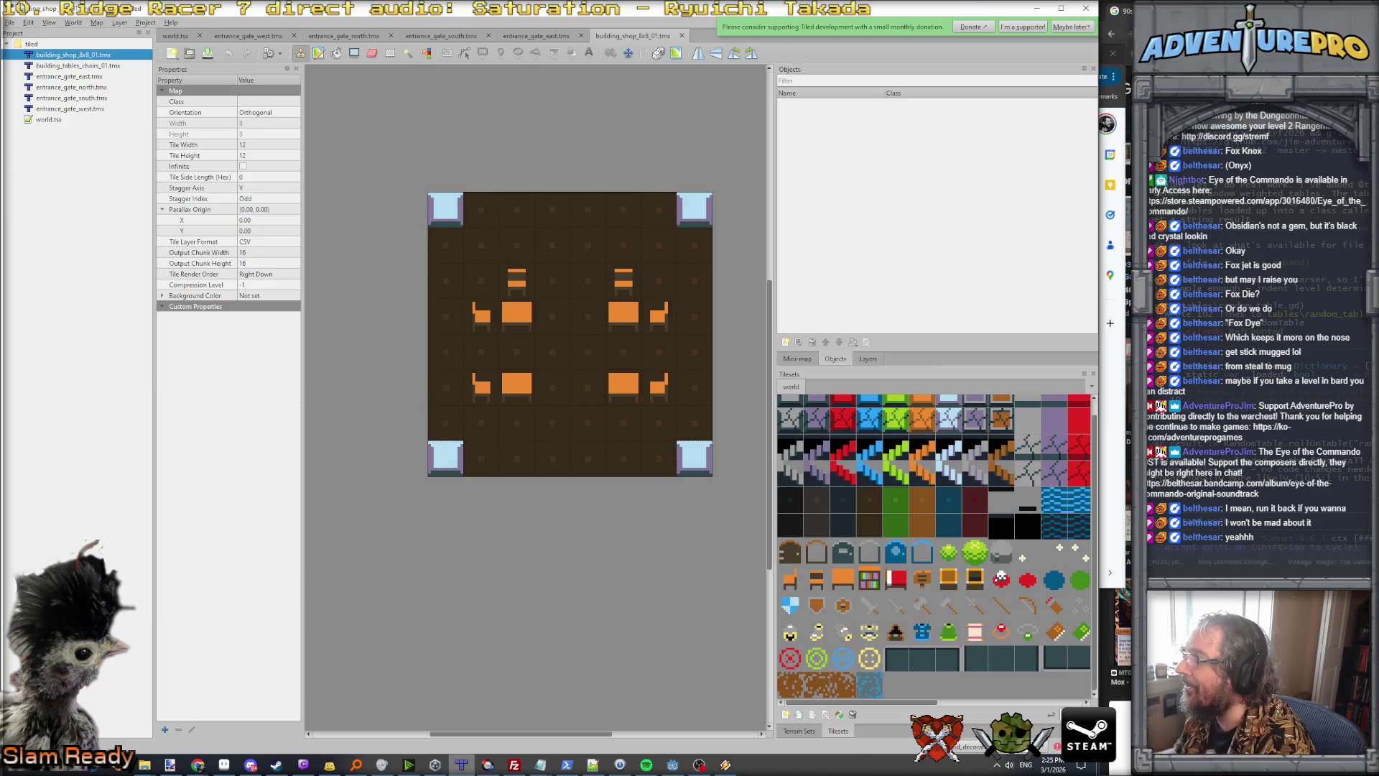
pyautogui.hotkey('alt', 'Tab')
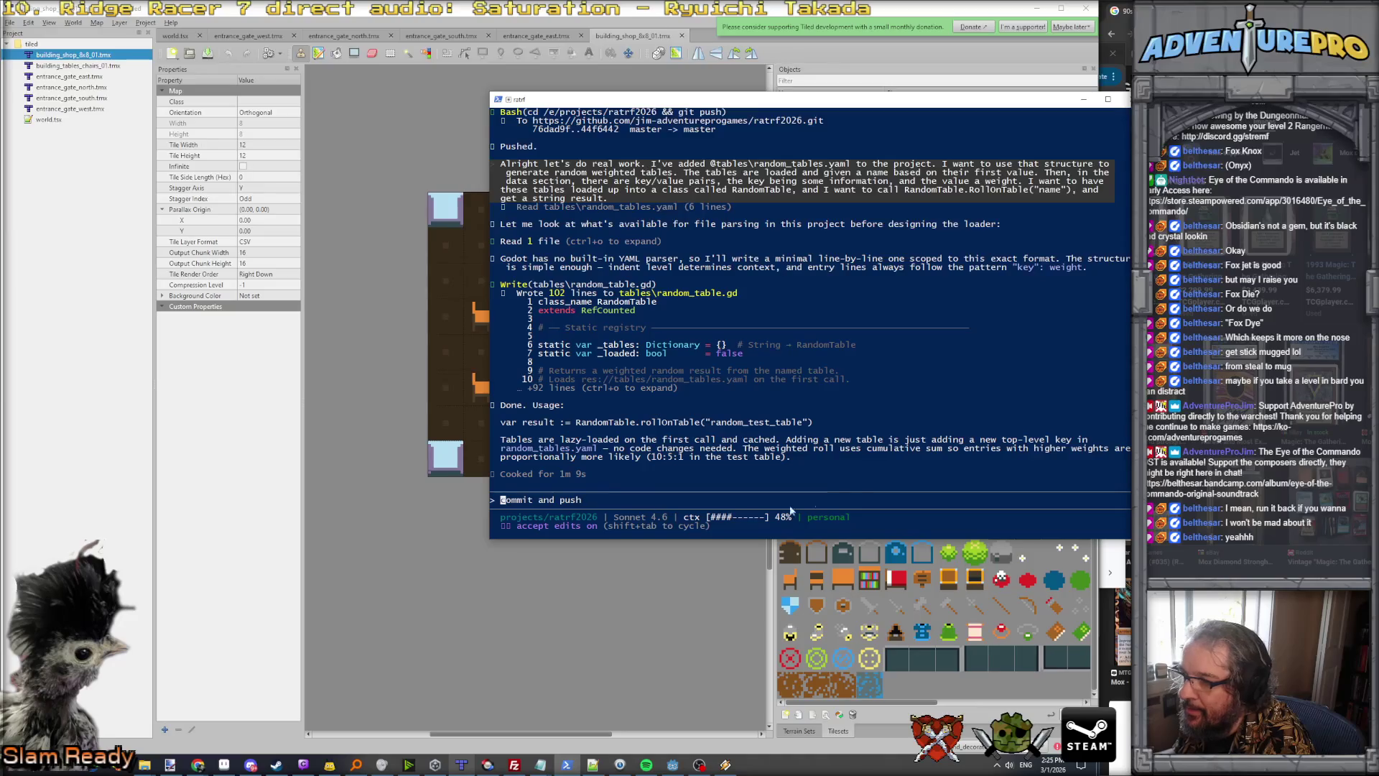
# Ask Claude Code to make the loader read every .yaml file in the tables folder at load time.
pyautogui.click(606, 500)
pyautogui.write('i would like to ')
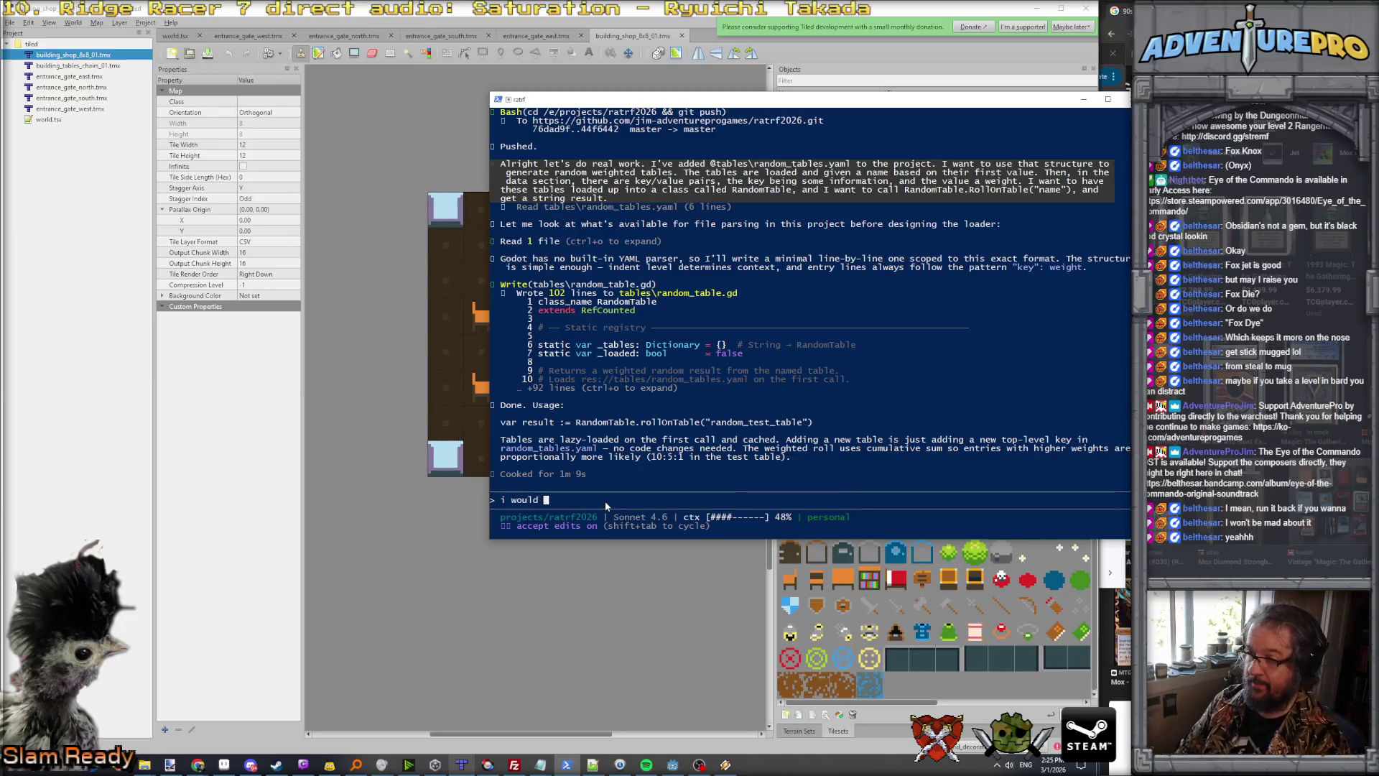
pyautogui.write('have the loa')
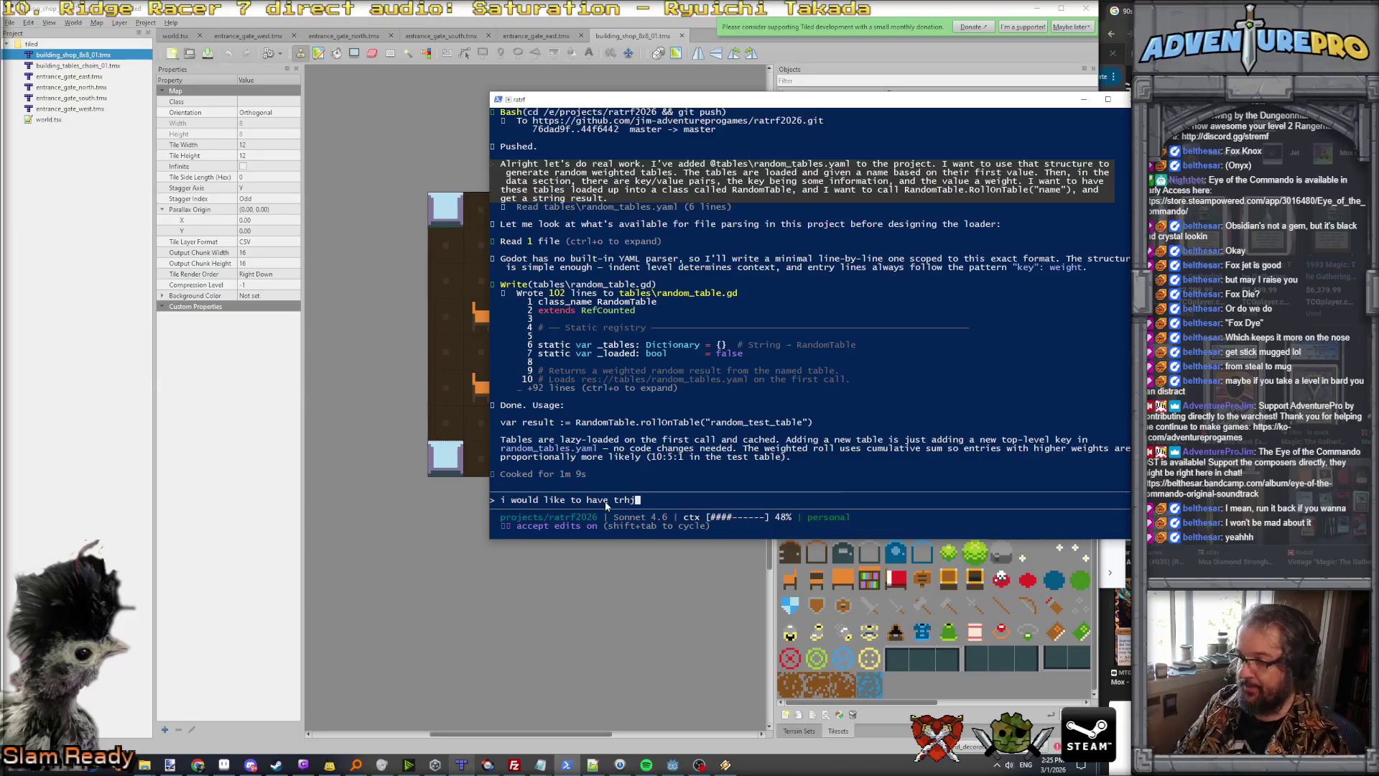
pyautogui.write('der read e')
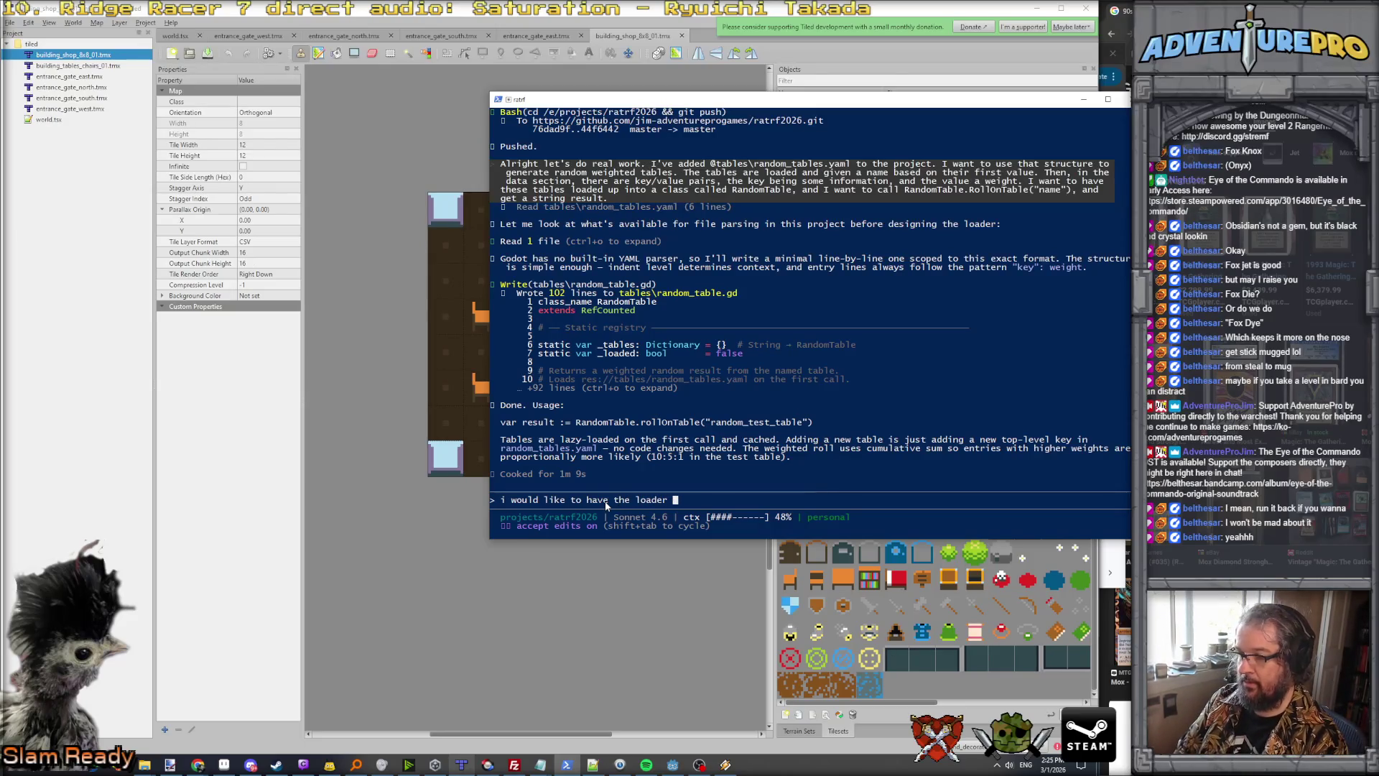
pyautogui.write('very file')
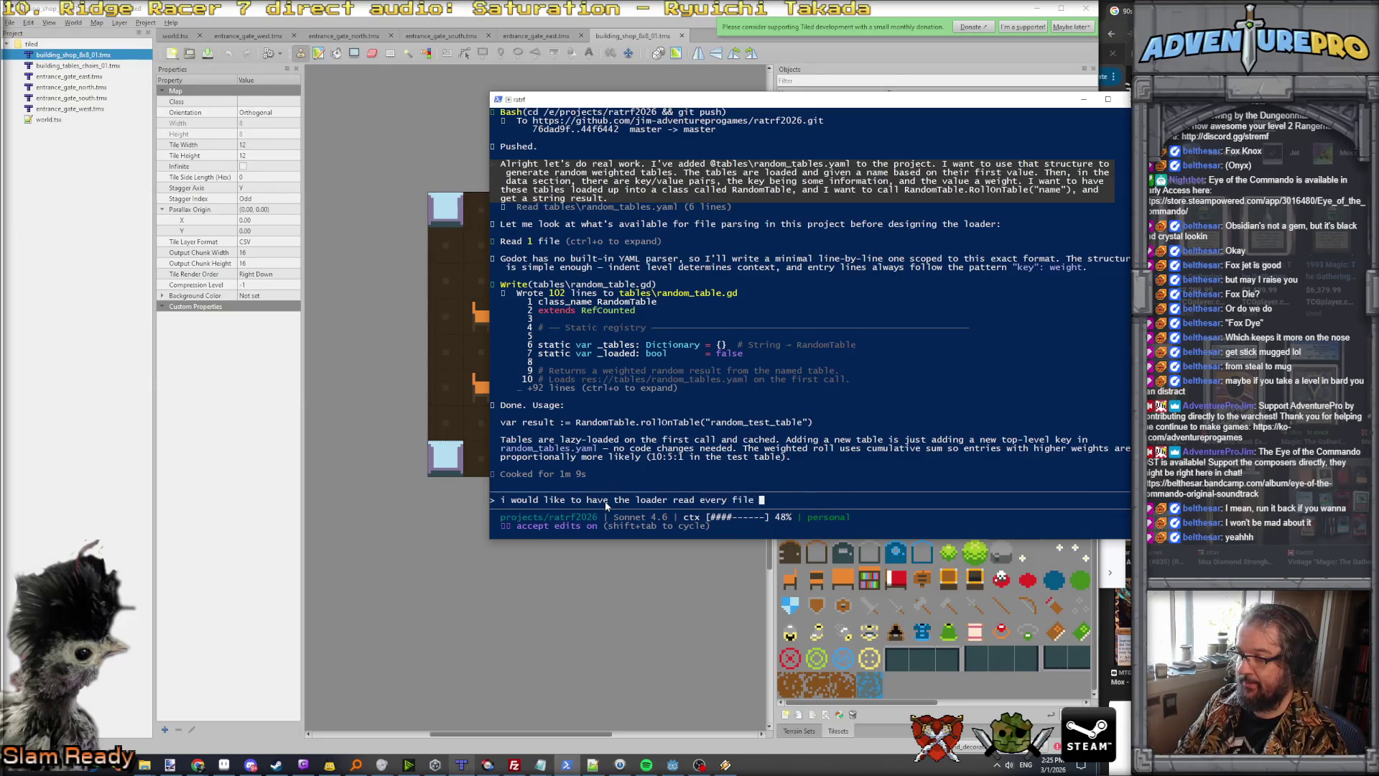
pyautogui.press('BackSpace')
pyautogui.press('BackSpace')
pyautogui.press('BackSpace')
pyautogui.write('.yaml file i')
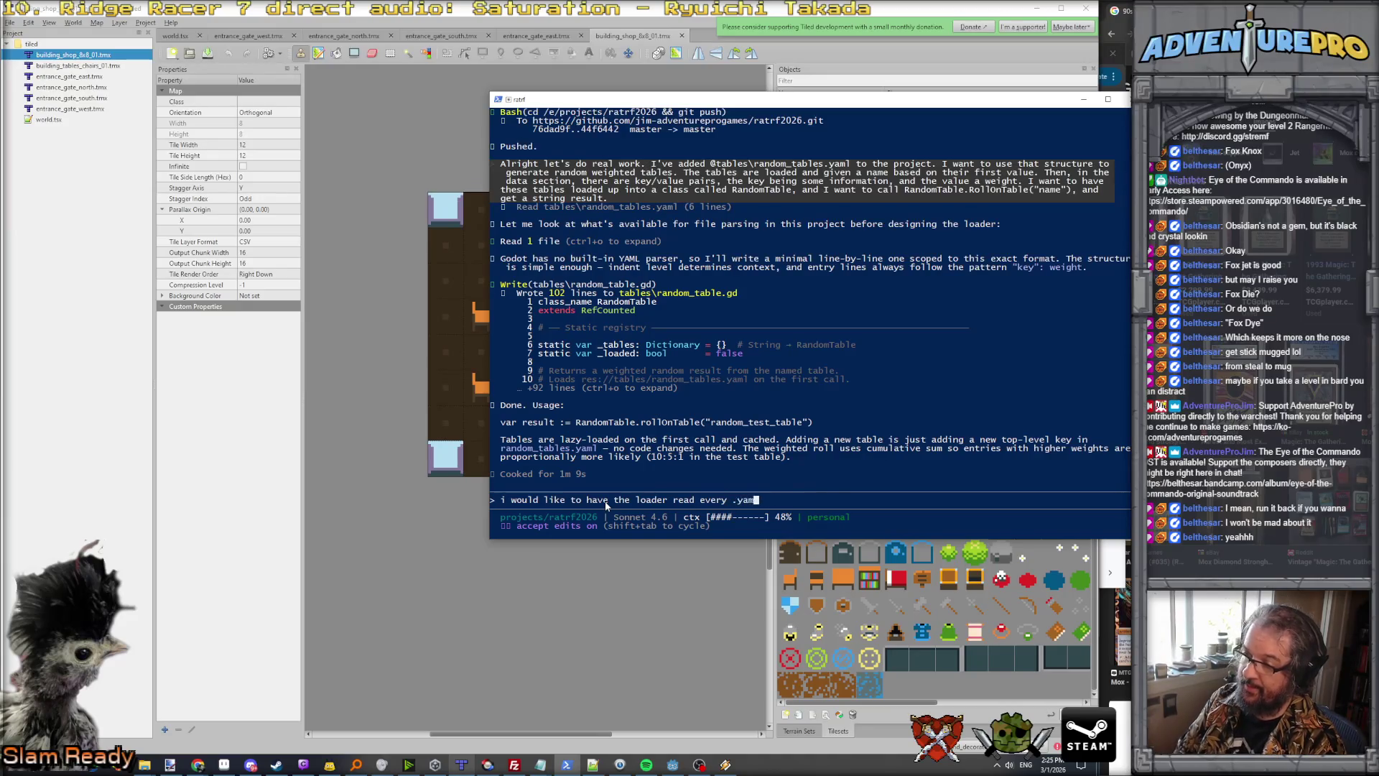
pyautogui.write('n that folder at load')
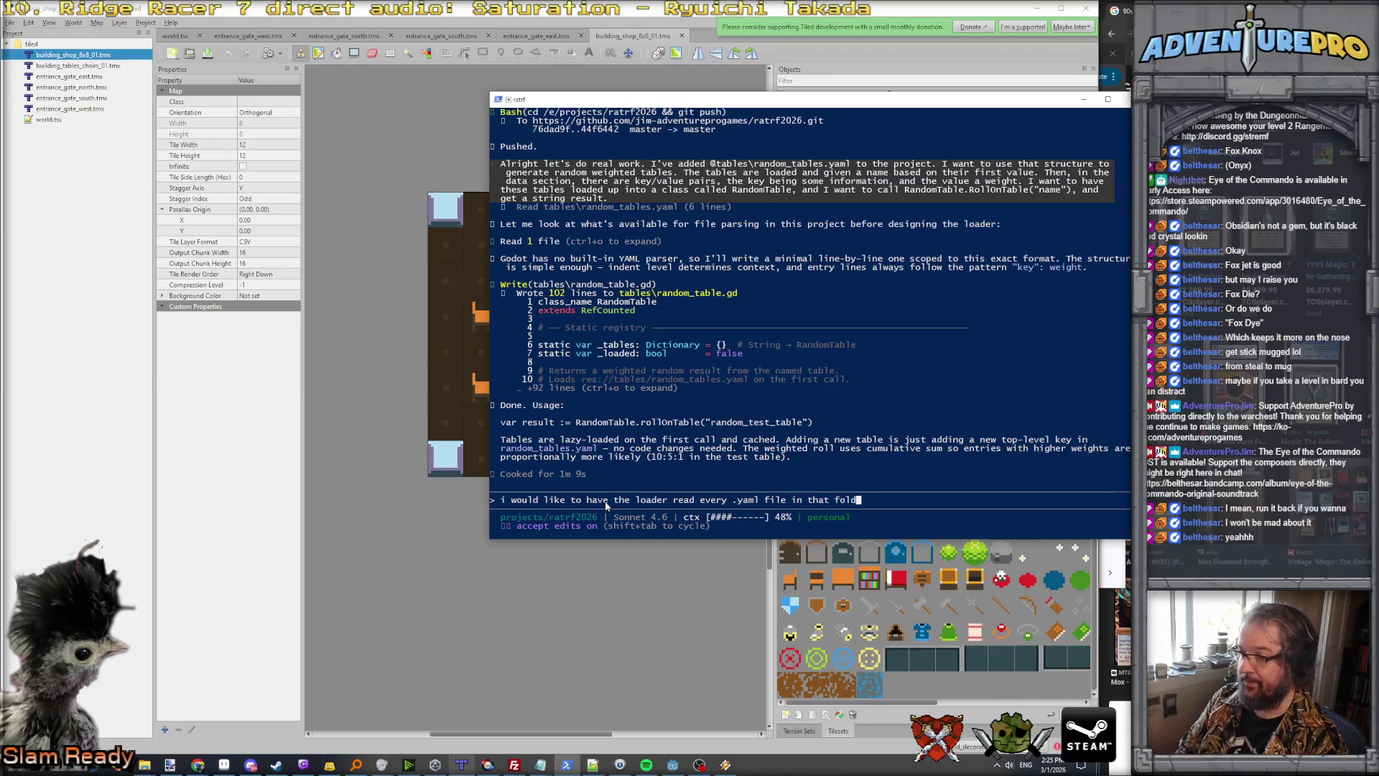
pyautogui.write('time')
pyautogui.press('Return')
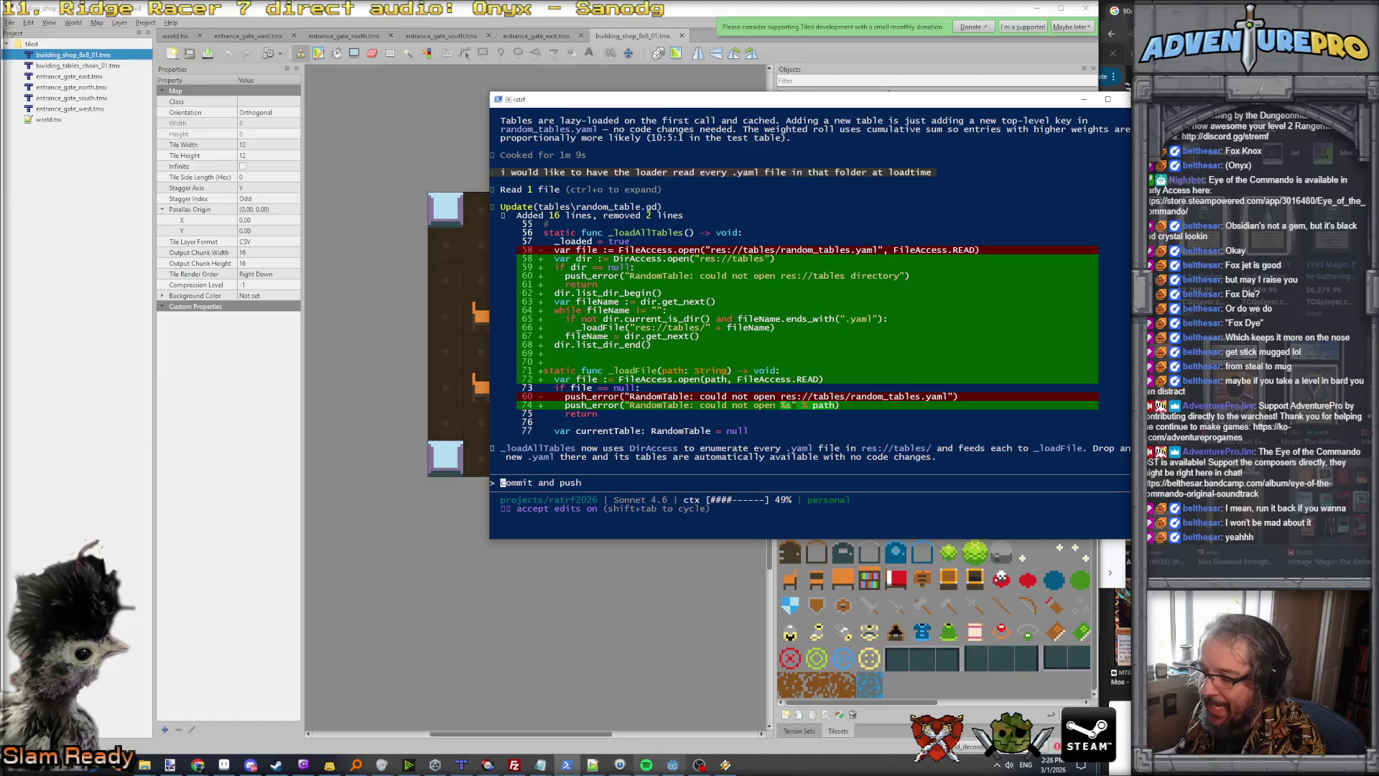
pyautogui.click(672, 764)
# Reload the externally changed files in Godot and close random_tables.yaml, discarding its edits.
pyautogui.click(936, 491)
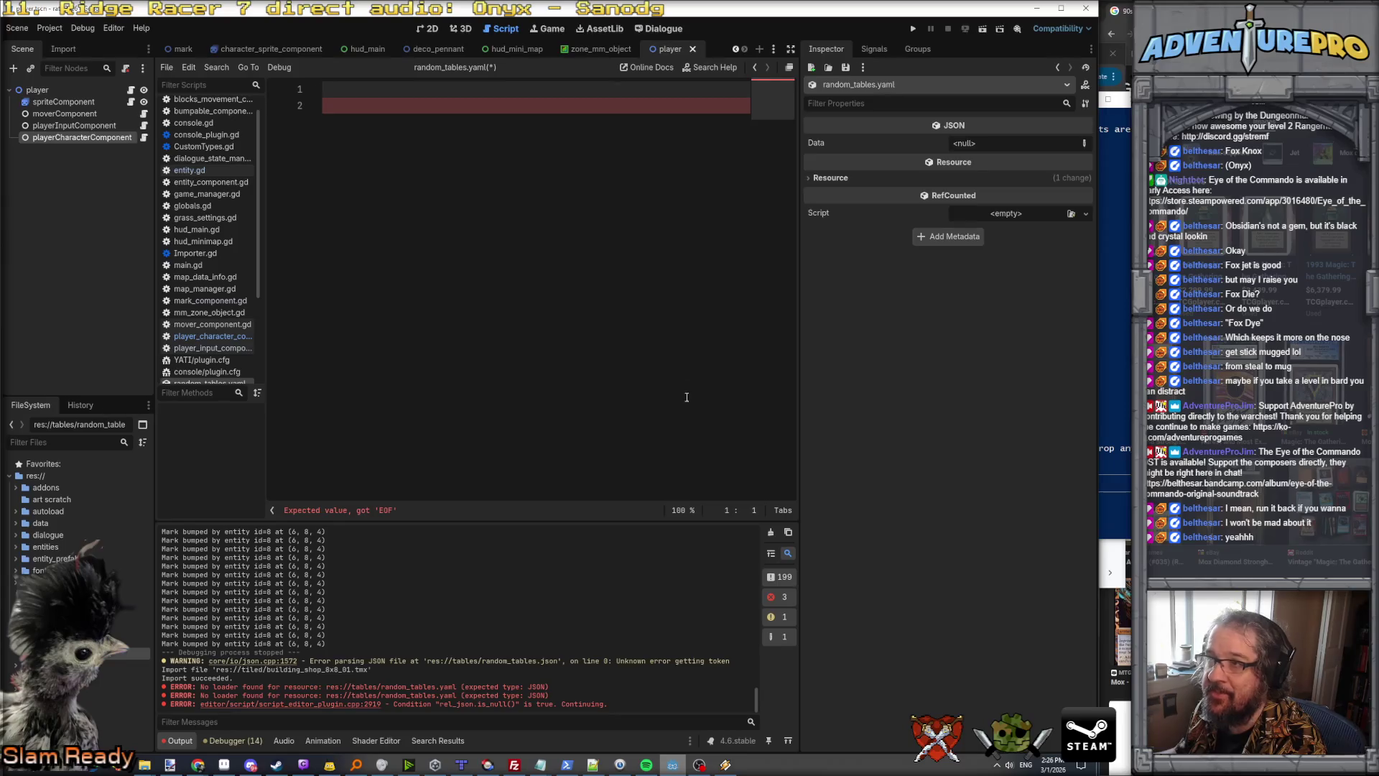
pyautogui.scroll(-4, 241, 342)
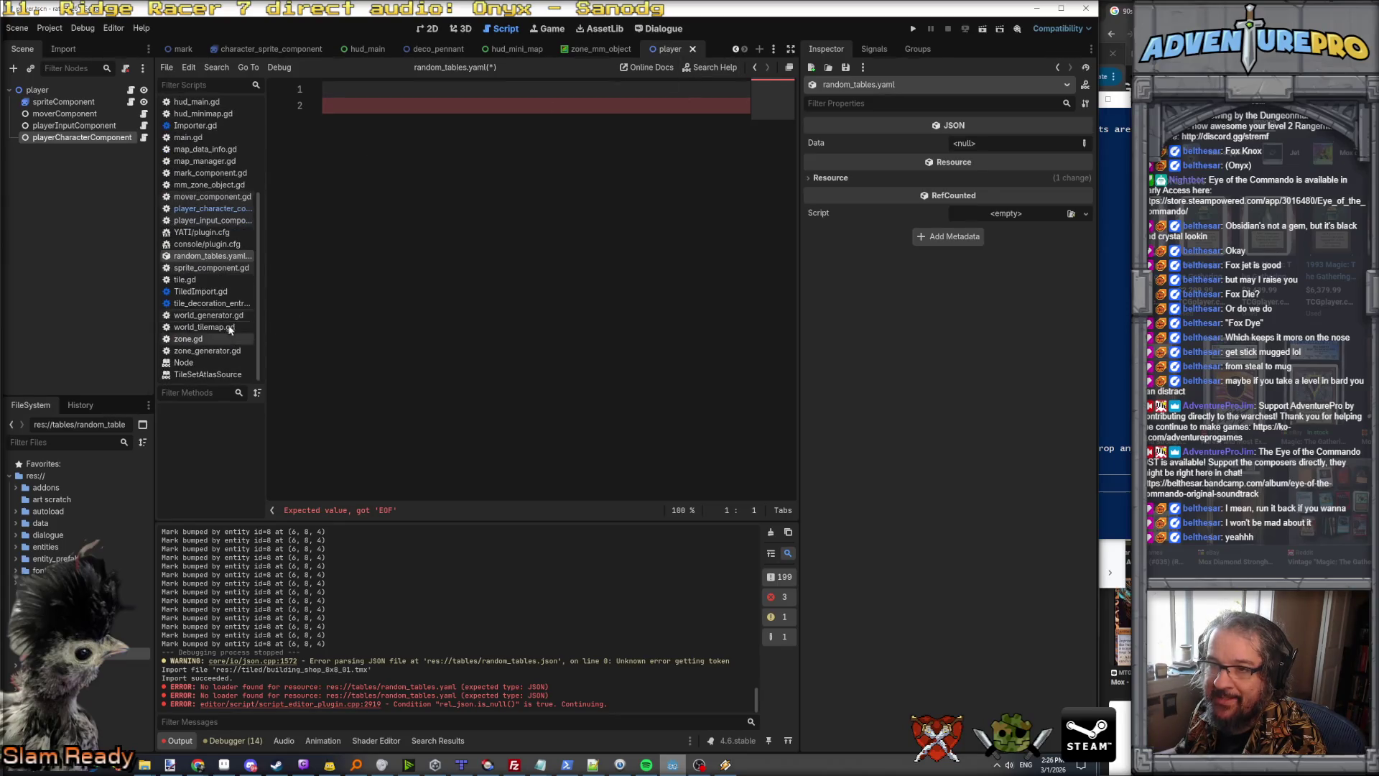
pyautogui.rightClick(229, 260)
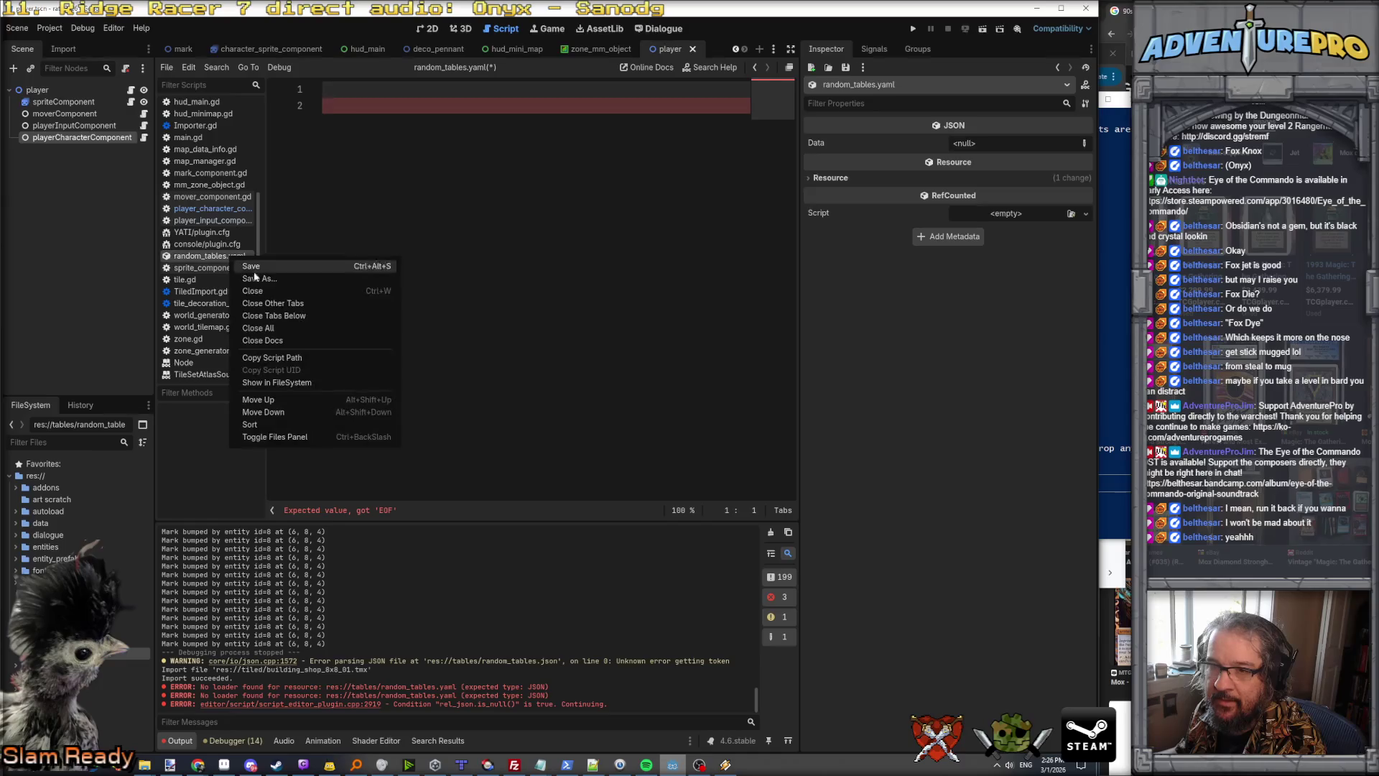
pyautogui.click(309, 291)
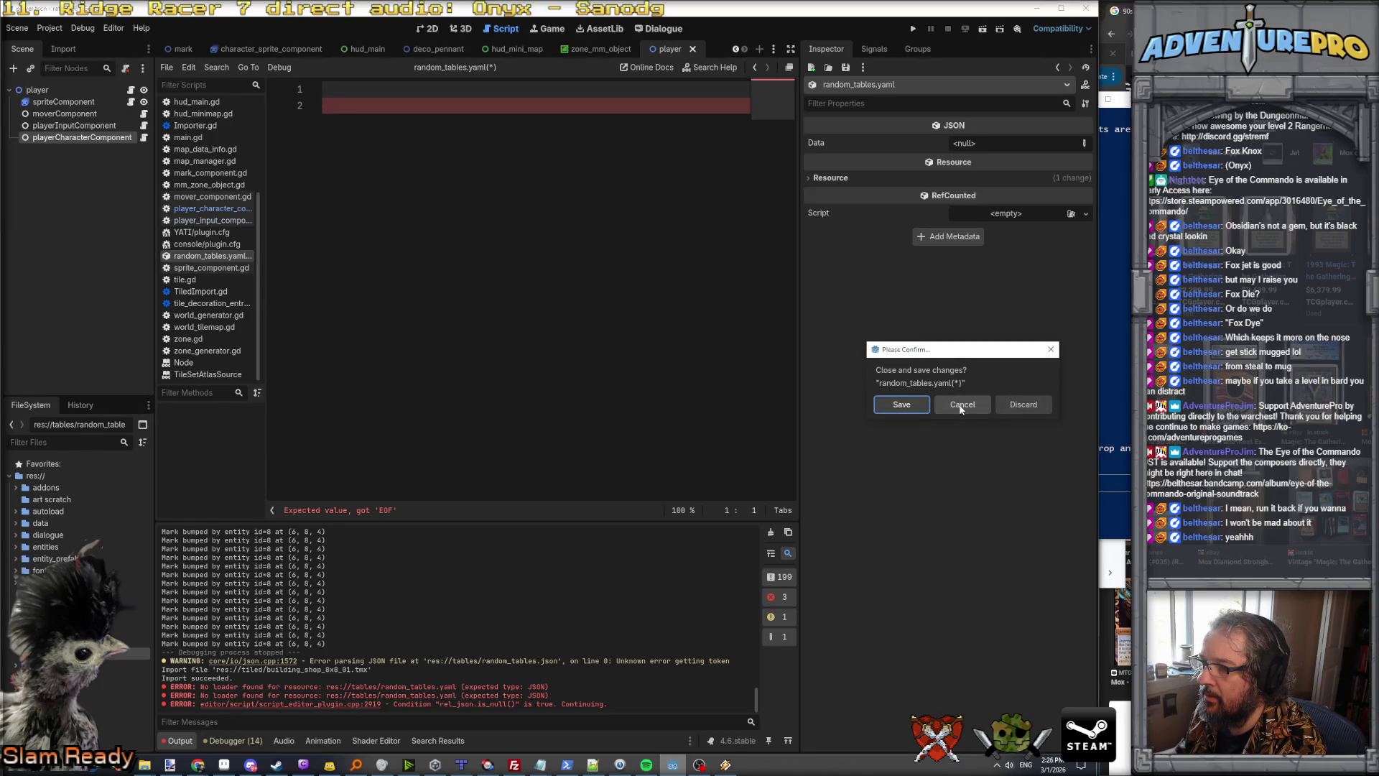
pyautogui.click(1025, 405)
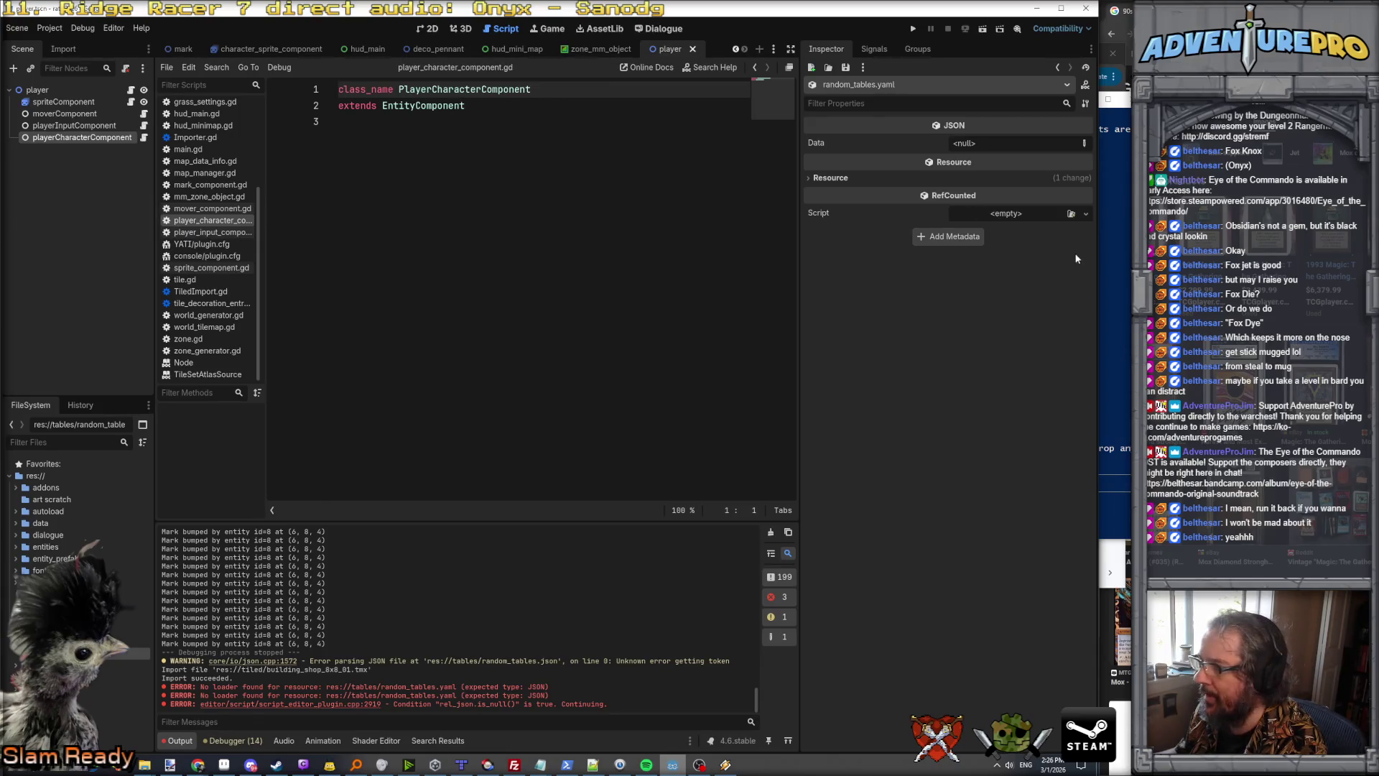
pyautogui.click(1125, 204)
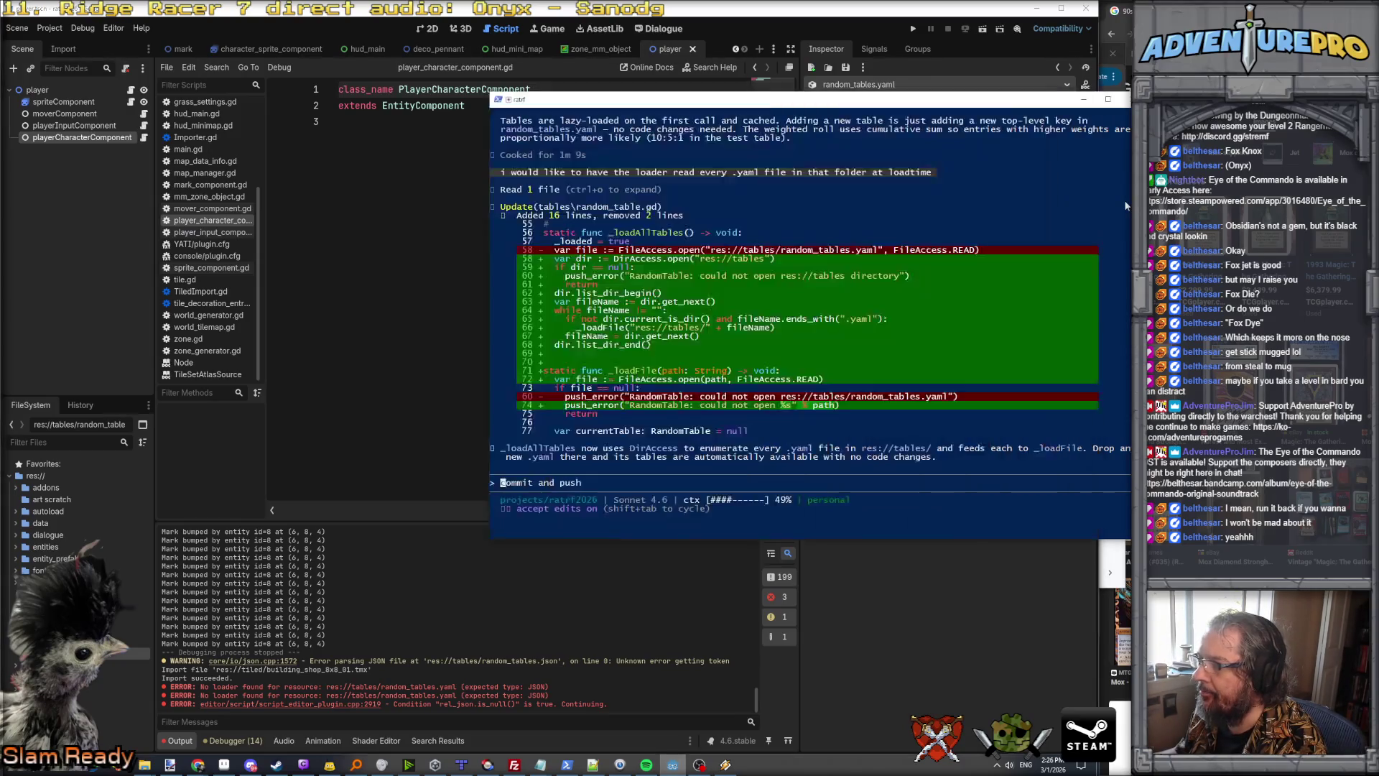
# Ask Claude Code to add a drop-down console command in random_table.gd for testing the tables.
pyautogui.click(599, 484)
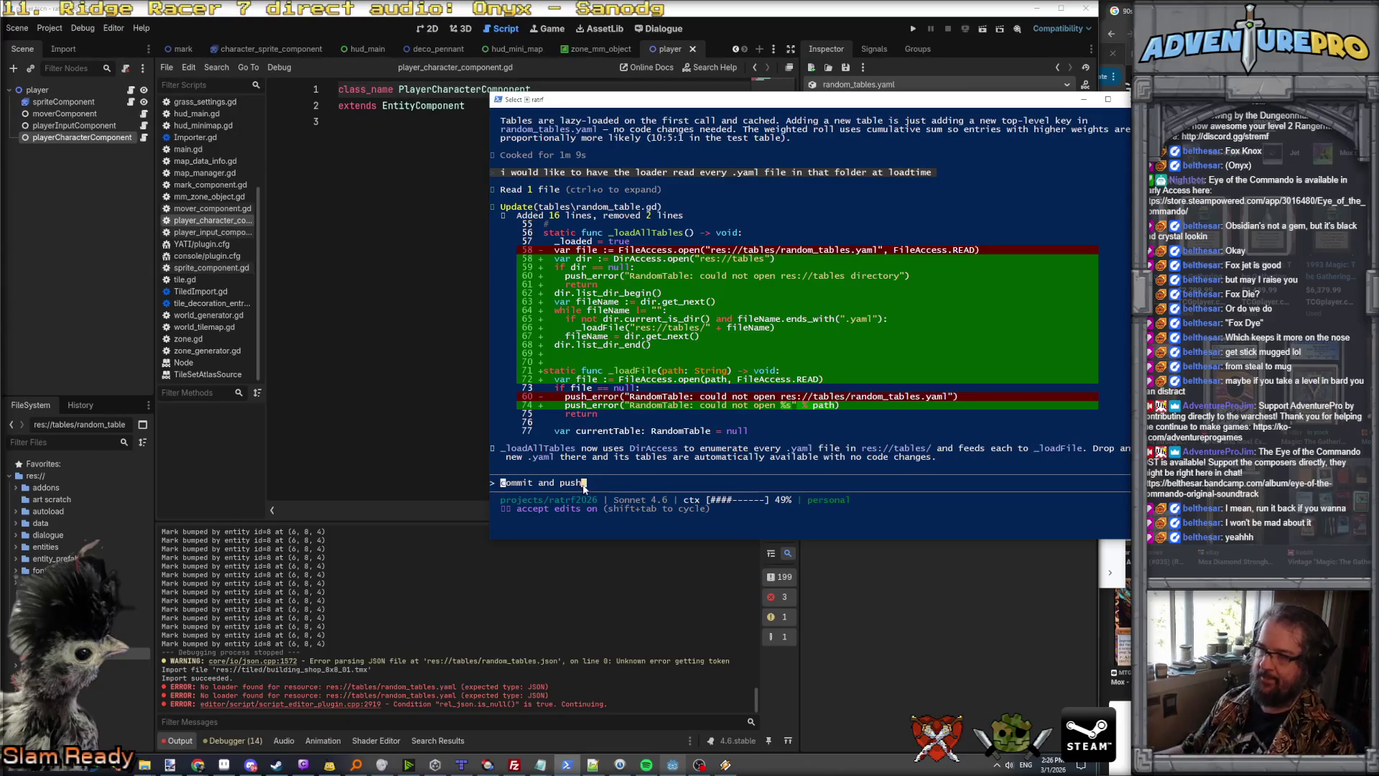
pyautogui.press('Escape')
pyautogui.write("i'd like to test this with a console comm")
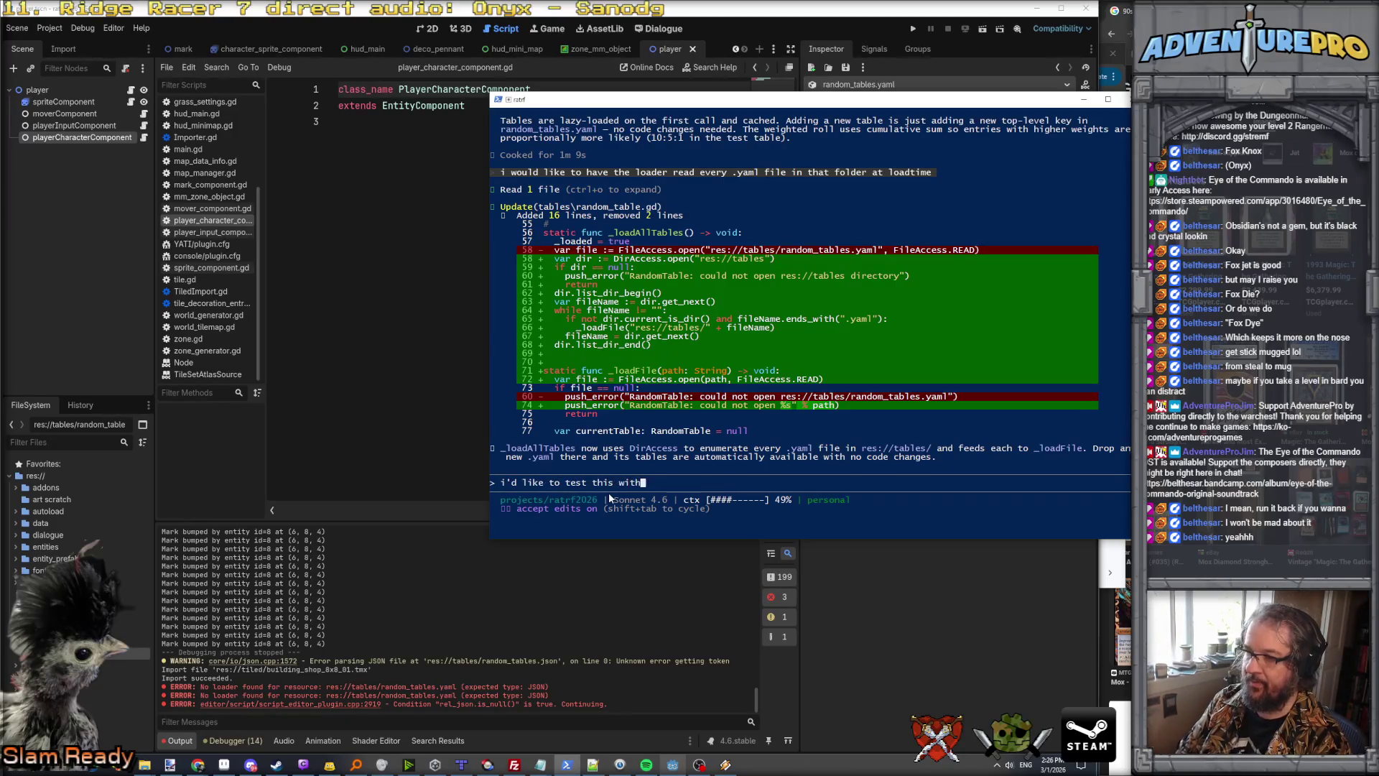
pyautogui.write('and. I have added a ')
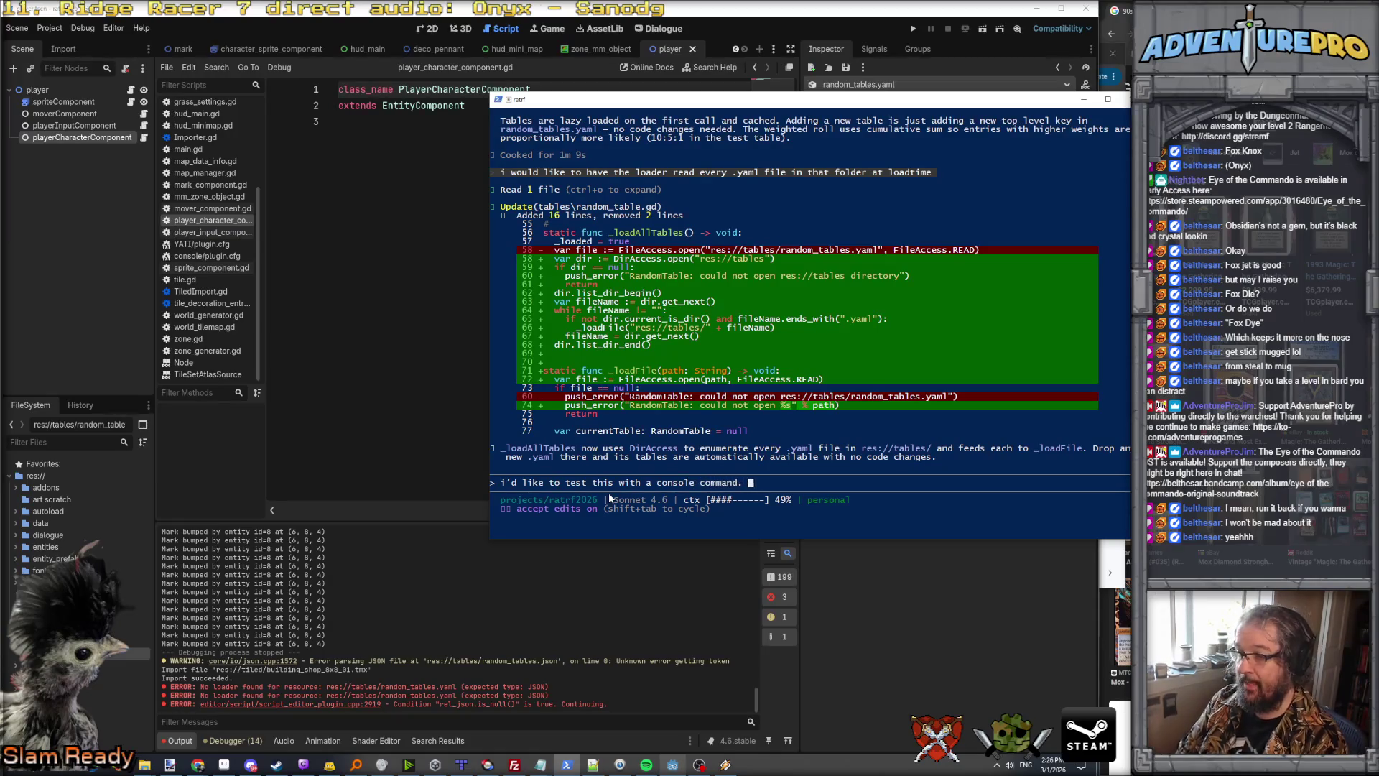
pyautogui.write('drop down cons')
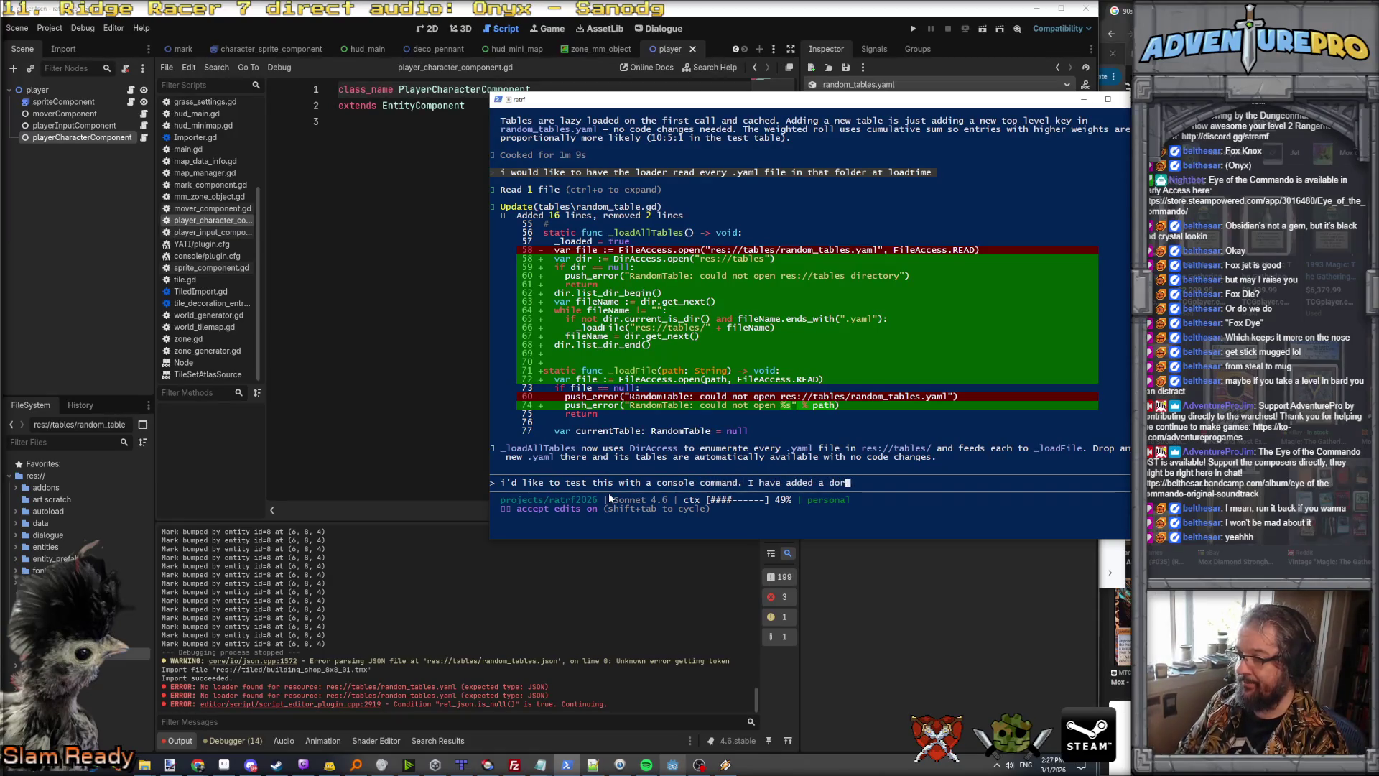
pyautogui.write('ole plugin. C')
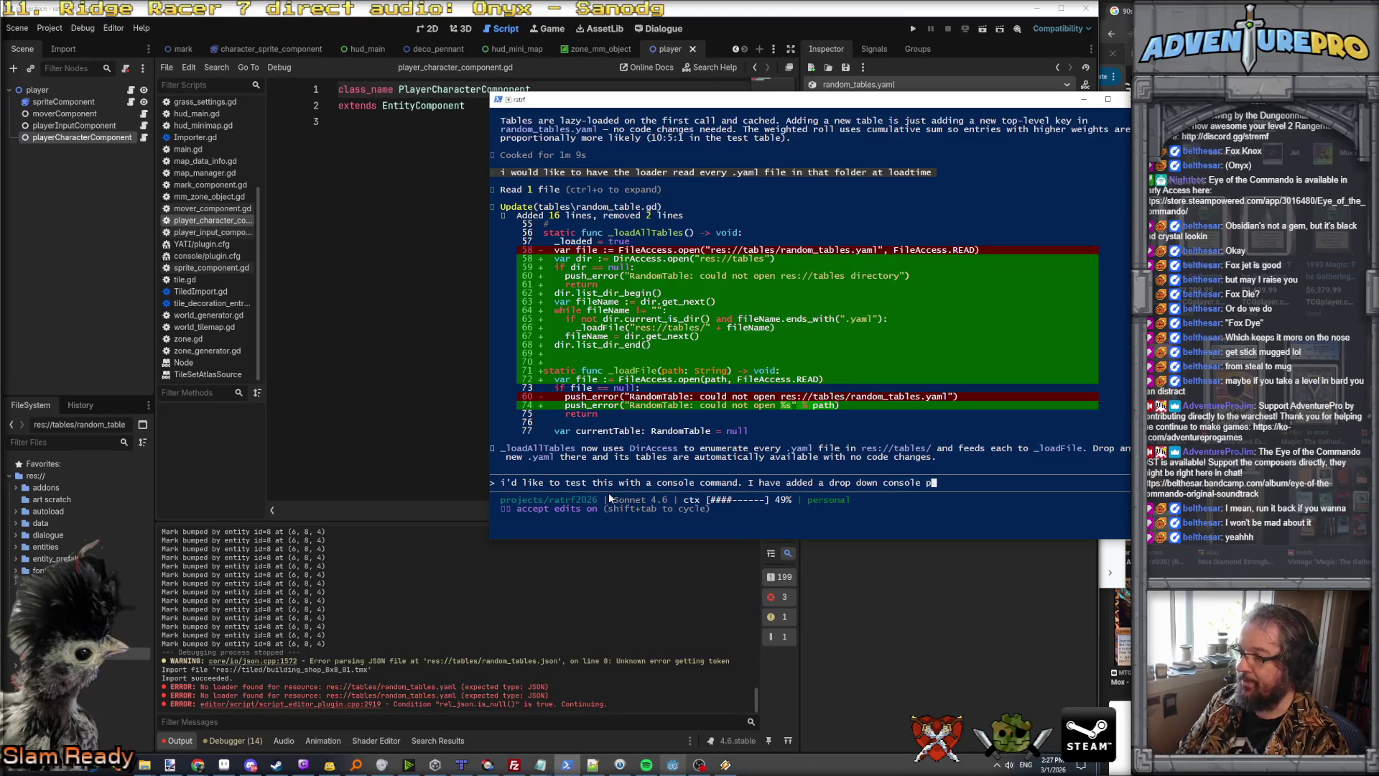
pyautogui.write('ould you add a ')
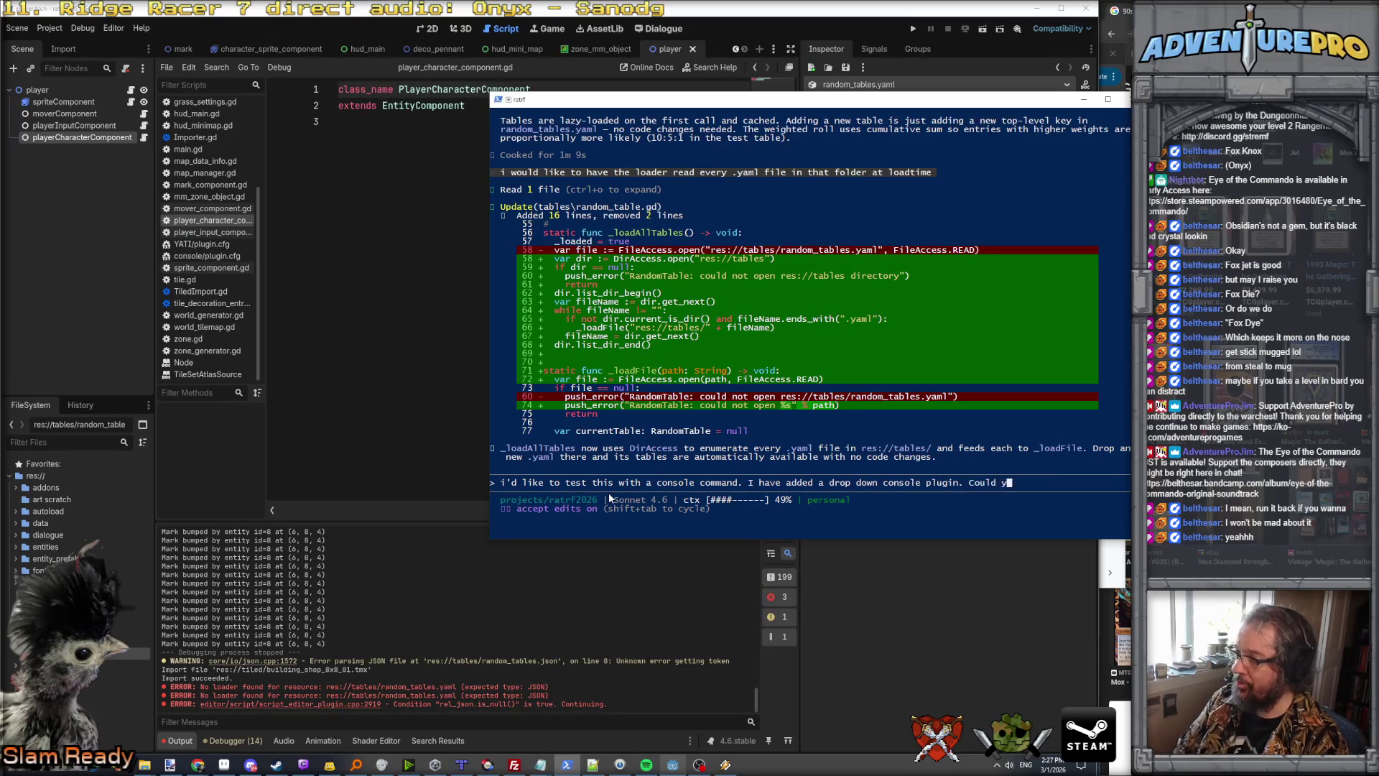
pyautogui.write('console command for me, in random')
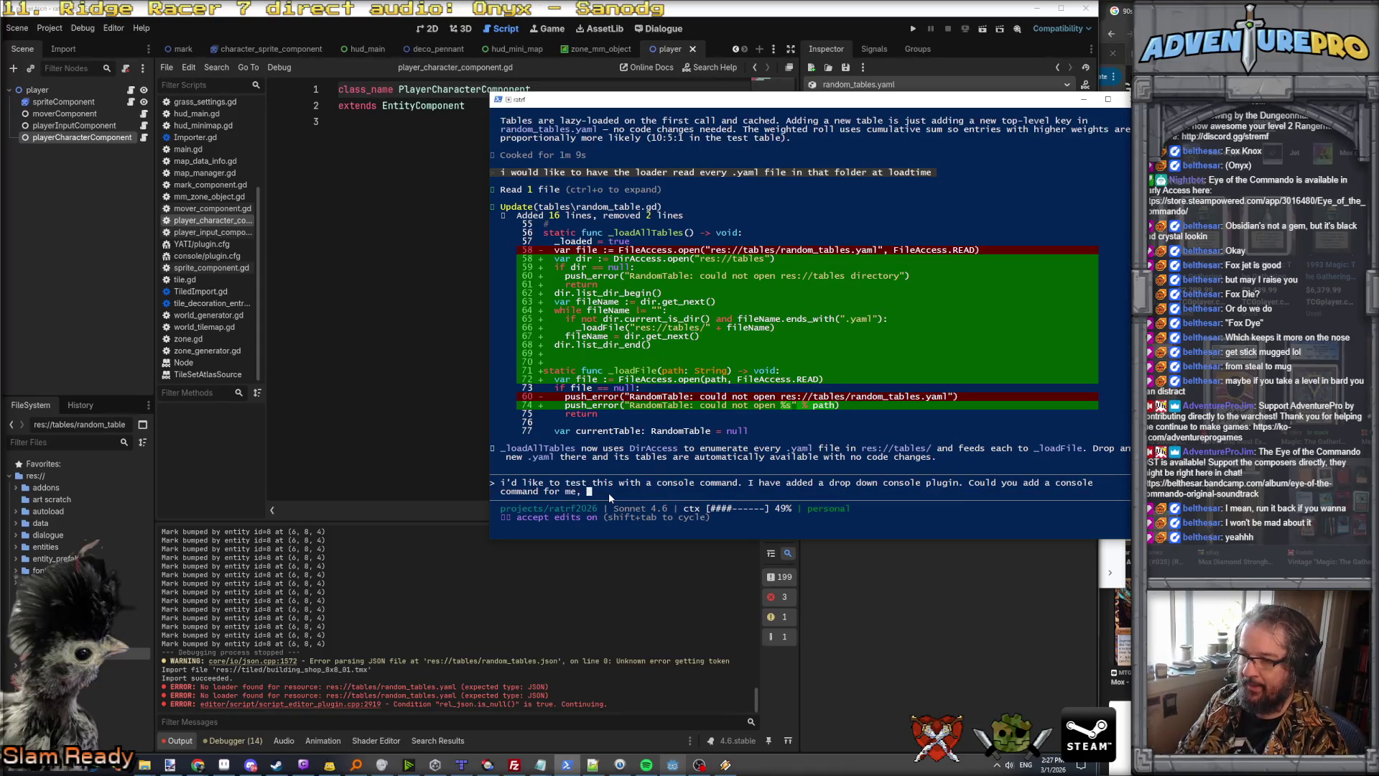
pyautogui.write('_table.gd?')
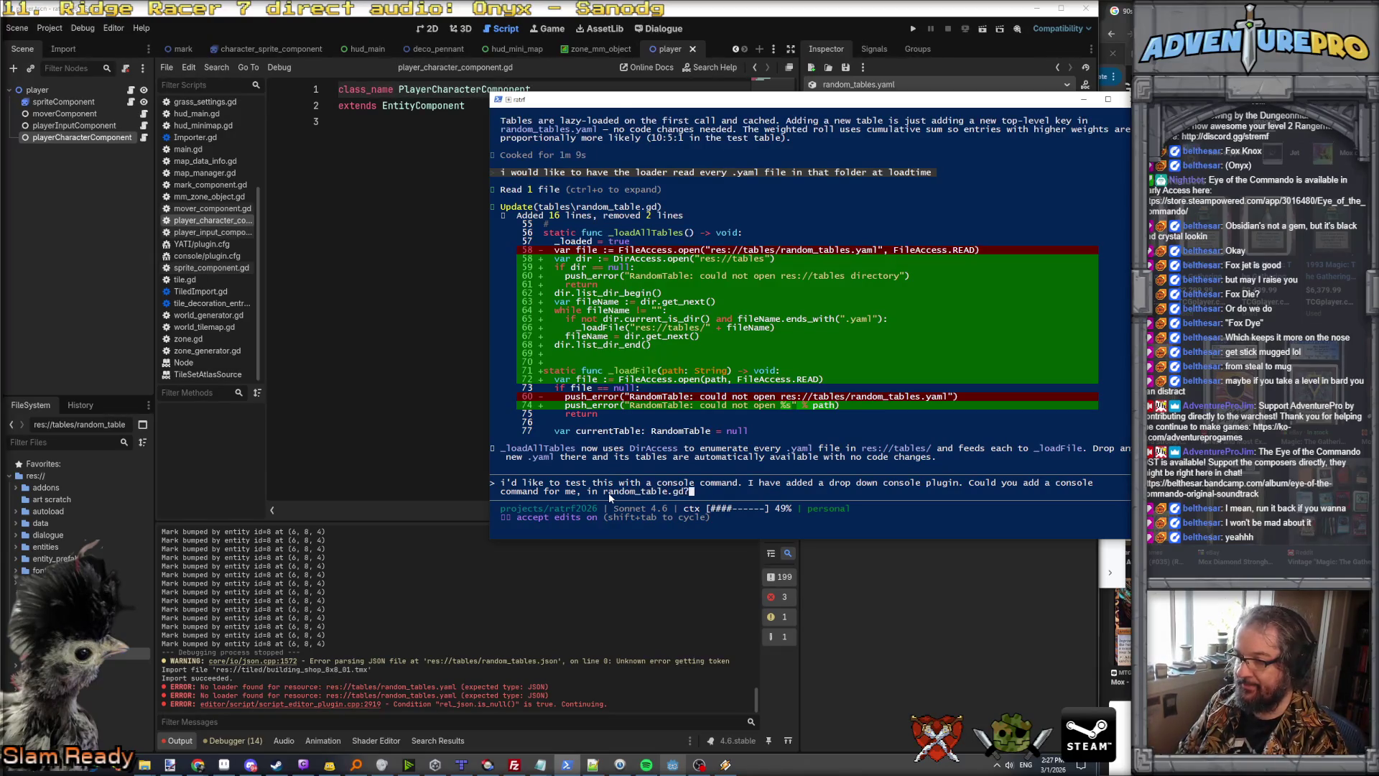
pyautogui.press('Return')
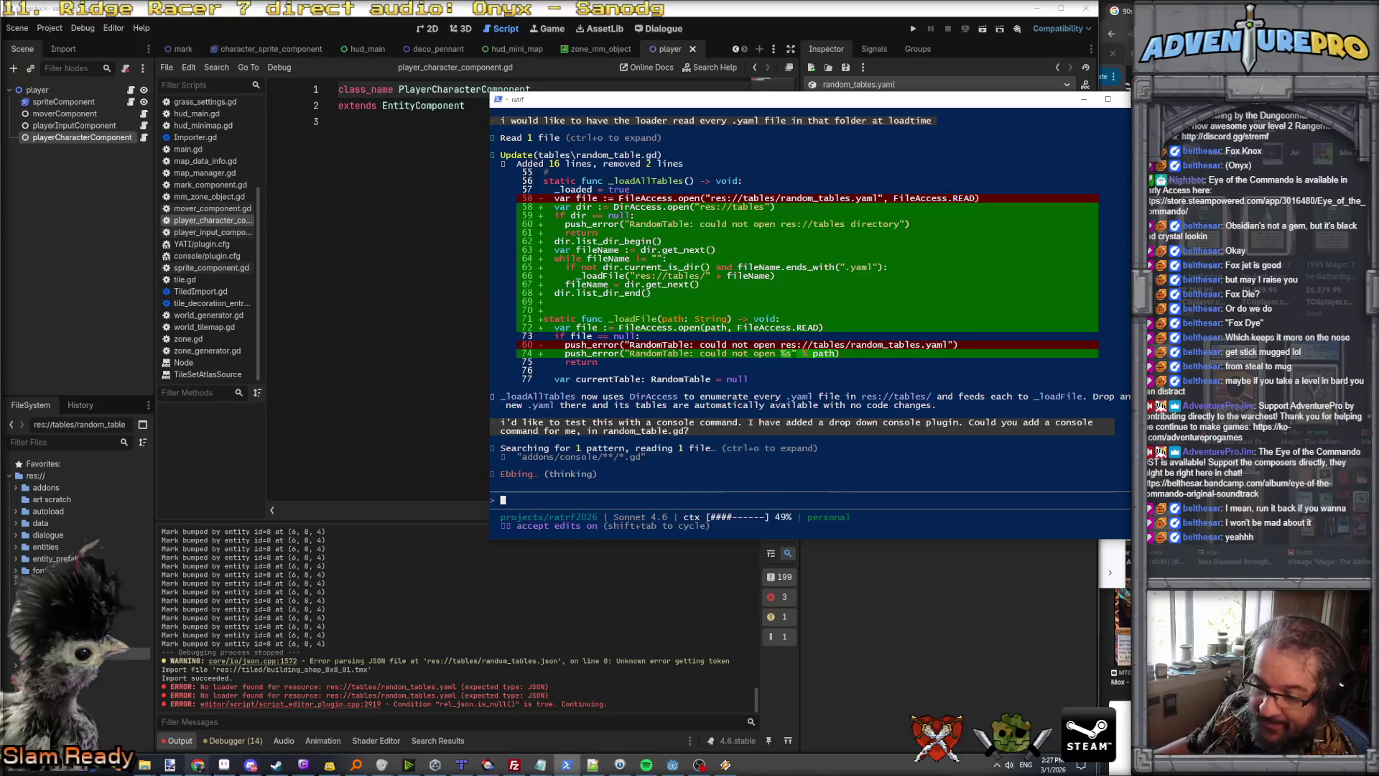
pyautogui.click(224, 765)
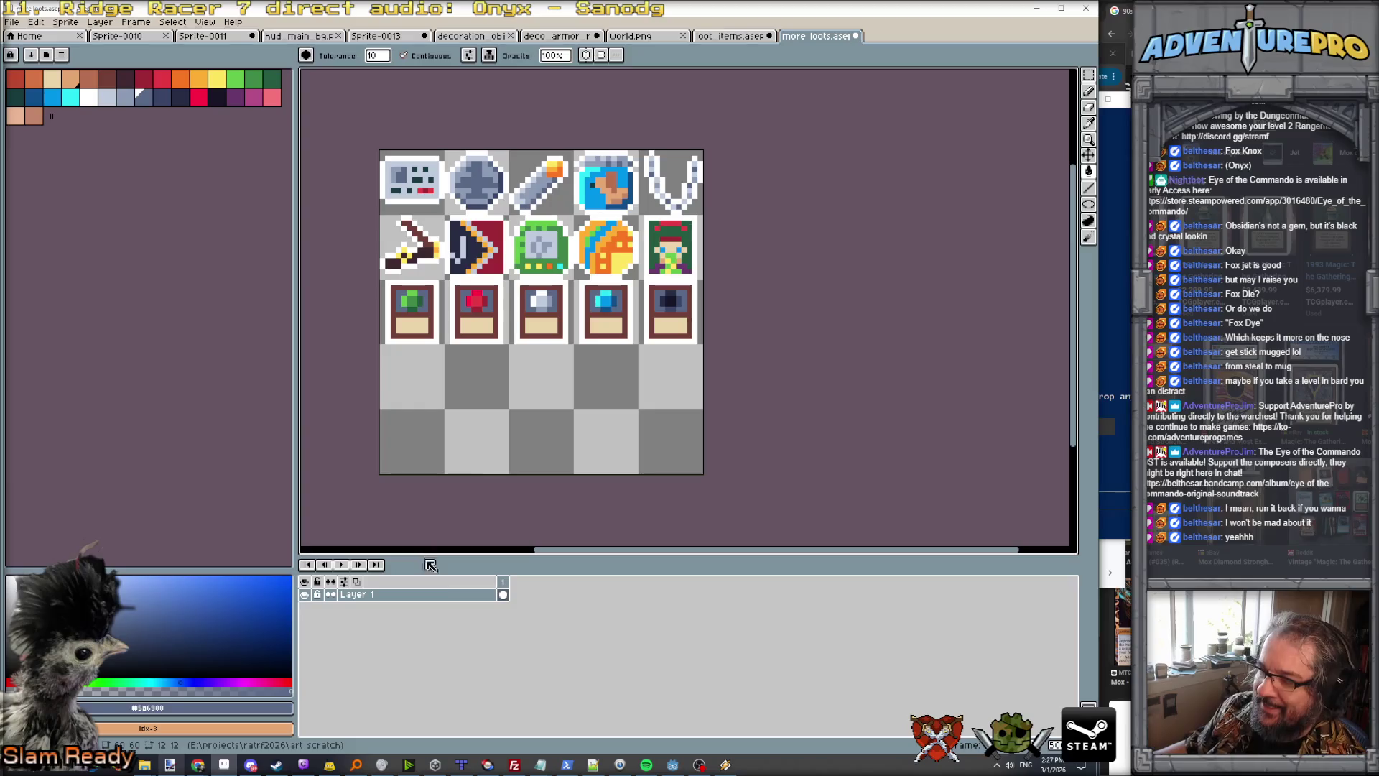
# Return to the building_shop_8x8_01.tmx map in Tiled after reviewing the loot sprites.
pyautogui.click(461, 764)
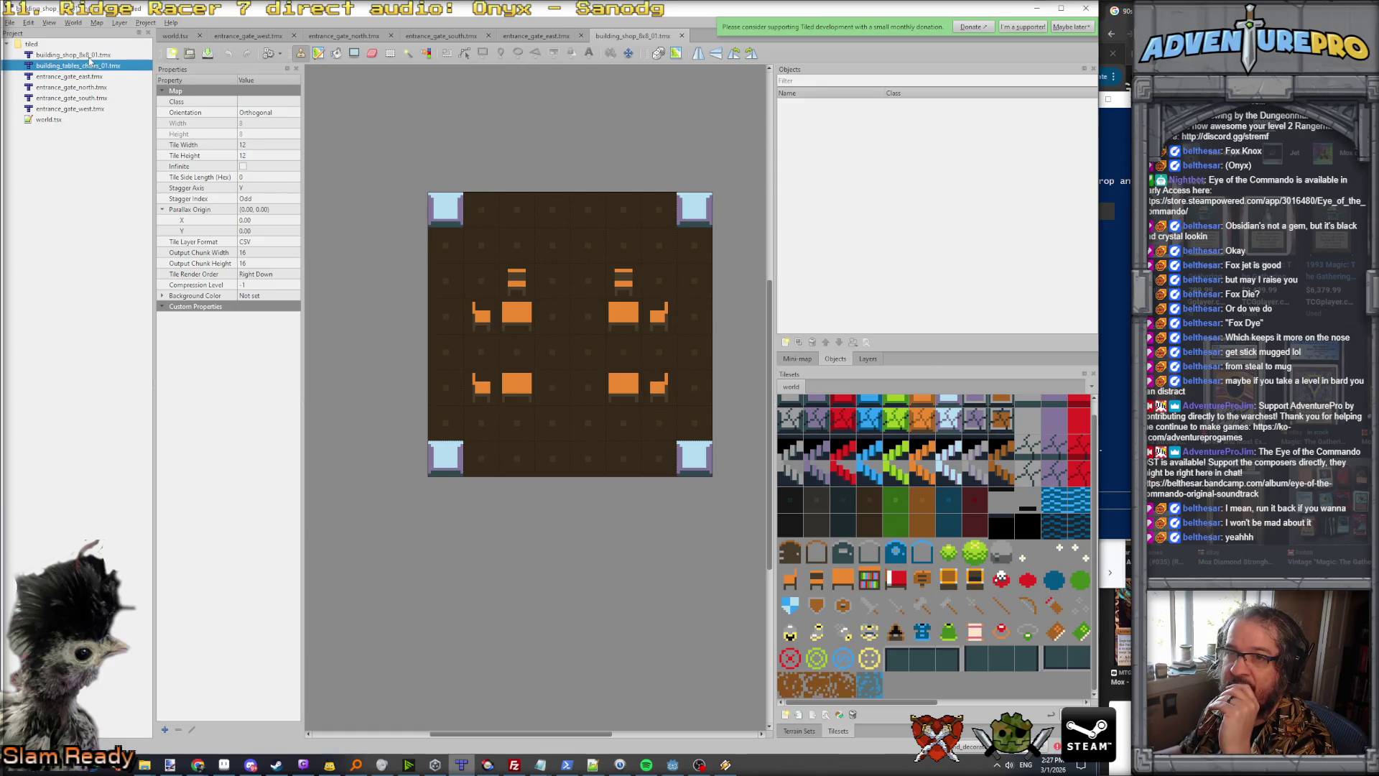
# Erase the chairs on ground_decoration and the orange table tiles on the wall layer.
pyautogui.click(873, 361)
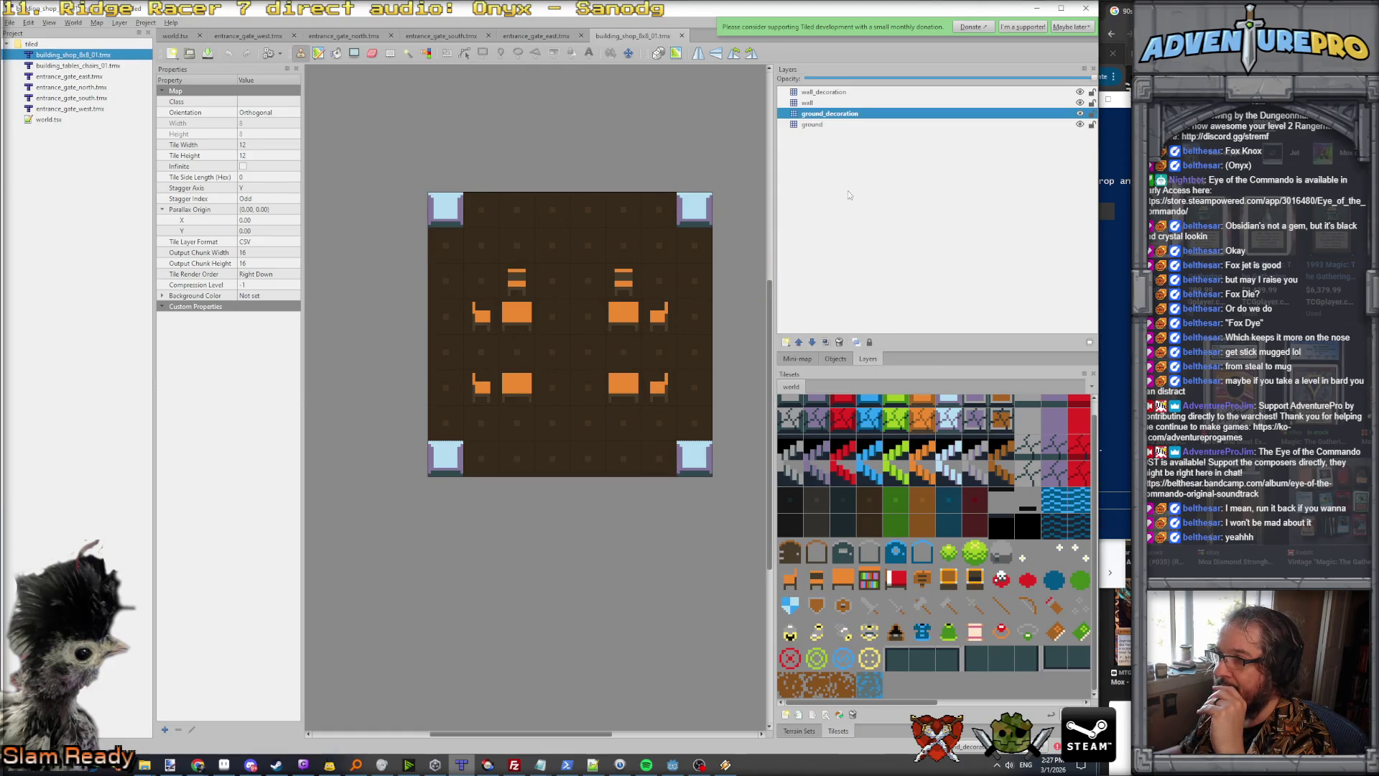
pyautogui.click(821, 114)
pyautogui.click(1080, 113)
pyautogui.click(1080, 113)
pyautogui.click(1079, 114)
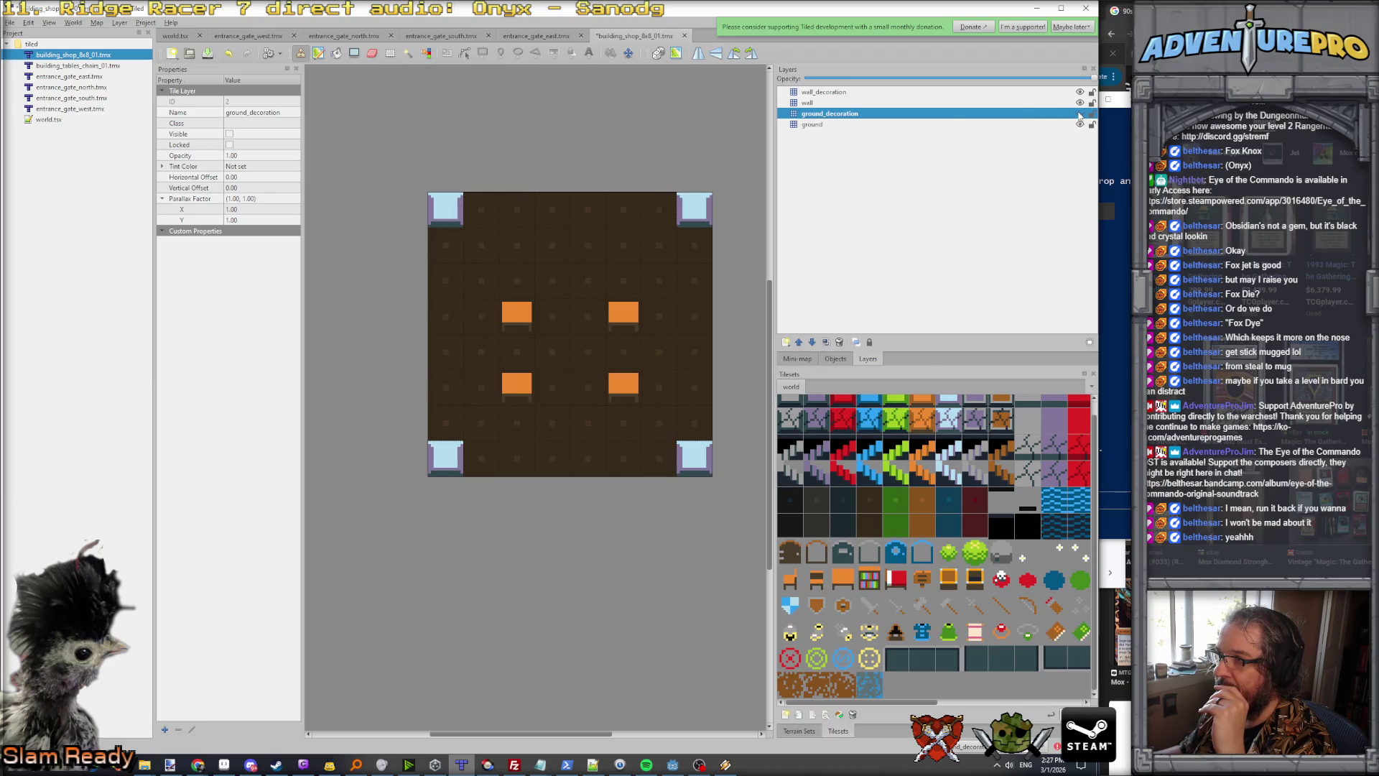
pyautogui.click(1080, 114)
pyautogui.press('e')
pyautogui.click(514, 284)
pyautogui.moveTo(481, 313); pyautogui.dragTo(471, 388)
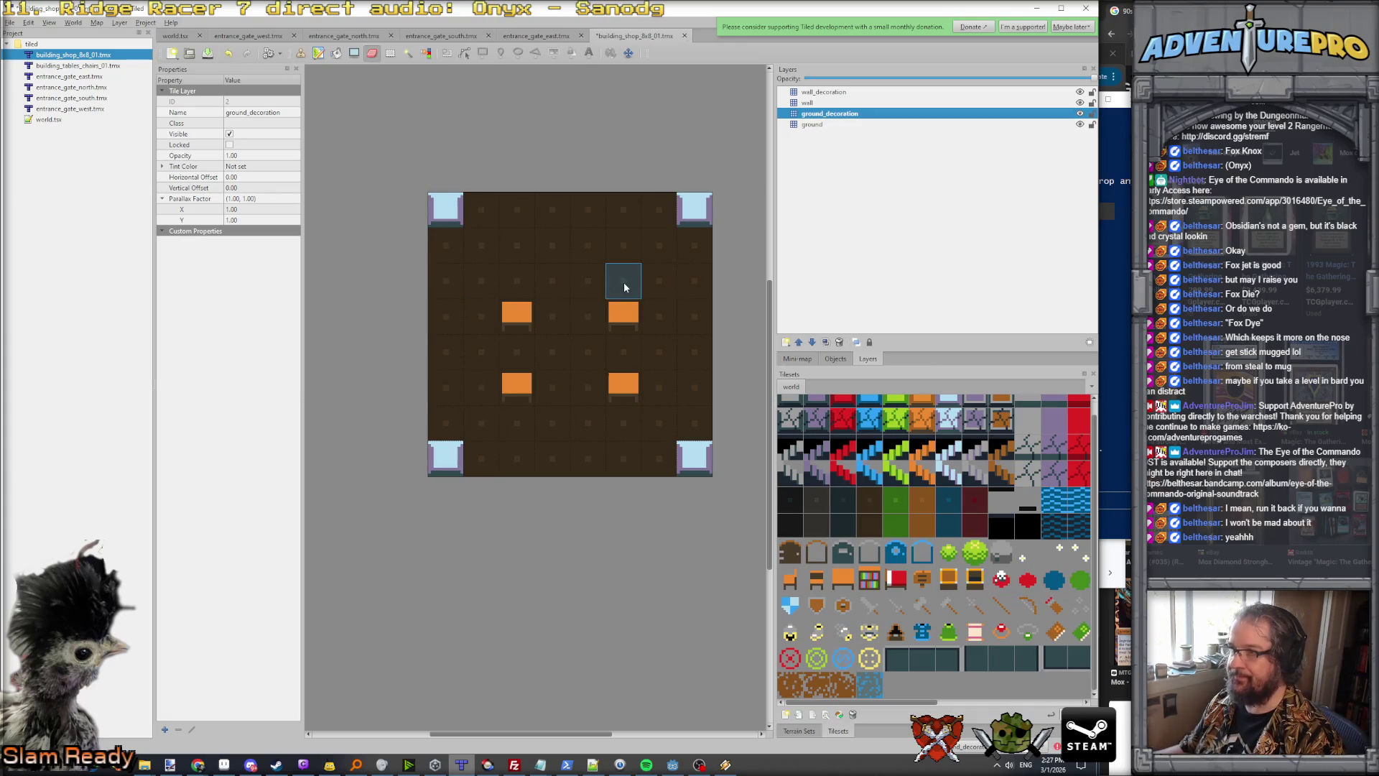
pyautogui.click(1079, 102)
pyautogui.click(1080, 103)
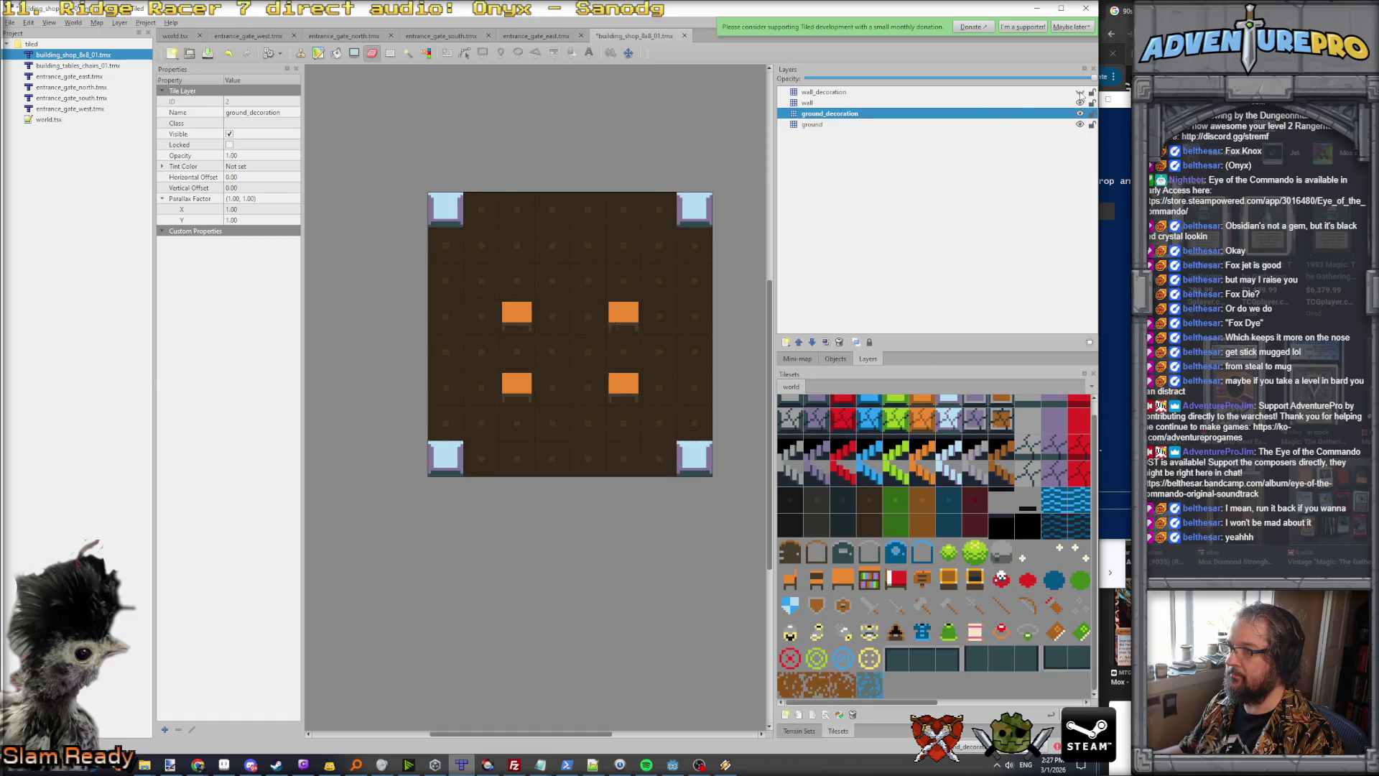
pyautogui.click(820, 103)
pyautogui.moveTo(518, 385); pyautogui.dragTo(622, 394)
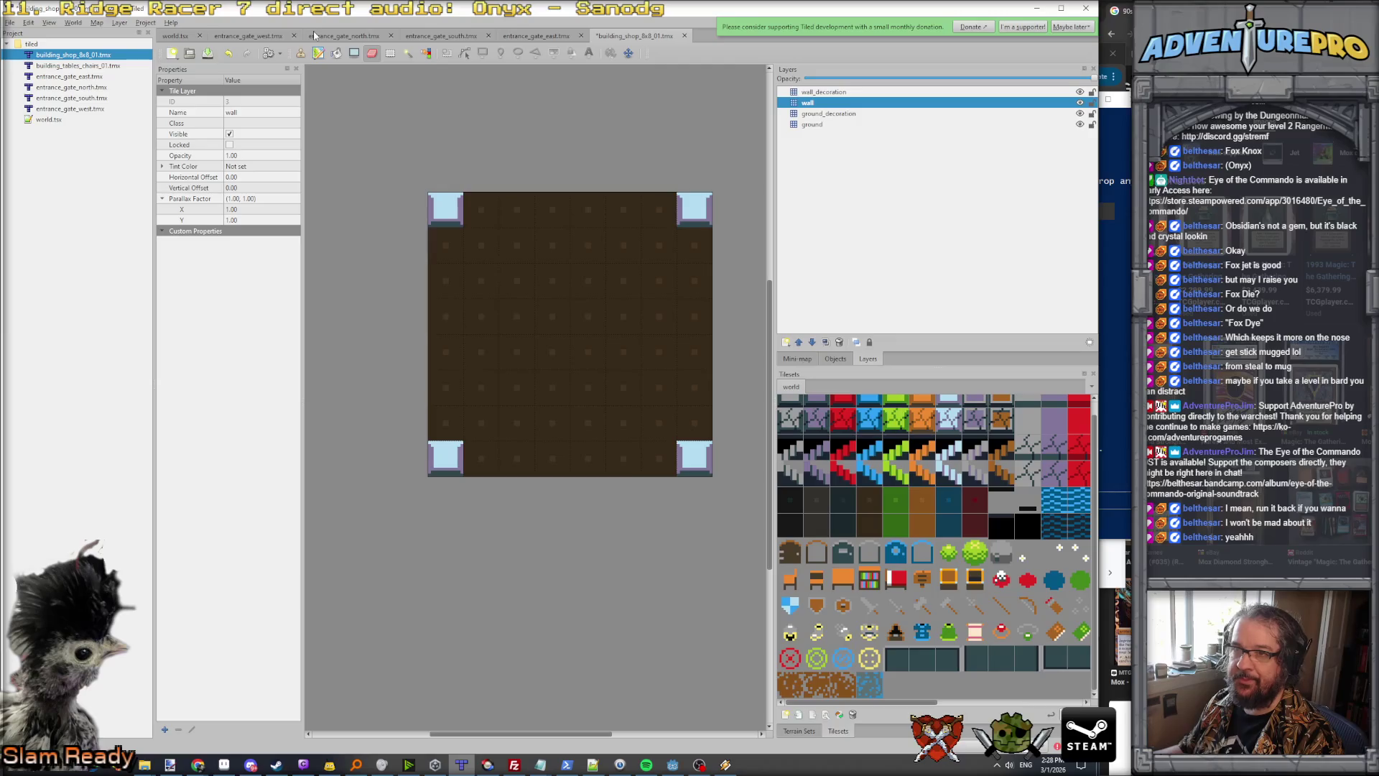
# Copy the spawn_pennant object from entrance_gate_north.tmx and paste it into the shop map.
pyautogui.click(343, 35)
pyautogui.click(392, 208)
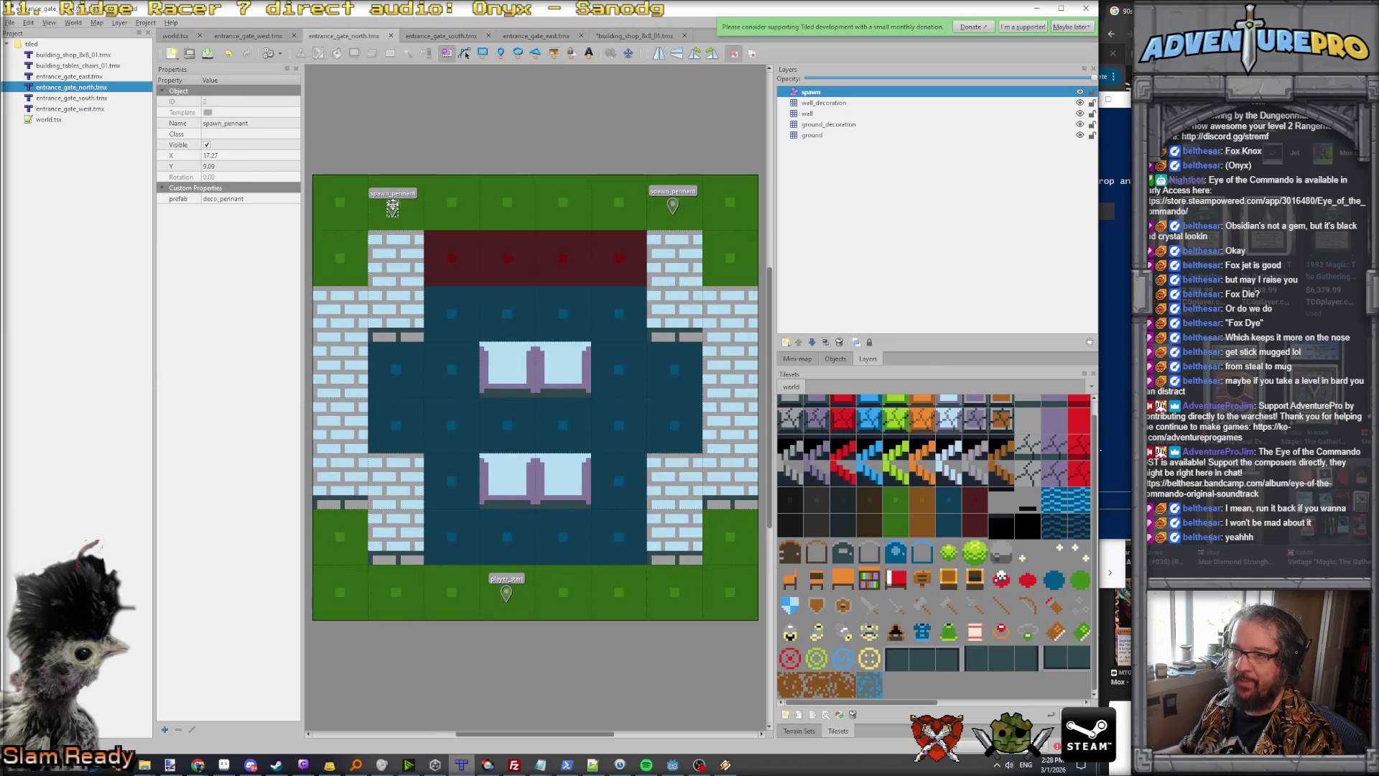
pyautogui.click(28, 22)
pyautogui.click(56, 81)
pyautogui.click(646, 36)
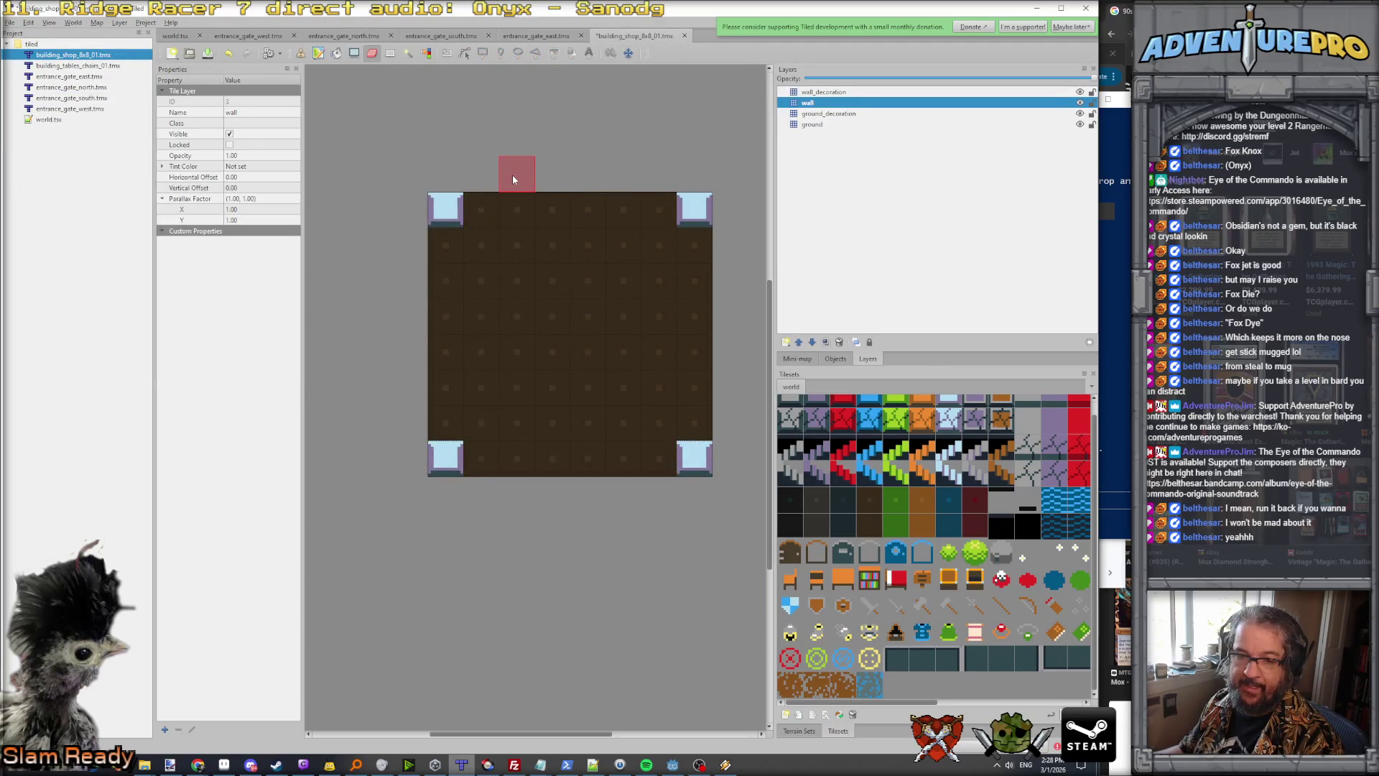
pyautogui.click(30, 23)
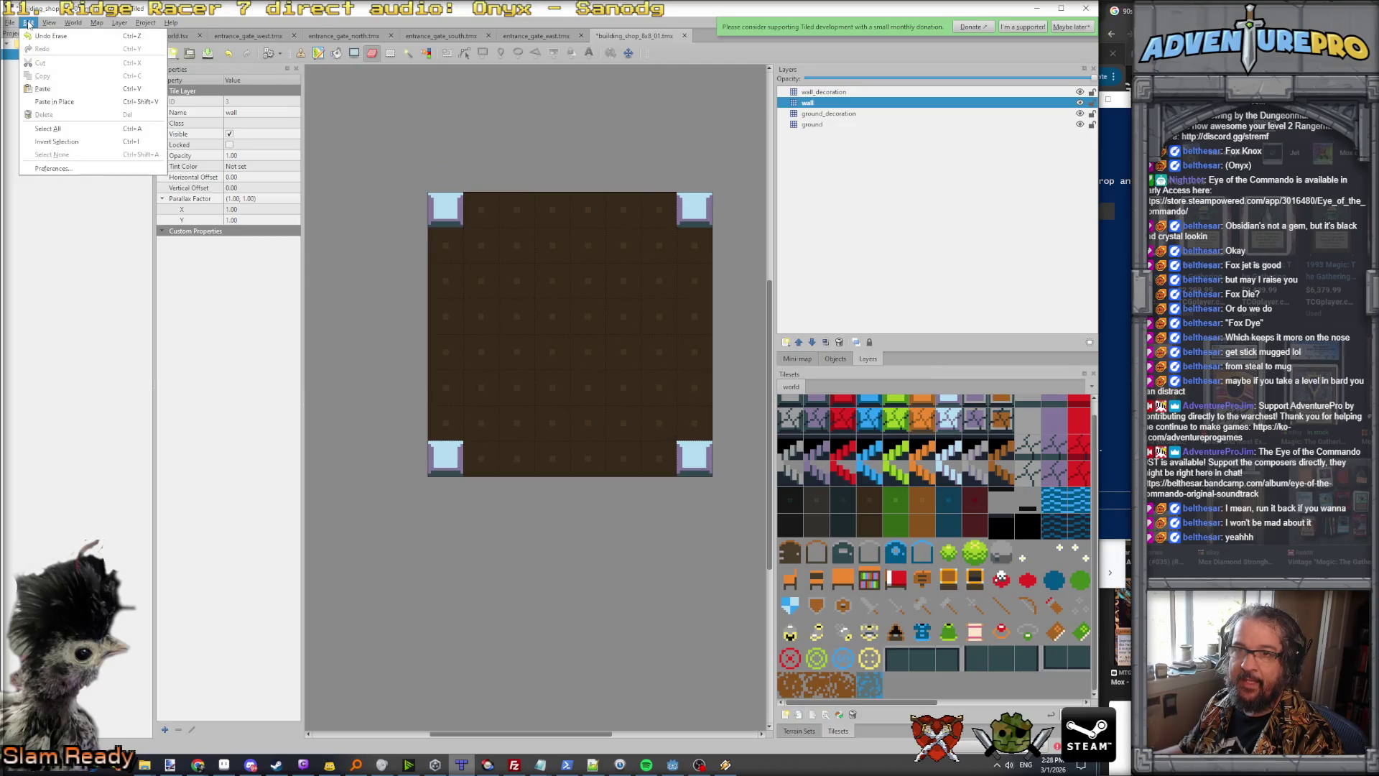
pyautogui.click(62, 89)
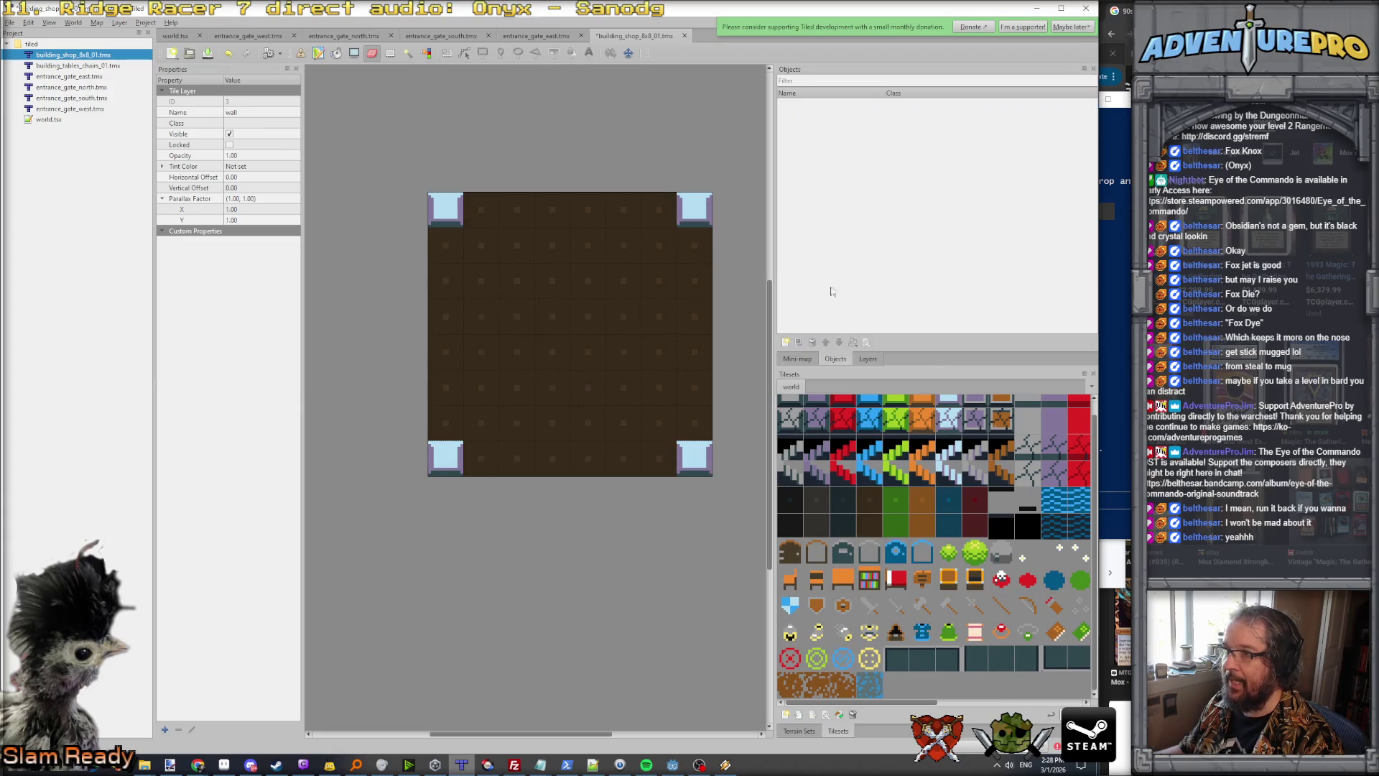
# Add an object layer named 'objects' and move it to the top of the layer list.
pyautogui.click(786, 343)
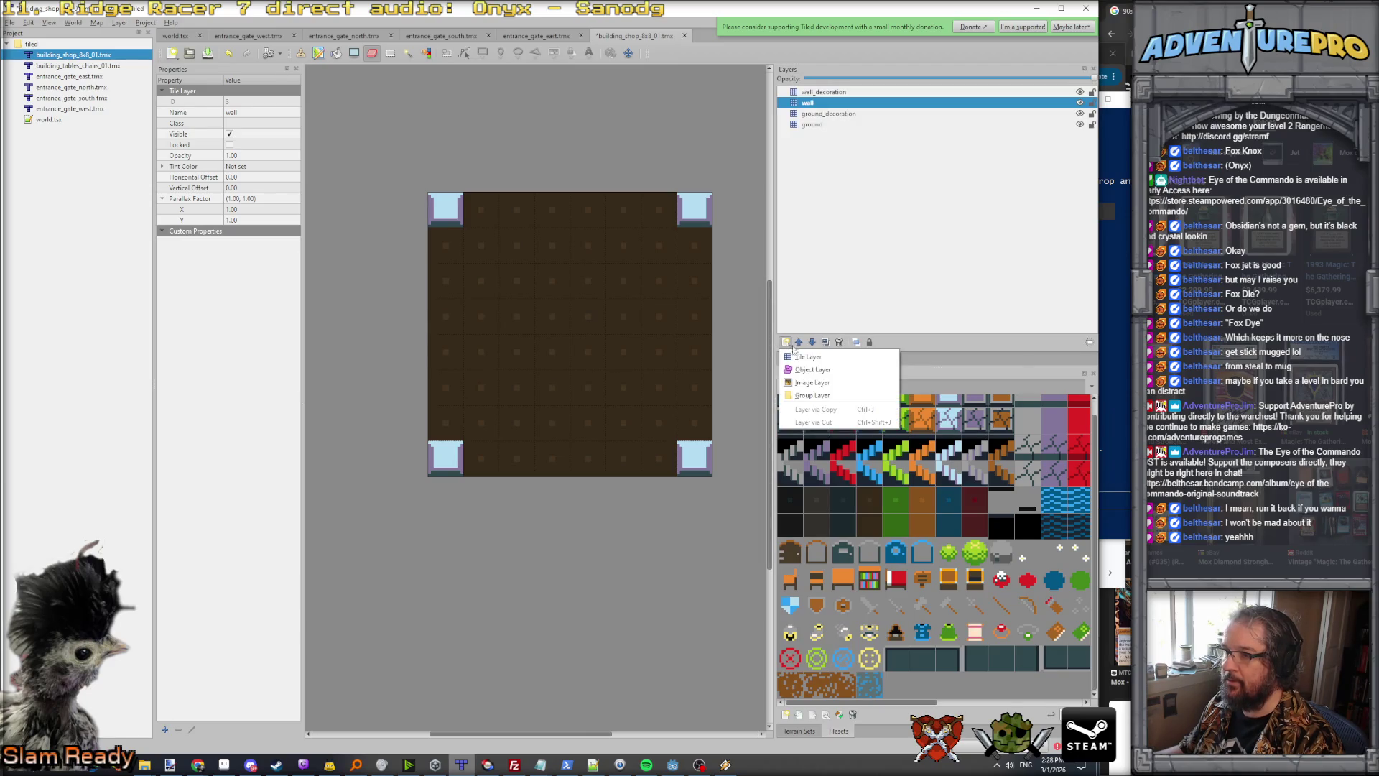
pyautogui.click(803, 369)
pyautogui.write('objects')
pyautogui.press('Return')
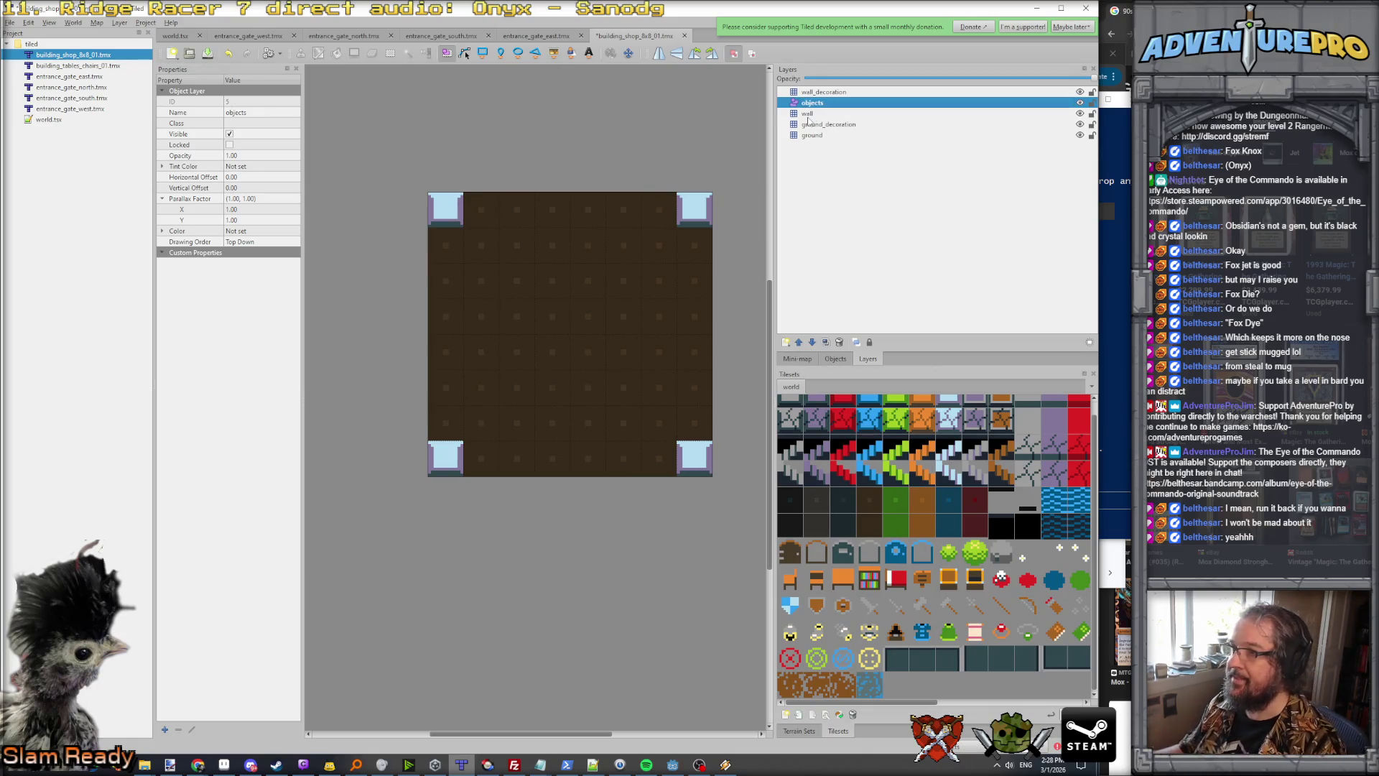
pyautogui.moveTo(813, 105); pyautogui.dragTo(812, 93)
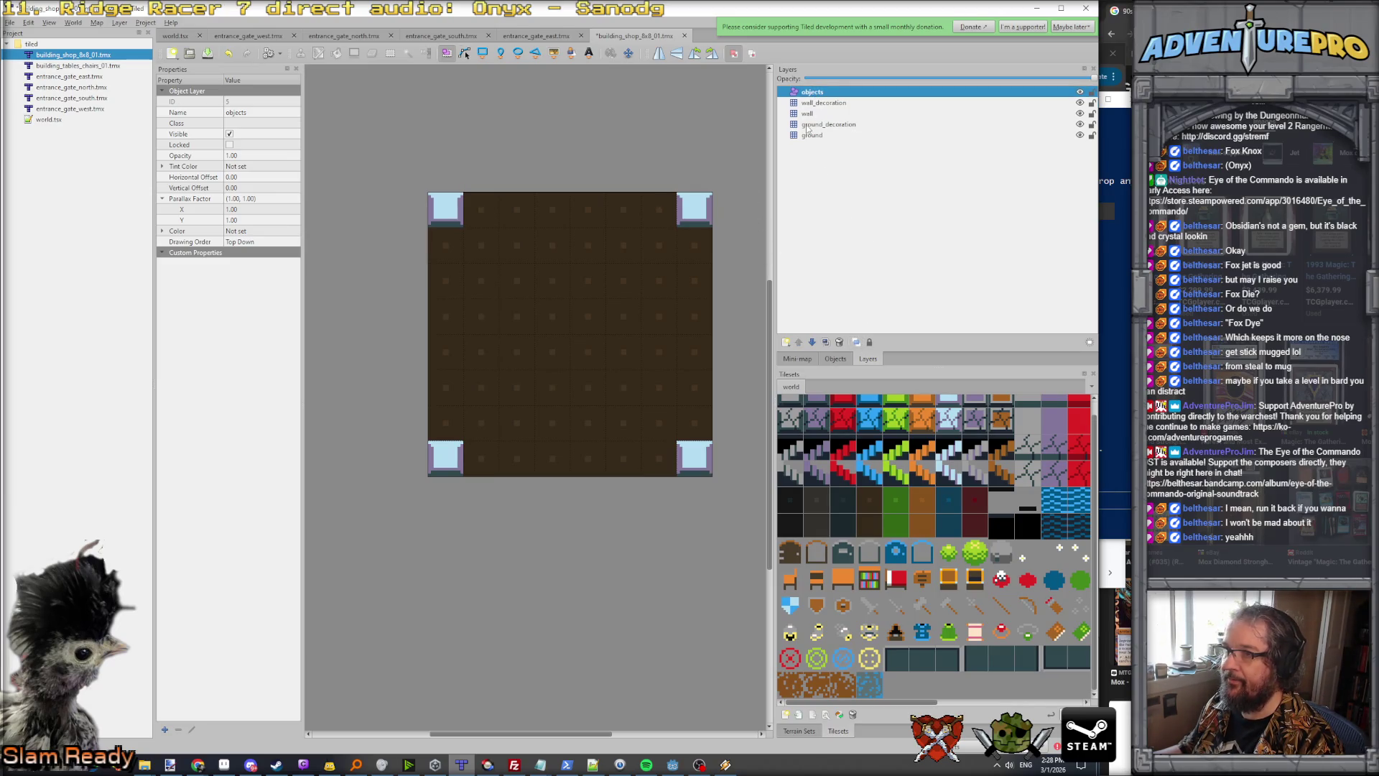
# Paste the pennant object, set its prefab to chest_clothing_shop, and place it at the floor's upper left.
pyautogui.click(28, 22)
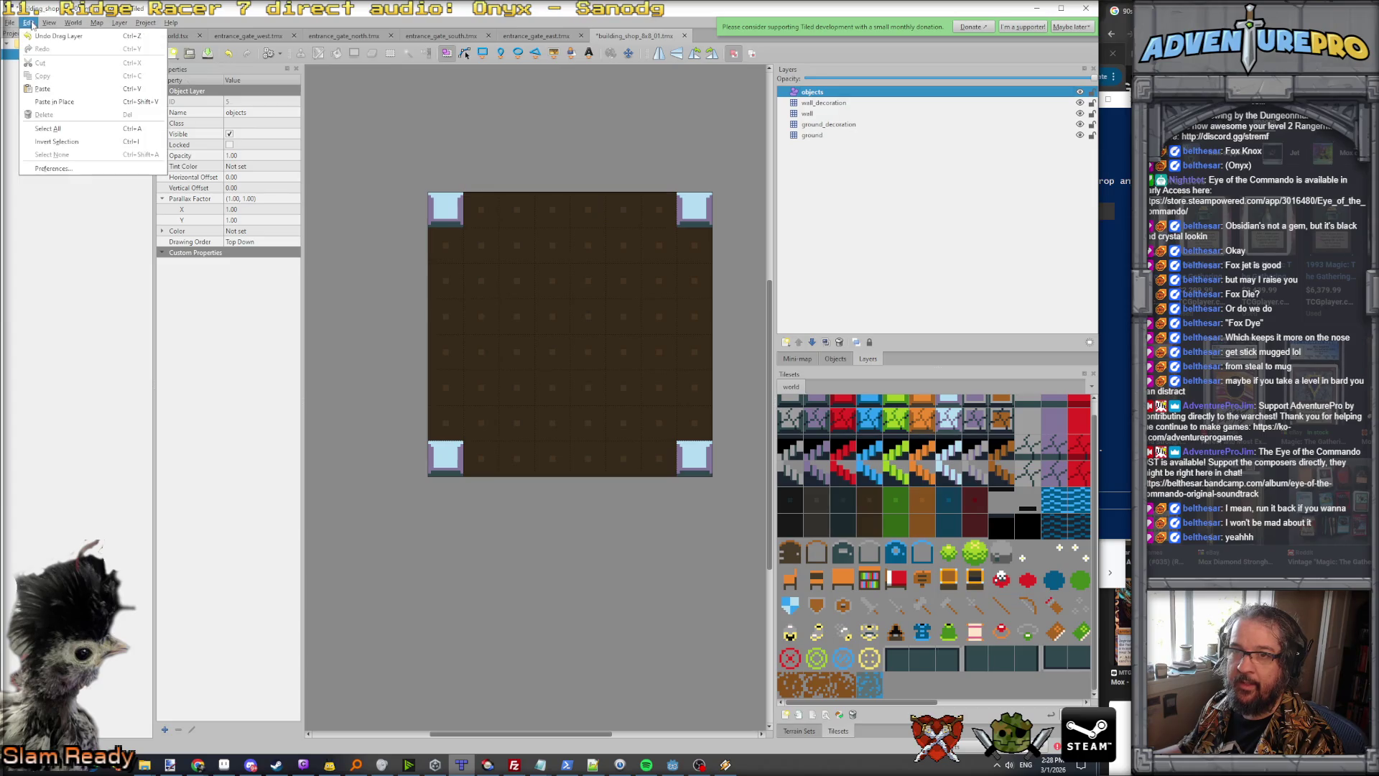
pyautogui.click(43, 90)
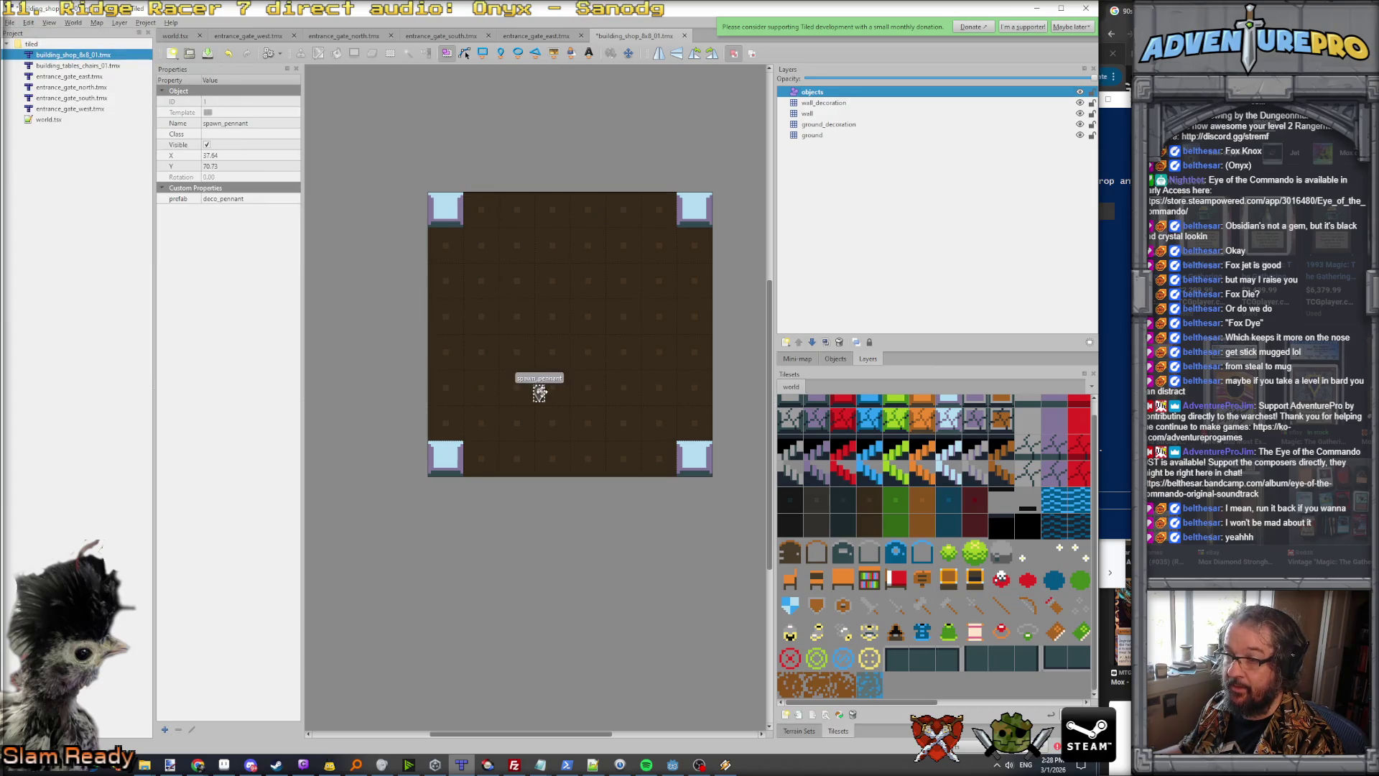
pyautogui.doubleClick(220, 199)
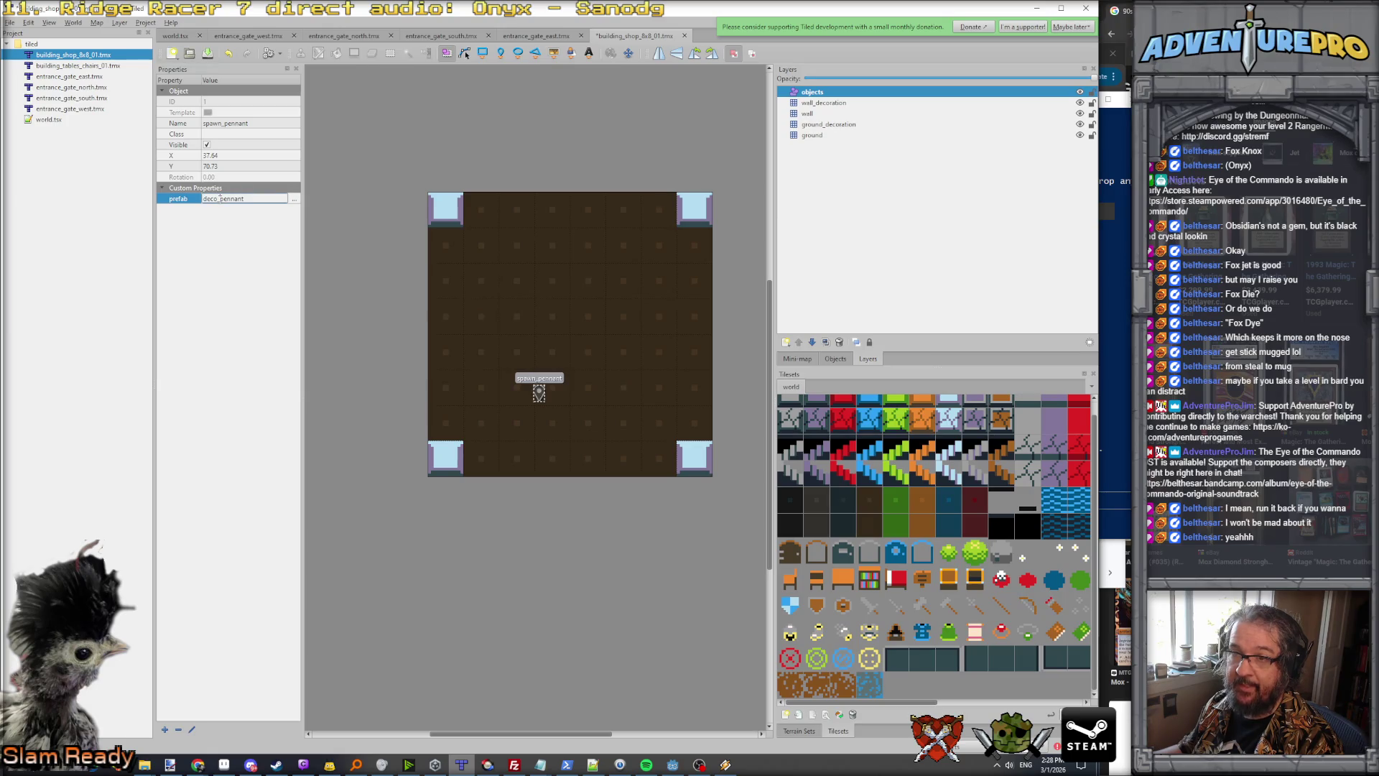
pyautogui.moveTo(251, 199); pyautogui.dragTo(202, 199)
pyautogui.write('ches')
pyautogui.write('_sho')
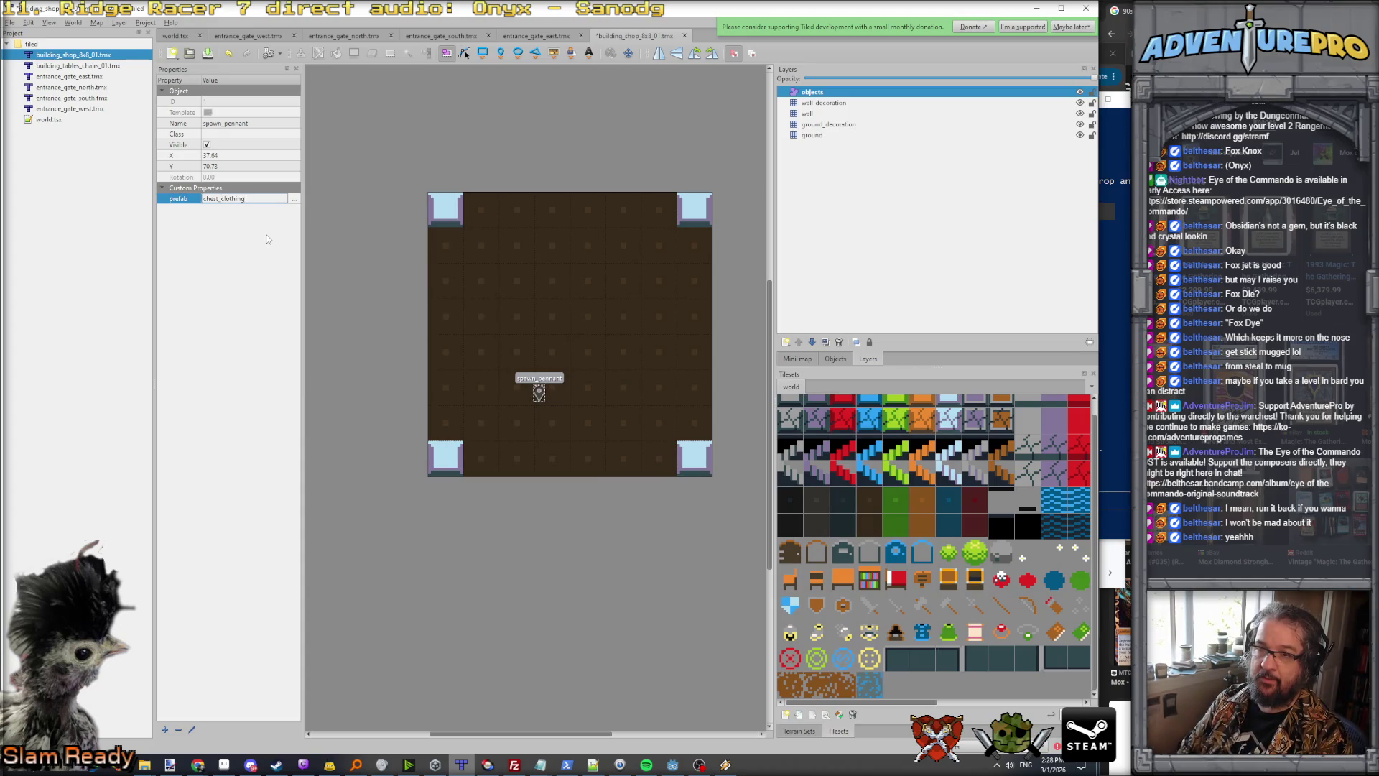
pyautogui.write('p')
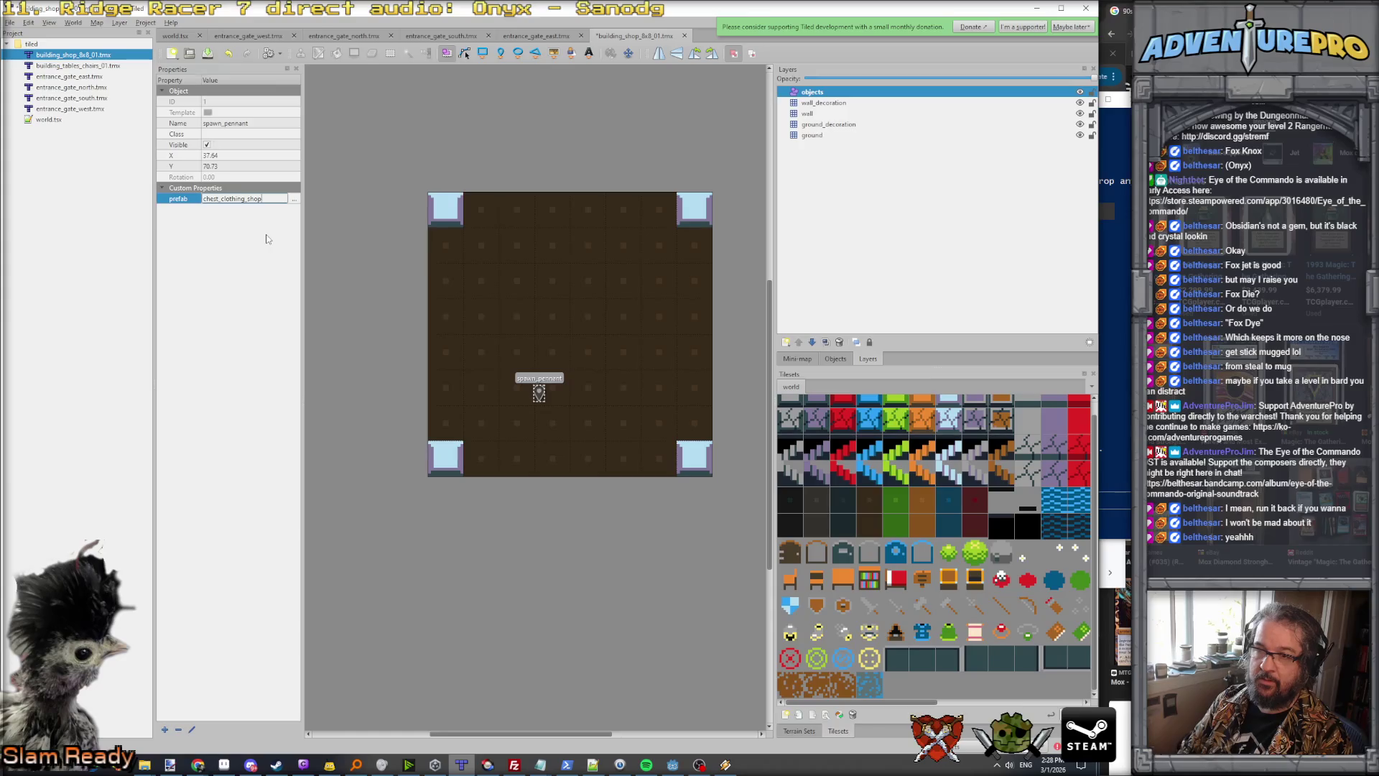
pyautogui.press('Return')
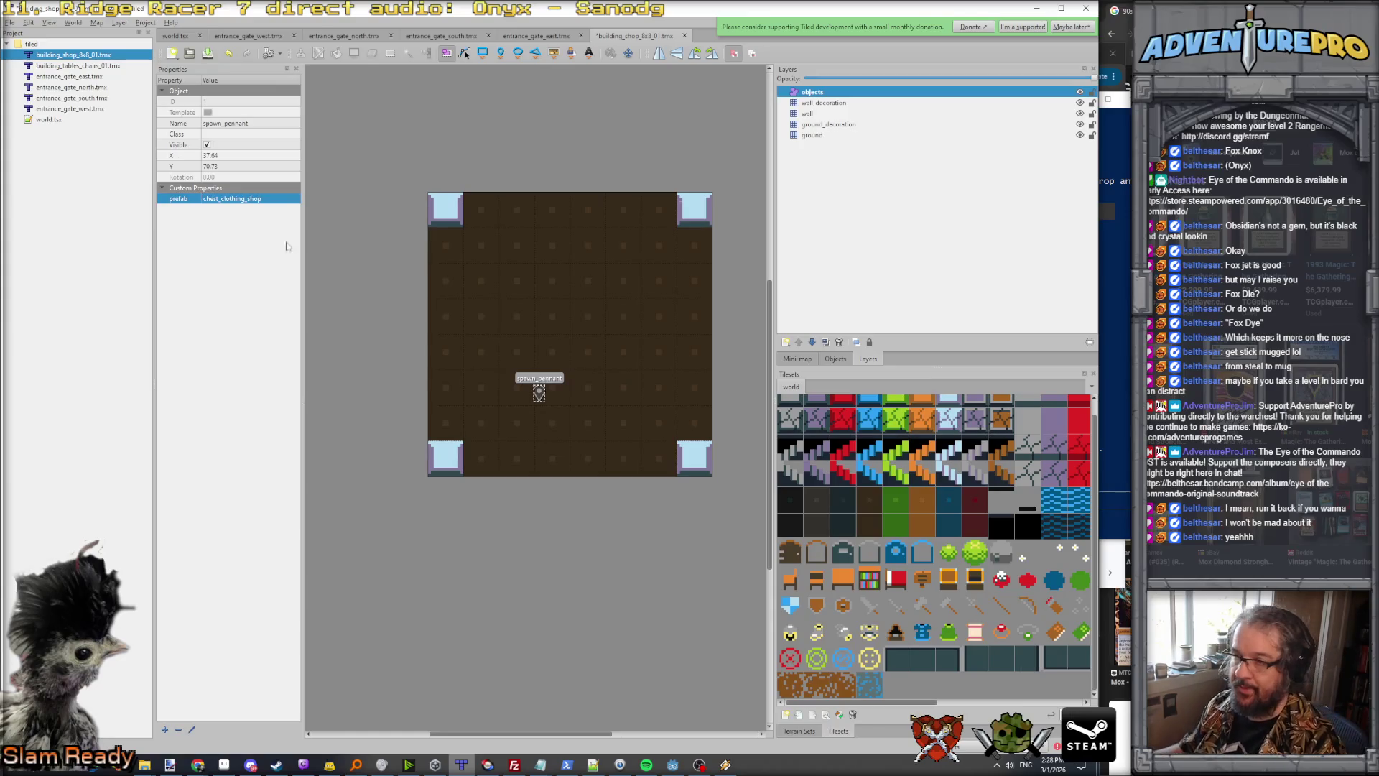
pyautogui.moveTo(539, 394); pyautogui.dragTo(515, 247)
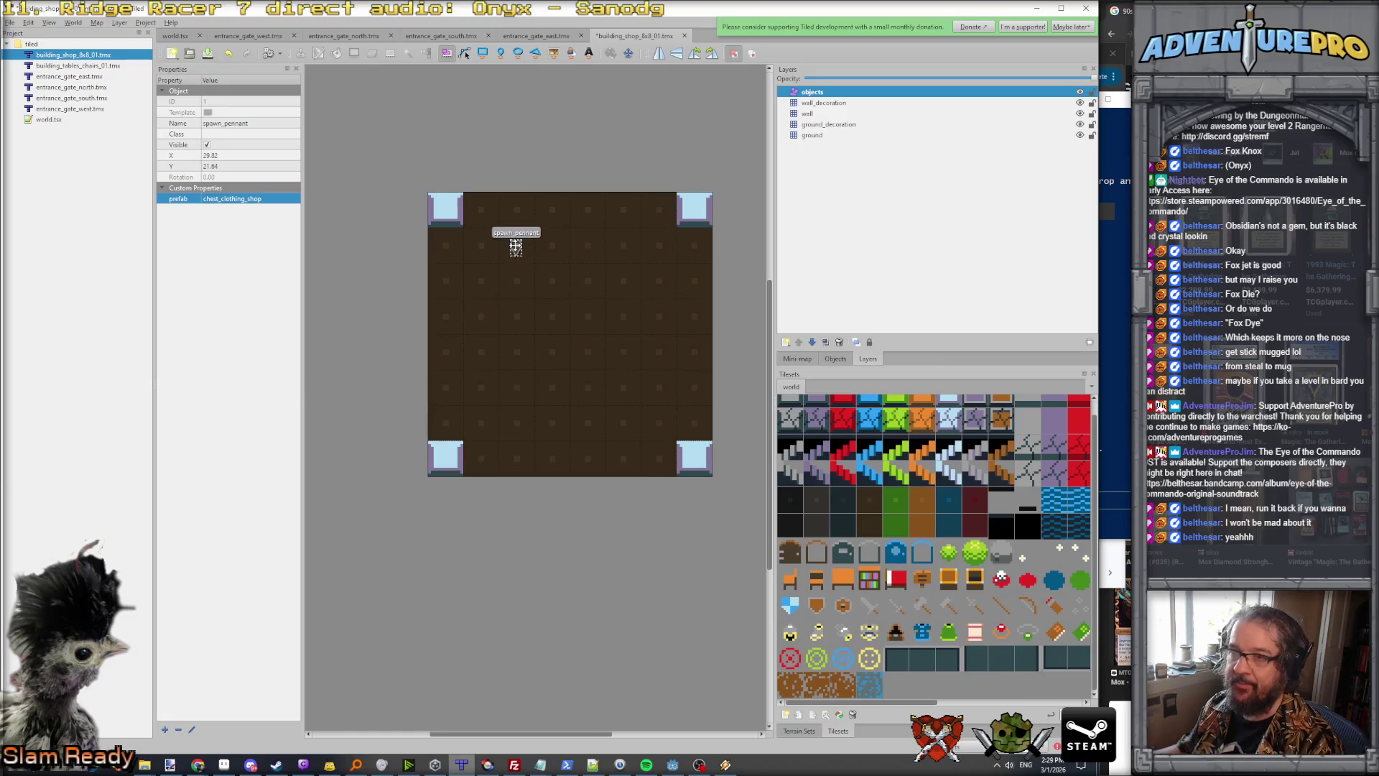
# Rename the object to spawn_chest_clothing and nudge its position slightly.
pyautogui.click(256, 123)
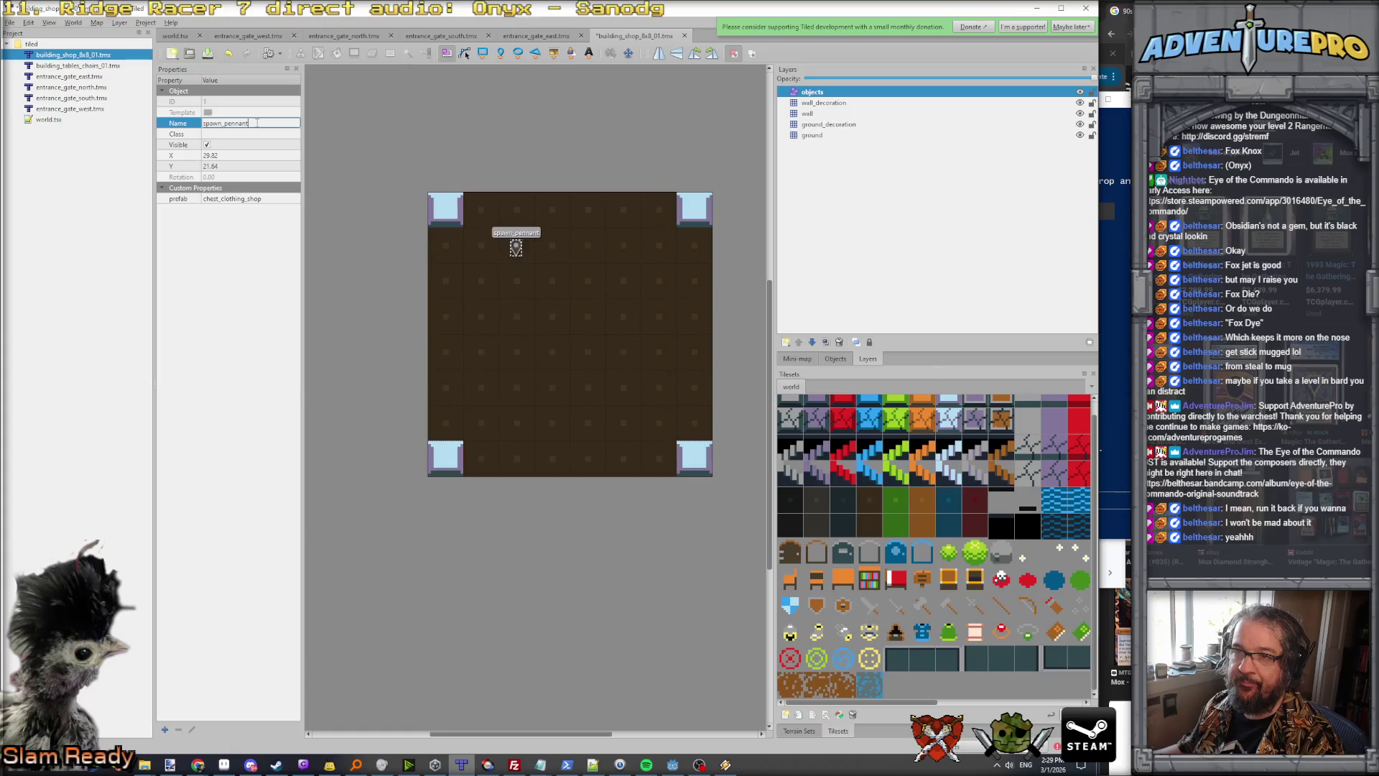
pyautogui.press('BackSpace')
pyautogui.press('BackSpace')
pyautogui.press('BackSpace')
pyautogui.write('chest_clothin')
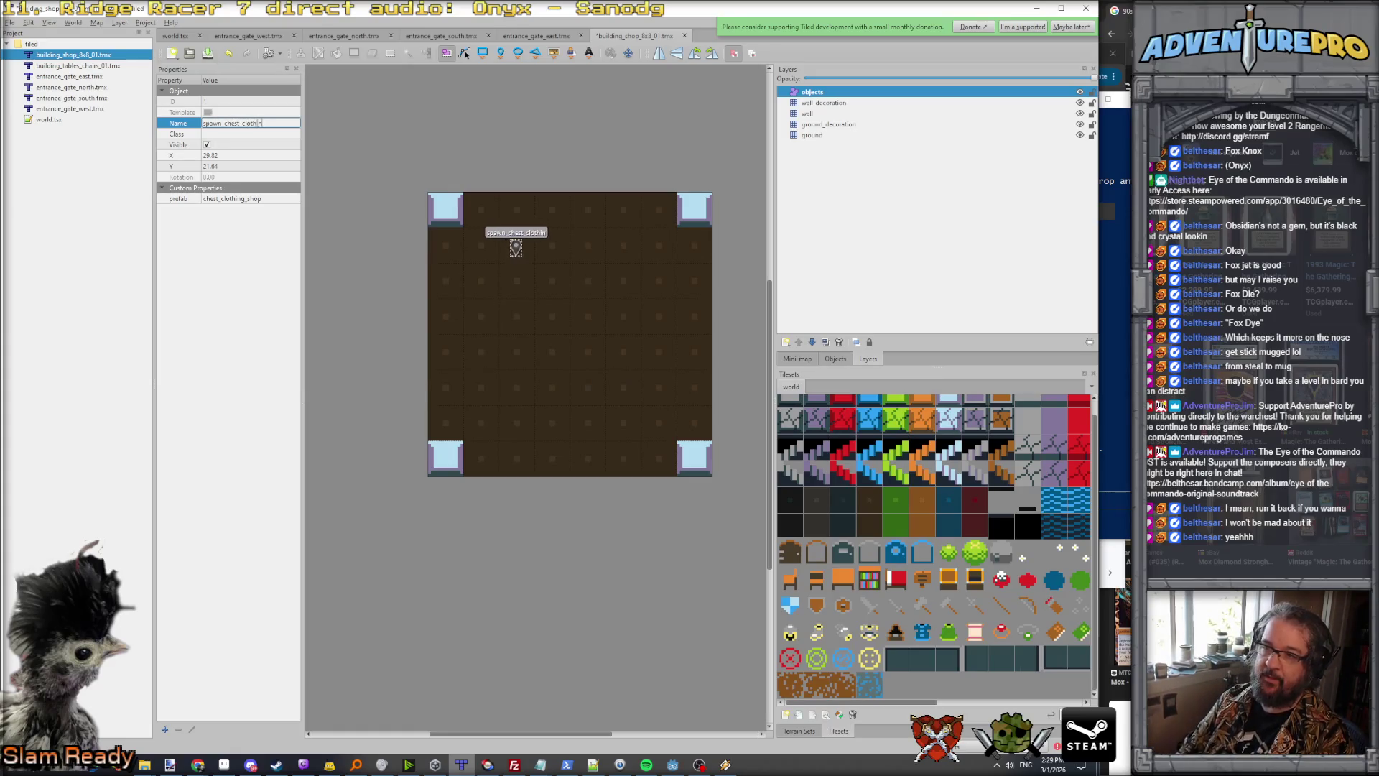
pyautogui.write('g')
pyautogui.press('Return')
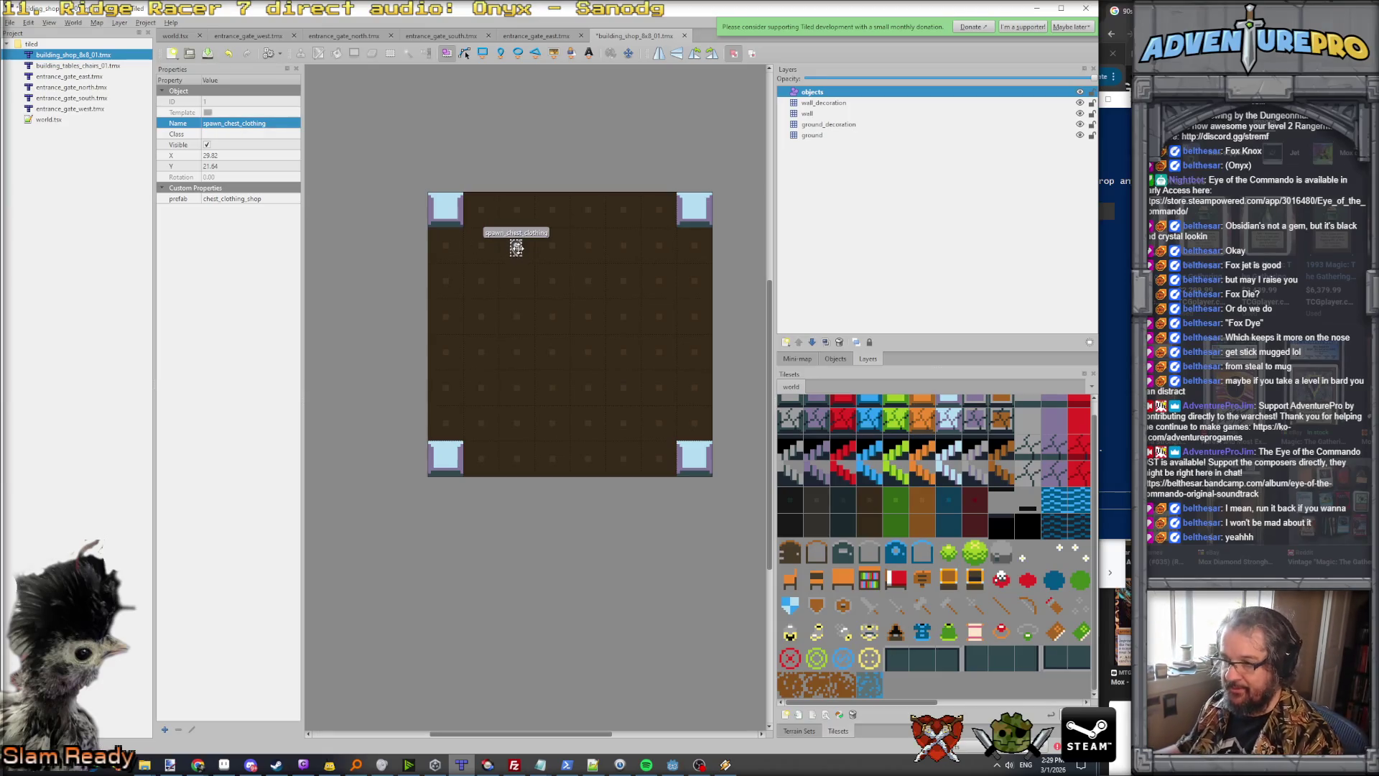
pyautogui.moveTo(516, 246)
pyautogui.mouseDown()
pyautogui.moveTo(603, 252)
pyautogui.moveTo(516, 245)
pyautogui.mouseUp()
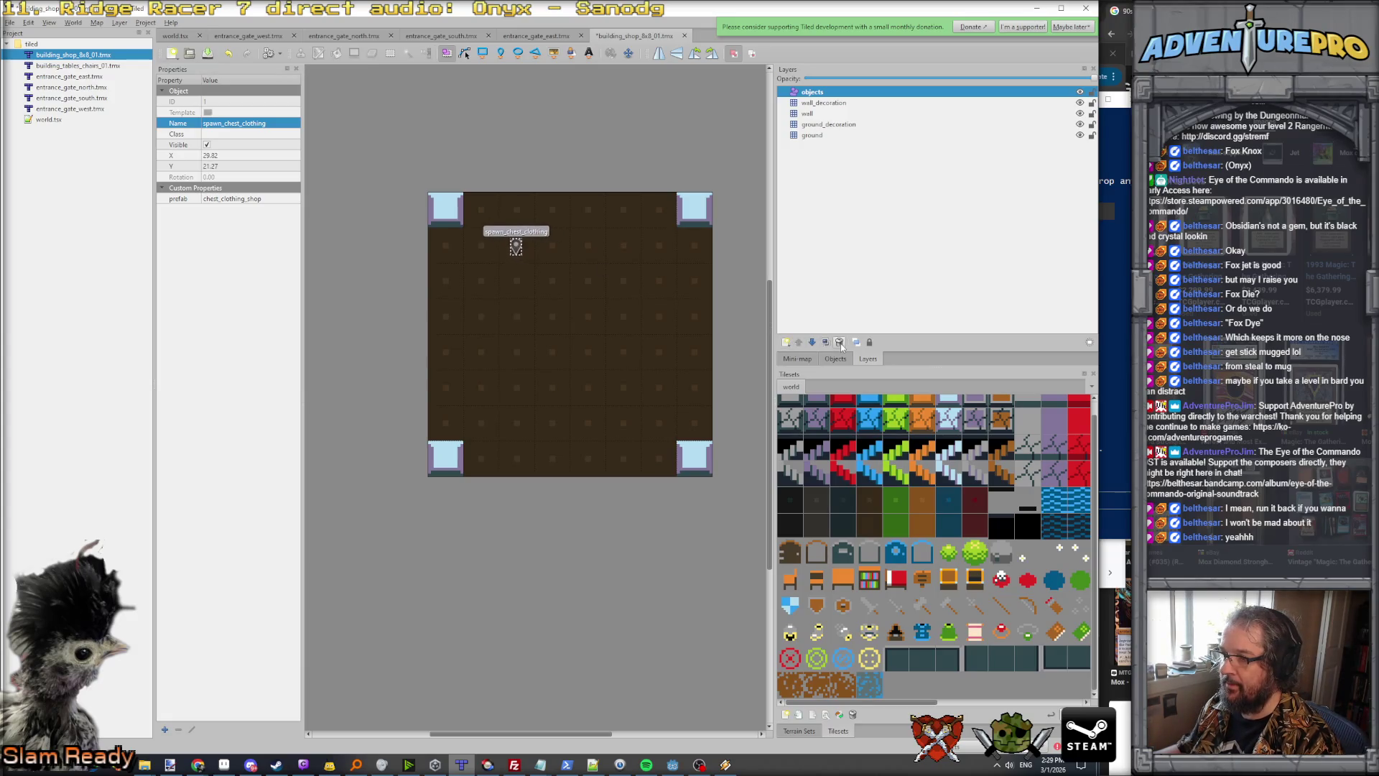
pyautogui.click(29, 22)
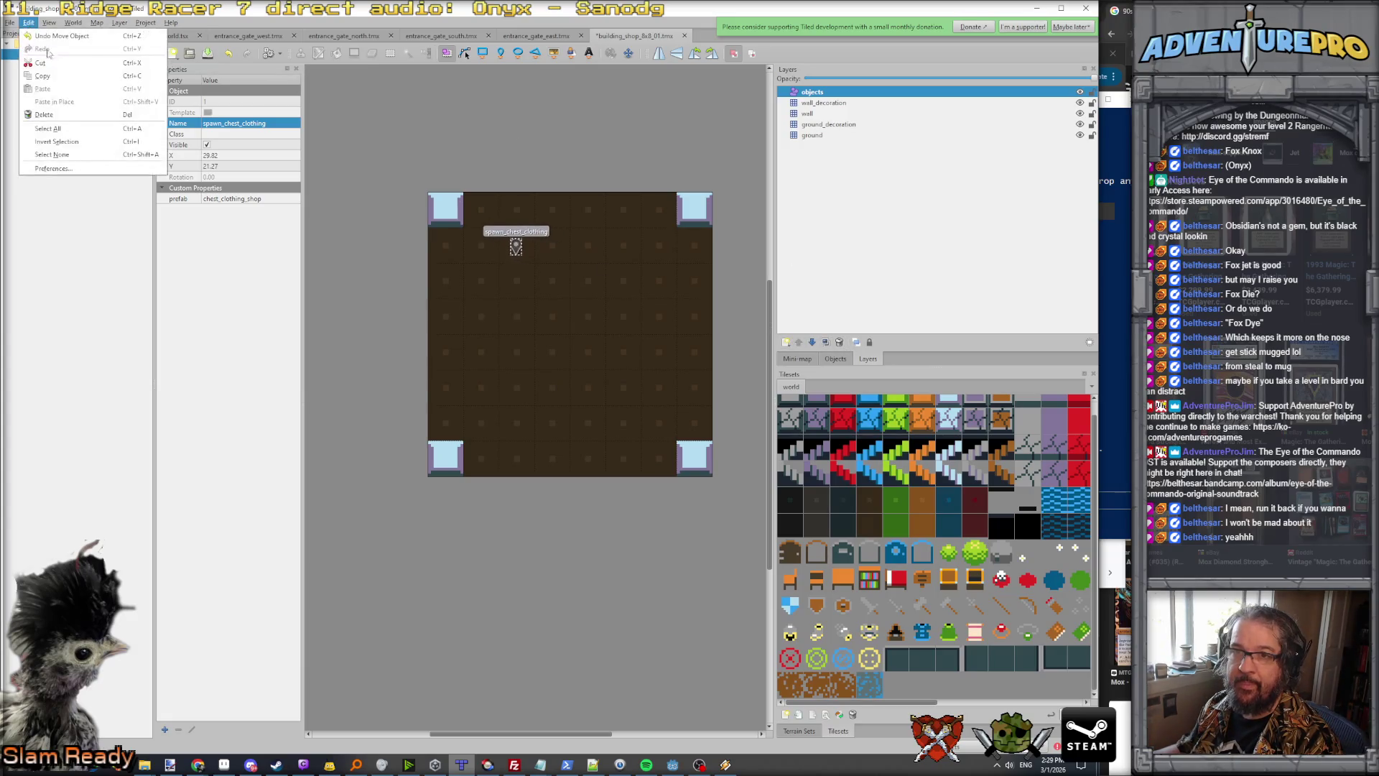
# Copy the spawn_chest_clothing object and paste a copy, placing spawns at the top right and lower area.
pyautogui.click(50, 81)
pyautogui.click(29, 22)
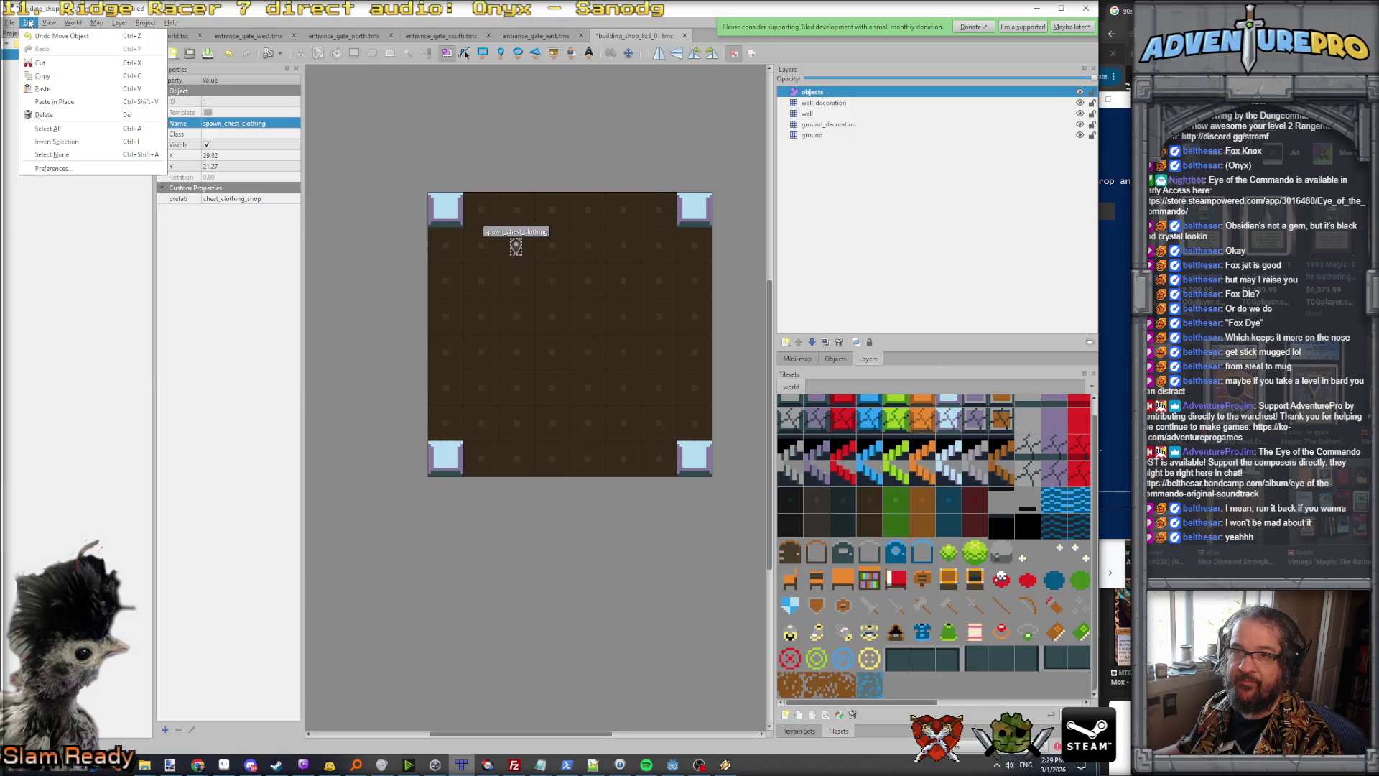
pyautogui.click(46, 89)
pyautogui.moveTo(537, 393); pyautogui.dragTo(624, 245)
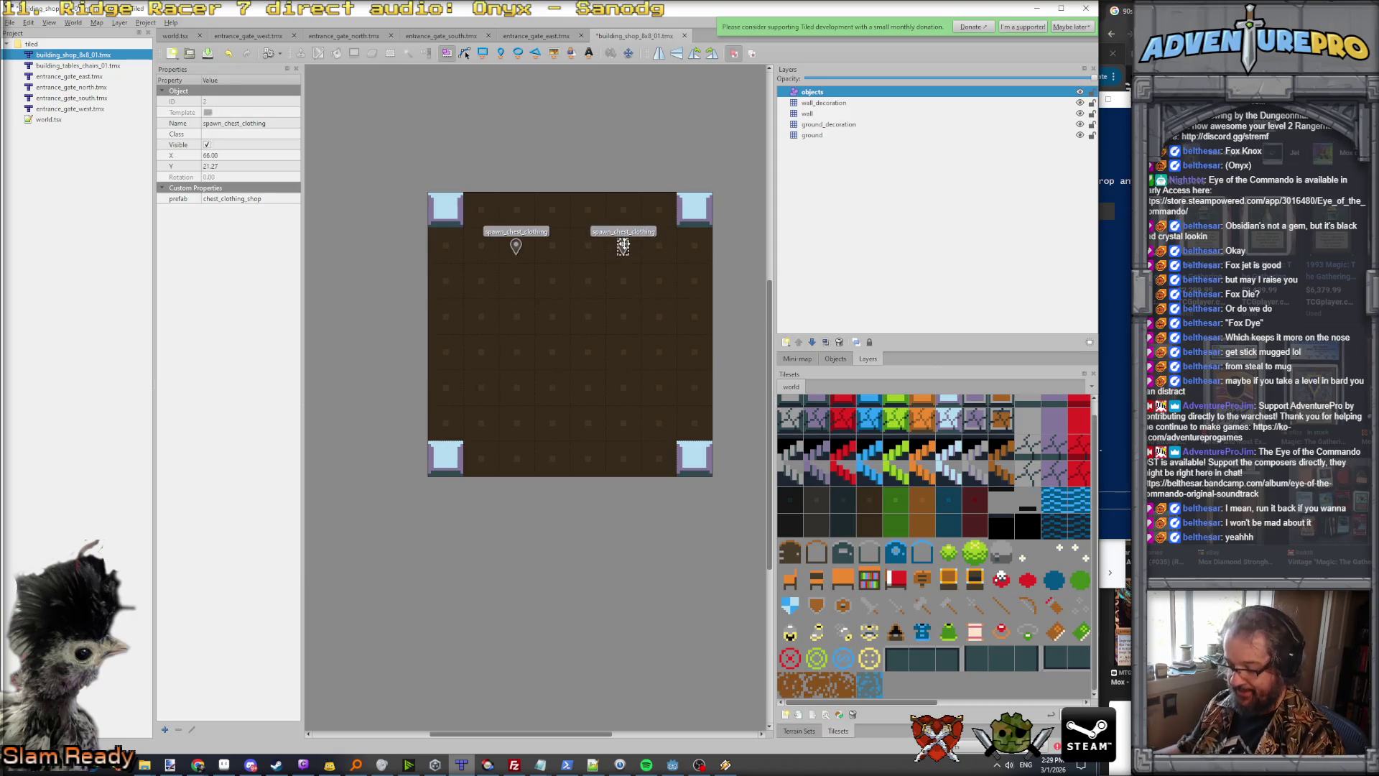
pyautogui.moveTo(623, 267)
pyautogui.mouseDown()
pyautogui.moveTo(622, 426)
pyautogui.moveTo(515, 422)
pyautogui.mouseUp()
# Duplicate a fourth spawn and align all four into an even two-by-two grid.
pyautogui.hotkey('ctrl', 'd')
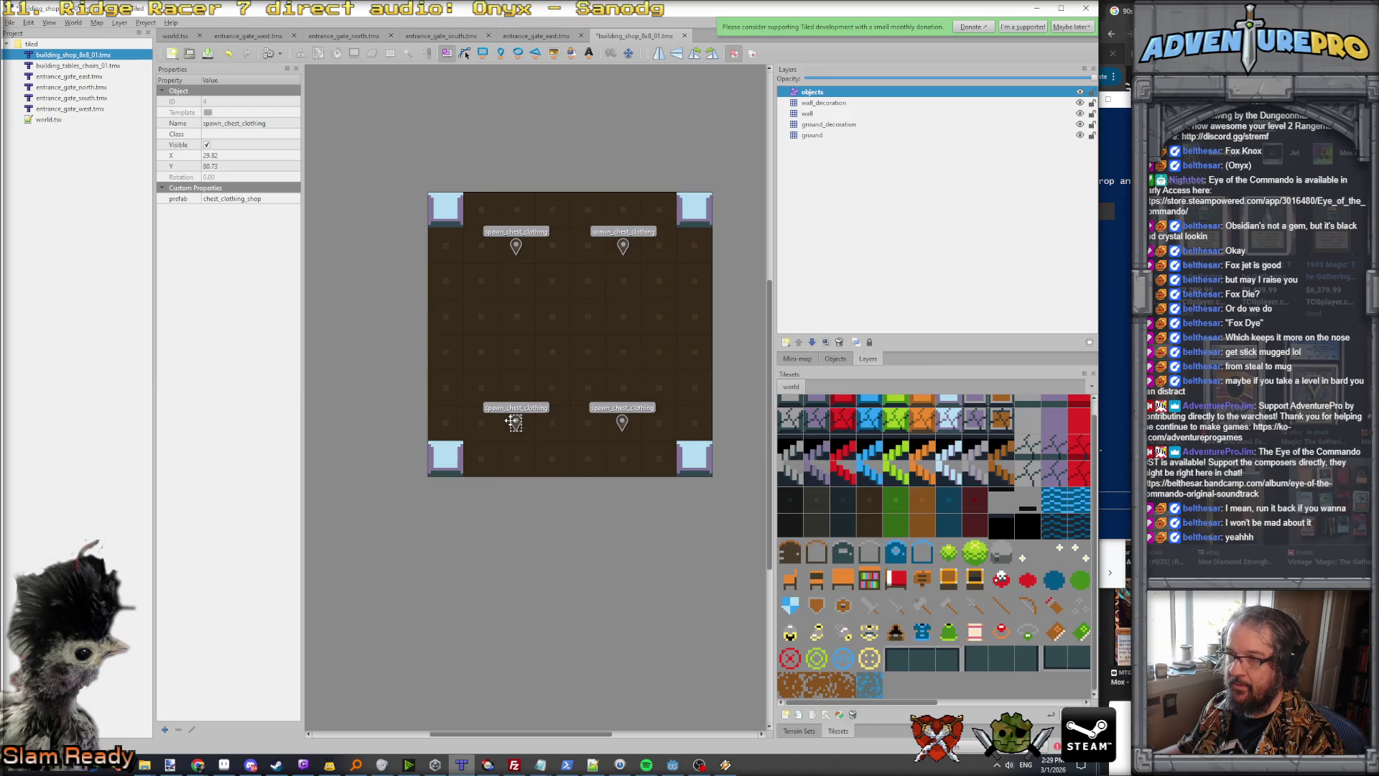
pyautogui.moveTo(511, 421); pyautogui.dragTo(511, 423)
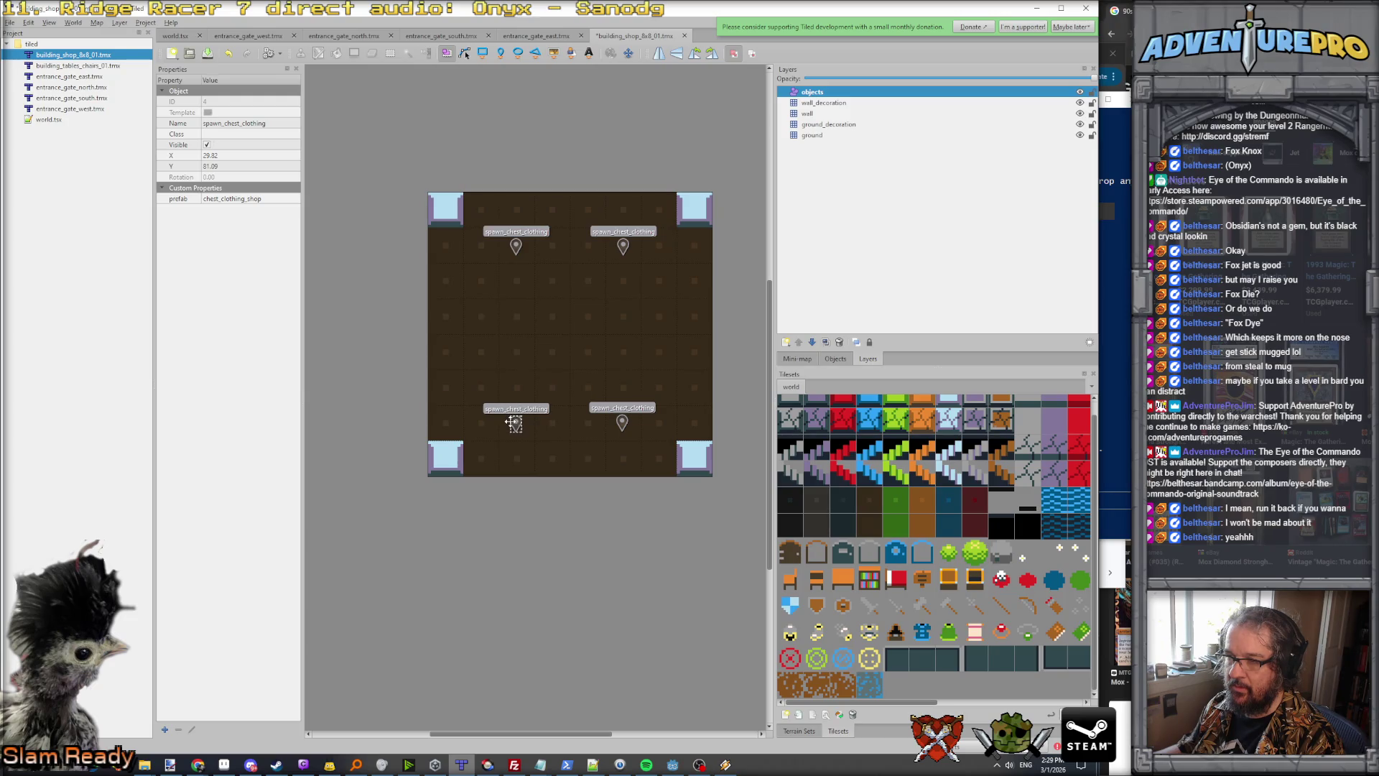
pyautogui.click(622, 420)
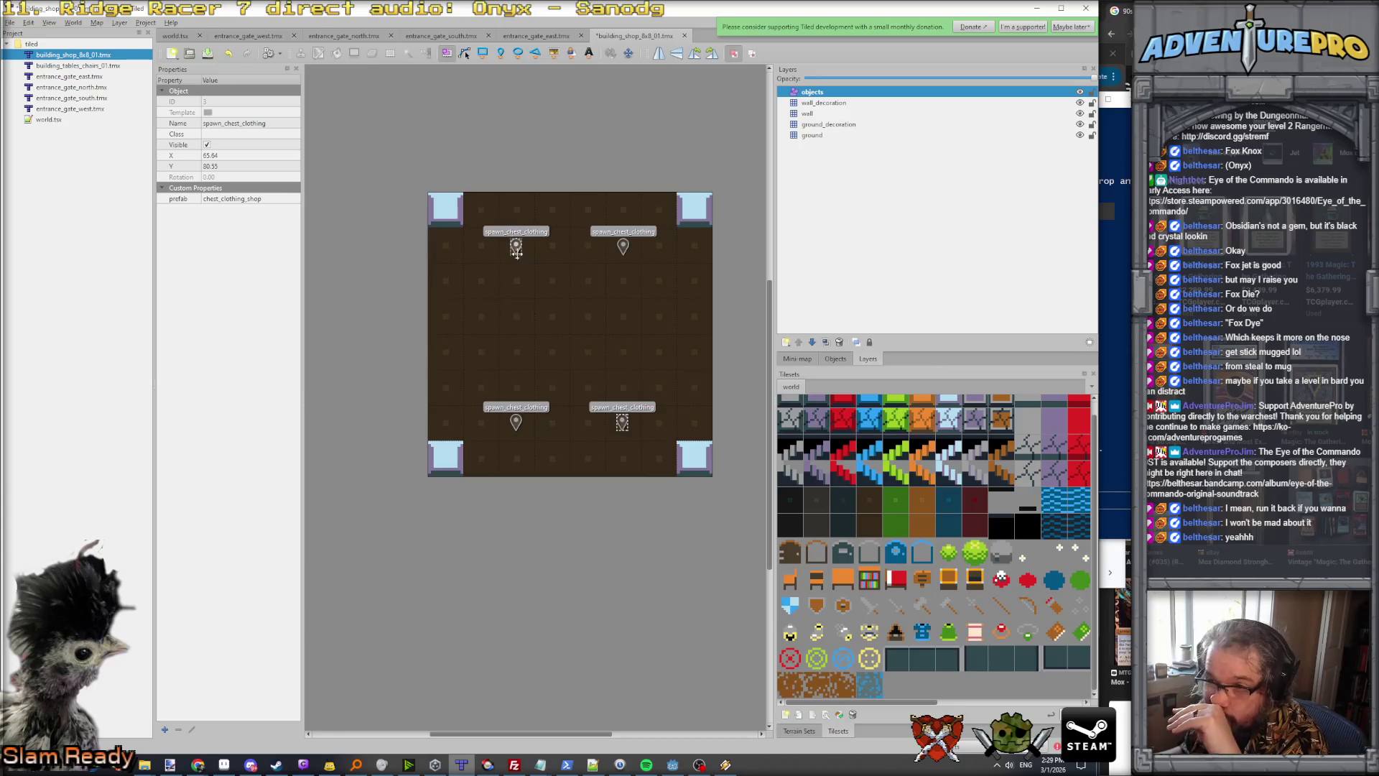
pyautogui.moveTo(516, 246); pyautogui.dragTo(516, 280)
pyautogui.moveTo(622, 245); pyautogui.dragTo(622, 280)
pyautogui.moveTo(622, 421); pyautogui.dragTo(622, 389)
pyautogui.moveTo(516, 423); pyautogui.dragTo(515, 389)
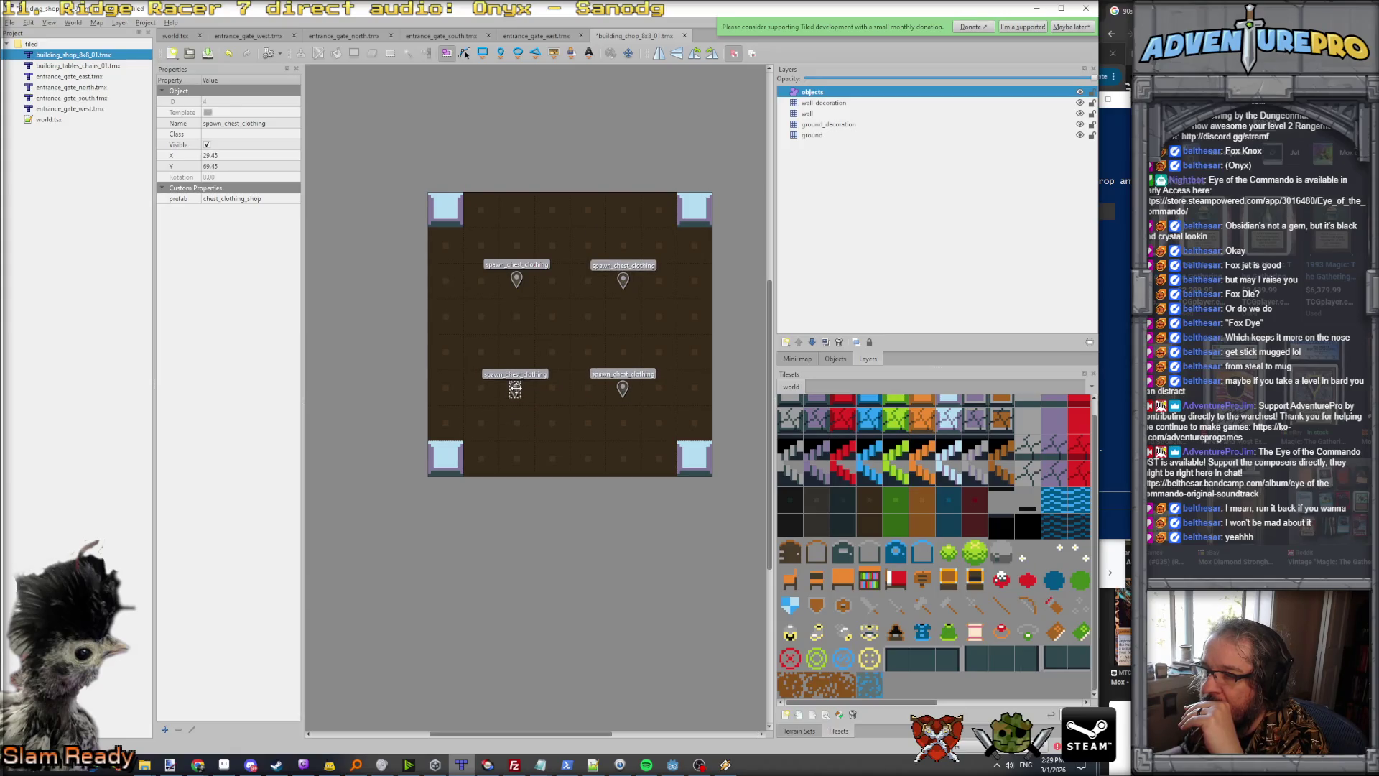
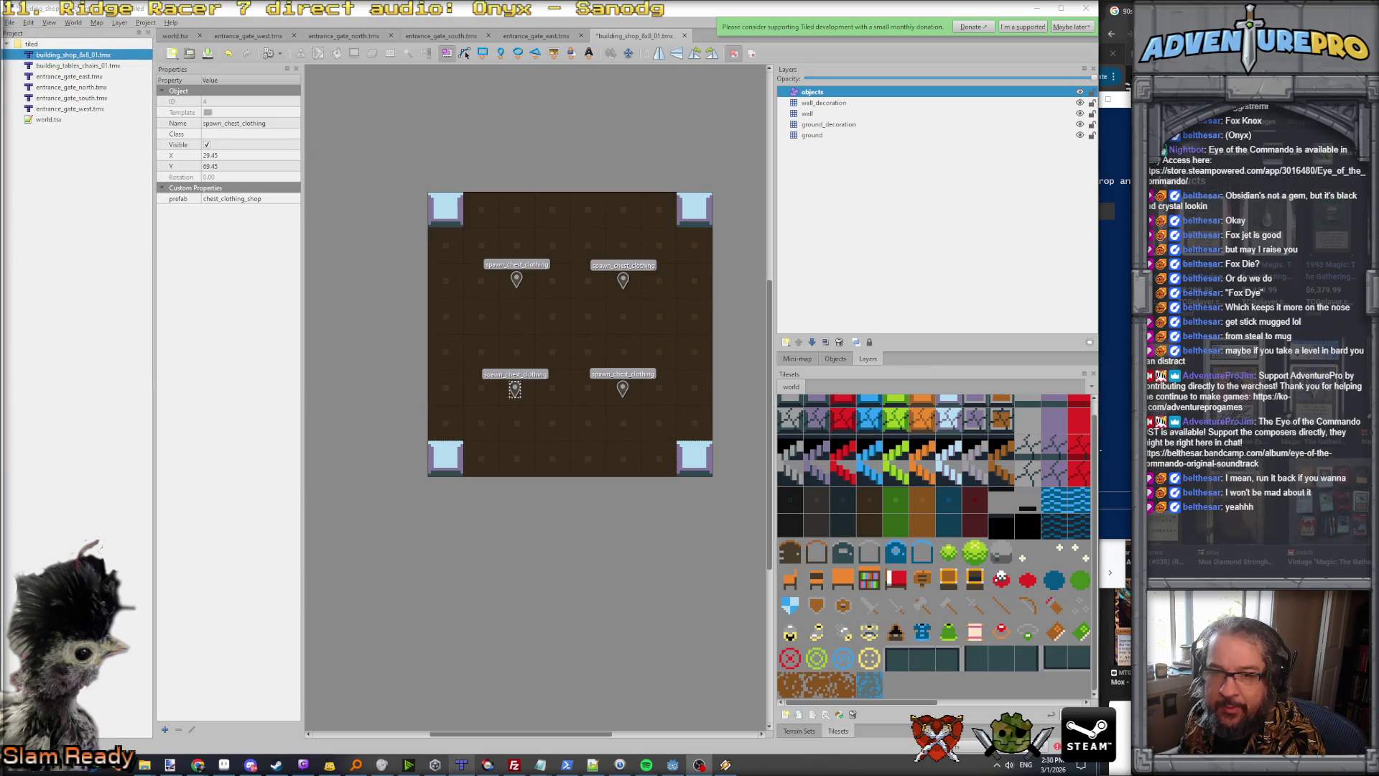
# Save the shop map as a new copy named building_shop_10x10_01.tmx.
pyautogui.click(11, 23)
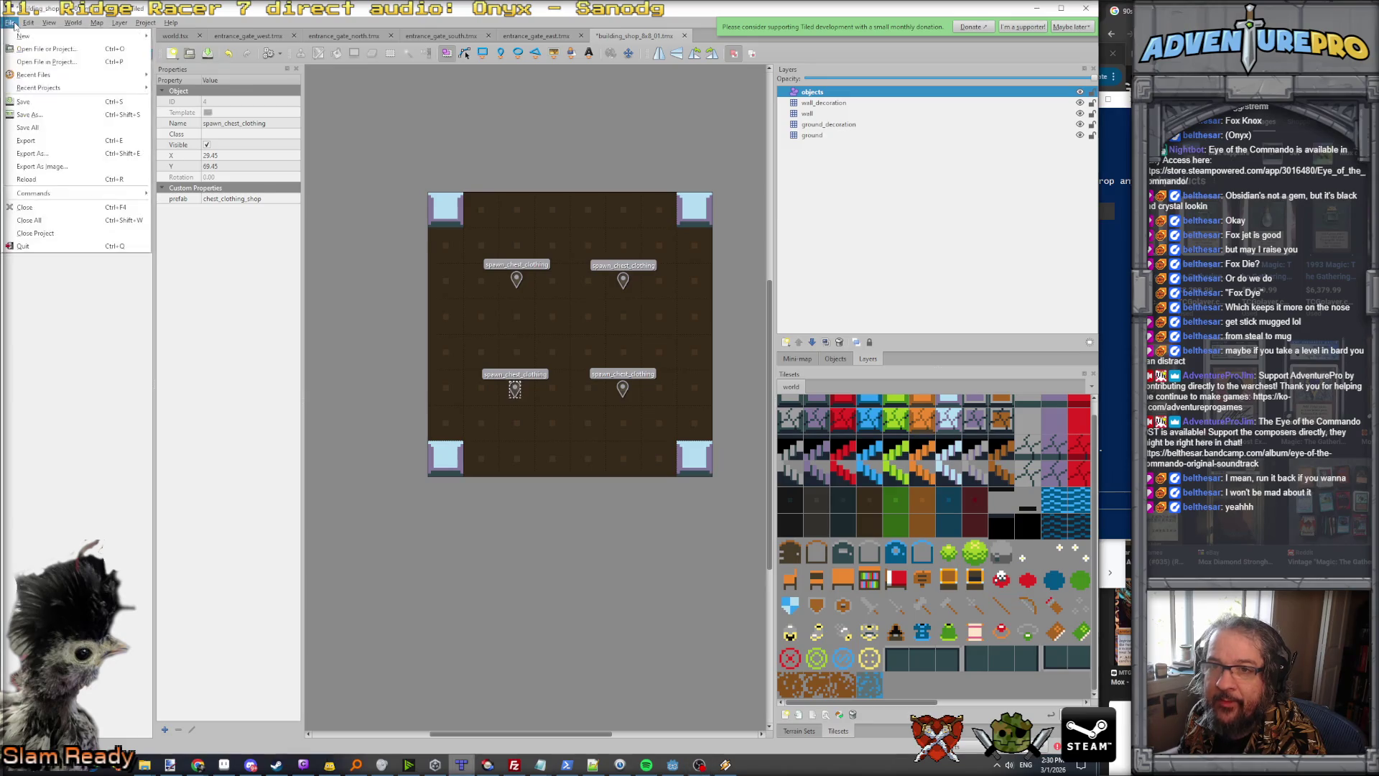
pyautogui.click(54, 116)
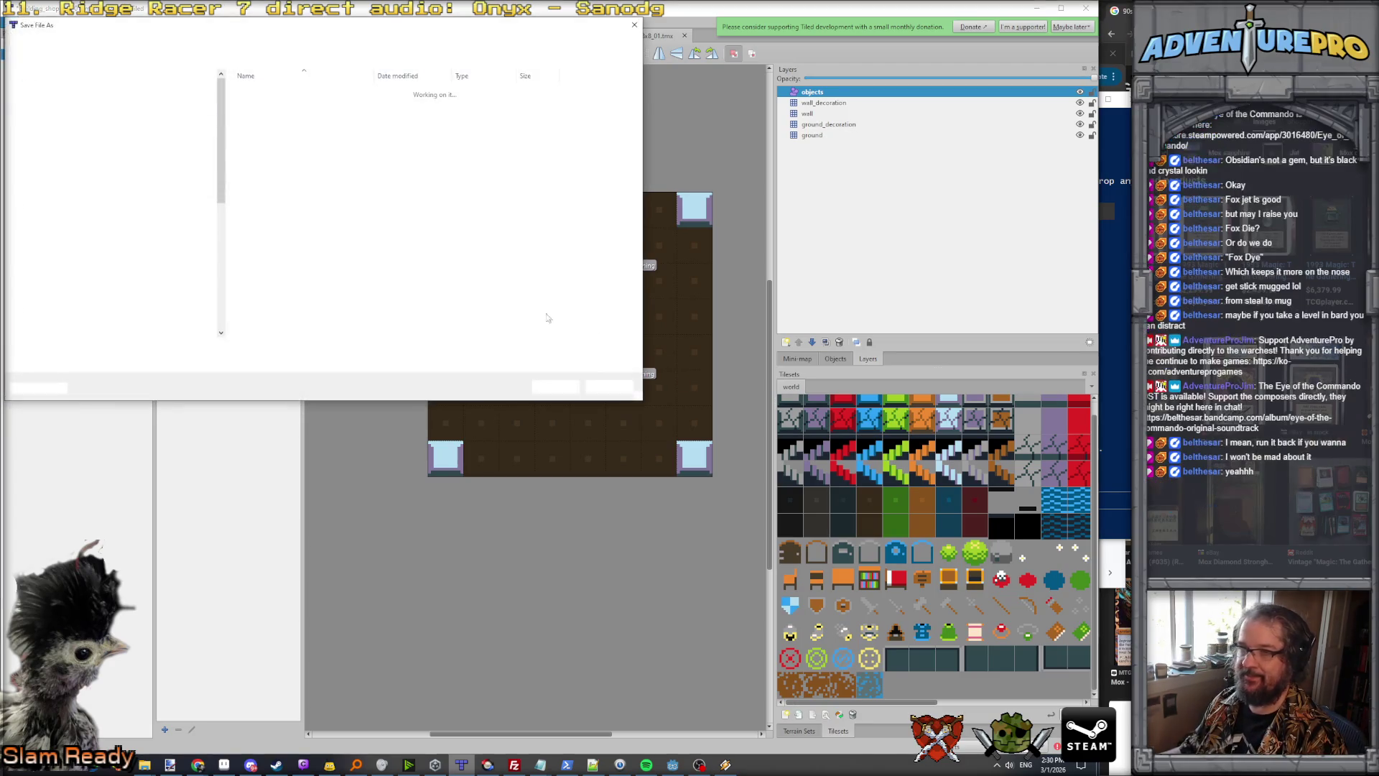
pyautogui.moveTo(127, 350); pyautogui.dragTo(119, 350)
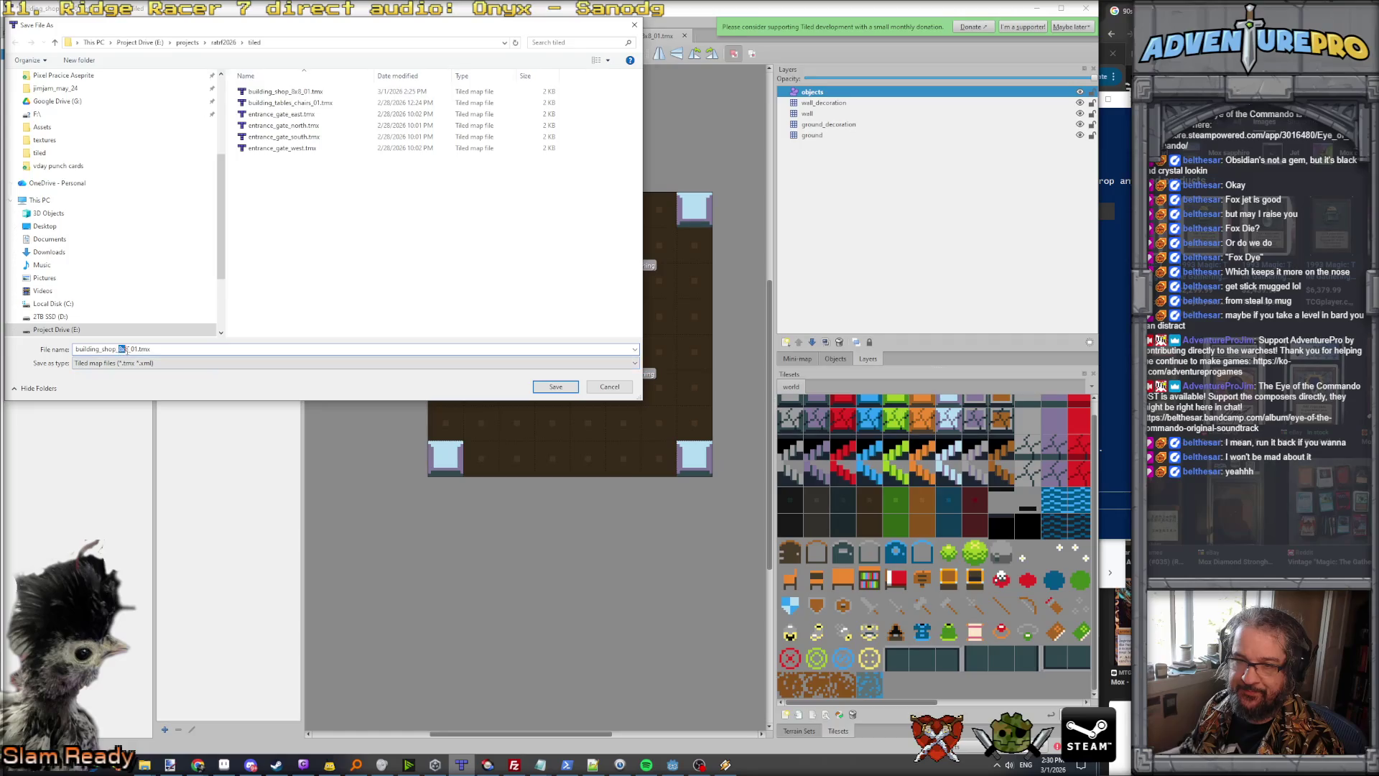
pyautogui.write('0x10')
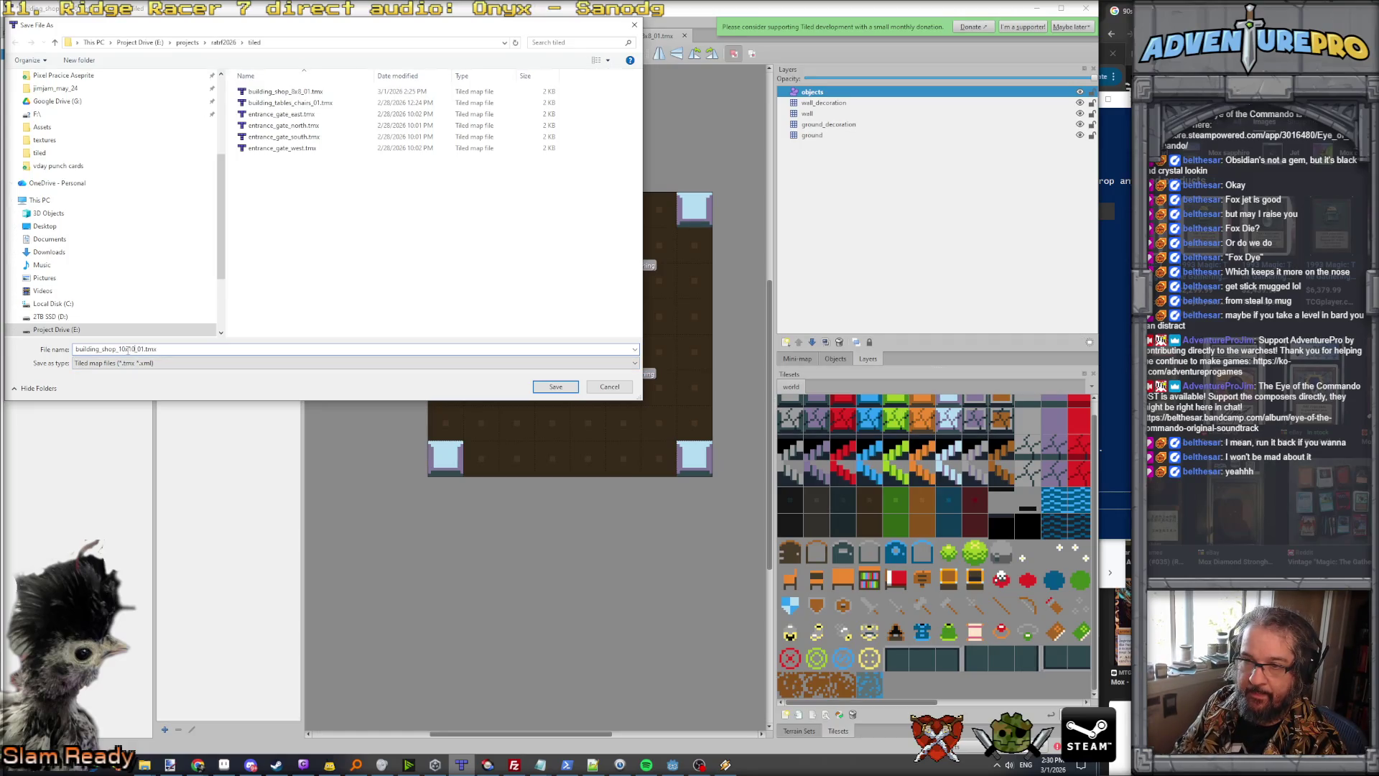
pyautogui.press('Return')
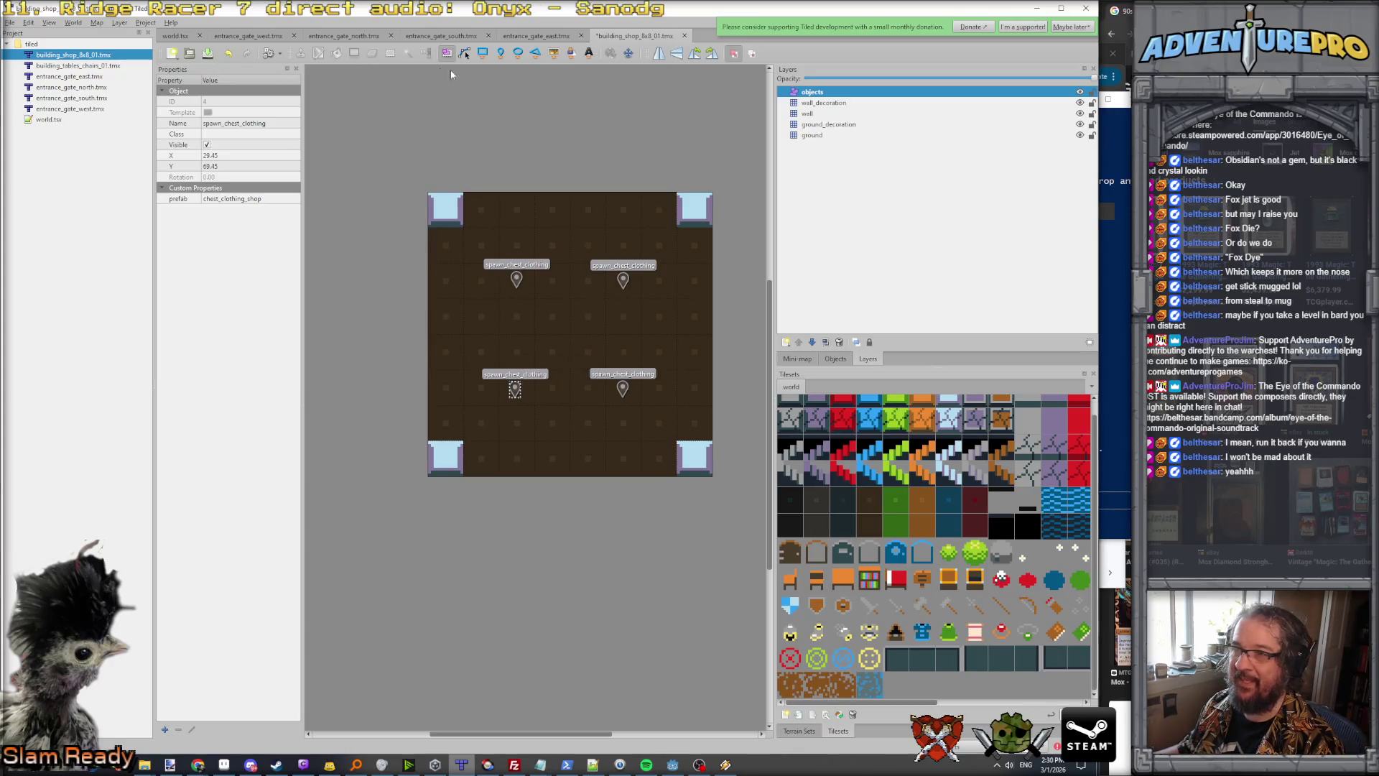
# Check the new 10x10 and old 8x8 map files in the Project panel.
pyautogui.click(66, 56)
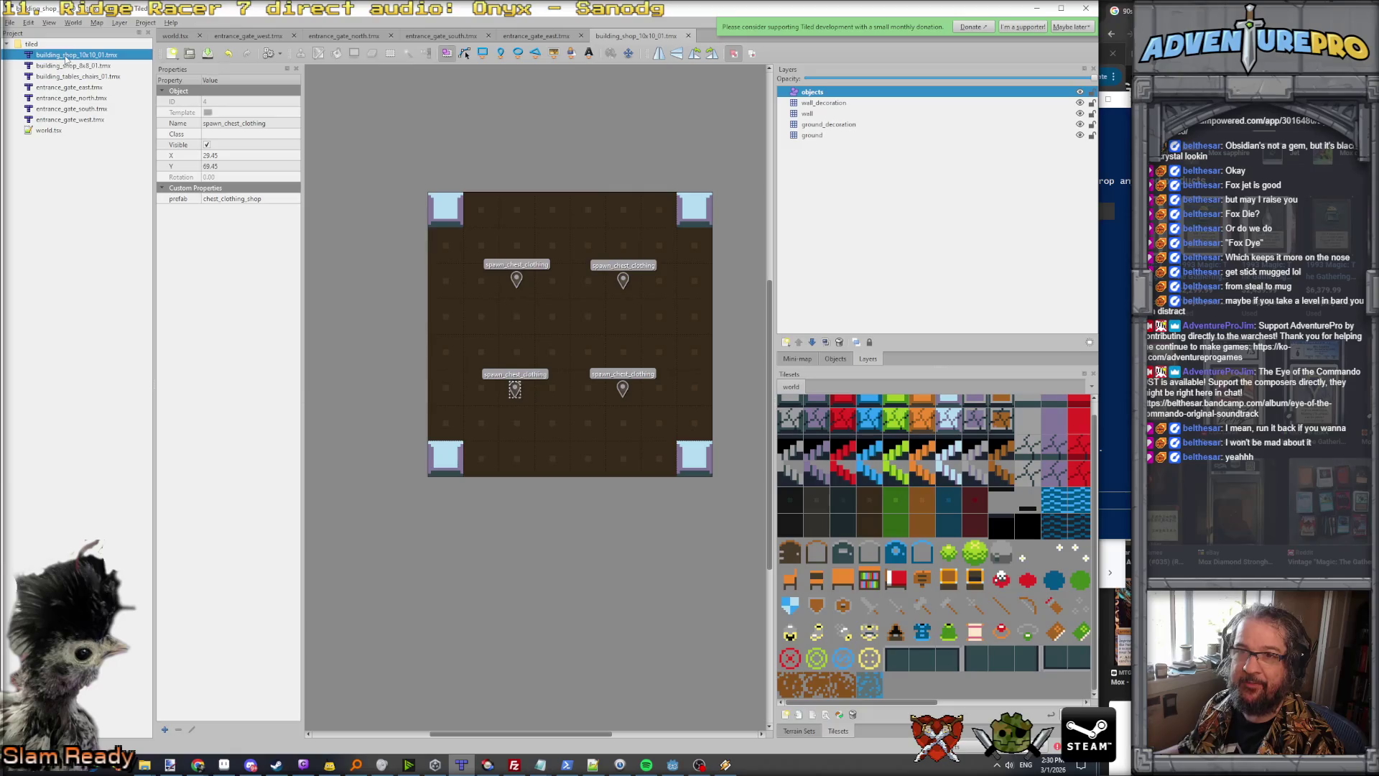
pyautogui.click(86, 66)
pyautogui.rightClick(86, 67)
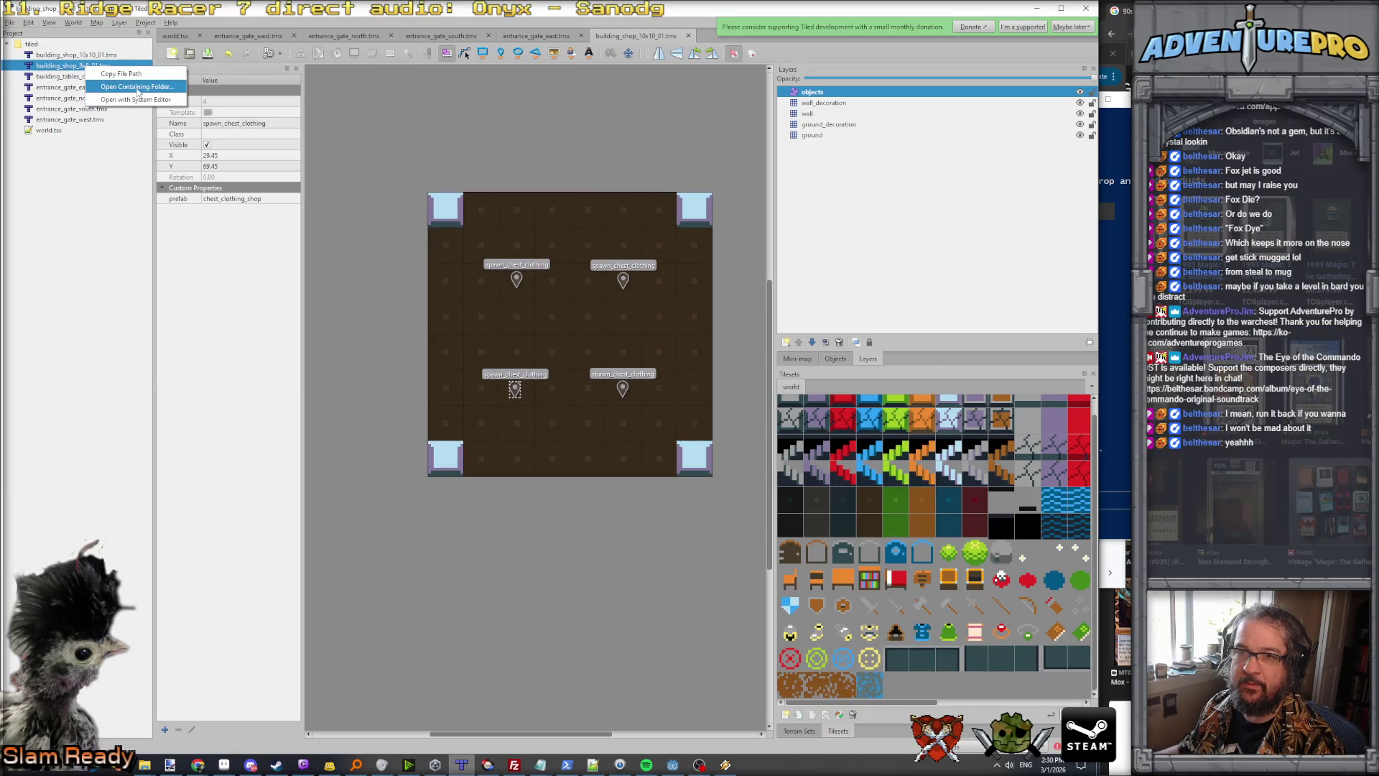
pyautogui.click(77, 56)
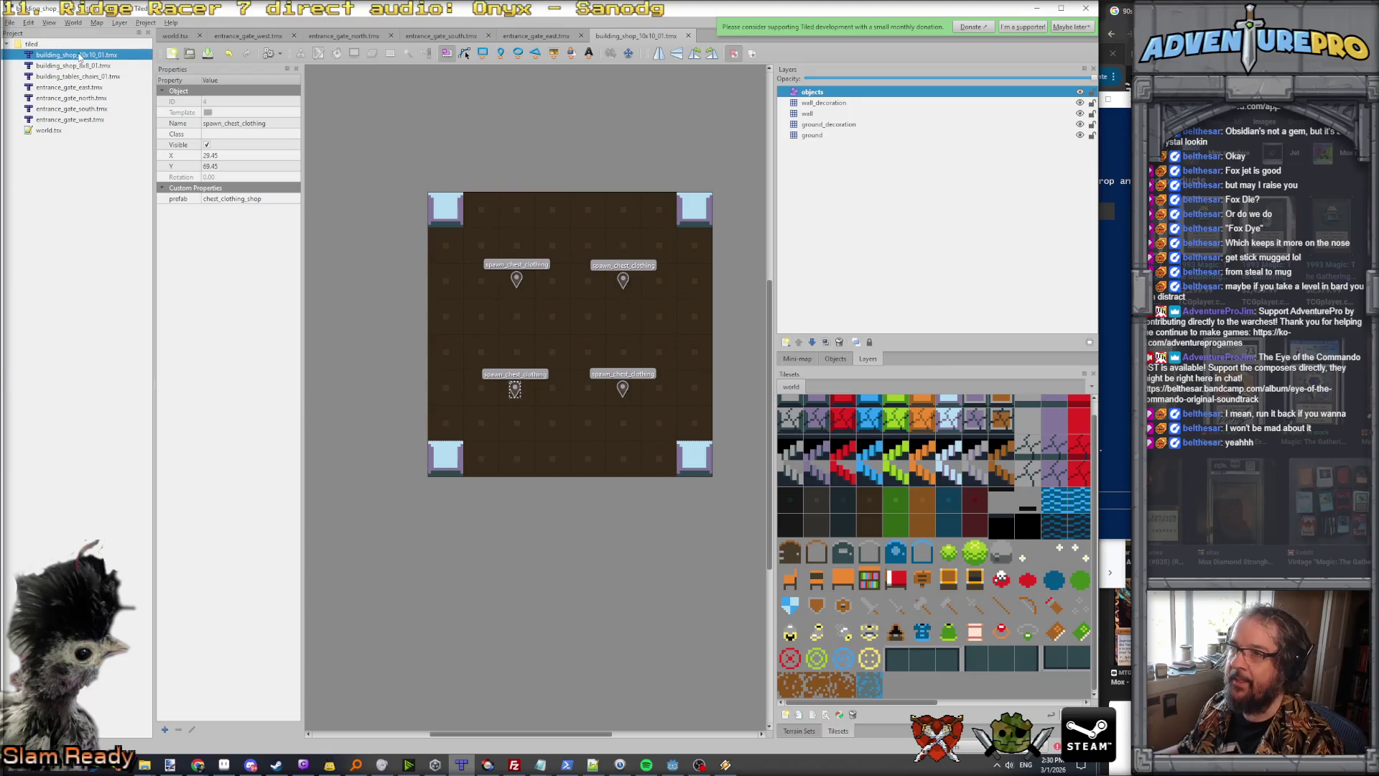
pyautogui.rightClick(80, 57)
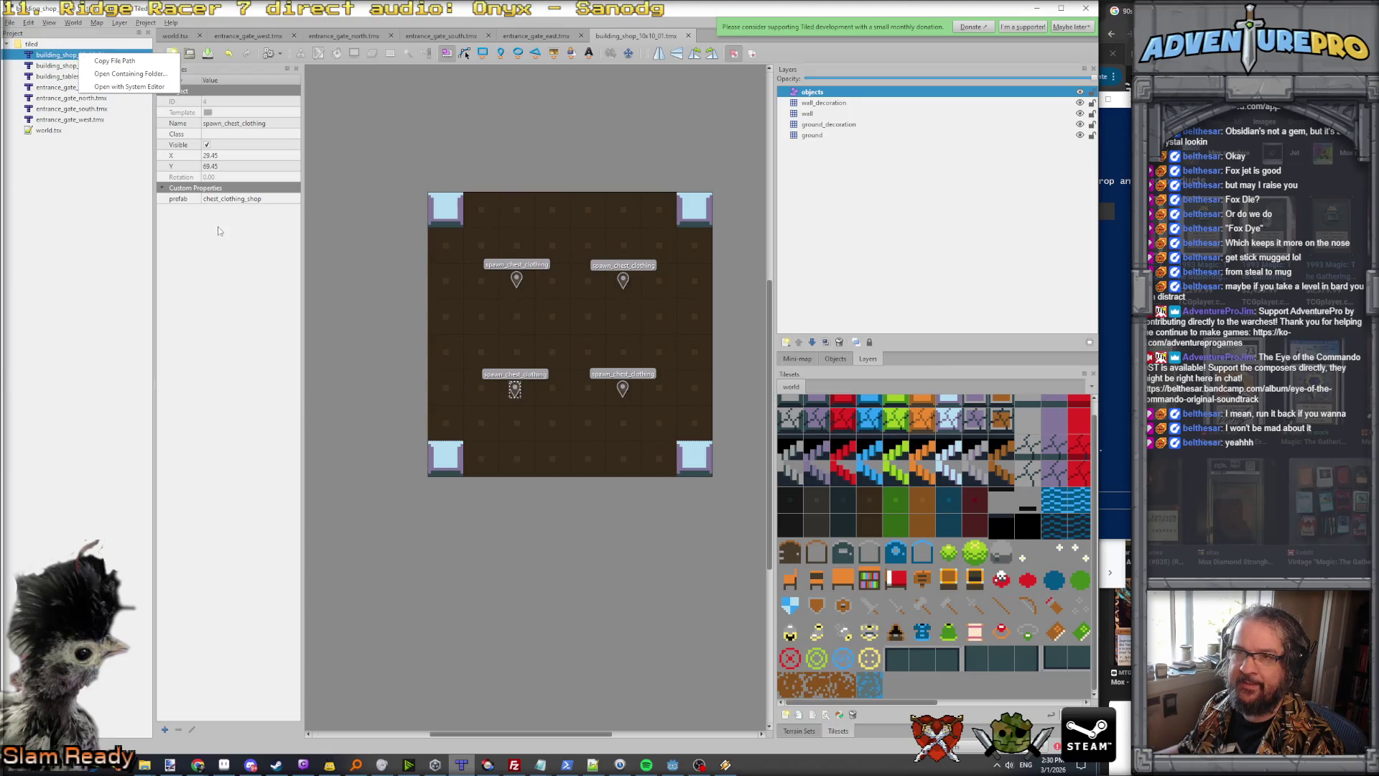
pyautogui.click(102, 59)
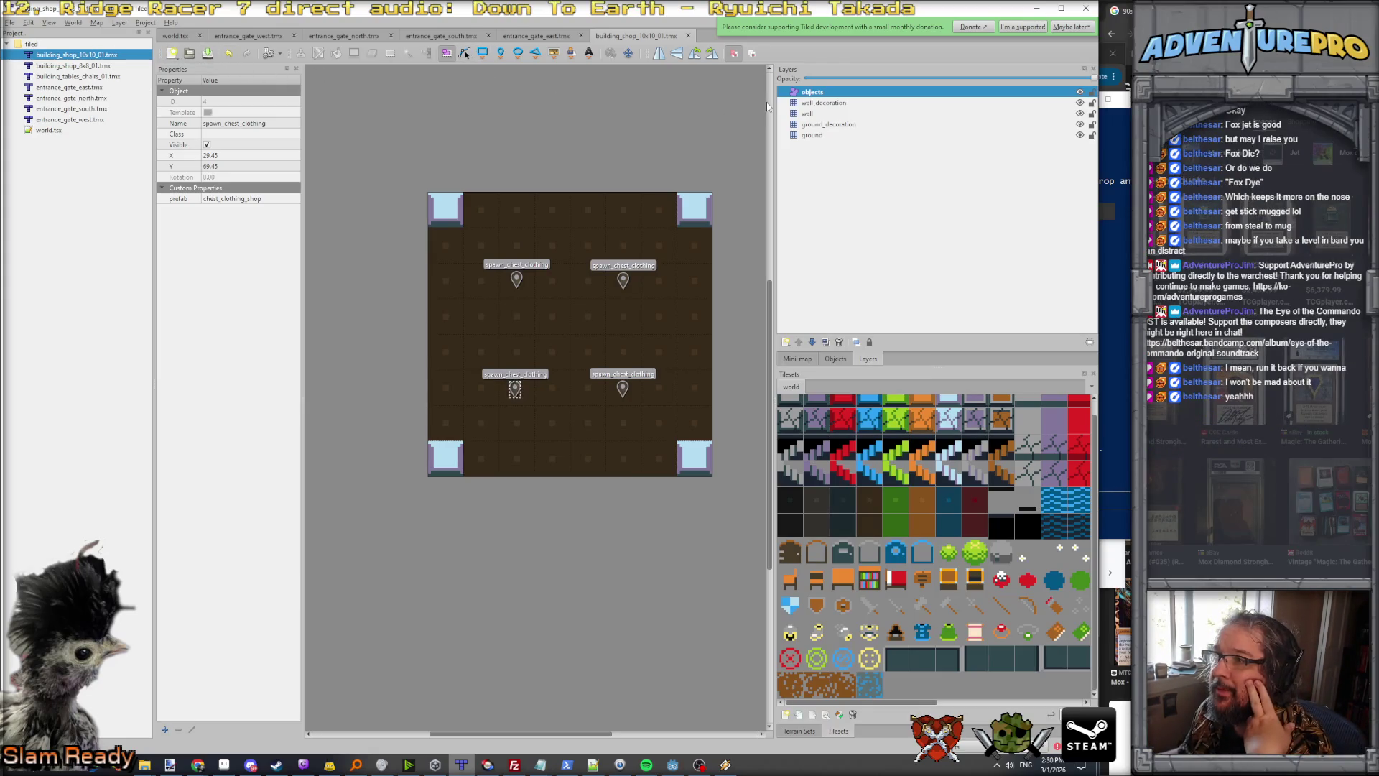
# Resize the map to 10x10 tiles with offset 1,1, then select green grass on the ground layer.
pyautogui.click(98, 25)
pyautogui.click(128, 67)
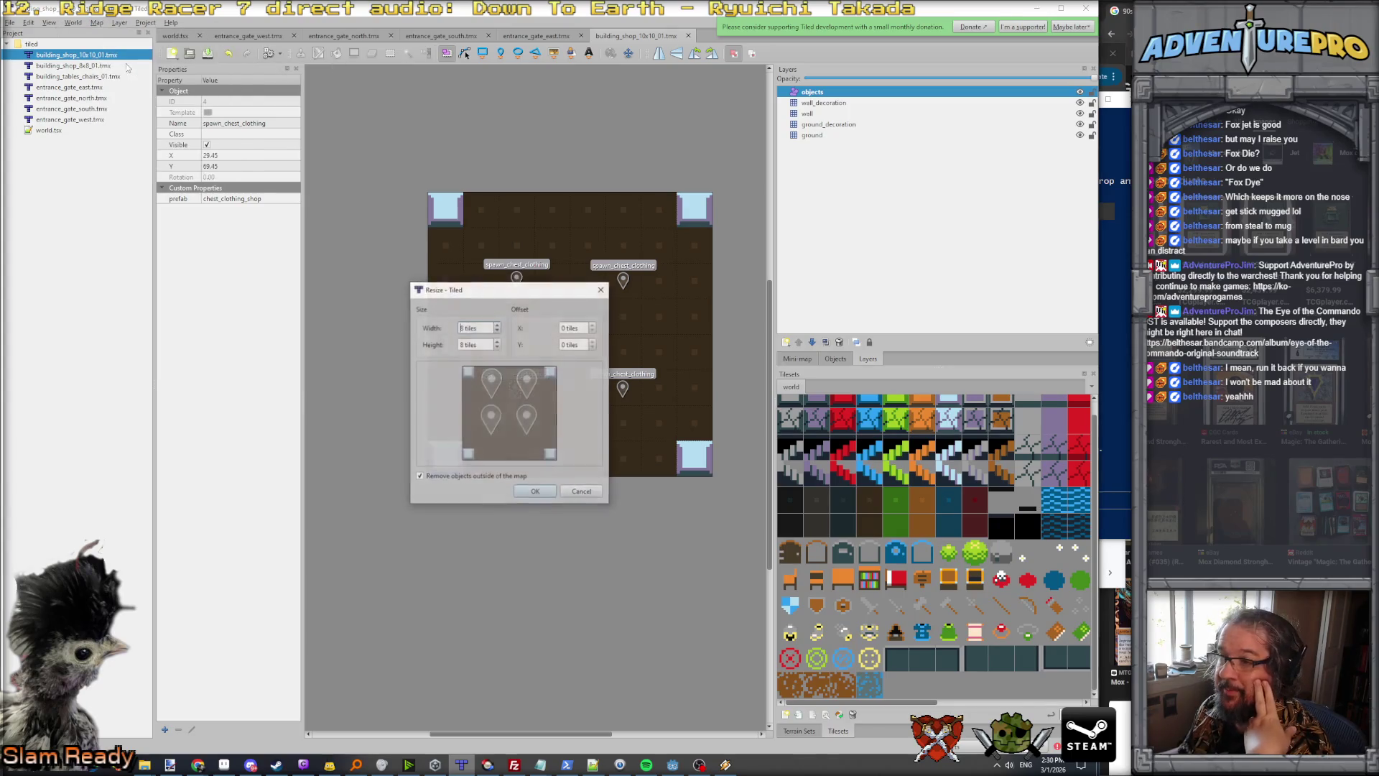
pyautogui.moveTo(475, 327); pyautogui.dragTo(424, 328)
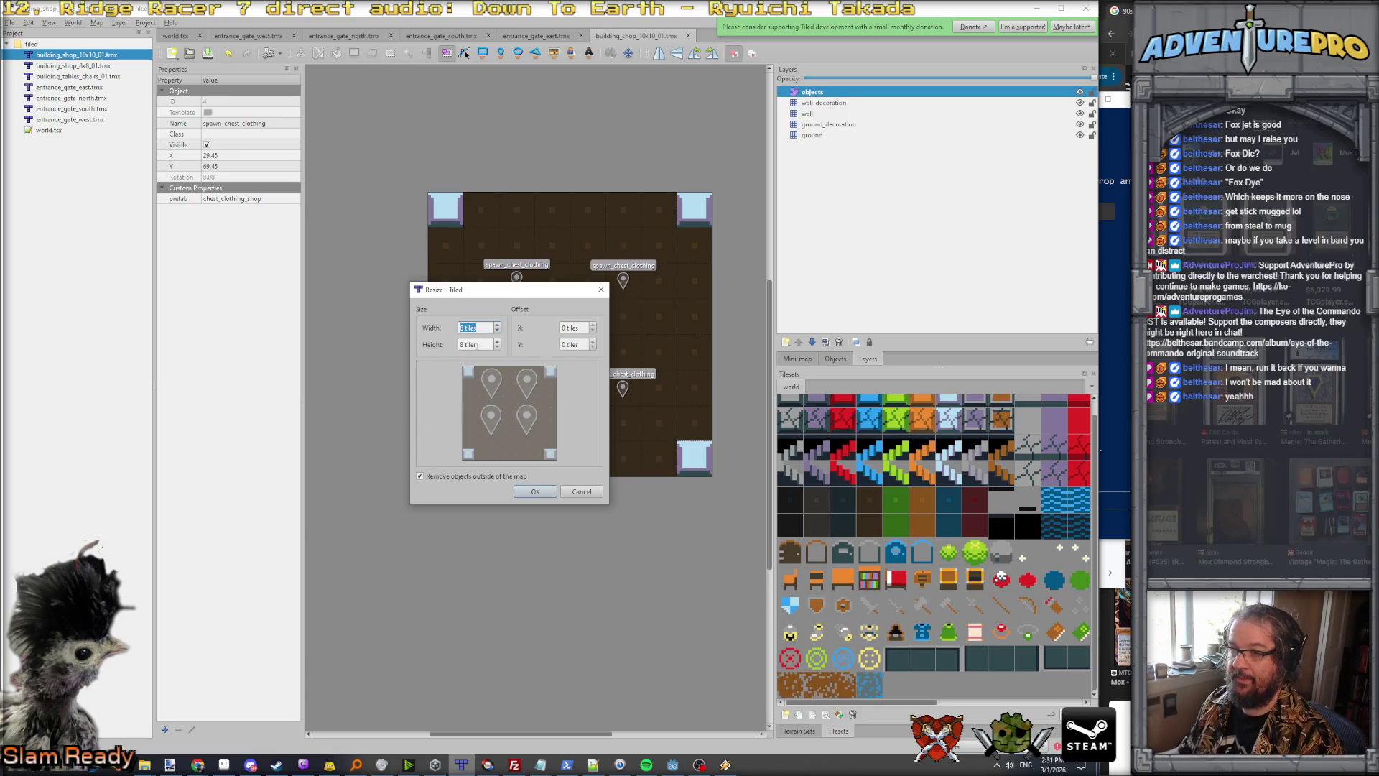
pyautogui.write('10')
pyautogui.press('Tab')
pyautogui.write('10')
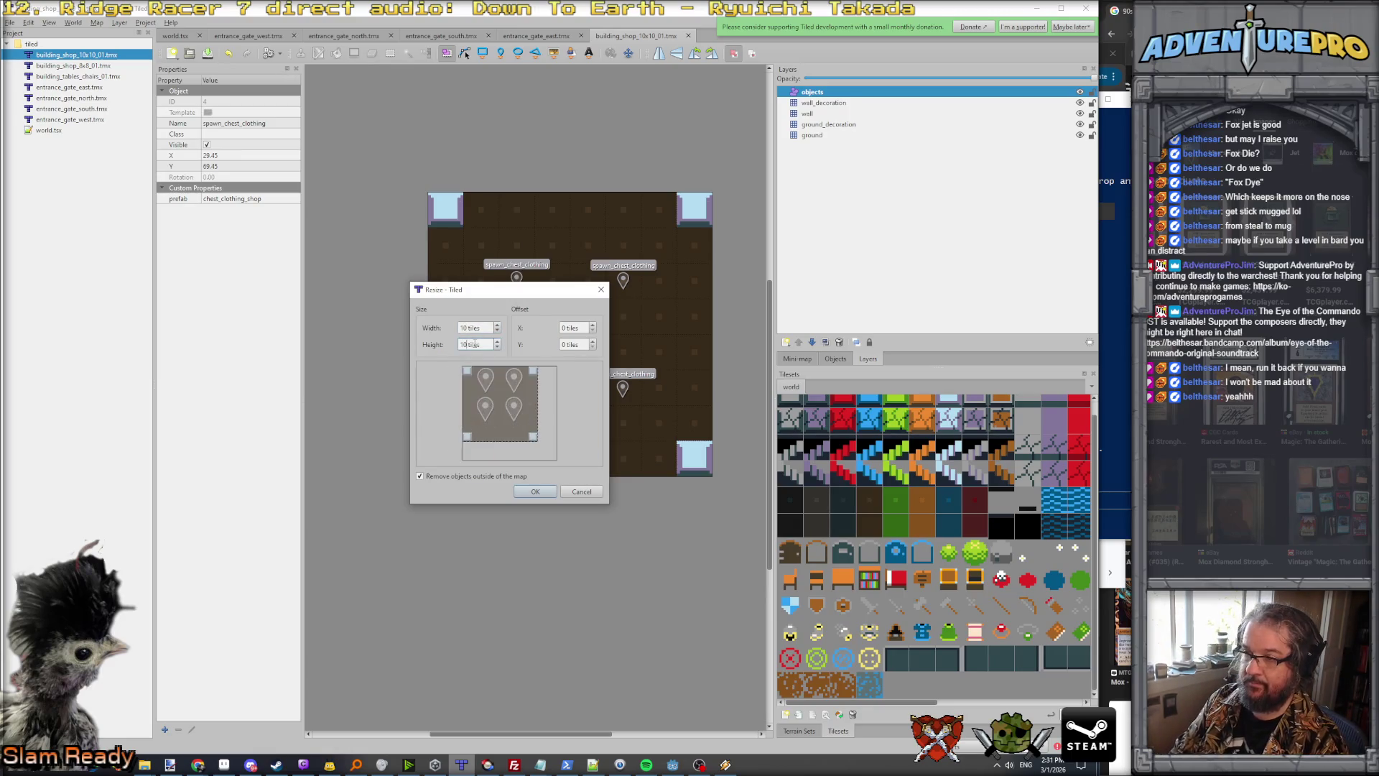
pyautogui.doubleClick(567, 327)
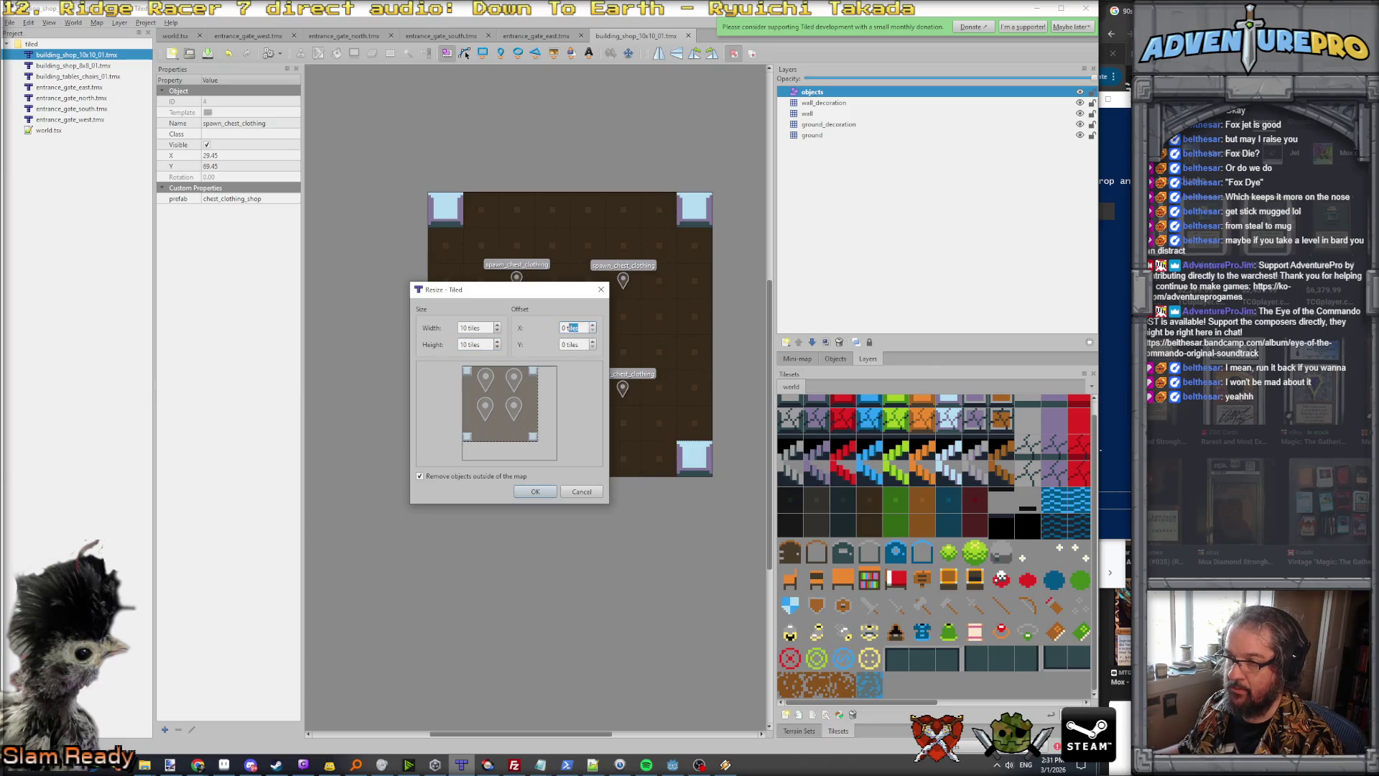
pyautogui.write('1')
pyautogui.press('Tab')
pyautogui.write('1')
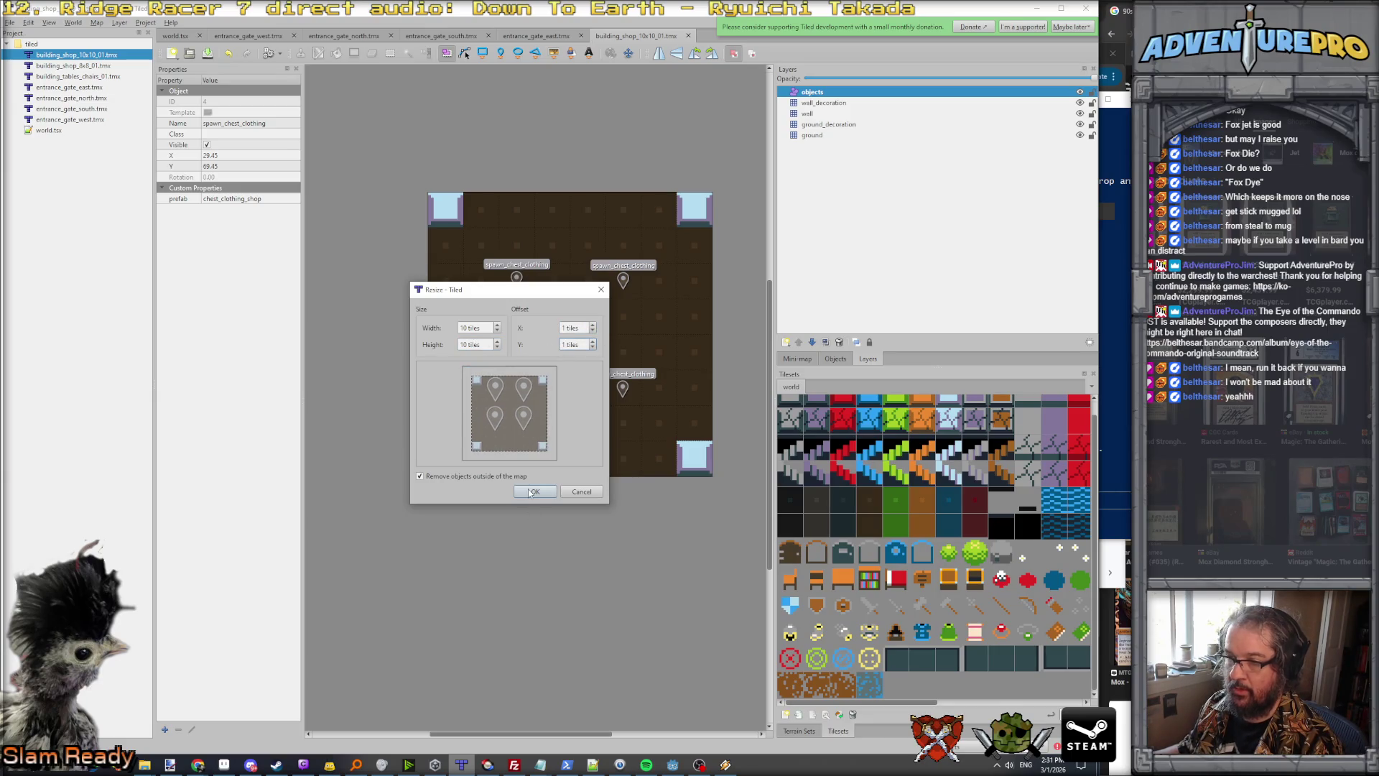
pyautogui.click(533, 492)
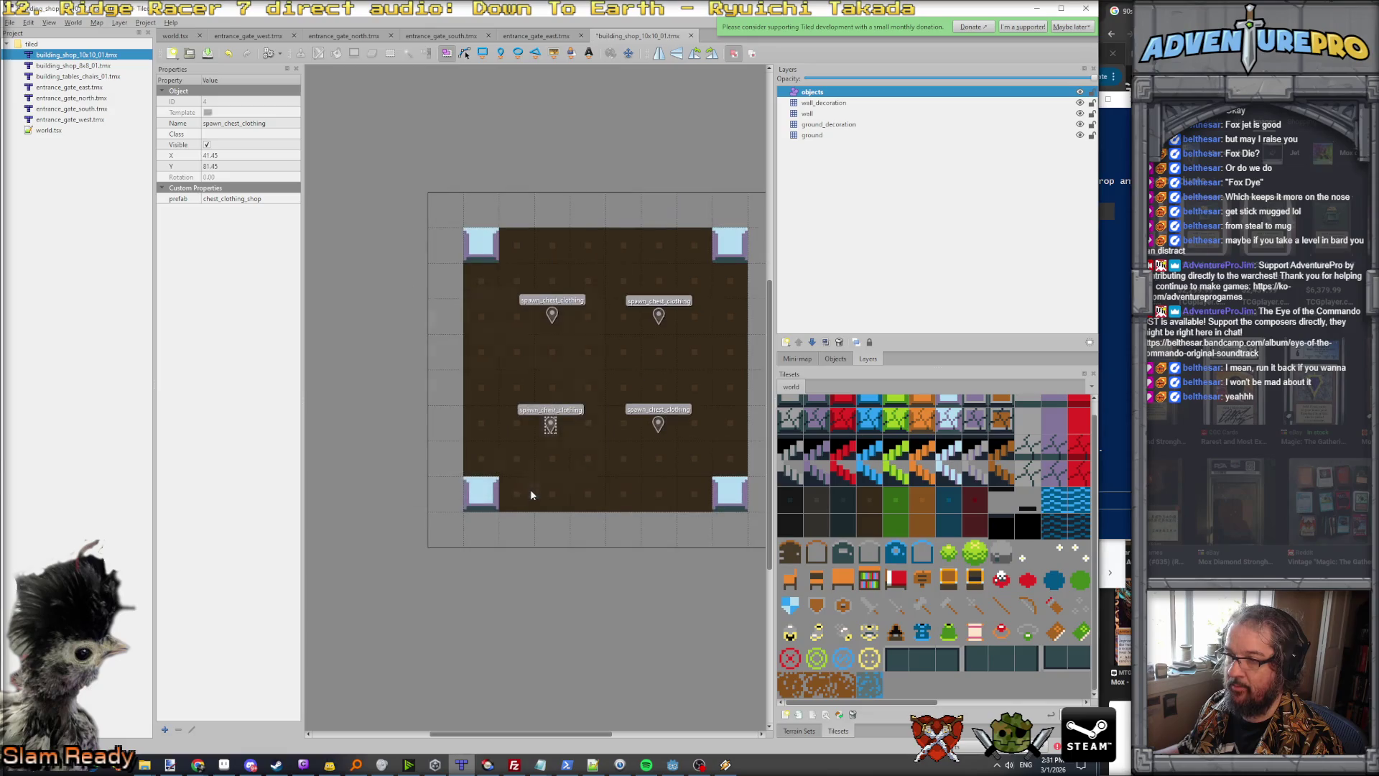
pyautogui.click(895, 519)
pyautogui.click(808, 136)
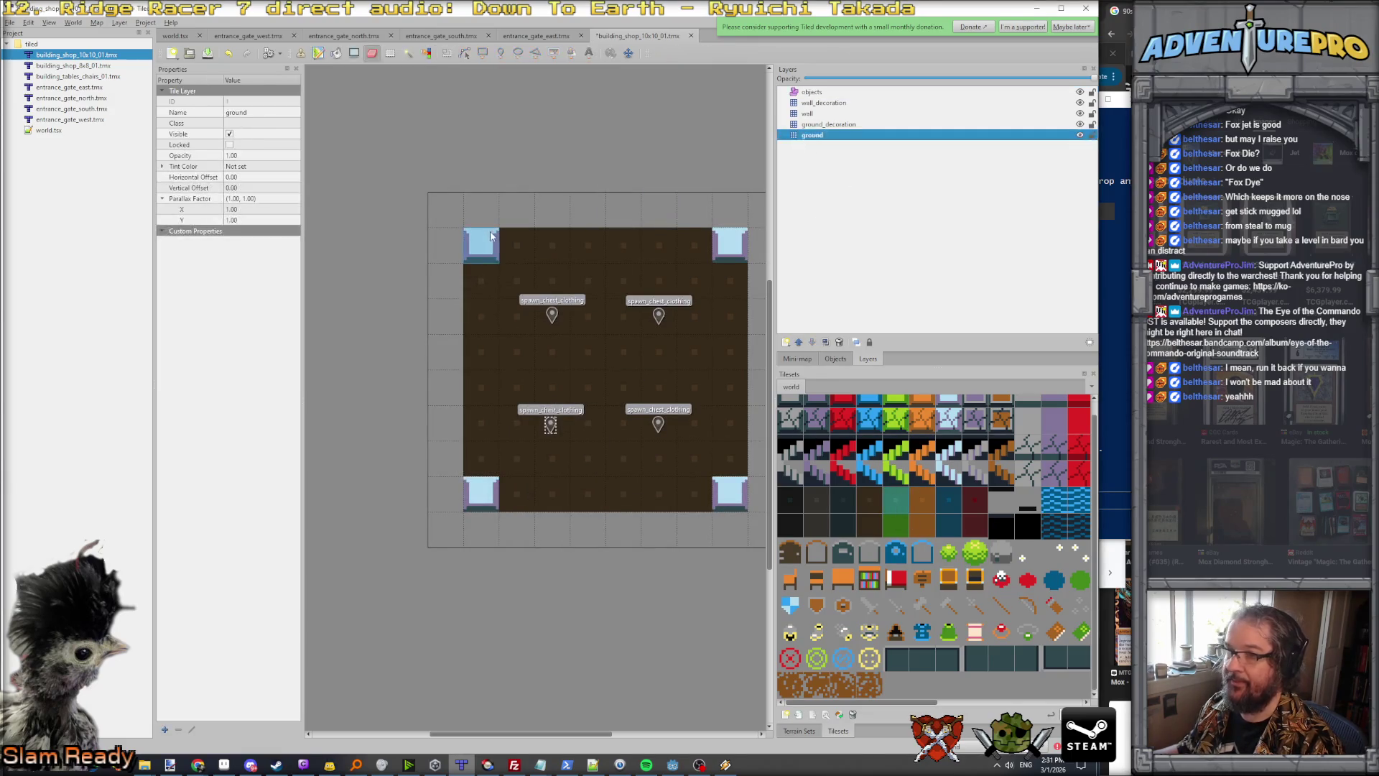
# Stamp green grass along the left, bottom, top and right border rows of the map.
pyautogui.press('b')
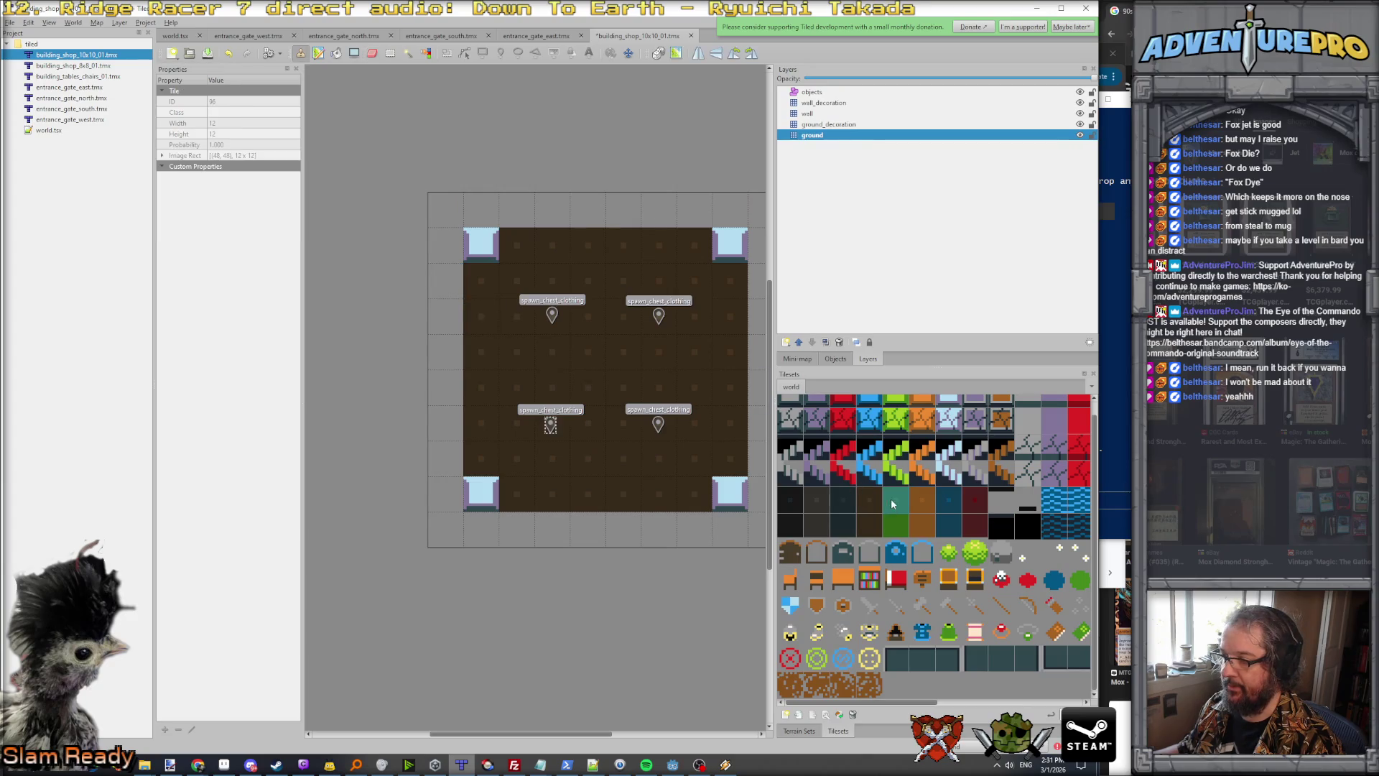
pyautogui.moveTo(457, 222)
pyautogui.mouseDown()
pyautogui.moveTo(411, 495)
pyautogui.moveTo(446, 531)
pyautogui.moveTo(748, 532)
pyautogui.moveTo(675, 529)
pyautogui.moveTo(519, 489)
pyautogui.moveTo(493, 468)
pyautogui.moveTo(501, 265)
pyautogui.mouseUp()
pyautogui.hscroll(-3, 494, 214)
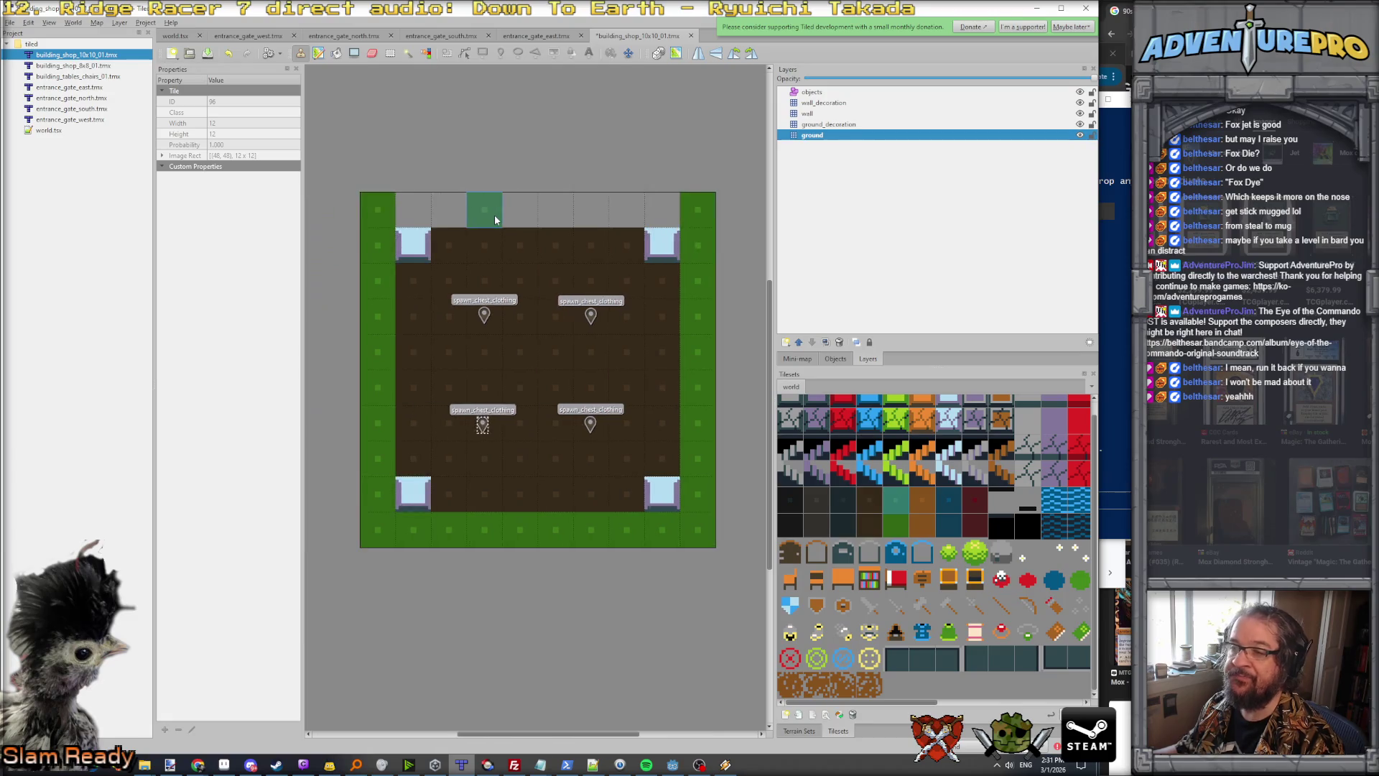
pyautogui.moveTo(410, 208); pyautogui.dragTo(666, 204)
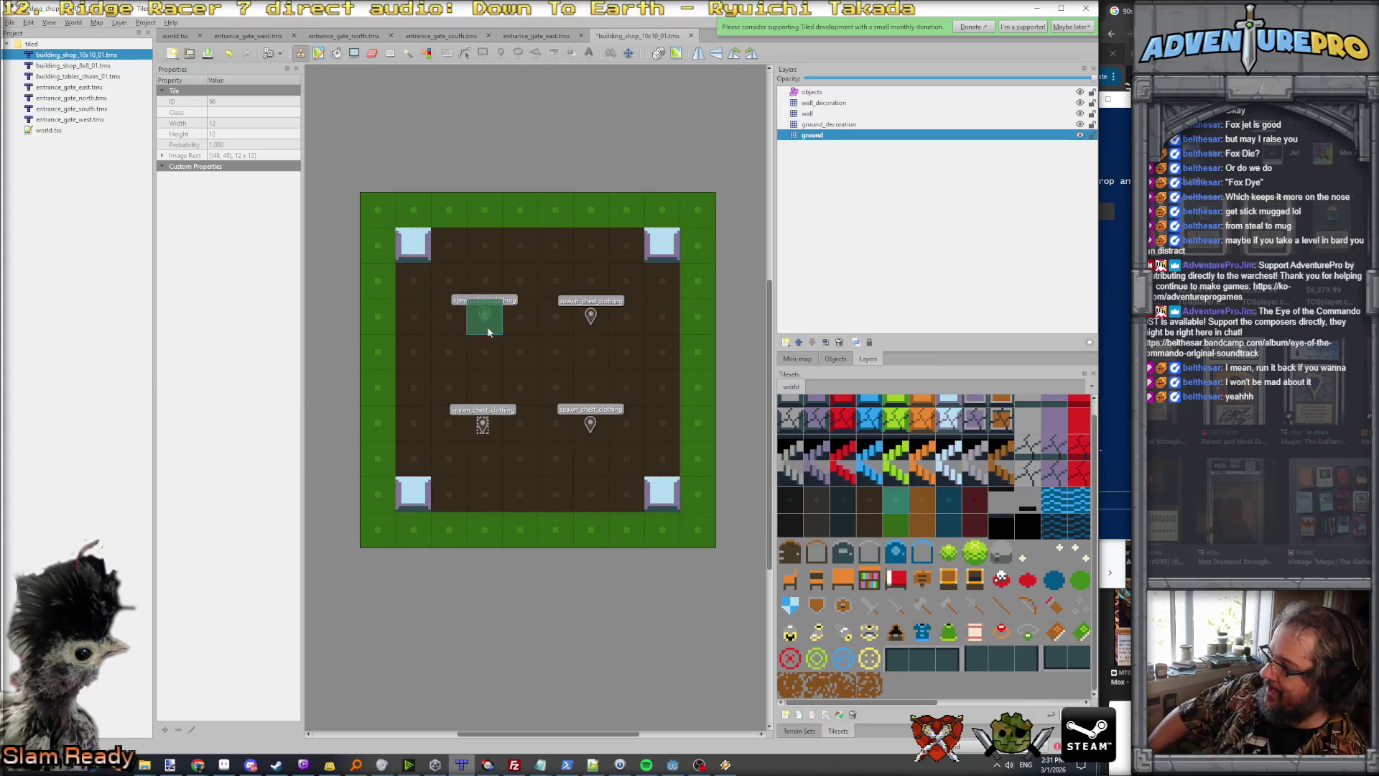
pyautogui.scroll(5, 886, 468)
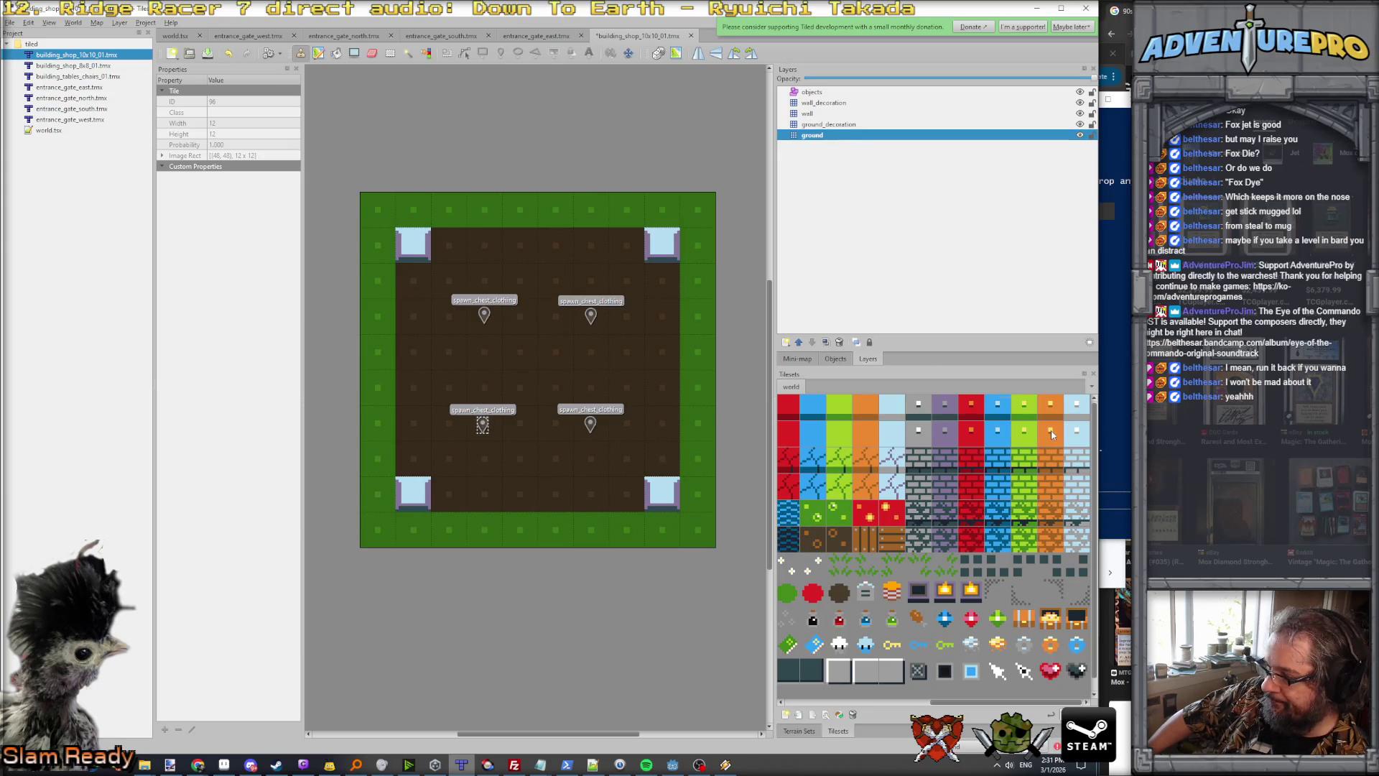
pyautogui.click(1050, 404)
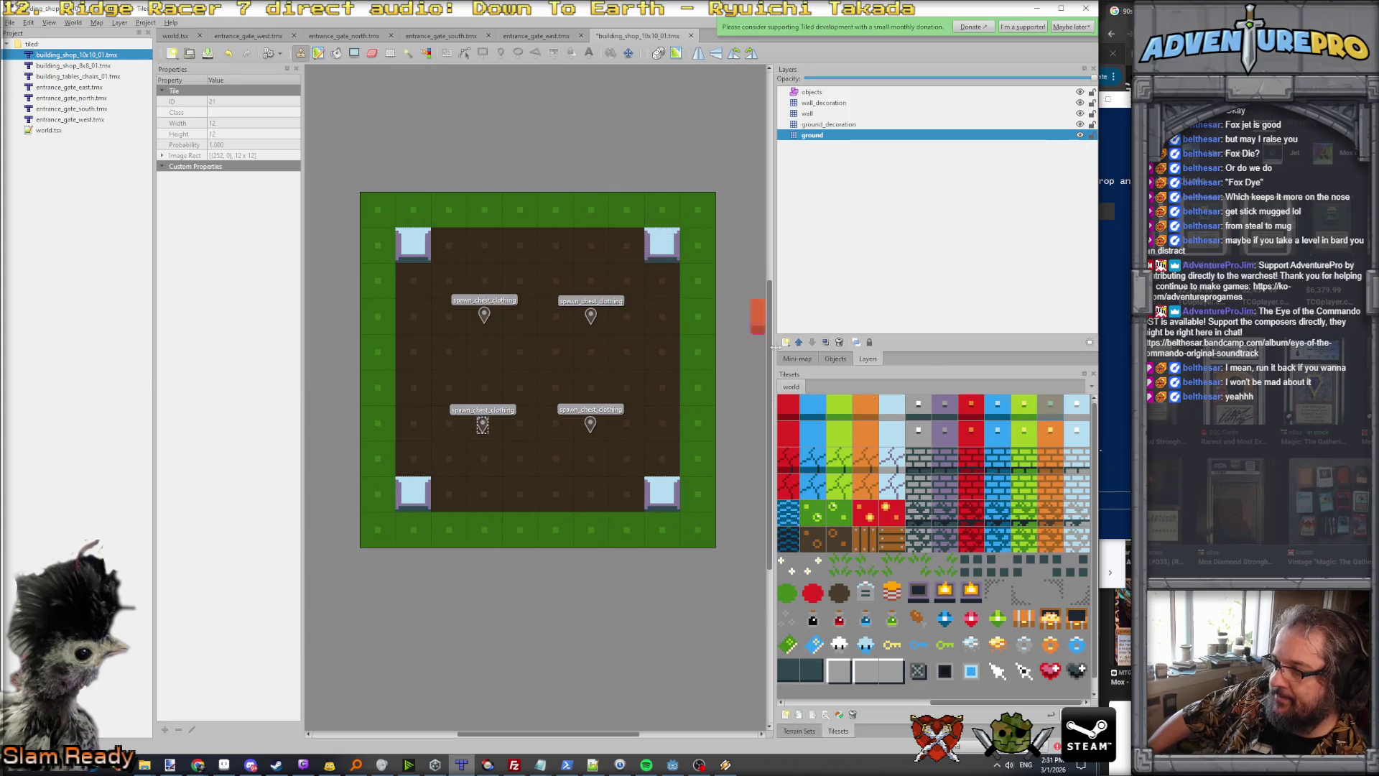
# Replace all four corner pillars on the wall layer with orange brick tiles, then switch to Aseprite.
pyautogui.click(1053, 458)
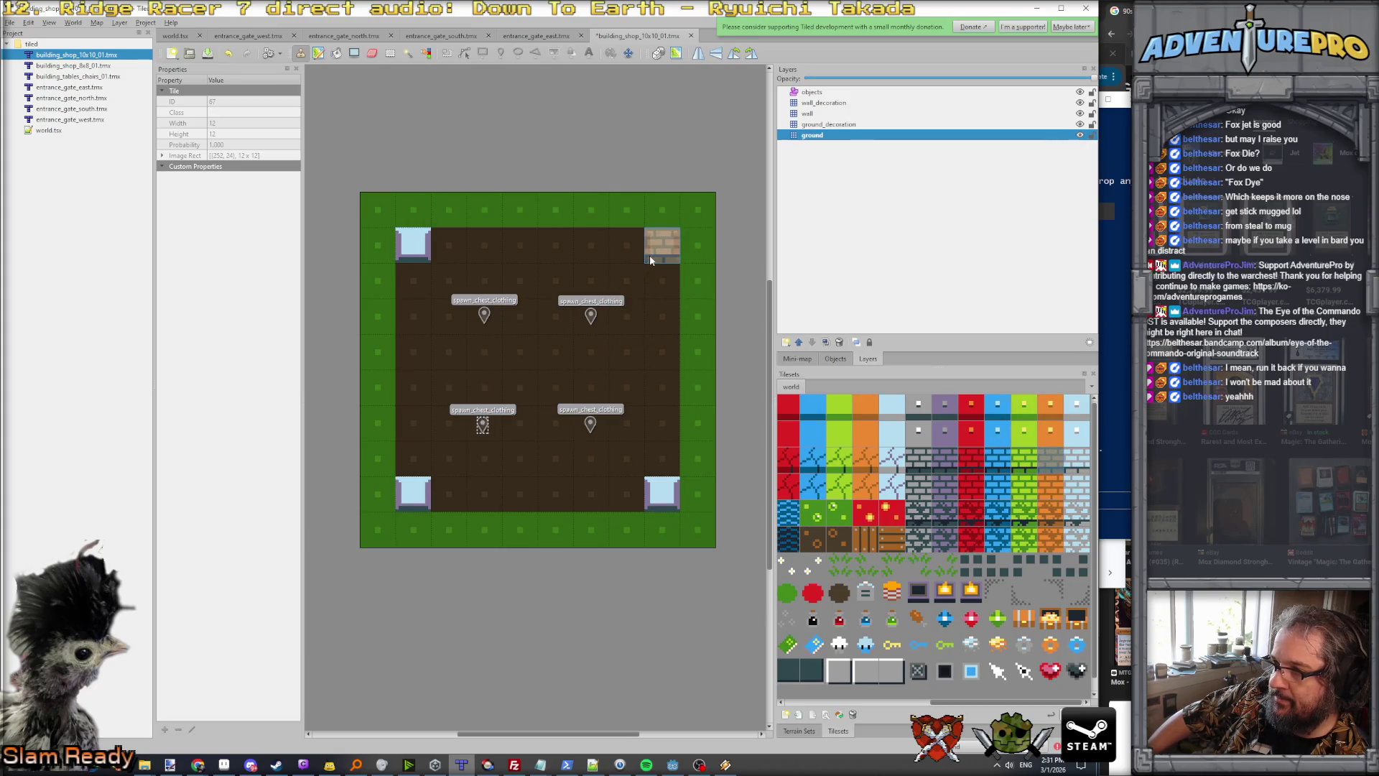
pyautogui.click(808, 113)
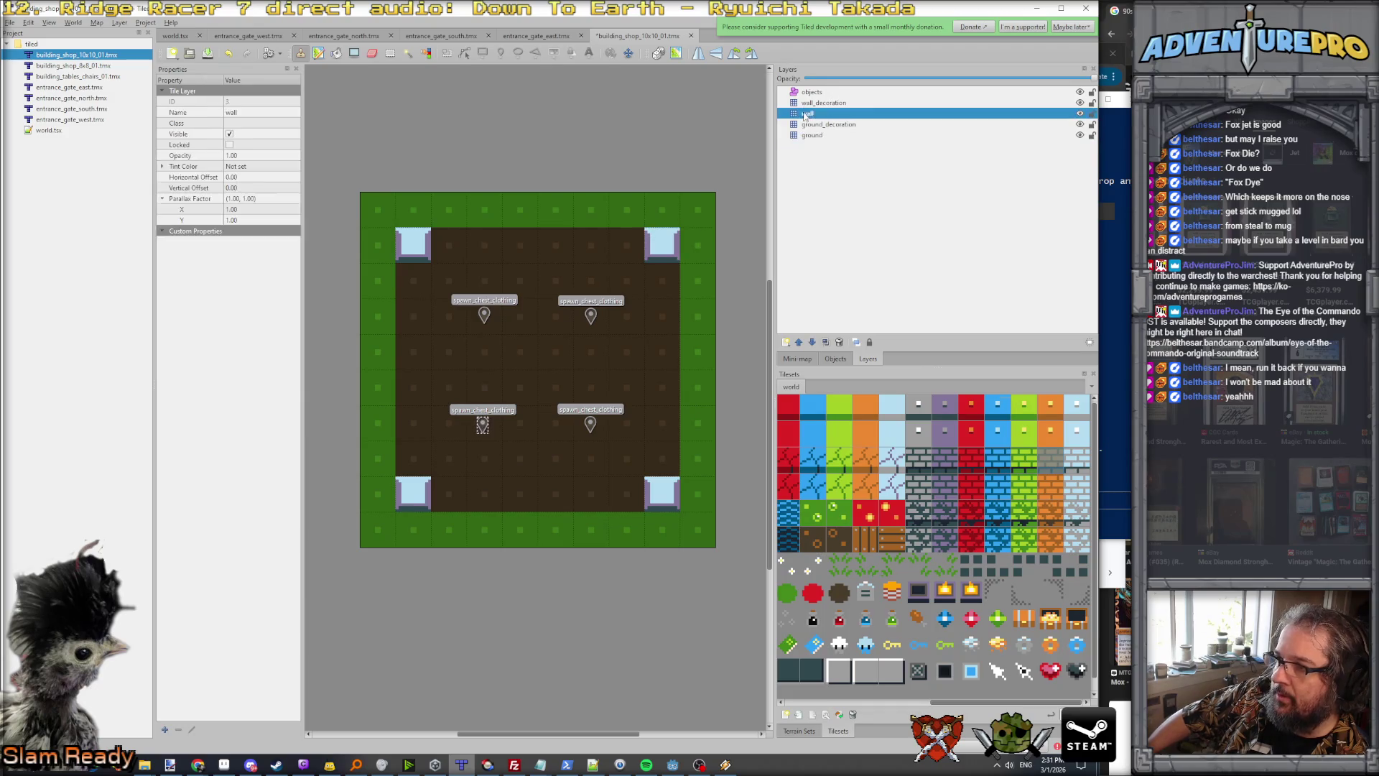
pyautogui.click(650, 250)
pyautogui.click(422, 253)
pyautogui.click(413, 494)
pyautogui.click(661, 496)
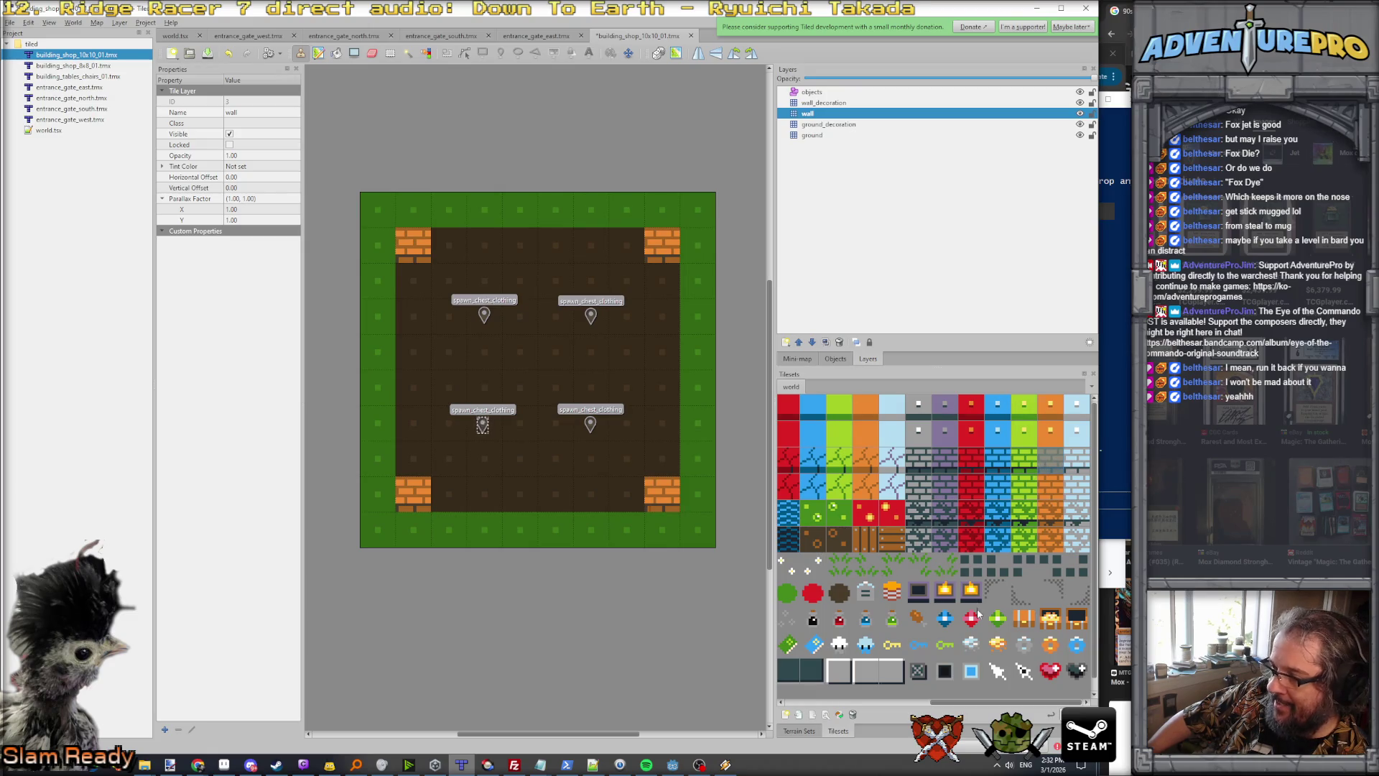
pyautogui.hscroll(-5, 977, 612)
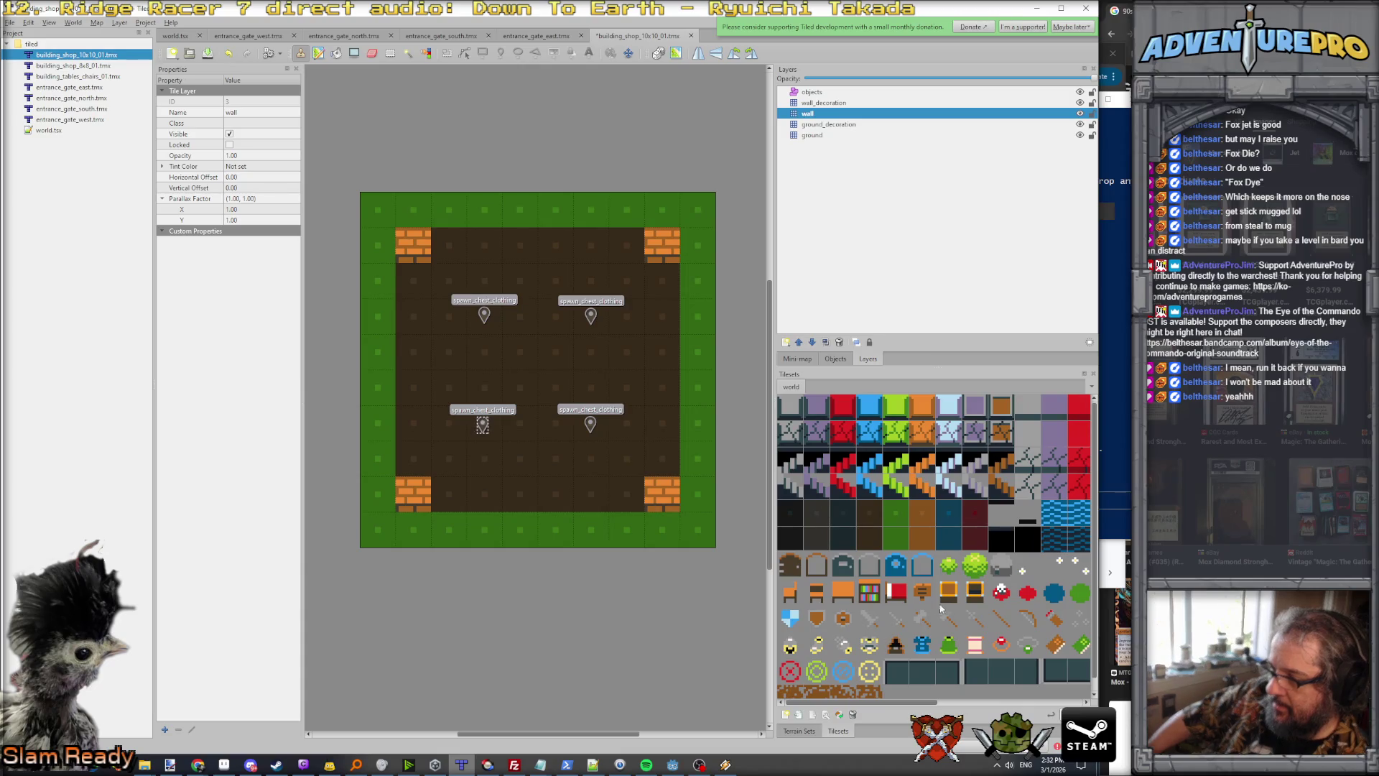
pyautogui.scroll(-1, 885, 591)
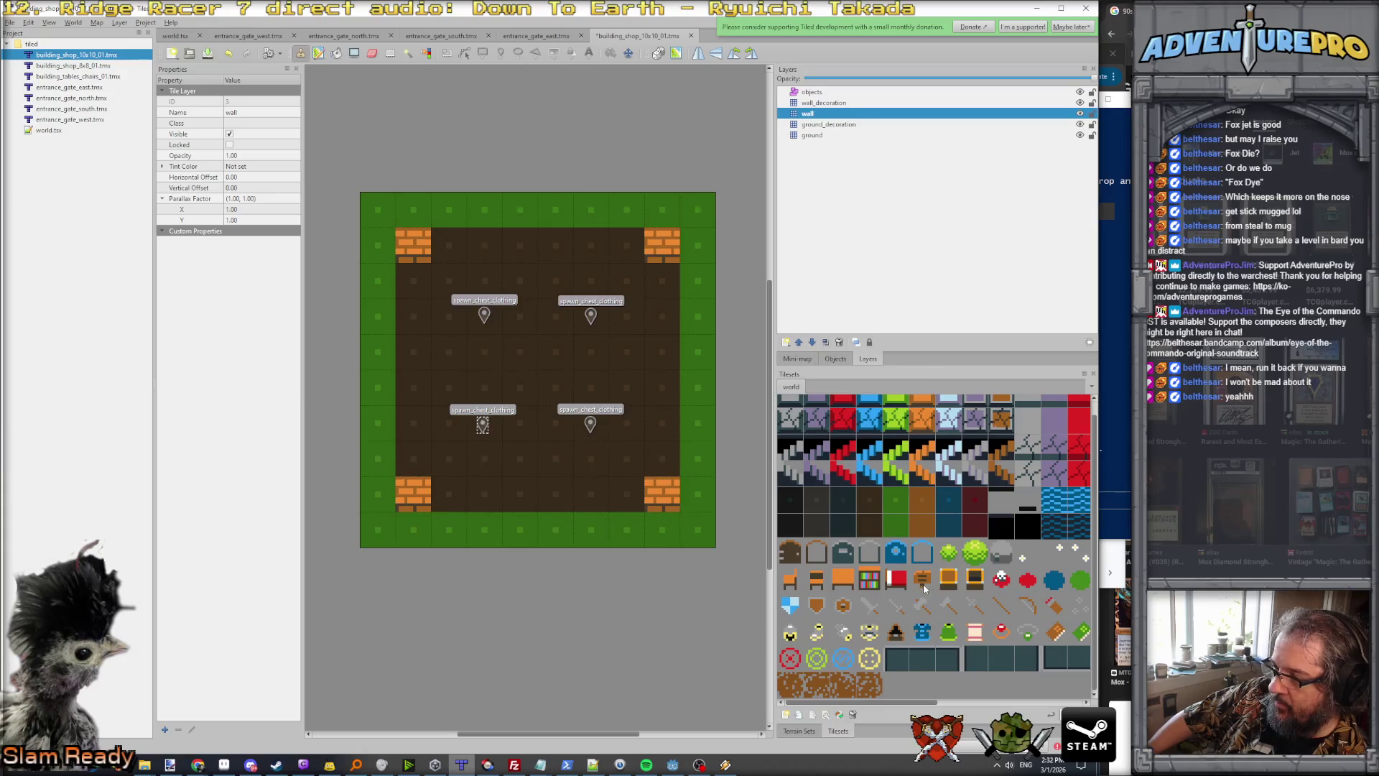
pyautogui.click(658, 498)
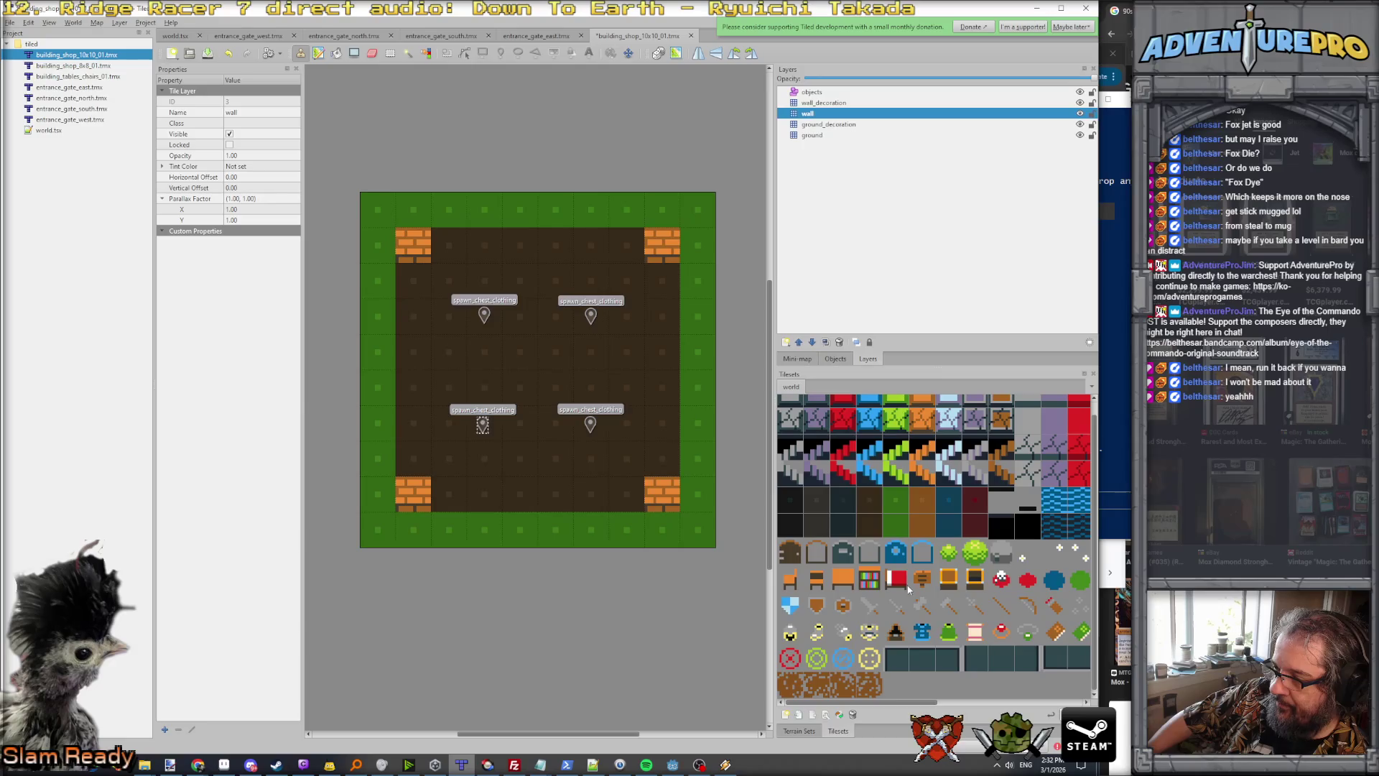
pyautogui.hscroll(3, 919, 586)
pyautogui.hscroll(-3, 934, 584)
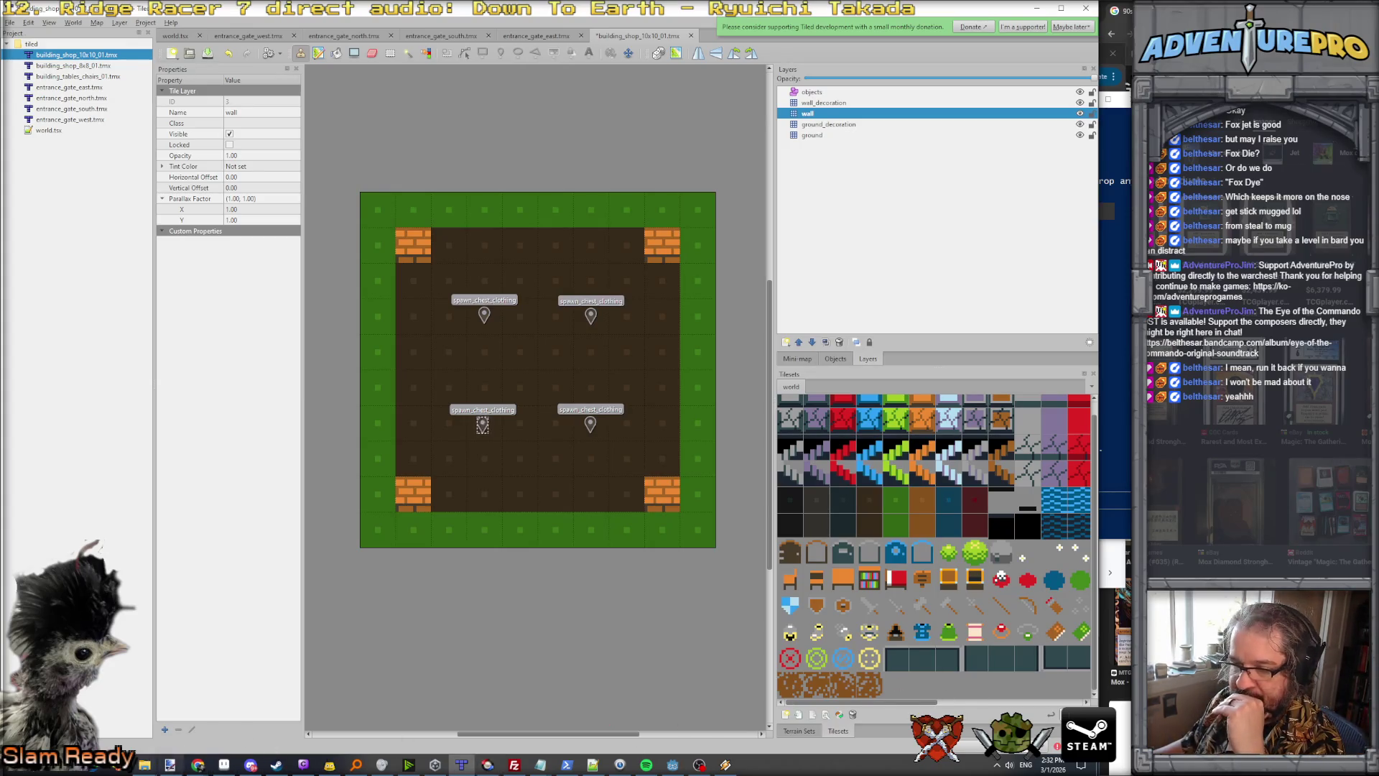
pyautogui.click(225, 764)
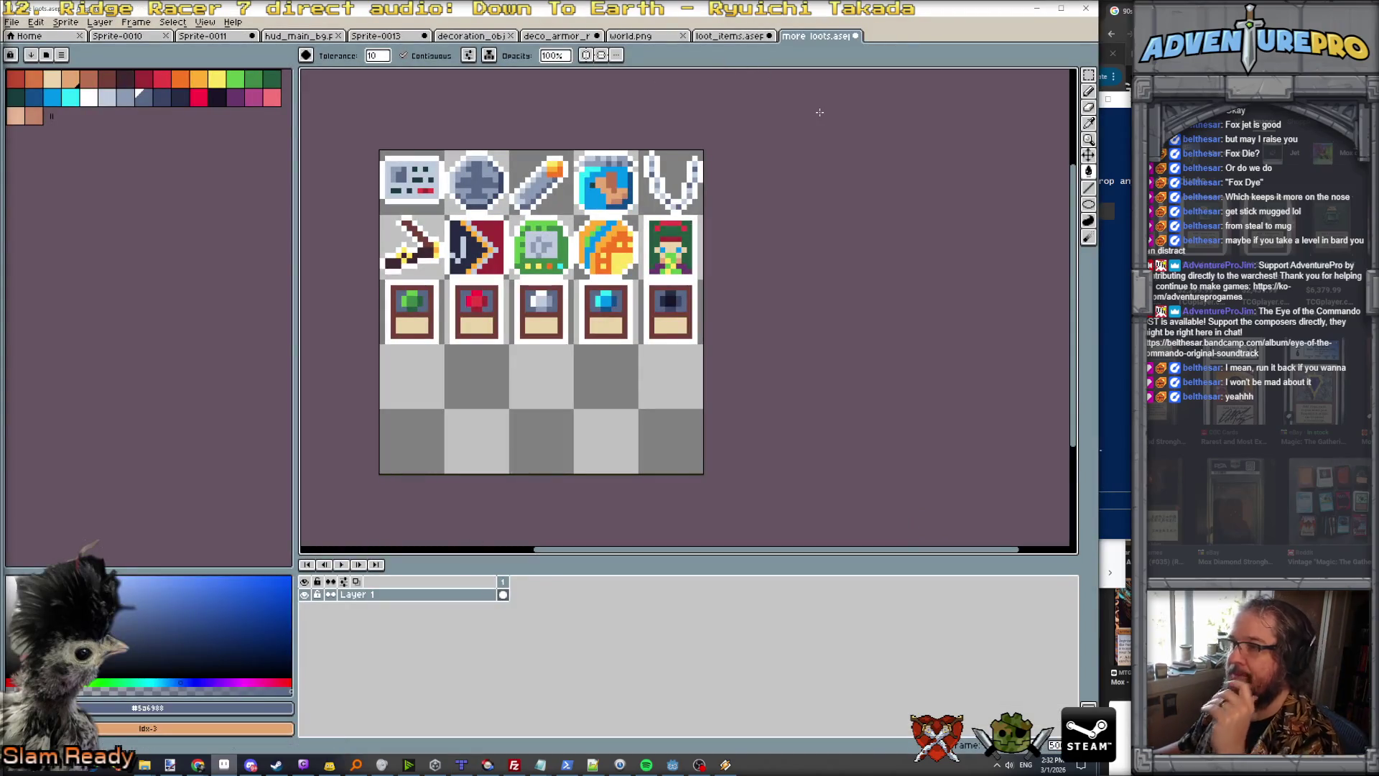
# Save the more loots sprite, switch to loot_items, and move on to the Godot editor.
pyautogui.hotkey('ctrl', 's')
pyautogui.hotkey('ctrl', 'shift', 'Tab')
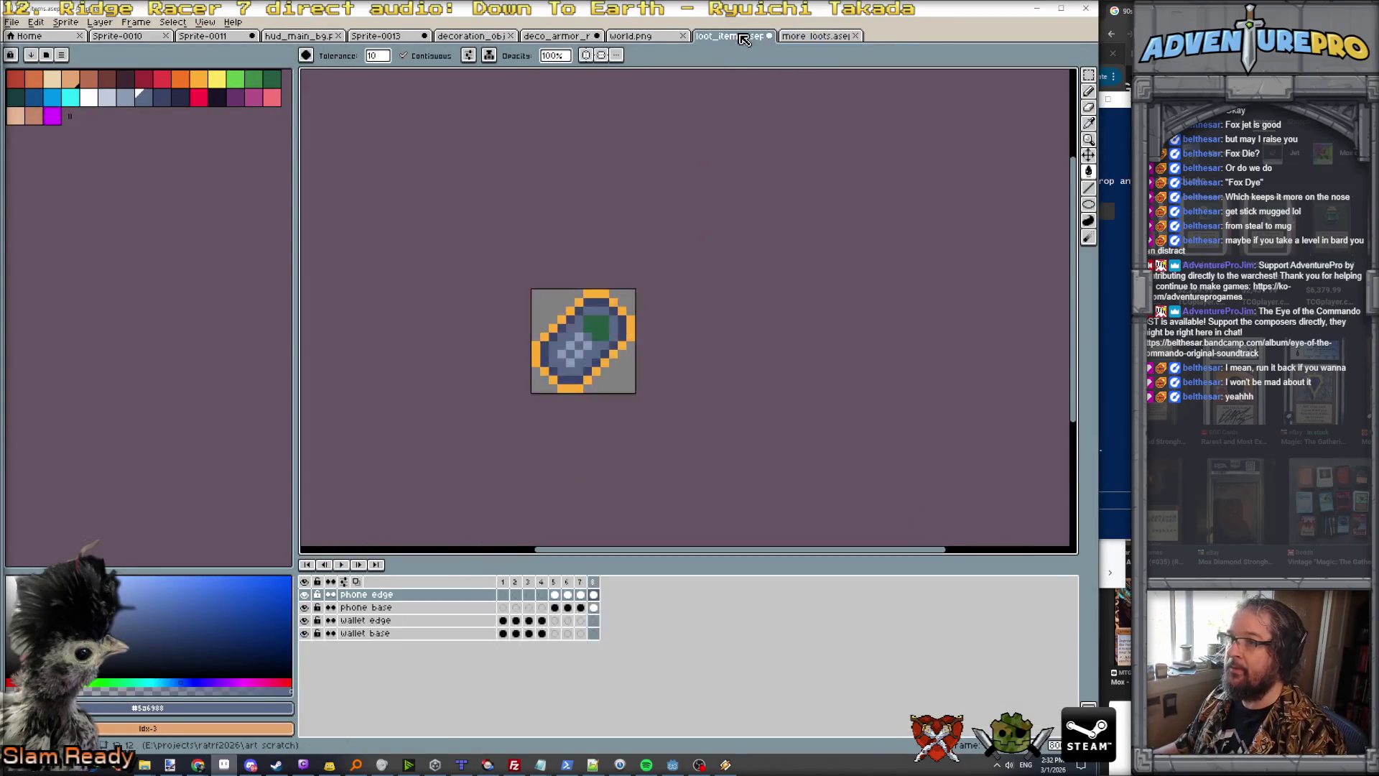
pyautogui.click(1109, 314)
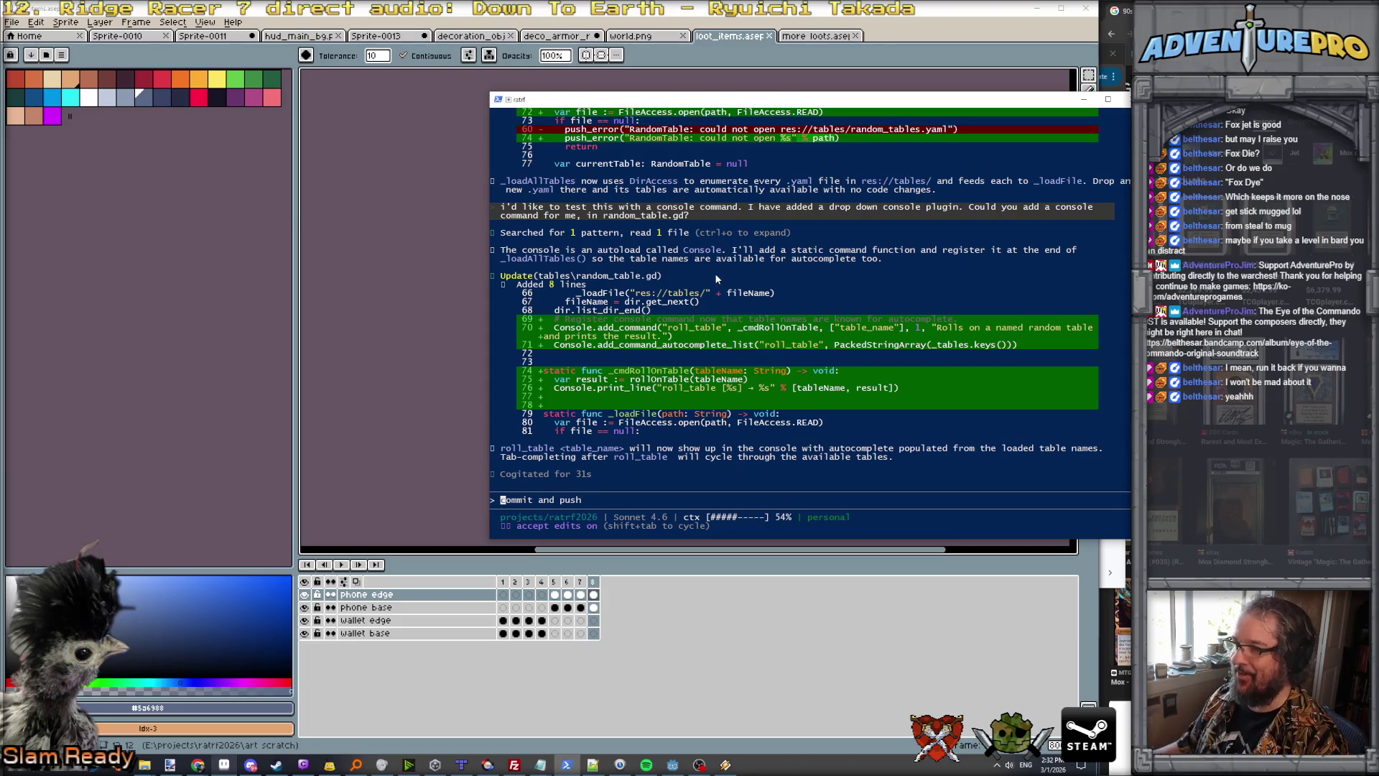
pyautogui.click(672, 766)
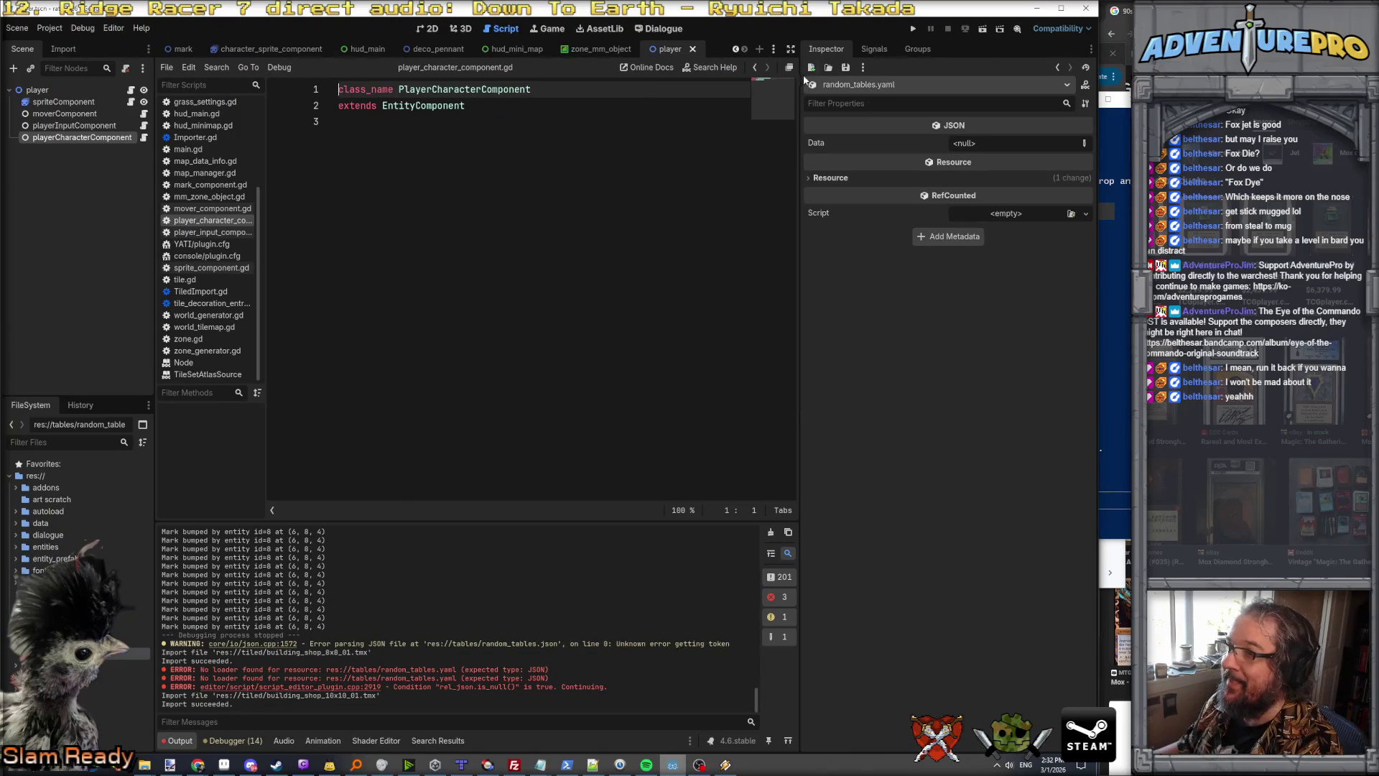
# Run the game and try the rolltable and roll_table commands in the development console.
pyautogui.click(912, 30)
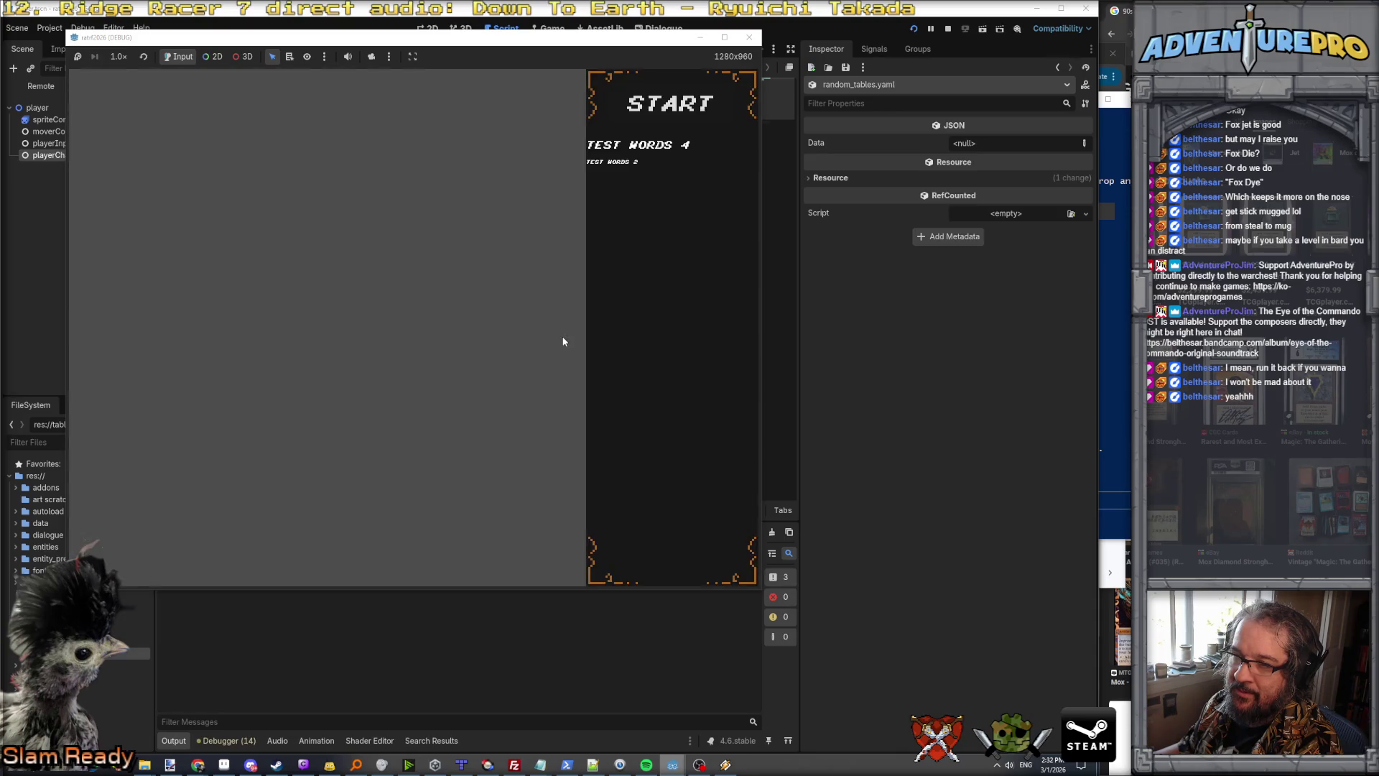
pyautogui.click(644, 118)
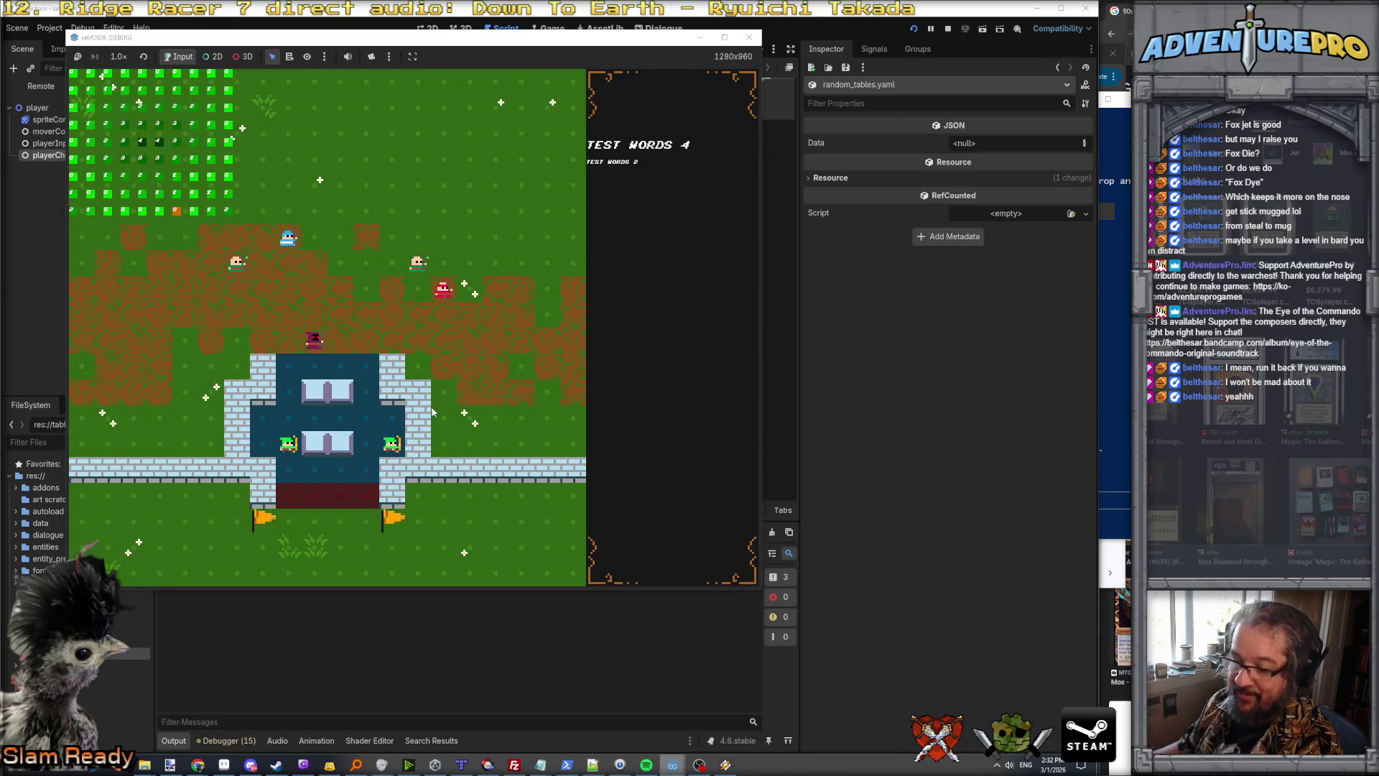
pyautogui.press('`')
pyautogui.write('rol')
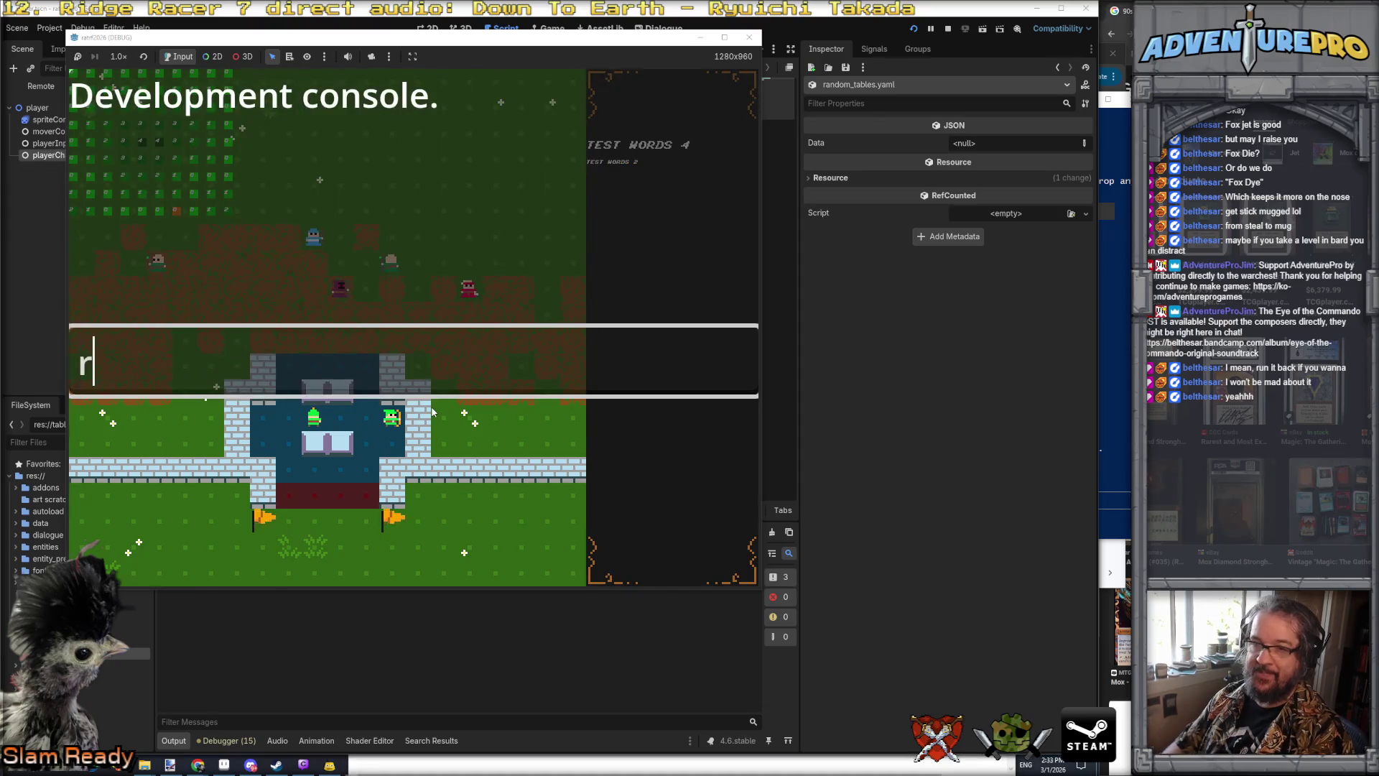
pyautogui.write('ltable')
pyautogui.press('Return')
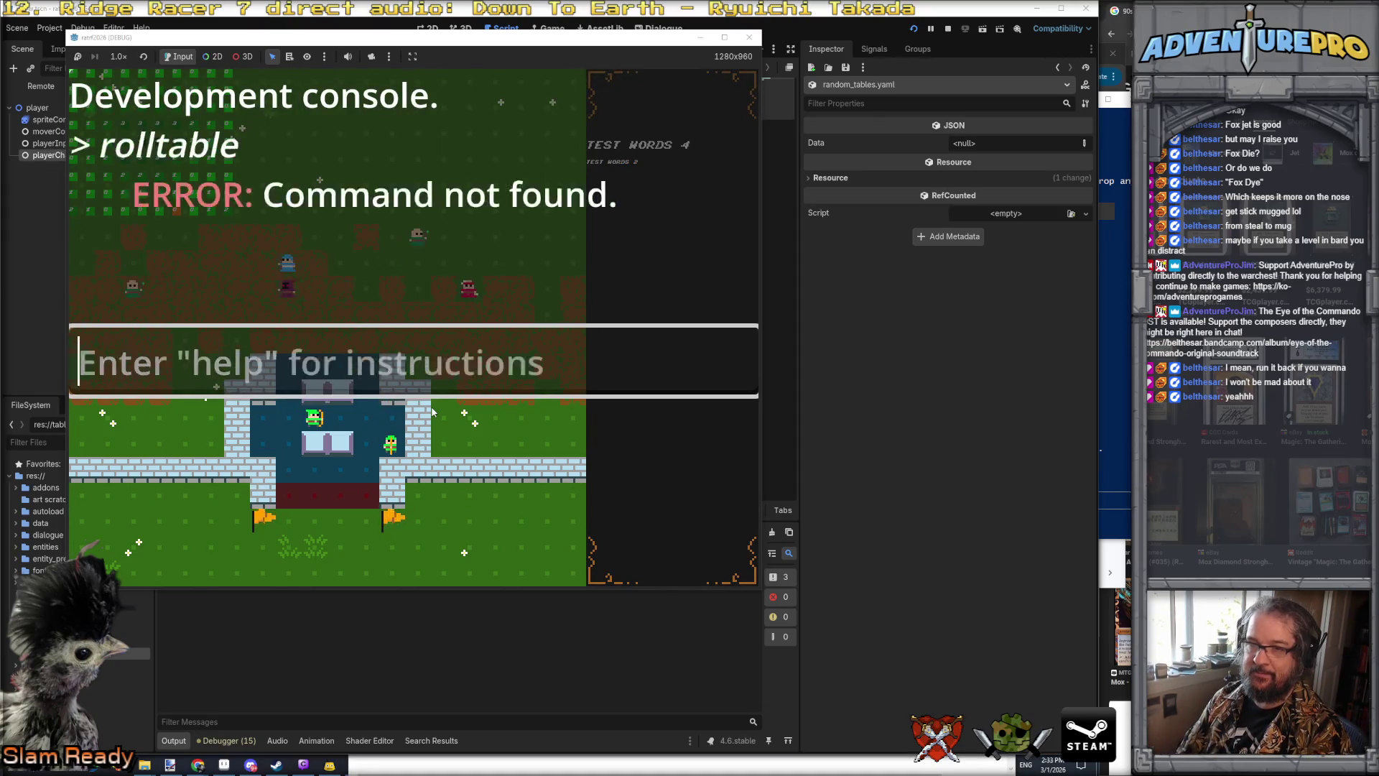
pyautogui.write('roll_tabl')
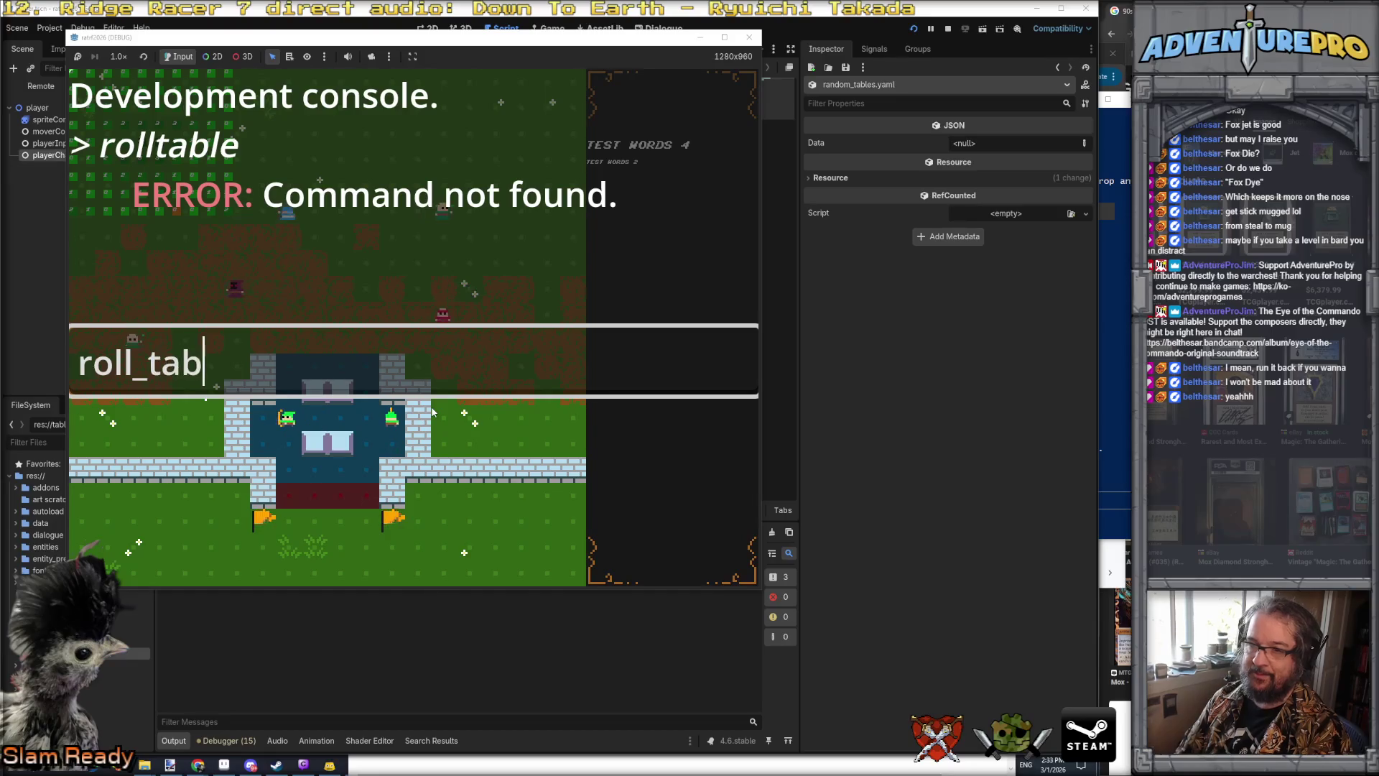
pyautogui.write('e')
pyautogui.press('Return')
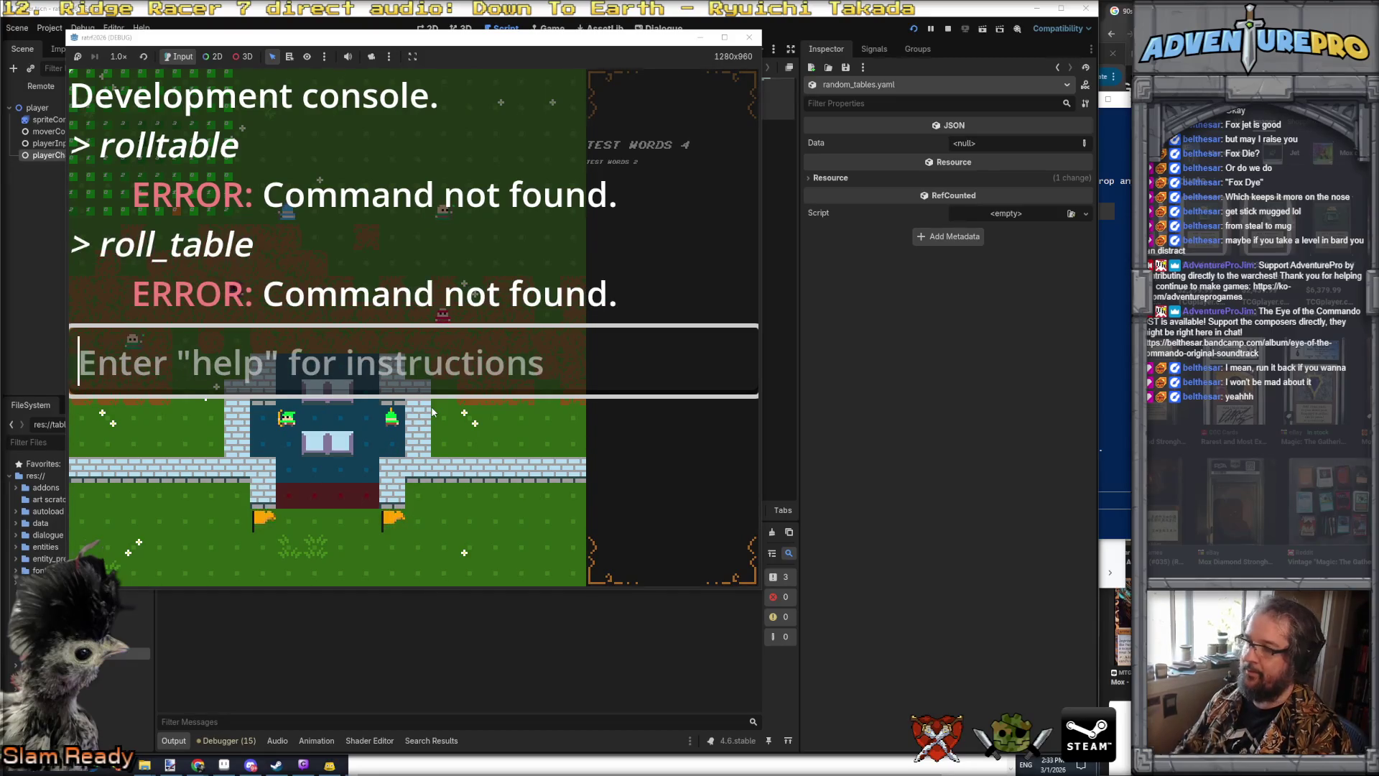
pyautogui.hotkey('alt', 'Tab')
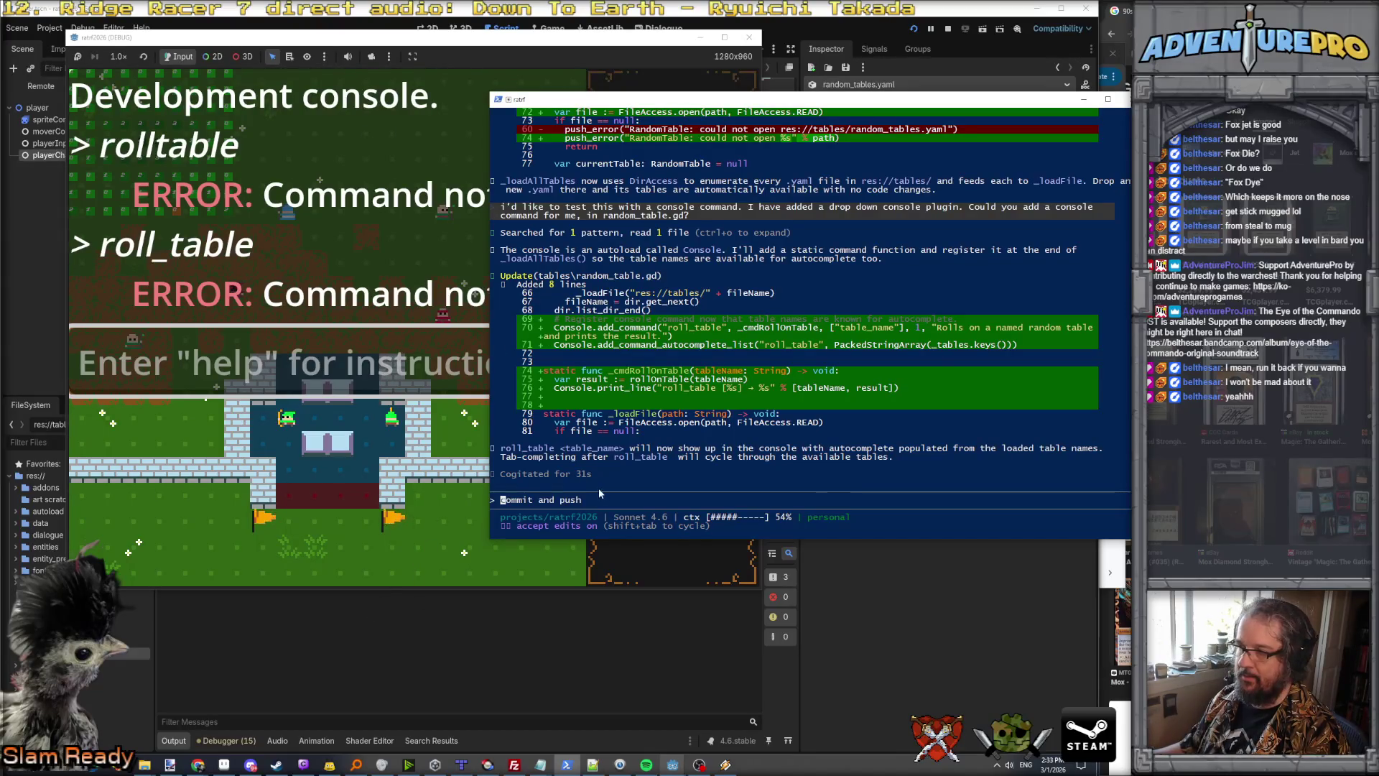
pyautogui.click(502, 628)
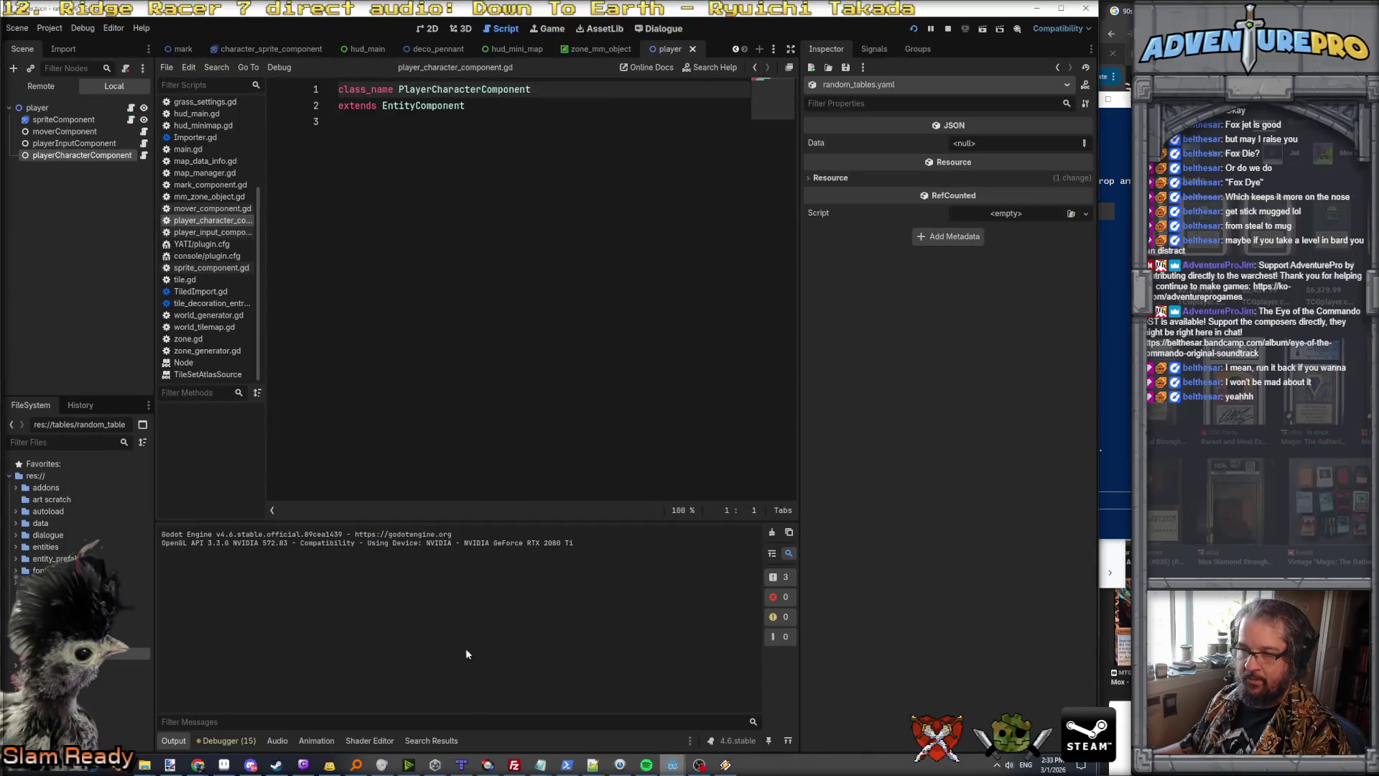
# Check the debugger and output panels, then stop the running game.
pyautogui.click(227, 740)
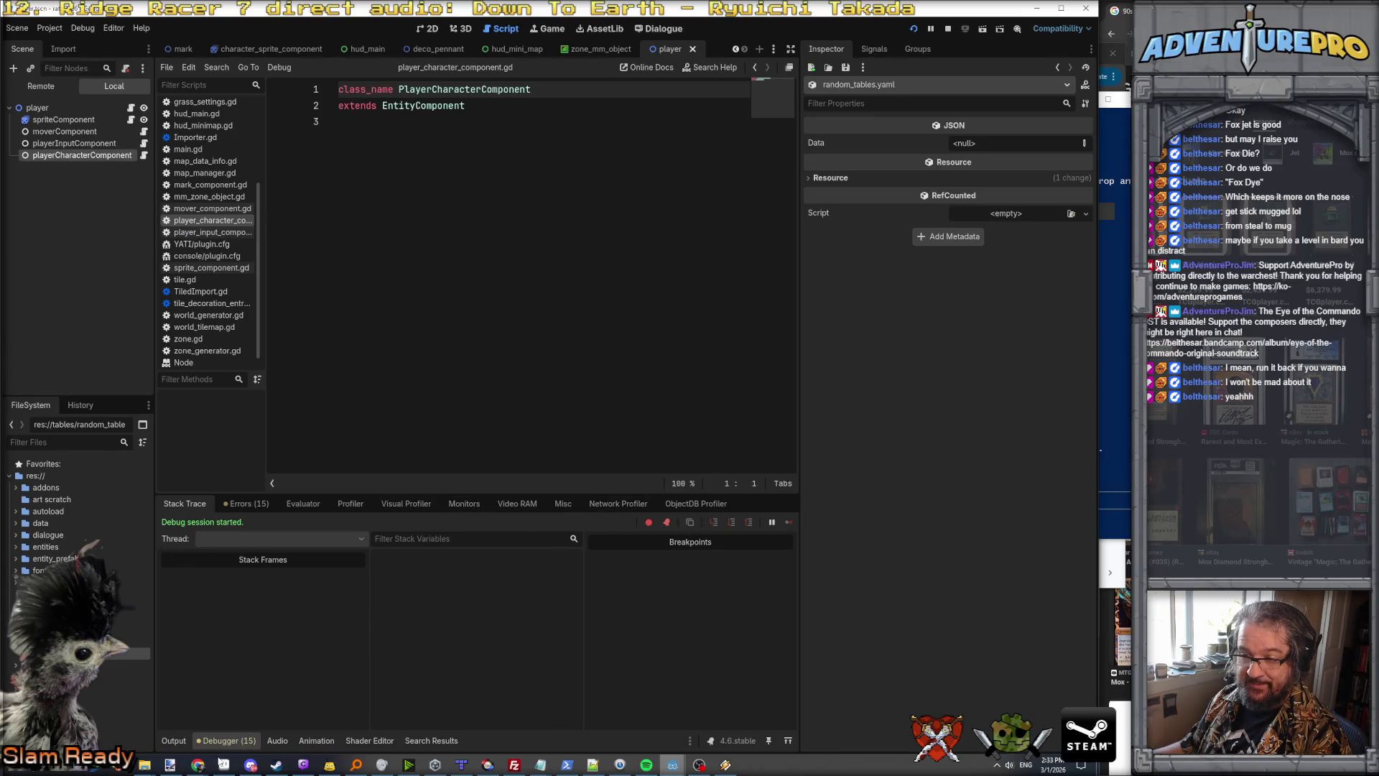
pyautogui.click(174, 741)
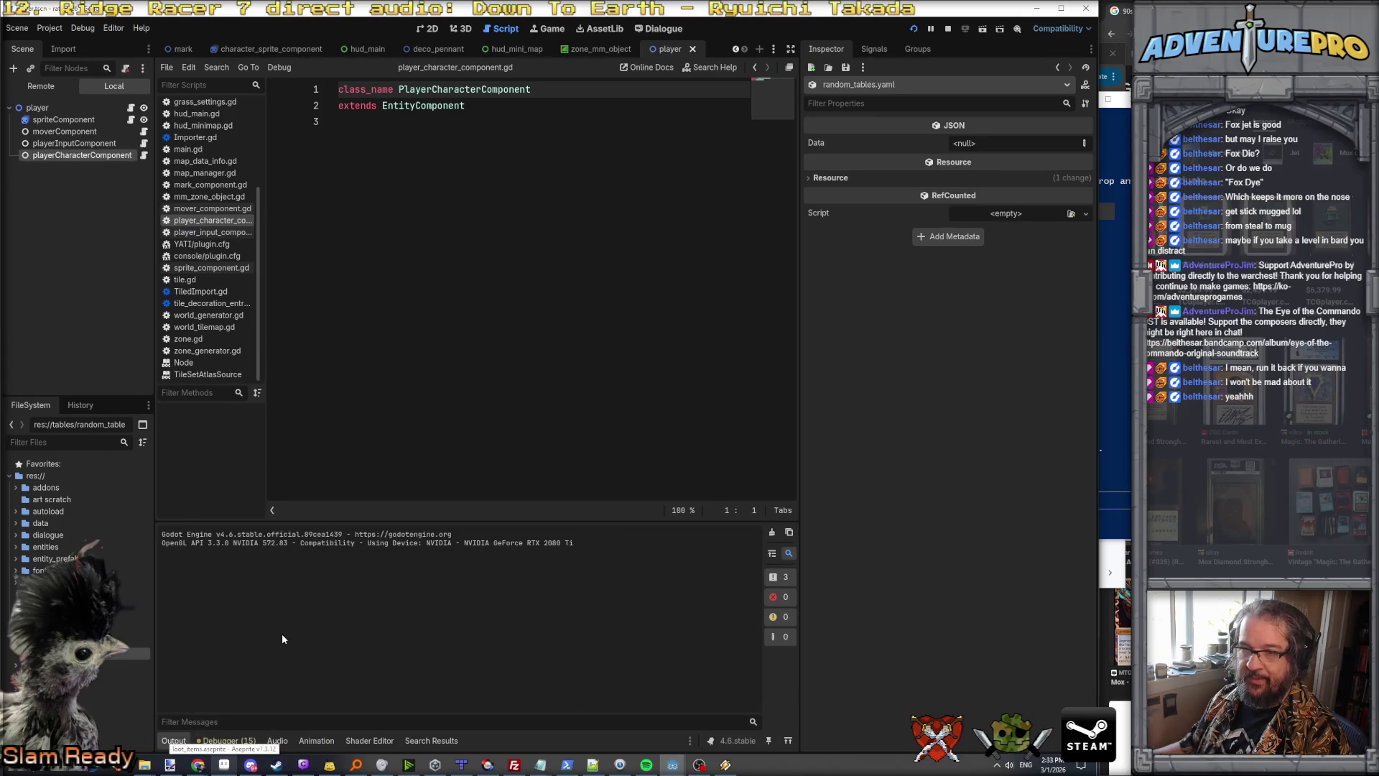
pyautogui.click(949, 29)
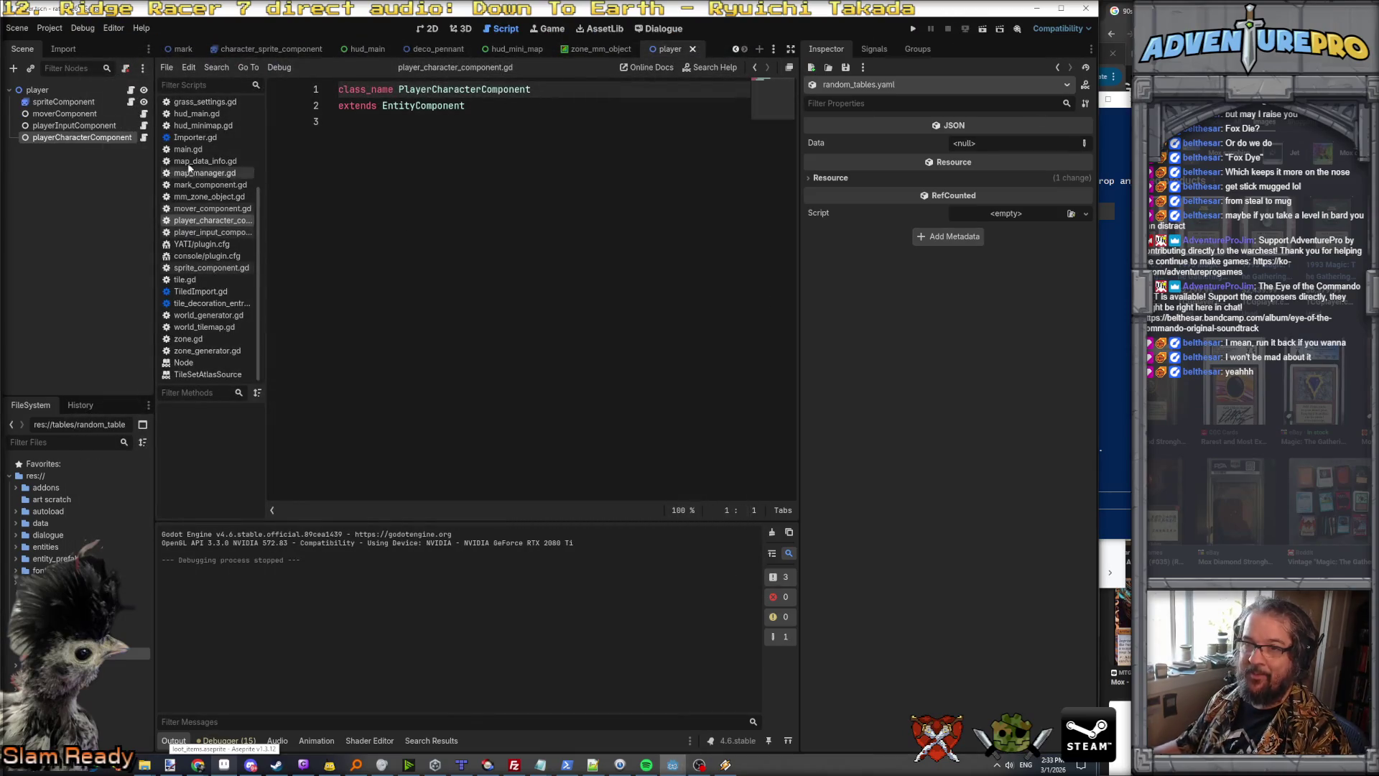
pyautogui.click(1116, 307)
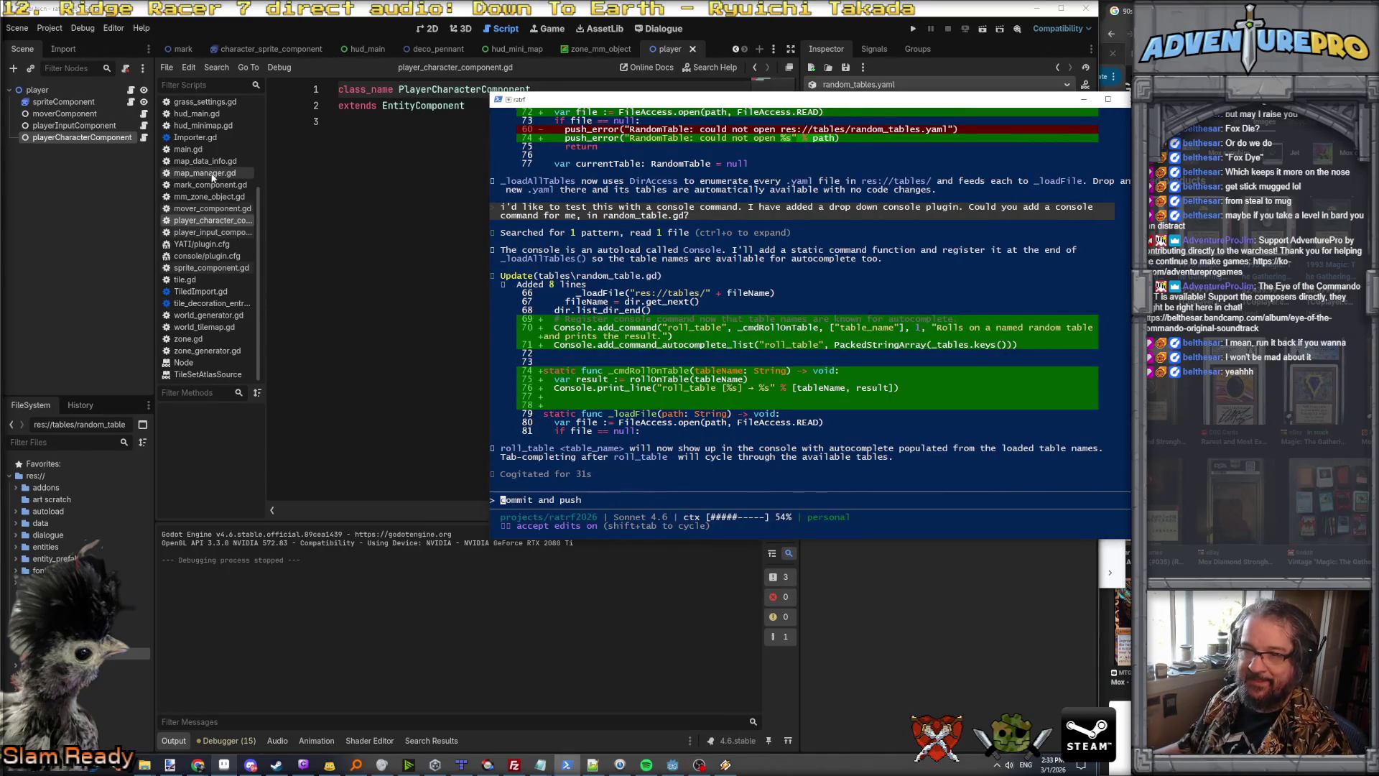
# Open random_table.gd and jump to the _roll() definition to review it.
pyautogui.doubleClick(133, 639)
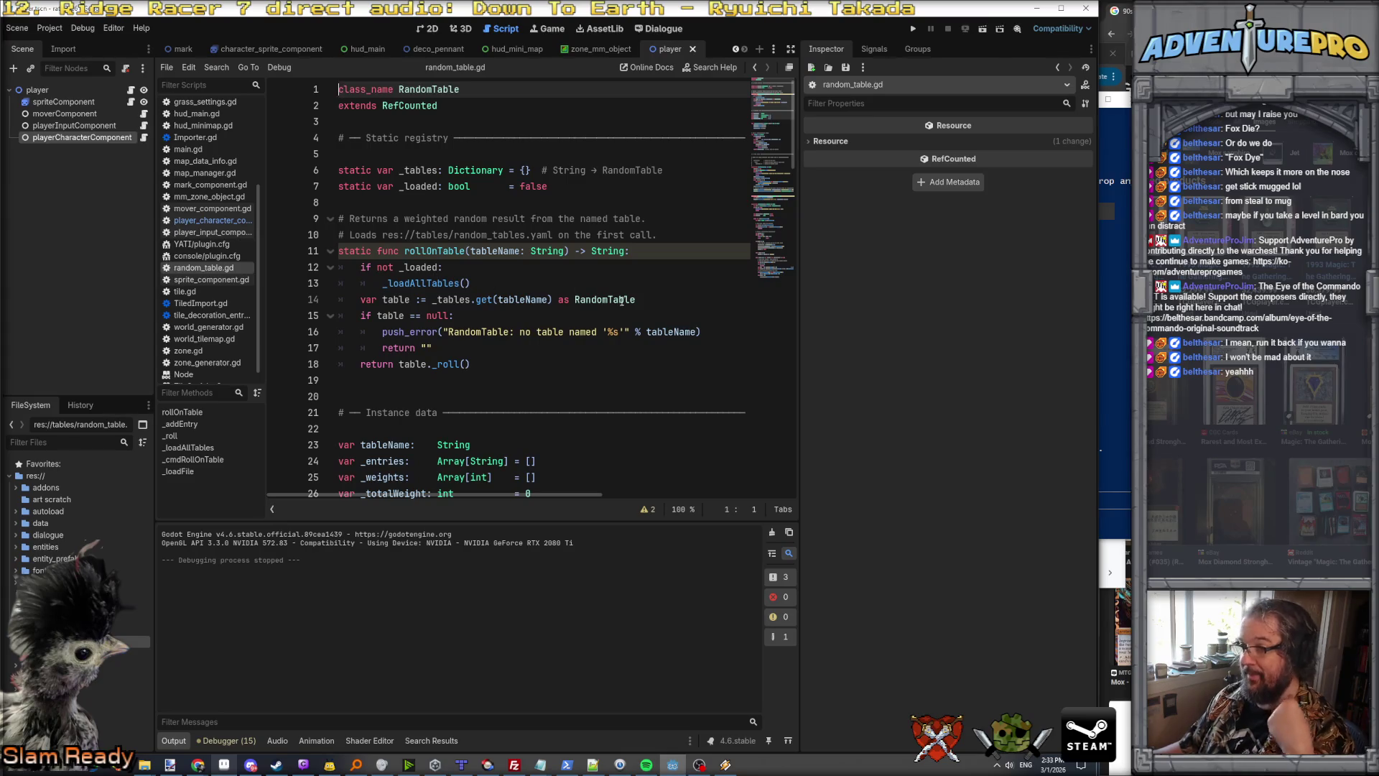
pyautogui.click(442, 365)
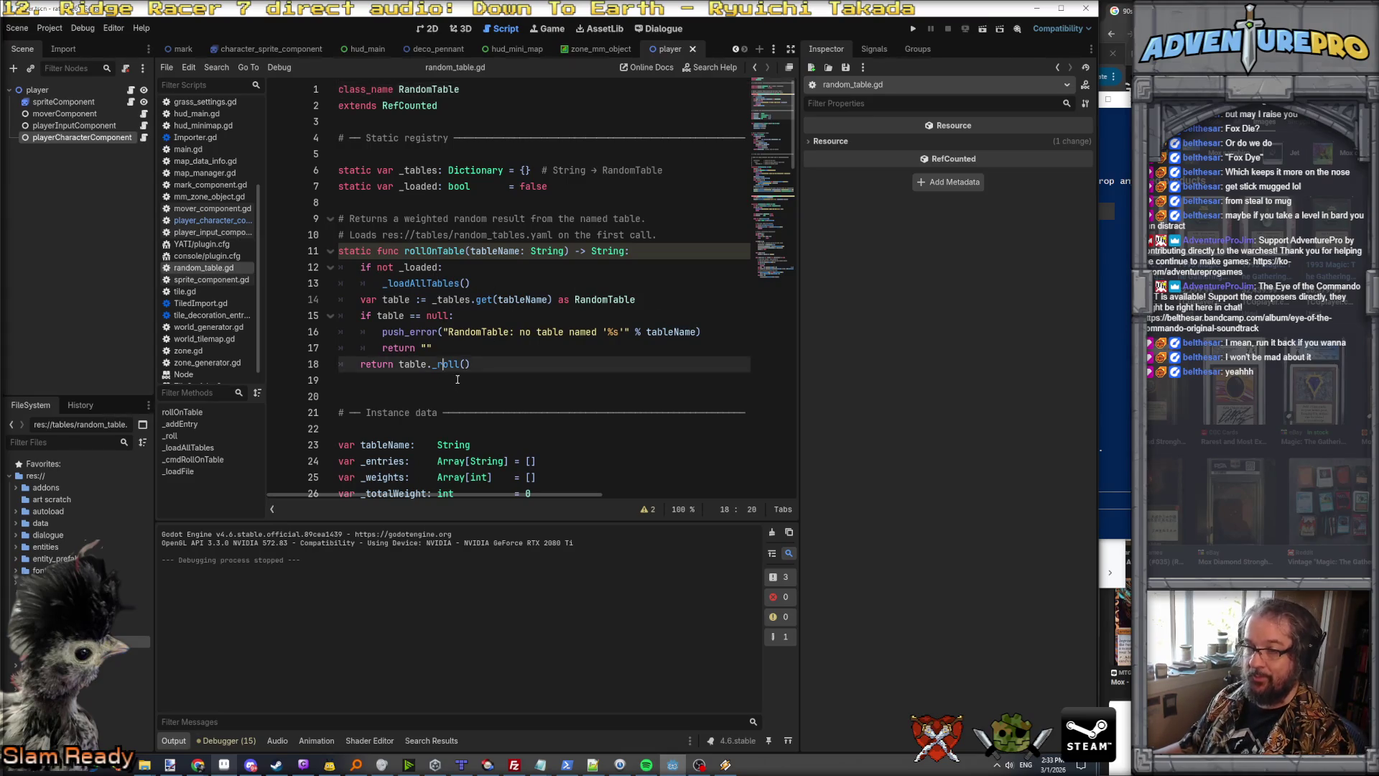
pyautogui.keyDown('ctrl'); pyautogui.click(442, 366); pyautogui.keyUp('ctrl')
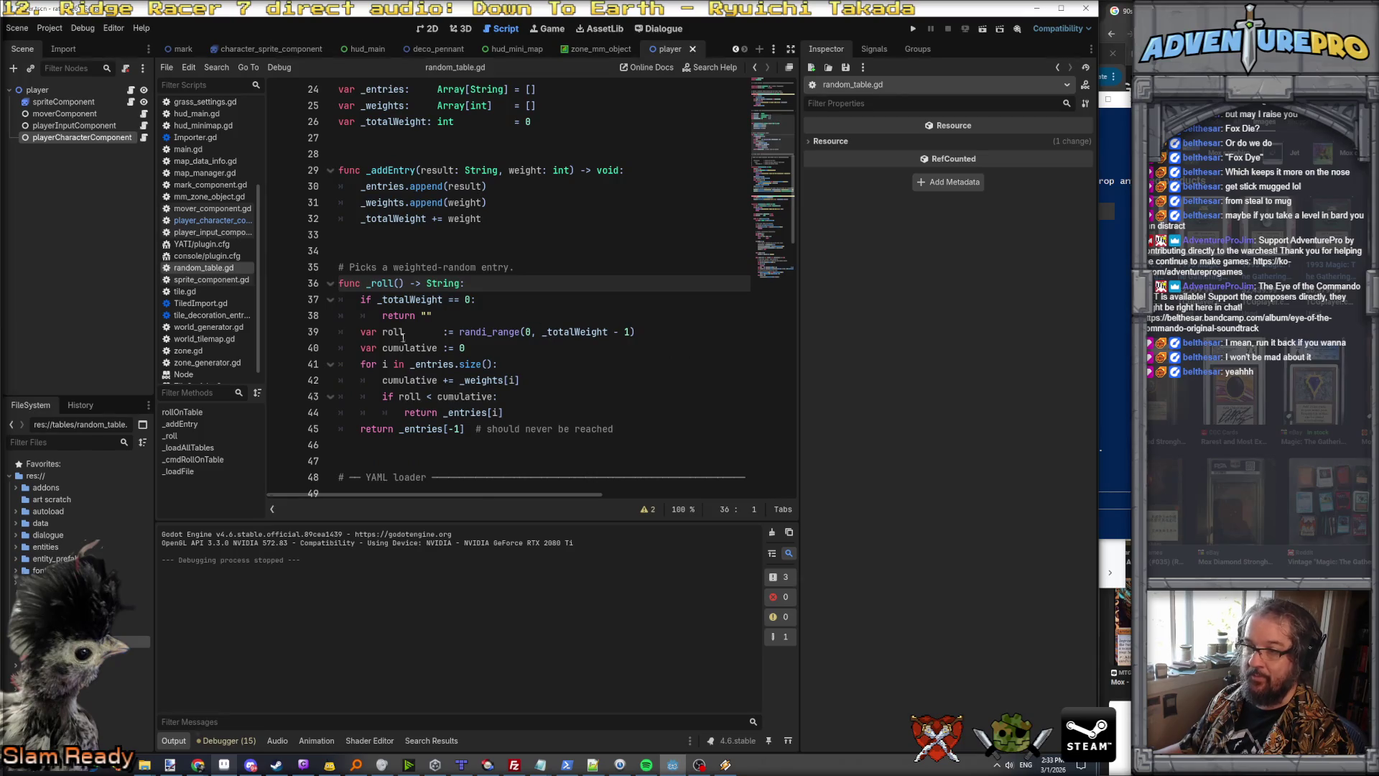
pyautogui.scroll(-2, 493, 412)
pyautogui.scroll(2, 405, 398)
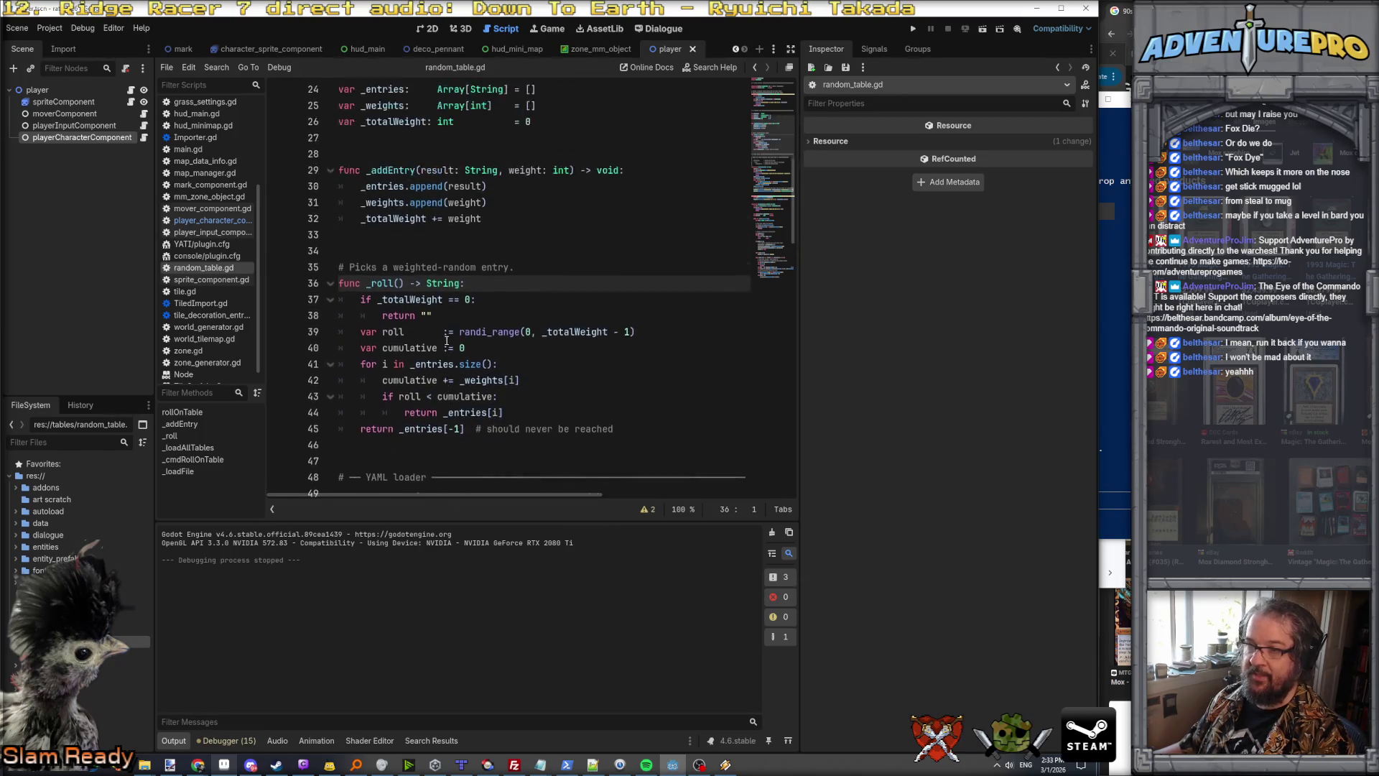
pyautogui.scroll(-1, 458, 389)
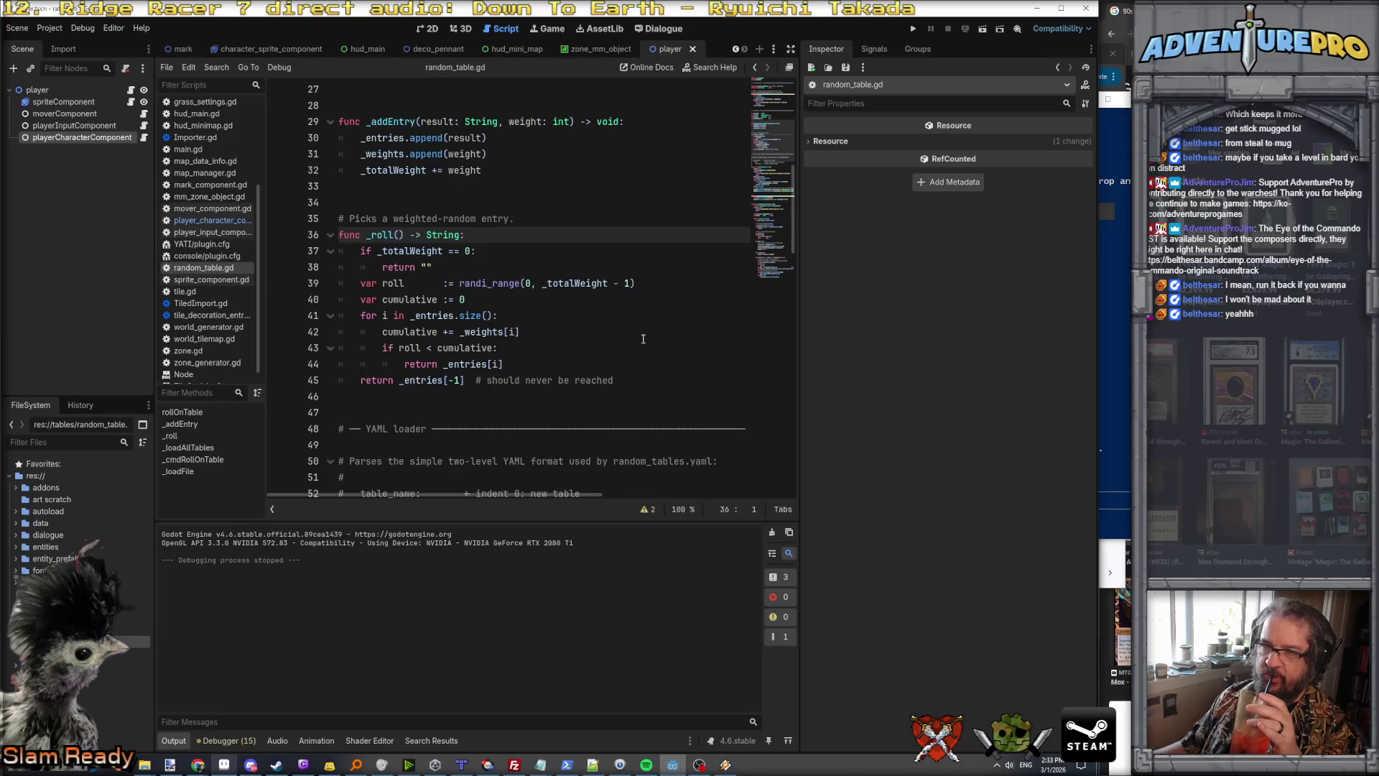
pyautogui.scroll(4, 643, 338)
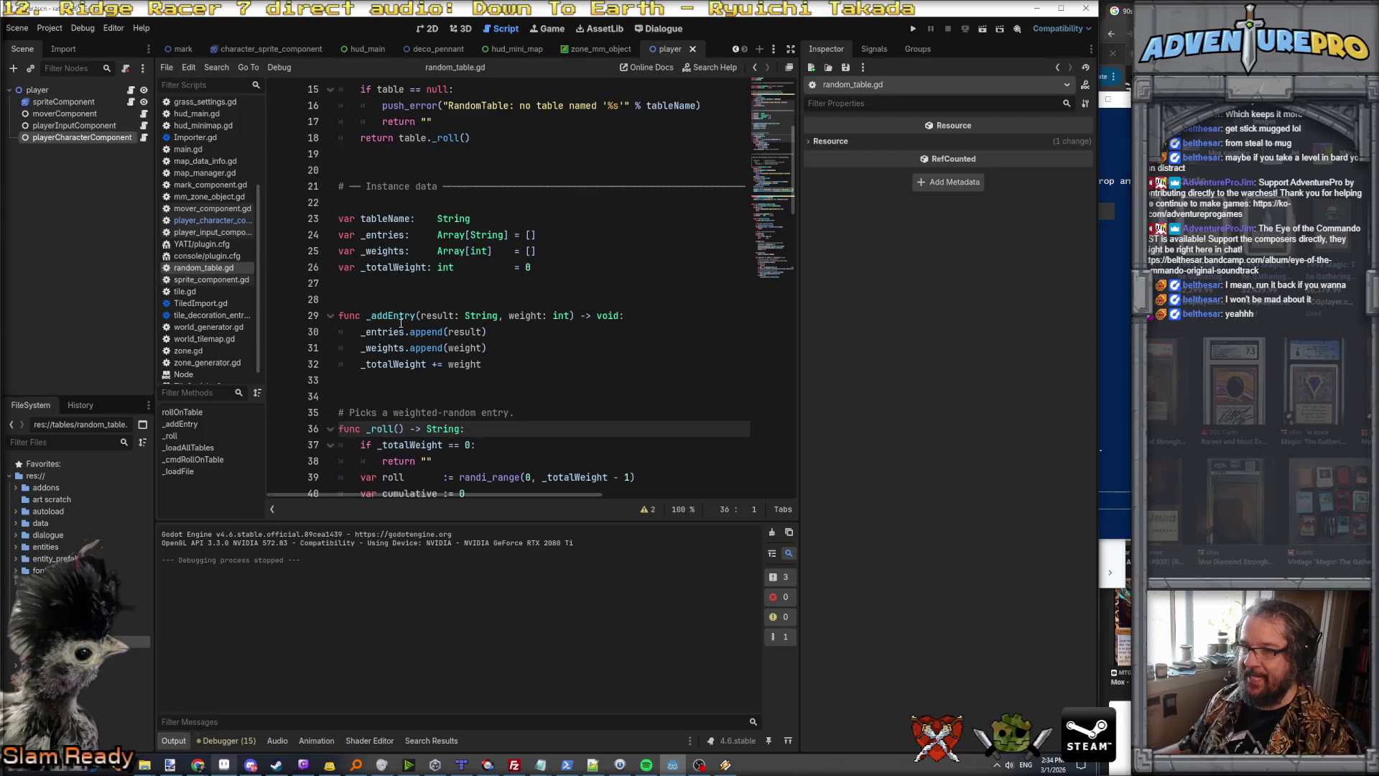
pyautogui.scroll(5, 401, 322)
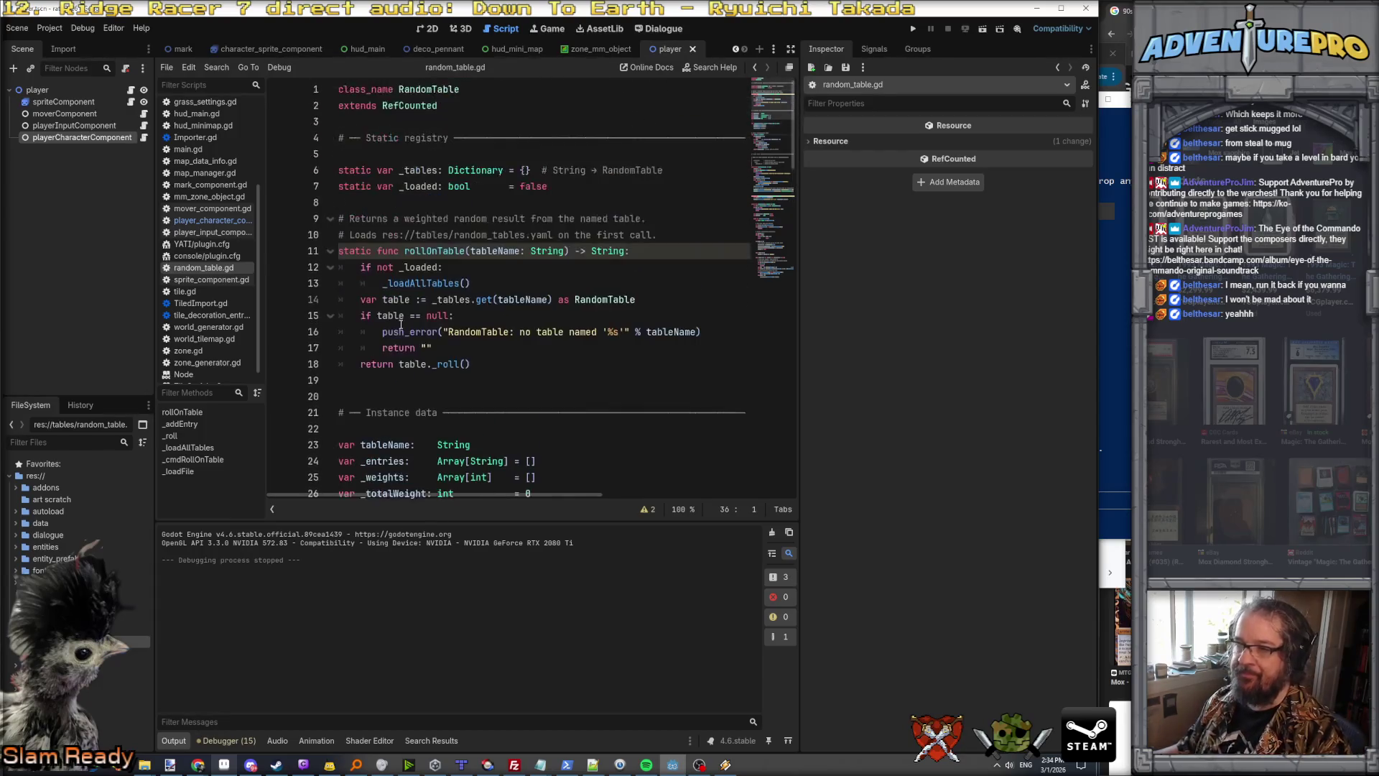
pyautogui.scroll(-1, 401, 325)
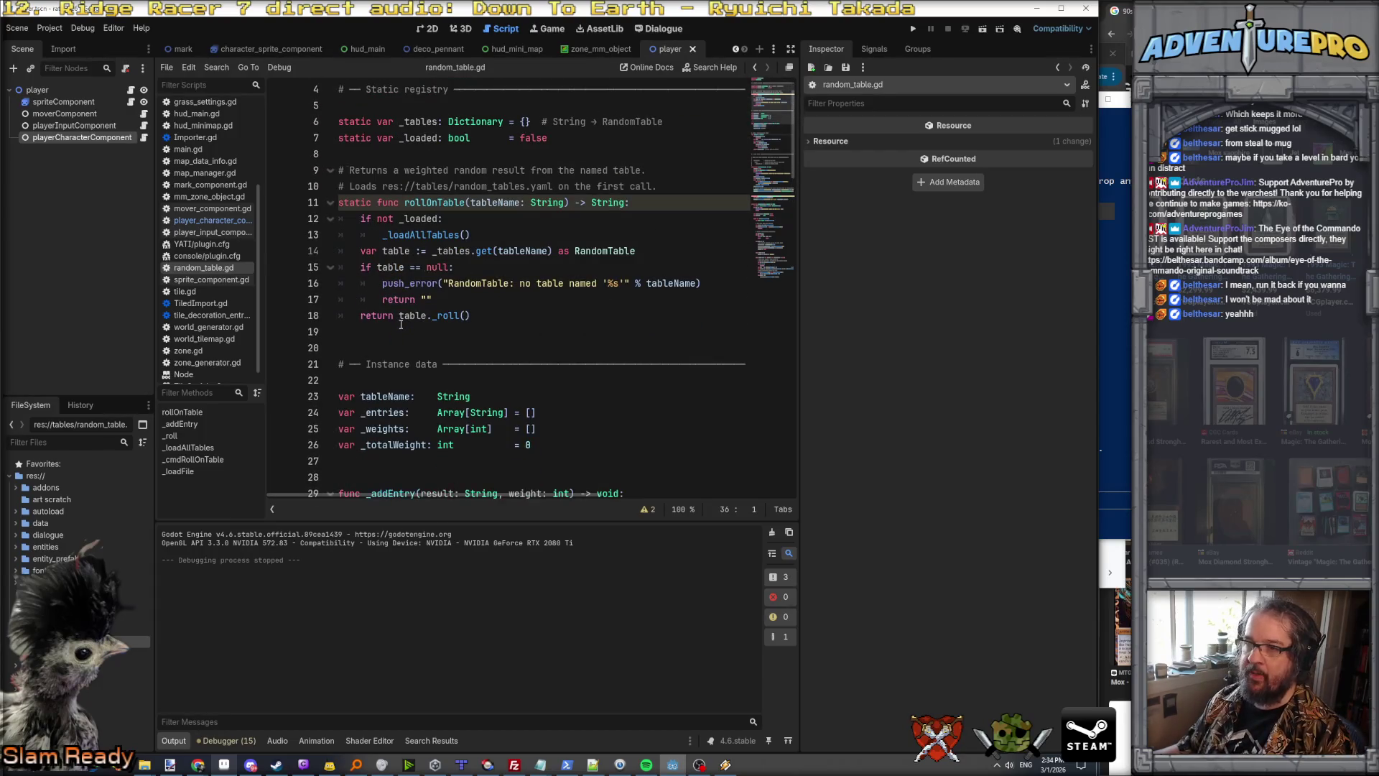
# Review _loadAllTables, then go to add_command's definition in console.gd.
pyautogui.keyDown('ctrl'); pyautogui.click(420, 234); pyautogui.keyUp('ctrl')
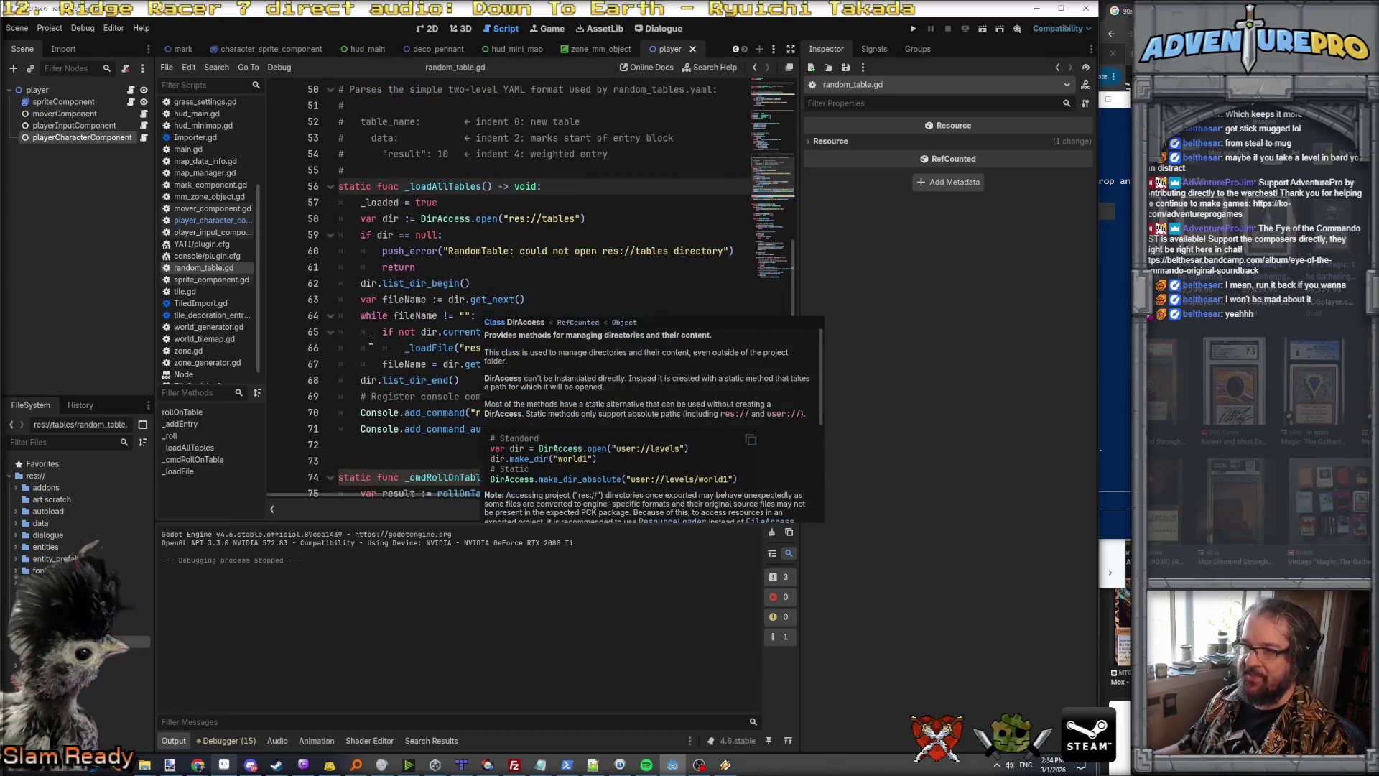
pyautogui.scroll(-2, 431, 287)
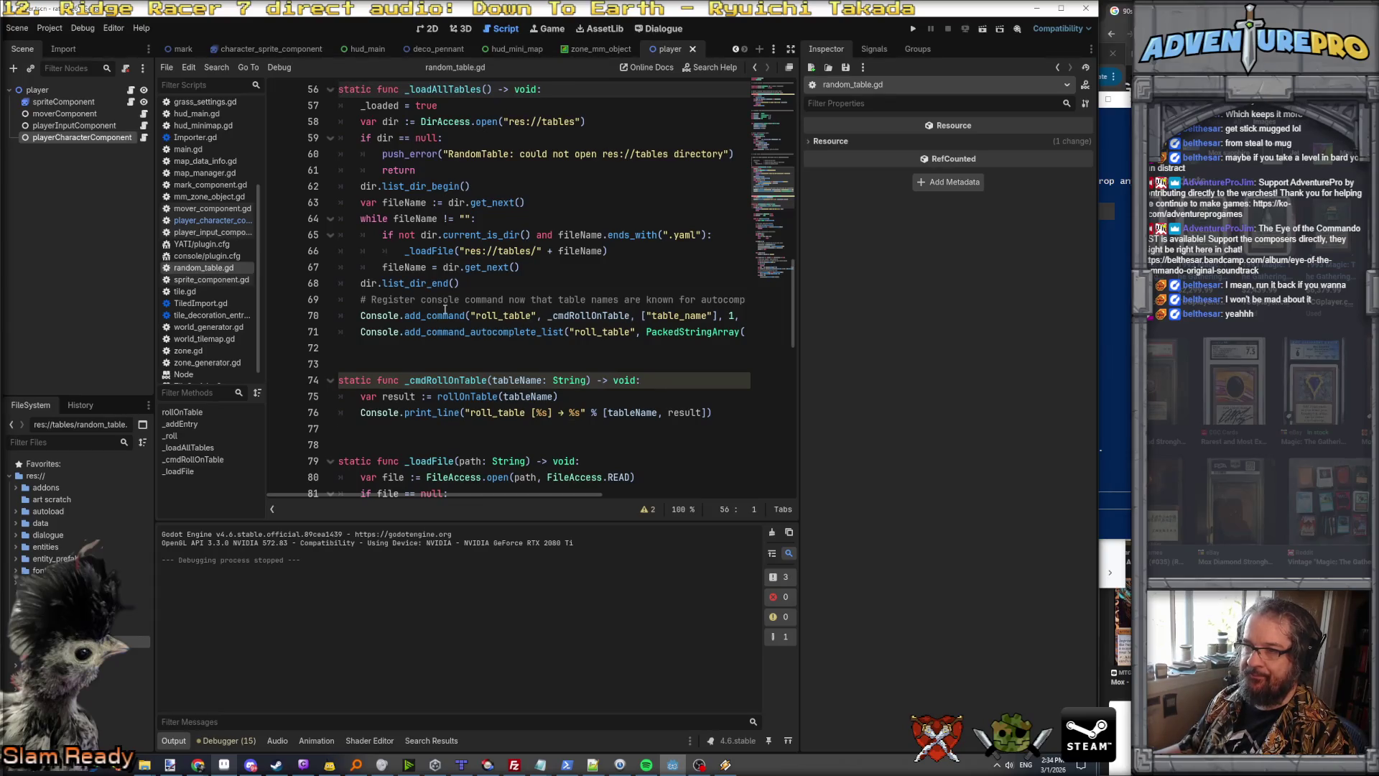
pyautogui.scroll(3, 588, 315)
pyautogui.scroll(-3, 568, 331)
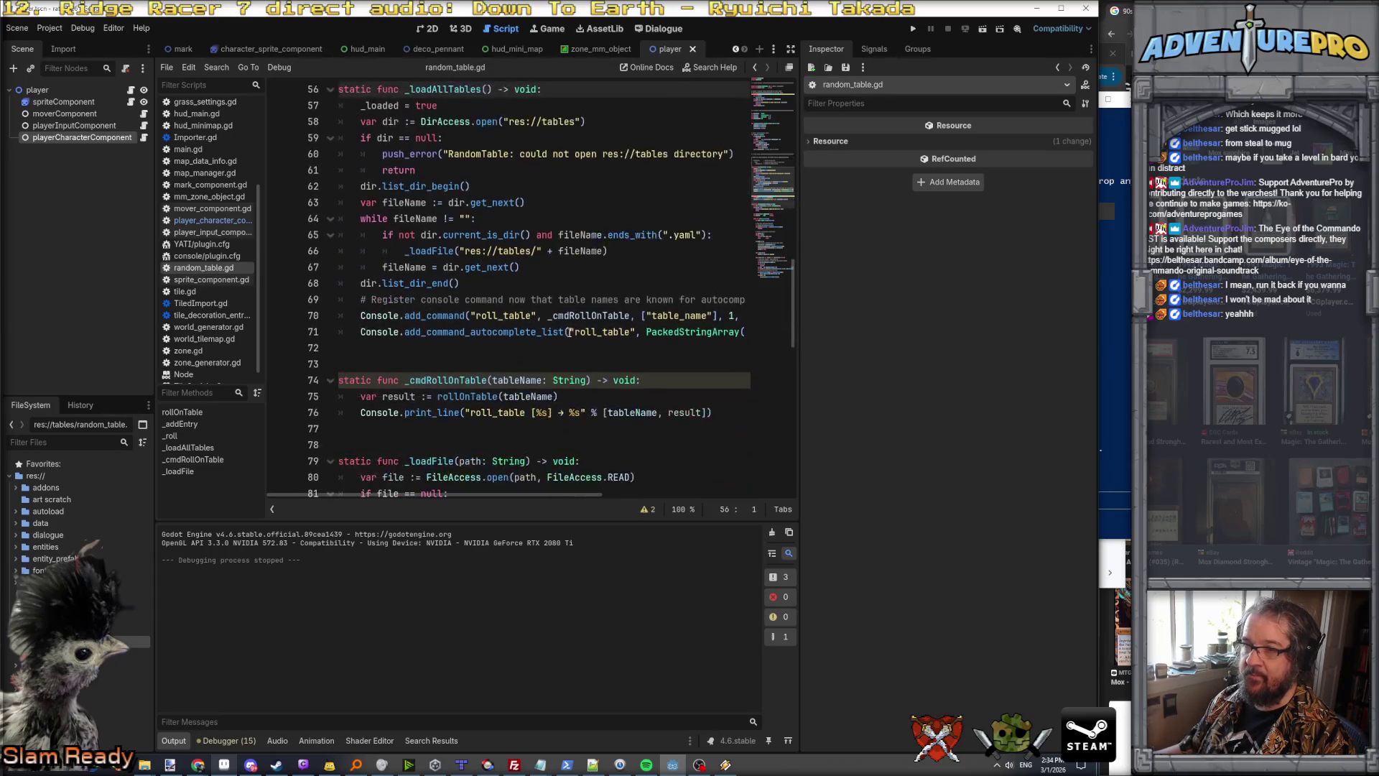
pyautogui.keyDown('ctrl'); pyautogui.click(431, 315); pyautogui.keyUp('ctrl')
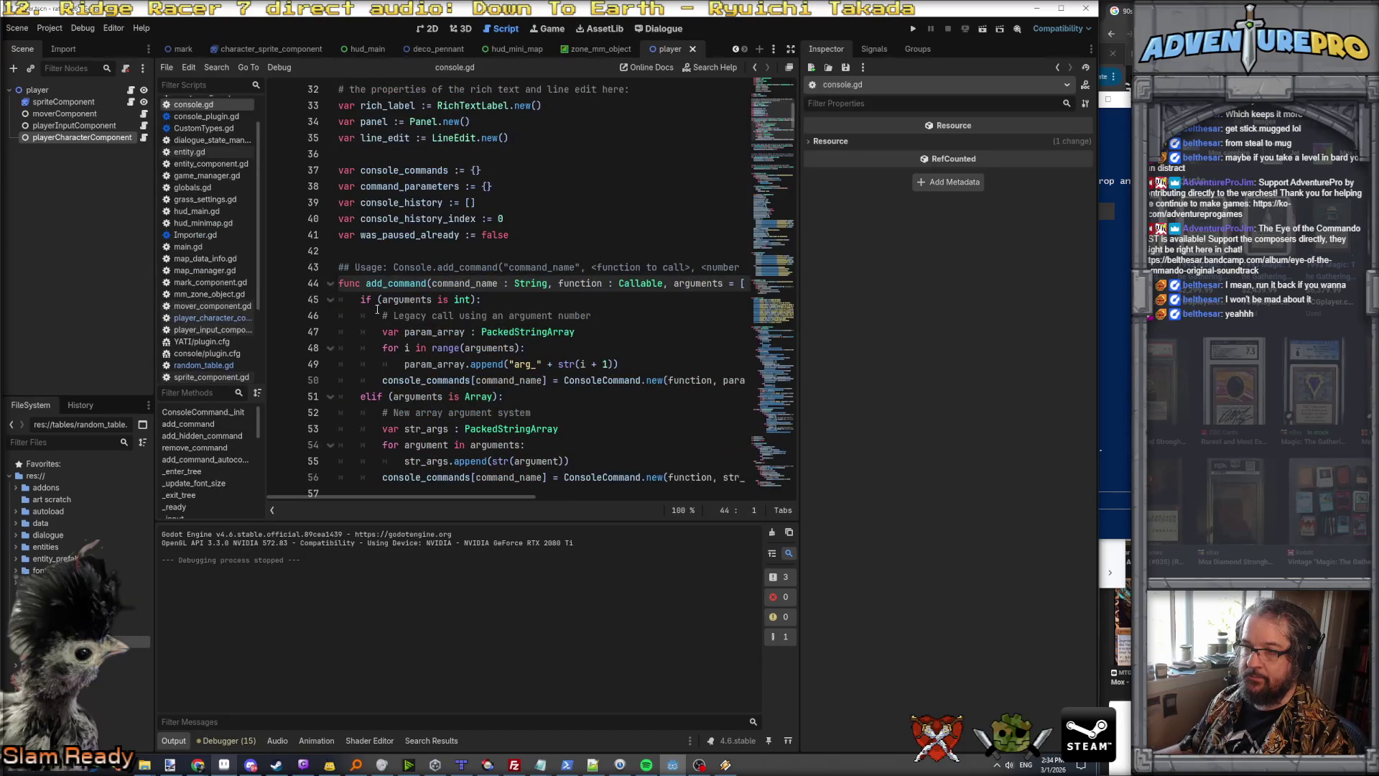
# Set a breakpoint at line 45 of add_command and run the game under the debugger.
pyautogui.click(361, 299)
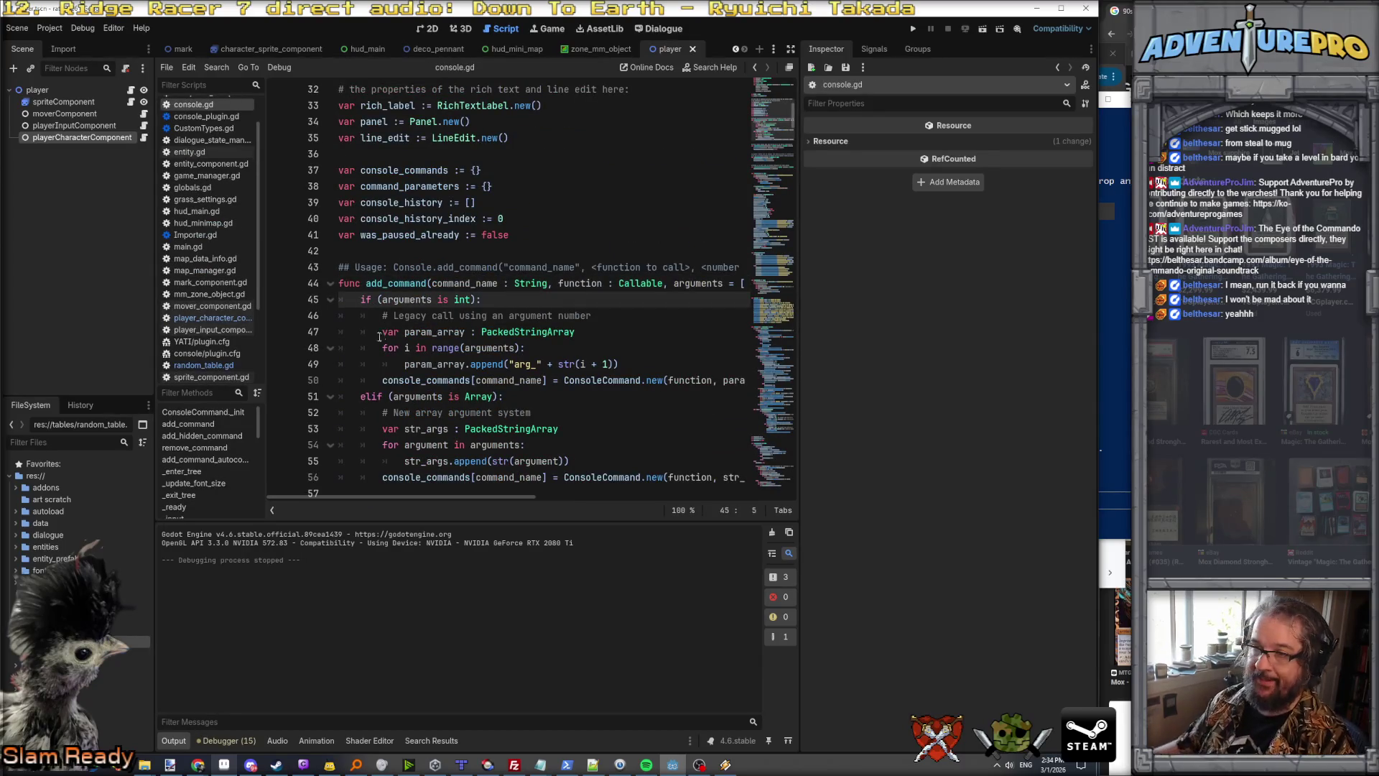
pyautogui.click(278, 300)
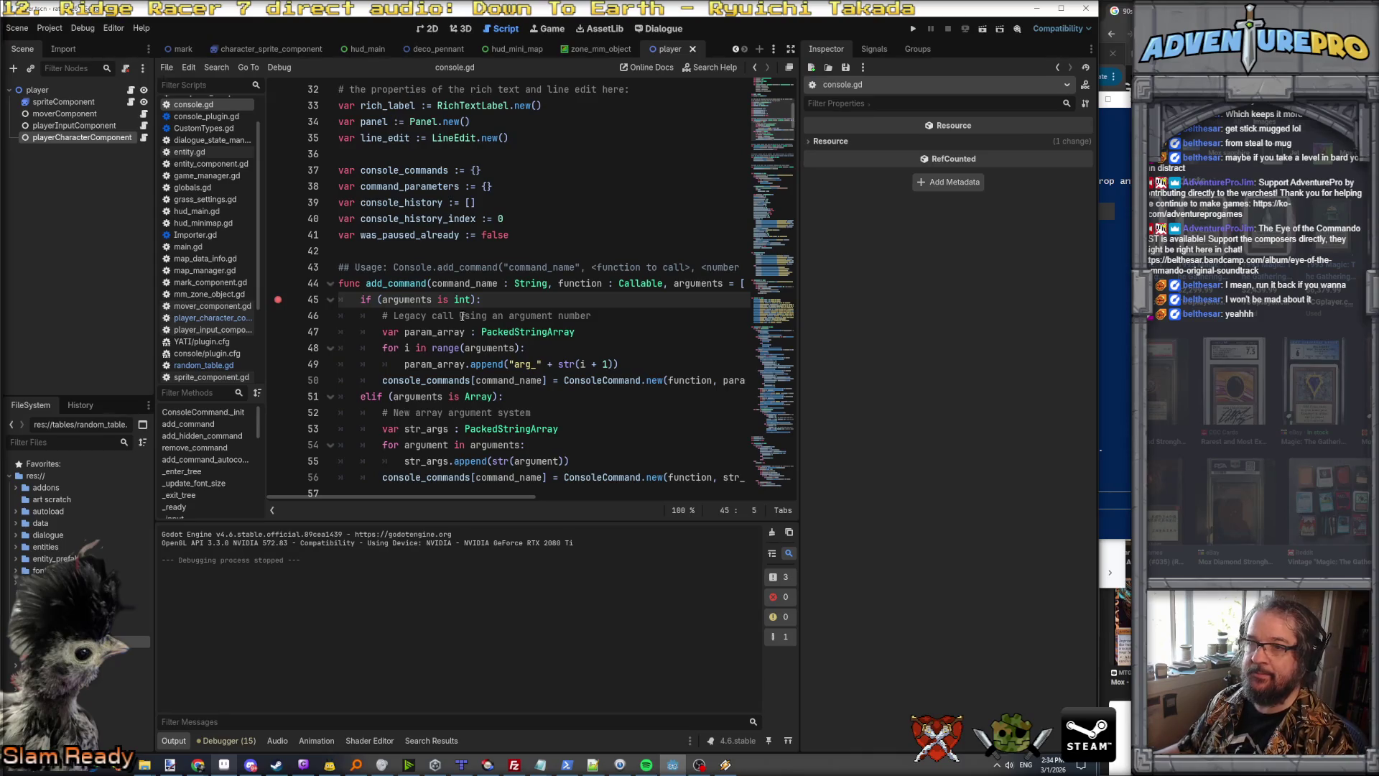
pyautogui.press('F6')
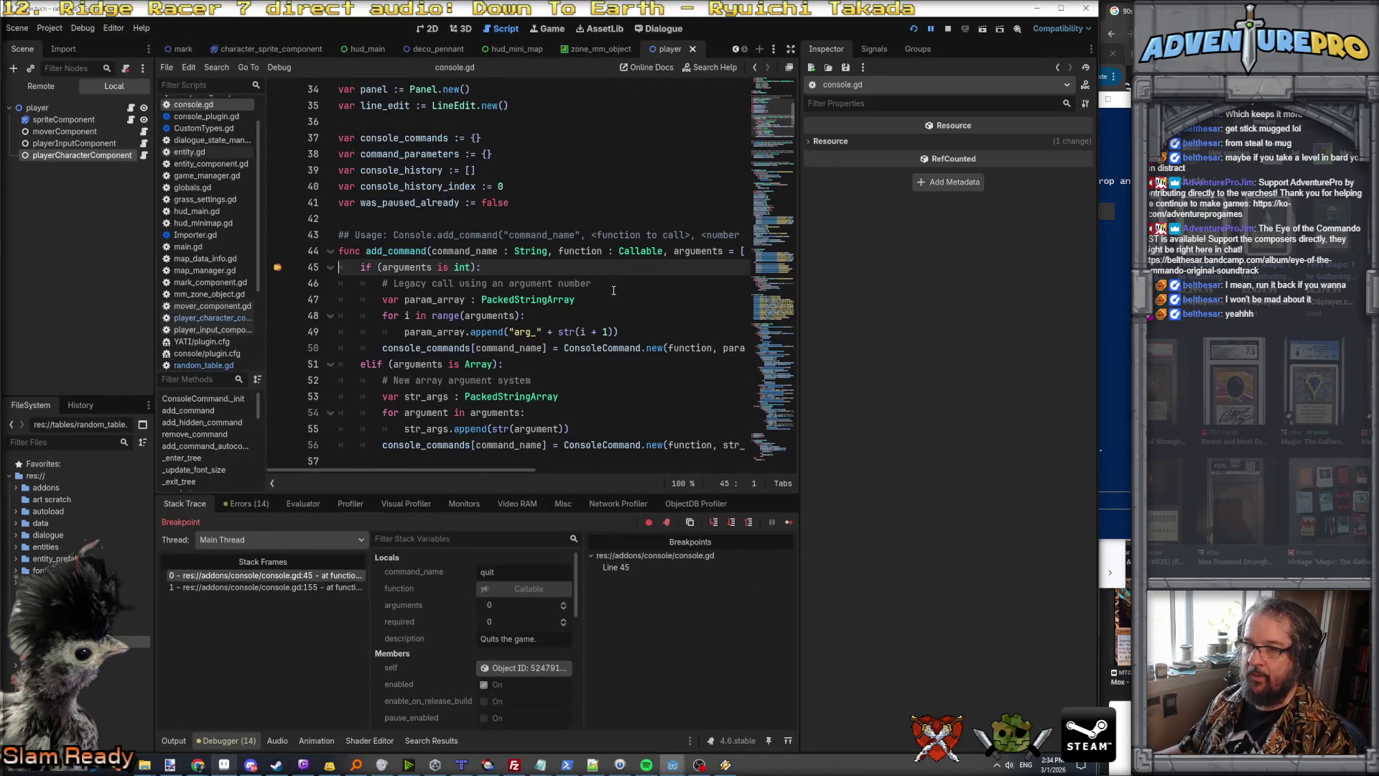
# Inspect the arguments variable and step through add_command to the command-storing line.
pyautogui.moveTo(415, 269)
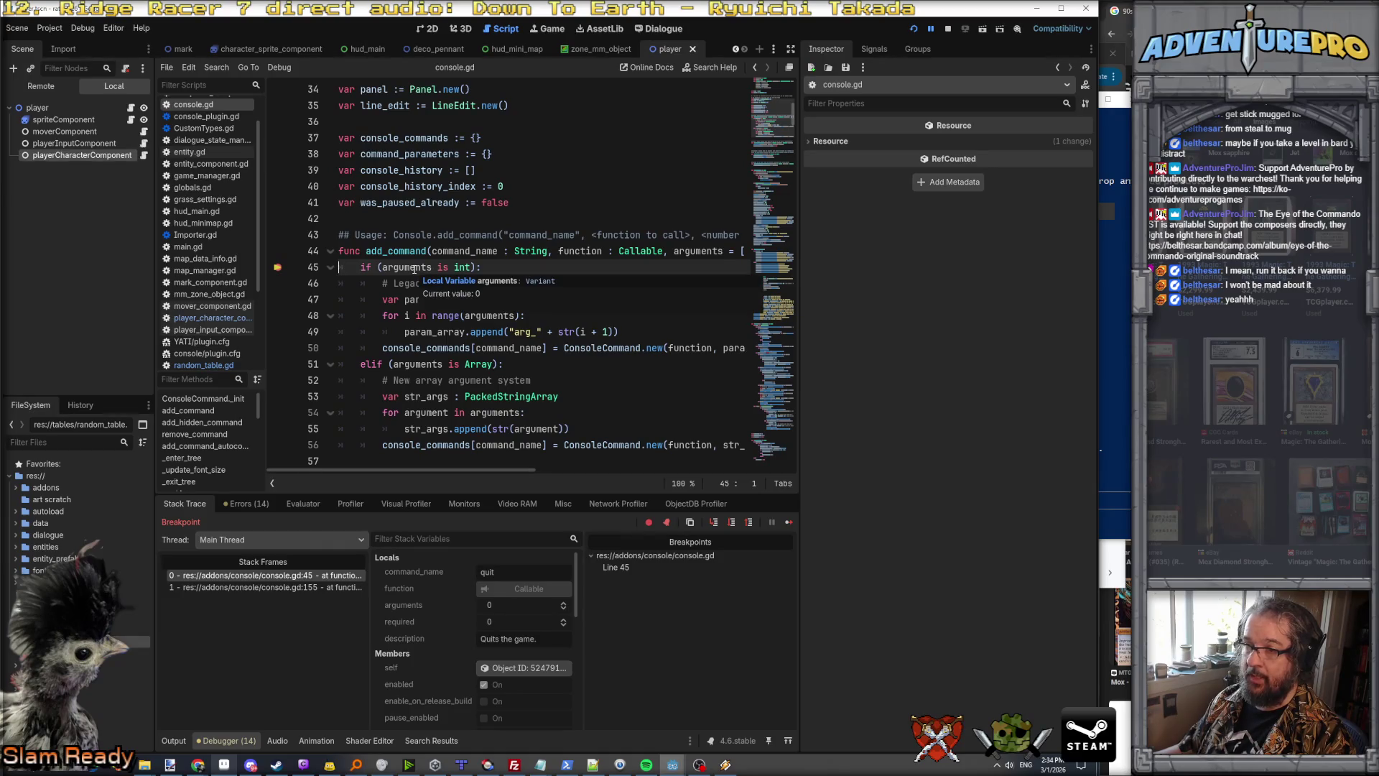
pyautogui.moveTo(467, 267)
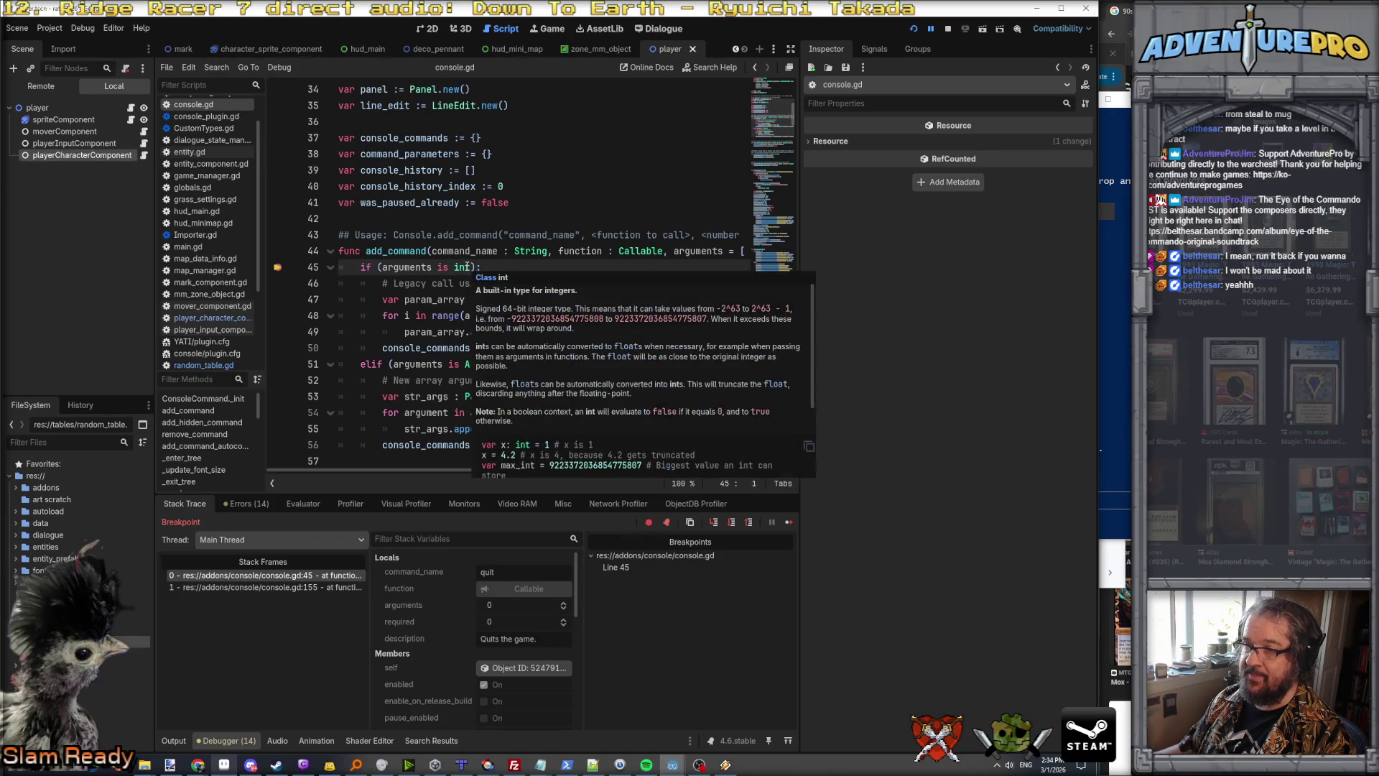
pyautogui.click(404, 269)
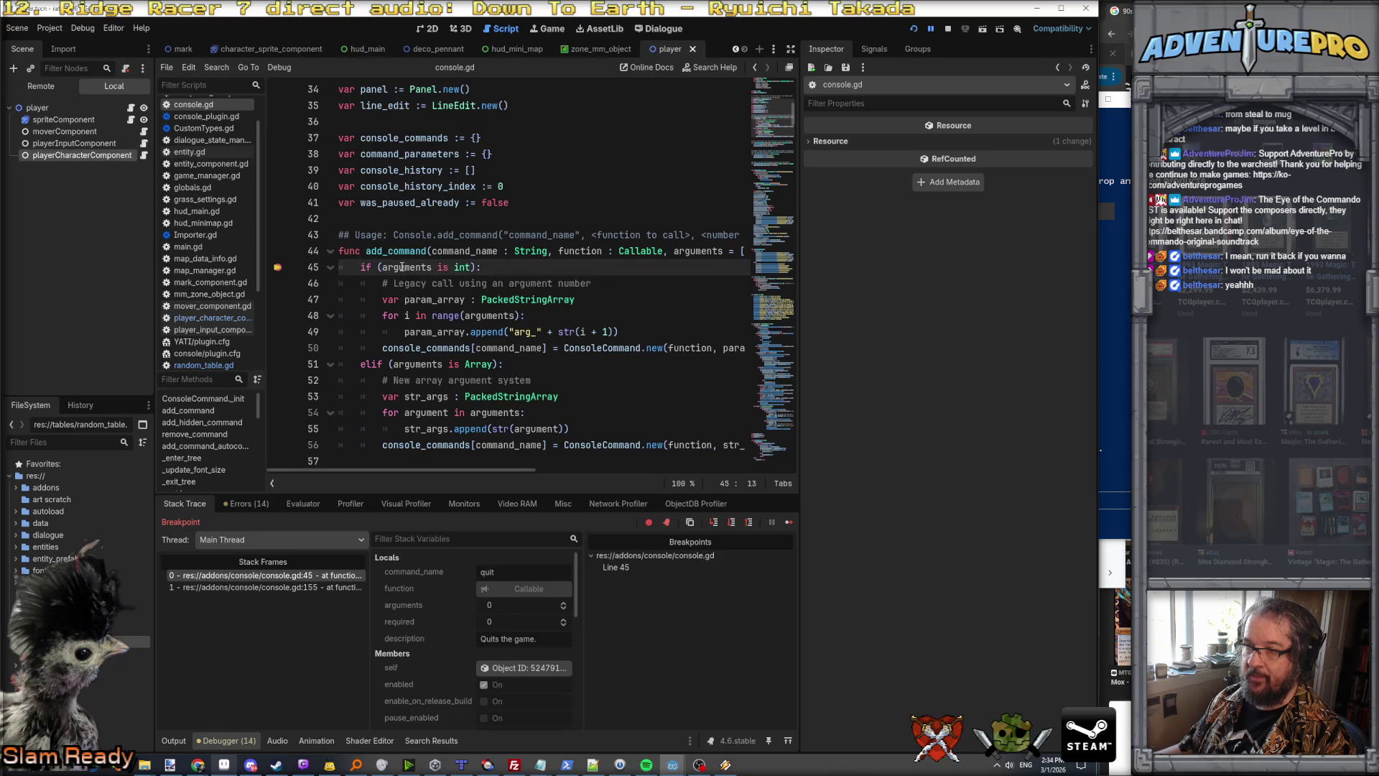
pyautogui.press('F10')
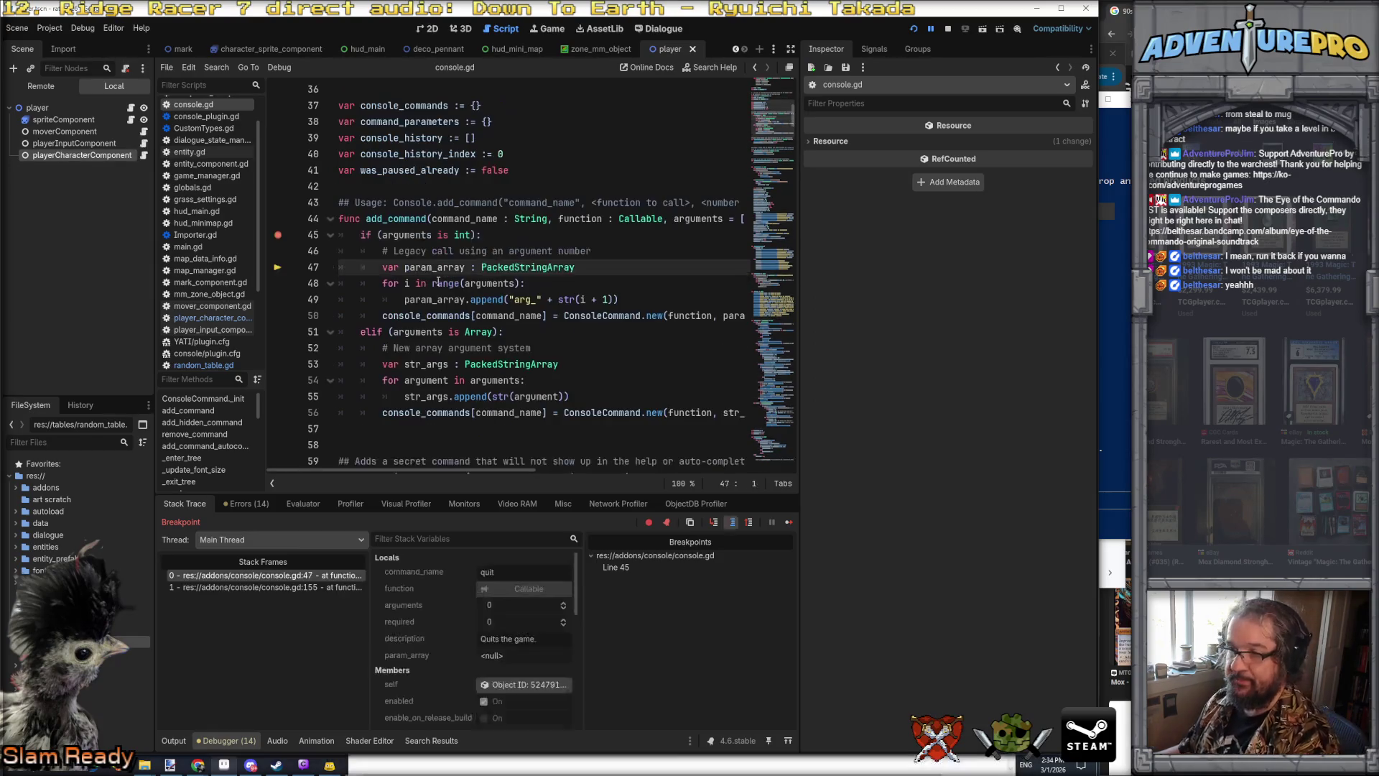
pyautogui.press('F10')
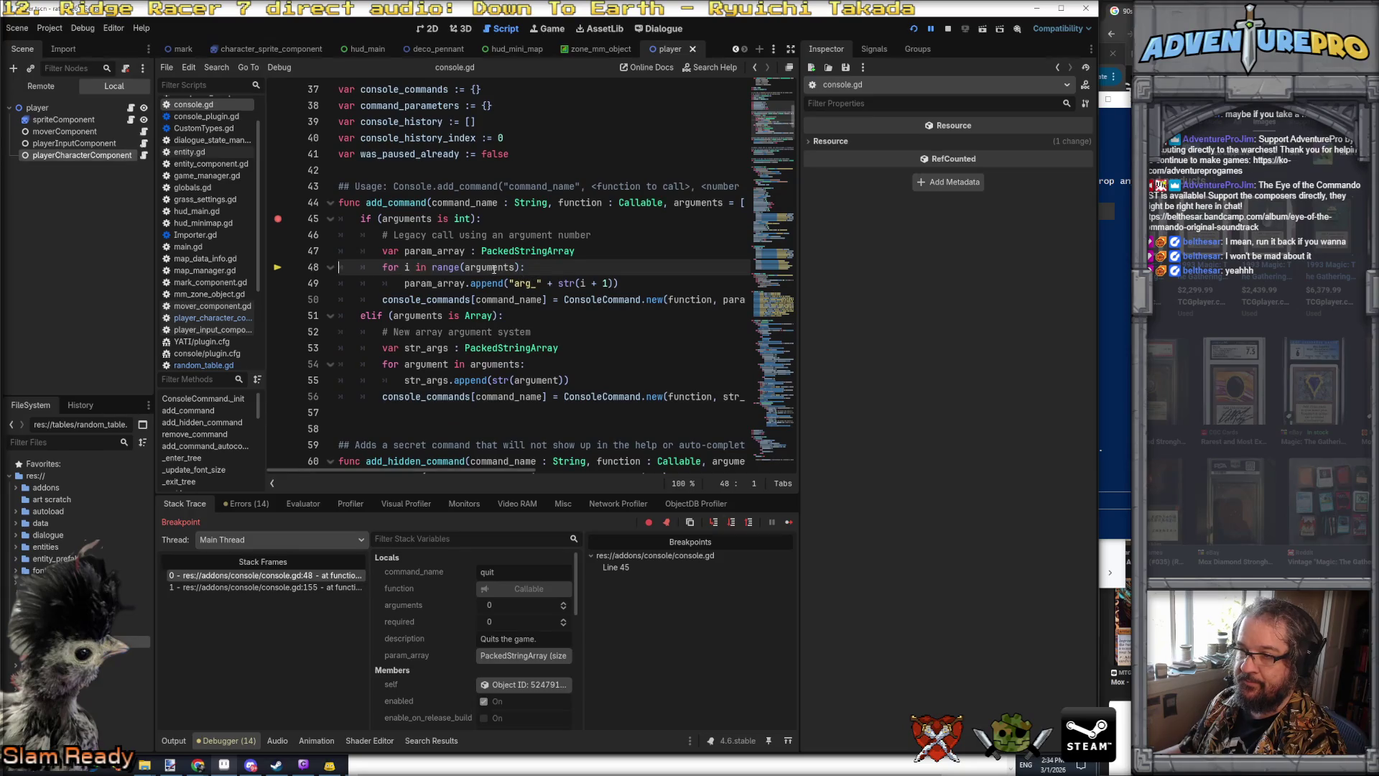
pyautogui.press('F10')
# Step out of add_command back into _ready and reopen random_table.gd.
pyautogui.moveTo(510, 268)
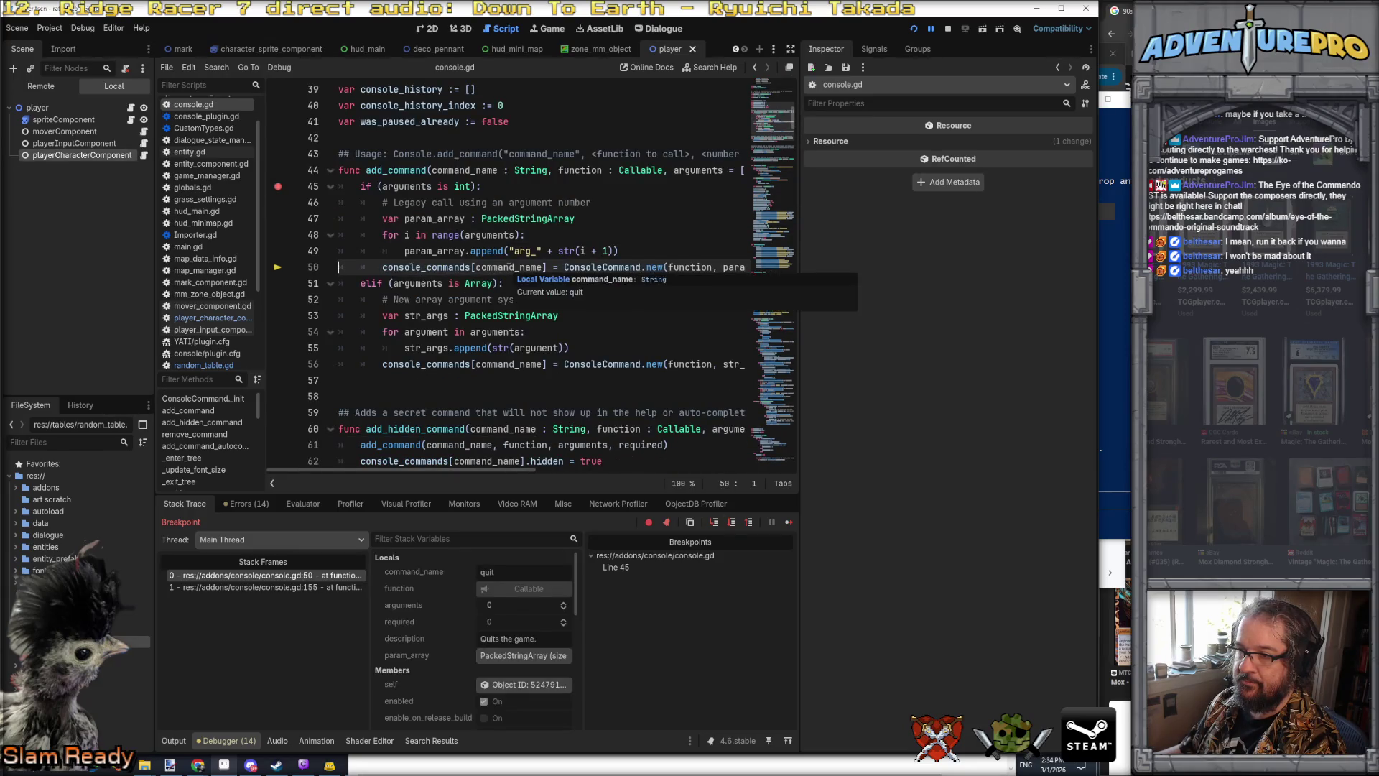
pyautogui.scroll(-2, 509, 267)
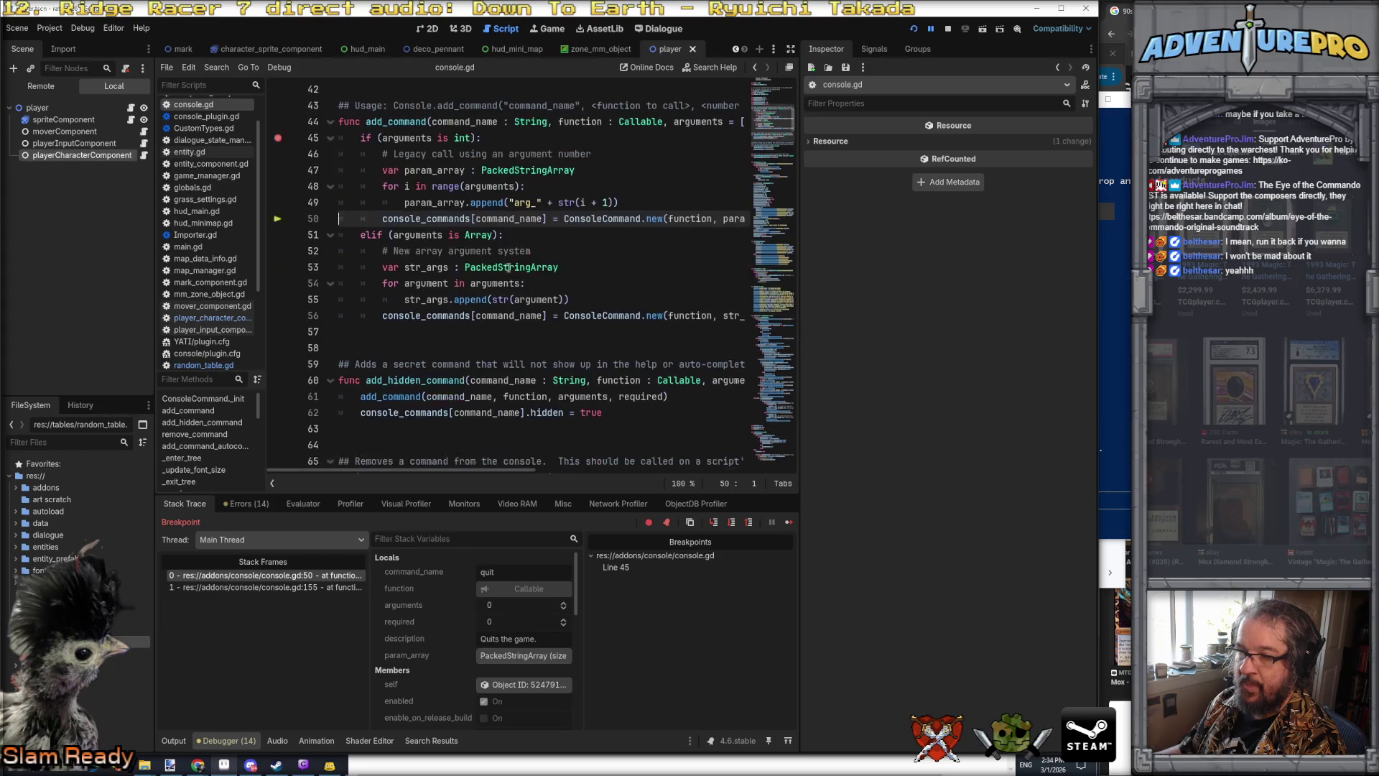
pyautogui.scroll(3, 510, 268)
pyautogui.press('F10')
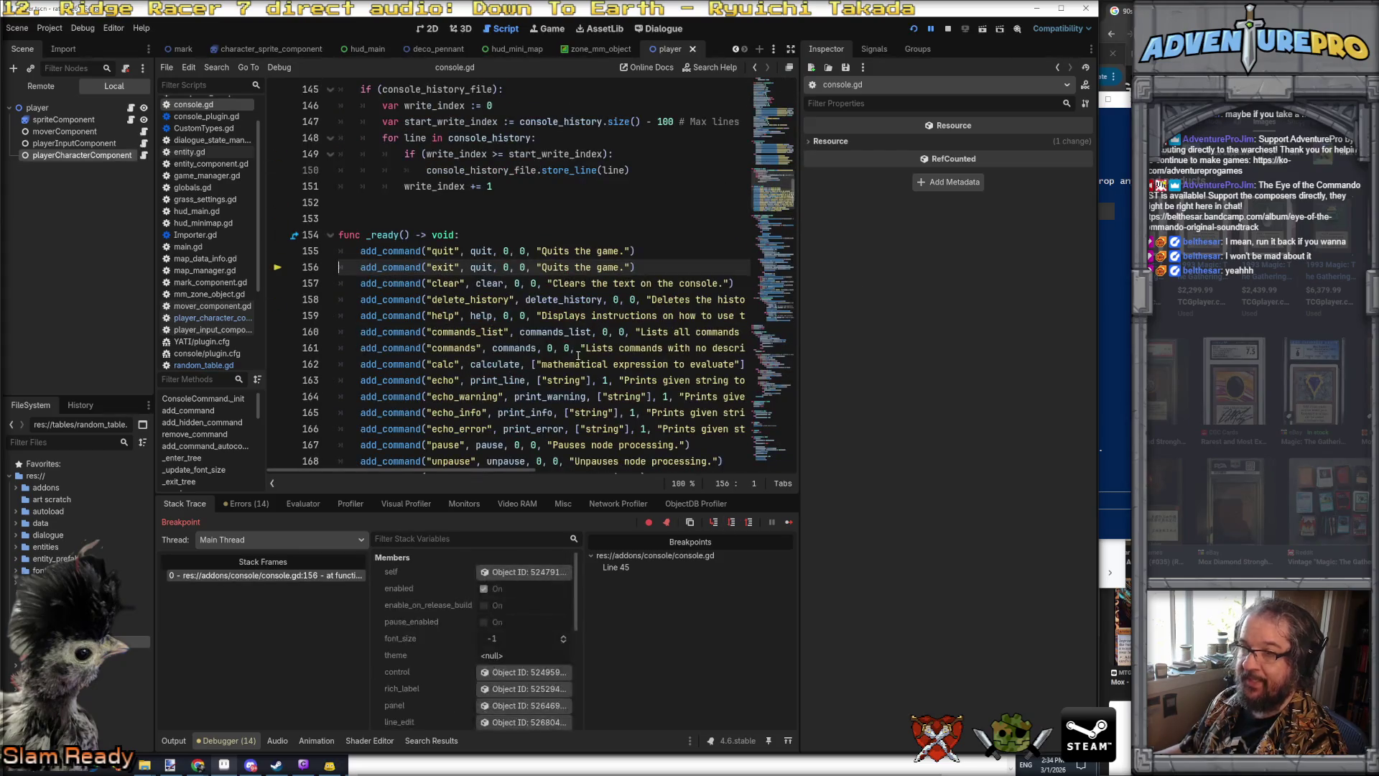
pyautogui.scroll(-3, 575, 359)
pyautogui.scroll(3, 578, 355)
pyautogui.scroll(-4, 517, 316)
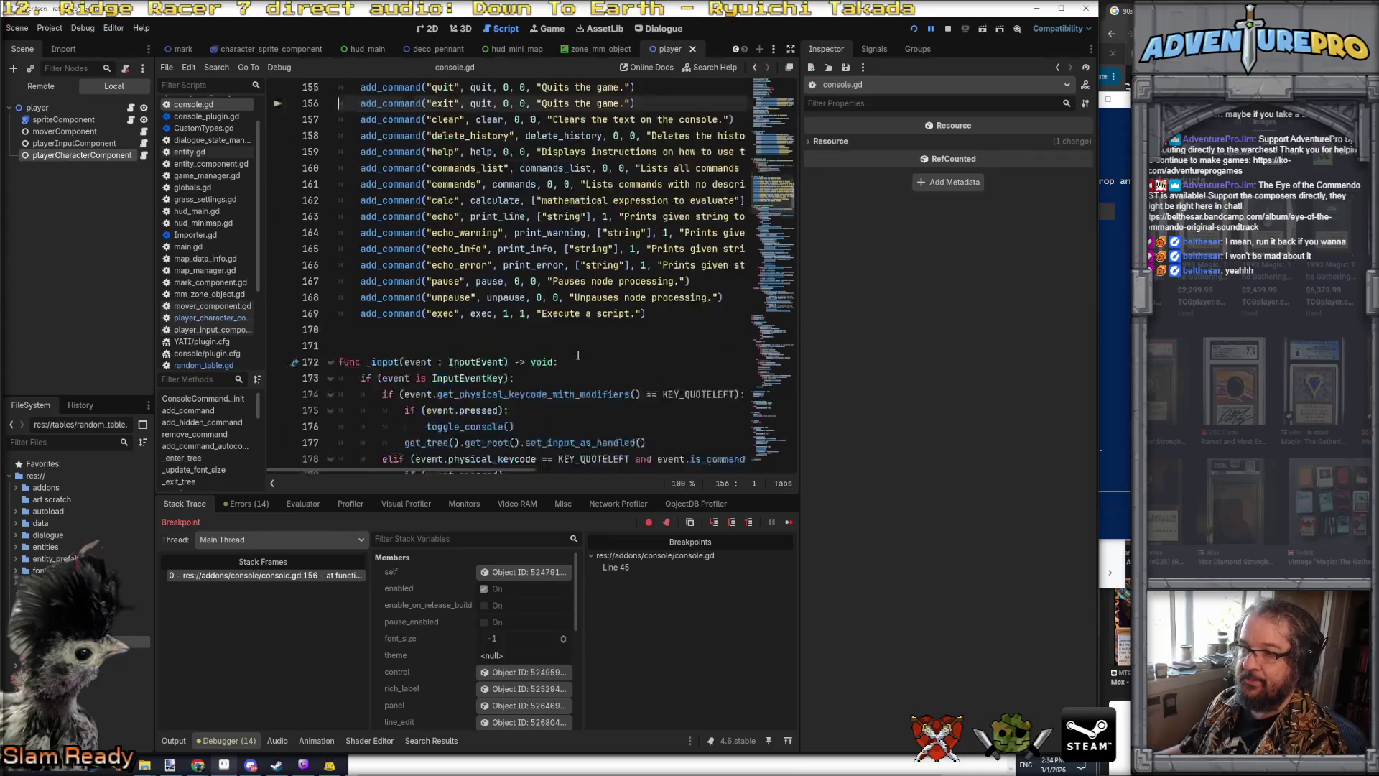
pyautogui.scroll(5, 456, 272)
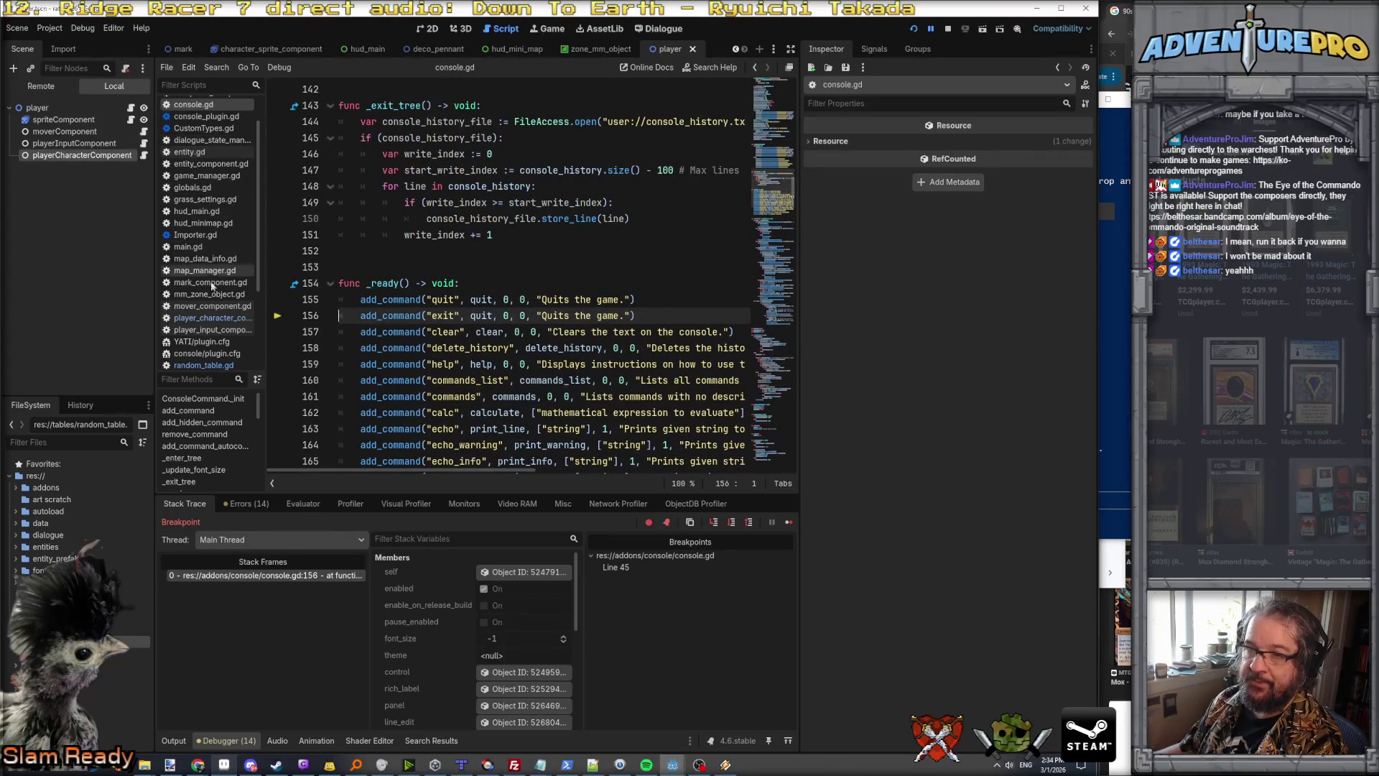
pyautogui.scroll(-4, 205, 280)
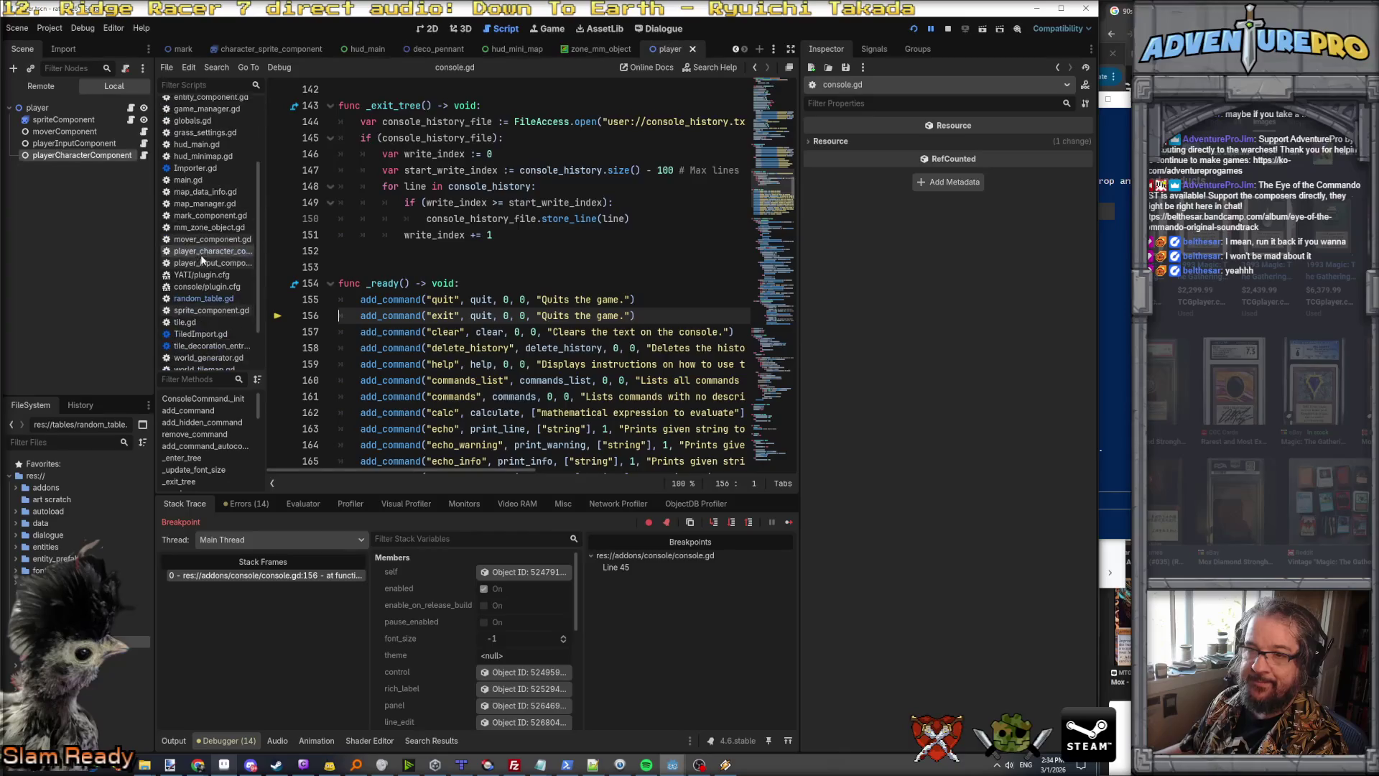
pyautogui.click(200, 265)
pyautogui.scroll(2, 364, 402)
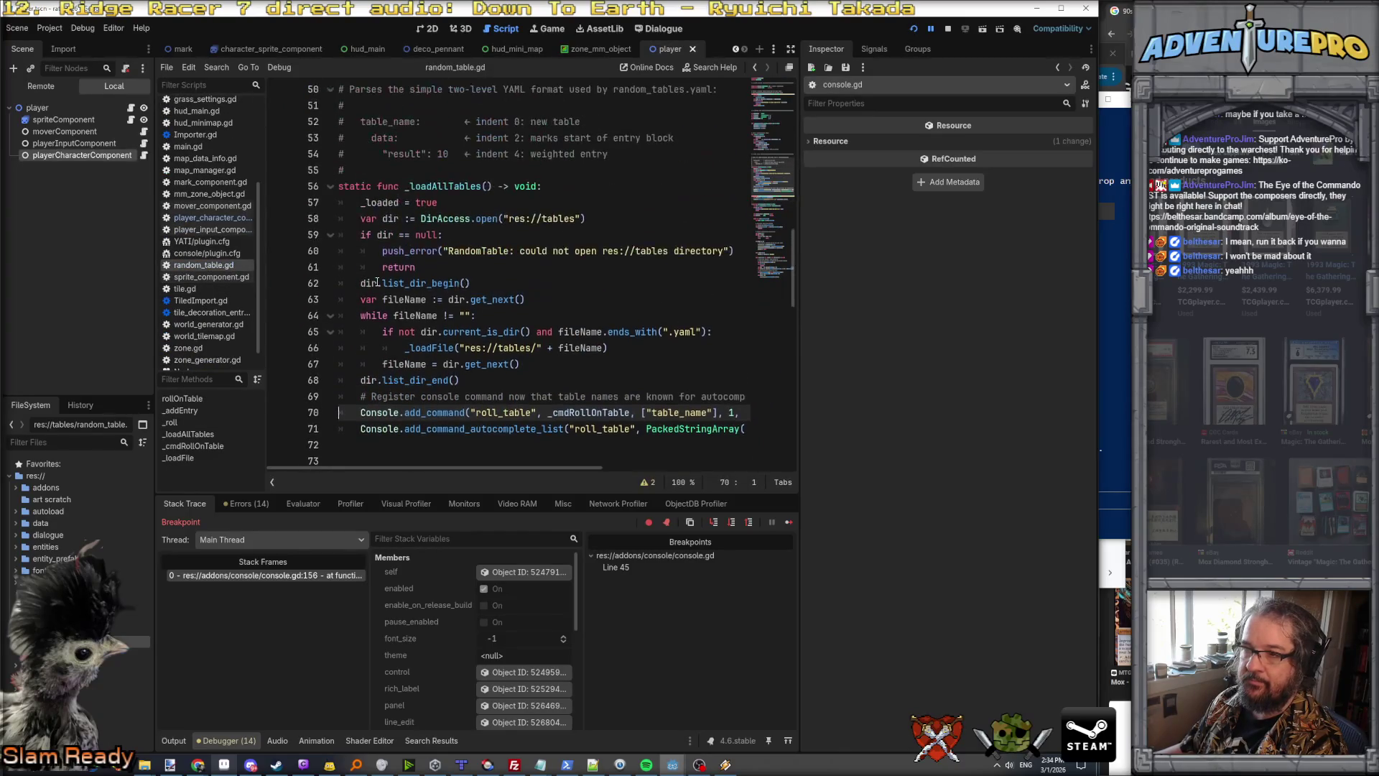
# Add a line 70 breakpoint in random_table.gd, remove the line 45 one, resume, and stop the game.
pyautogui.click(278, 413)
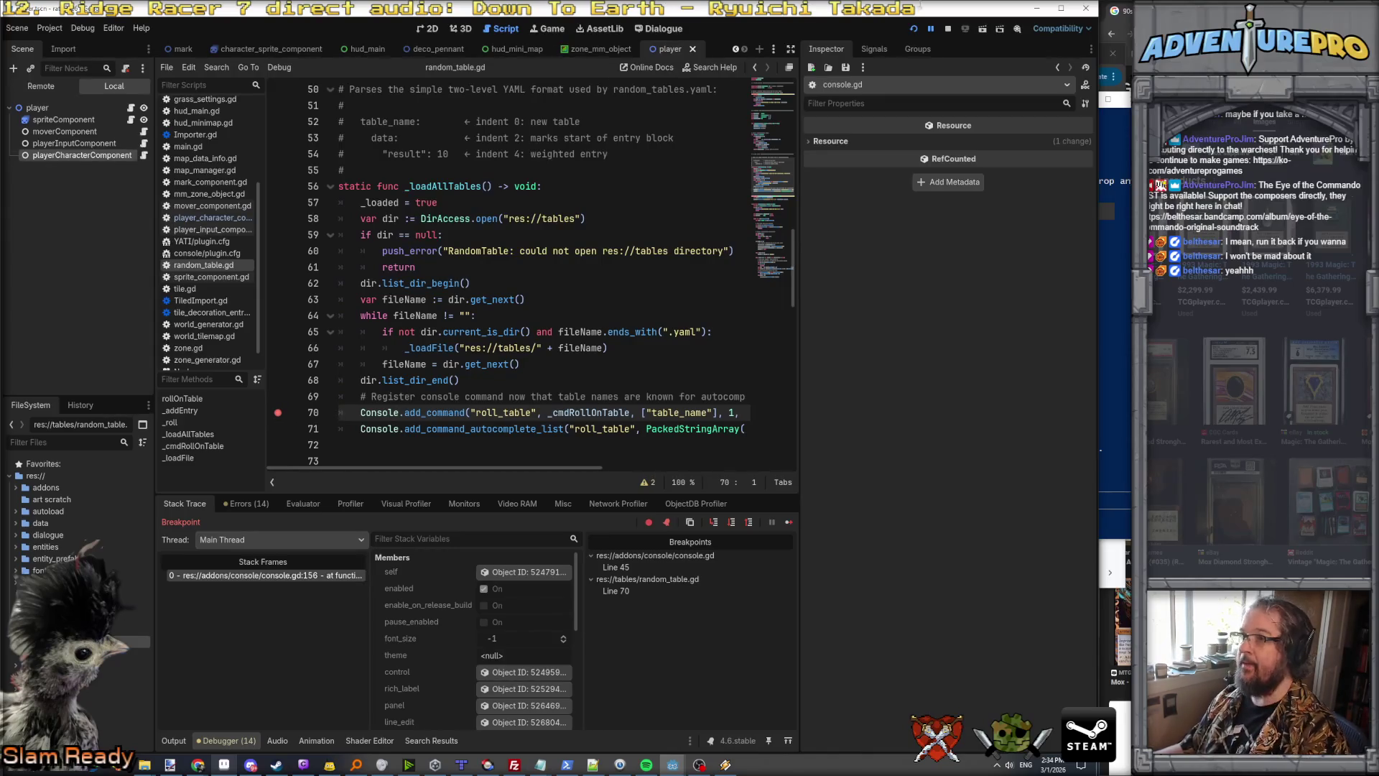
pyautogui.click(932, 32)
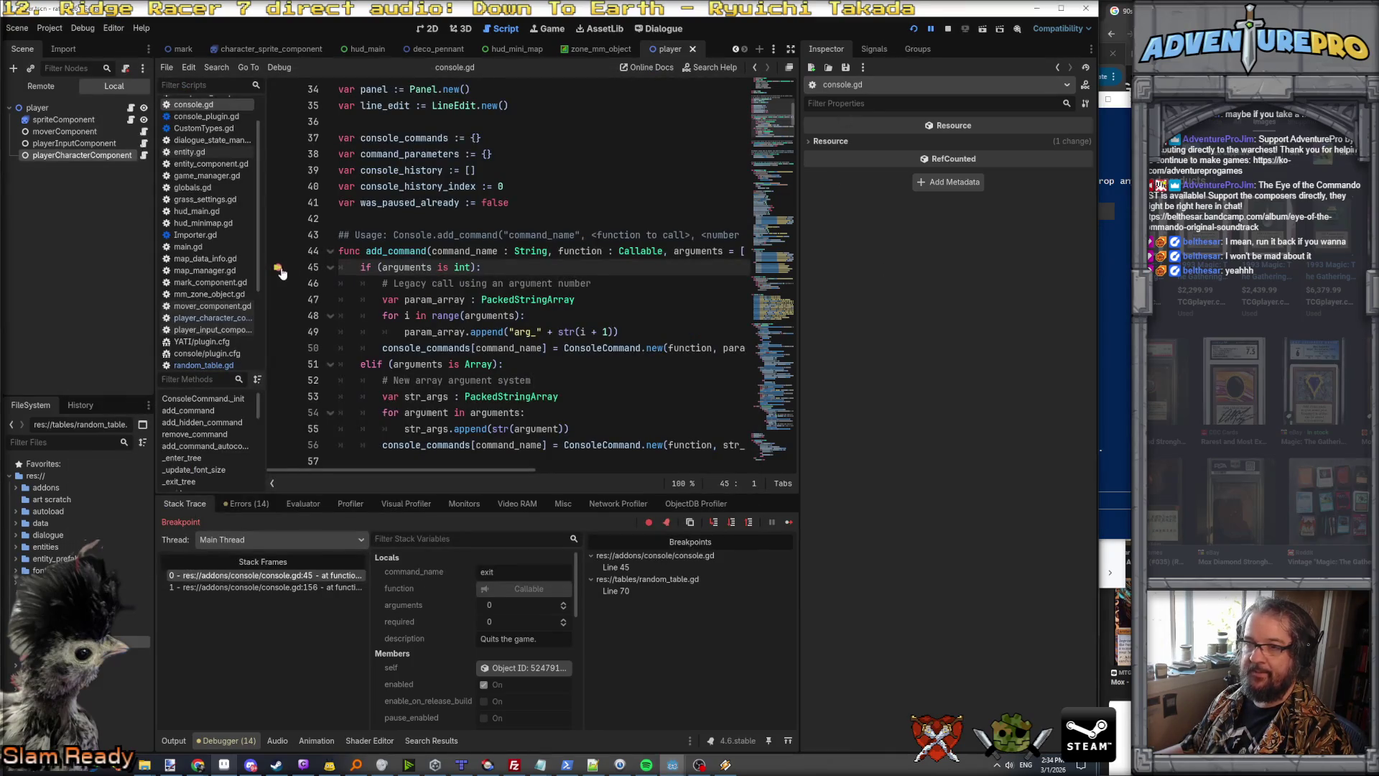
pyautogui.click(278, 267)
pyautogui.click(932, 30)
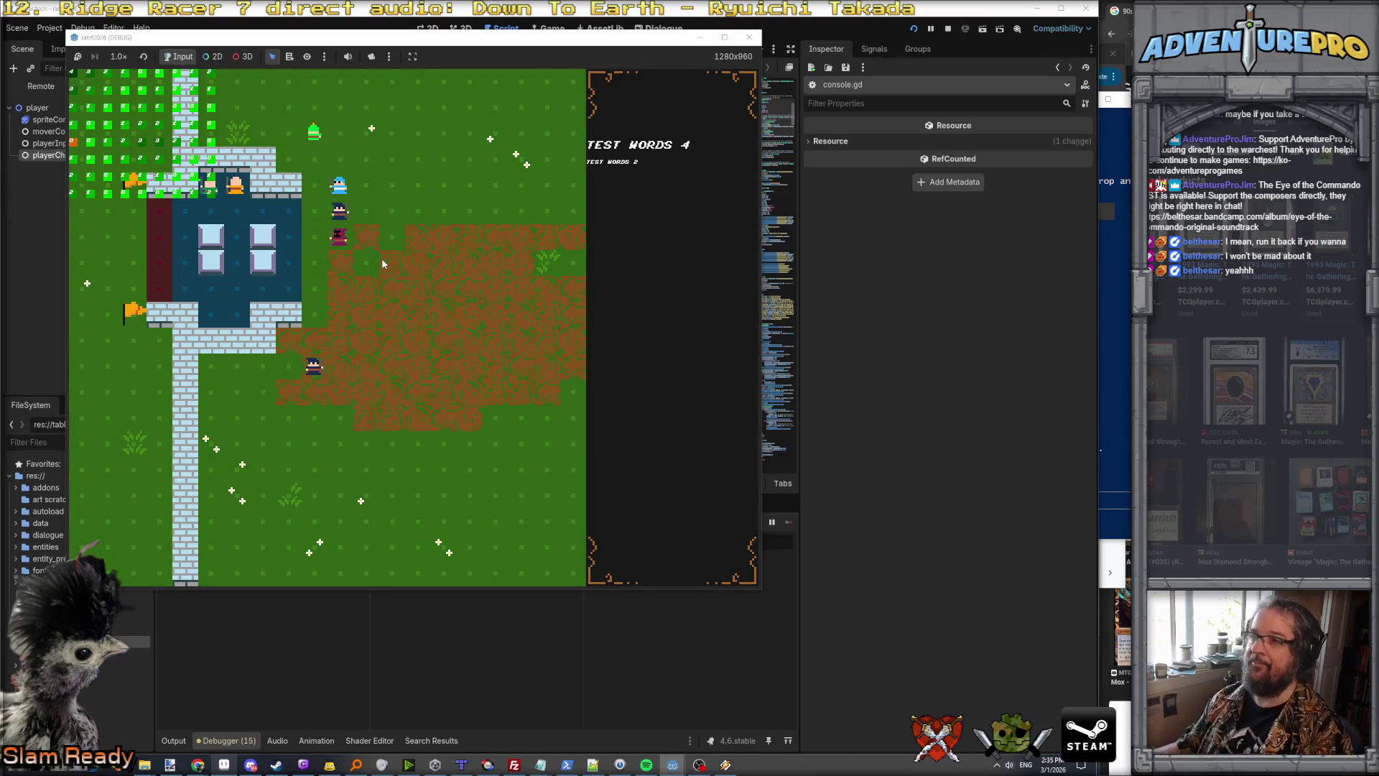
pyautogui.click(948, 28)
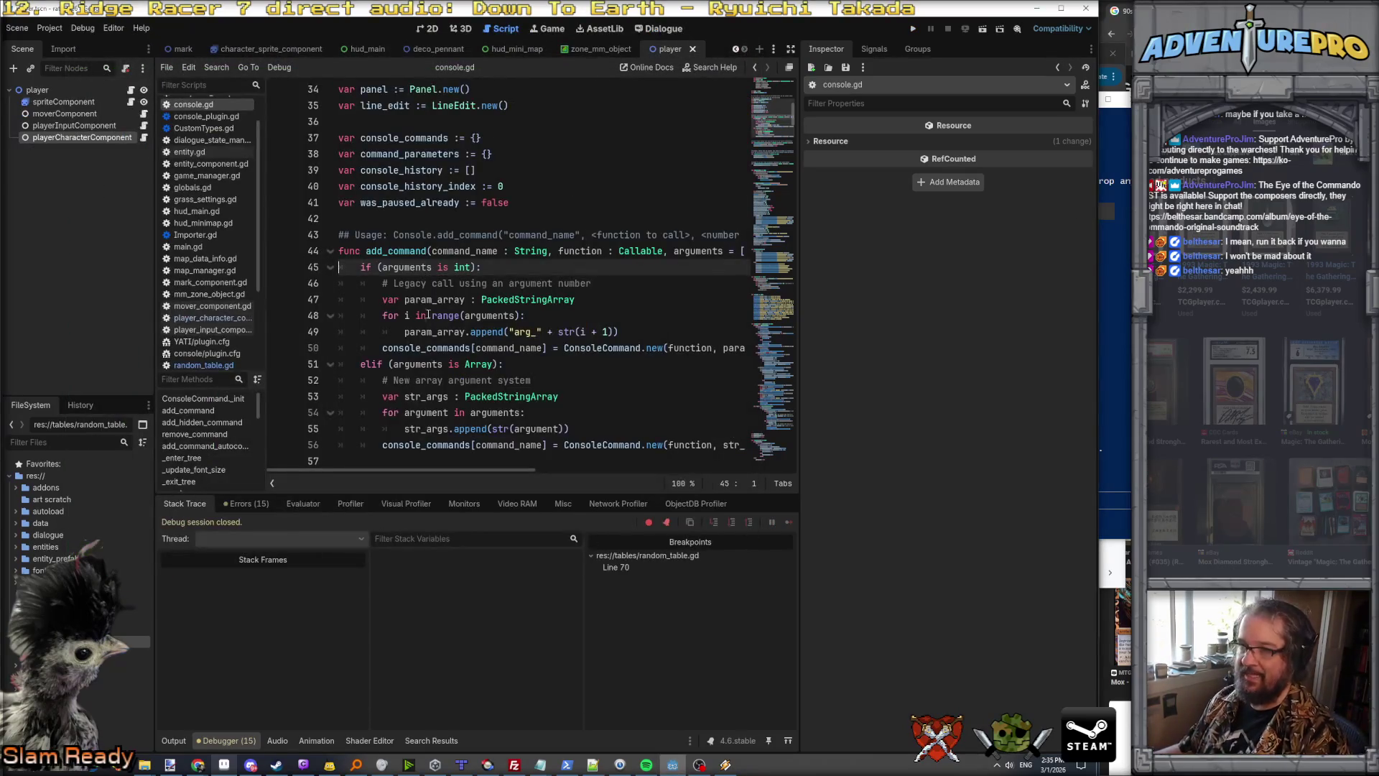
pyautogui.click(1123, 398)
# Ask Claude Code to load the tables at load time, not lazily, so the console command works.
pyautogui.click(606, 501)
pyautogui.press('Escape')
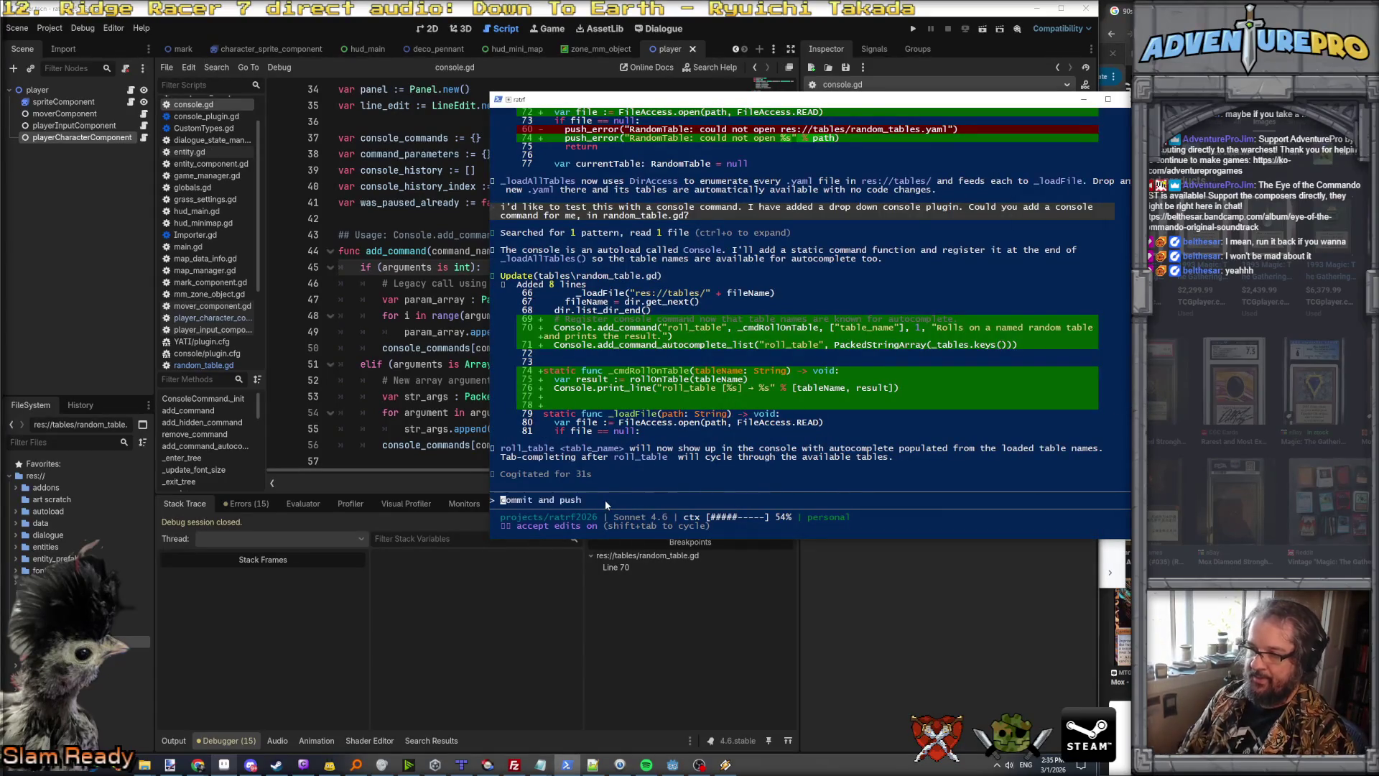
pyautogui.write('please load the tabl')
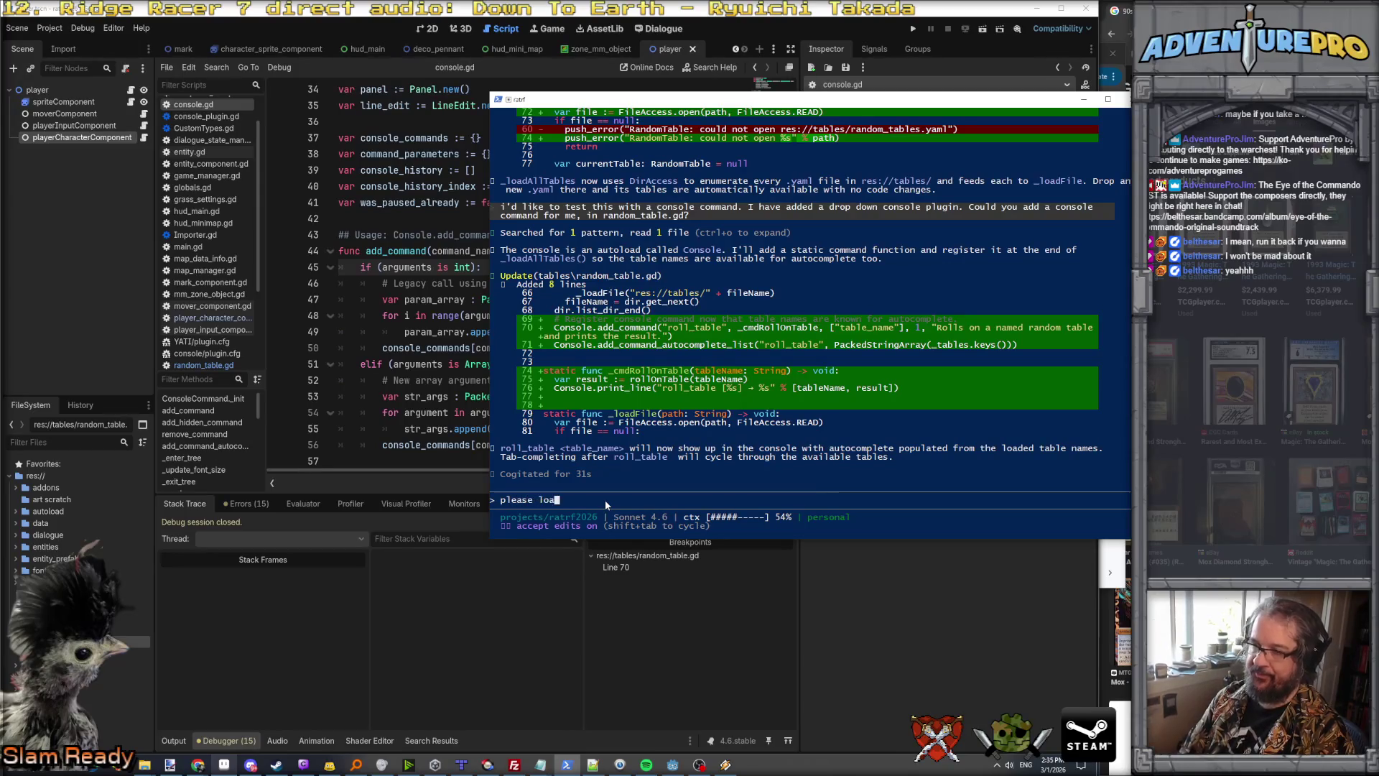
pyautogui.write('es at game')
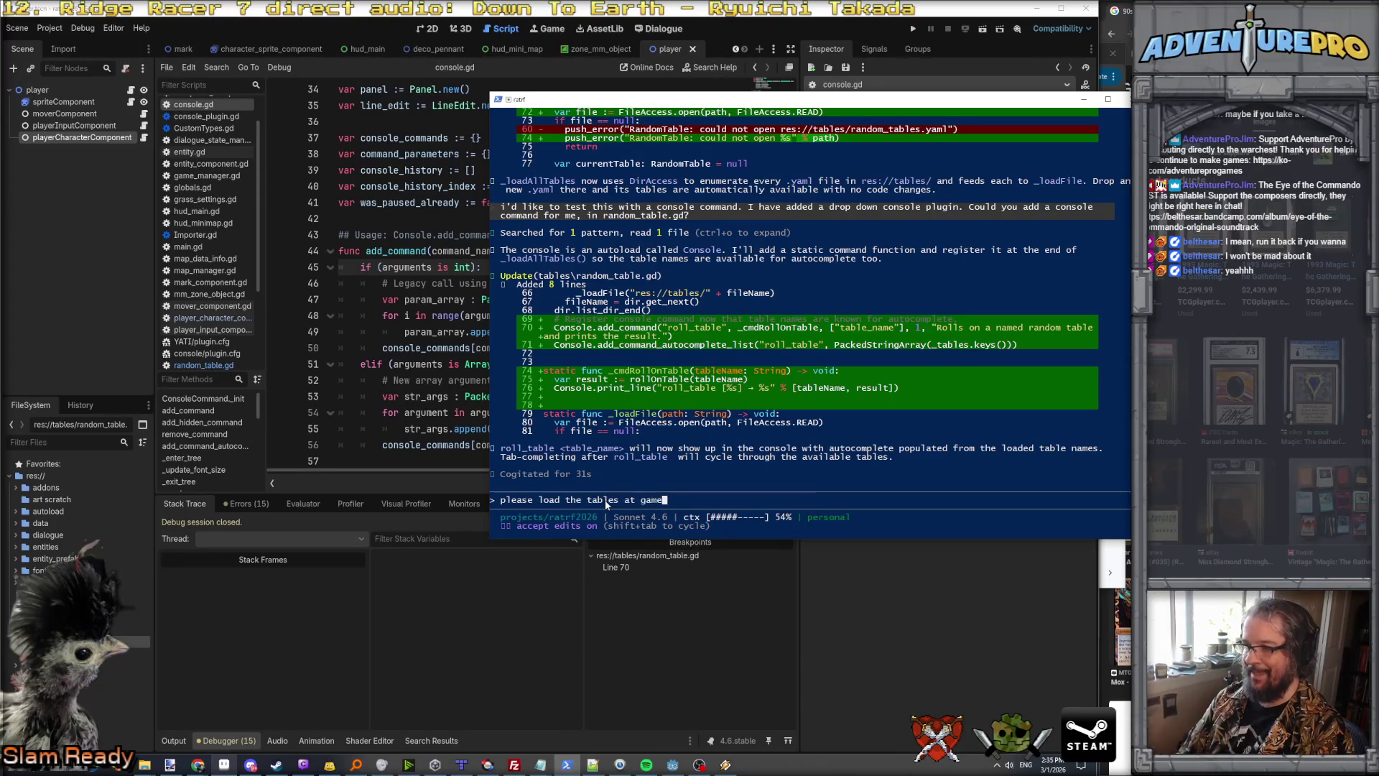
pyautogui.press('BackSpace')
pyautogui.press('BackSpace')
pyautogui.press('BackSpace')
pyautogui.write('loadtime')
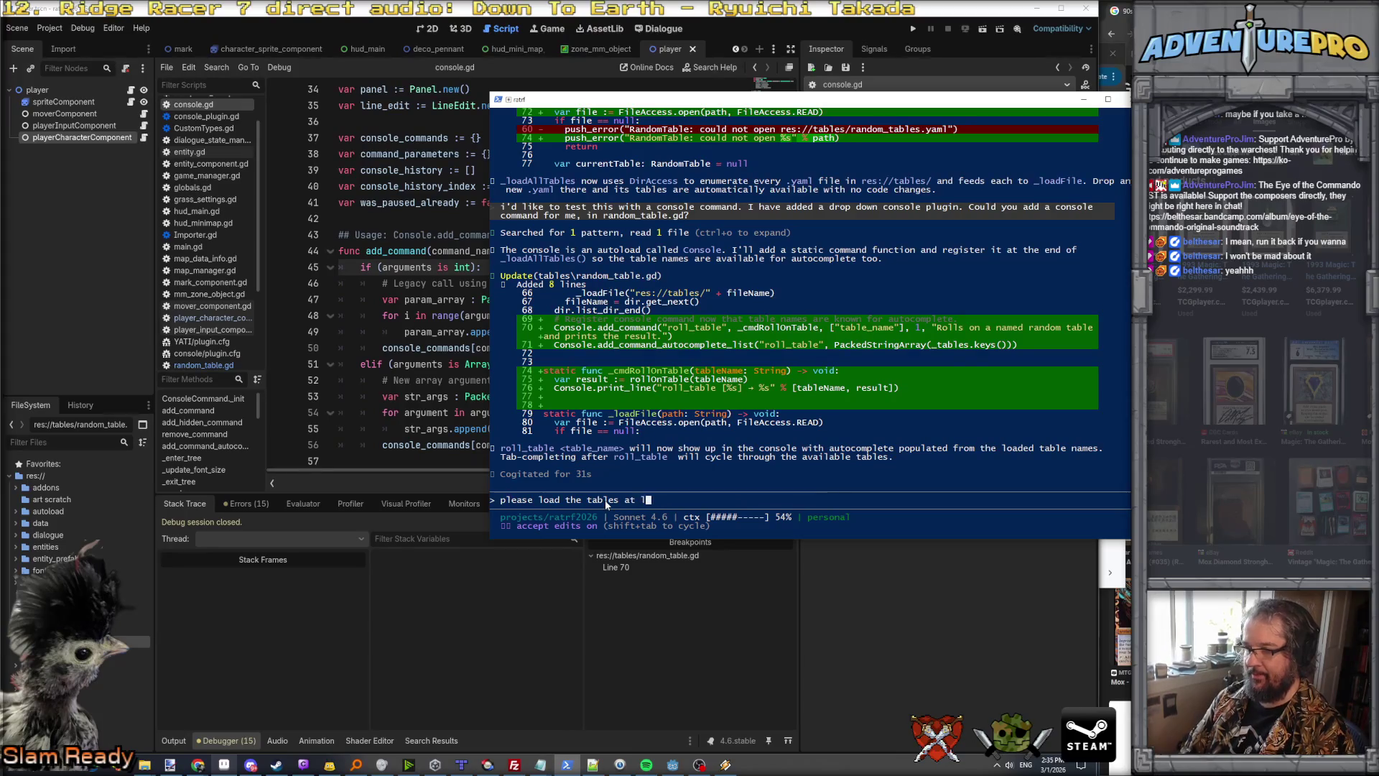
pyautogui.write(', ')
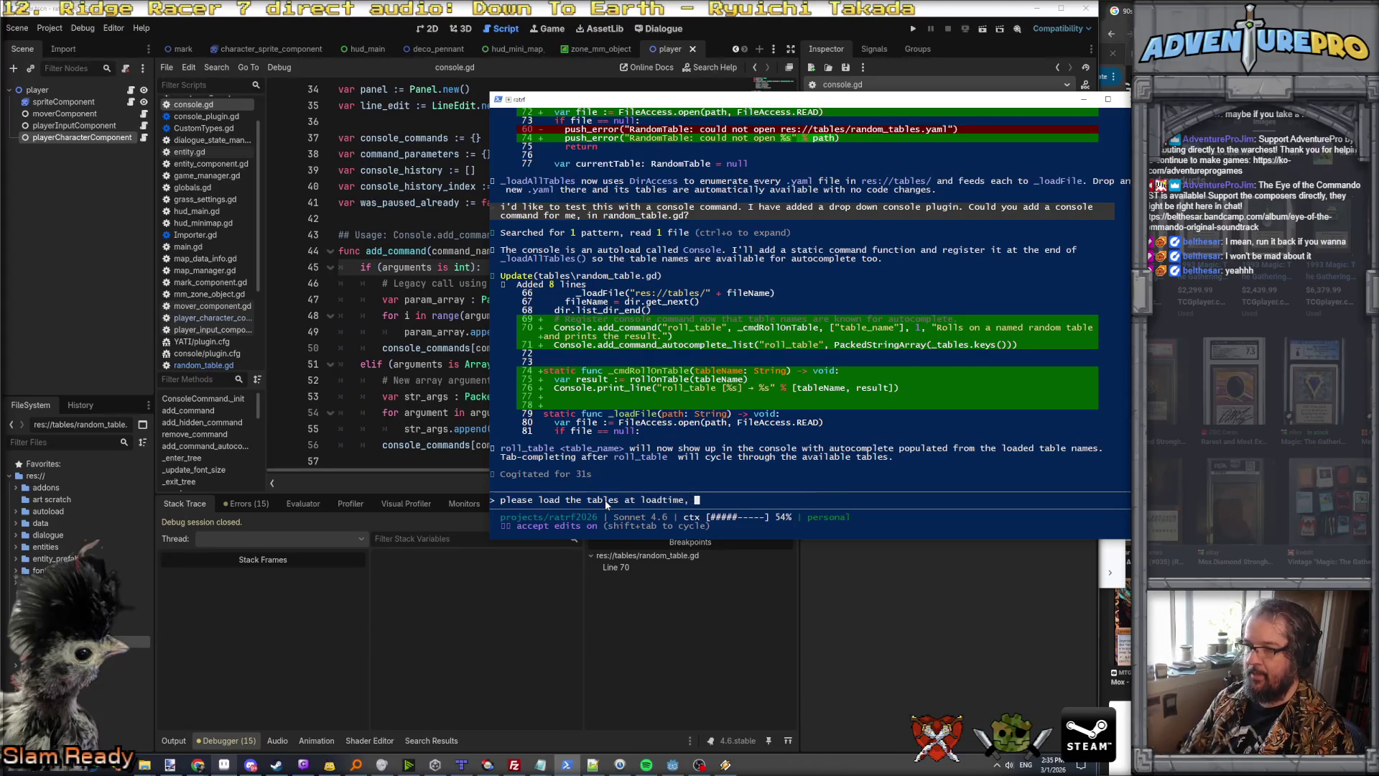
pyautogui.write('not lazy')
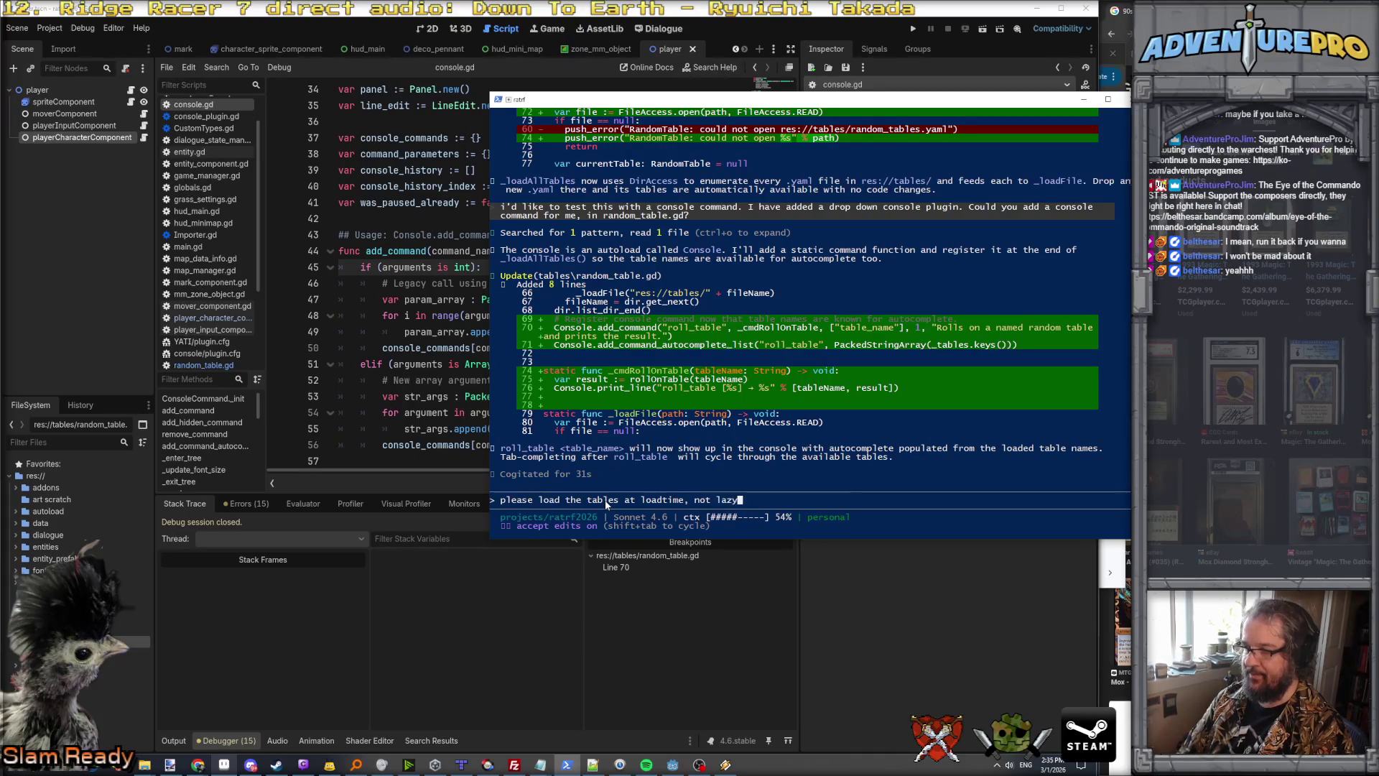
pyautogui.write(' loaded')
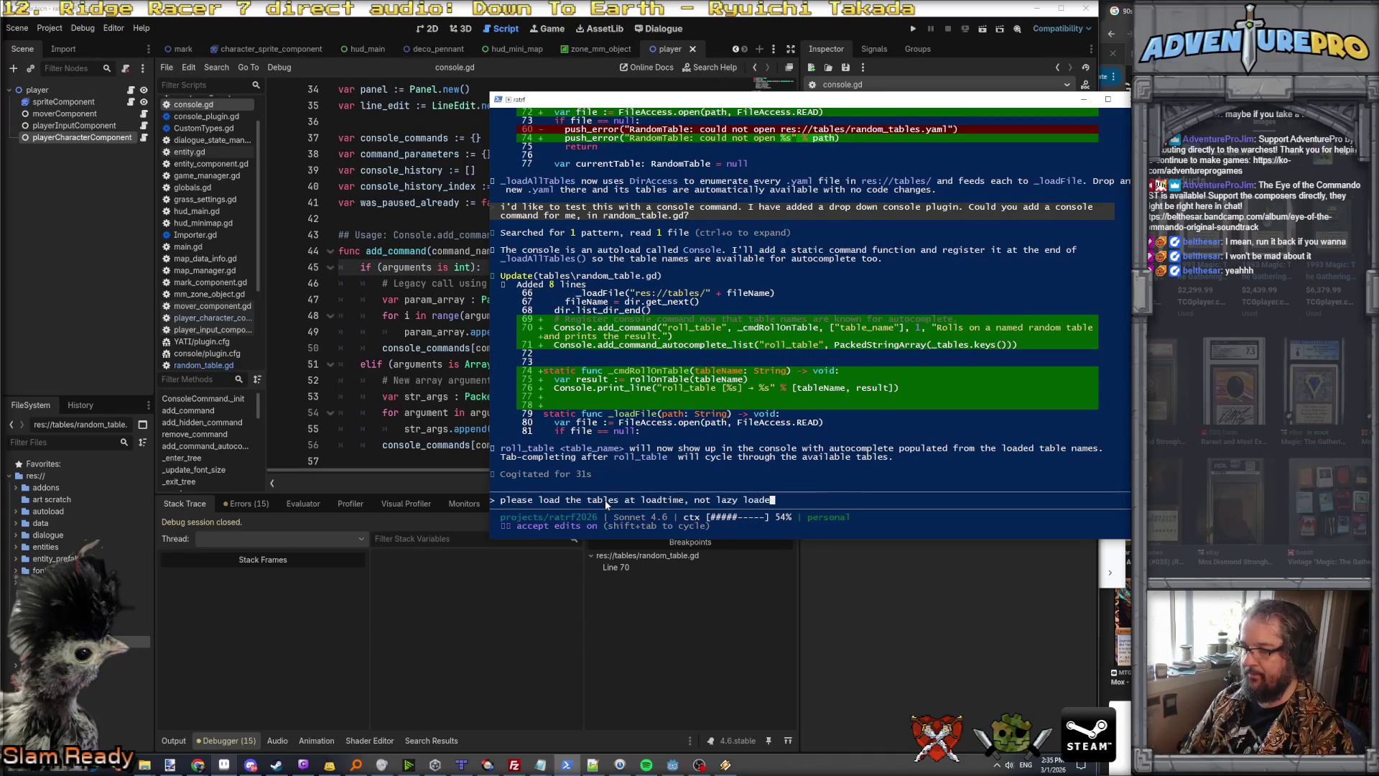
pyautogui.write(', because then I can')
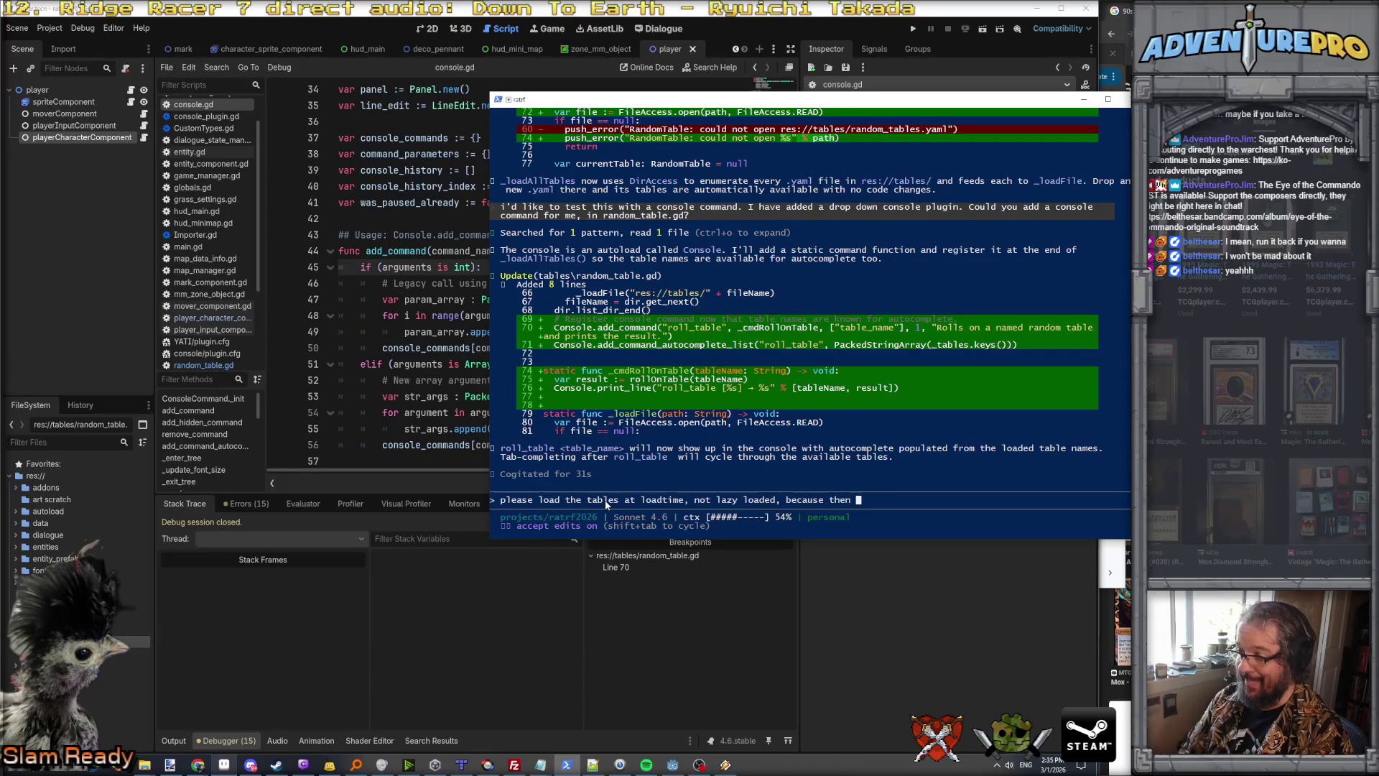
pyautogui.write("'t call te")
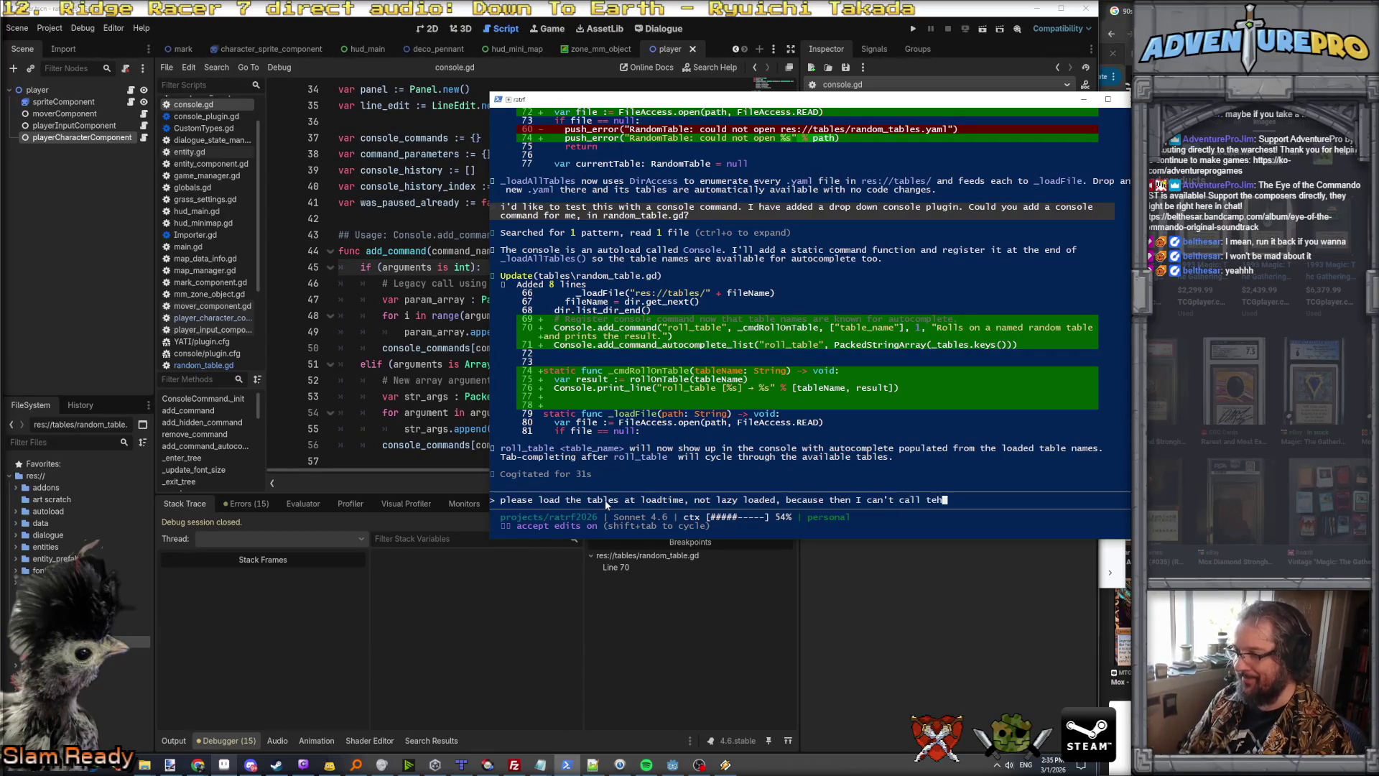
pyautogui.press('BackSpace')
pyautogui.write('he')
pyautogui.write('nsole comma')
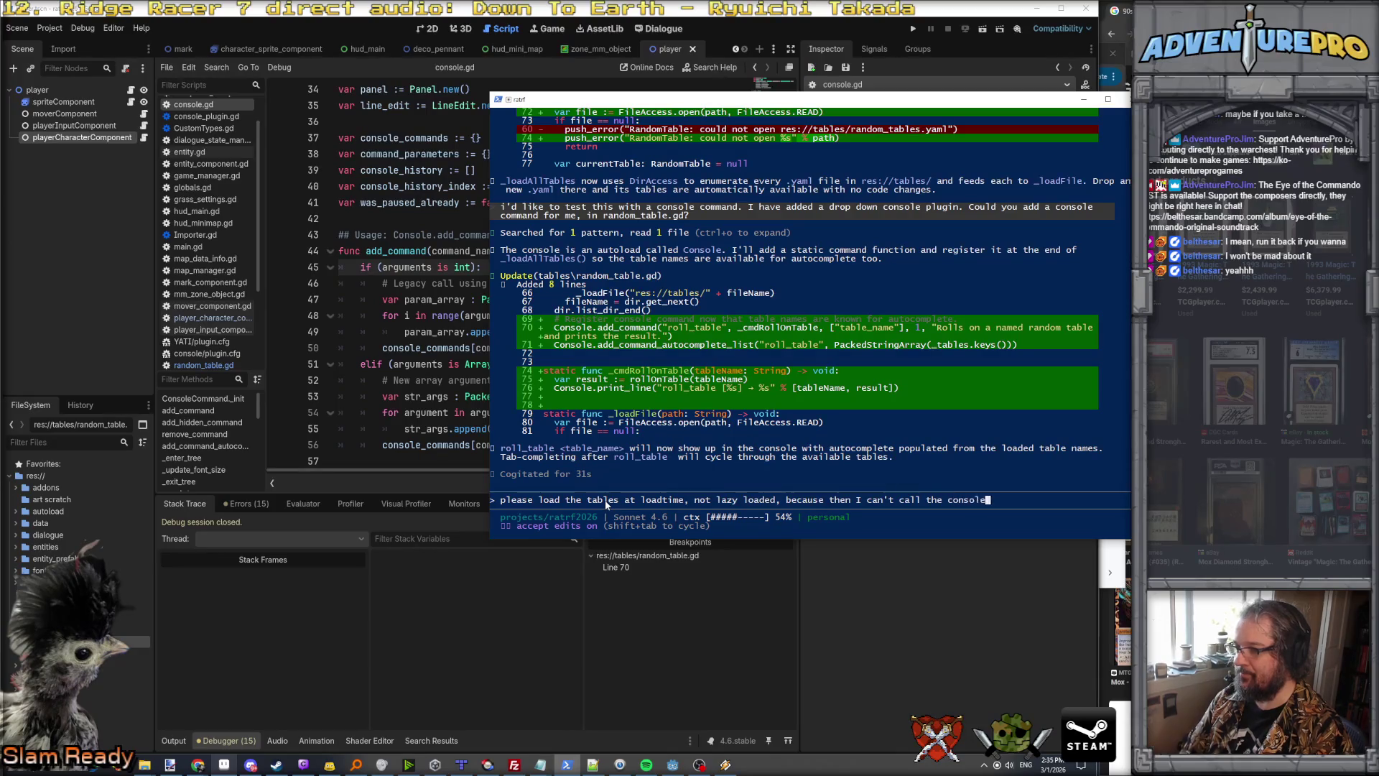
pyautogui.write('nd until the table')
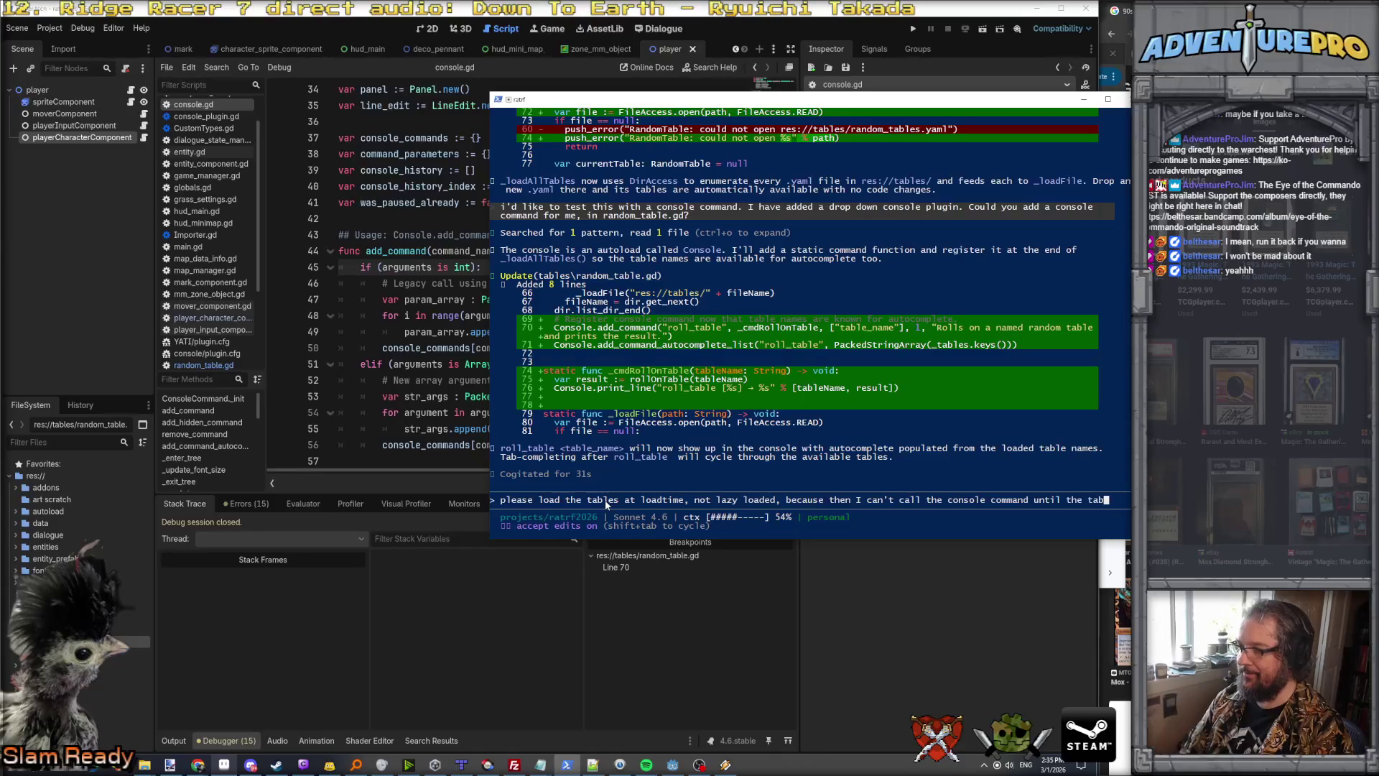
pyautogui.write('s are loaded, but the table')
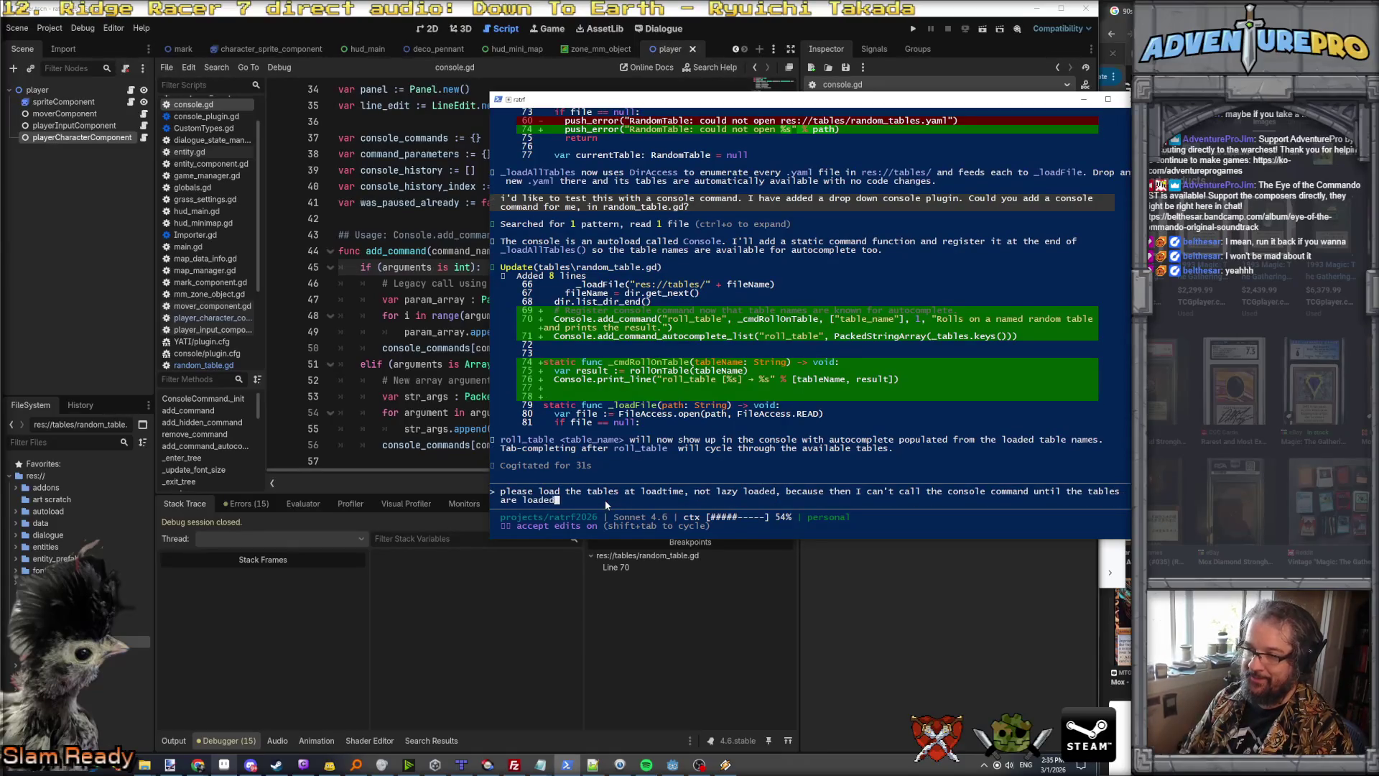
pyautogui.write('s ')
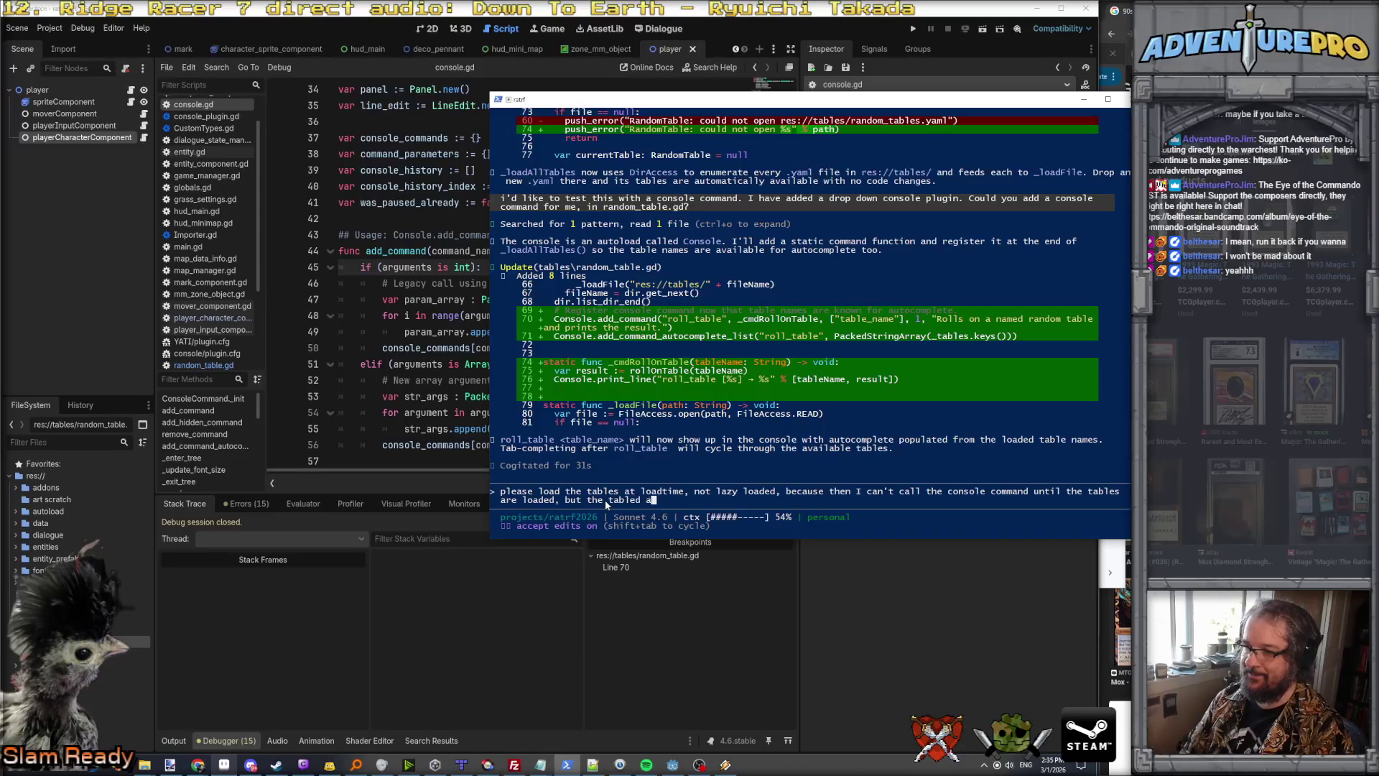
pyautogui.write("aren't loaded unti")
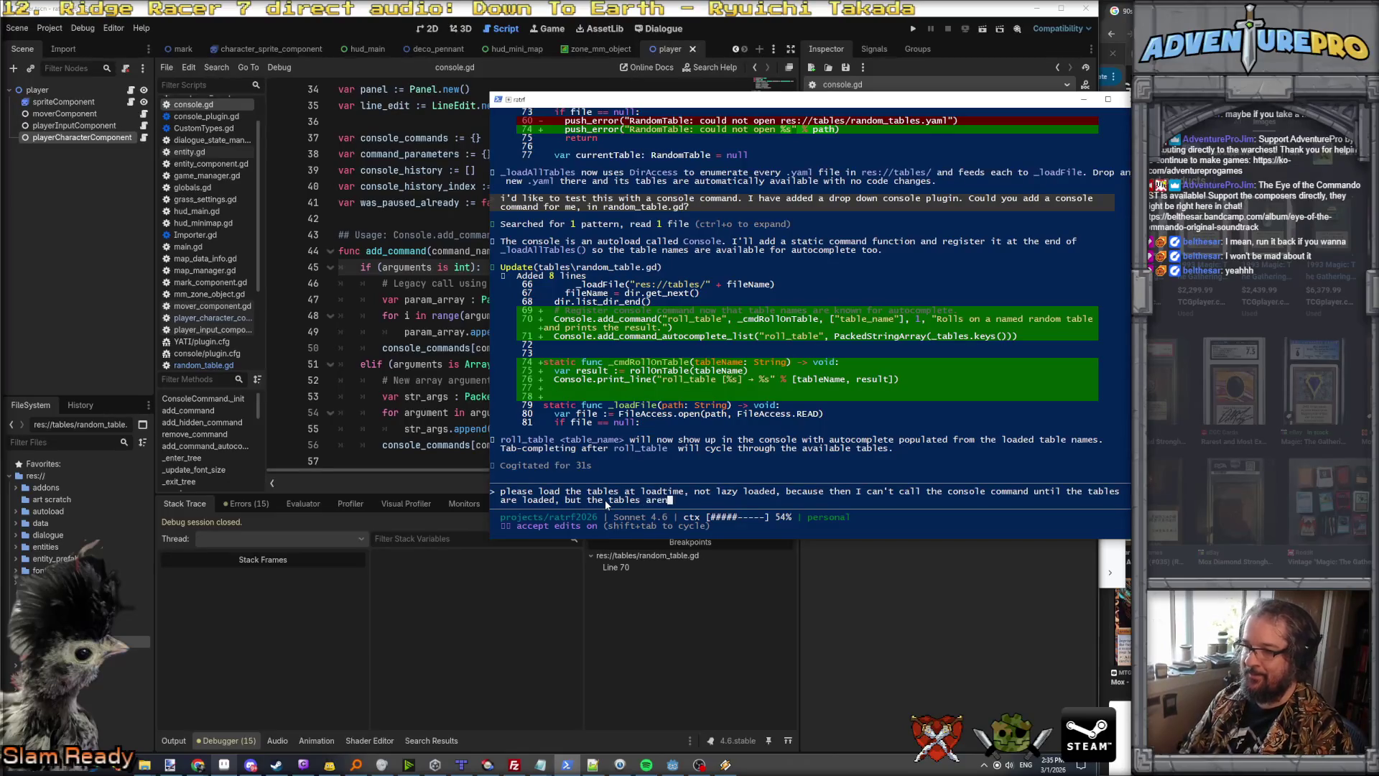
pyautogui.write('l someone tries to roll, ')
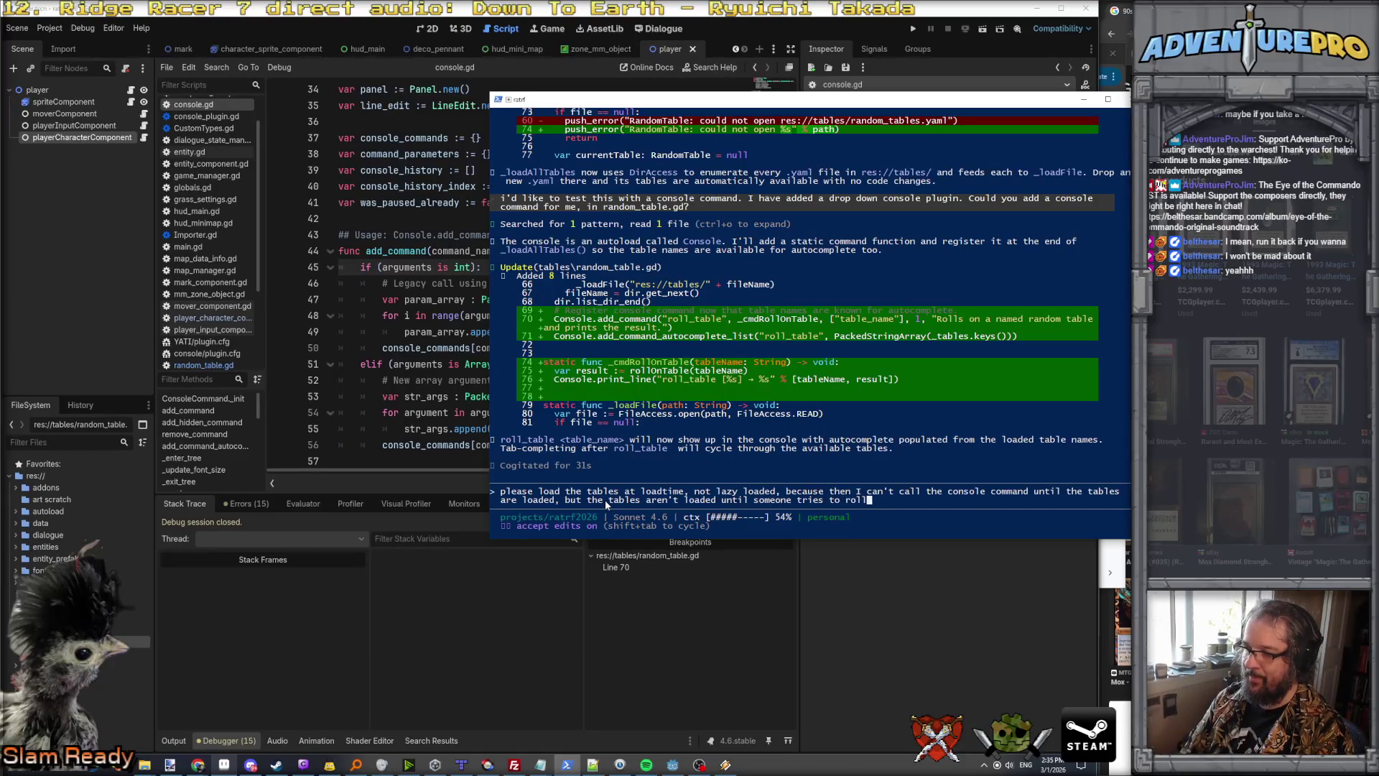
pyautogui.write('you get it')
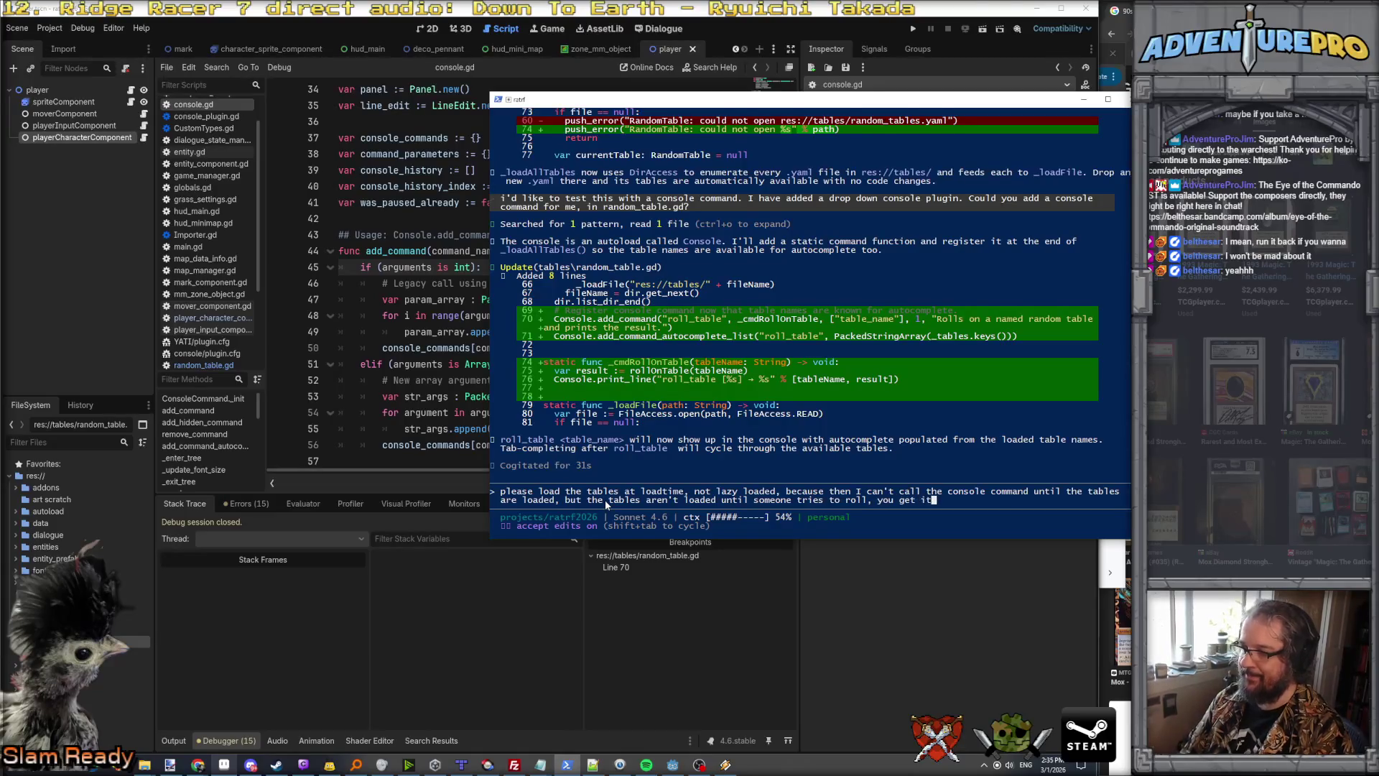
pyautogui.press('Return')
pyautogui.click(394, 315)
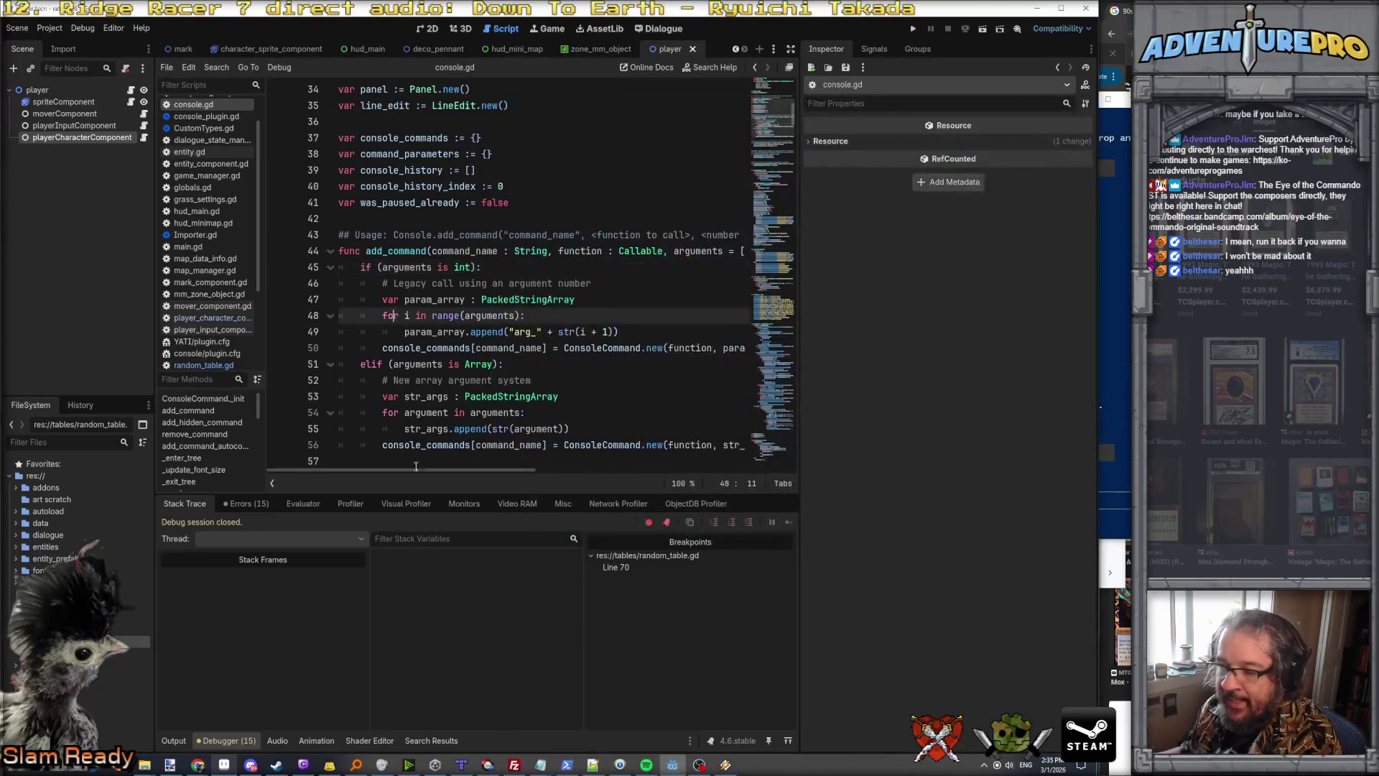
pyautogui.hotkey('alt', 'Tab')
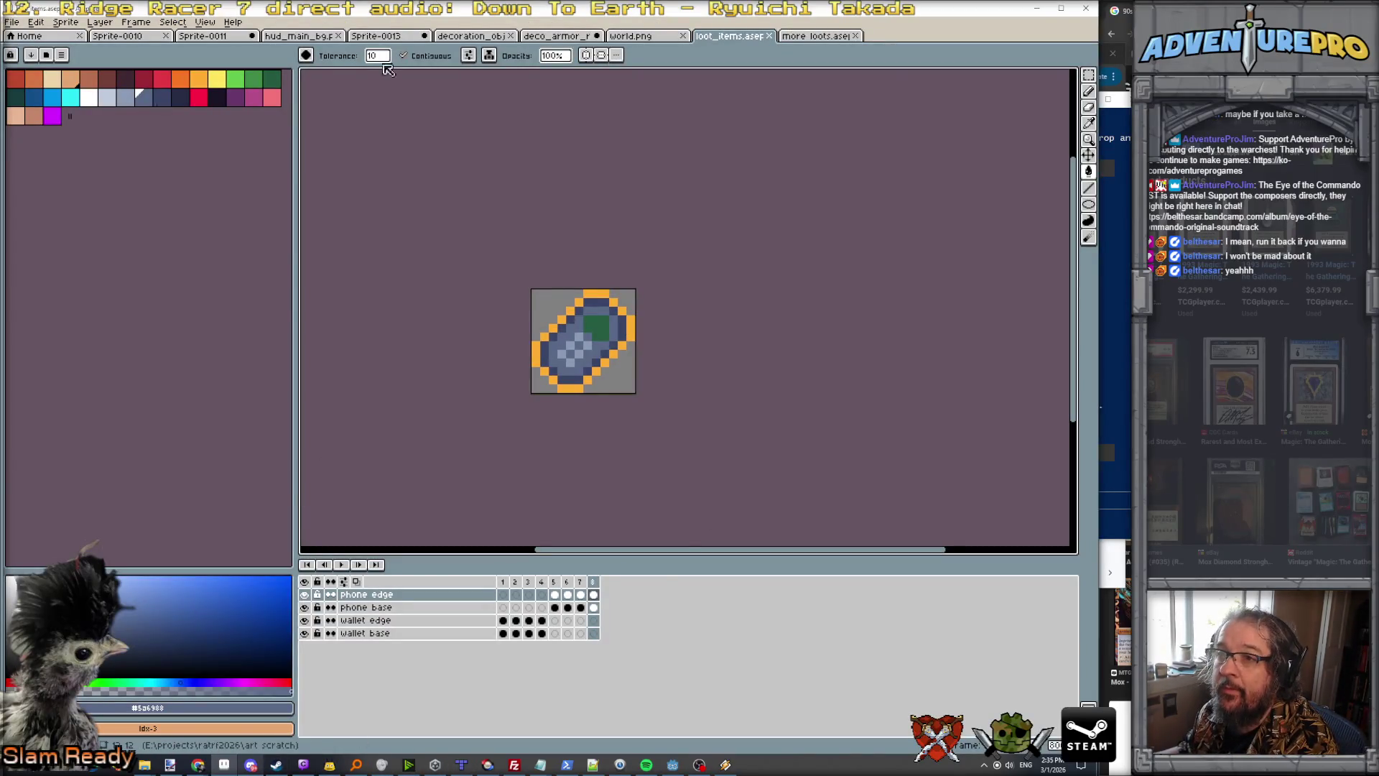
# Bring up the world.png tileset and scroll across its terrain, wall and item tiles.
pyautogui.click(631, 35)
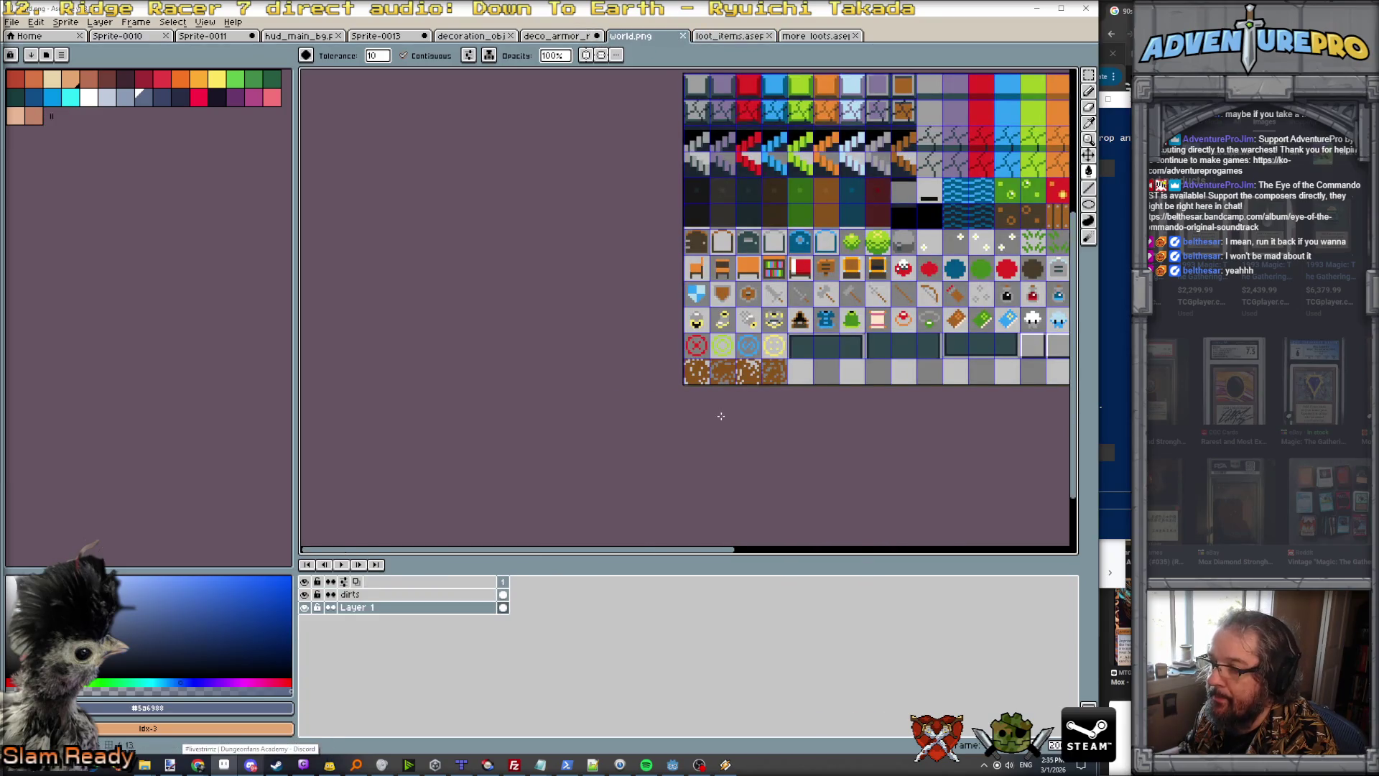
pyautogui.hscroll(5, 720, 416)
pyautogui.hscroll(2, 720, 416)
pyautogui.hscroll(-3, 720, 416)
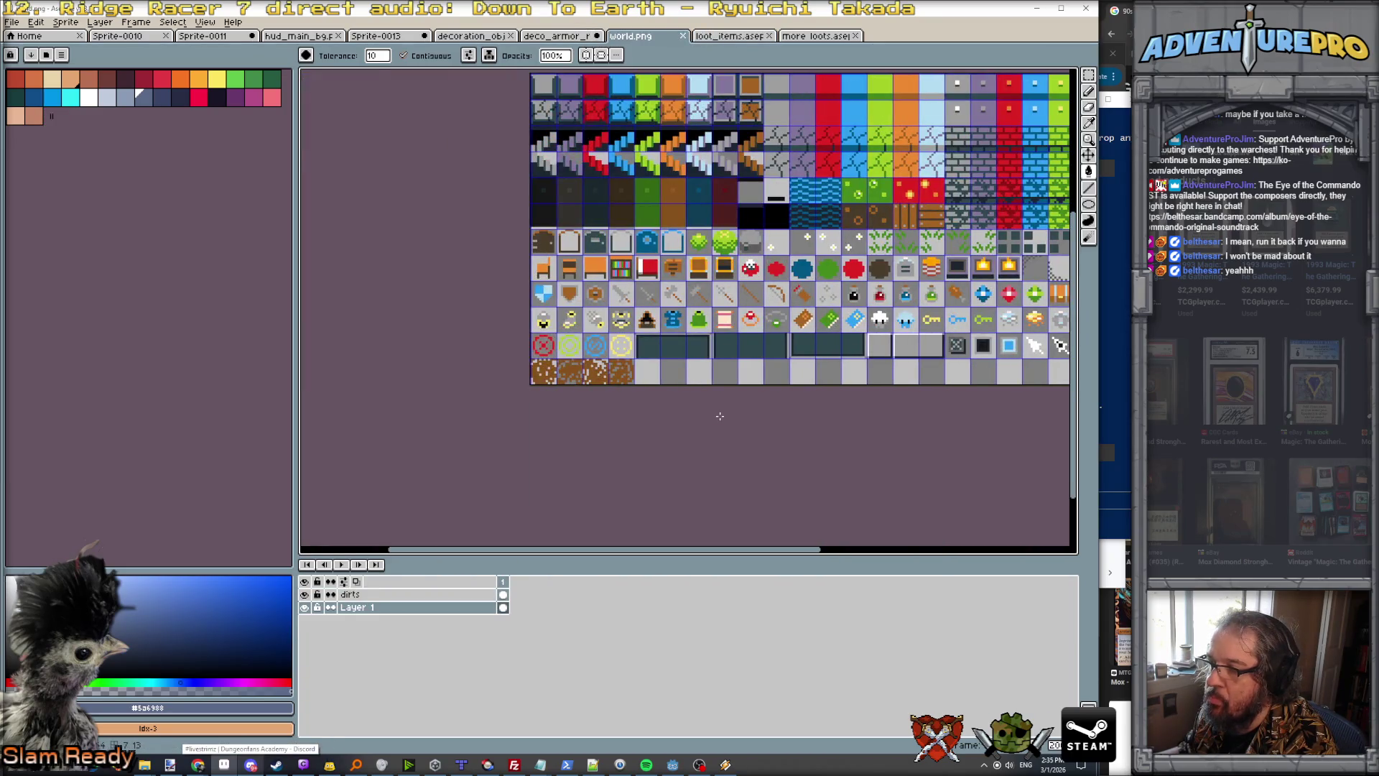
pyautogui.hscroll(8, 719, 416)
pyautogui.hscroll(-5, 719, 415)
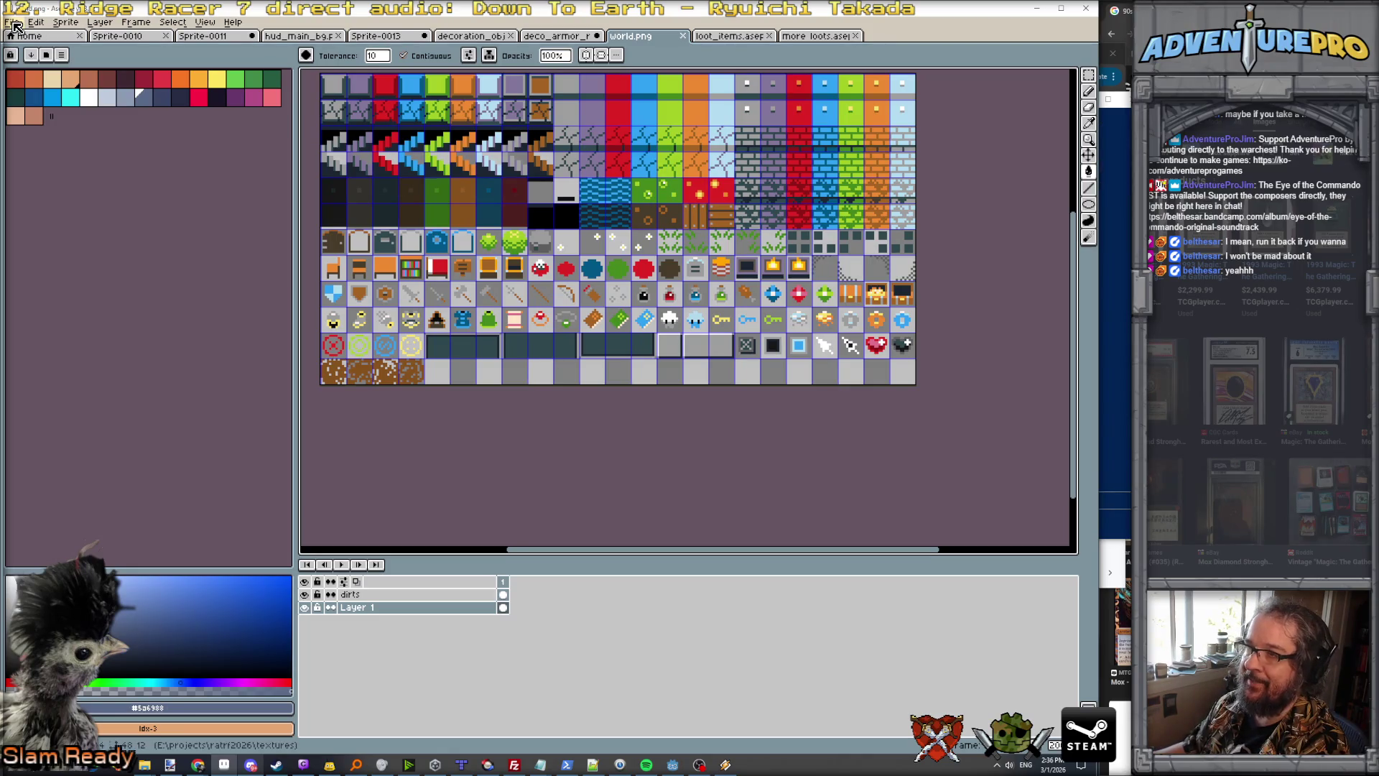
# Create a new blank sprite, Sprite-0018, and bring its canvas into view.
pyautogui.click(14, 23)
pyautogui.click(28, 36)
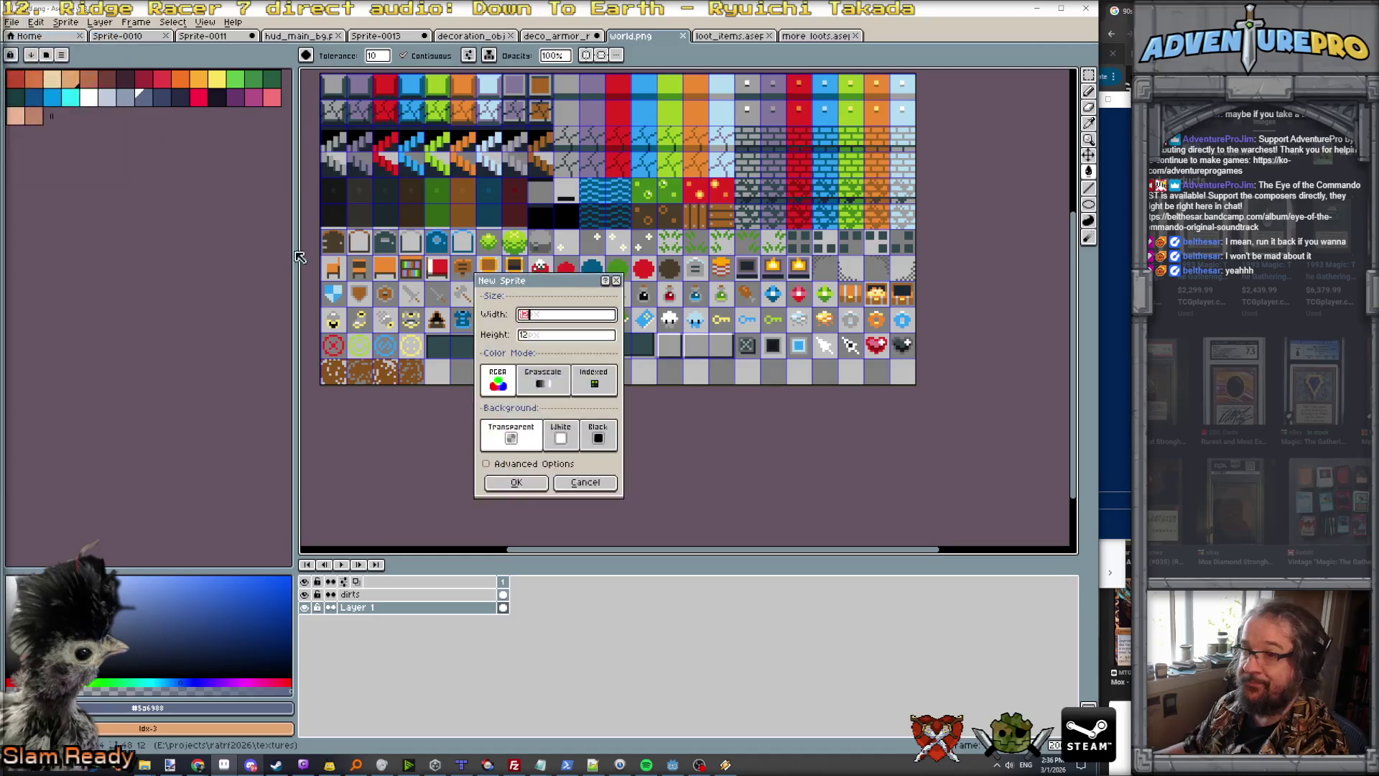
pyautogui.click(516, 482)
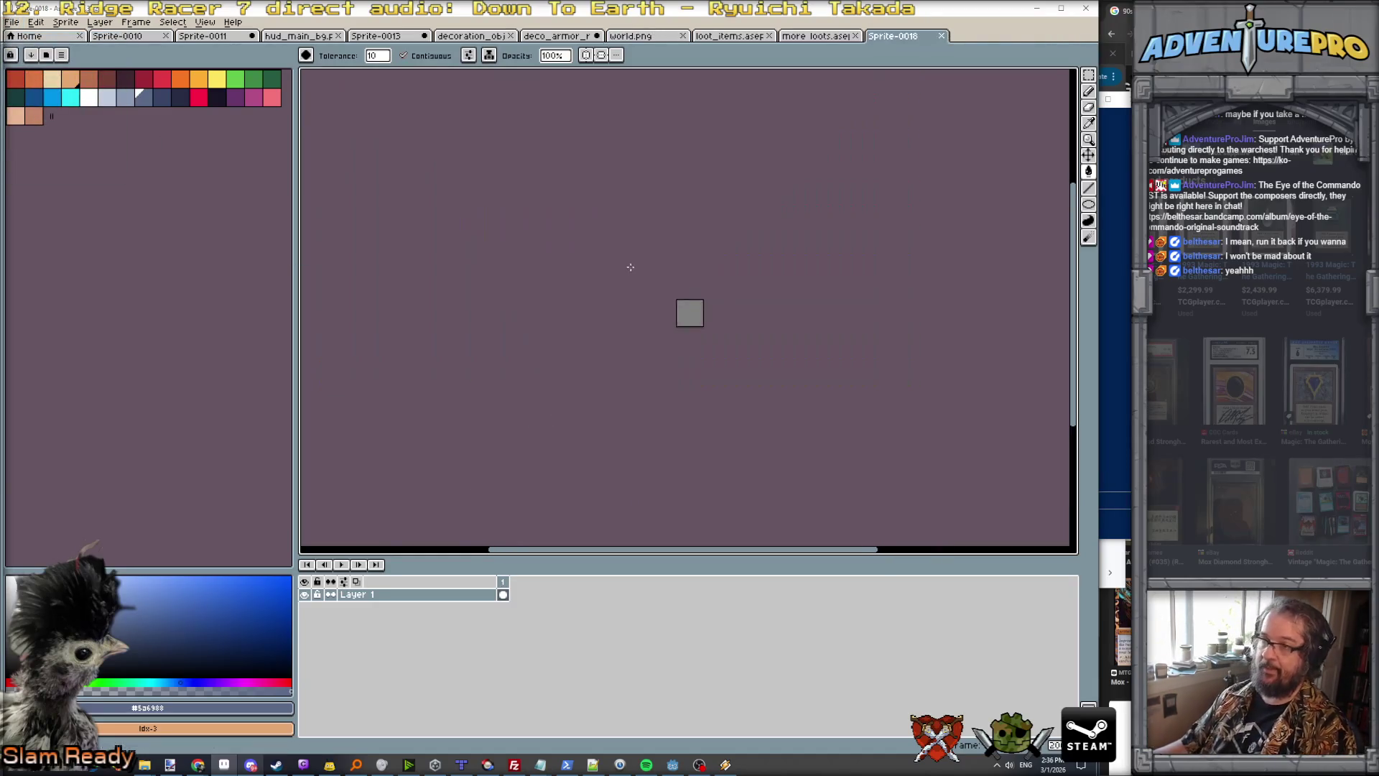
pyautogui.scroll(5, 631, 264)
pyautogui.moveTo(625, 278); pyautogui.dragTo(552, 222)
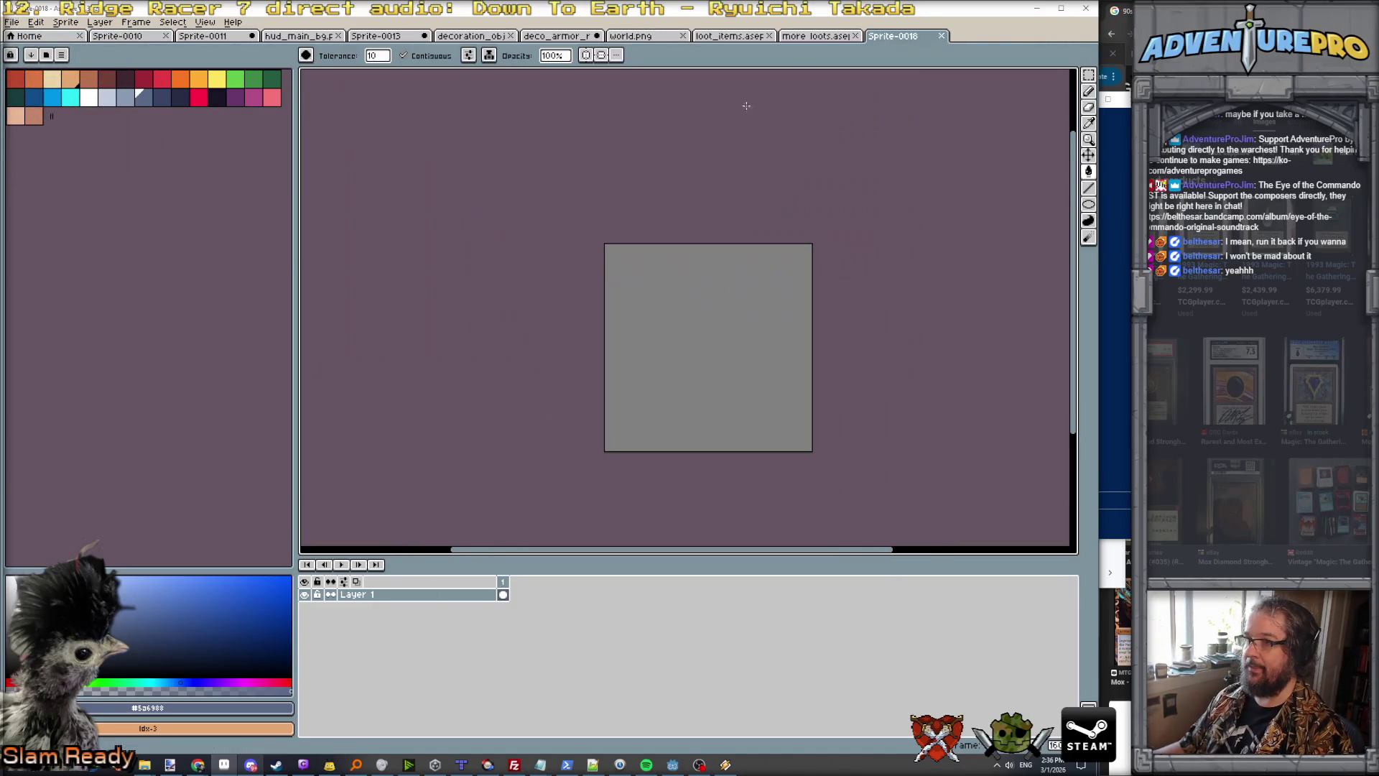
# Marquee-select and copy the orange brick tile from world.png.
pyautogui.click(839, 37)
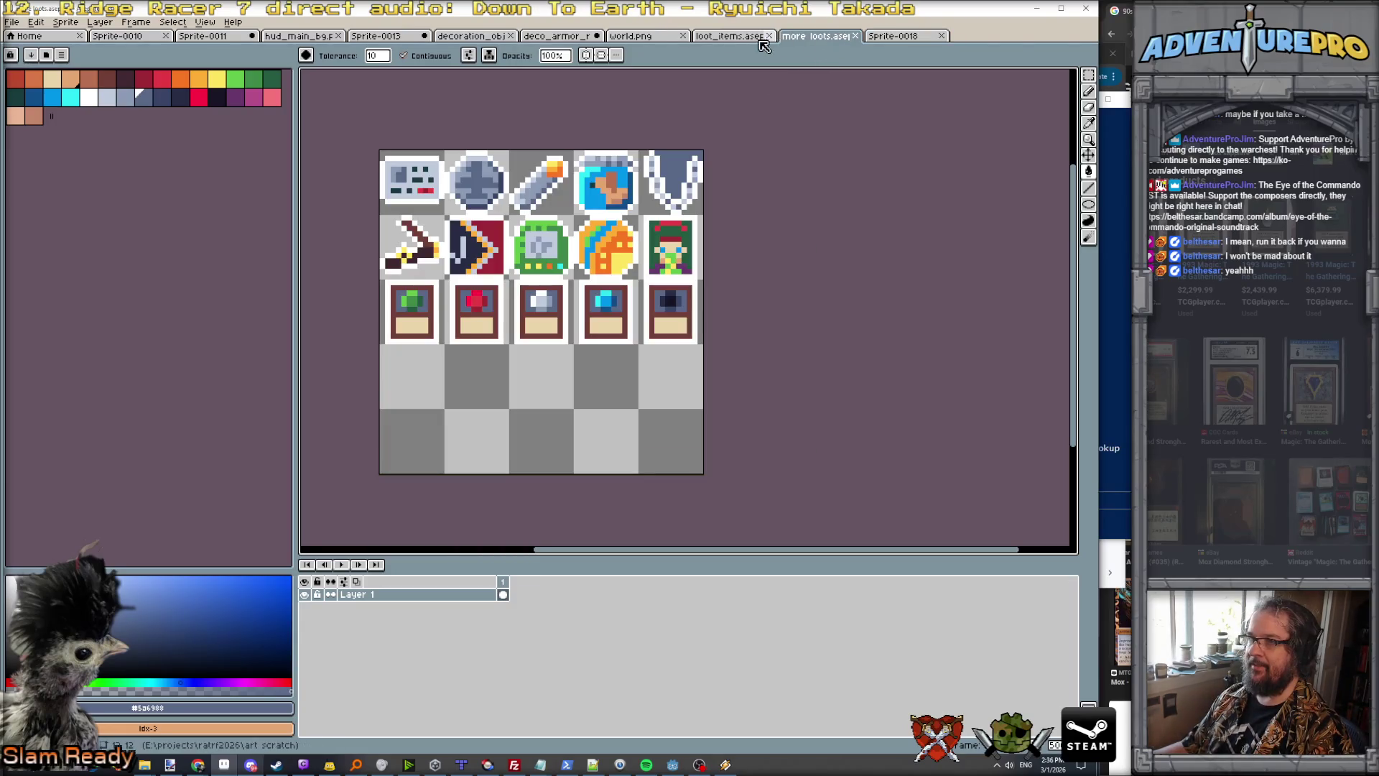
pyautogui.click(642, 37)
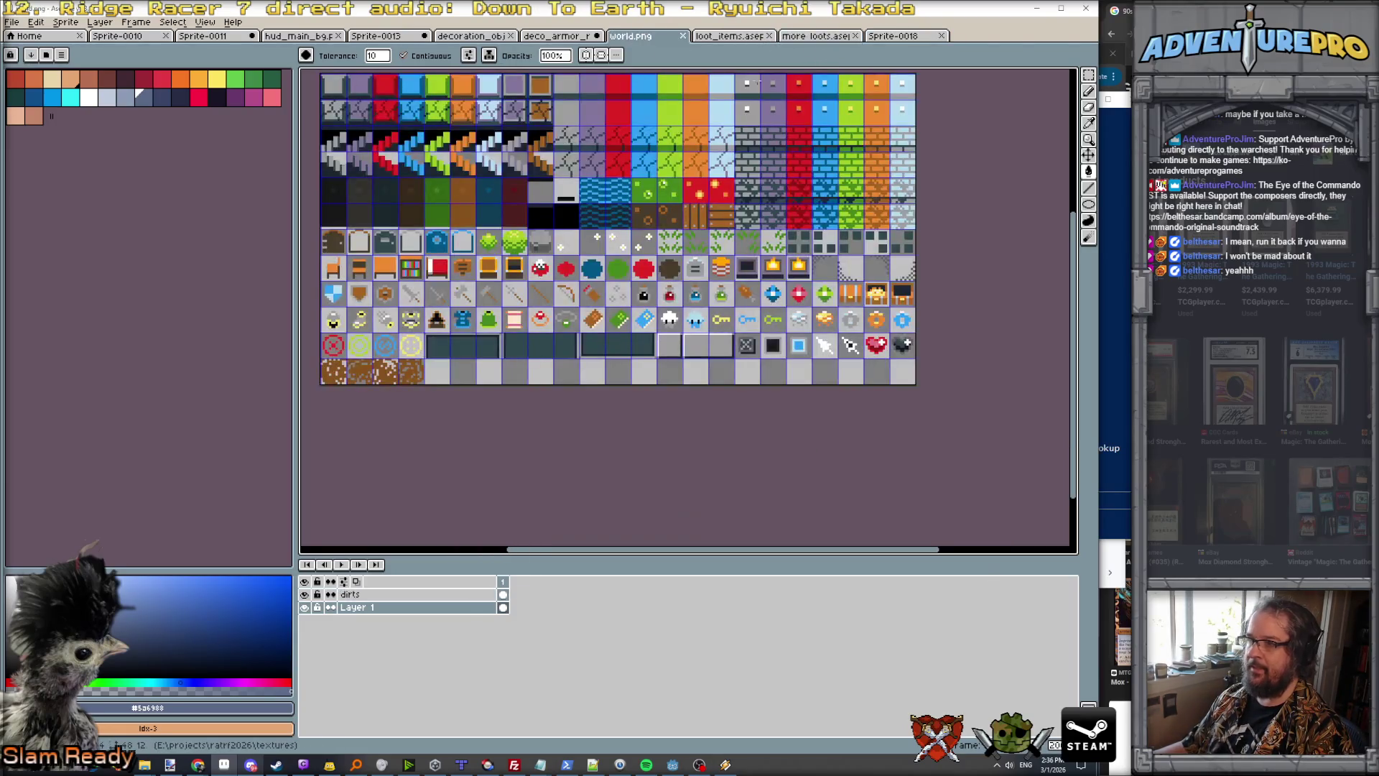
pyautogui.click(1072, 75)
pyautogui.scroll(3, 876, 162)
pyautogui.scroll(2, 847, 194)
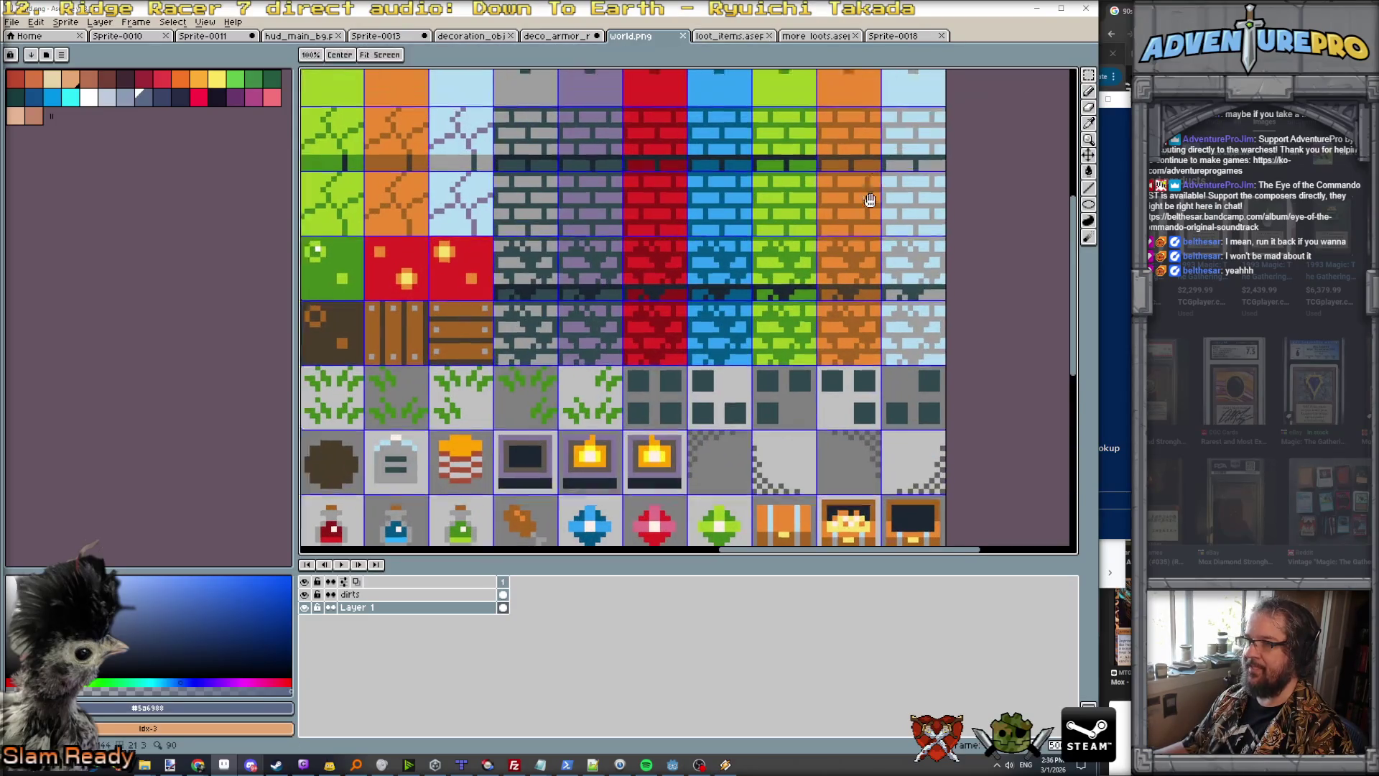
pyautogui.moveTo(803, 203); pyautogui.dragTo(881, 280)
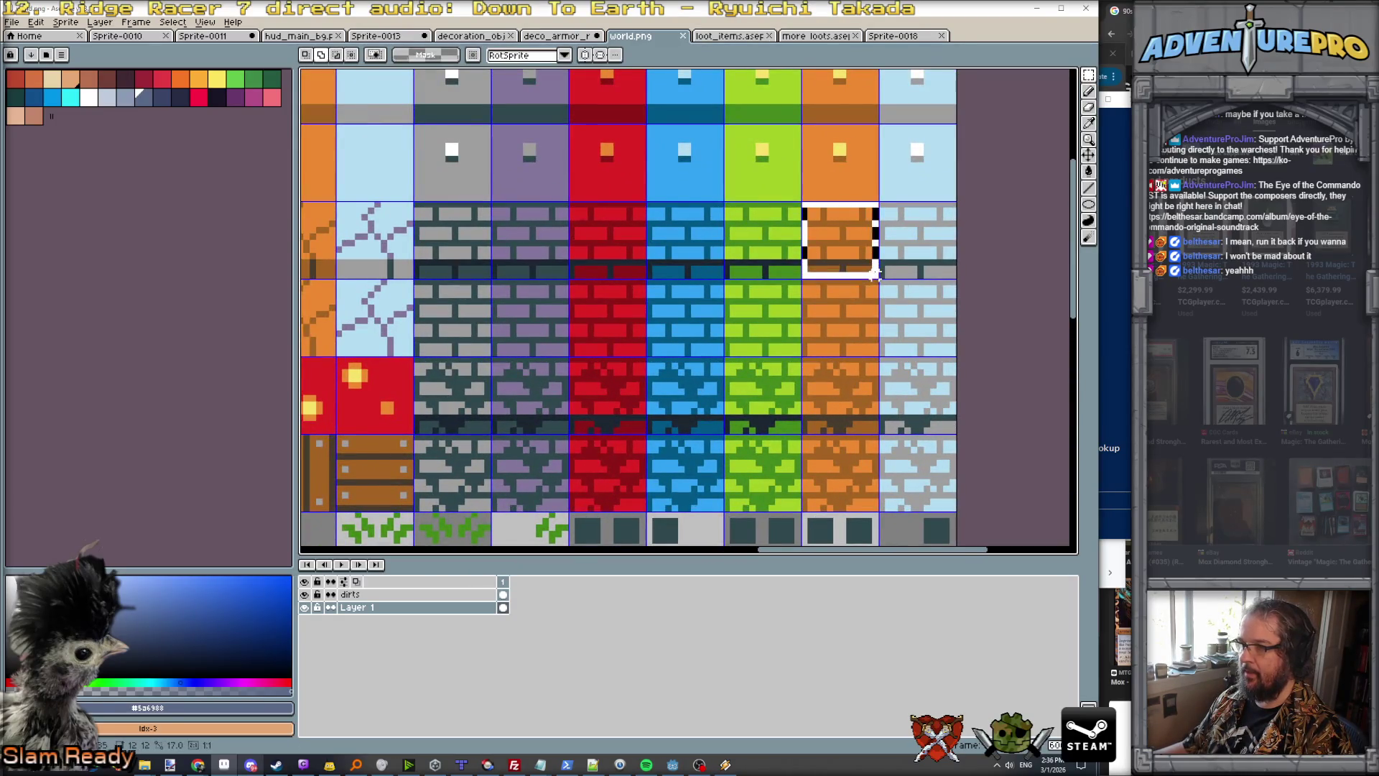
pyautogui.hotkey('ctrl', 'c')
# Paste the brick tile into Sprite-0018 and add Layer 2 above it.
pyautogui.click(911, 41)
pyautogui.hotkey('ctrl', 'v')
pyautogui.click(587, 160)
pyautogui.click(100, 21)
pyautogui.moveTo(139, 93)
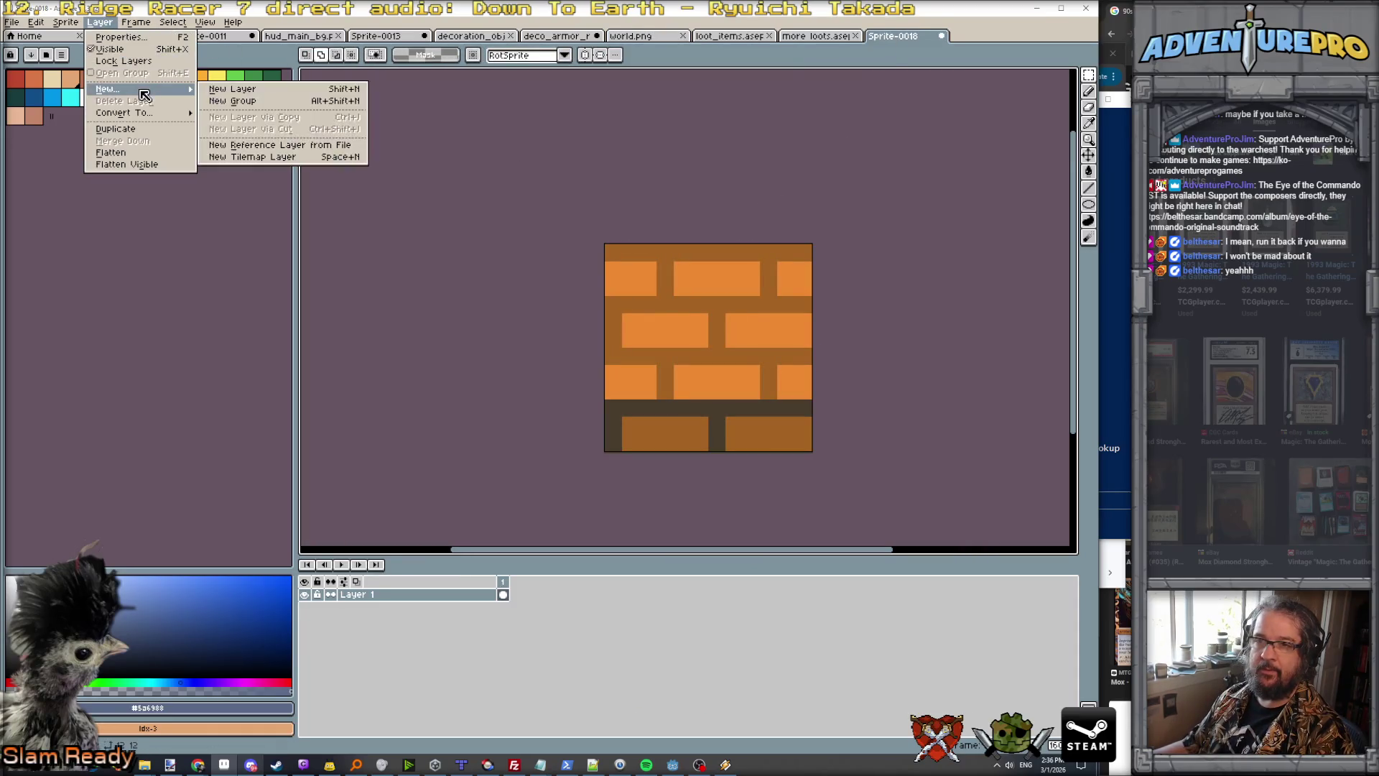
pyautogui.click(234, 93)
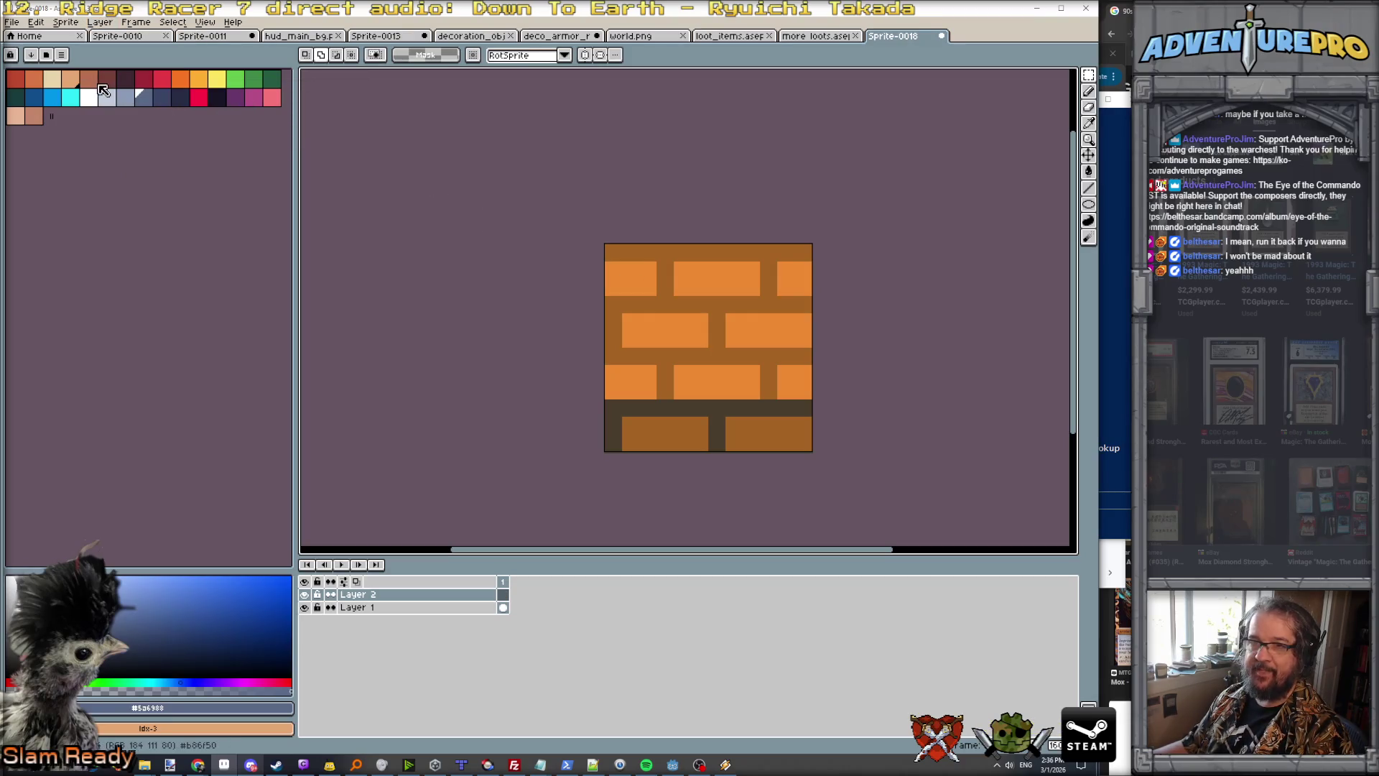
# Paint a light tan interior over the tile with stepped brown bottom corners.
pyautogui.click(91, 82)
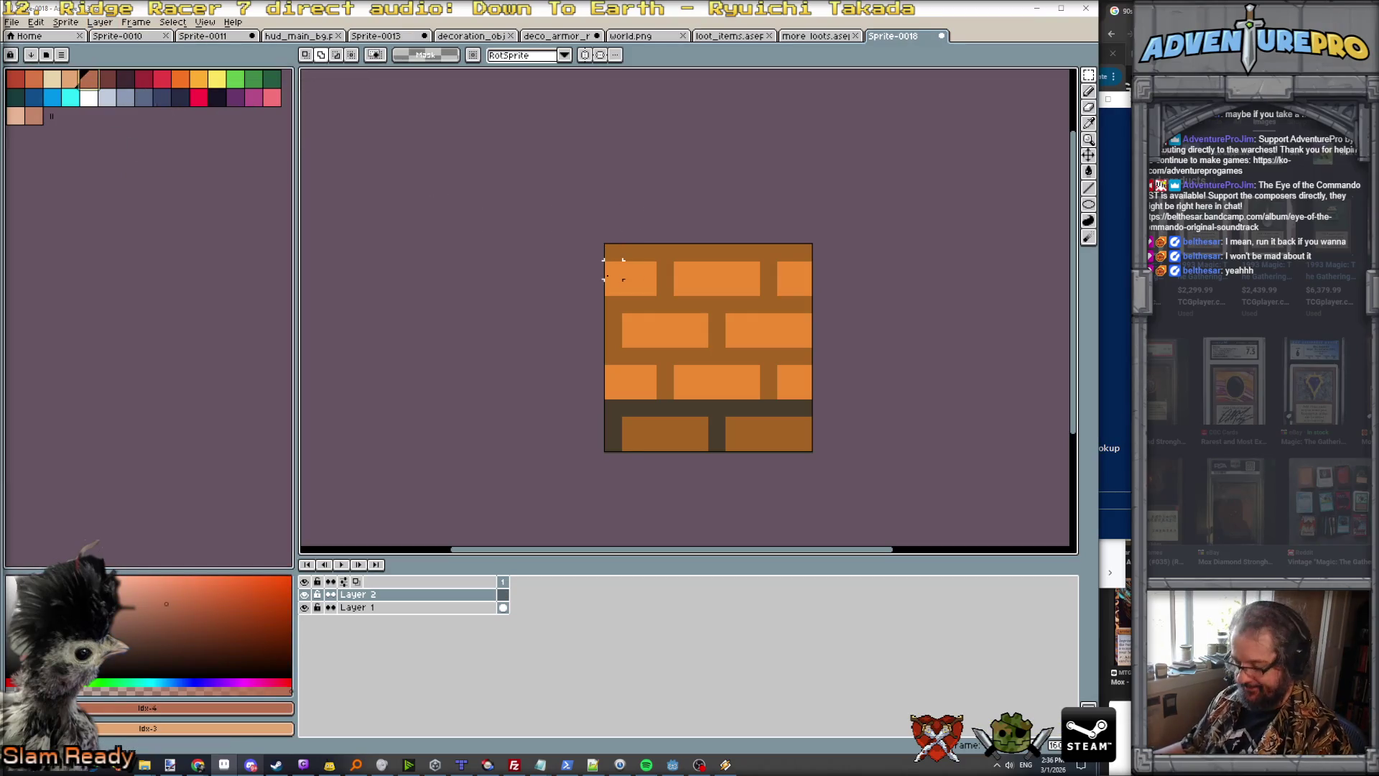
pyautogui.press('b')
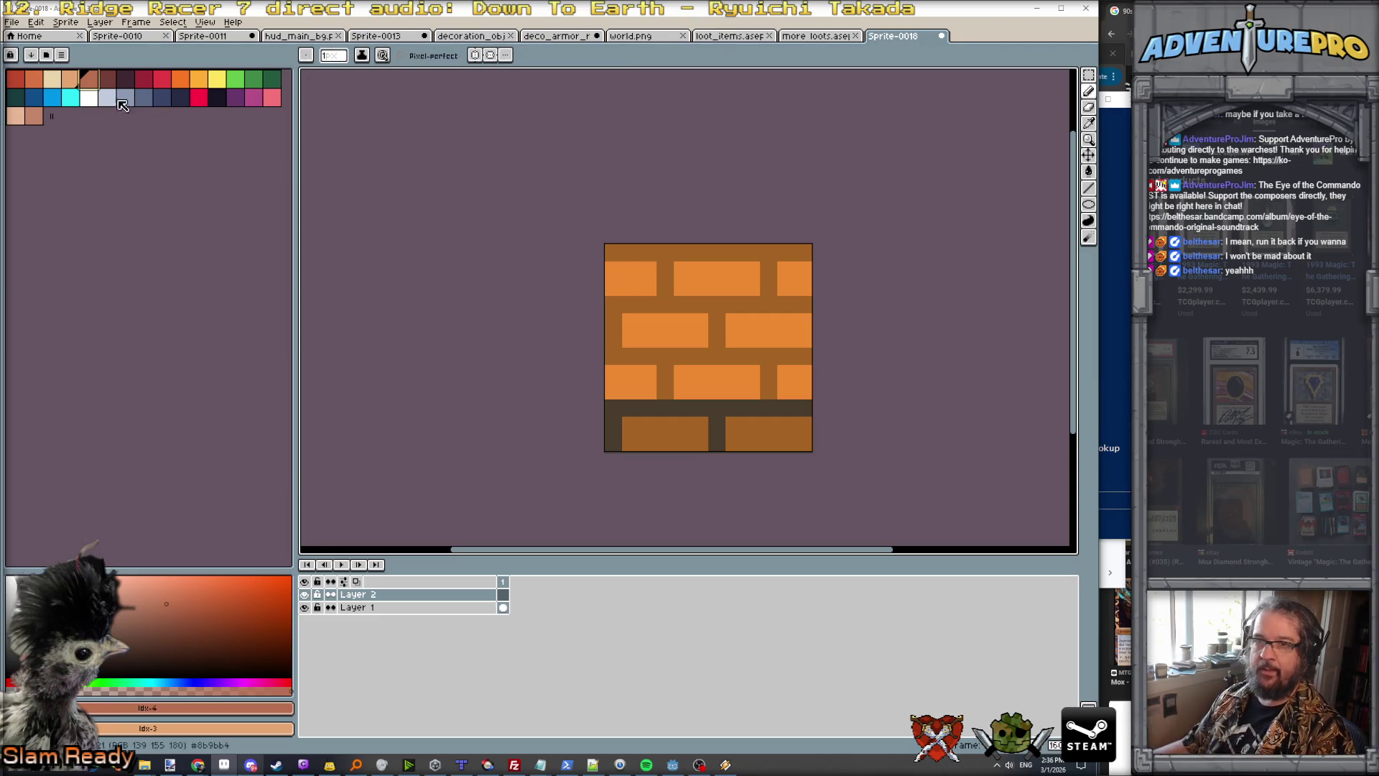
pyautogui.click(60, 85)
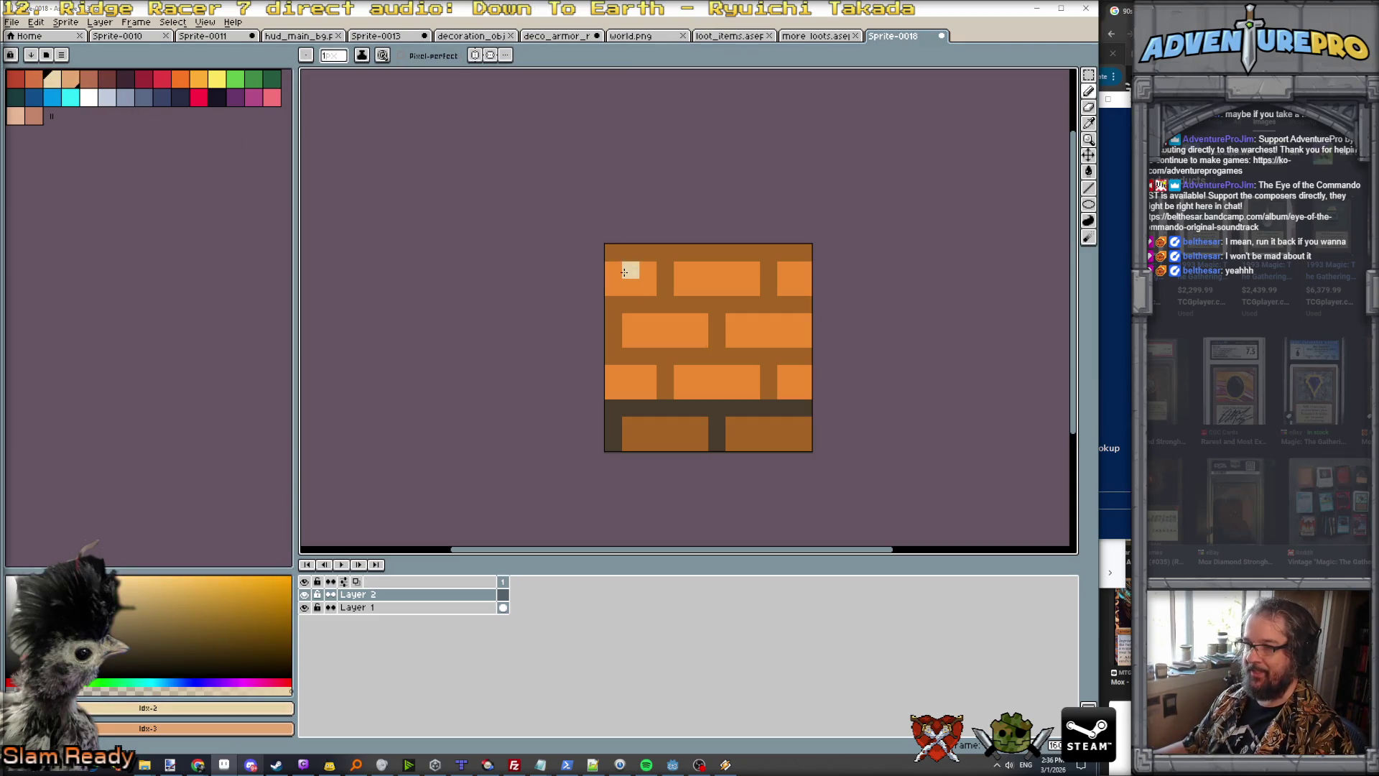
pyautogui.moveTo(624, 271)
pyautogui.mouseDown()
pyautogui.moveTo(630, 424)
pyautogui.moveTo(786, 425)
pyautogui.moveTo(785, 280)
pyautogui.moveTo(651, 271)
pyautogui.moveTo(647, 380)
pyautogui.moveTo(665, 366)
pyautogui.moveTo(661, 280)
pyautogui.moveTo(685, 335)
pyautogui.moveTo(698, 287)
pyautogui.moveTo(698, 377)
pyautogui.moveTo(717, 301)
pyautogui.moveTo(731, 391)
pyautogui.moveTo(734, 323)
pyautogui.moveTo(750, 362)
pyautogui.moveTo(768, 337)
pyautogui.moveTo(772, 400)
pyautogui.moveTo(751, 305)
pyautogui.moveTo(683, 287)
pyautogui.mouseUp()
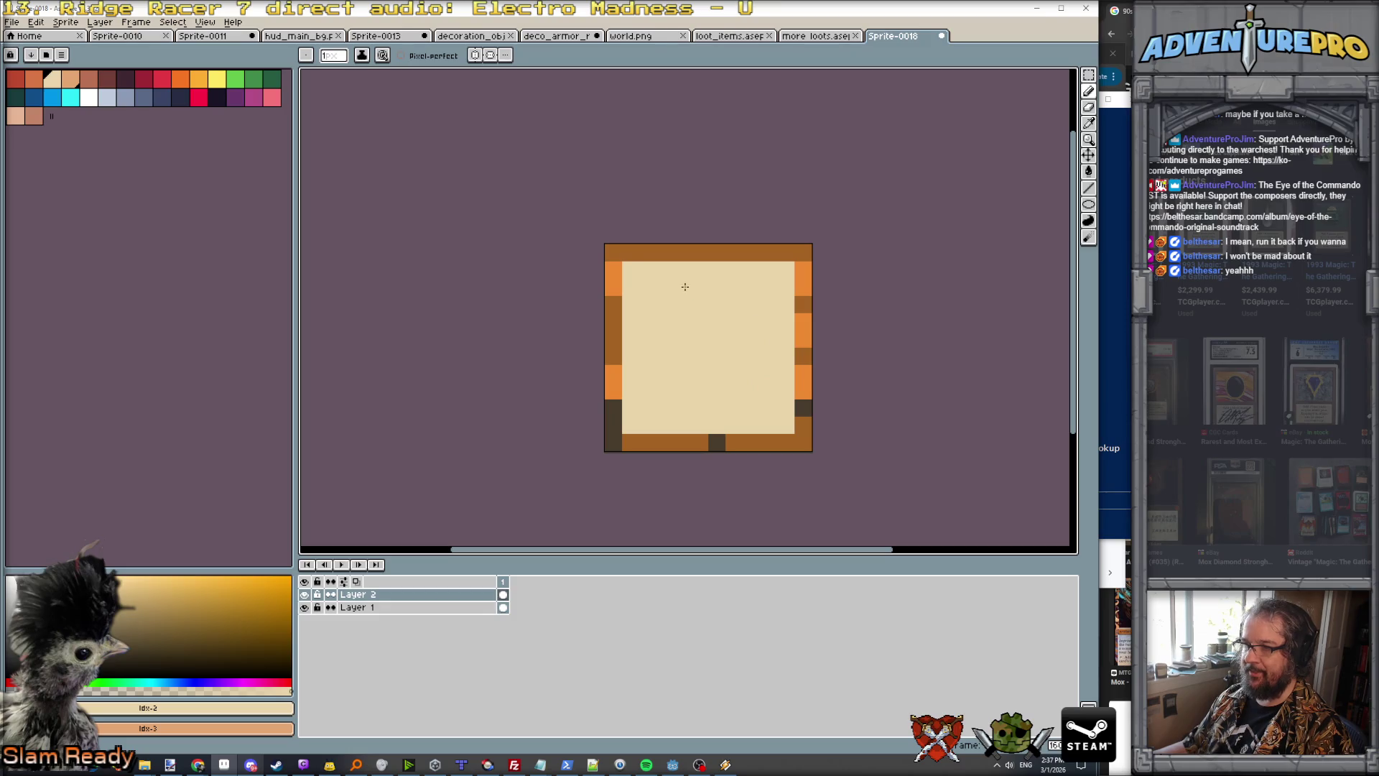
pyautogui.keyDown('alt'); pyautogui.click(646, 441); pyautogui.keyUp('alt')
pyautogui.click(630, 425)
pyautogui.rightClick(630, 408)
pyautogui.click(786, 425)
pyautogui.rightClick(785, 408)
pyautogui.scroll(-4, 872, 390)
pyautogui.scroll(2, 872, 390)
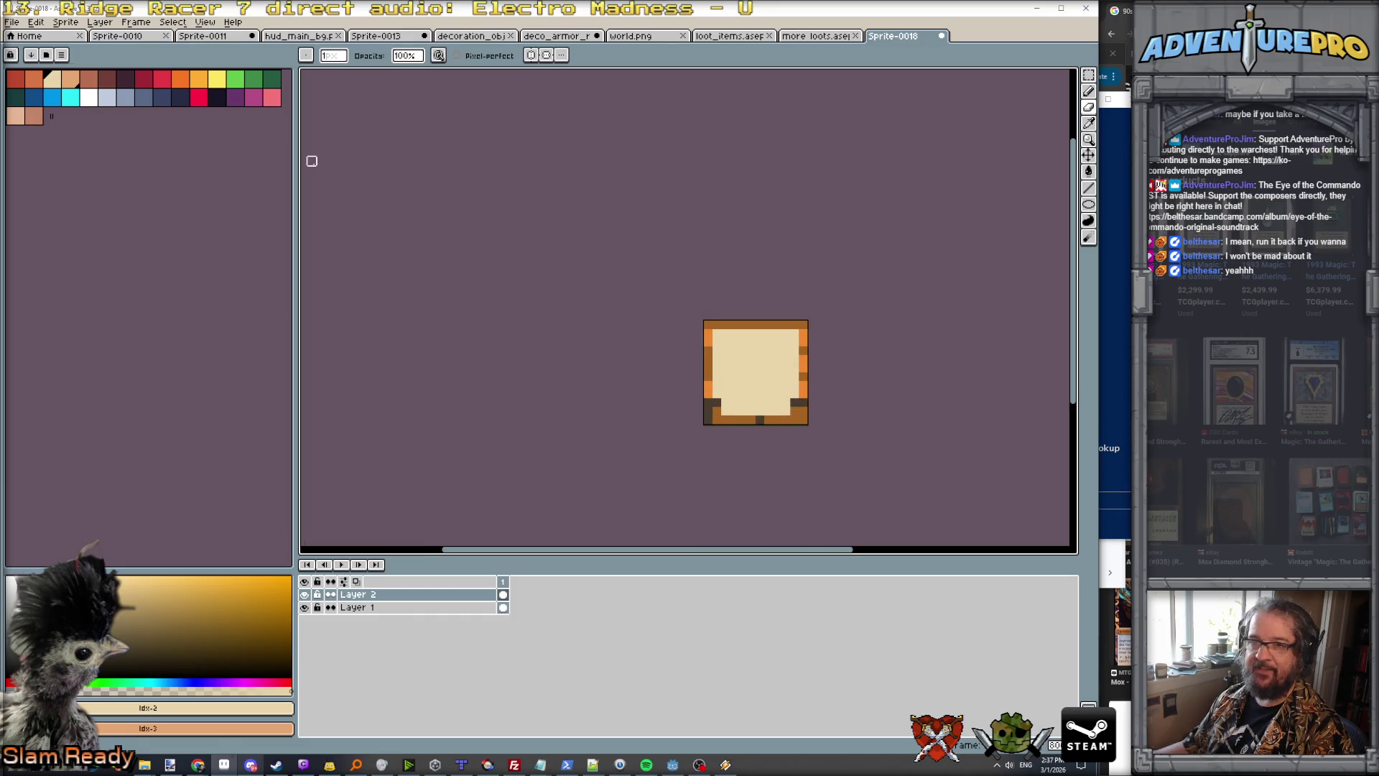
# Draw a dark maroon line across the board's top, with corner and border pixels.
pyautogui.click(107, 77)
pyautogui.scroll(2, 717, 329)
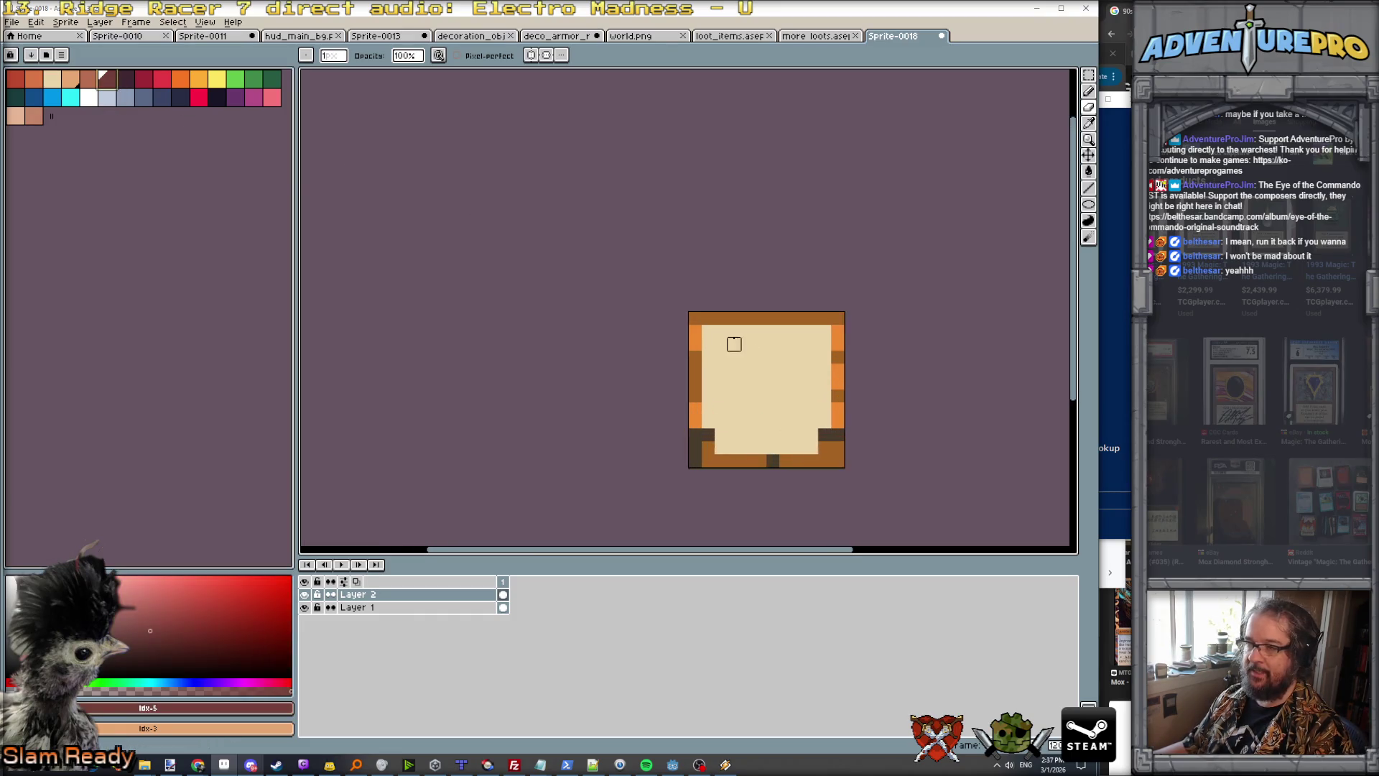
pyautogui.click(711, 340)
pyautogui.click(687, 341)
pyautogui.click(701, 333)
pyautogui.moveTo(747, 347); pyautogui.dragTo(837, 346)
pyautogui.click(852, 332)
pyautogui.click(872, 346)
# Cut cream gaps into the maroon line to make it dashed.
pyautogui.keyDown('alt'); pyautogui.click(820, 364); pyautogui.keyUp('alt')
pyautogui.click(818, 352)
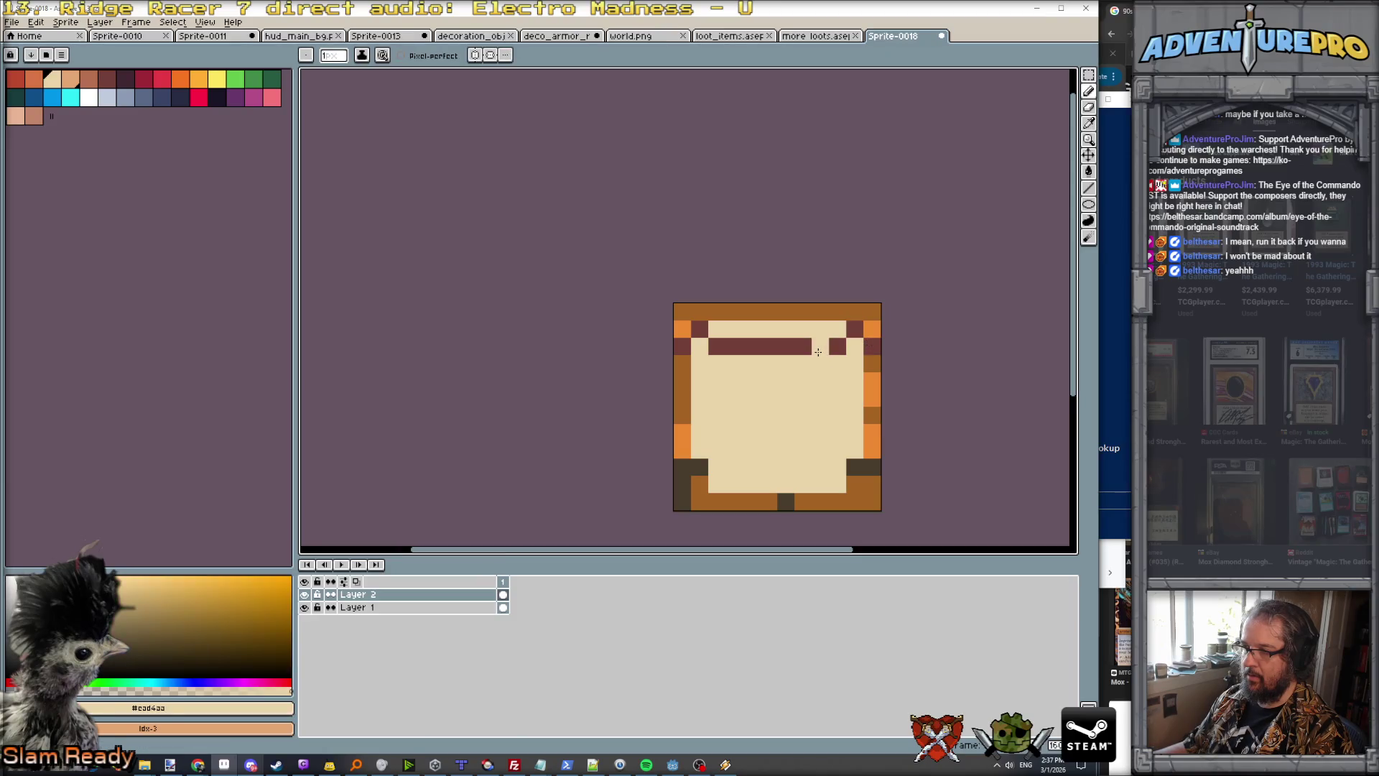
pyautogui.keyDown('alt'); pyautogui.click(803, 347); pyautogui.keyUp('alt')
pyautogui.click(820, 346)
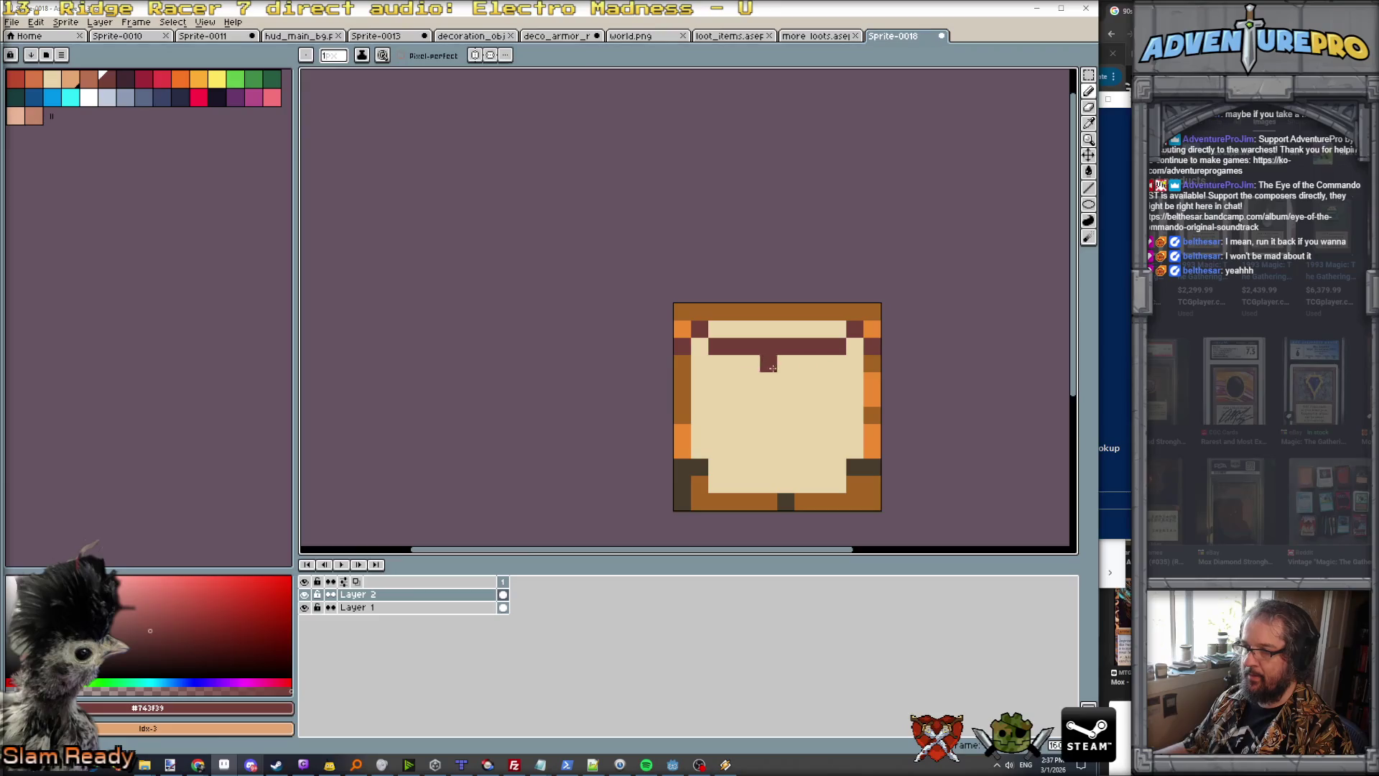
pyautogui.keyDown('alt'); pyautogui.click(769, 363); pyautogui.keyUp('alt')
pyautogui.click(751, 346)
pyautogui.click(803, 346)
pyautogui.scroll(-3, 833, 403)
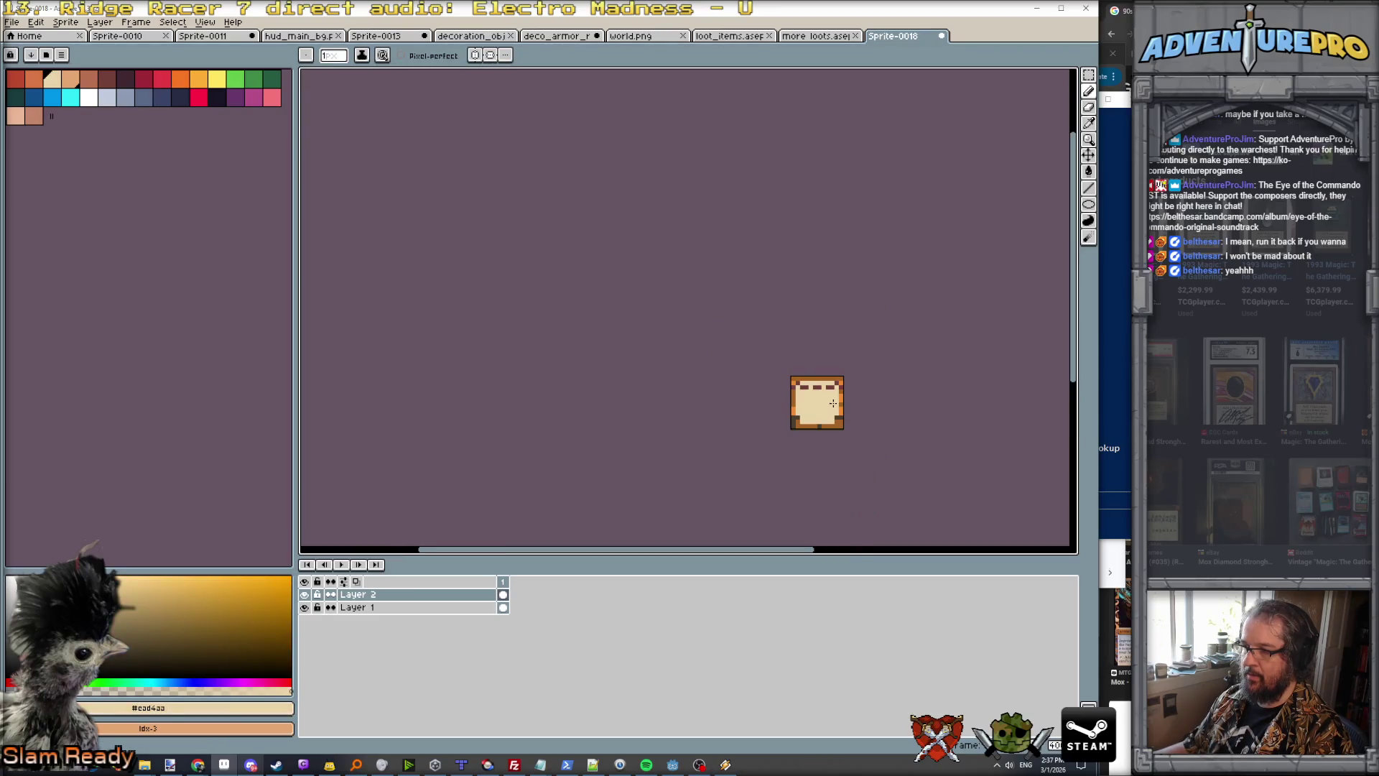
pyautogui.scroll(3, 813, 373)
# Adjust the maroon dashes cell by cell, then sample maroon from the sign's top row.
pyautogui.click(754, 372)
pyautogui.keyDown('alt'); pyautogui.click(751, 370); pyautogui.keyUp('alt')
pyautogui.click(754, 372)
pyautogui.keyDown('alt'); pyautogui.click(751, 387); pyautogui.keyUp('alt')
pyautogui.click(754, 372)
pyautogui.keyDown('alt'); pyautogui.click(934, 373); pyautogui.keyUp('alt')
pyautogui.click(939, 346)
pyautogui.keyDown('alt'); pyautogui.click(950, 377); pyautogui.keyUp('alt')
pyautogui.click(950, 376)
pyautogui.scroll(-3, 950, 377)
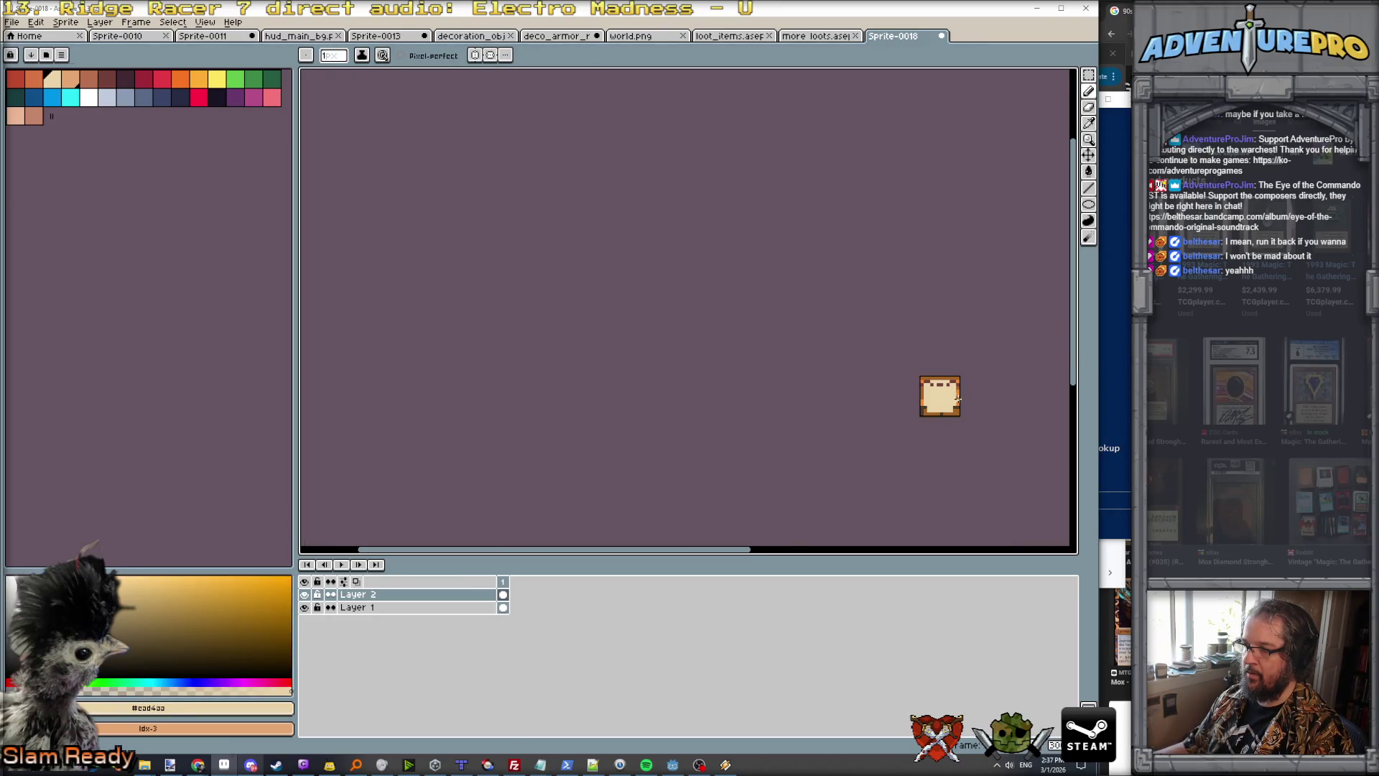
pyautogui.scroll(2, 958, 399)
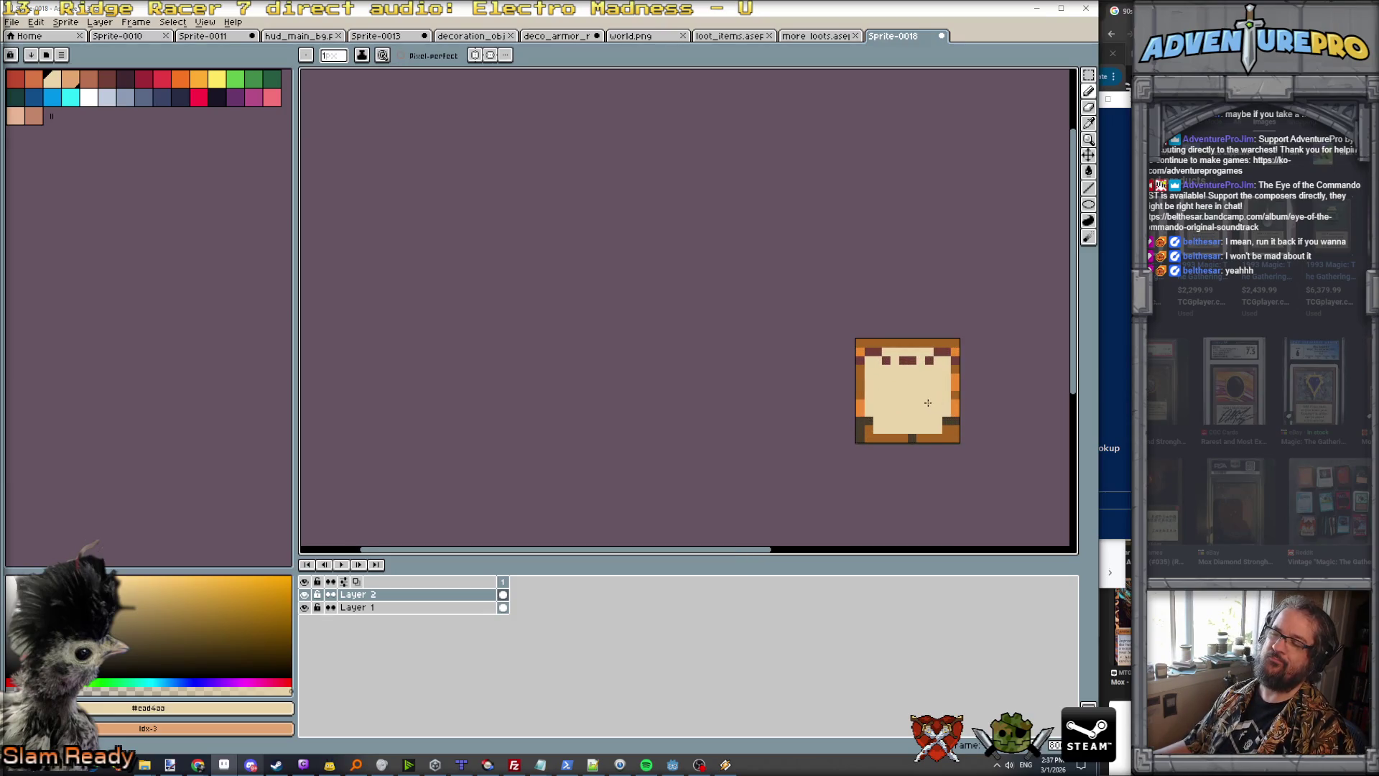
pyautogui.scroll(1, 928, 403)
pyautogui.scroll(1, 817, 320)
pyautogui.keyDown('alt'); pyautogui.click(798, 320); pyautogui.keyUp('alt')
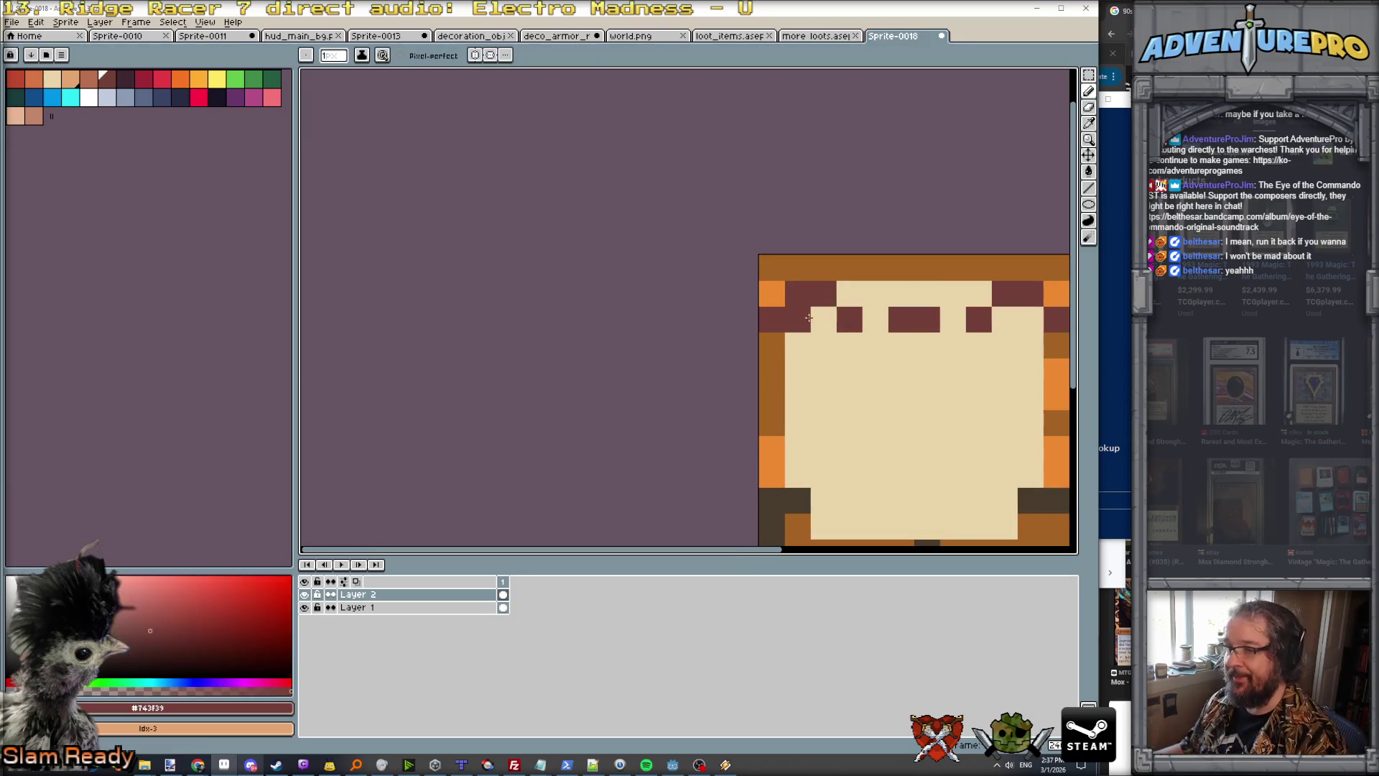
# Paint the maroon top row over with cream and undo the stray red marks.
pyautogui.moveTo(810, 320)
pyautogui.mouseDown()
pyautogui.moveTo(1027, 320)
pyautogui.moveTo(1048, 294)
pyautogui.mouseUp()
pyautogui.hotkey('ctrl', 'z')
pyautogui.hotkey('ctrl', 'z')
pyautogui.keyDown('alt'); pyautogui.click(847, 294); pyautogui.keyUp('alt')
pyautogui.moveTo(797, 294); pyautogui.dragTo(1033, 298)
pyautogui.scroll(-3, 1033, 299)
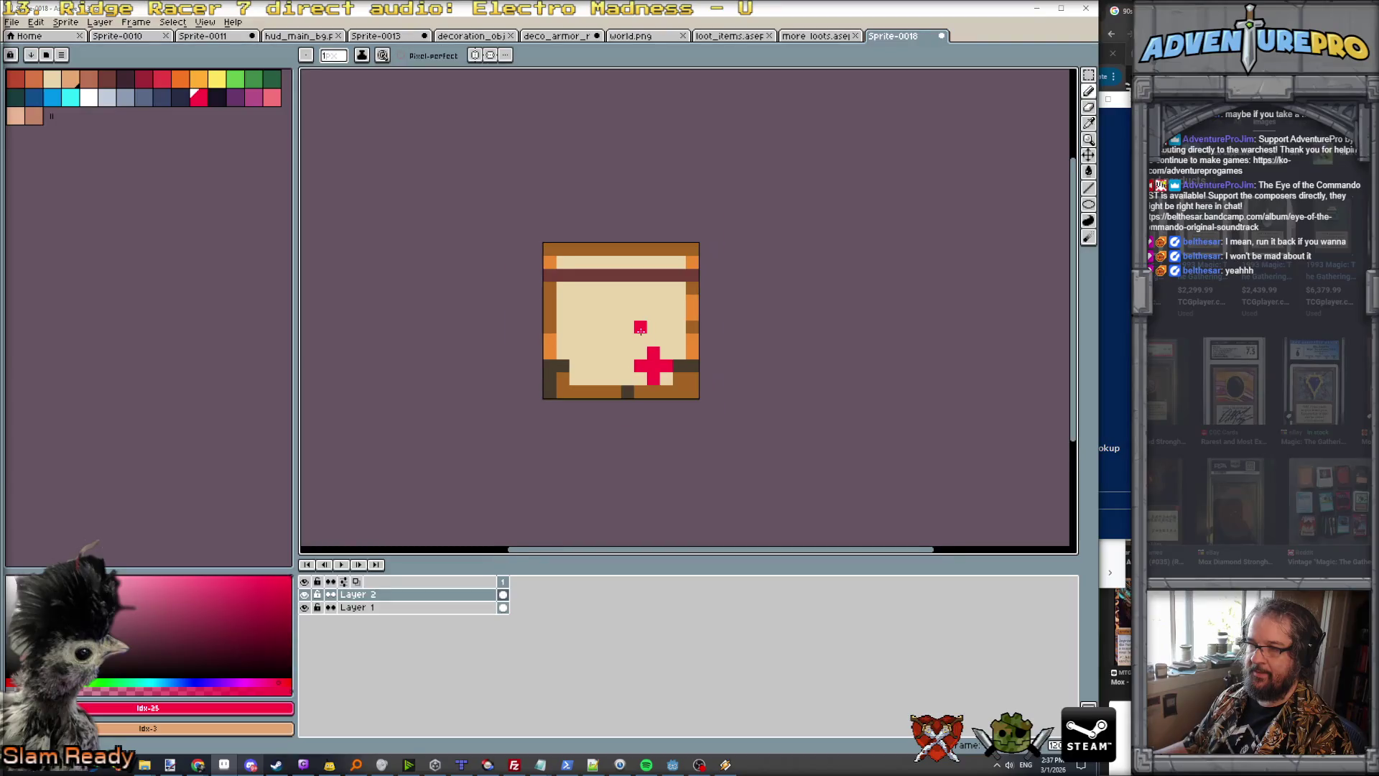
pyautogui.scroll(1, 641, 338)
pyautogui.press('v')
pyautogui.press('b')
pyautogui.hotkey('ctrl', 'z')
pyautogui.hotkey('ctrl', 'z')
pyautogui.hotkey('ctrl', 'z')
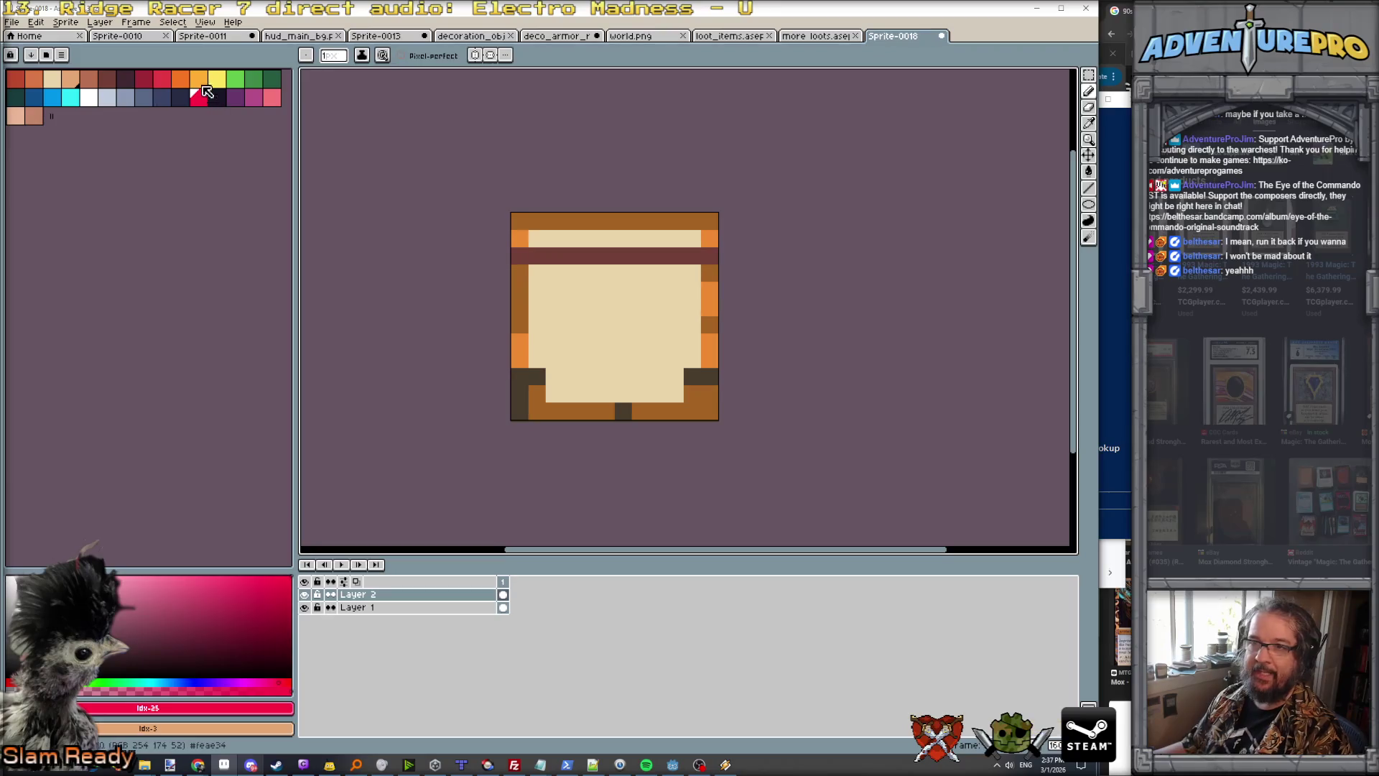
# Clear the small maroon mark with cream and recolour the edge pixel to frame brown.
pyautogui.click(109, 82)
pyautogui.moveTo(554, 290); pyautogui.dragTo(687, 256)
pyautogui.keyDown('alt'); pyautogui.click(537, 239); pyautogui.keyUp('alt')
pyautogui.keyDown('alt'); pyautogui.click(708, 271); pyautogui.keyUp('alt')
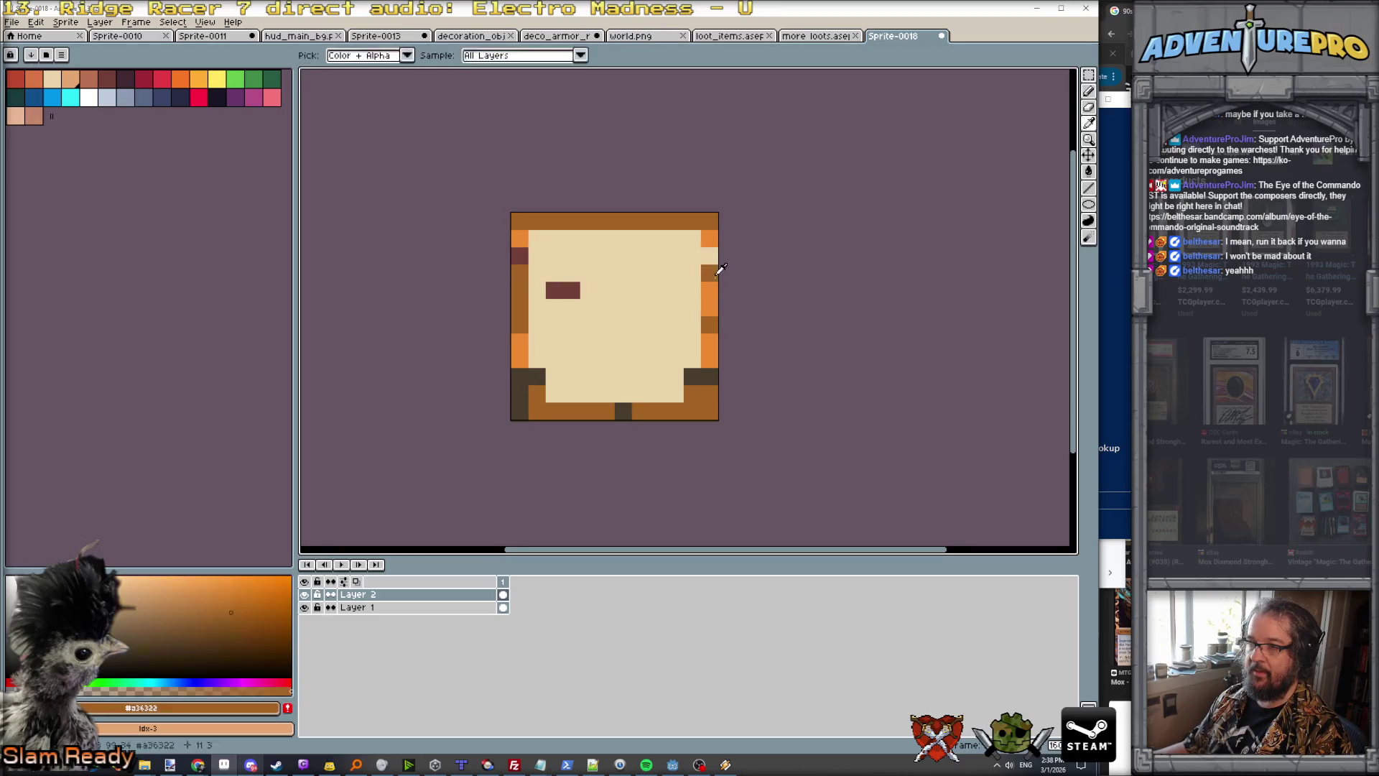
pyautogui.click(519, 255)
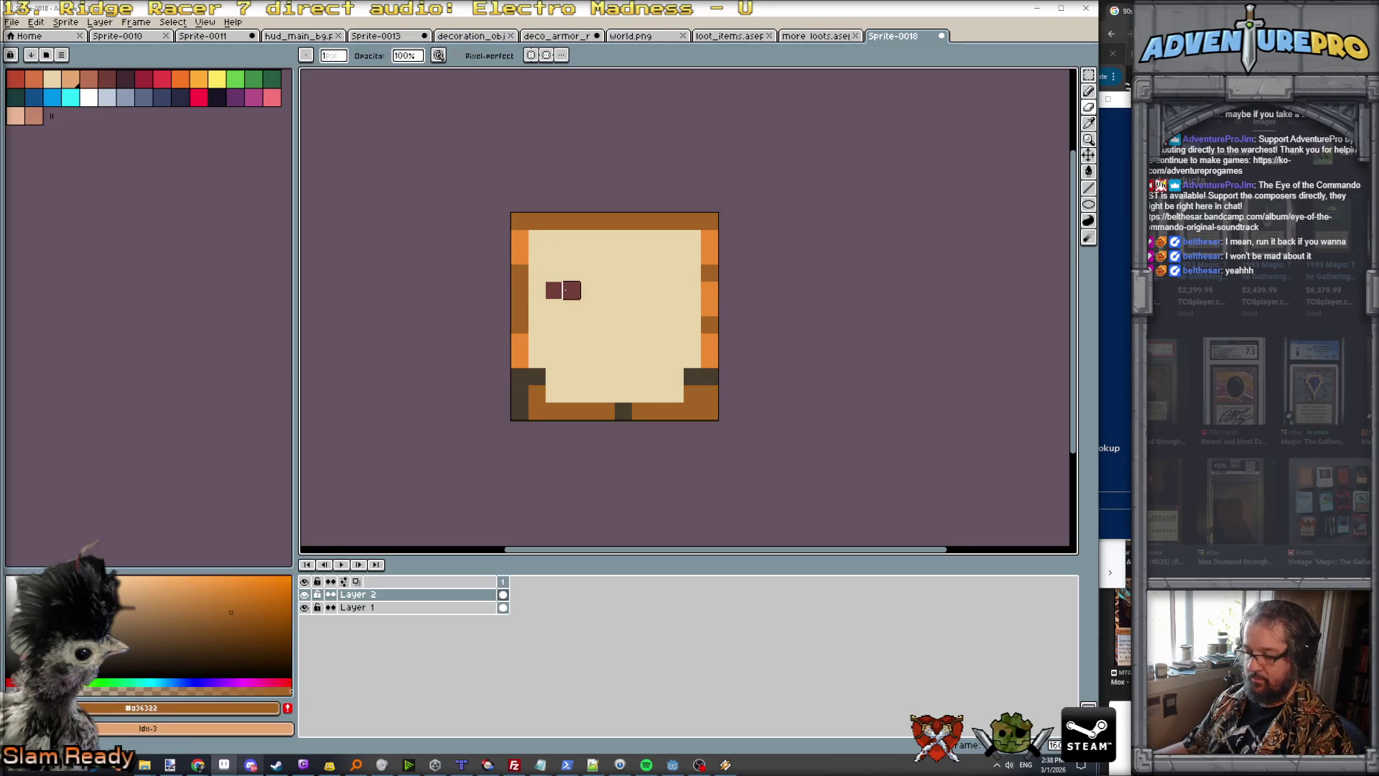
pyautogui.click(571, 290)
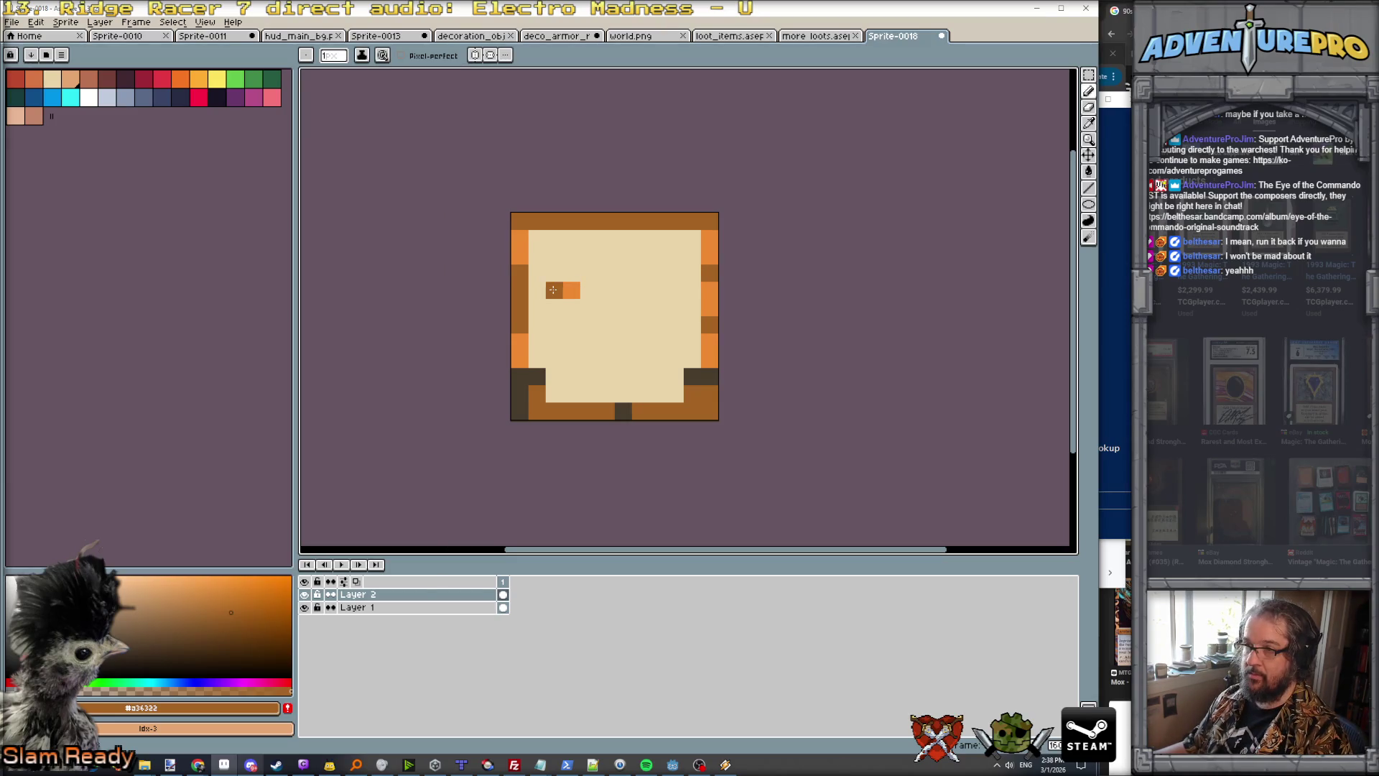
pyautogui.keyDown('alt'); pyautogui.click(585, 290); pyautogui.keyUp('alt')
pyautogui.moveTo(572, 290); pyautogui.dragTo(553, 288)
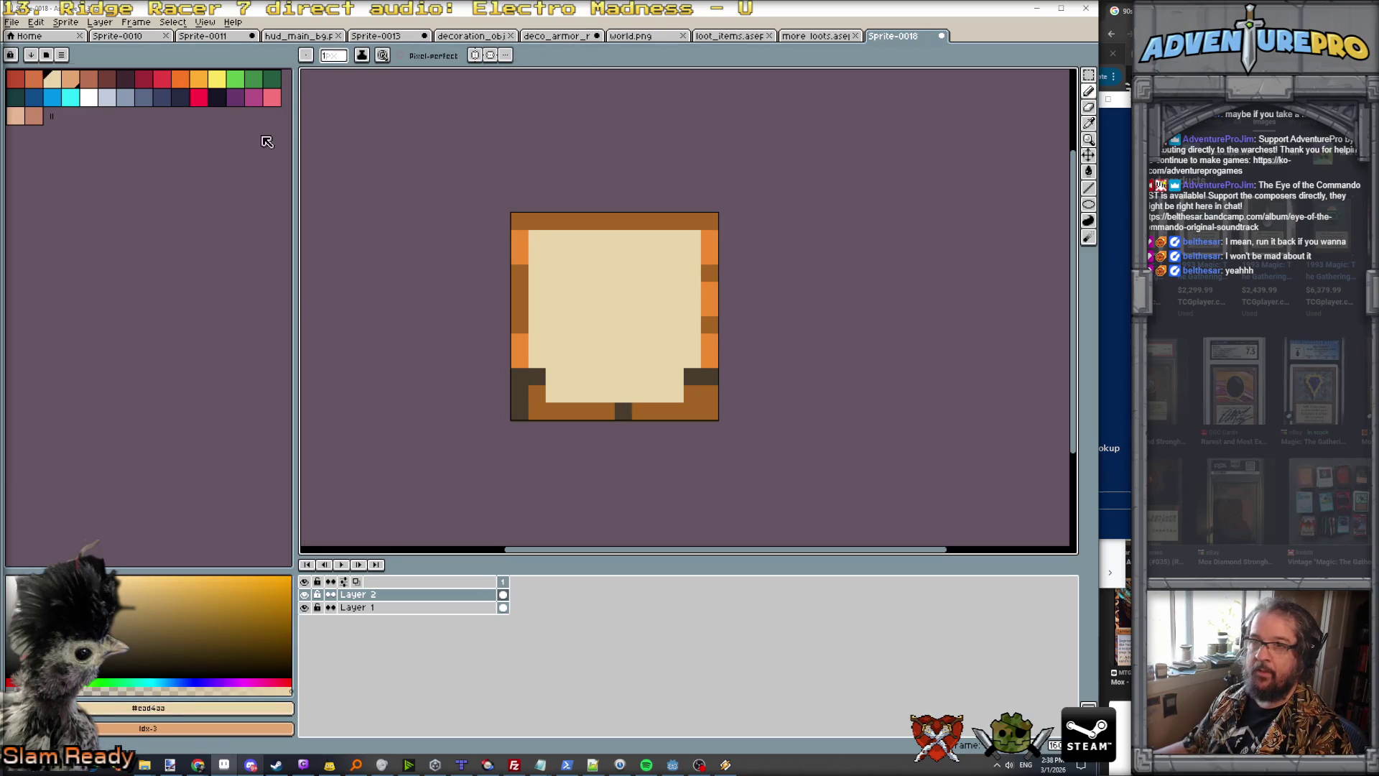
pyautogui.click(110, 83)
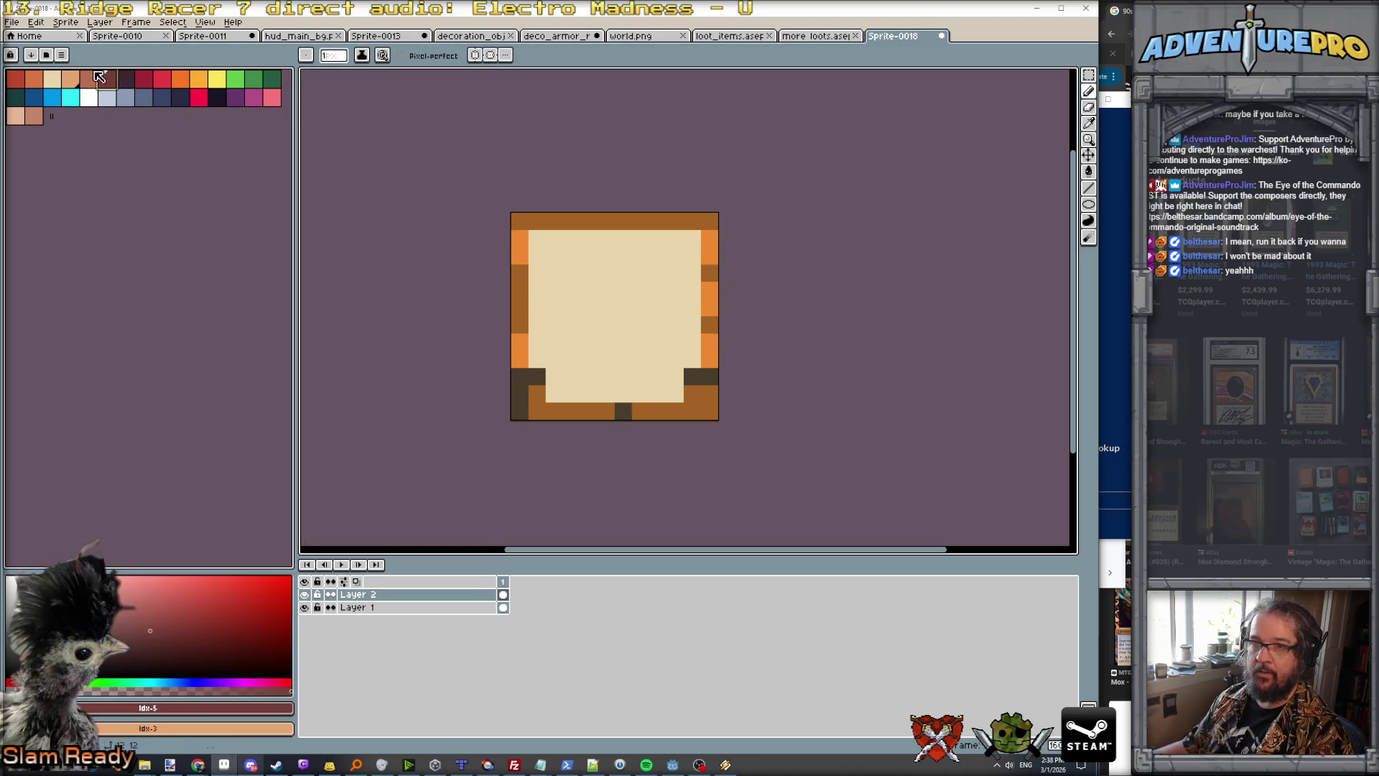
# Paint the first two rows of dark lettering dashes across the sign board.
pyautogui.click(123, 83)
pyautogui.click(554, 255)
pyautogui.moveTo(554, 256); pyautogui.dragTo(607, 256)
pyautogui.rightClick(588, 255)
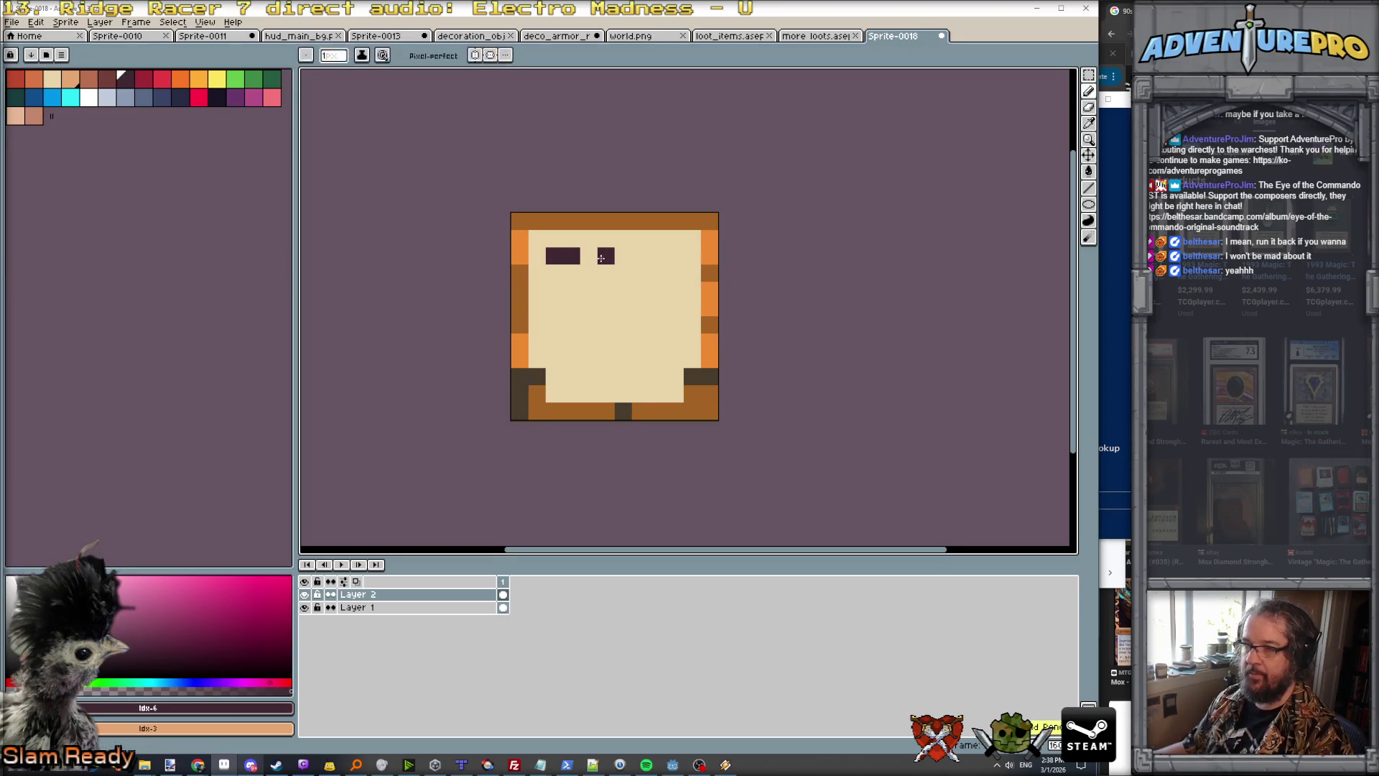
pyautogui.click(636, 257)
pyautogui.click(675, 257)
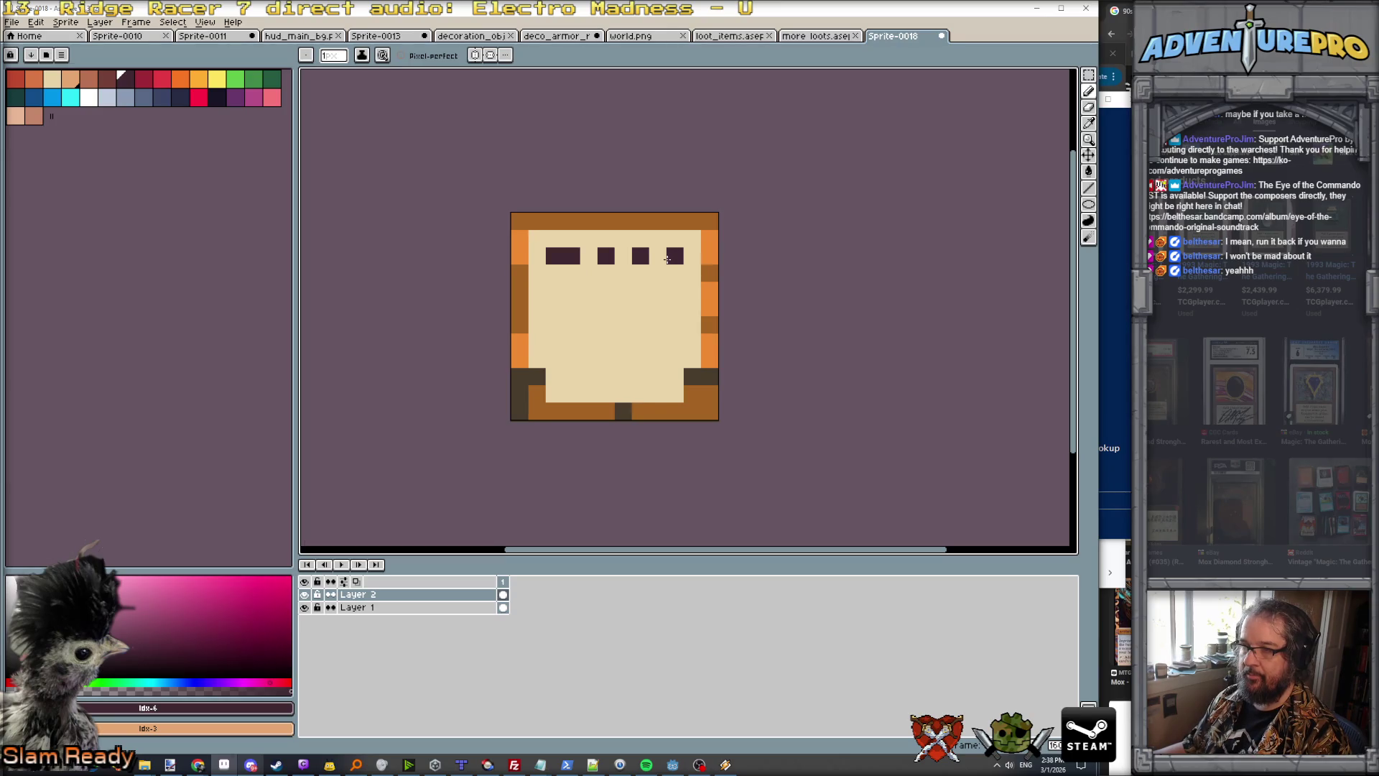
pyautogui.moveTo(670, 286); pyautogui.dragTo(658, 288)
pyautogui.click(622, 290)
pyautogui.click(606, 290)
pyautogui.click(571, 290)
# Add the third and fourth rows of dark lettering marks.
pyautogui.click(554, 323)
pyautogui.click(571, 324)
pyautogui.click(605, 325)
pyautogui.click(623, 324)
pyautogui.click(640, 325)
pyautogui.click(676, 329)
pyautogui.click(571, 359)
pyautogui.click(588, 359)
pyautogui.click(624, 359)
pyautogui.click(658, 359)
# Try a reddish-brown lettering pixel, undo it, and step to the neighbouring palette colour.
pyautogui.scroll(-10, 715, 402)
pyautogui.scroll(6, 718, 397)
pyautogui.keyDown('alt'); pyautogui.click(668, 394); pyautogui.keyUp('alt')
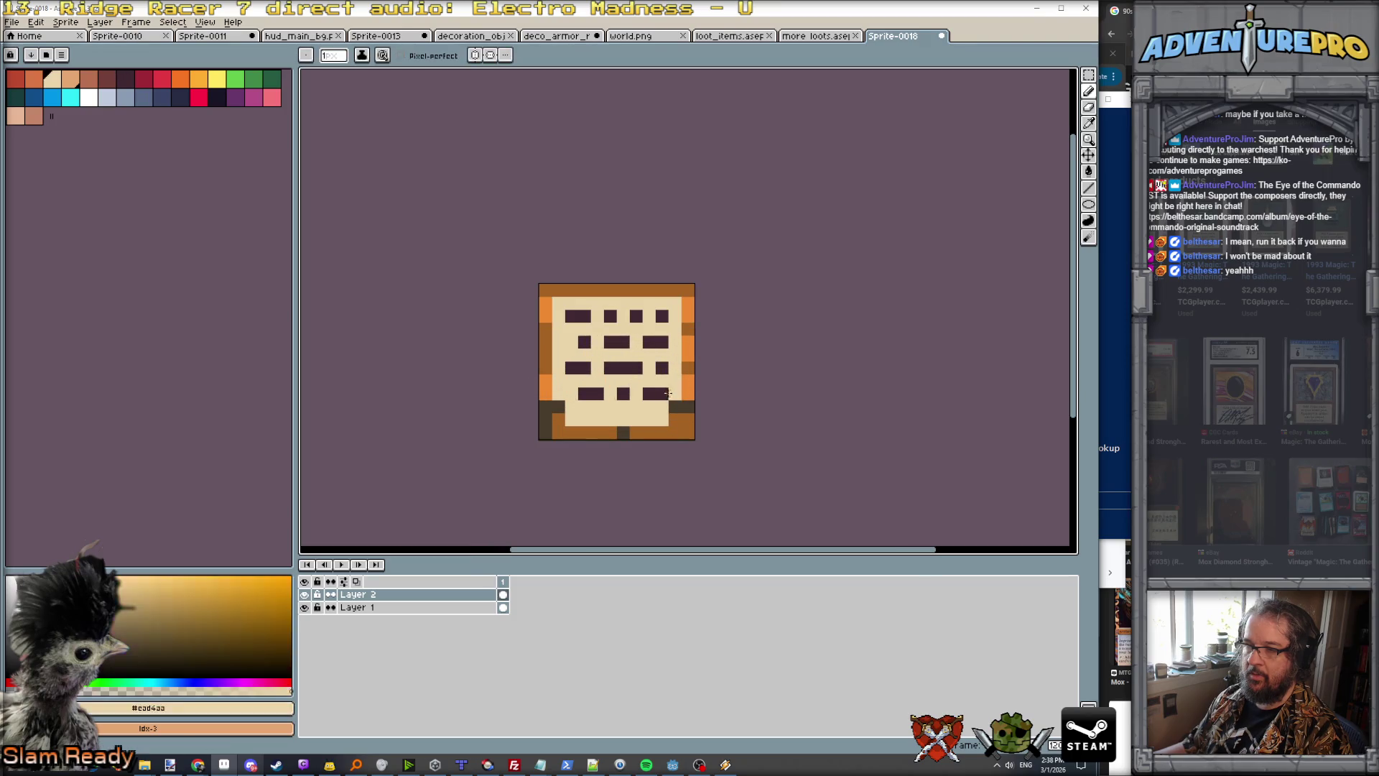
pyautogui.scroll(-5, 696, 395)
pyautogui.scroll(6, 670, 354)
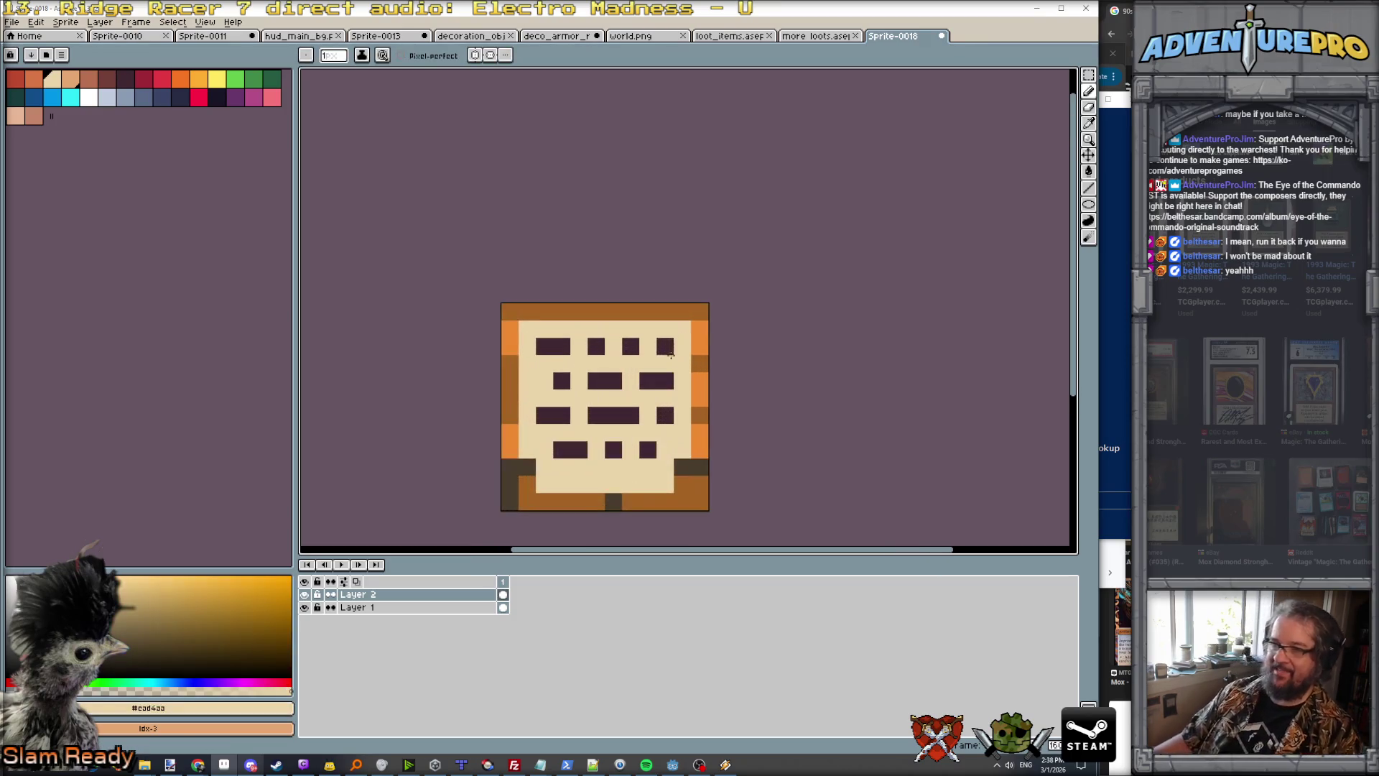
pyautogui.click(107, 78)
pyautogui.click(556, 382)
pyautogui.hotkey('ctrl', 'z')
pyautogui.press('[')
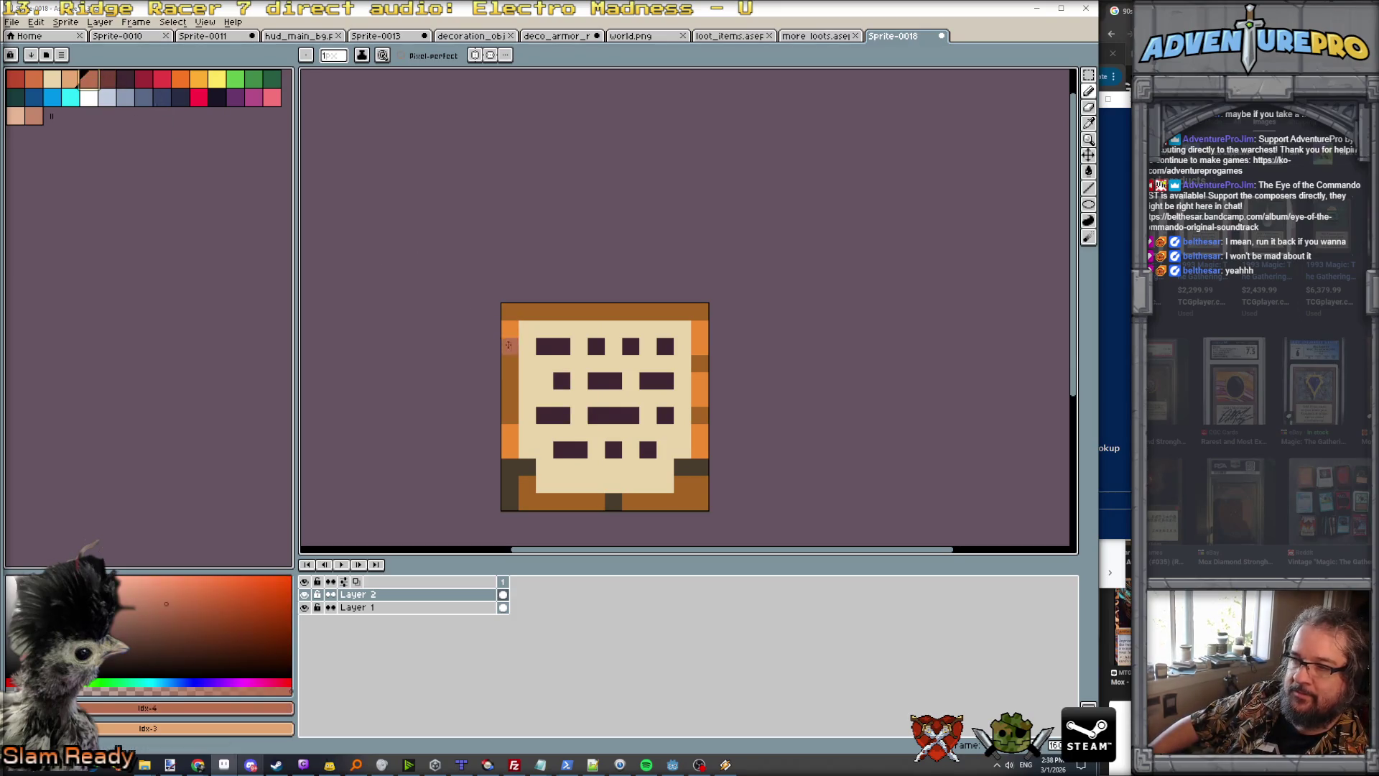
# Erase two lower-row lettering marks by painting them with the board's cream colour.
pyautogui.scroll(-4, 603, 356)
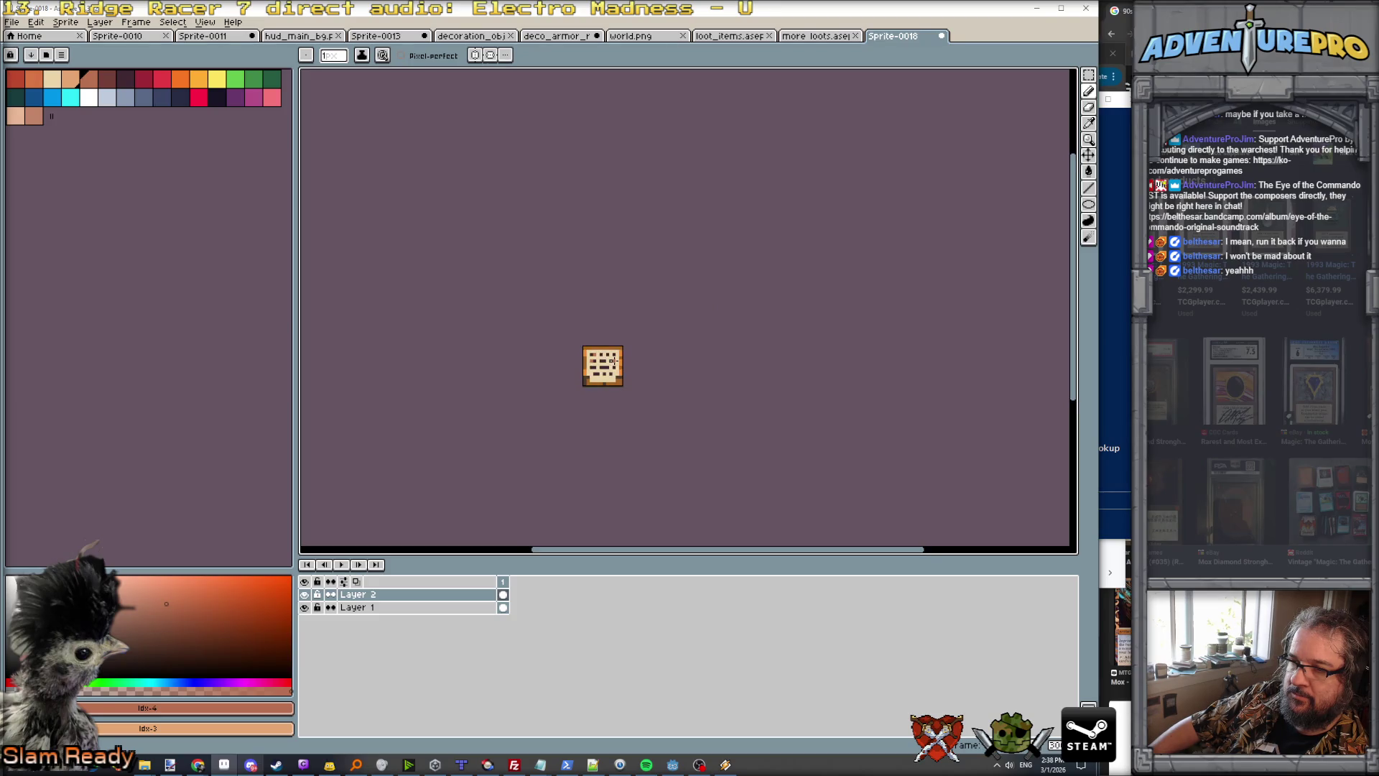
pyautogui.scroll(2, 614, 361)
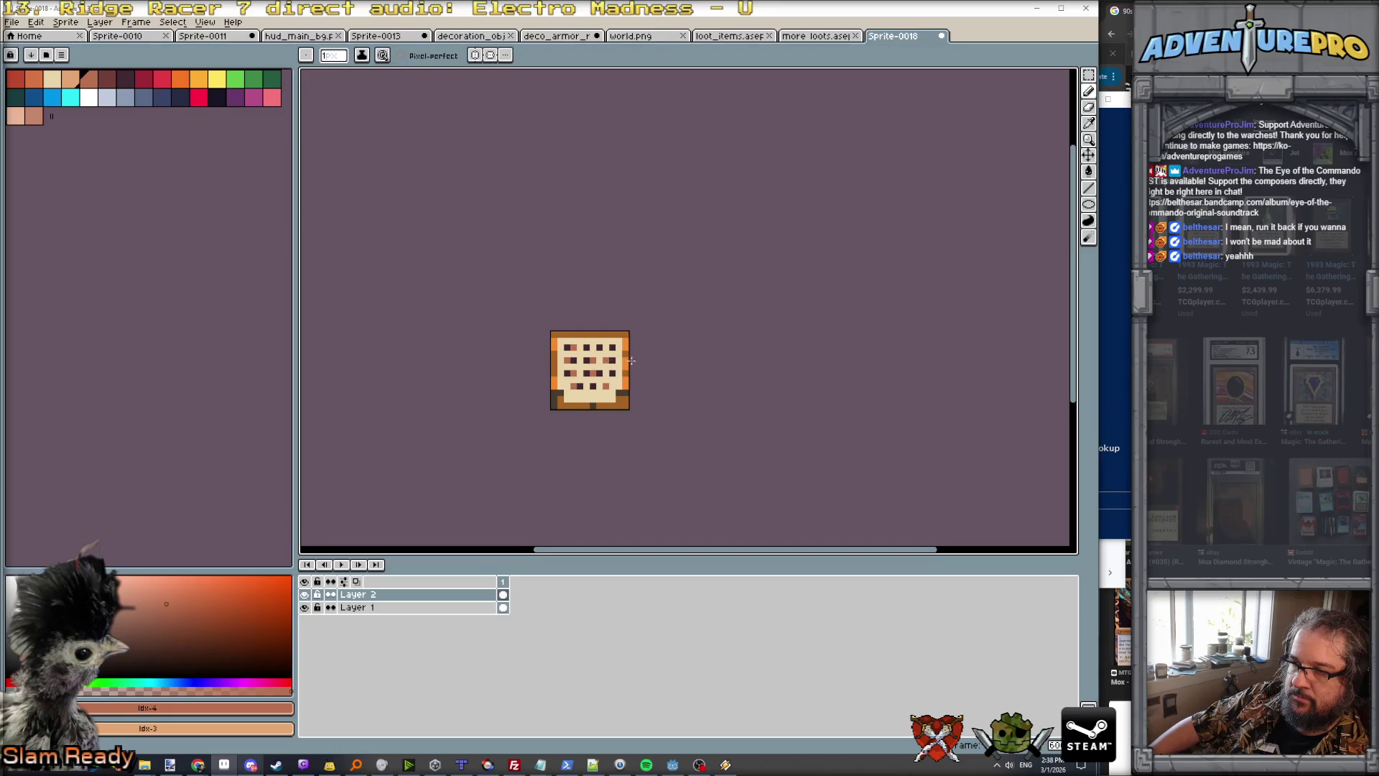
pyautogui.scroll(-2, 630, 360)
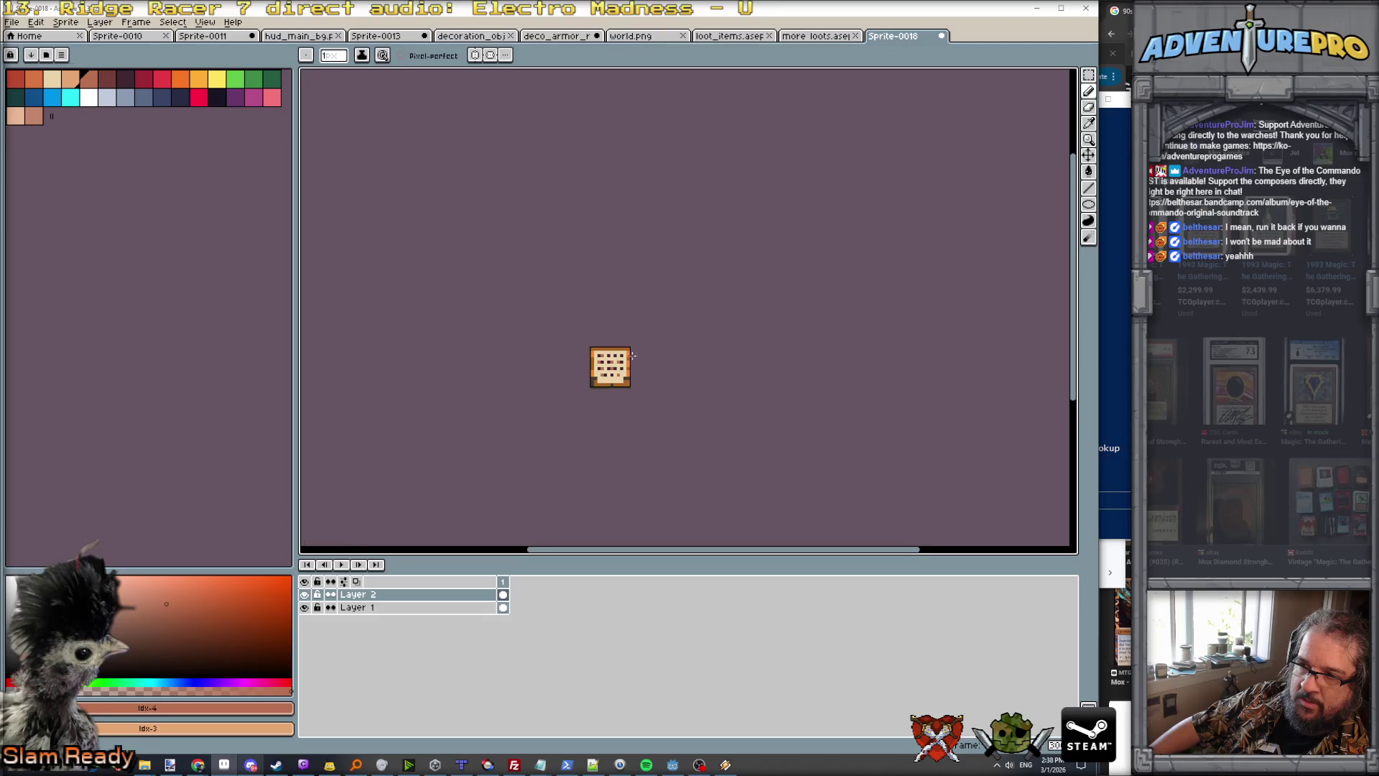
pyautogui.scroll(2, 632, 355)
pyautogui.scroll(-2, 736, 375)
pyautogui.scroll(1, 727, 371)
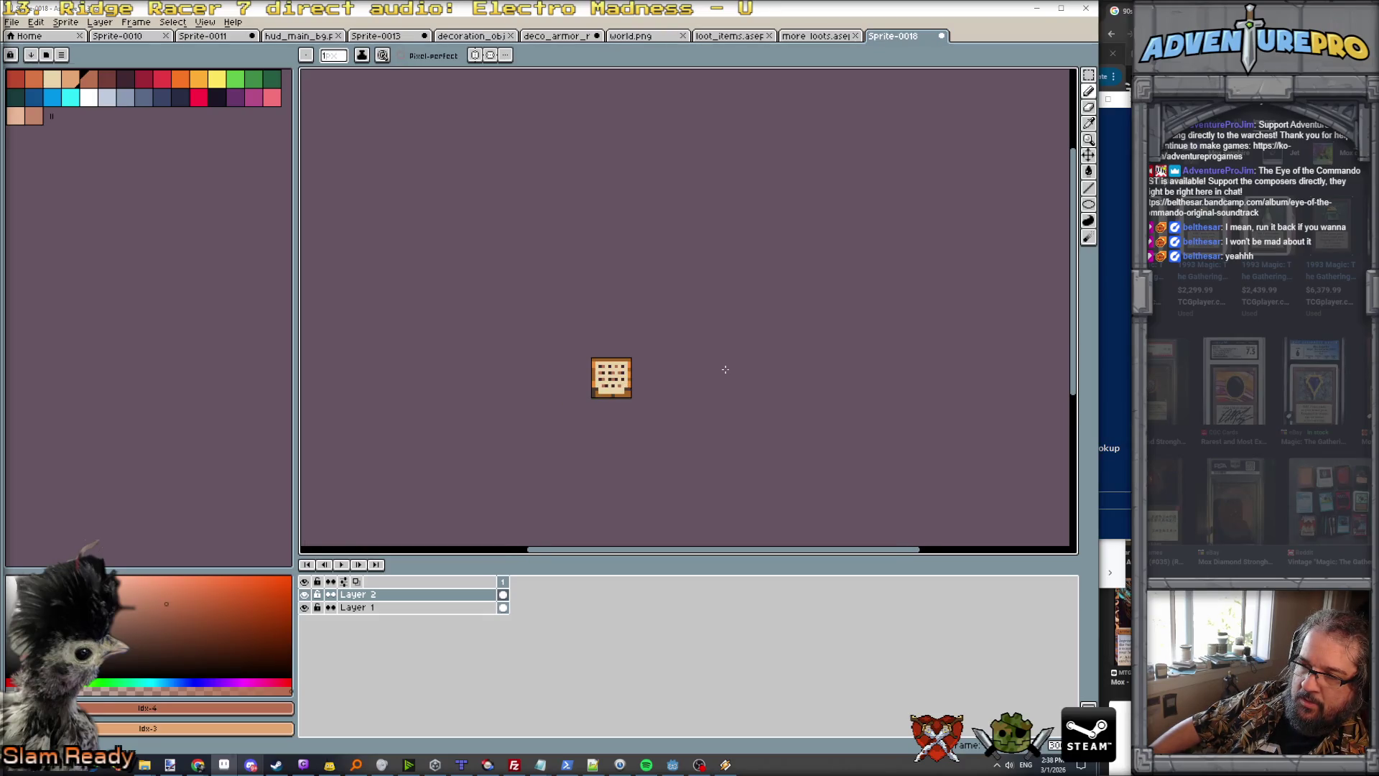
pyautogui.scroll(-1, 725, 369)
pyautogui.scroll(2, 725, 369)
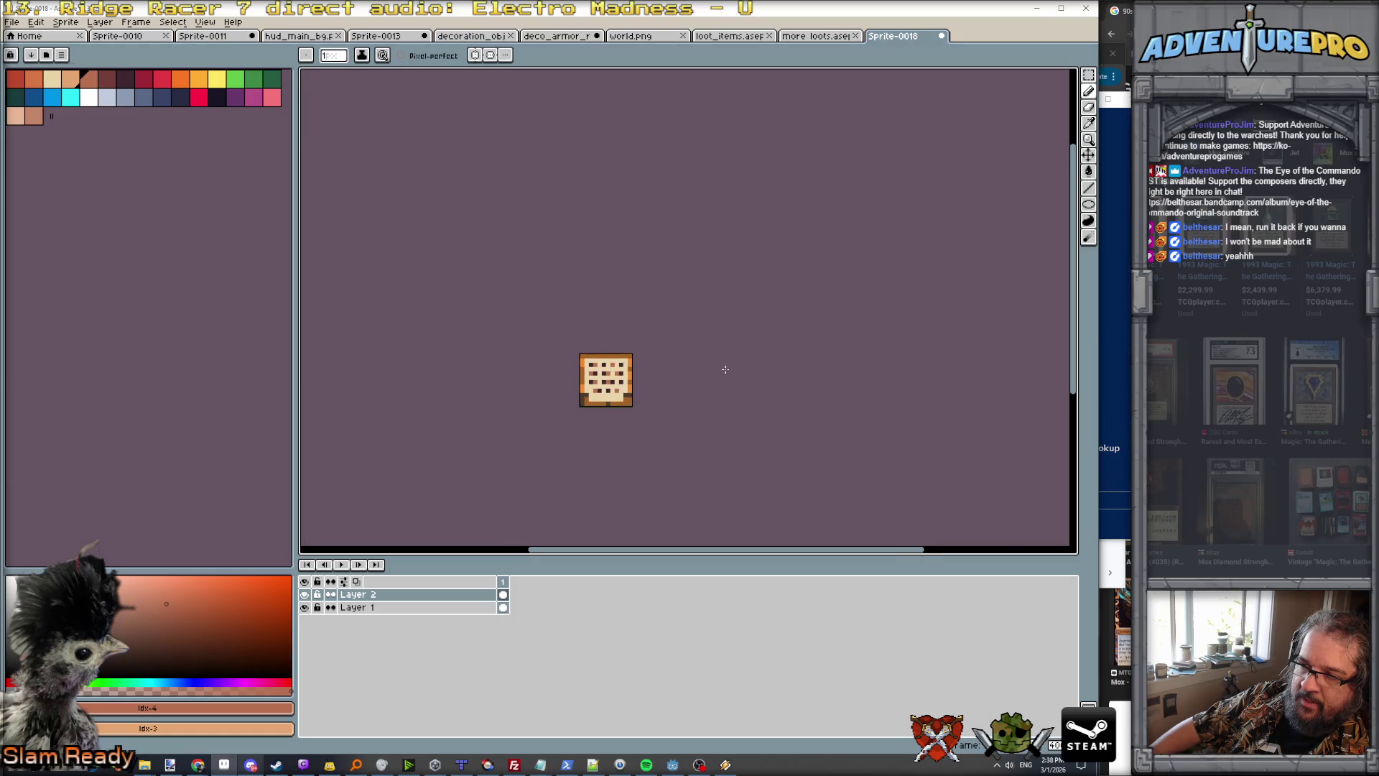
pyautogui.scroll(5, 725, 369)
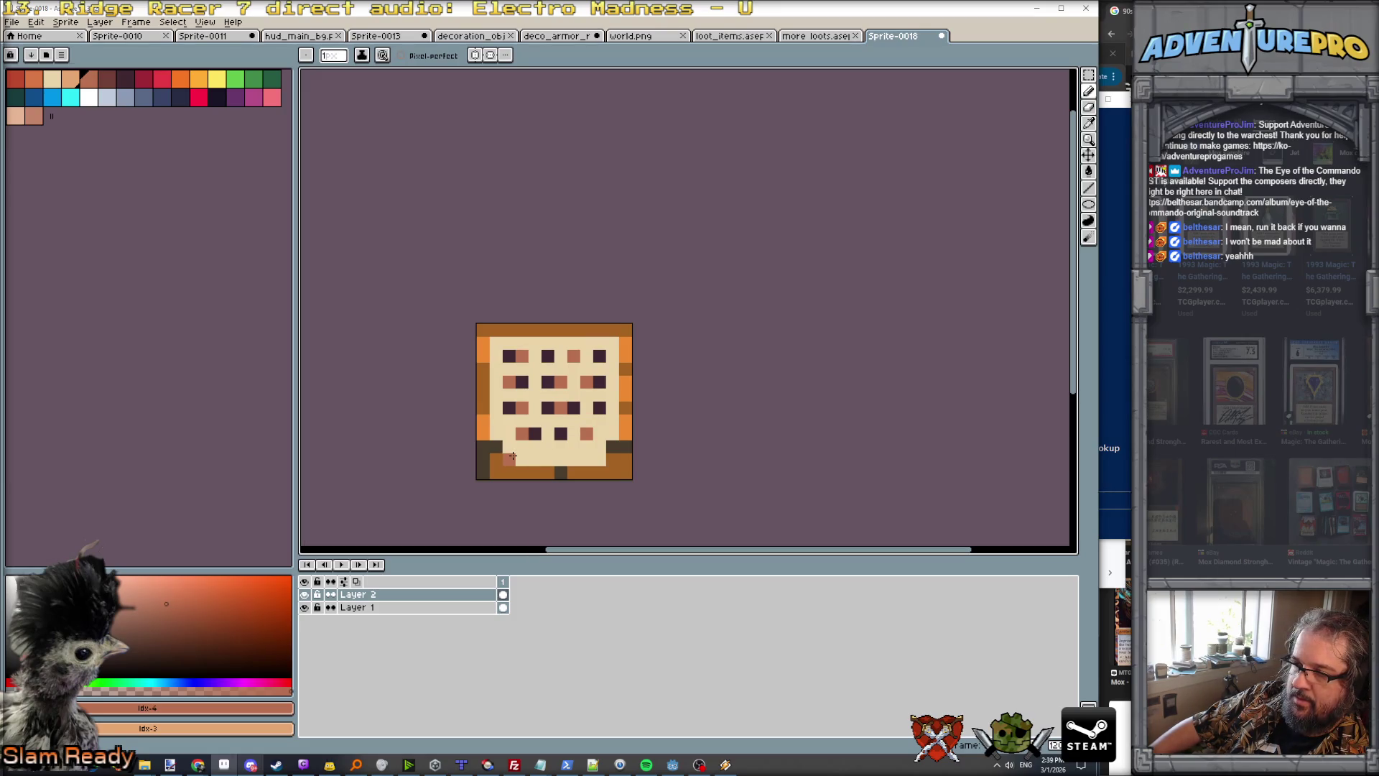
pyautogui.scroll(-1, 692, 442)
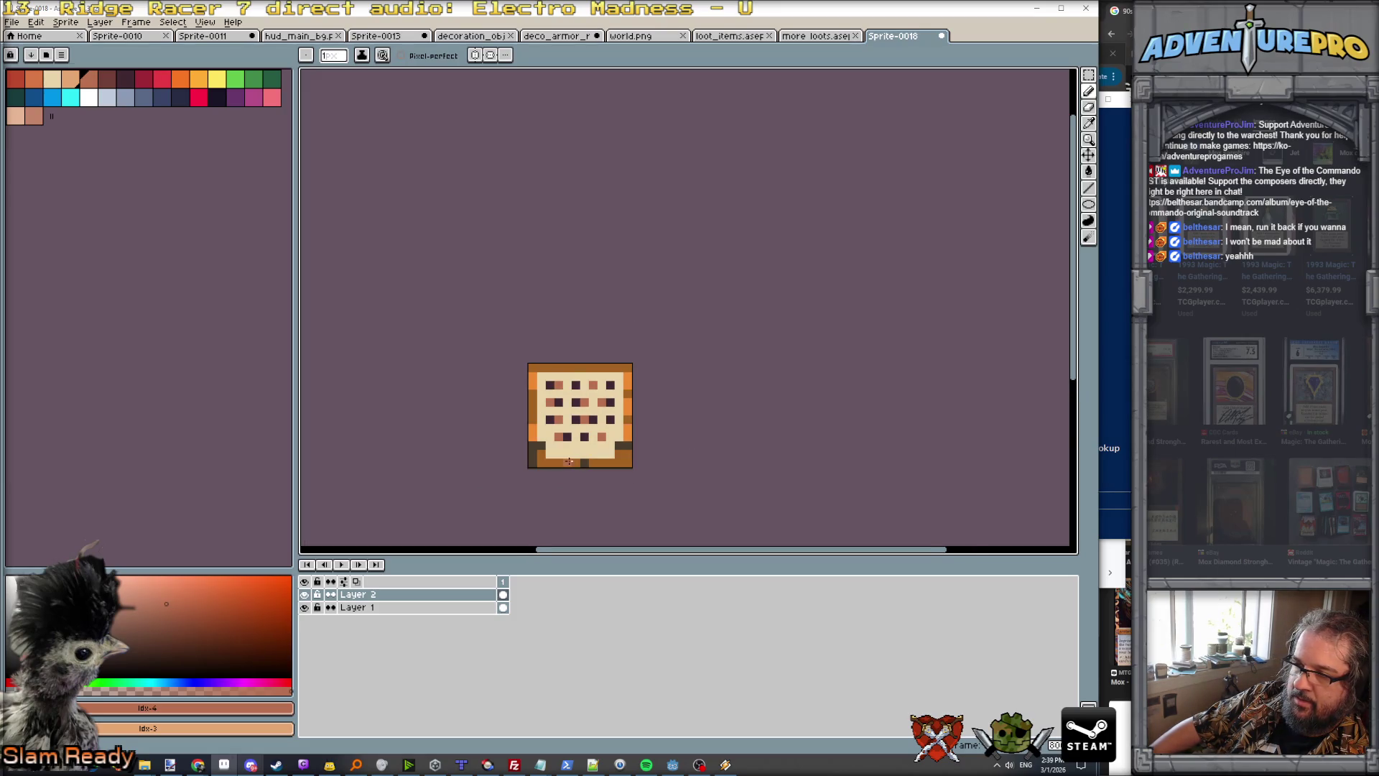
pyautogui.scroll(3, 569, 461)
pyautogui.keyDown('alt'); pyautogui.click(524, 441); pyautogui.keyUp('alt')
pyautogui.click(485, 441)
pyautogui.click(710, 438)
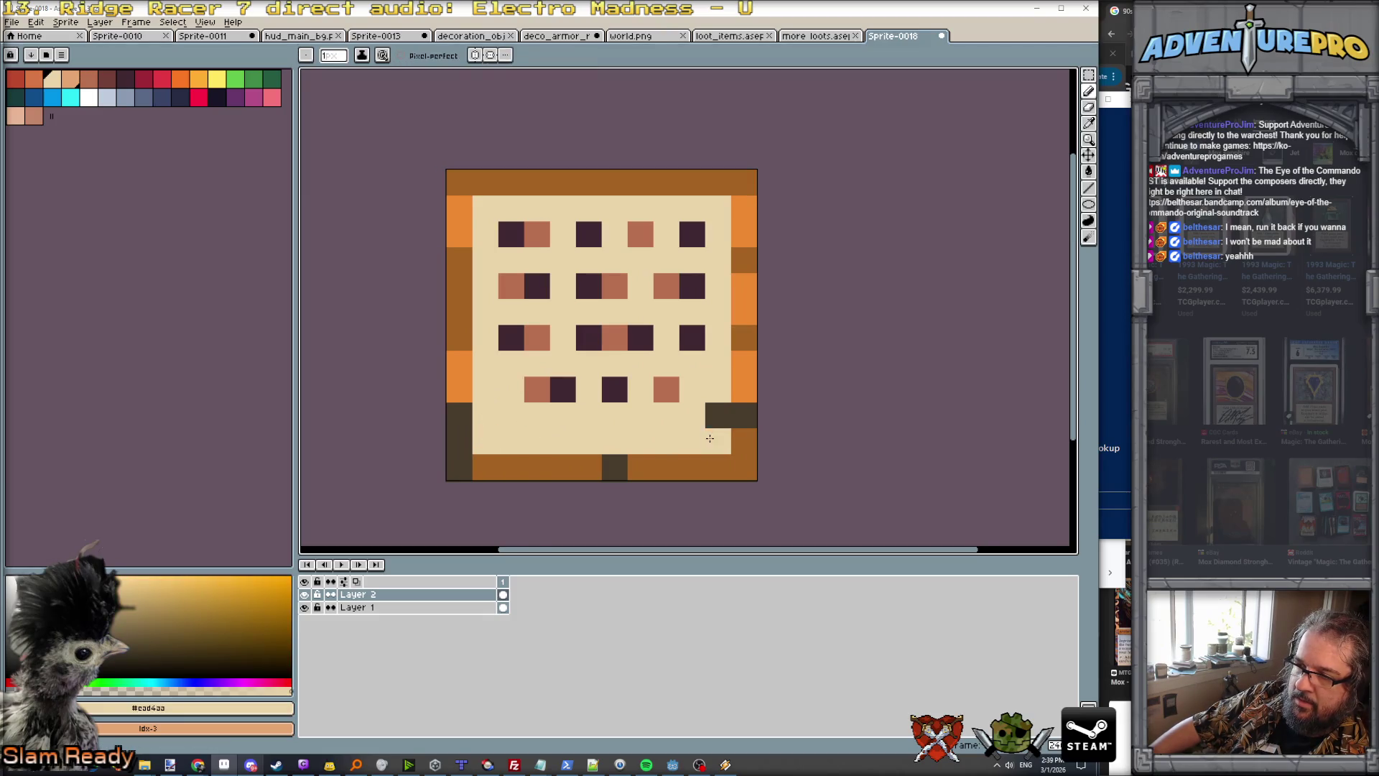
# Add a dark blue pixel at the board's lower right and recentre the sign.
pyautogui.scroll(-3, 707, 413)
pyautogui.scroll(2, 793, 408)
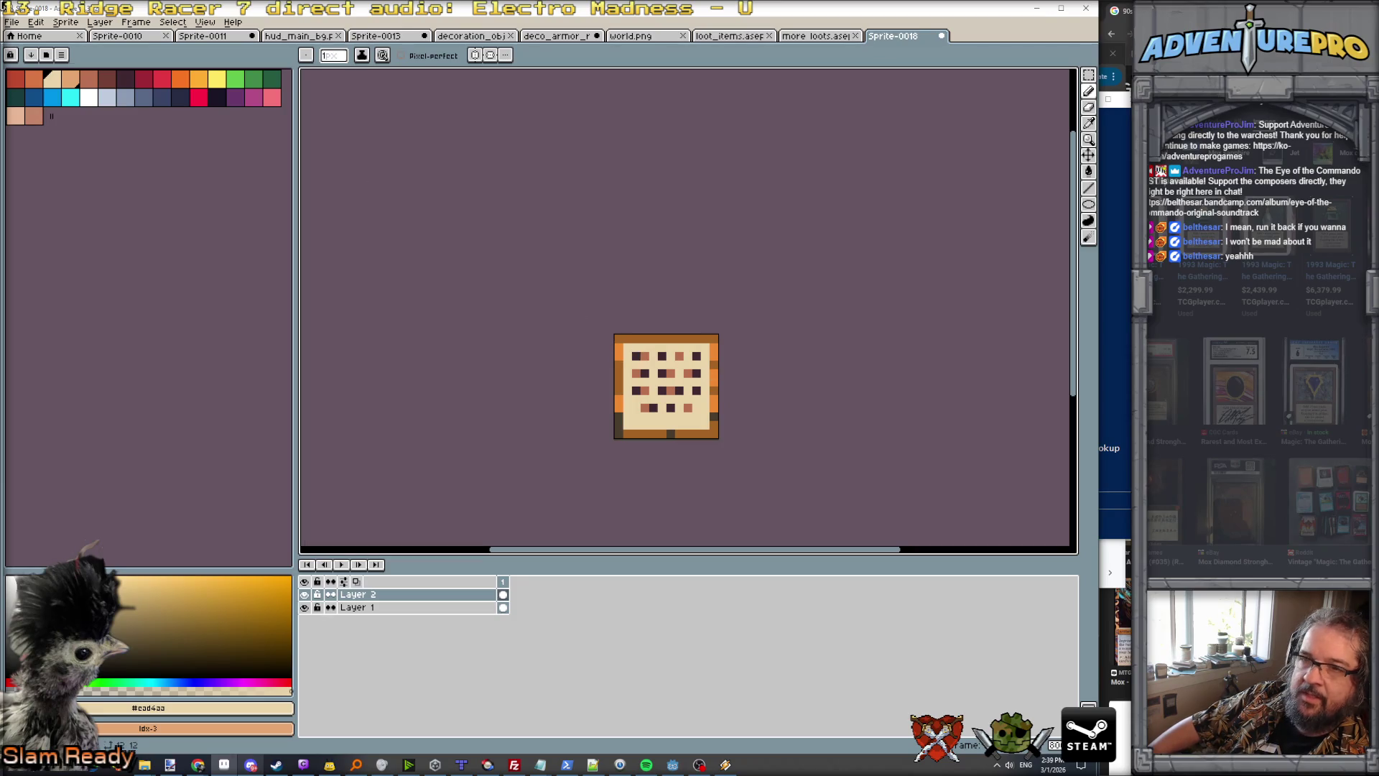
pyautogui.click(166, 99)
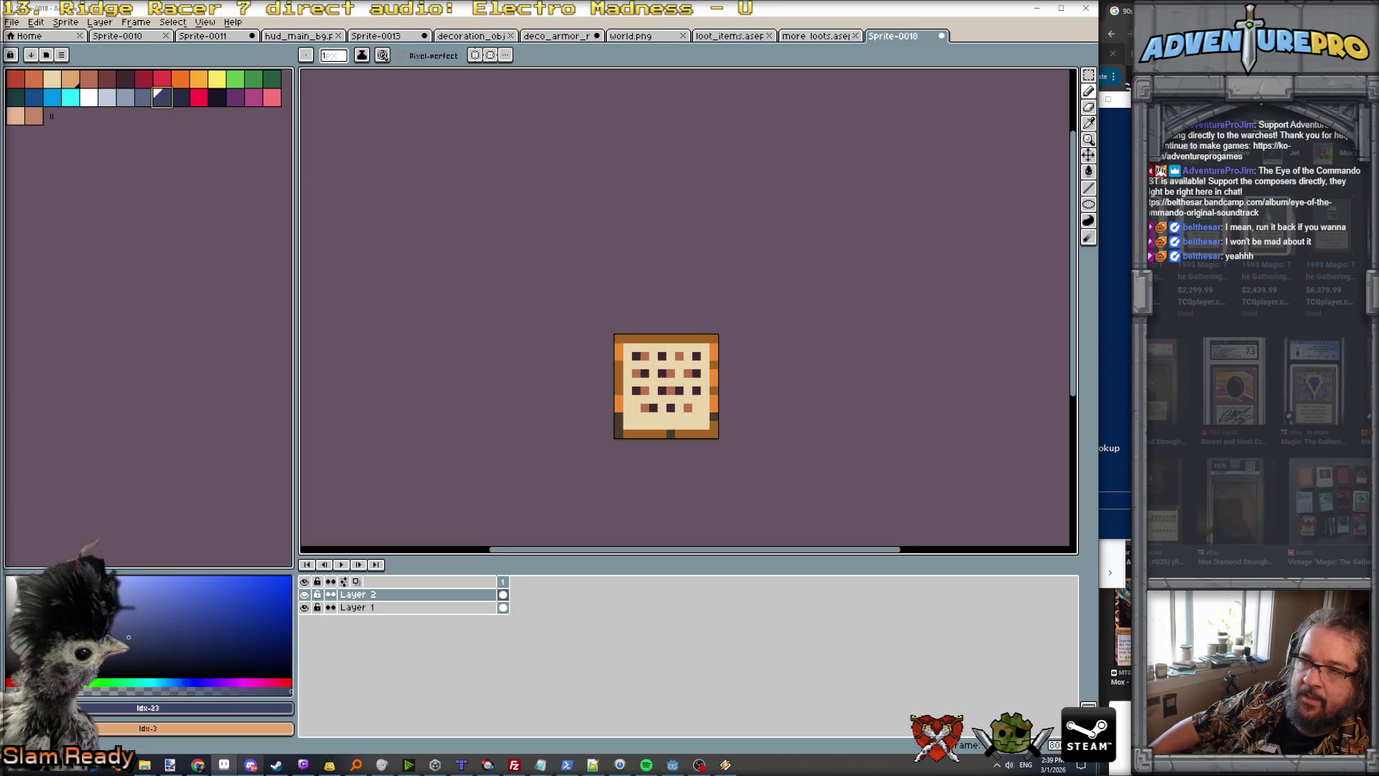
pyautogui.click(696, 426)
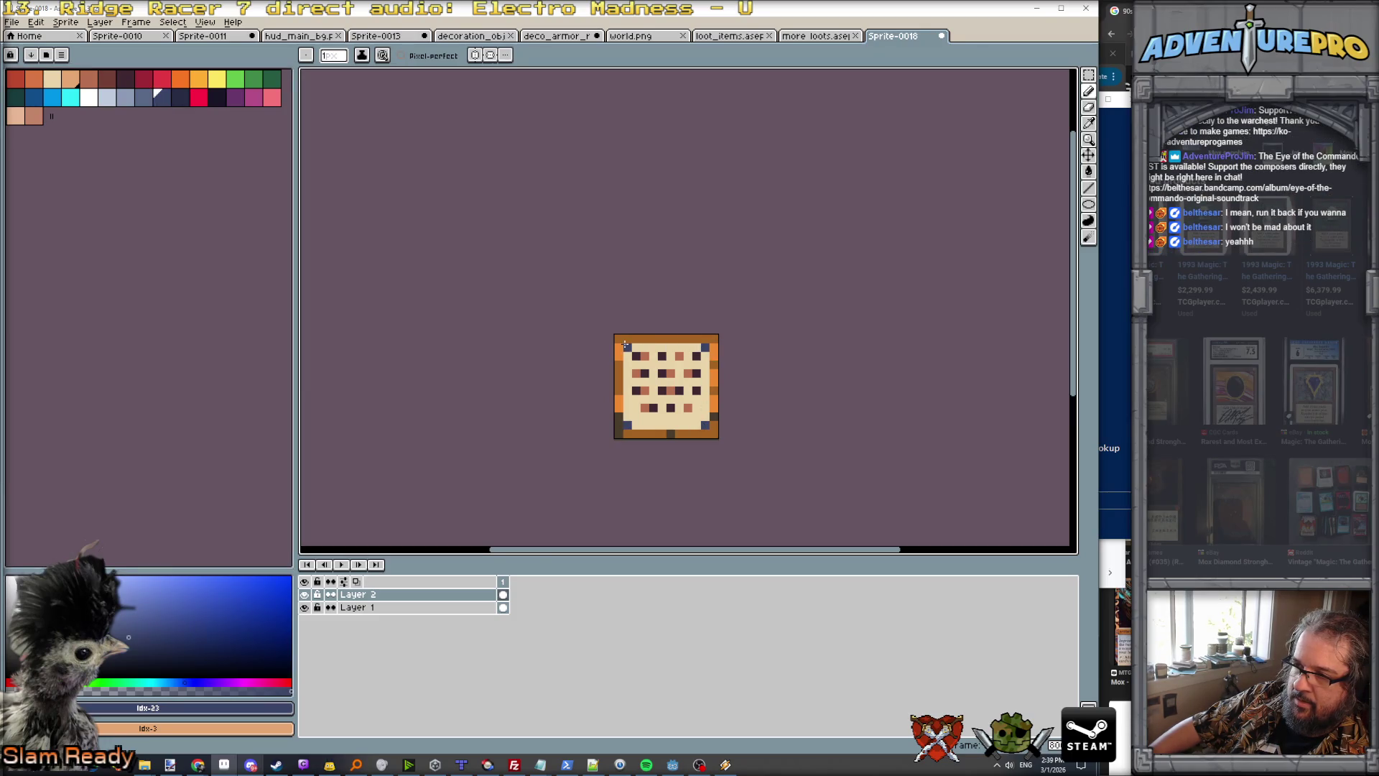
pyautogui.scroll(-3, 718, 382)
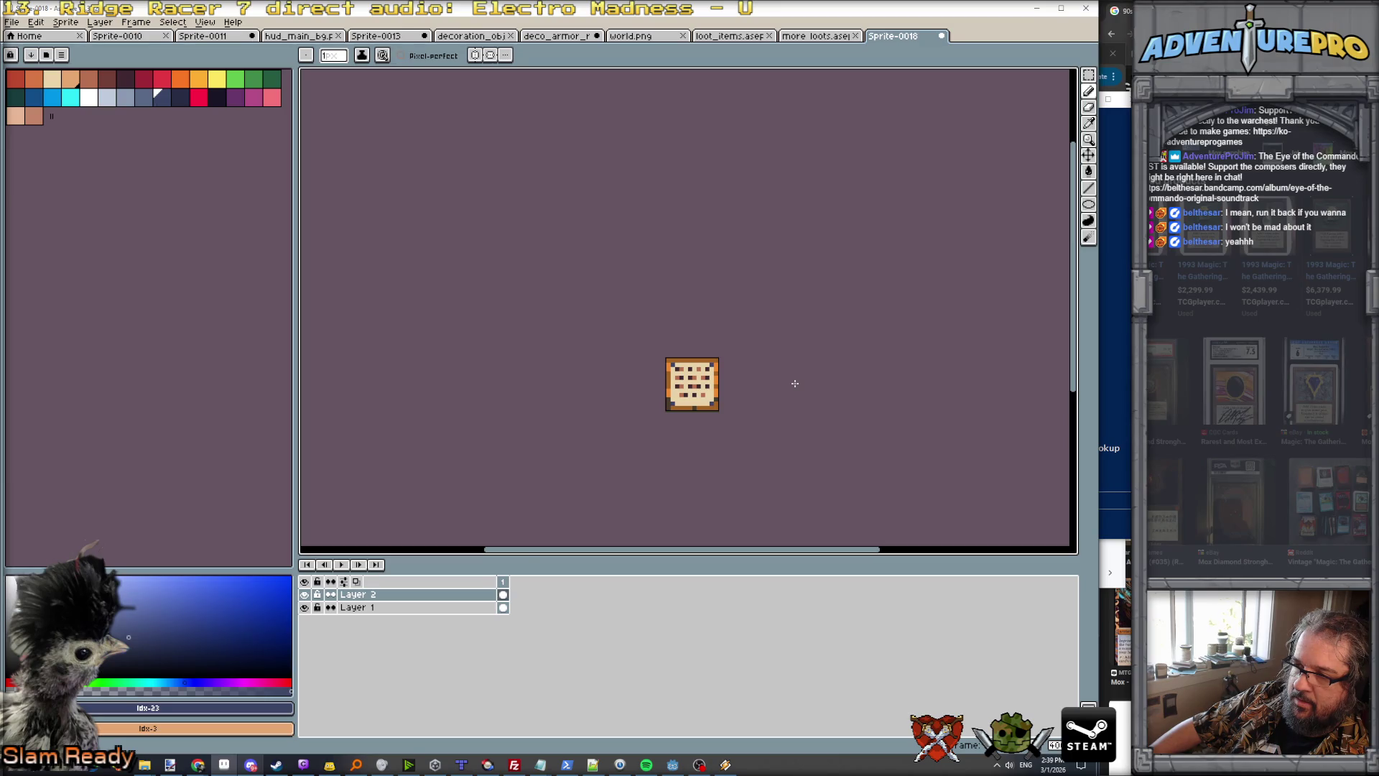
pyautogui.scroll(1, 795, 383)
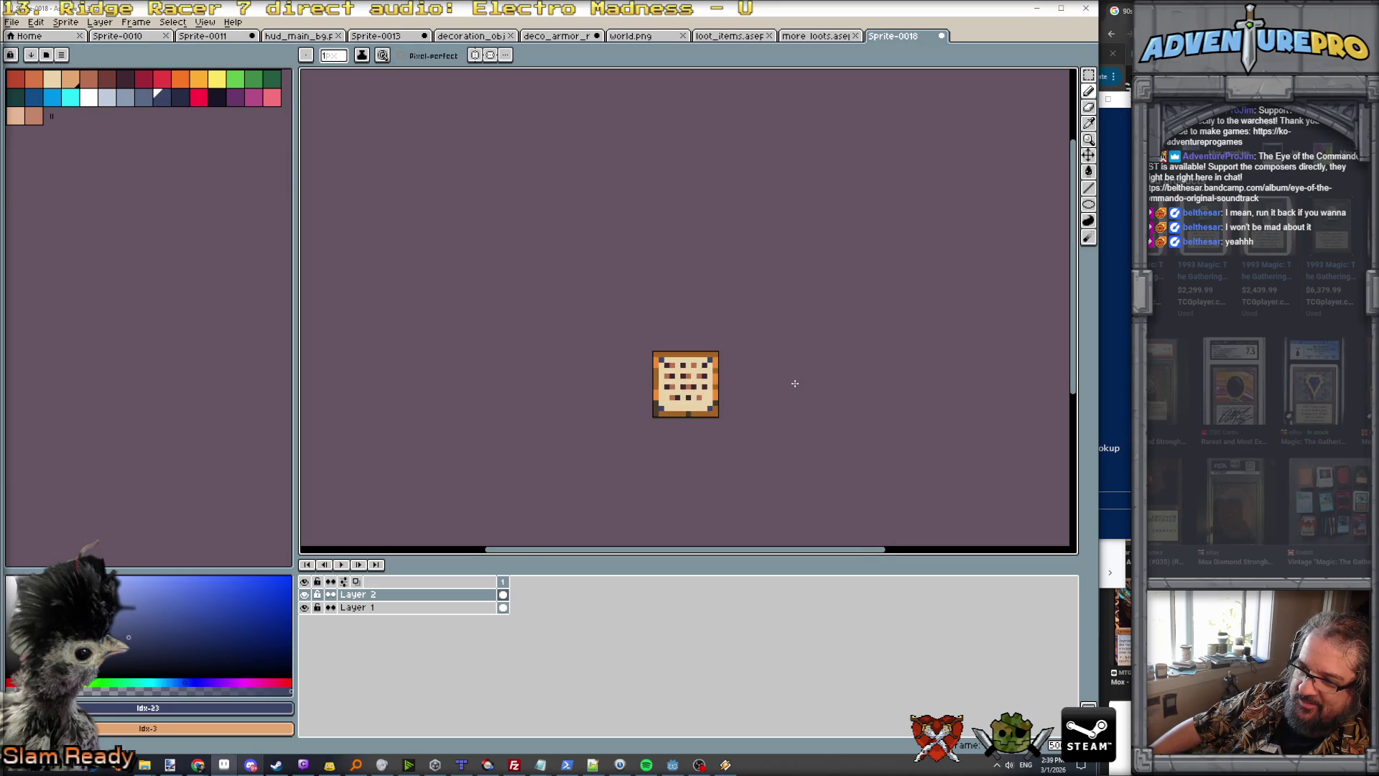
pyautogui.scroll(-1, 795, 384)
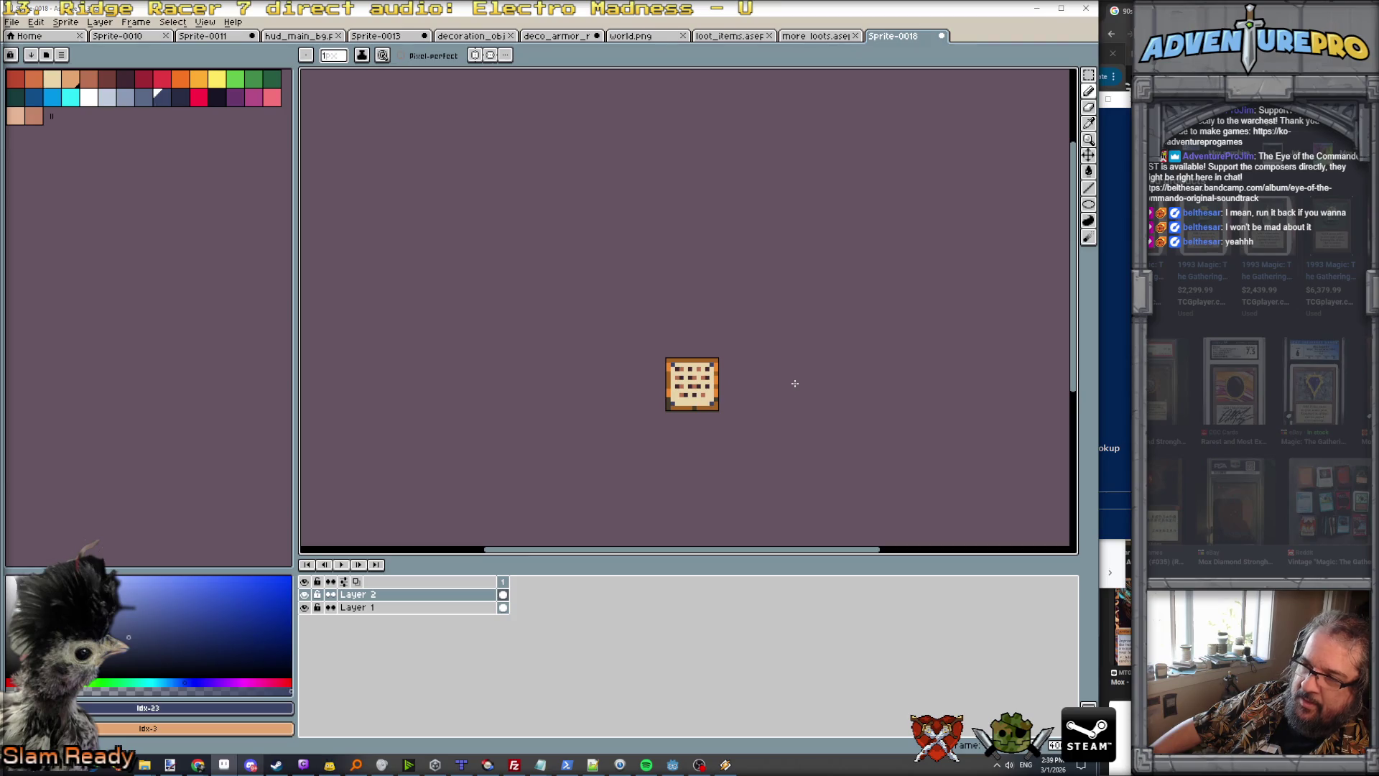
pyautogui.scroll(5, 826, 402)
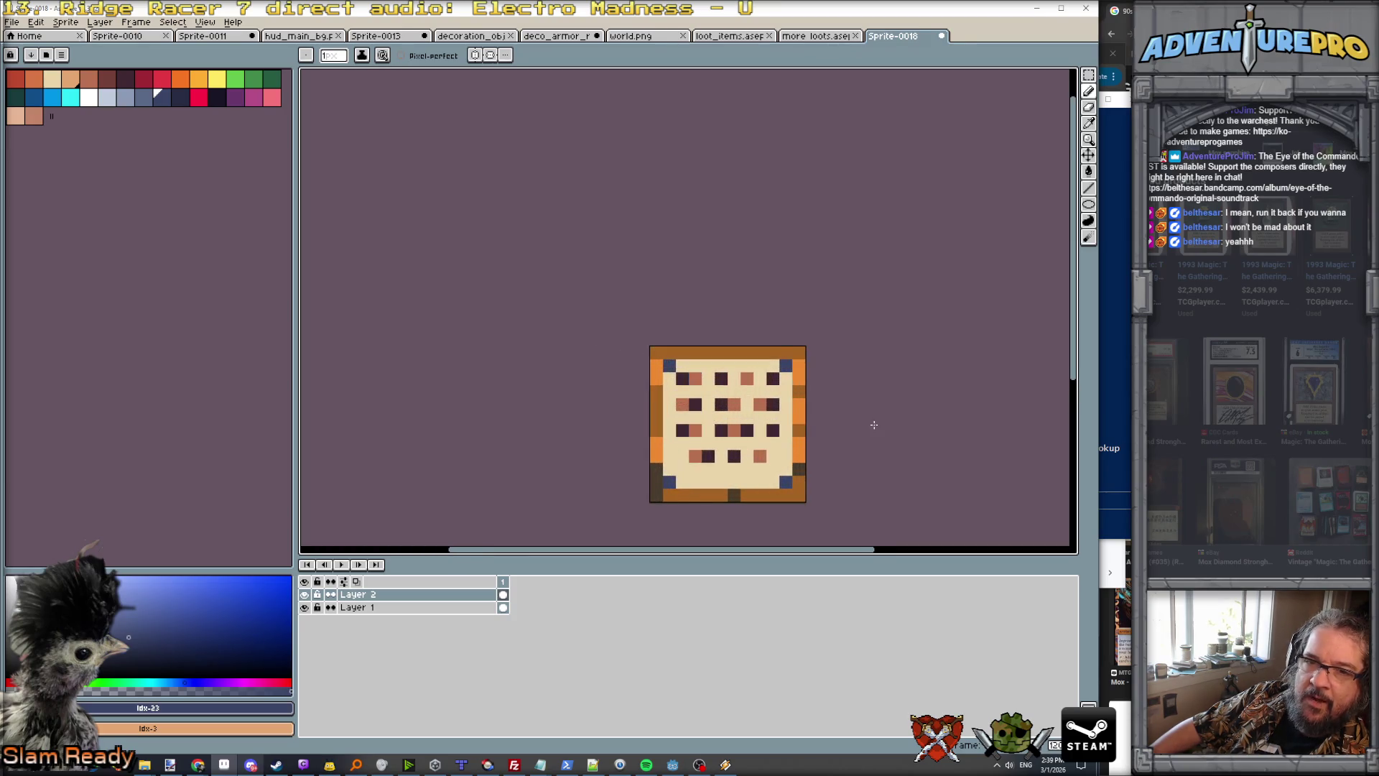
pyautogui.moveTo(844, 395)
pyautogui.mouseDown()
pyautogui.moveTo(508, 257)
pyautogui.moveTo(630, 267)
pyautogui.mouseUp()
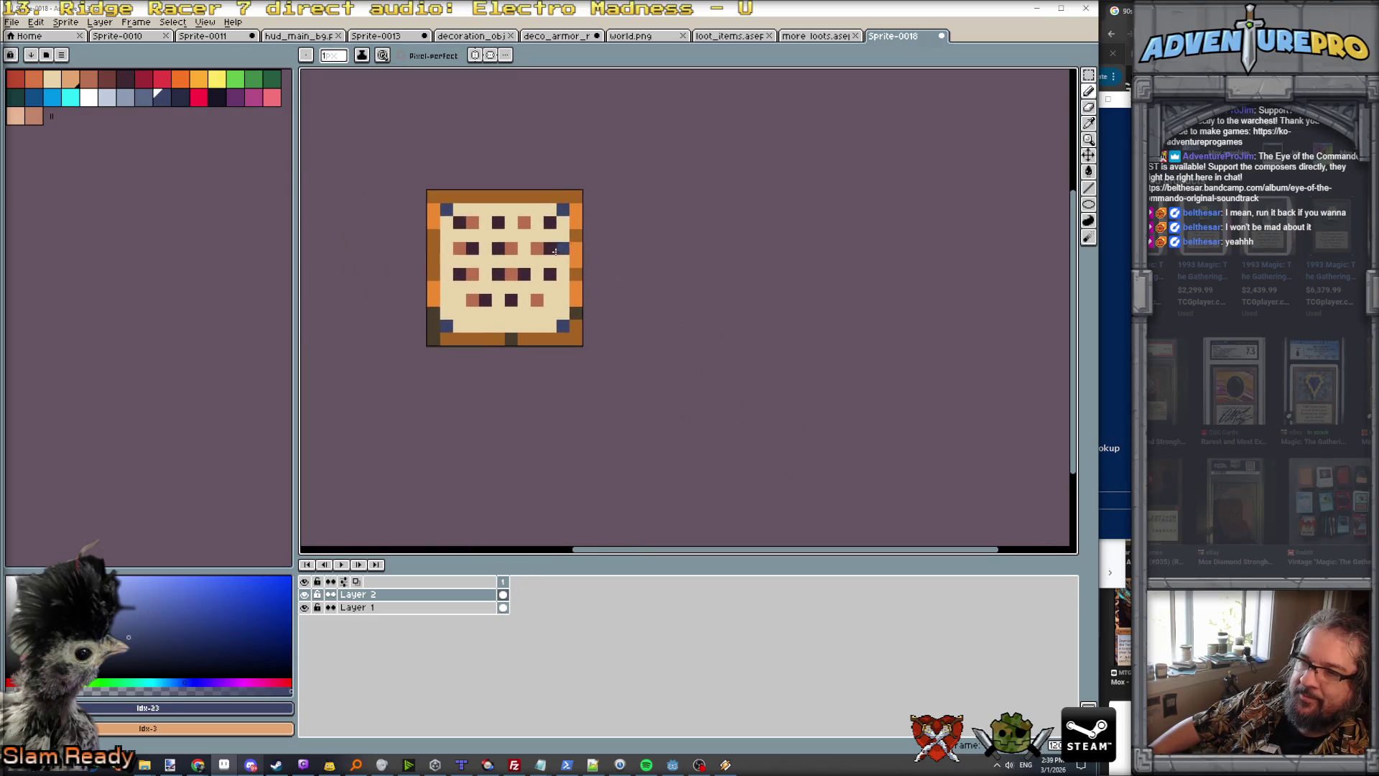
# Repaint the salmon marks in the first three rows dark red-brown.
pyautogui.click(106, 75)
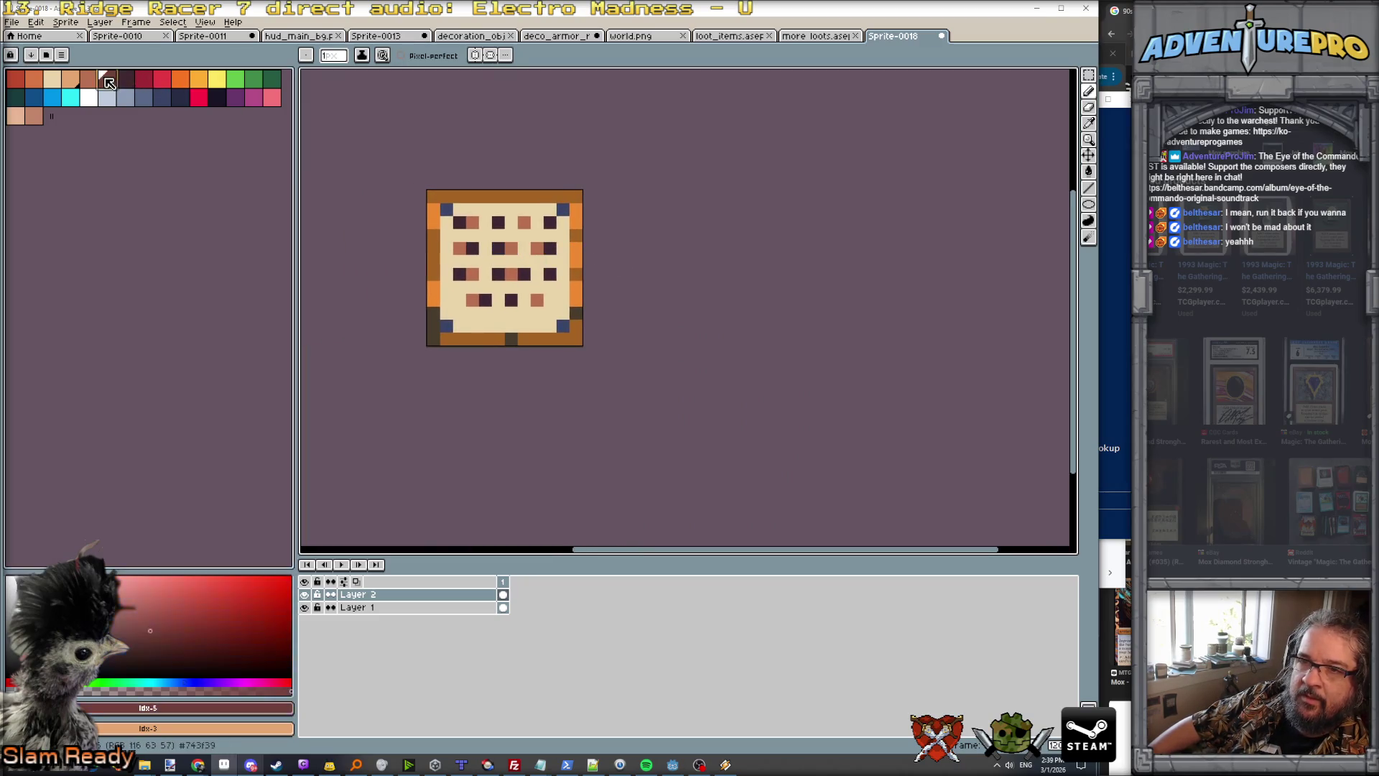
pyautogui.click(472, 222)
pyautogui.click(463, 248)
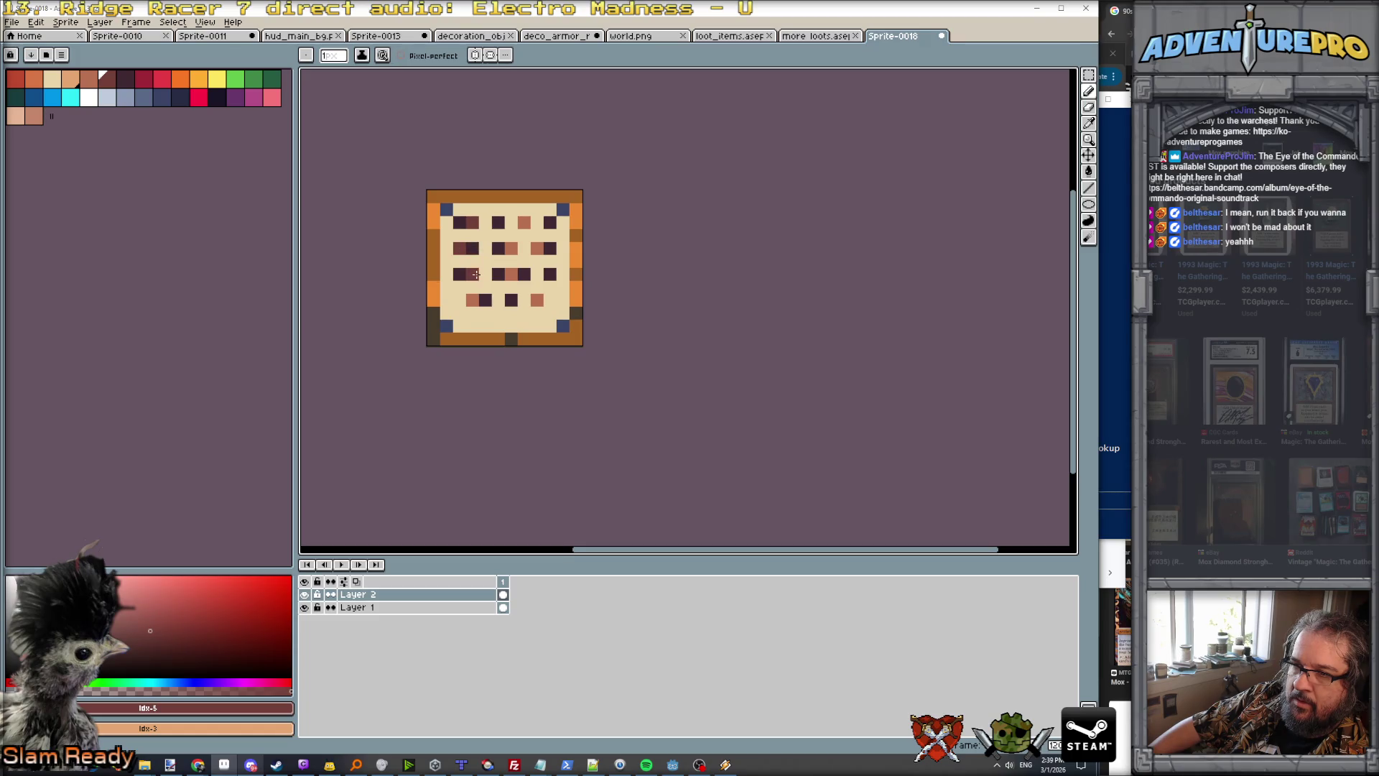
pyautogui.click(511, 274)
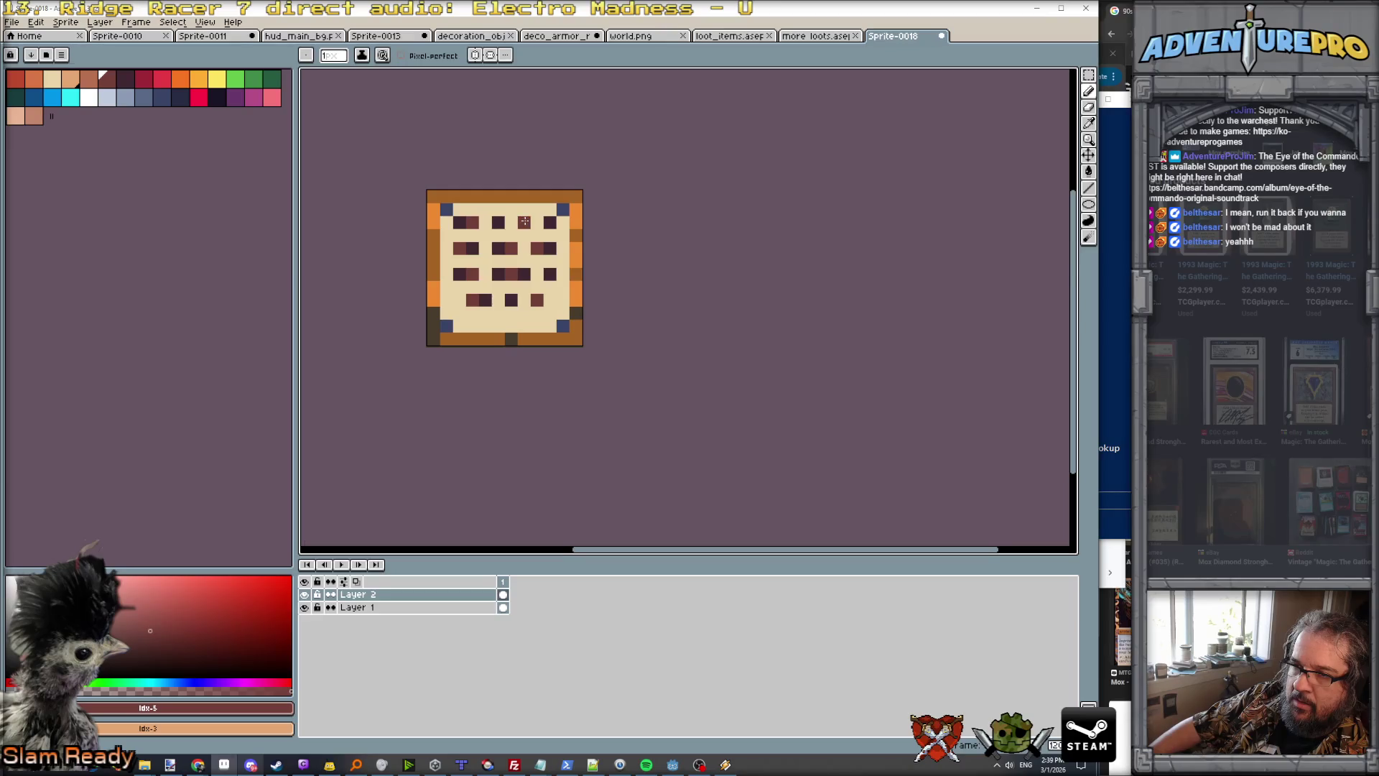
pyautogui.scroll(-5, 539, 279)
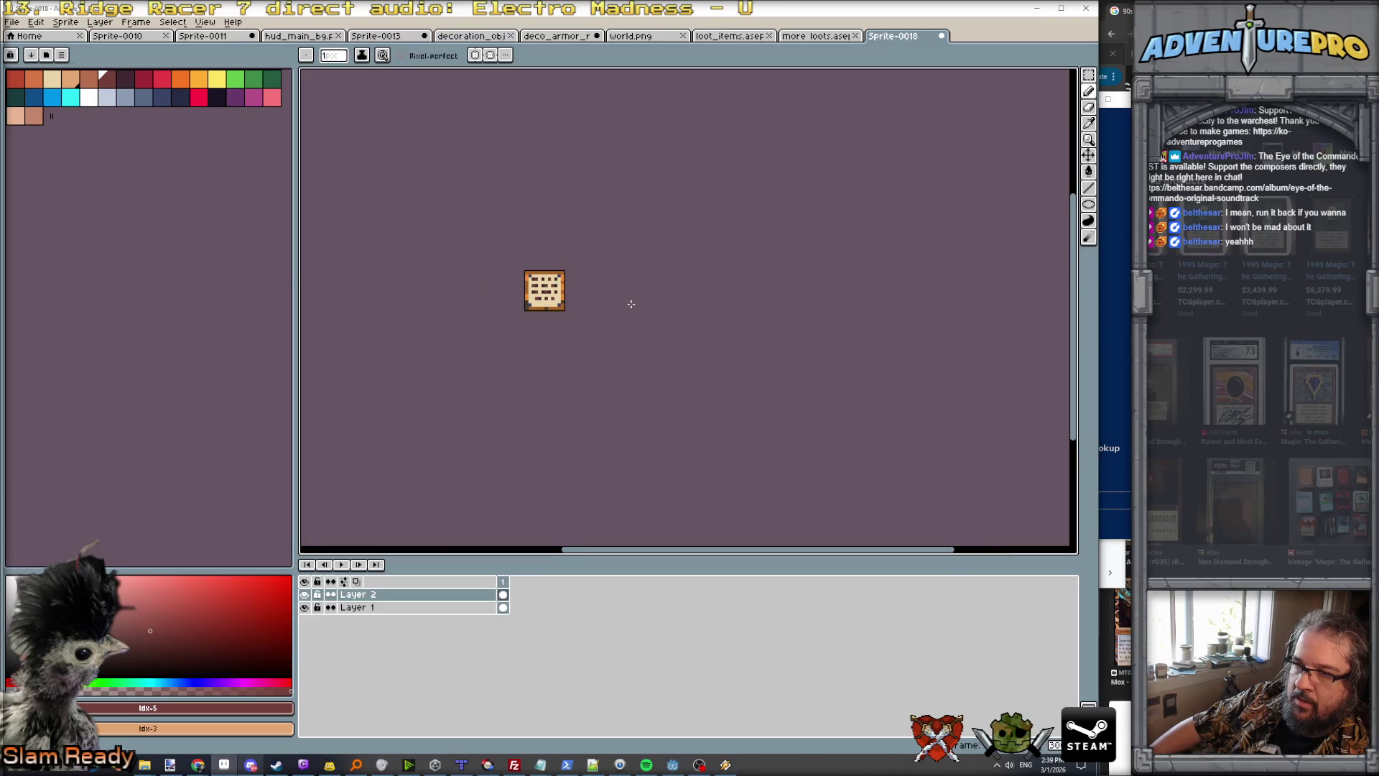
pyautogui.scroll(7, 553, 273)
# Cover the top-left dark marks with cream to leave a blank patch.
pyautogui.keyDown('alt'); pyautogui.click(398, 343); pyautogui.keyUp('alt')
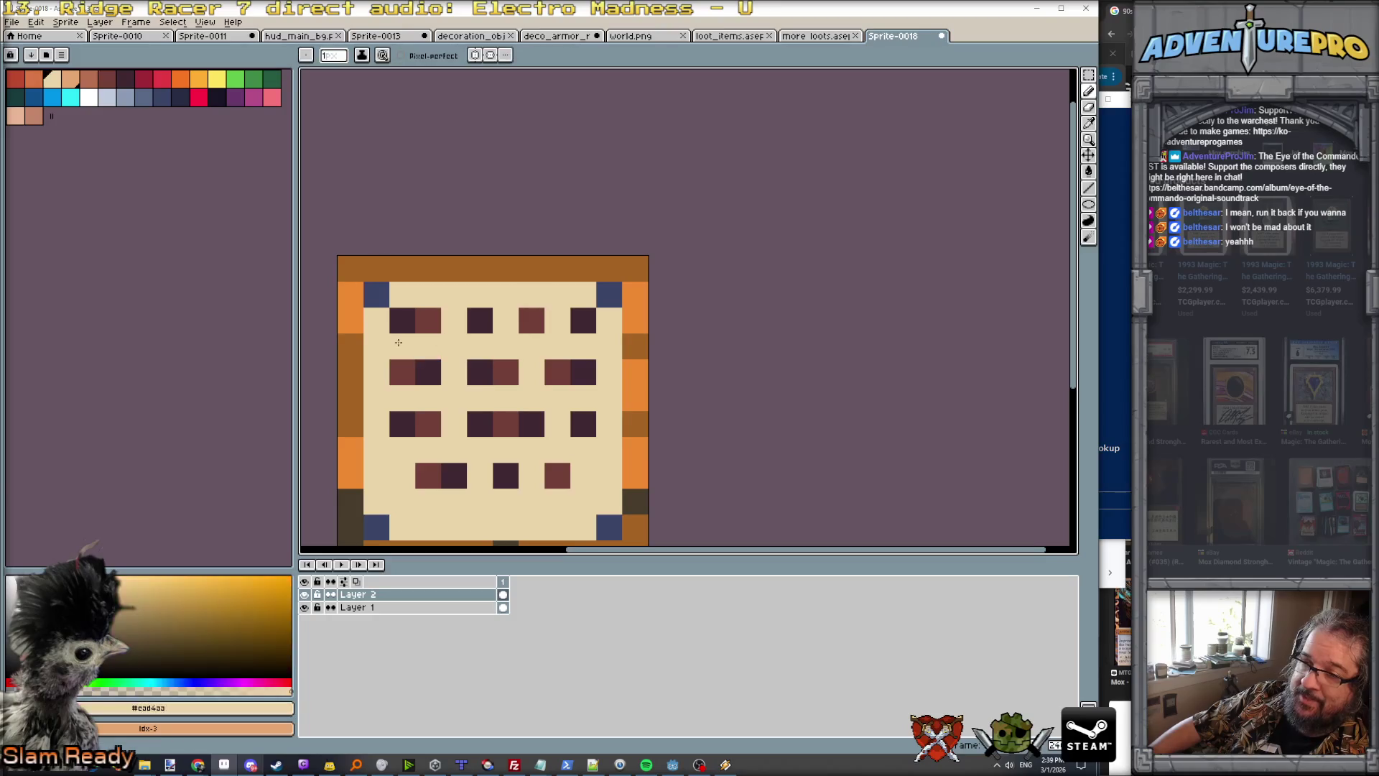
pyautogui.moveTo(402, 320); pyautogui.dragTo(428, 319)
pyautogui.click(428, 371)
pyautogui.click(402, 371)
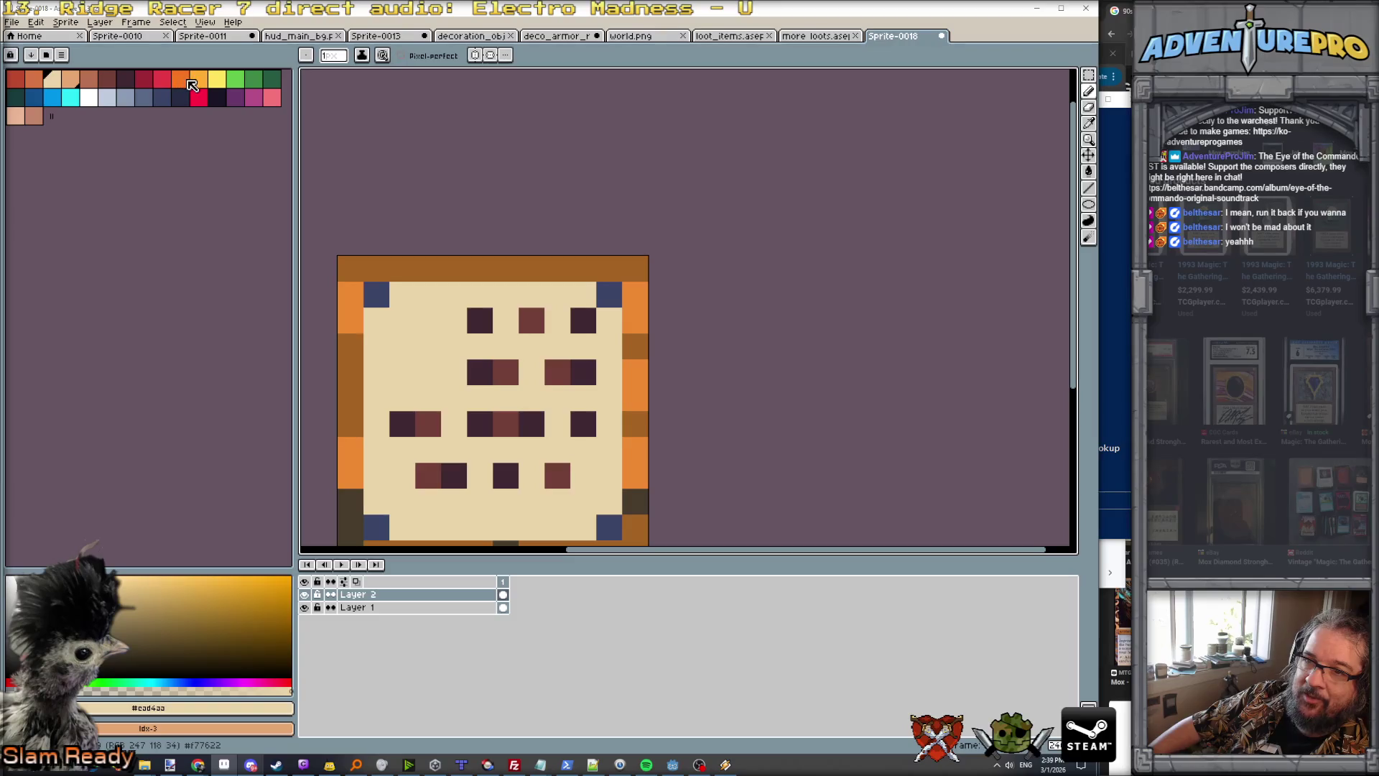
# Pencil alternating cyan and blue pixels into the cleared top-left corner.
pyautogui.click(71, 97)
pyautogui.click(403, 345)
pyautogui.click(428, 319)
pyautogui.click(402, 346)
pyautogui.click(402, 371)
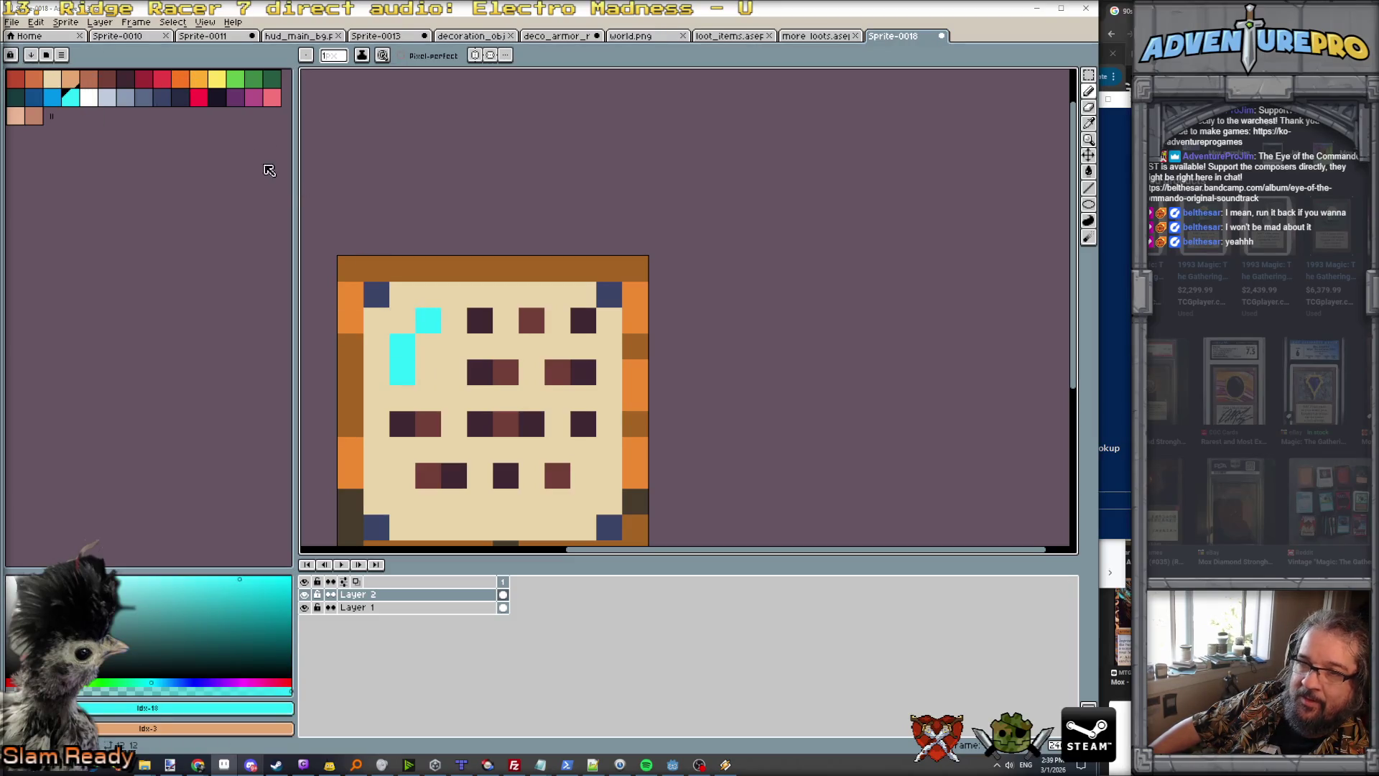
pyautogui.click(52, 97)
pyautogui.click(402, 319)
pyautogui.click(428, 345)
pyautogui.click(430, 369)
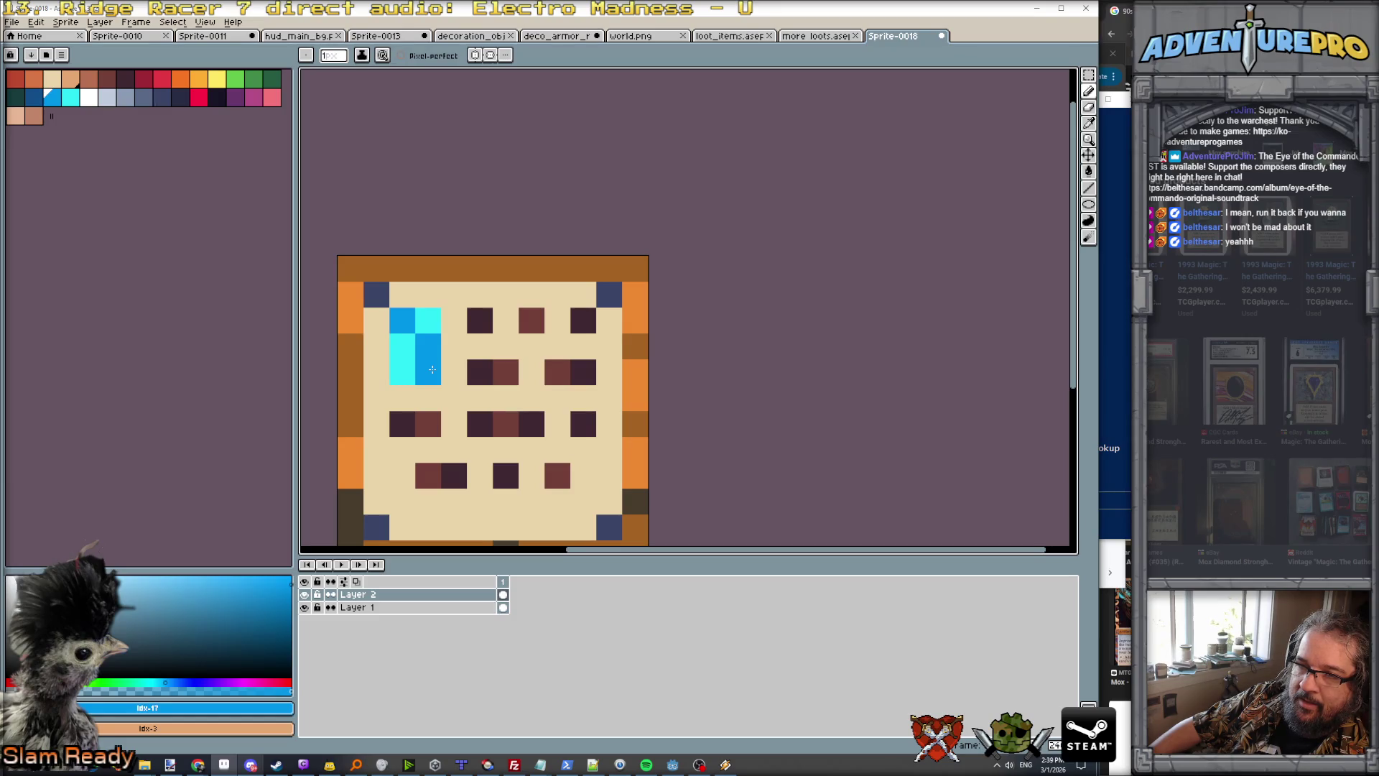
# Recentre the sign and add a green pixel below the emblem.
pyautogui.scroll(-4, 481, 389)
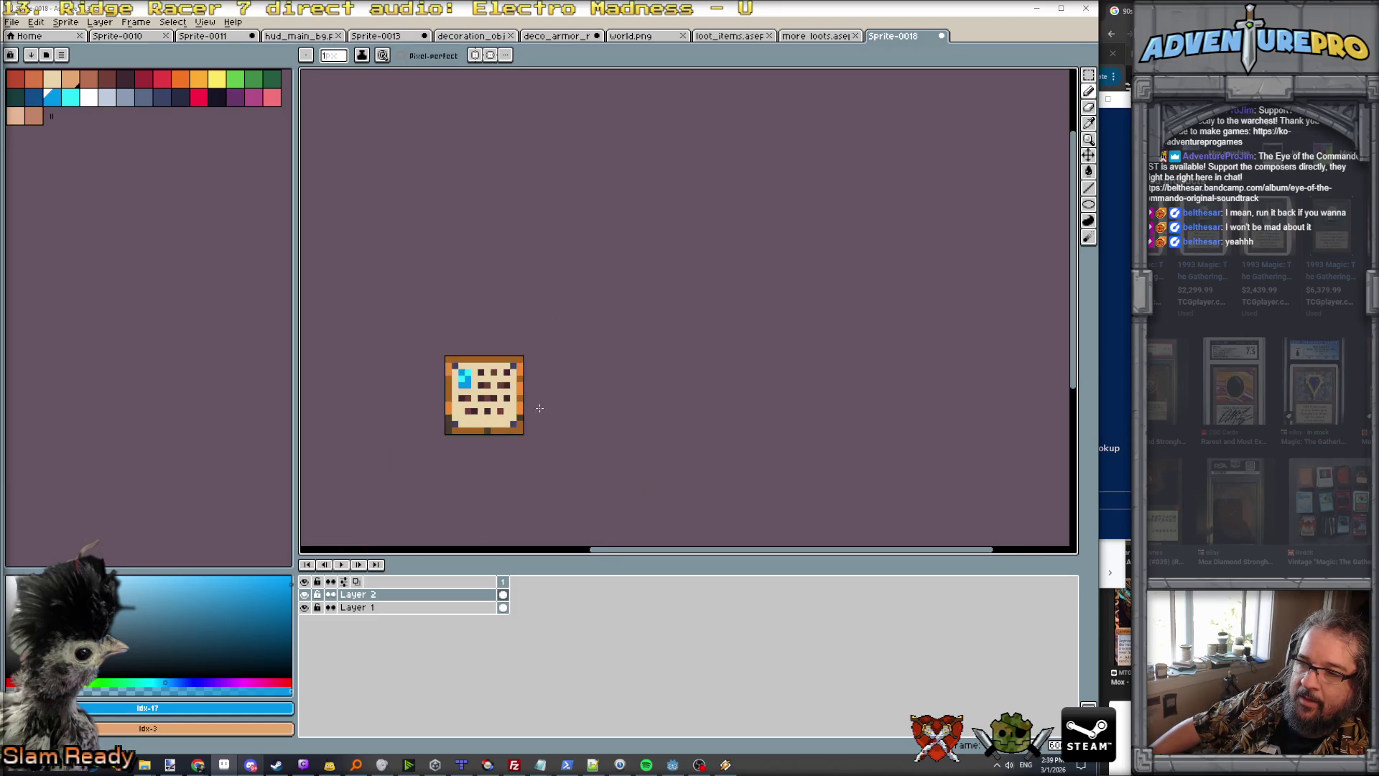
pyautogui.scroll(-1, 534, 385)
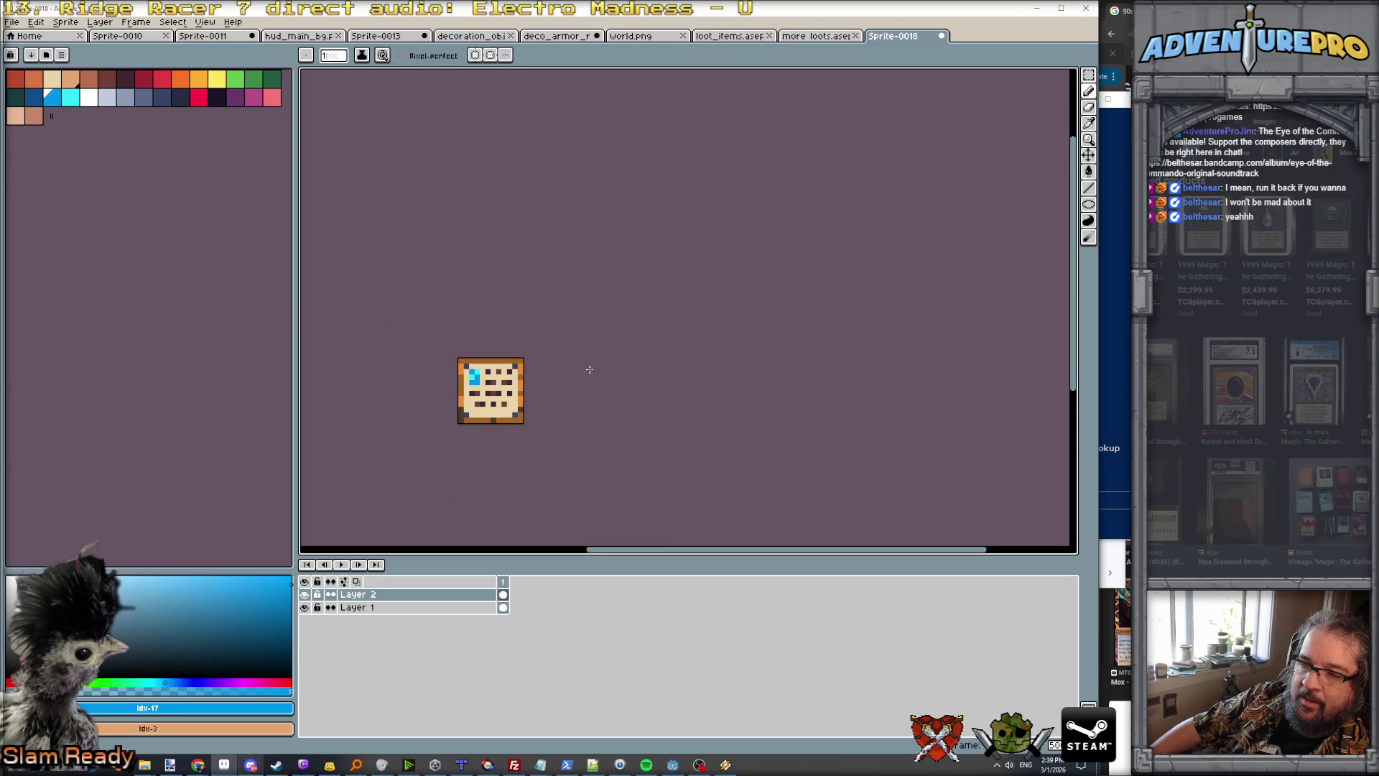
pyautogui.scroll(2, 590, 370)
pyautogui.keyDown('alt'); pyautogui.click(359, 395); pyautogui.keyUp('alt')
pyautogui.scroll(-2, 627, 487)
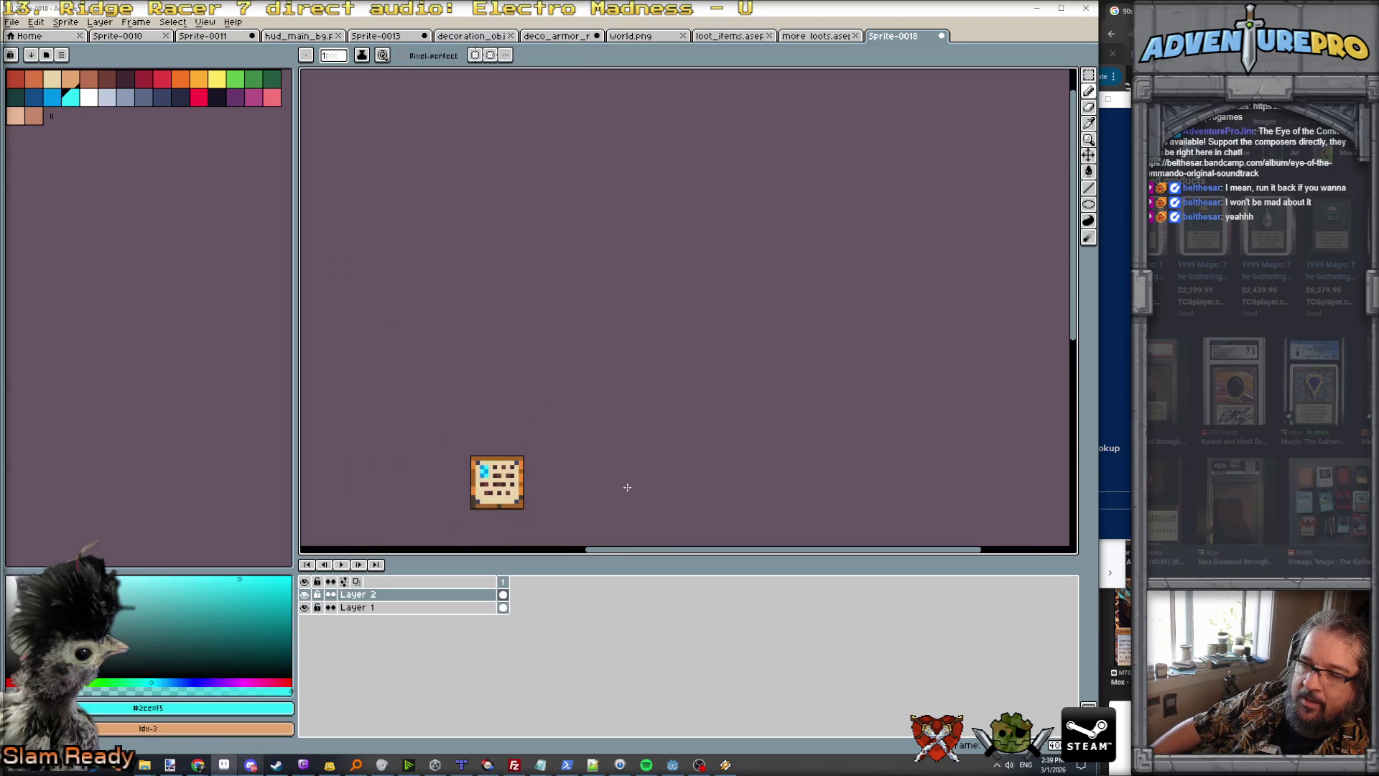
pyautogui.scroll(1, 608, 470)
pyautogui.moveTo(607, 470); pyautogui.dragTo(691, 393)
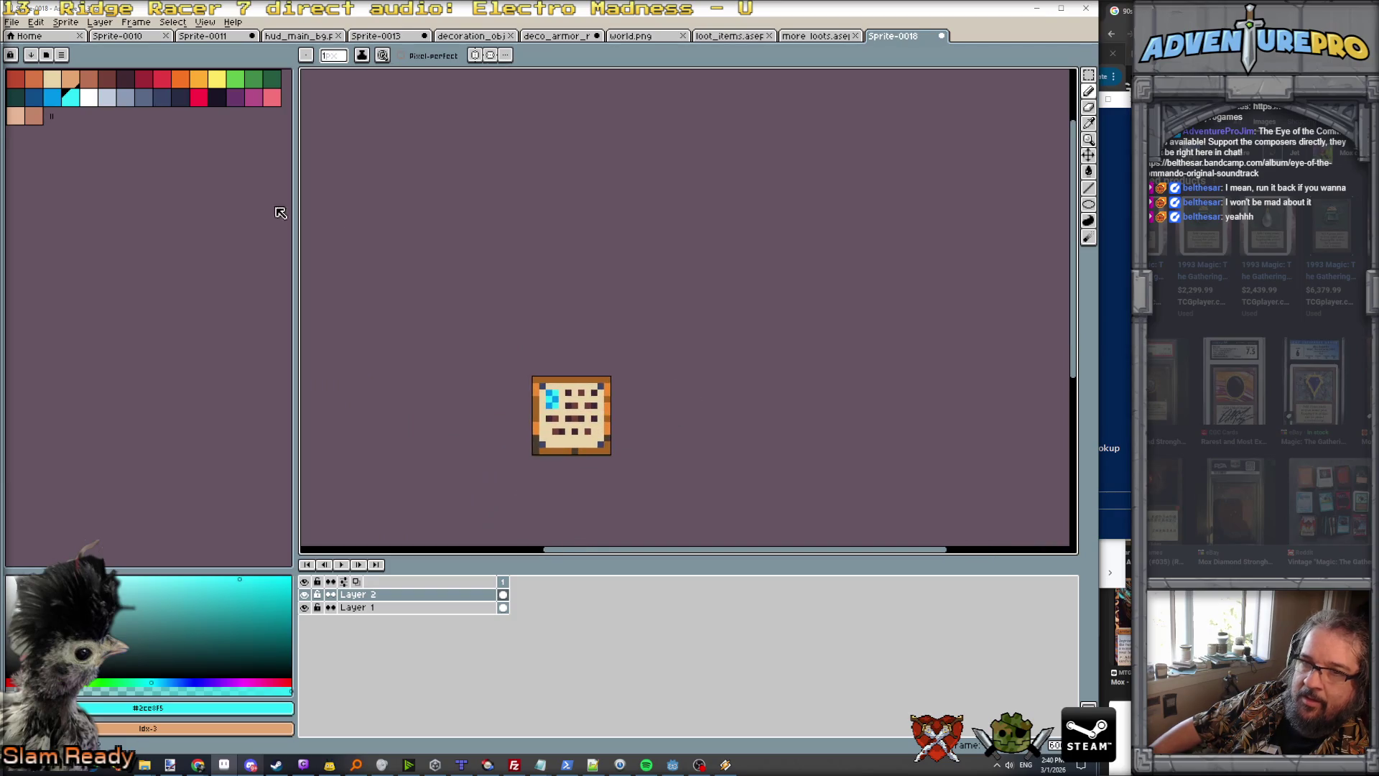
pyautogui.click(235, 78)
pyautogui.scroll(4, 570, 417)
pyautogui.click(515, 381)
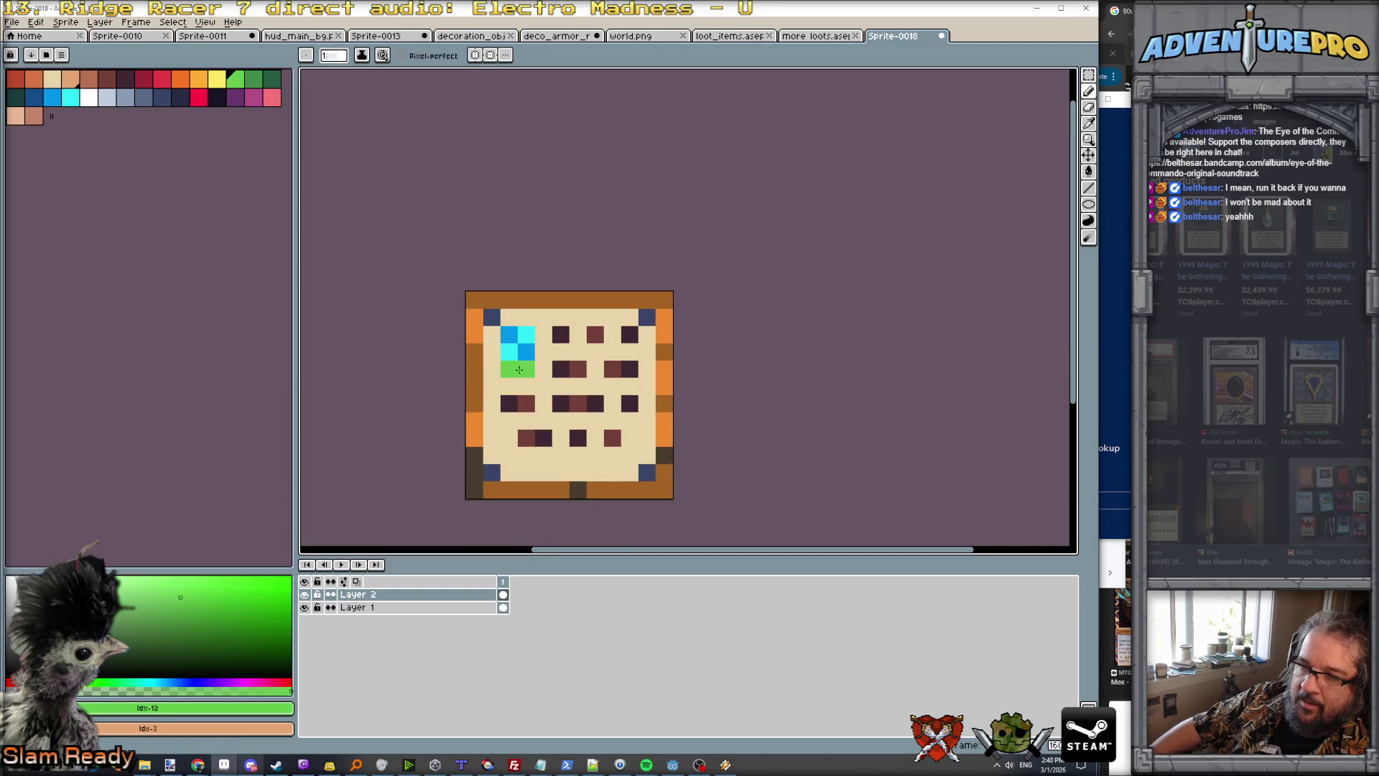
pyautogui.scroll(-3, 689, 361)
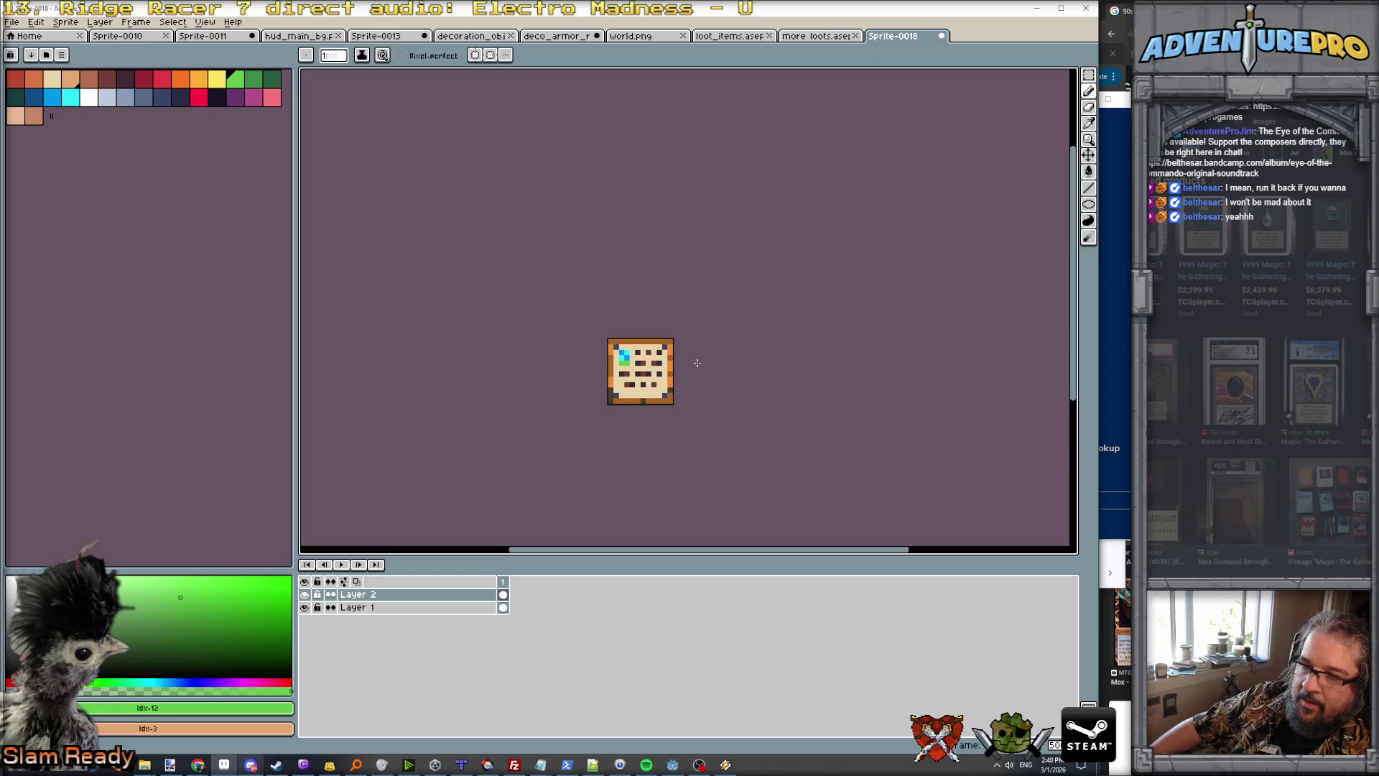
pyautogui.scroll(1, 697, 363)
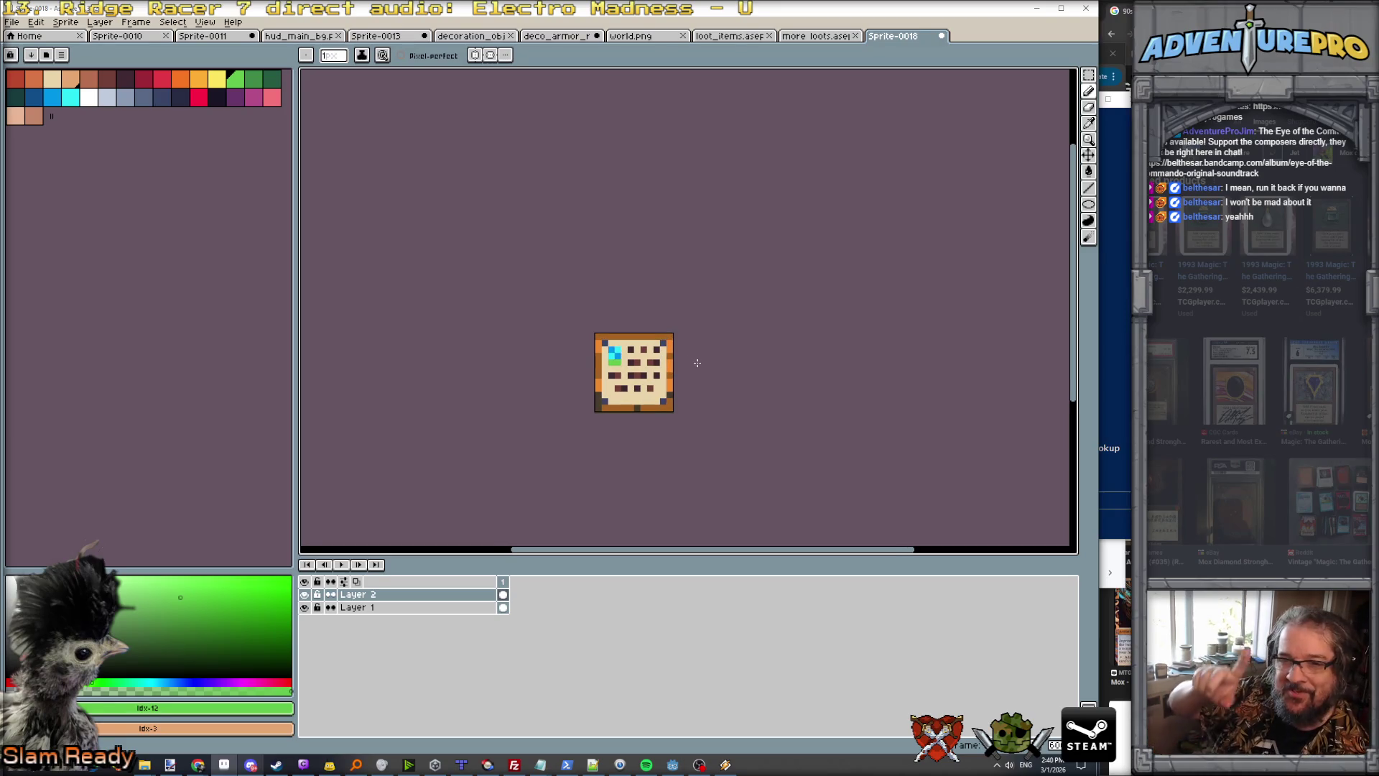
pyautogui.scroll(5, 643, 345)
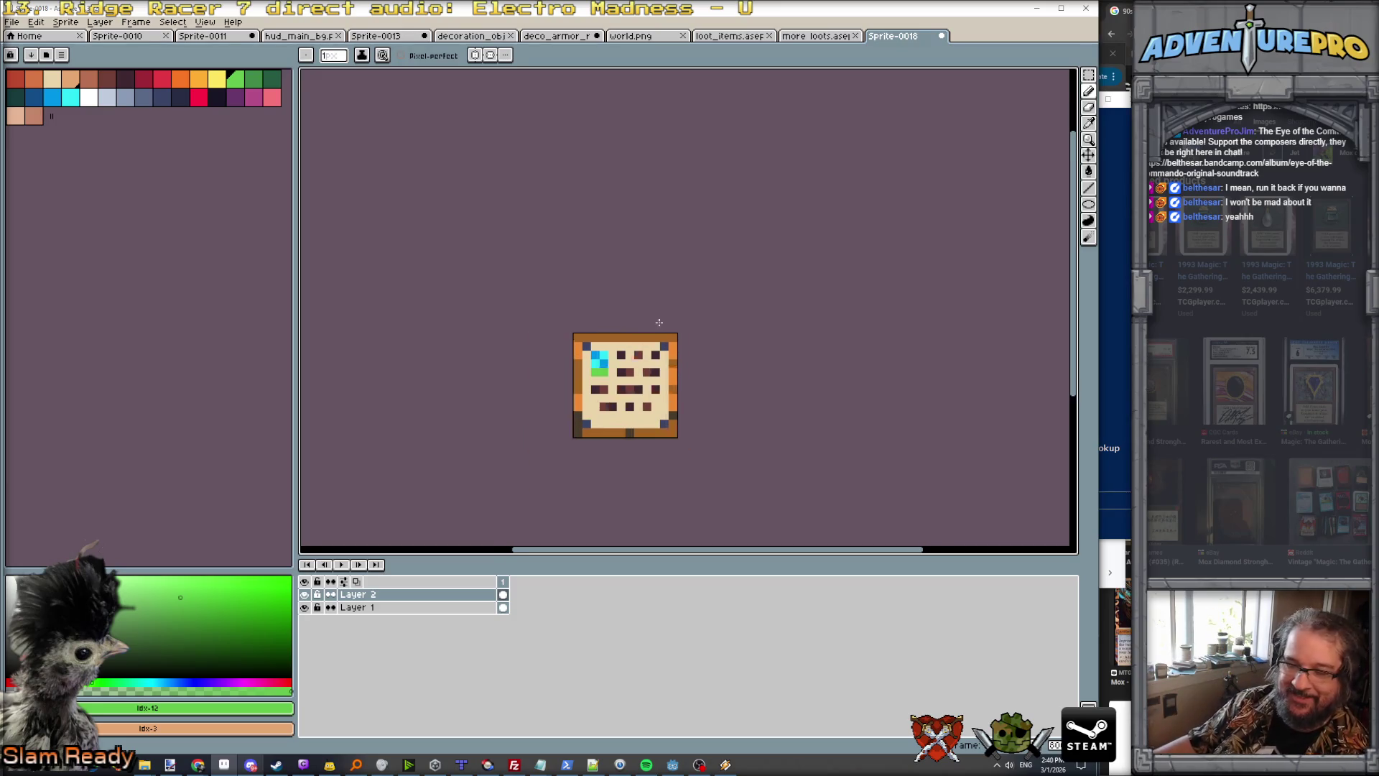
# Paint over the green pixel with blue and add two cyan emblem pixels.
pyautogui.keyDown('alt'); pyautogui.click(517, 369); pyautogui.keyUp('alt')
pyautogui.moveTo(543, 394); pyautogui.dragTo(543, 420)
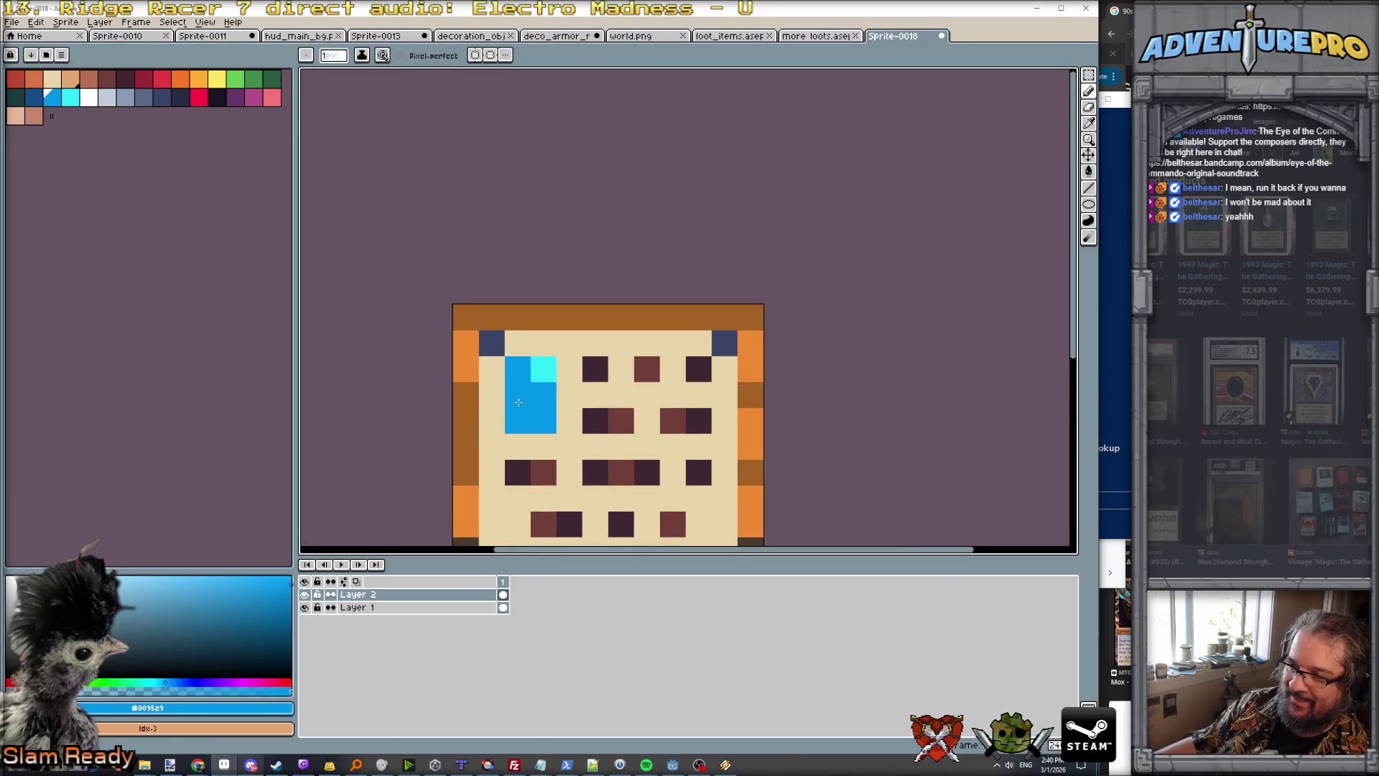
pyautogui.keyDown('alt'); pyautogui.click(517, 395); pyautogui.keyUp('alt')
pyautogui.click(517, 420)
pyautogui.click(569, 420)
pyautogui.scroll(-6, 644, 428)
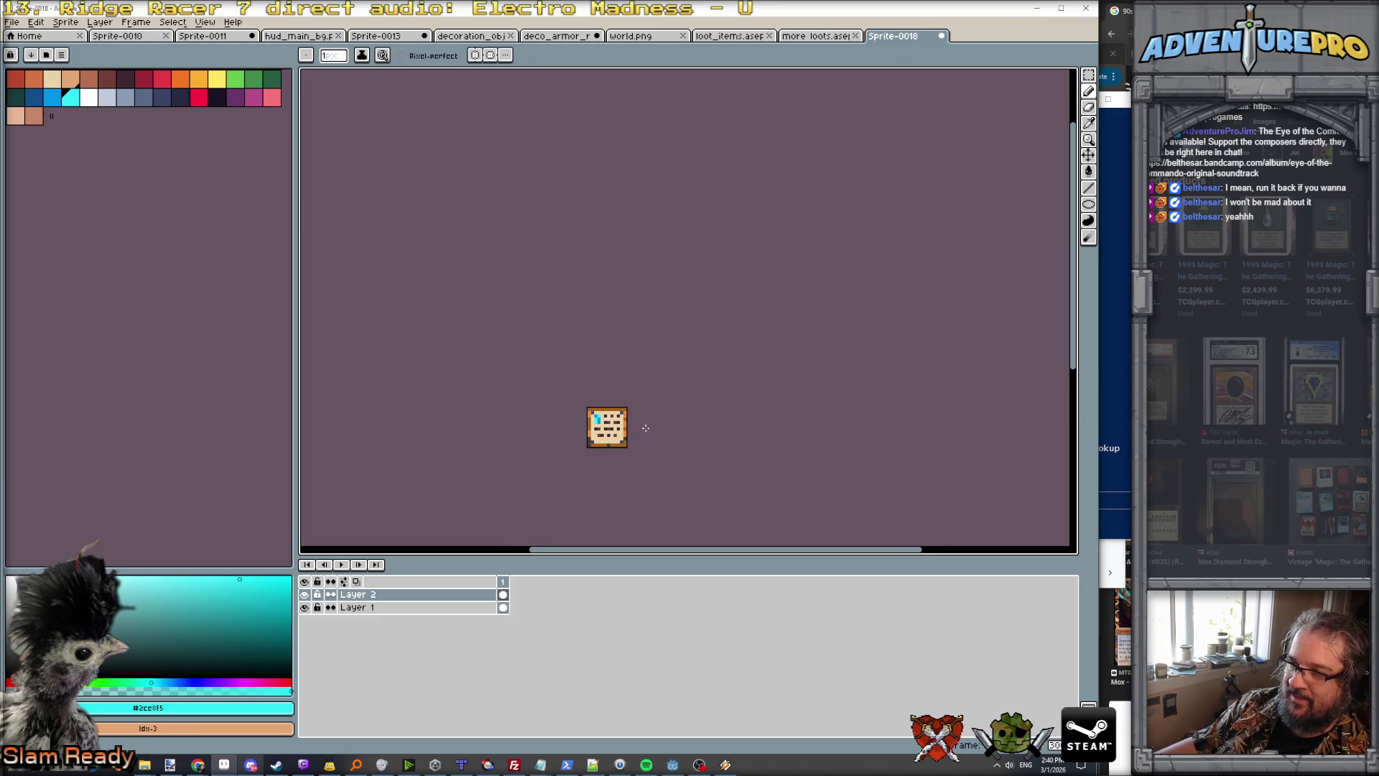
pyautogui.scroll(4, 646, 424)
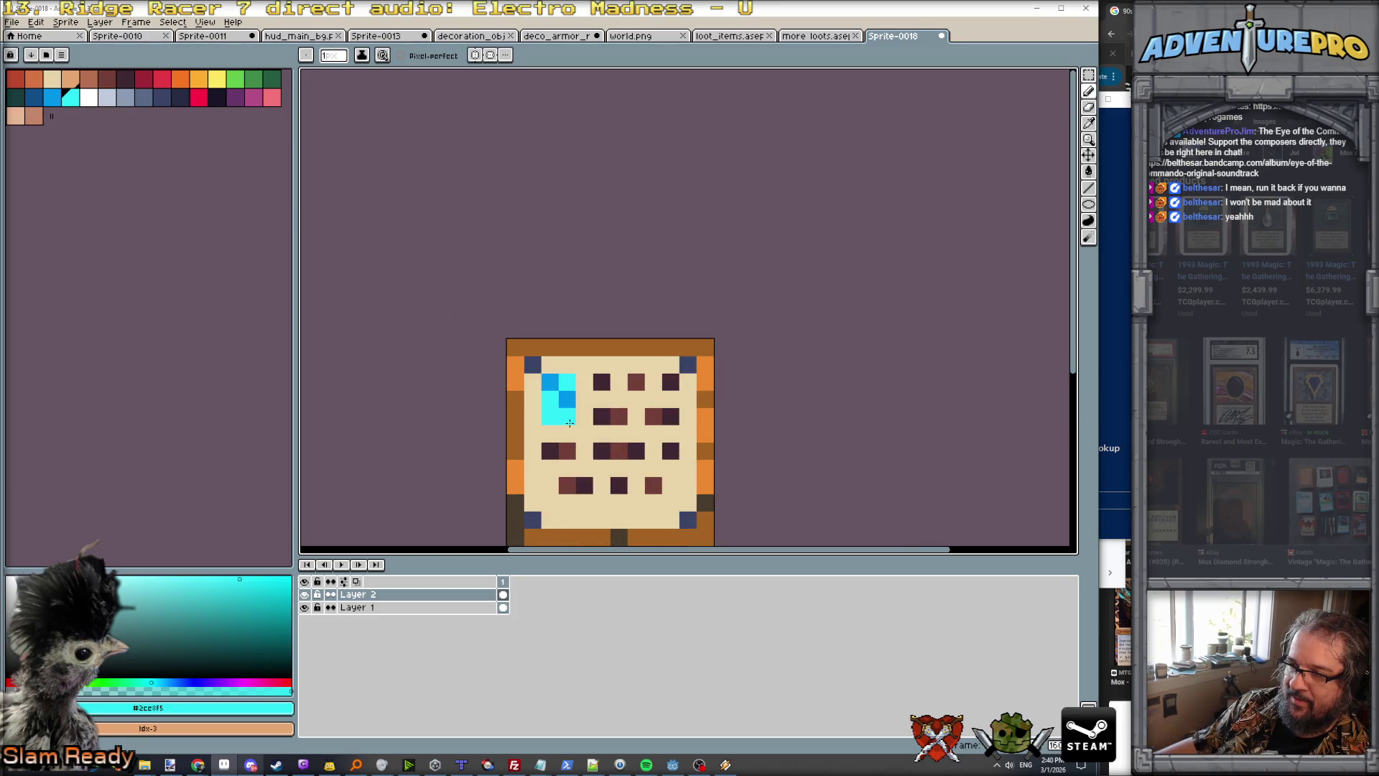
pyautogui.scroll(-3, 632, 431)
pyautogui.scroll(3, 632, 430)
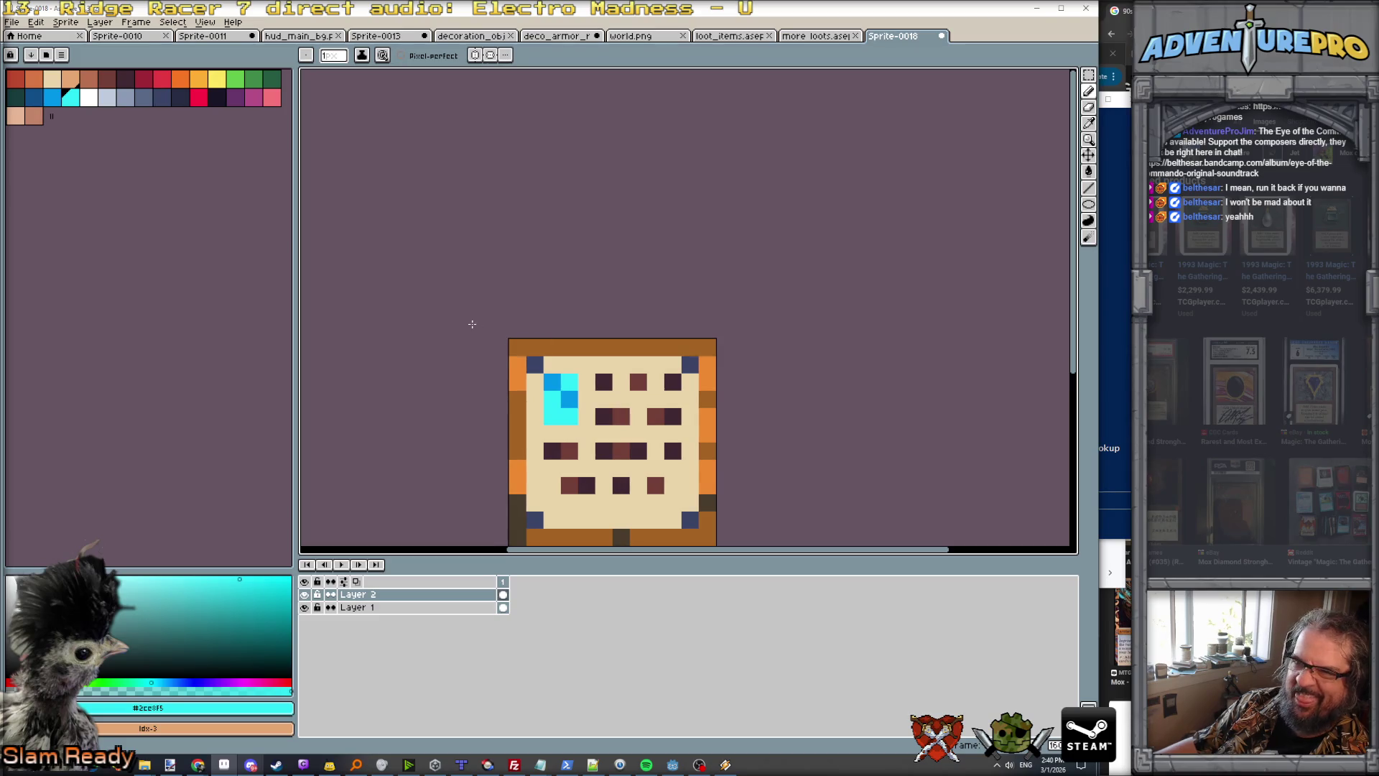
# Paint the stray cyan pixels back to cream.
pyautogui.click(586, 416)
pyautogui.keyDown('alt'); pyautogui.click(576, 431); pyautogui.keyUp('alt')
pyautogui.moveTo(552, 416); pyautogui.dragTo(576, 419)
pyautogui.click(586, 416)
pyautogui.scroll(-3, 589, 420)
pyautogui.scroll(3, 612, 425)
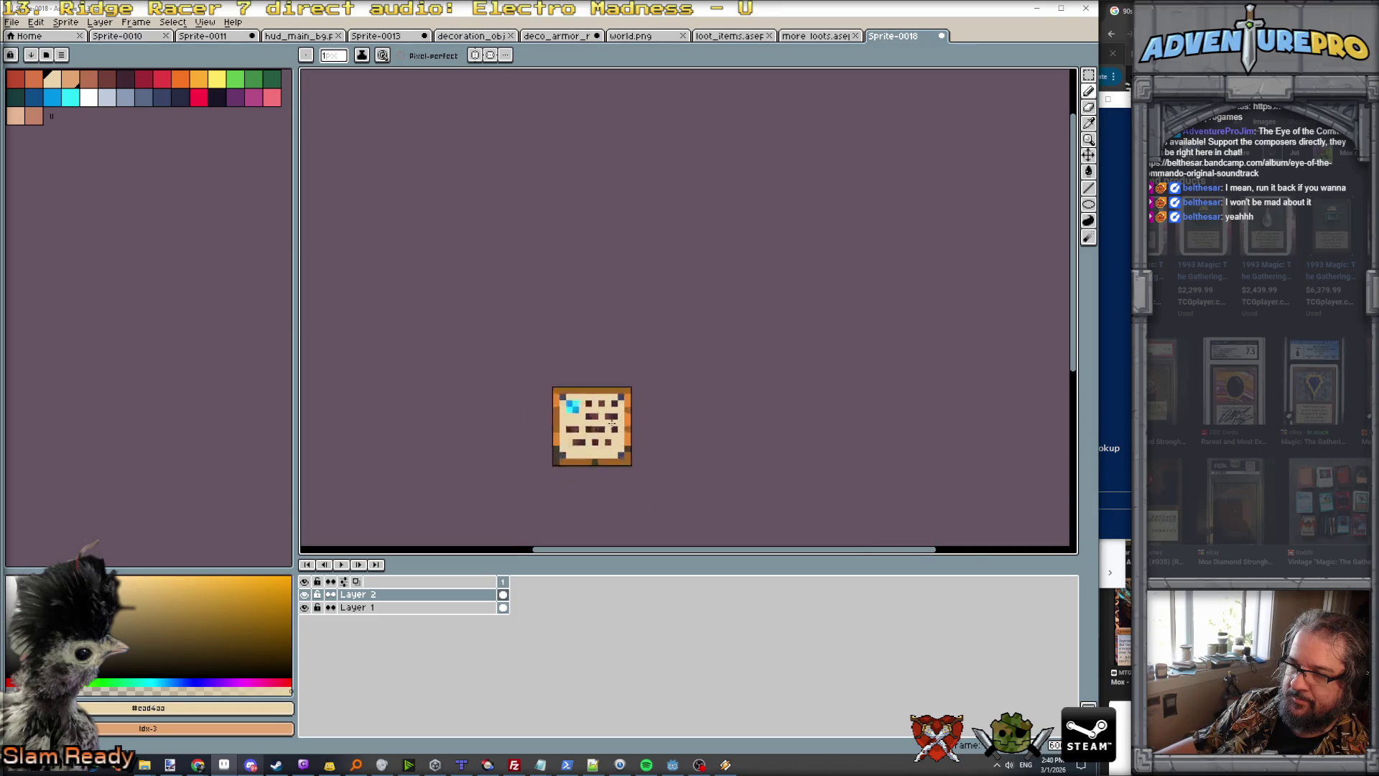
pyautogui.click(504, 391)
# Add two blue pixels and a cyan pixel to the emblem, then zoom in.
pyautogui.keyDown('alt'); pyautogui.click(516, 389); pyautogui.keyUp('alt')
pyautogui.moveTo(502, 388); pyautogui.dragTo(502, 407)
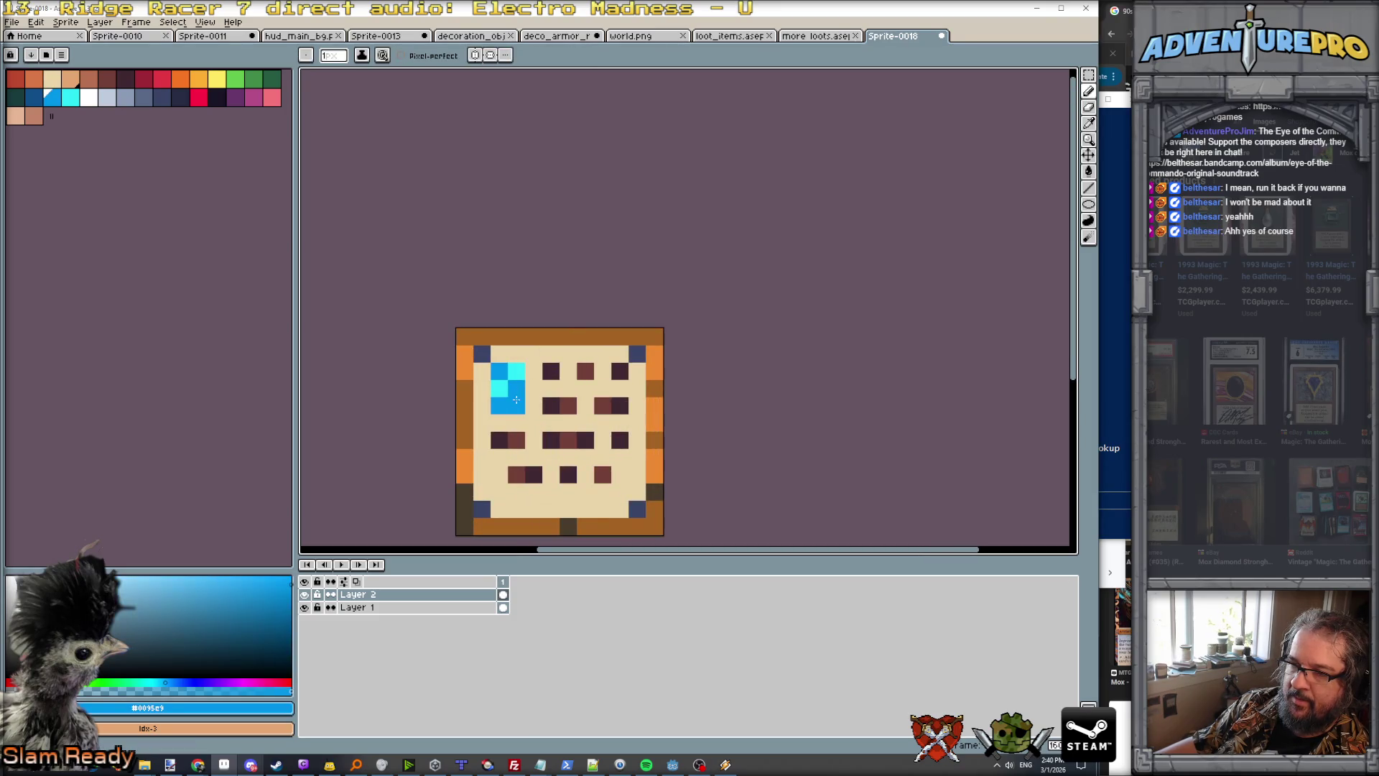
pyautogui.keyDown('alt'); pyautogui.click(516, 372); pyautogui.keyUp('alt')
pyautogui.click(516, 389)
pyautogui.scroll(-2, 697, 400)
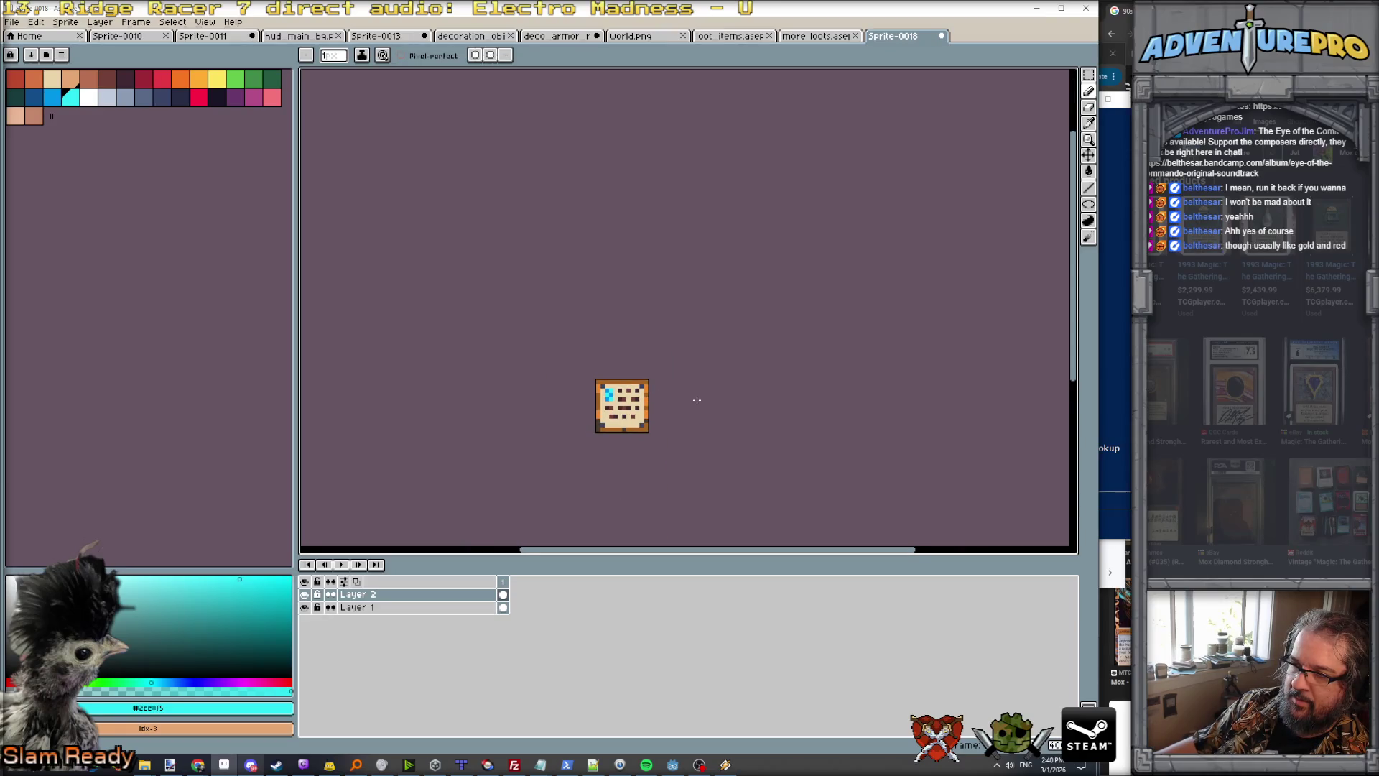
pyautogui.scroll(-1, 697, 399)
pyautogui.press('+')
pyautogui.press('+')
pyautogui.press('+')
pyautogui.press('+')
pyautogui.press('+')
pyautogui.press('+')
# Recolour the emblem as a red-and-yellow checker.
pyautogui.click(199, 98)
pyautogui.click(587, 416)
pyautogui.scroll(1, 587, 415)
pyautogui.click(624, 383)
pyautogui.click(589, 349)
pyautogui.click(217, 79)
pyautogui.click(624, 349)
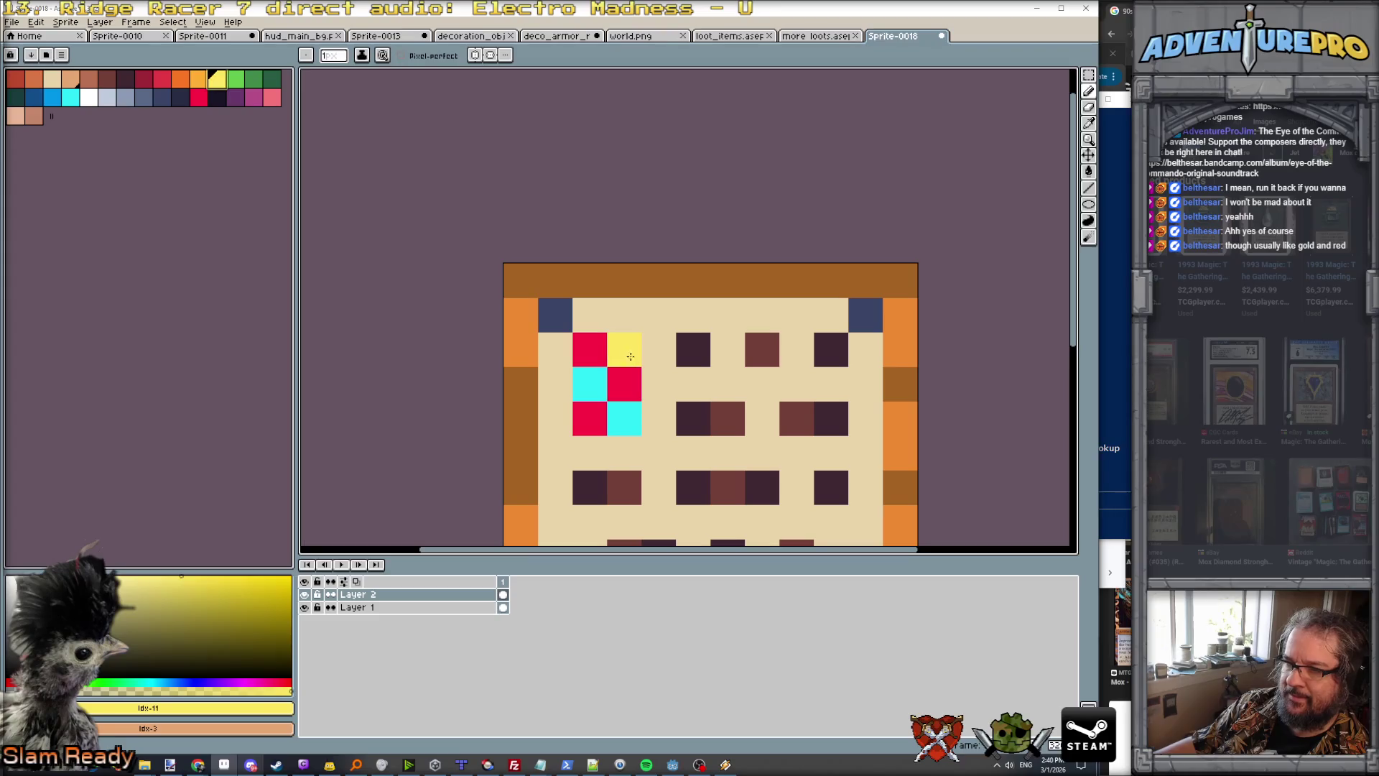
pyautogui.click(589, 383)
pyautogui.click(624, 416)
pyautogui.scroll(-6, 741, 441)
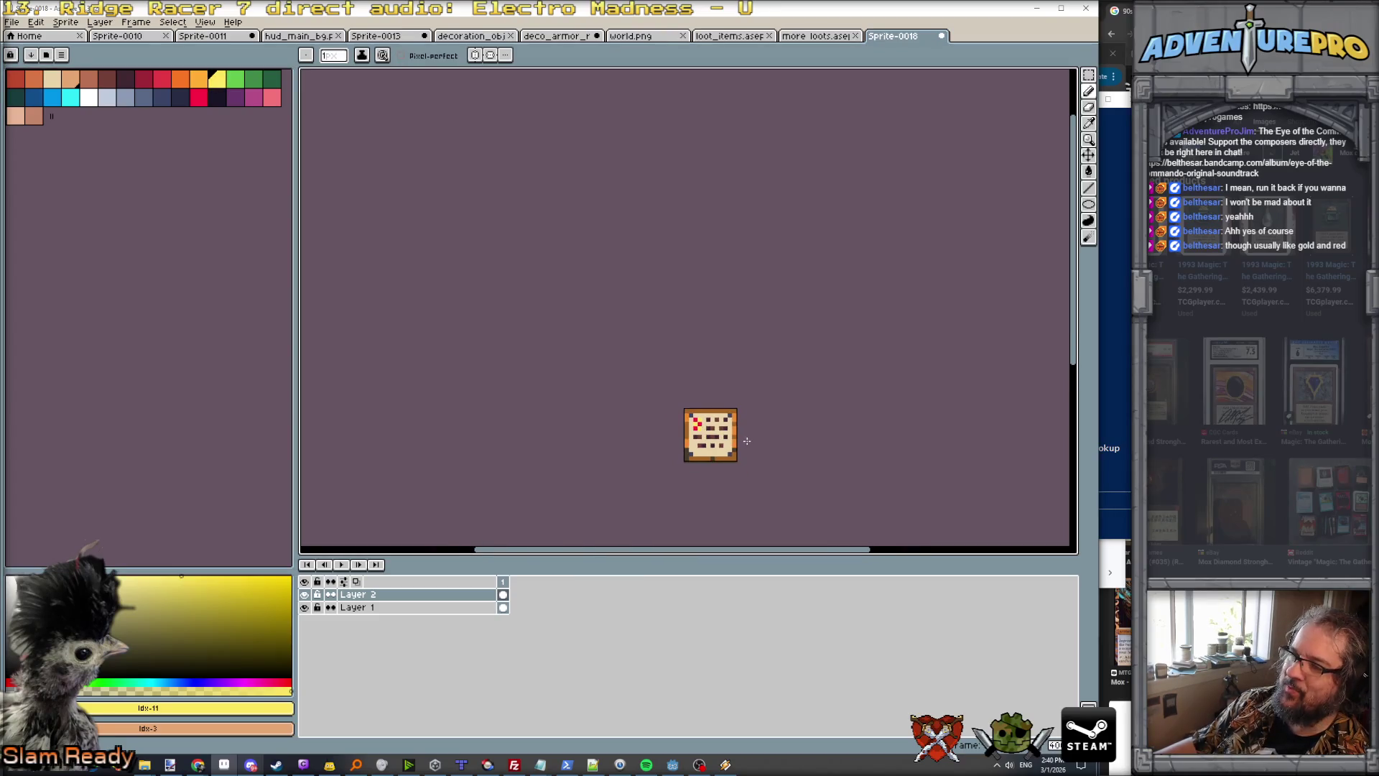
pyautogui.scroll(2, 741, 441)
# Add a peach pixel at the board's inner top-left corner.
pyautogui.moveTo(831, 452); pyautogui.dragTo(736, 357)
pyautogui.scroll(3, 691, 324)
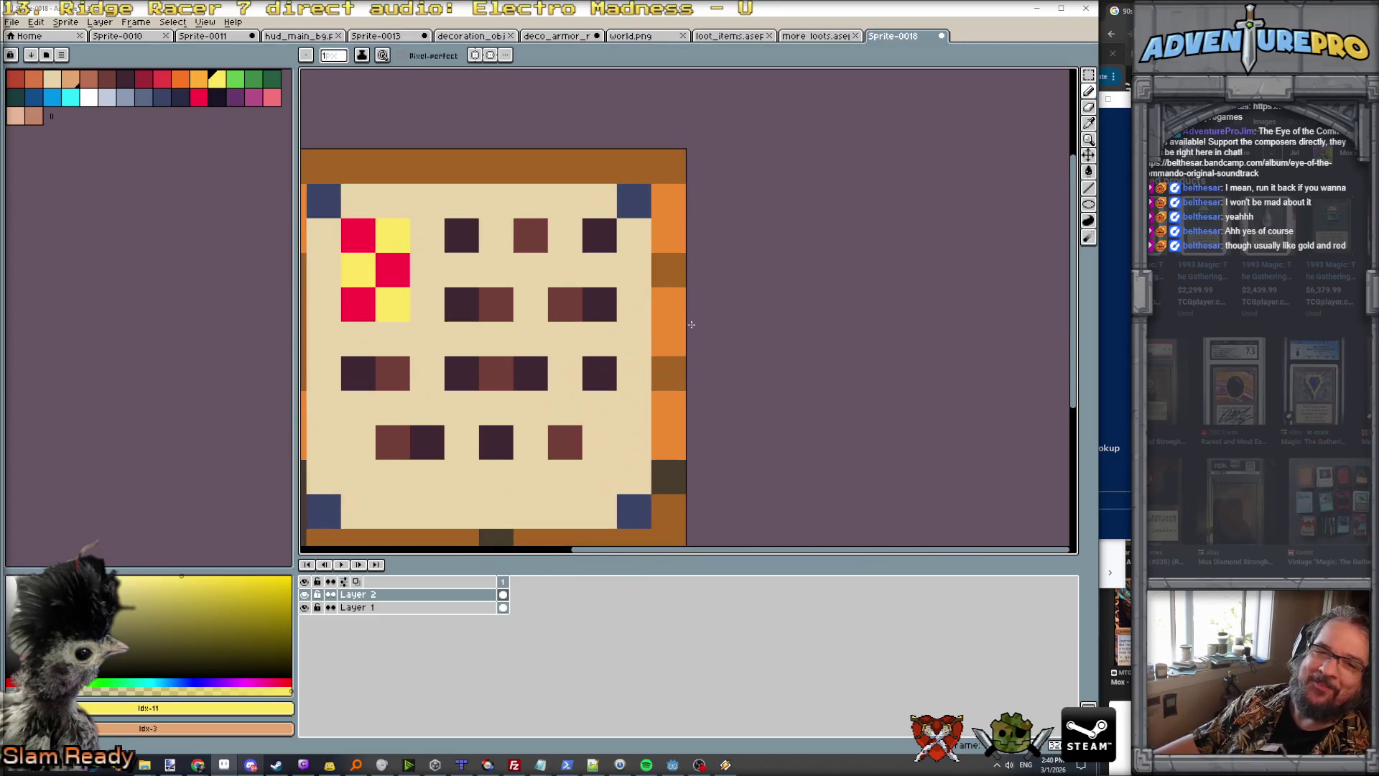
pyautogui.scroll(-1, 701, 325)
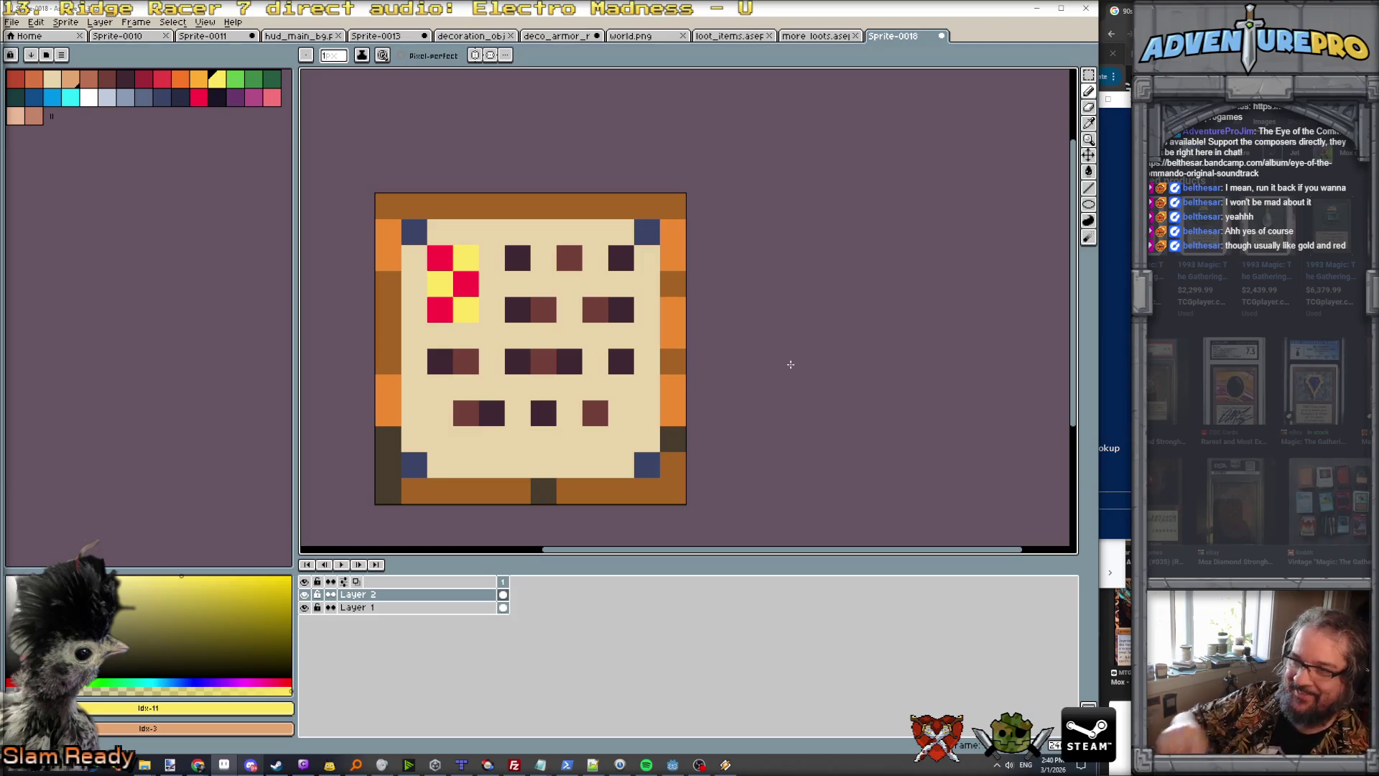
pyautogui.click(70, 77)
pyautogui.click(415, 259)
pyautogui.scroll(-3, 773, 231)
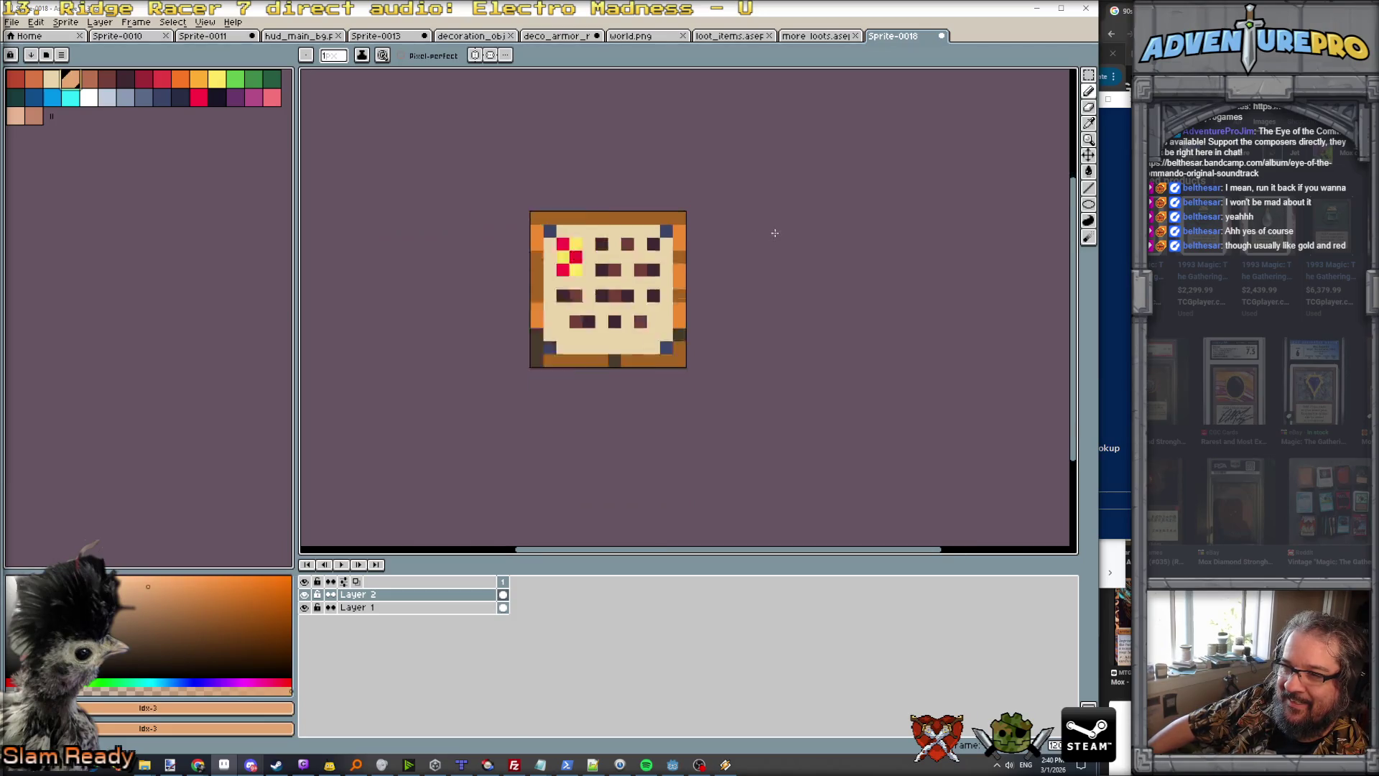
# Hide Layer 1 so only the Layer 2 board shows.
pyautogui.scroll(-1, 777, 234)
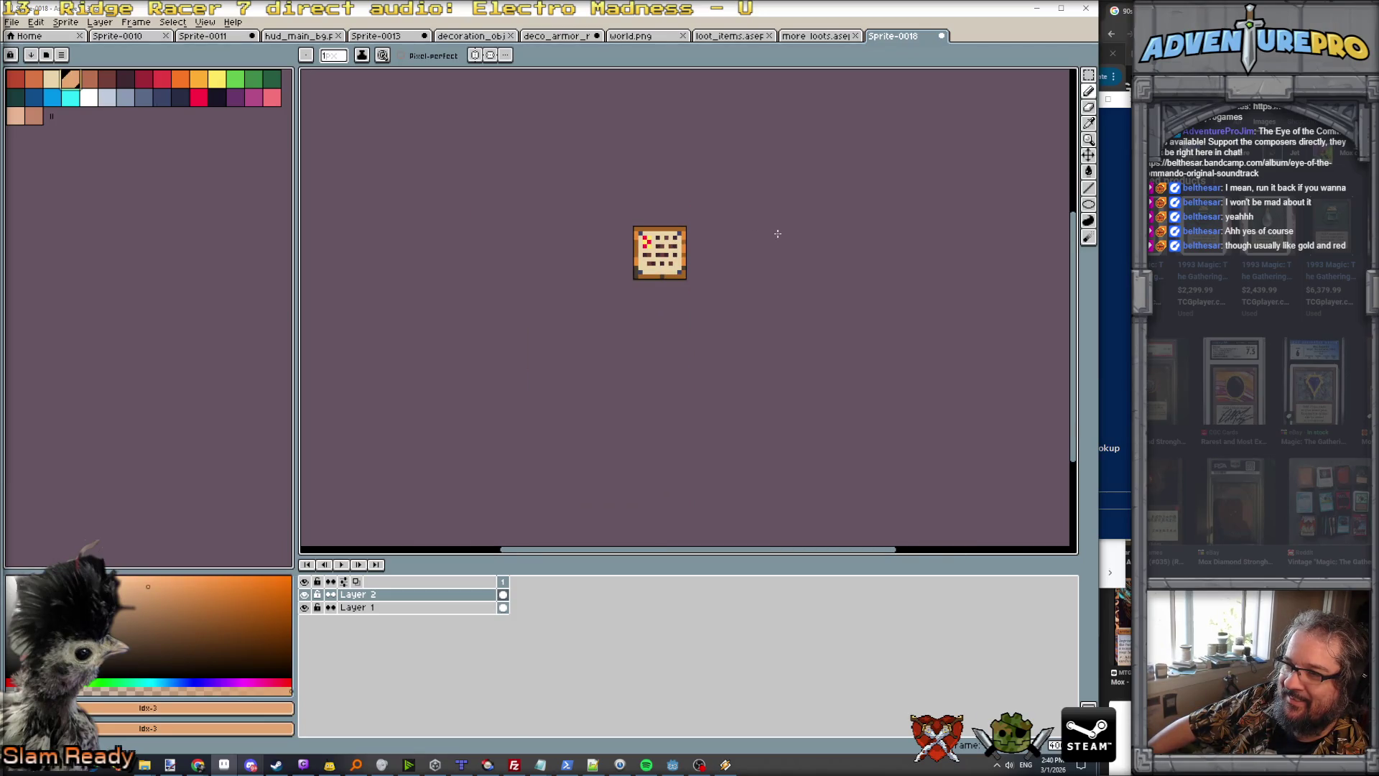
pyautogui.scroll(3, 777, 233)
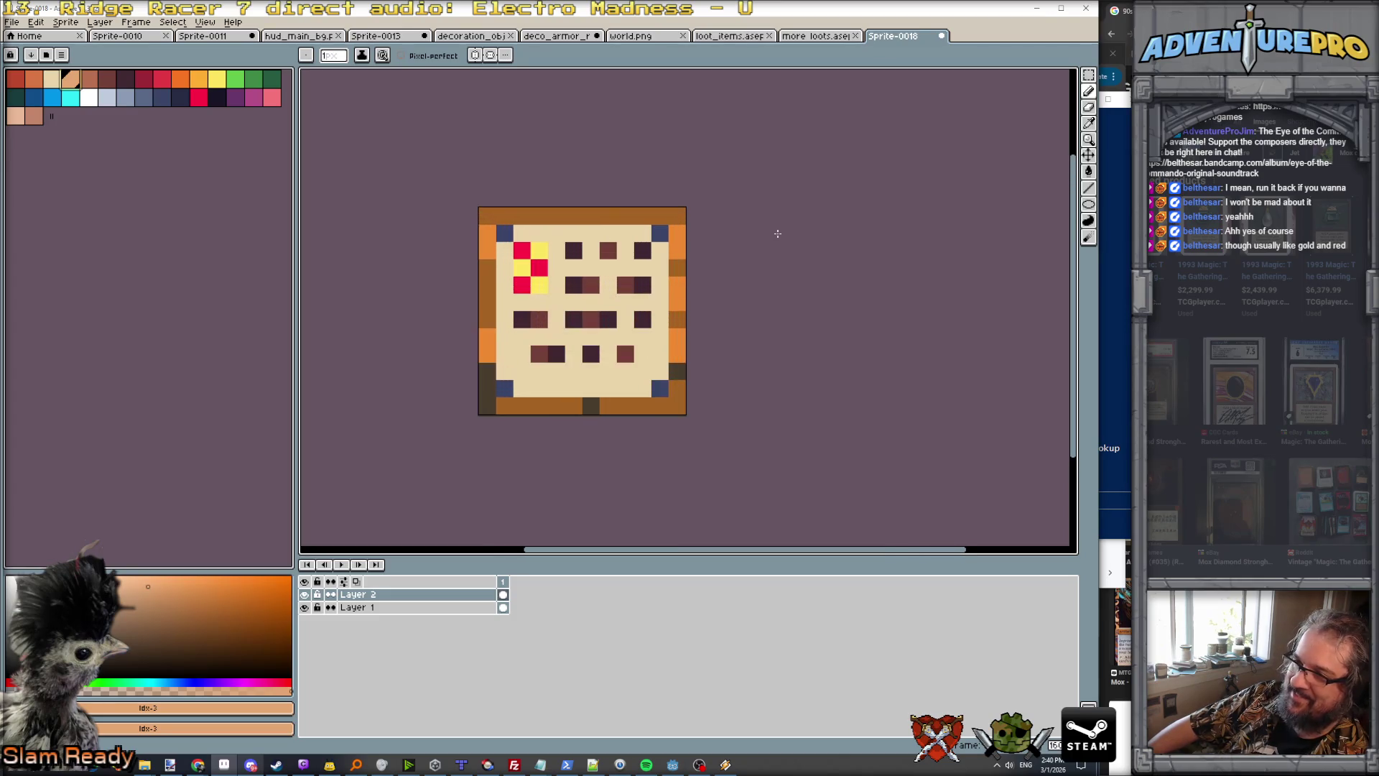
pyautogui.click(305, 607)
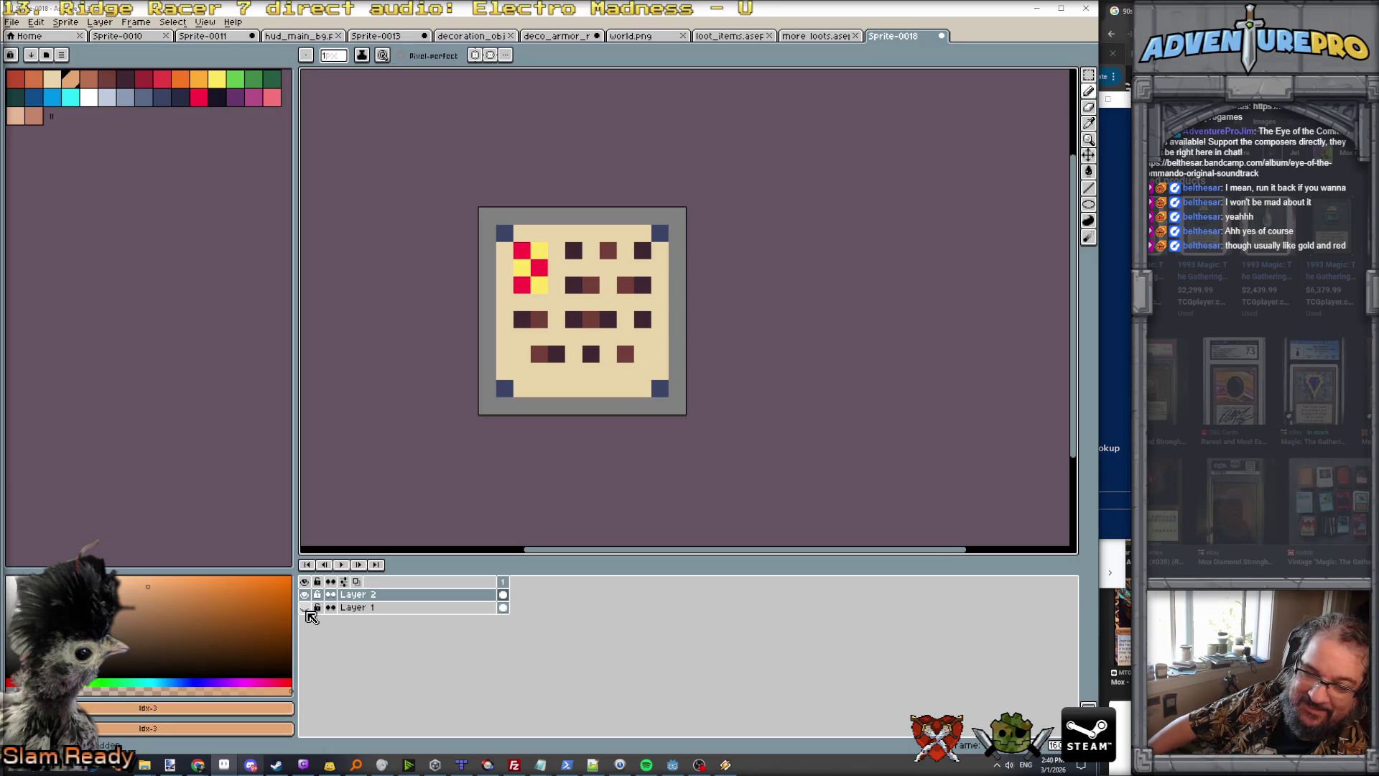
pyautogui.click(12, 22)
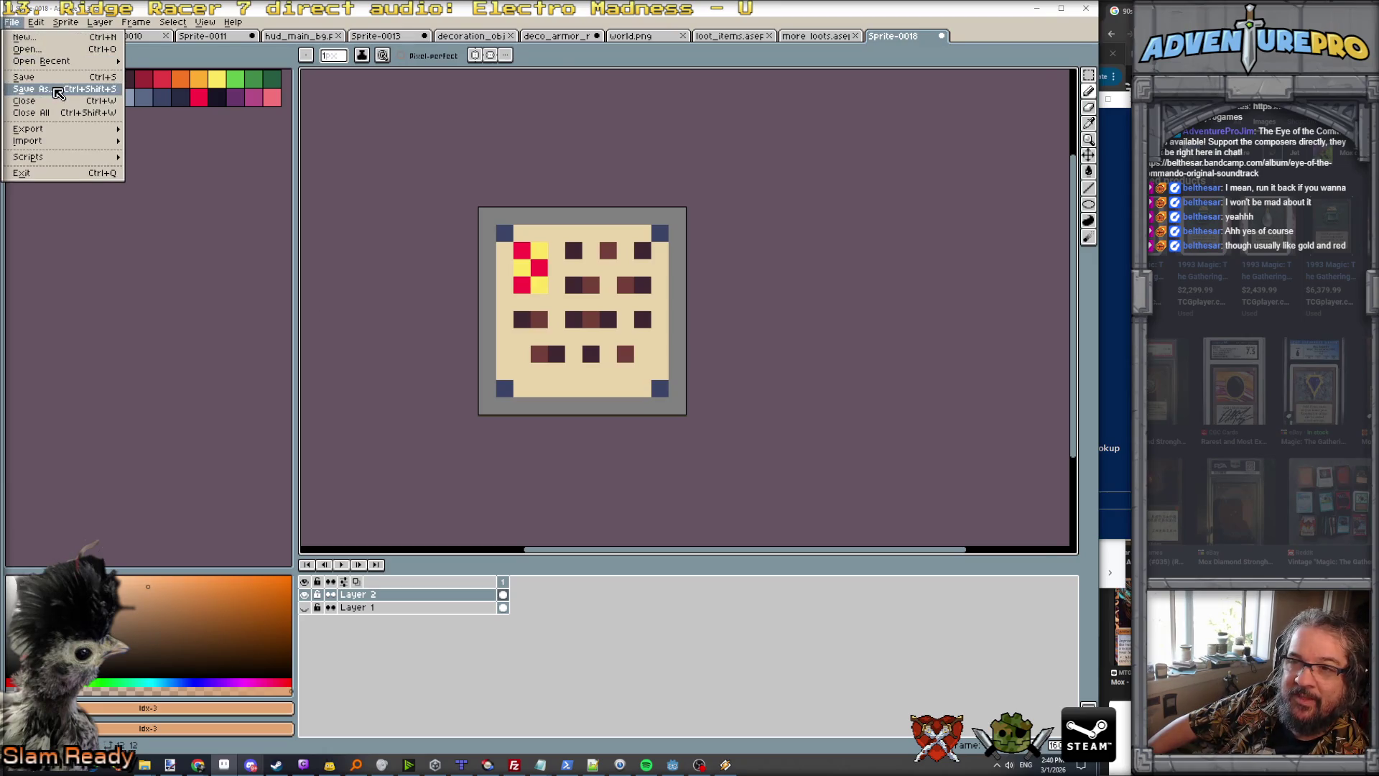
# Save the sprite as sign.aseprite.
pyautogui.click(58, 93)
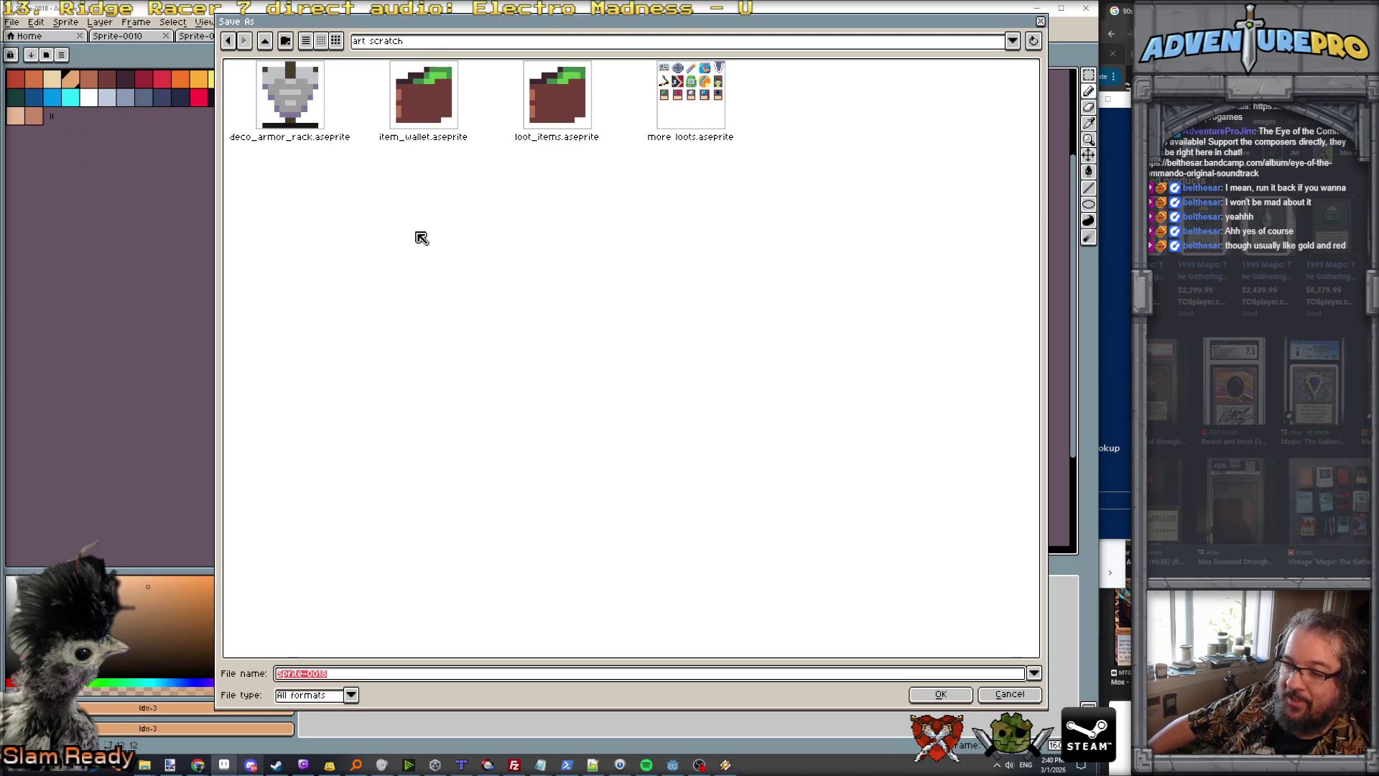
pyautogui.write('sign')
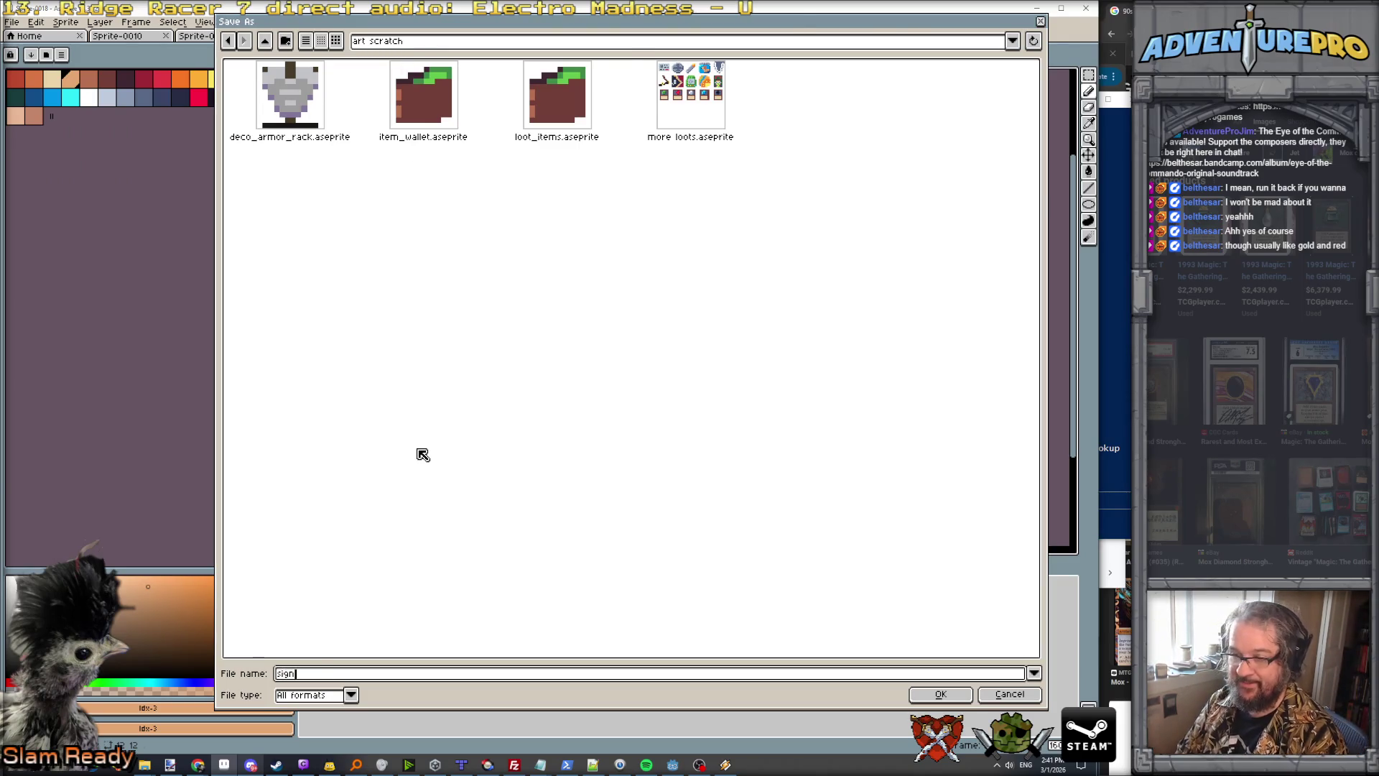
pyautogui.press('Return')
# Save a PNG copy named bumpable_props into the textures folder.
pyautogui.click(13, 22)
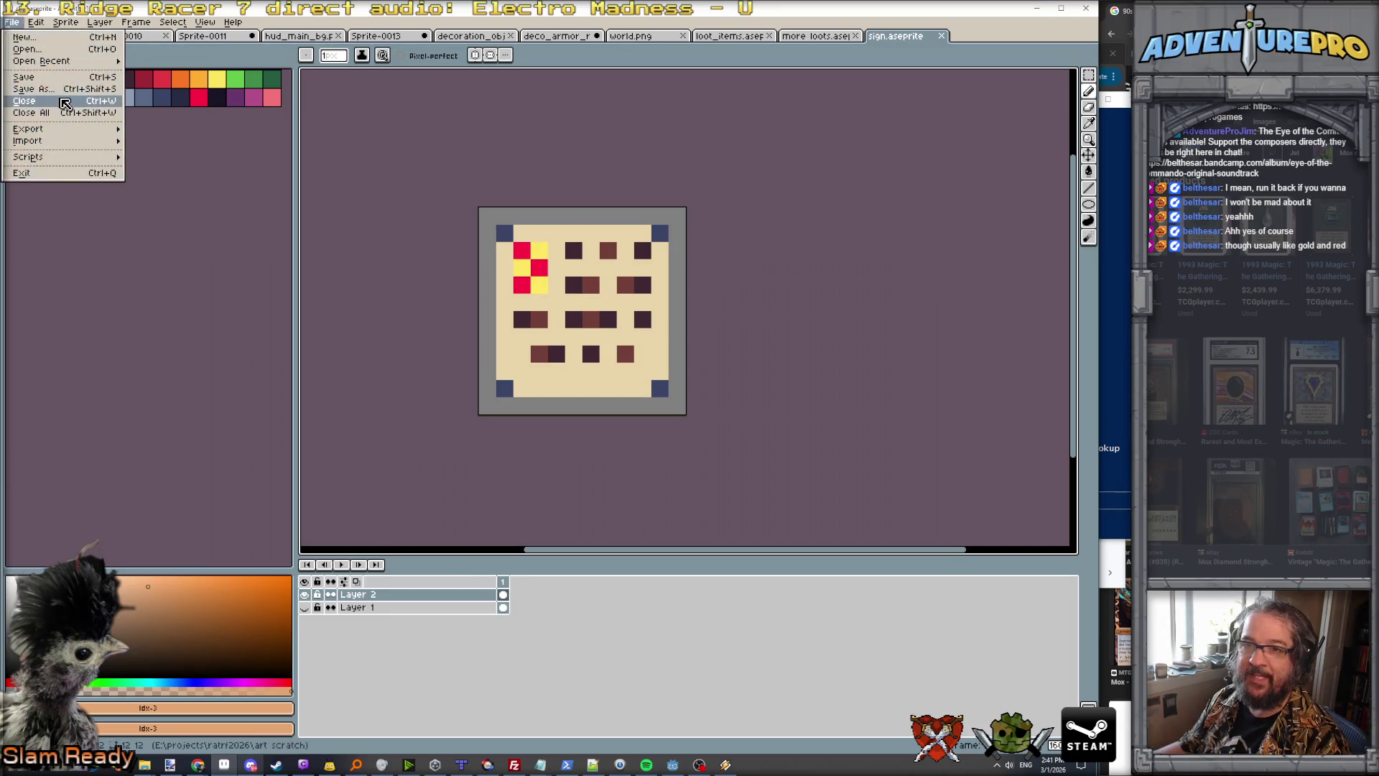
pyautogui.click(63, 88)
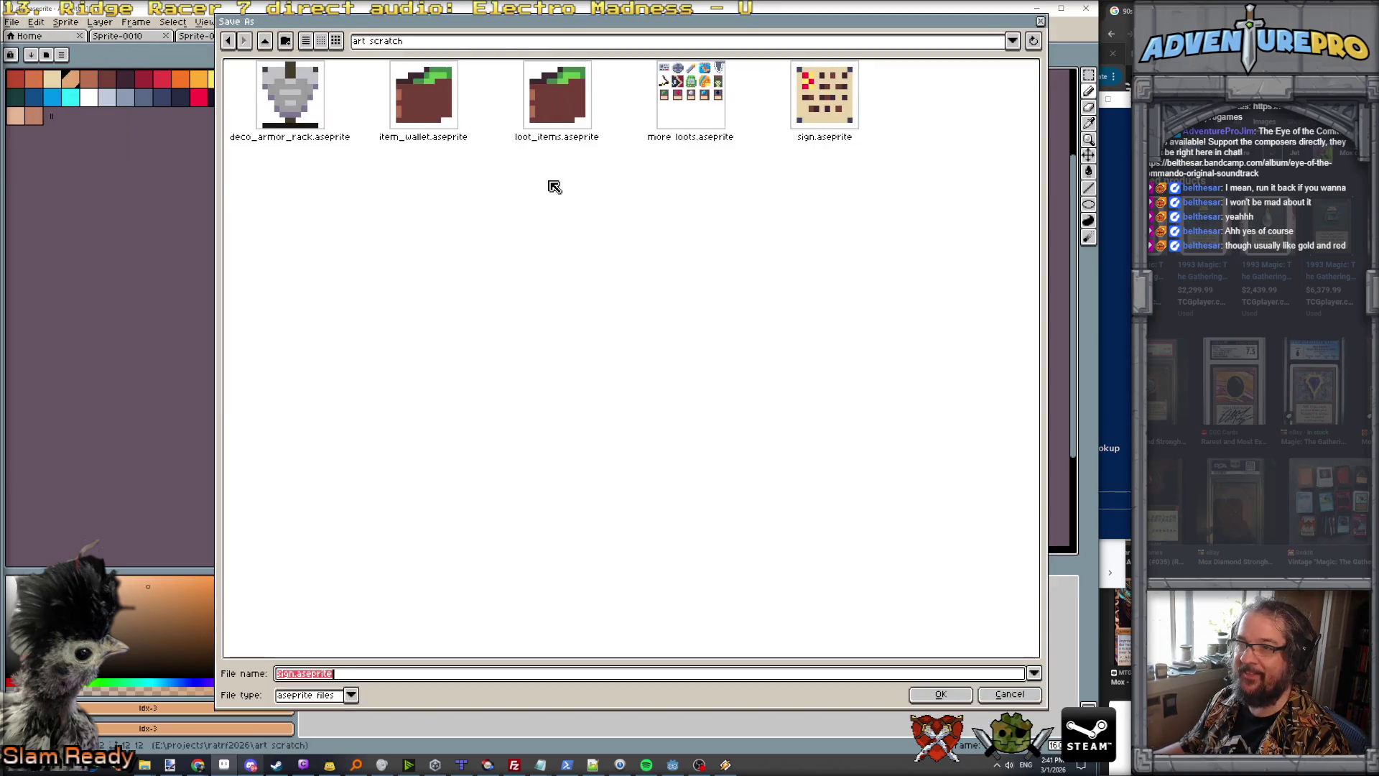
pyautogui.click(268, 41)
pyautogui.doubleClick(562, 184)
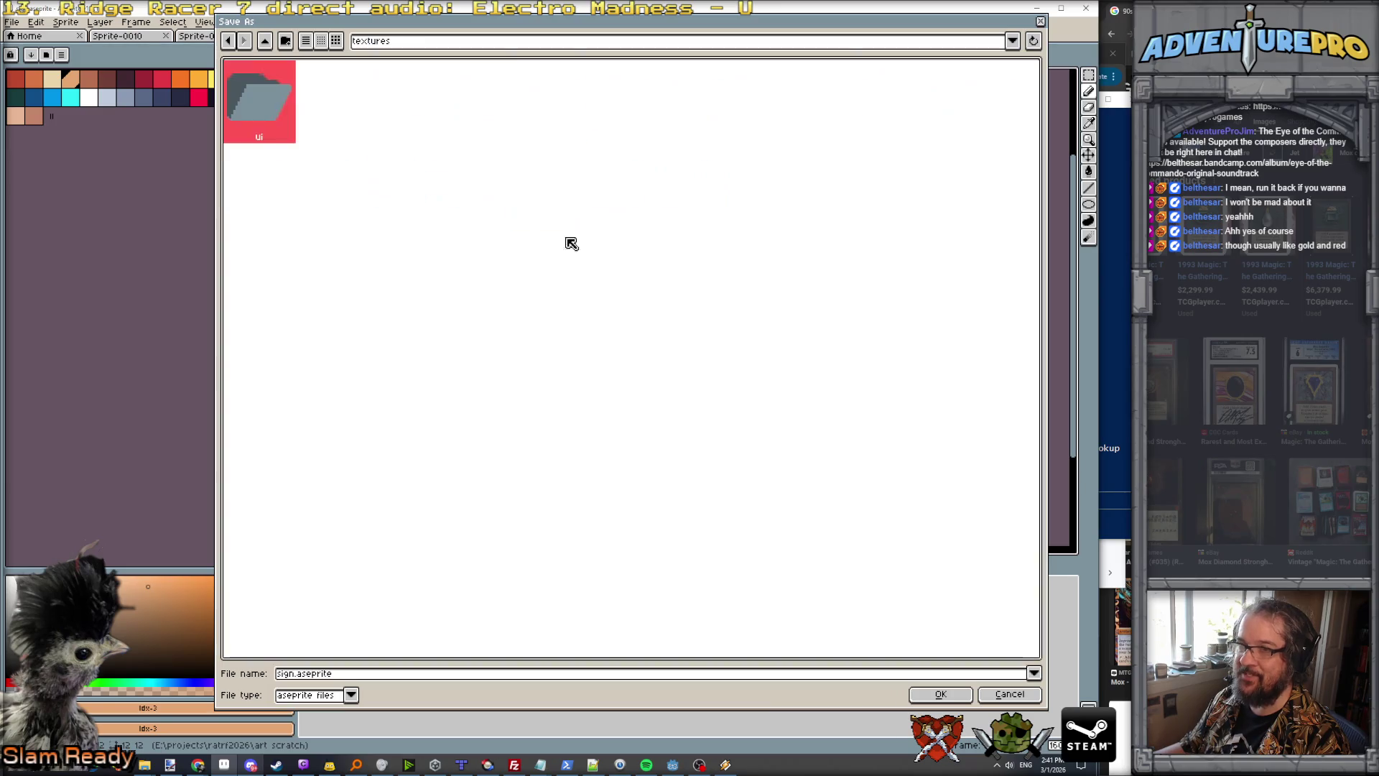
pyautogui.click(351, 695)
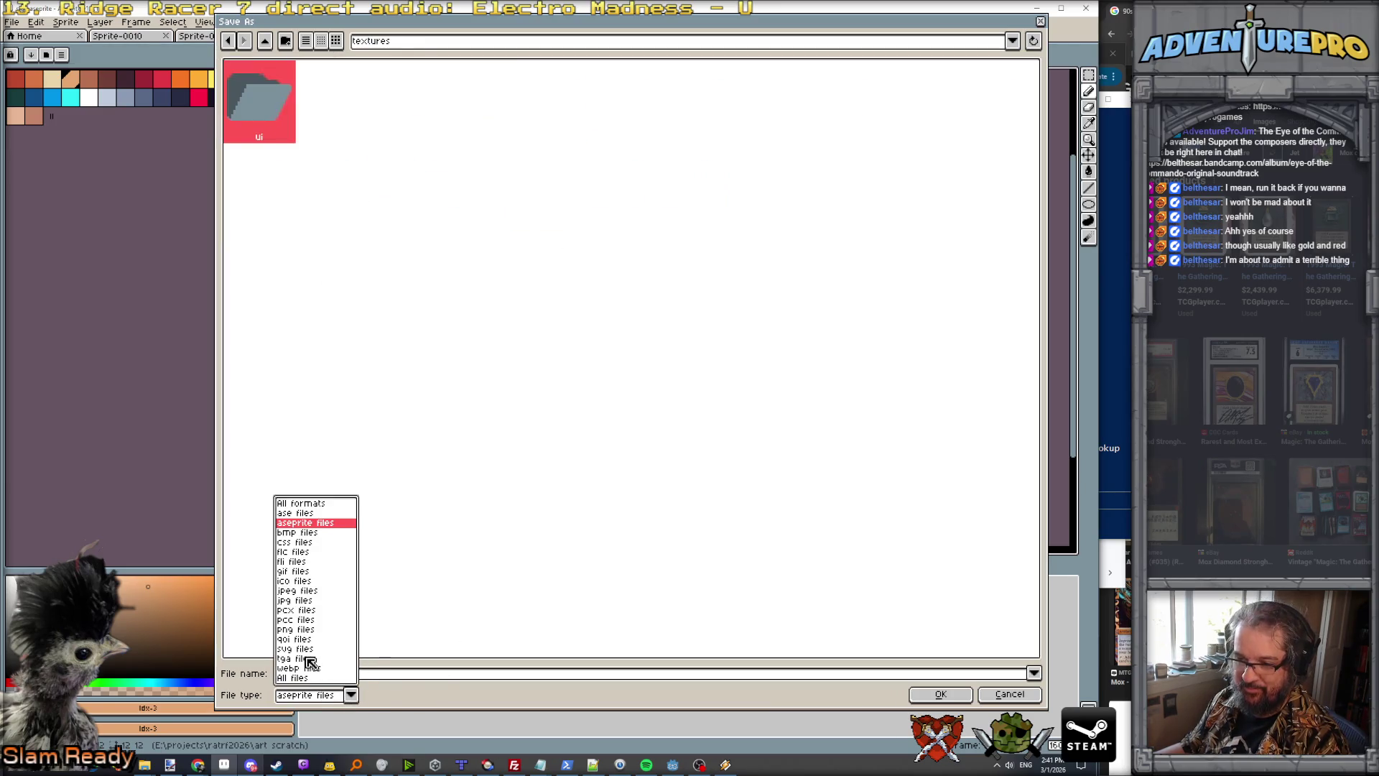
pyautogui.click(301, 630)
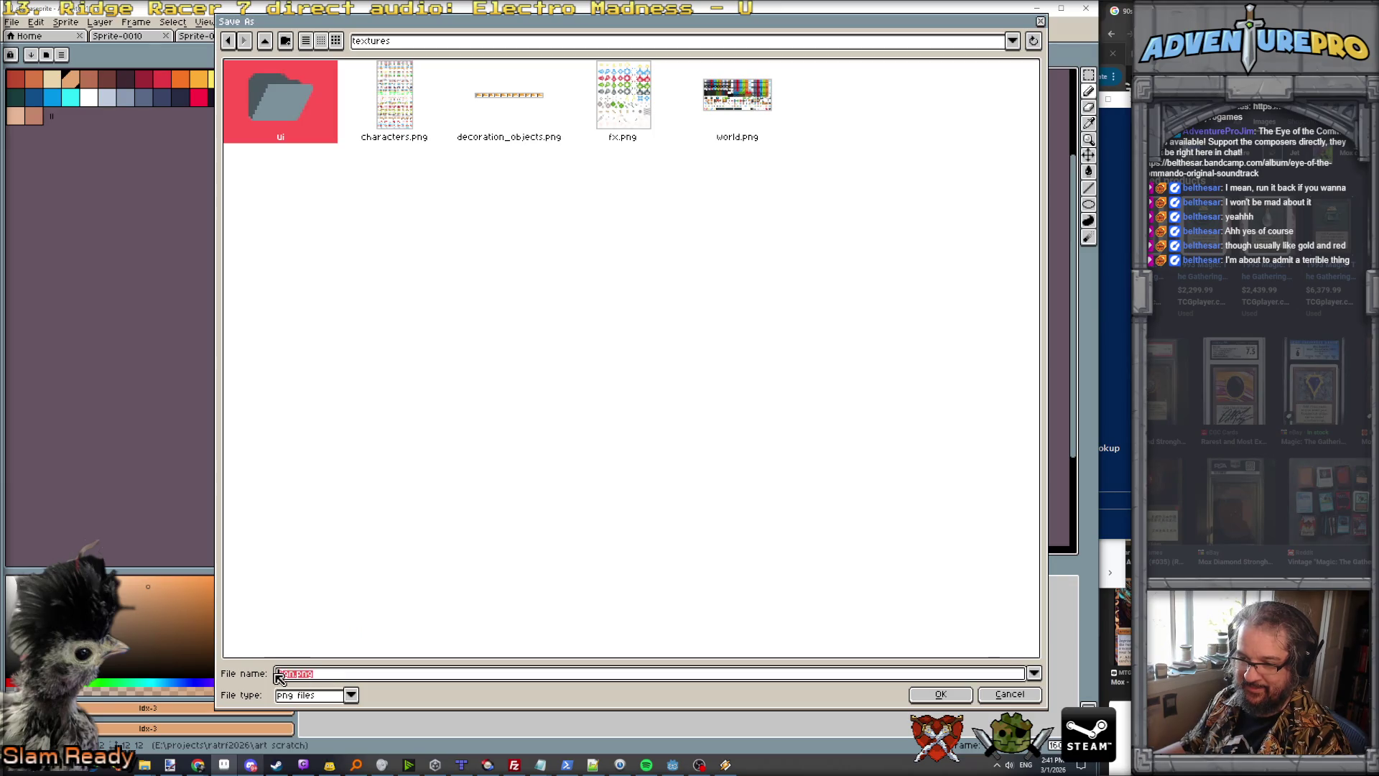
pyautogui.write('sum')
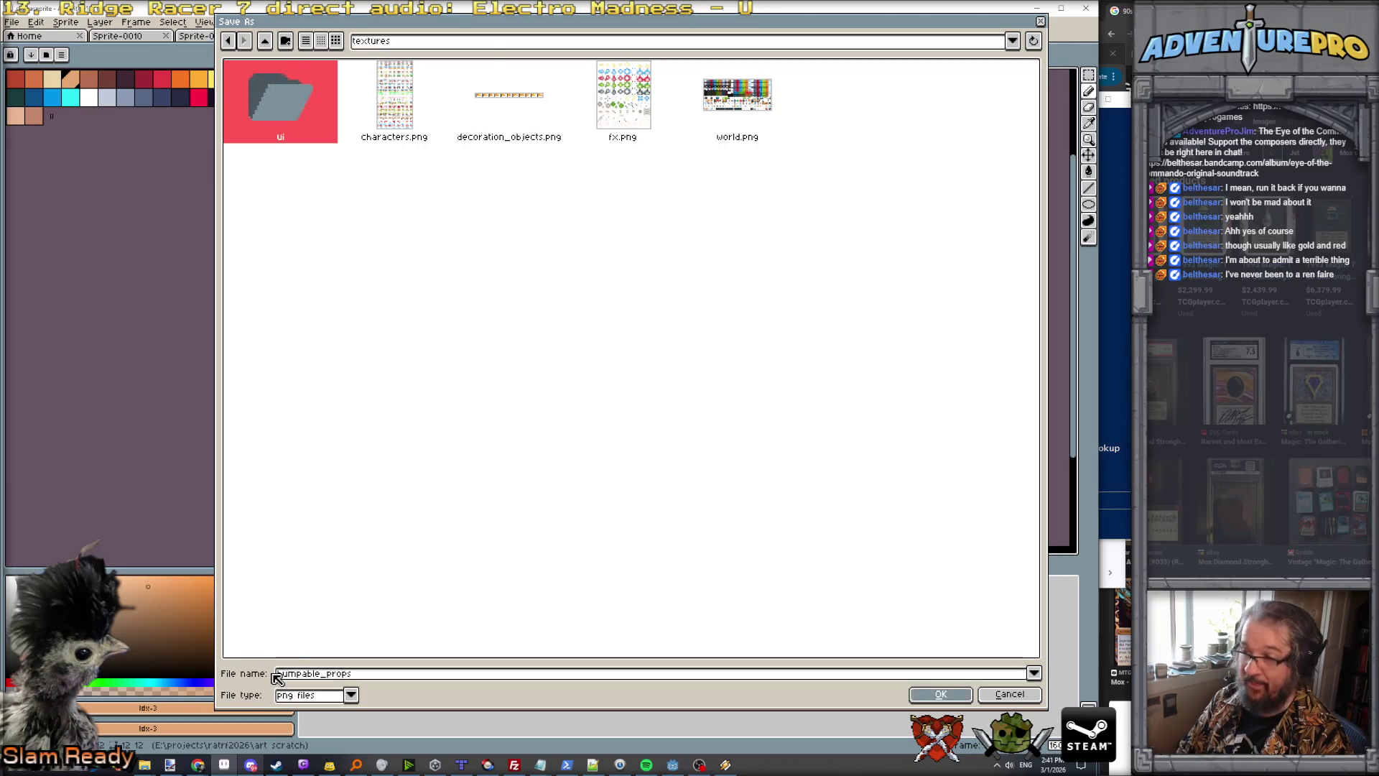
pyautogui.press('Return')
pyautogui.press('Return')
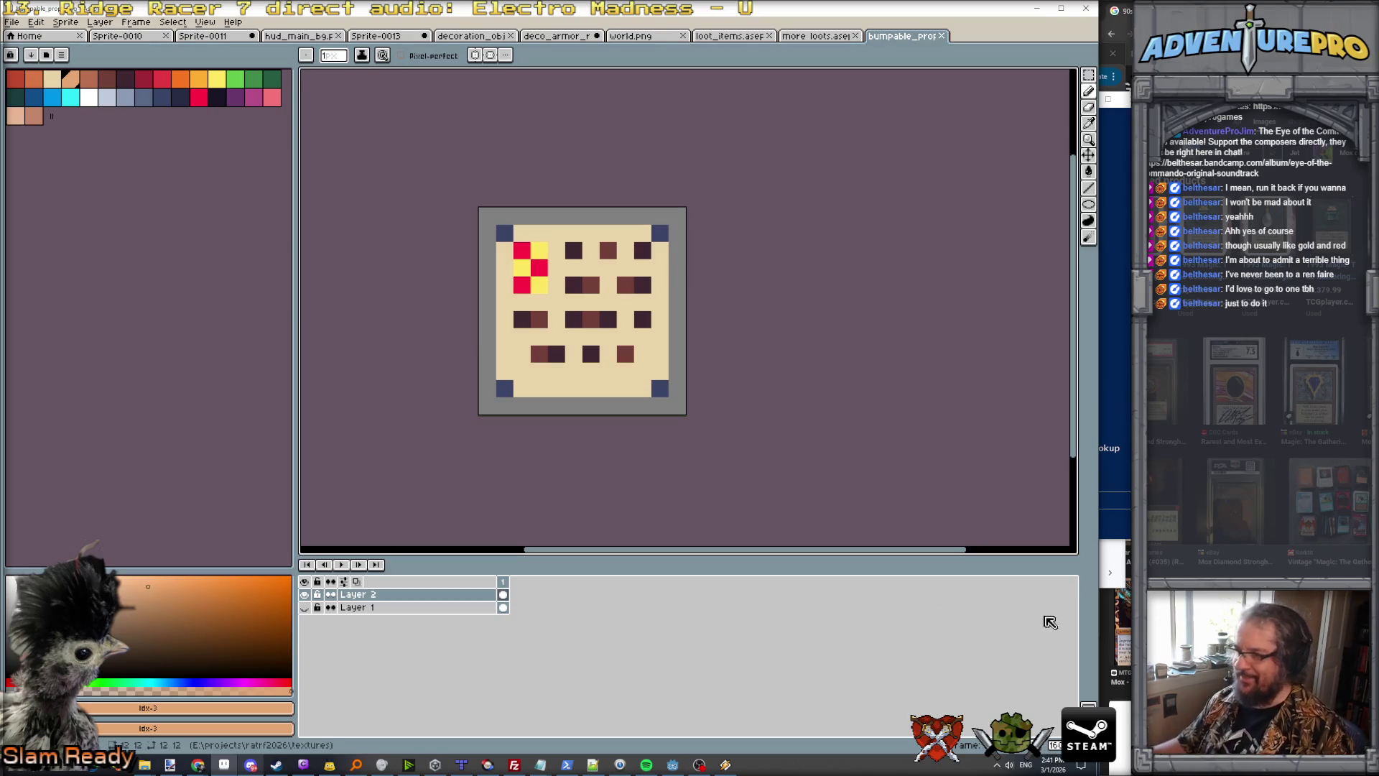
pyautogui.click(1115, 495)
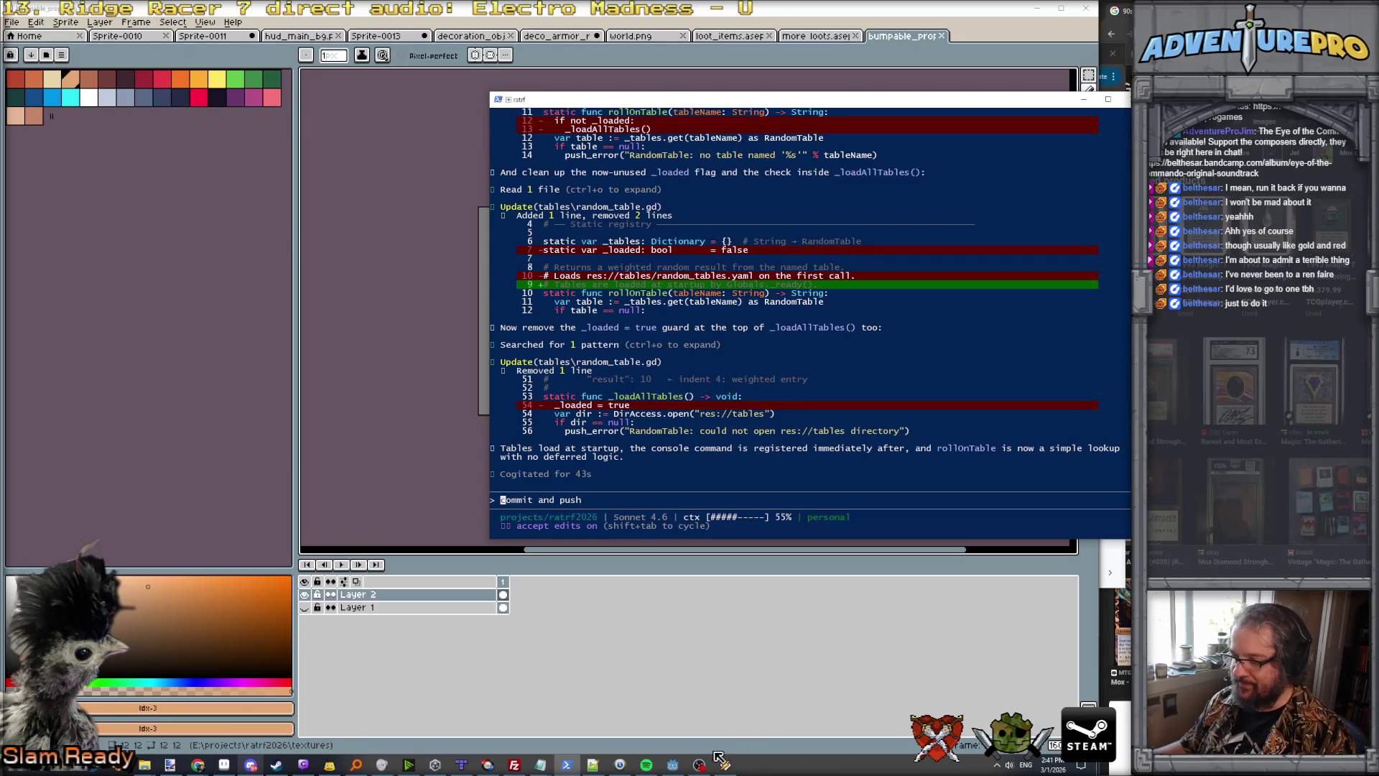
# Run the game and submit roll_table in its console without a table name.
pyautogui.click(672, 765)
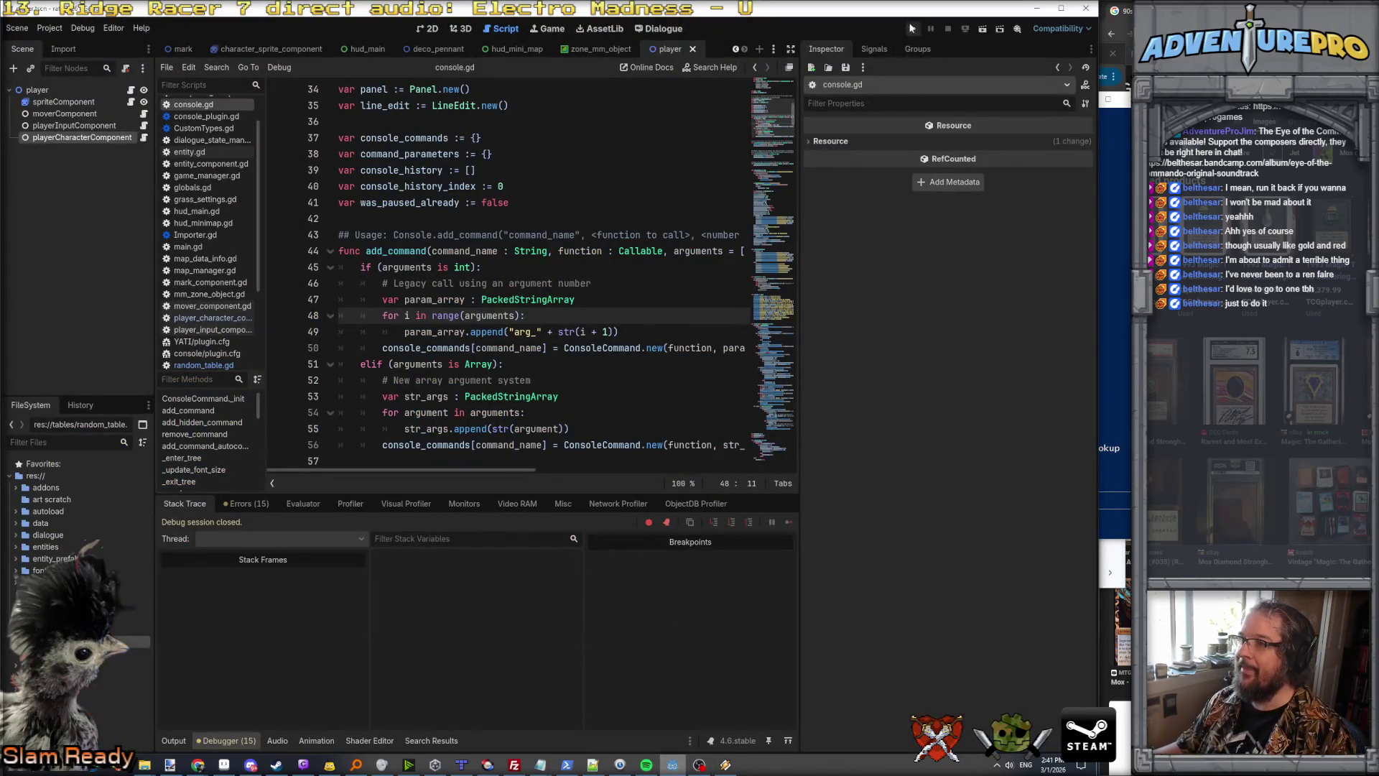
pyautogui.click(913, 28)
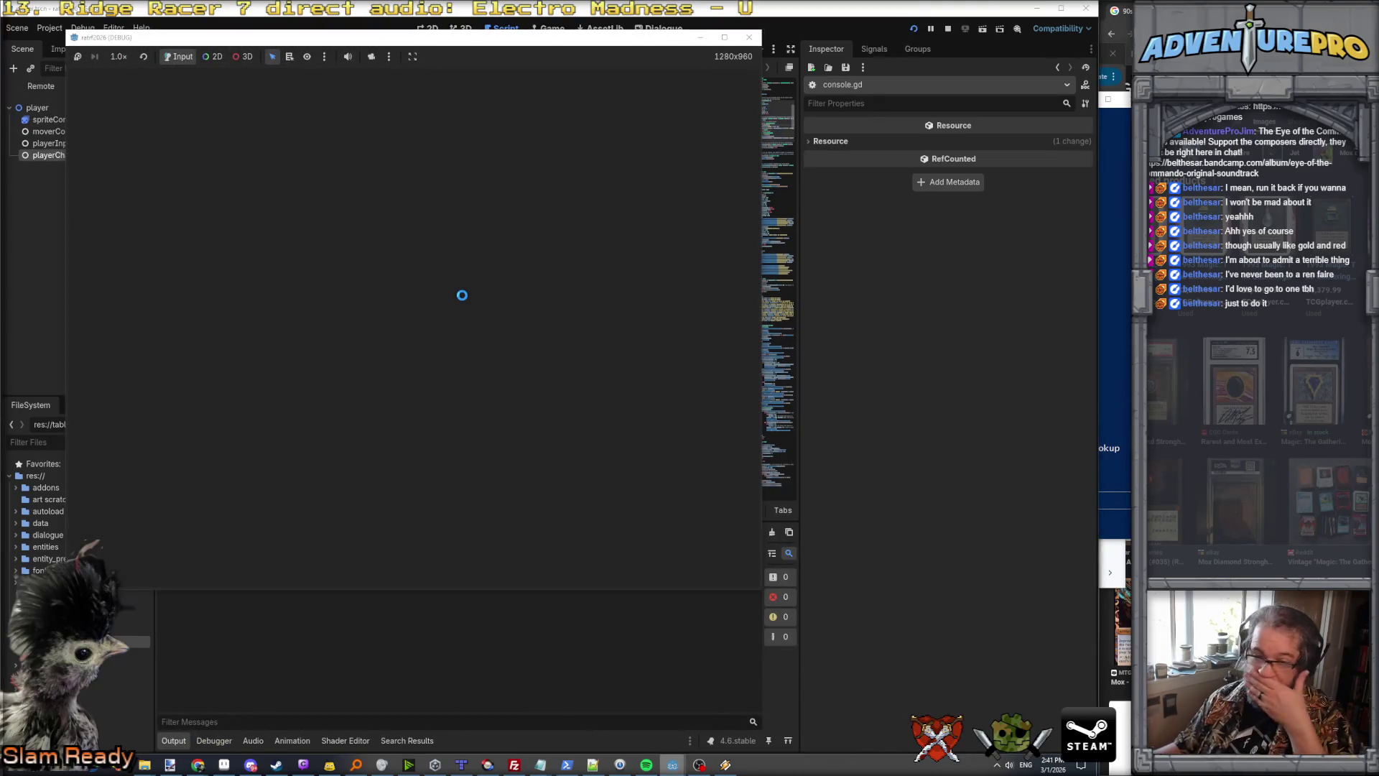
pyautogui.press('`')
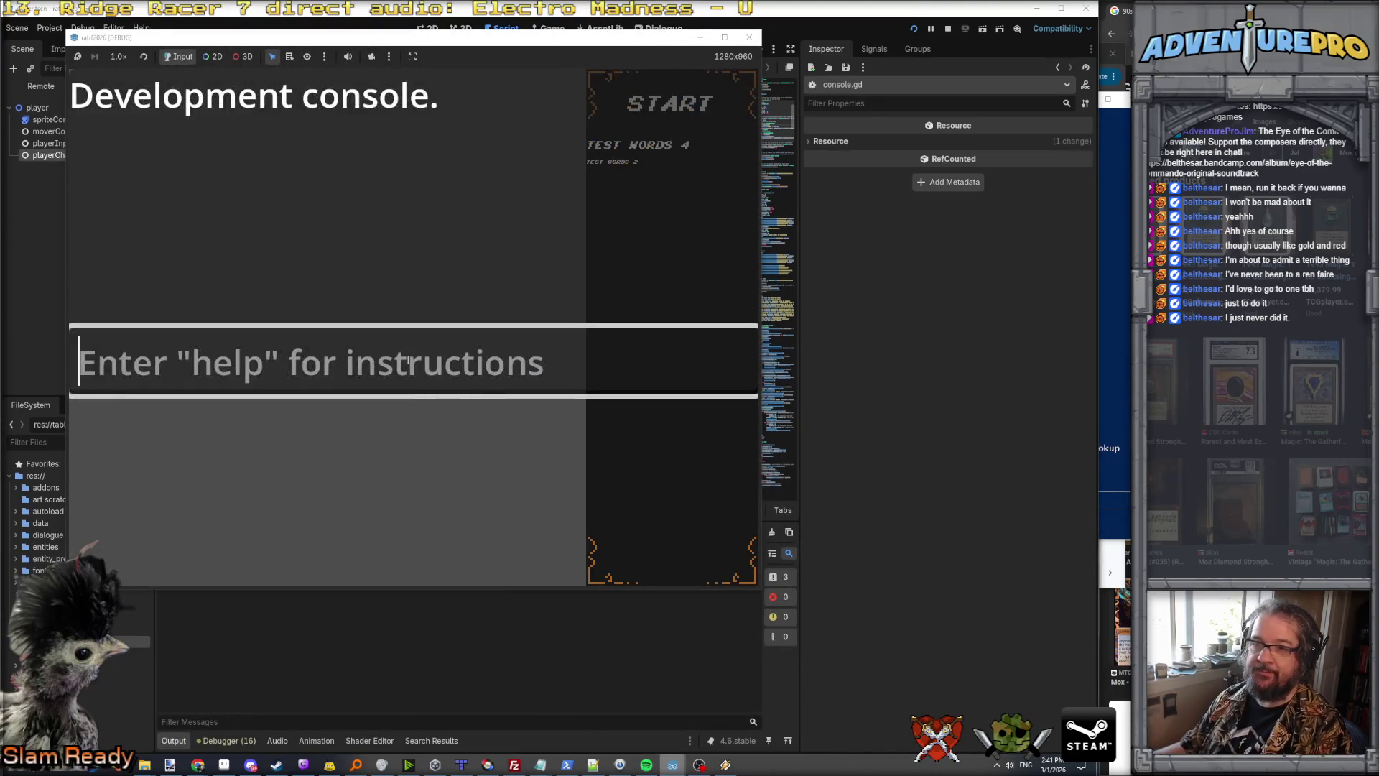
pyautogui.write('roll_table')
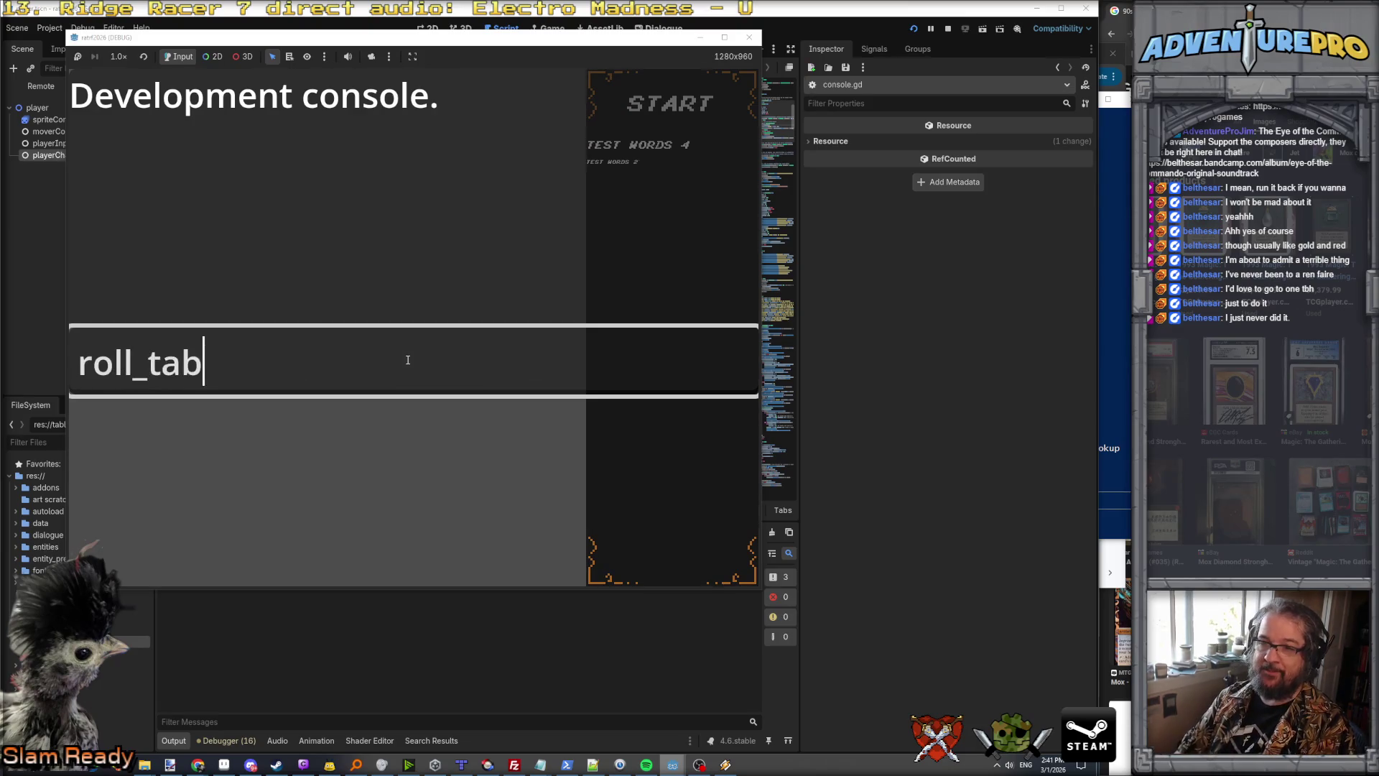
pyautogui.press('Return')
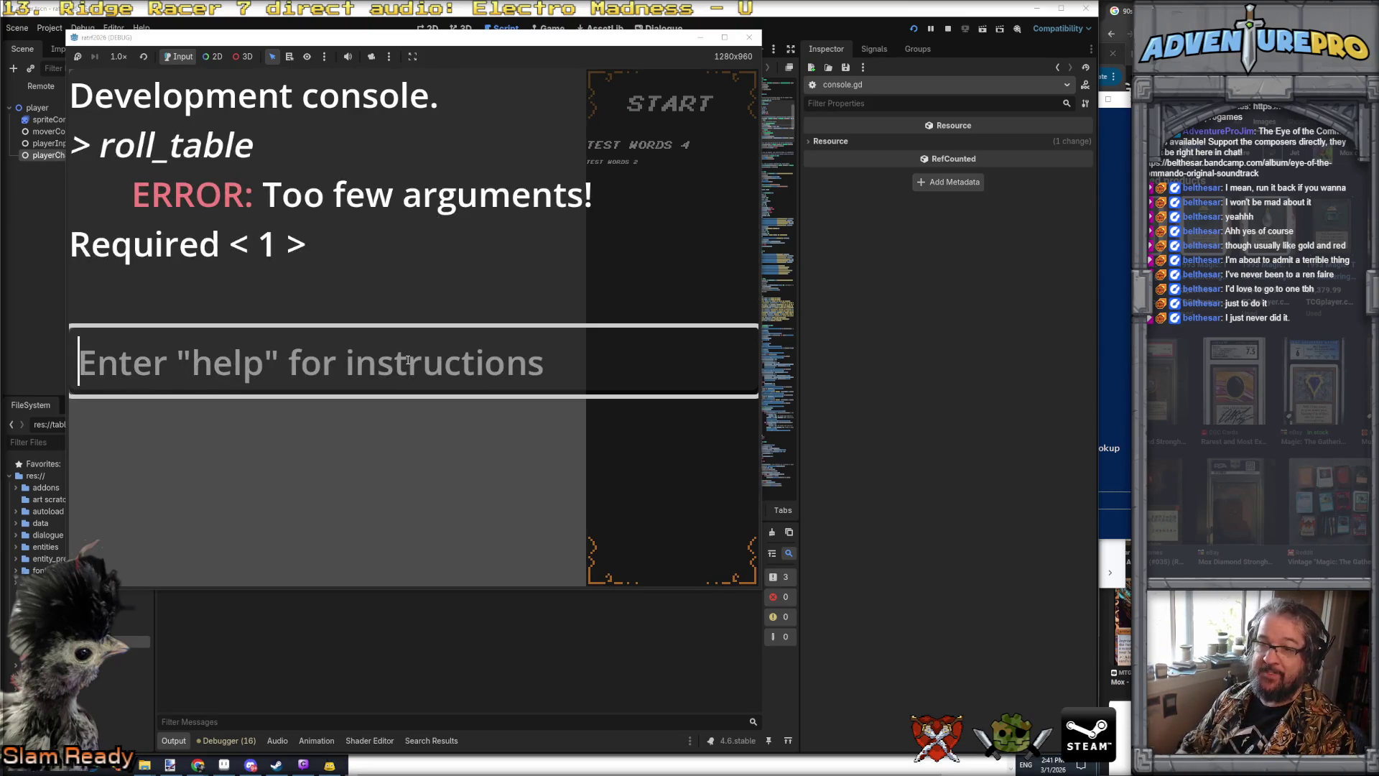
pyautogui.write('c')
pyautogui.press('Tab')
pyautogui.press('Tab')
pyautogui.press('Tab')
pyautogui.press('BackSpace')
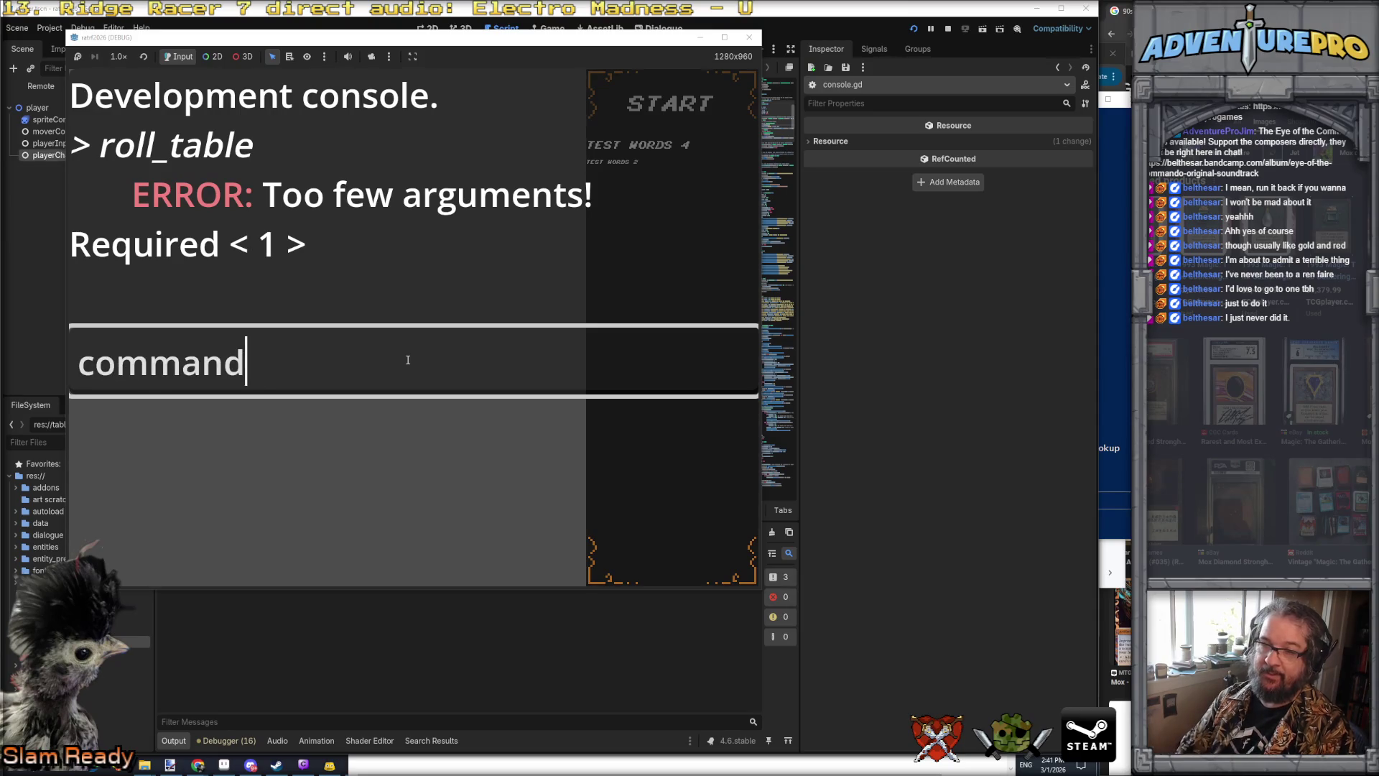
pyautogui.press('BackSpace')
pyautogui.press('BackSpace')
pyautogui.press('BackSpace')
pyautogui.write('roll_table')
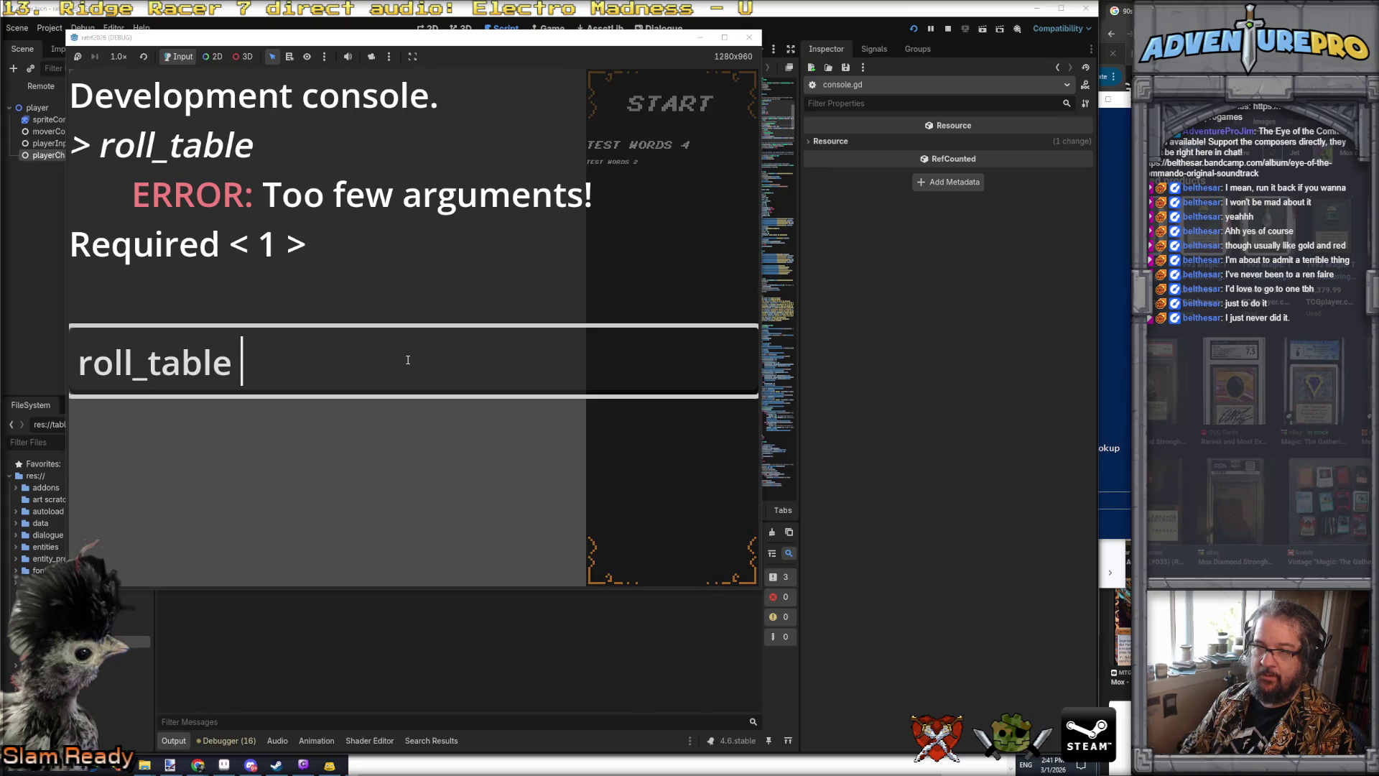
pyautogui.press('Return')
# Try roll_table with the table names foo and har, then browse command completions.
pyautogui.press('Up')
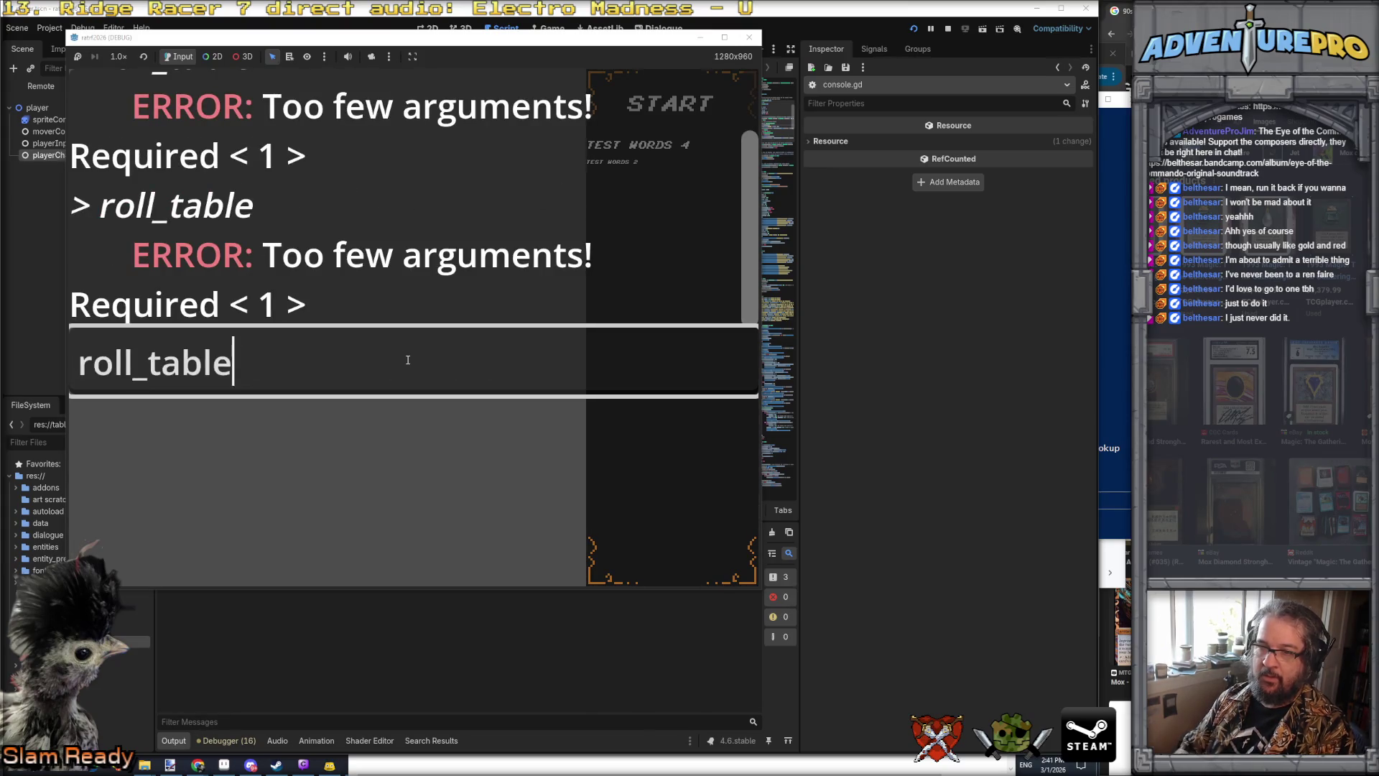
pyautogui.write('foo')
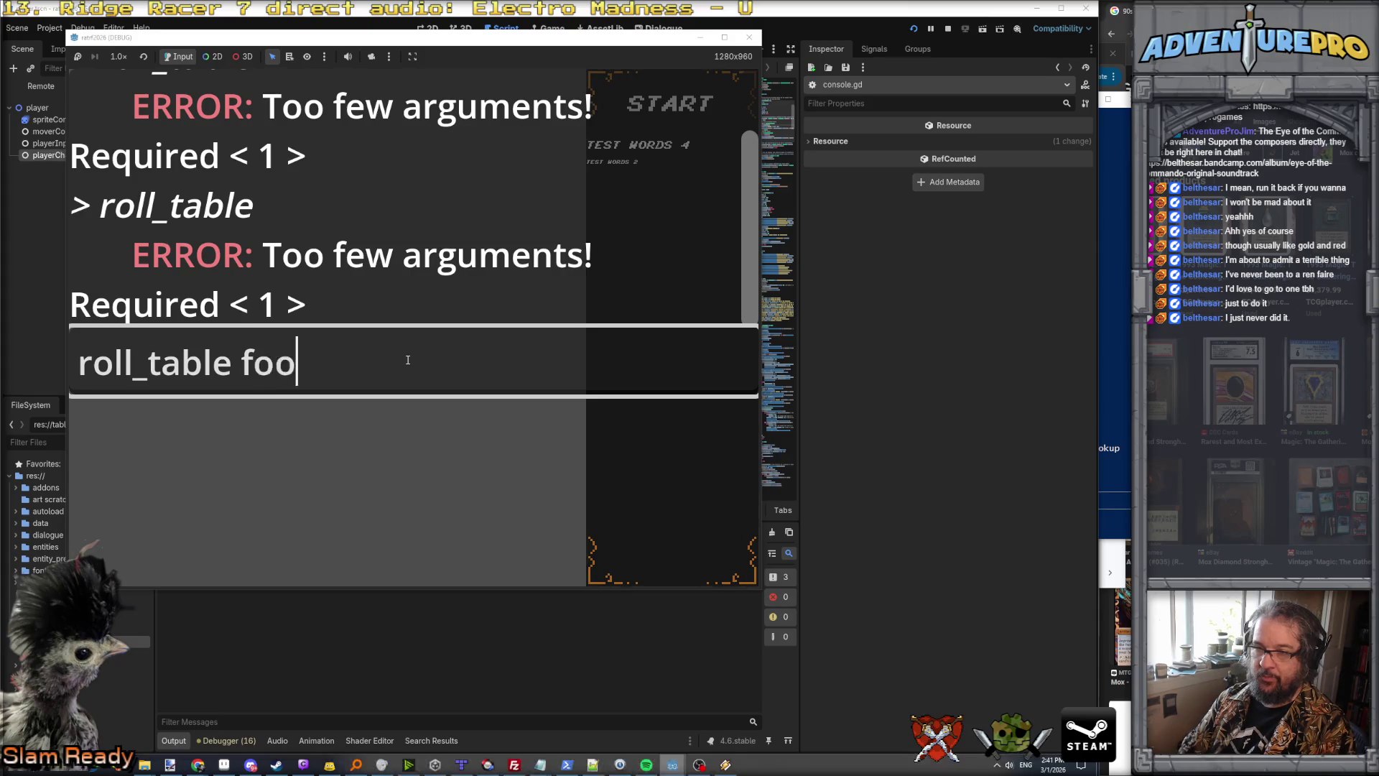
pyautogui.press('Return')
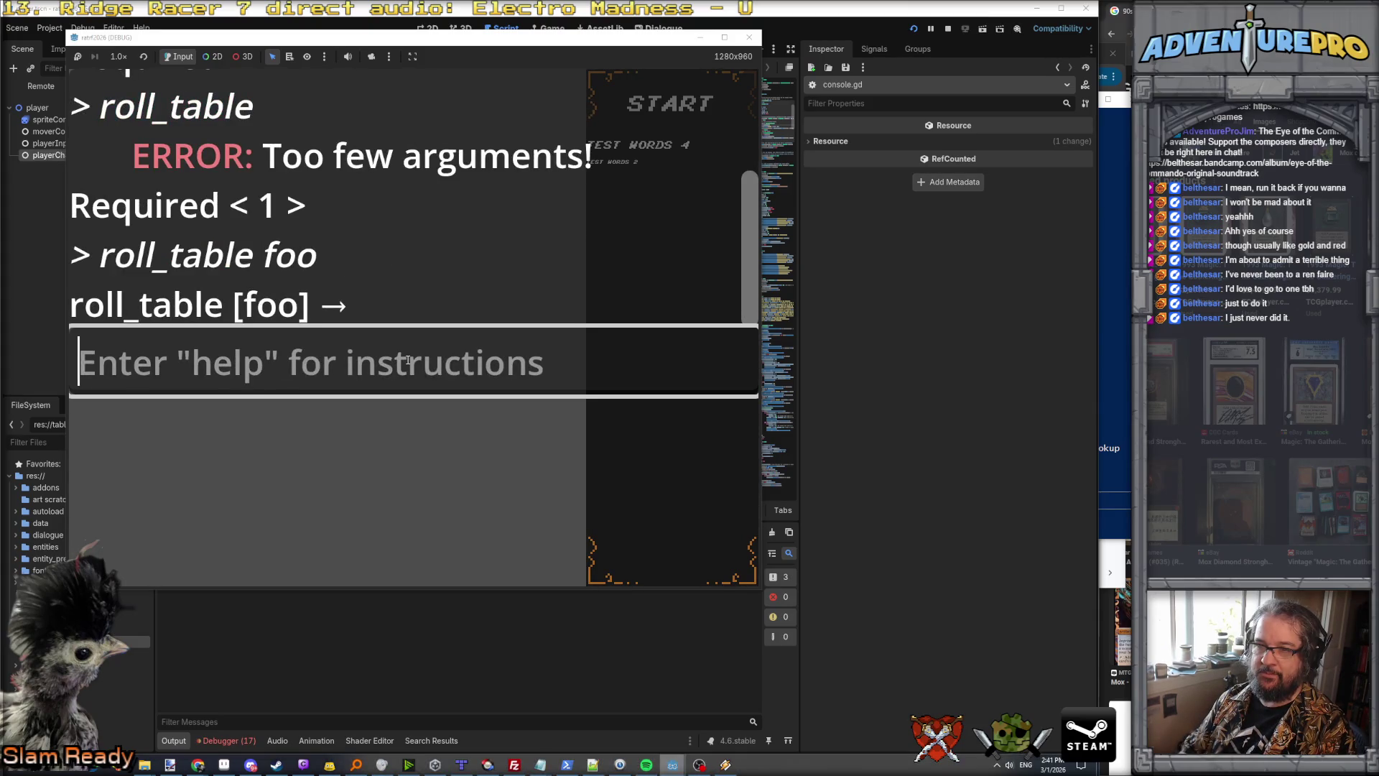
pyautogui.press('Up')
pyautogui.press('BackSpace')
pyautogui.press('BackSpace')
pyautogui.press('BackSpace')
pyautogui.write('har')
pyautogui.press('Return')
pyautogui.press('Tab')
pyautogui.press('Tab')
pyautogui.press('Tab')
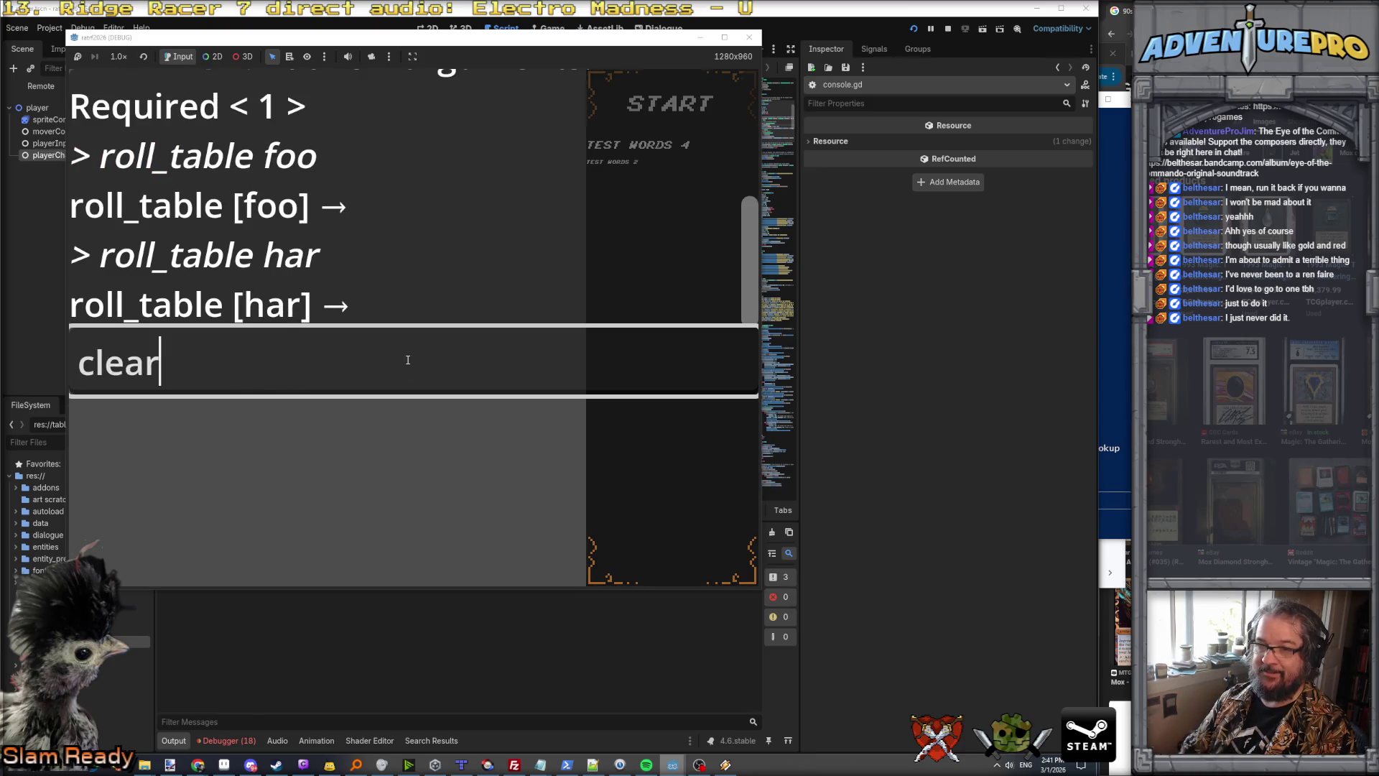
pyautogui.press('Tab')
pyautogui.press('Tab')
pyautogui.press('Tab')
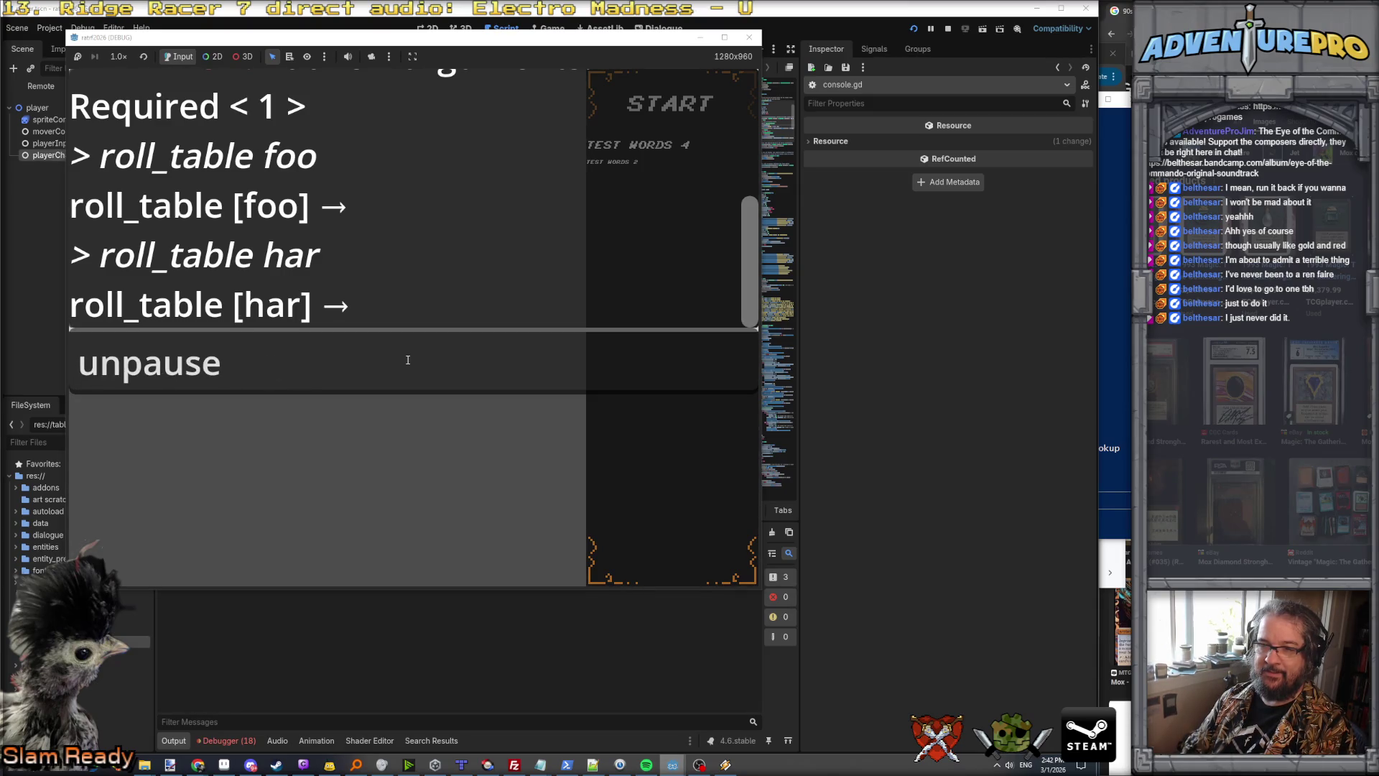
pyautogui.click(408, 360)
pyautogui.press('BackSpace')
pyautogui.press('BackSpace')
pyautogui.press('BackSpace')
# Roll random_test_table repeatedly for results like one!, rare!! and twooo?, then close the game.
pyautogui.write('roll_table r')
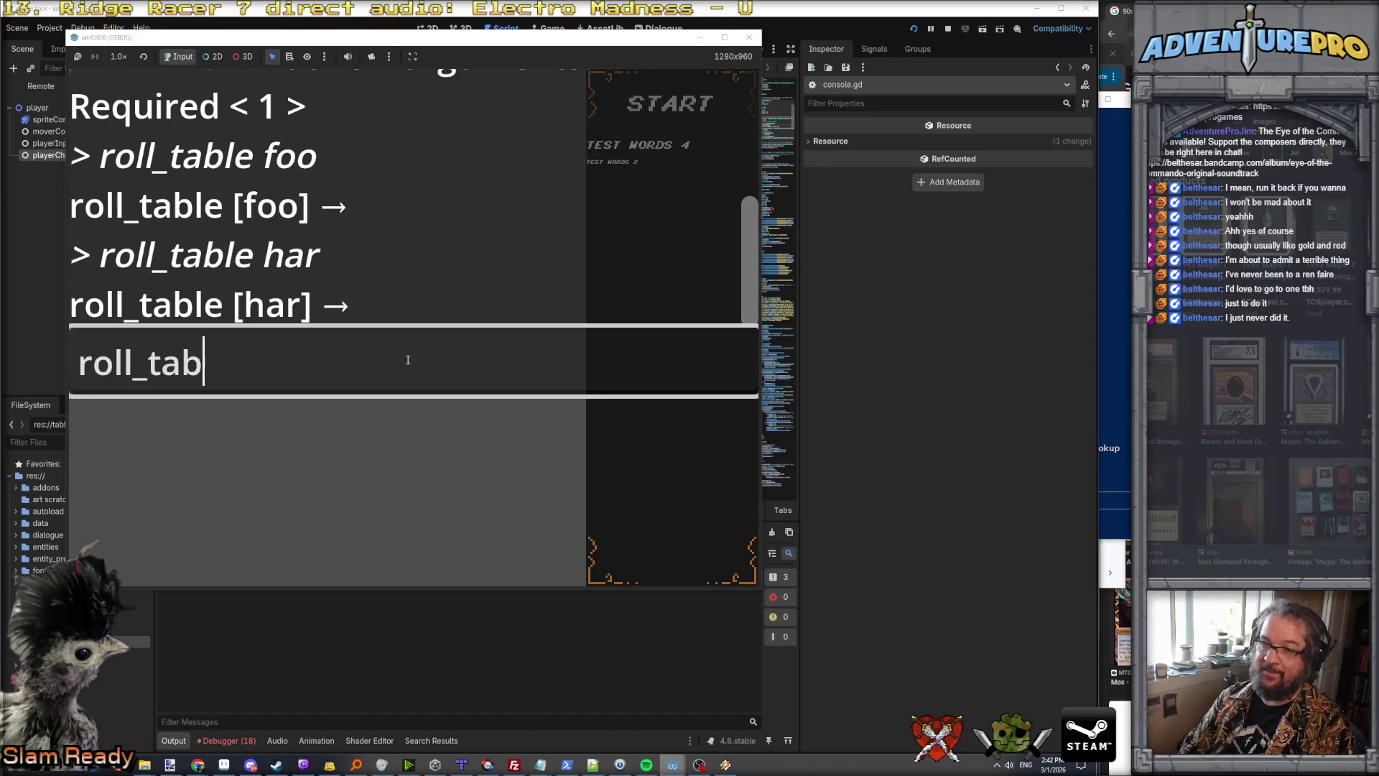
pyautogui.write('andom_')
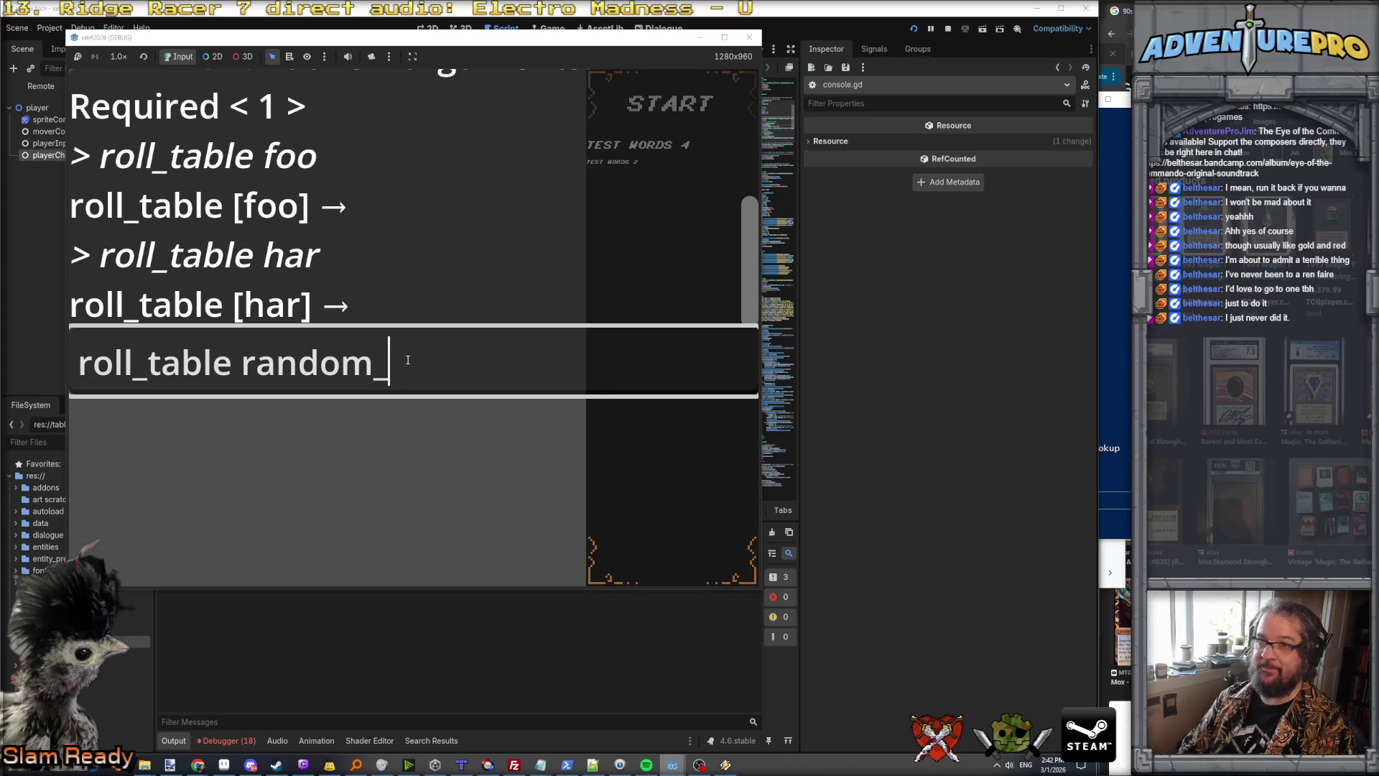
pyautogui.write('test_table')
pyautogui.press('Return')
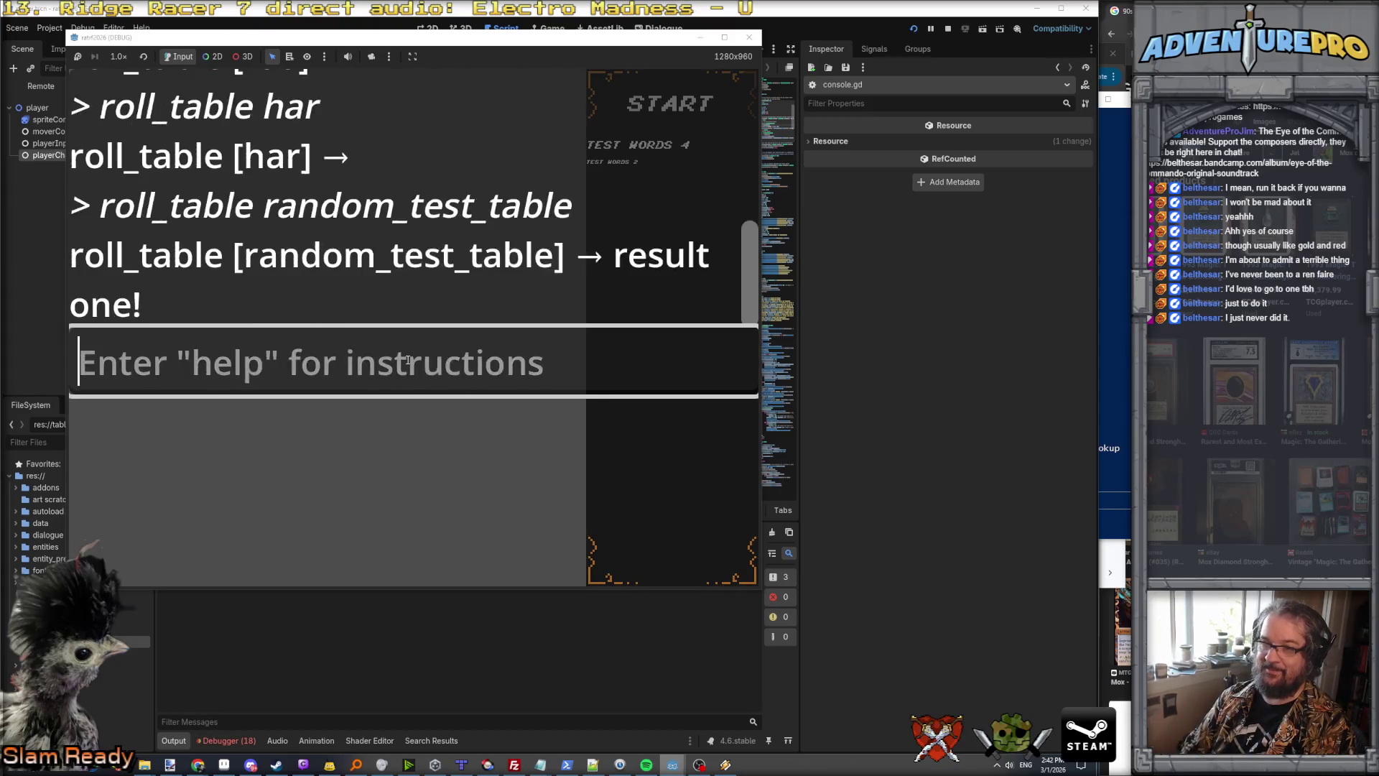
pyautogui.press('Up')
pyautogui.press('Return')
pyautogui.press('Up')
pyautogui.press('Return')
pyautogui.press('Up')
pyautogui.press('Return')
pyautogui.press('Up')
pyautogui.press('Return')
pyautogui.press('Up')
pyautogui.press('Return')
pyautogui.press('Up')
pyautogui.press('Return')
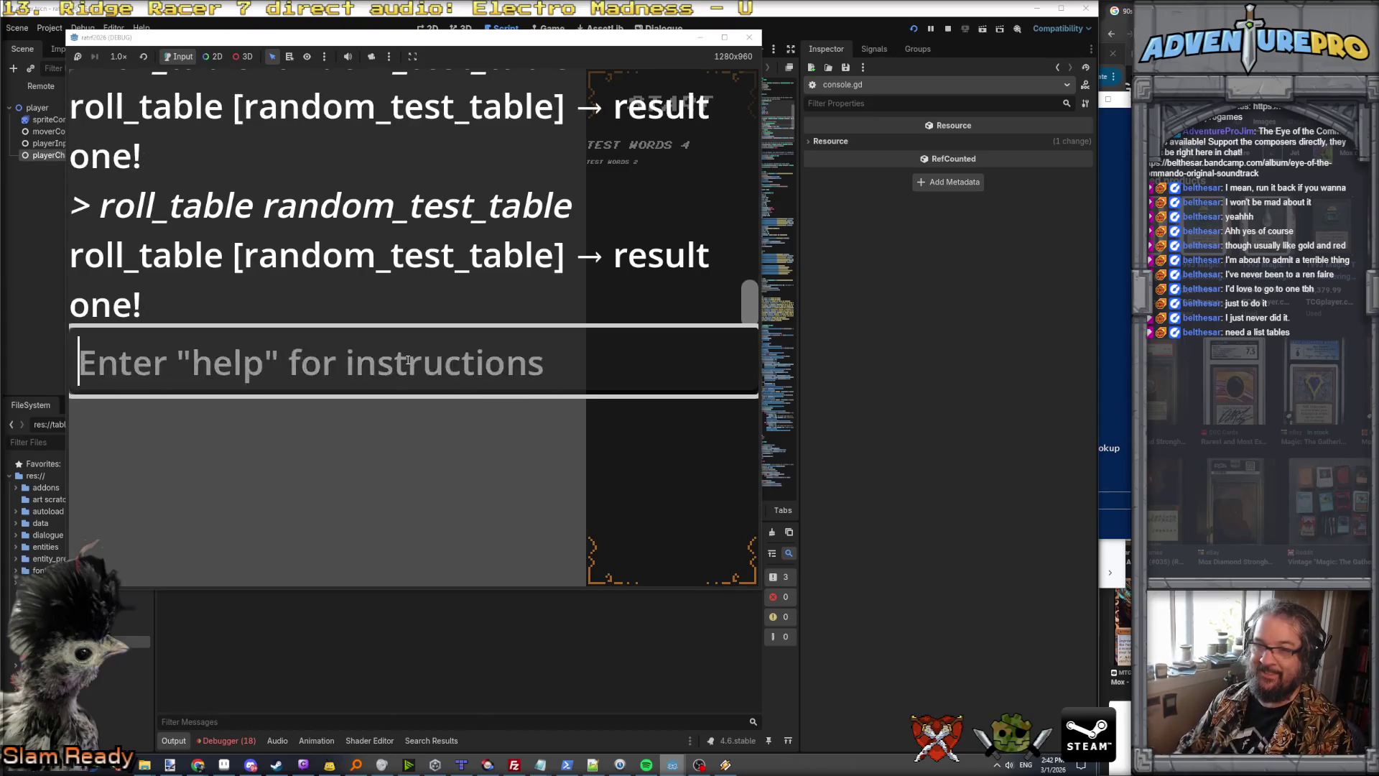
pyautogui.press('Up')
pyautogui.press('Return')
pyautogui.press('Up')
pyautogui.press('Return')
pyautogui.press('Up')
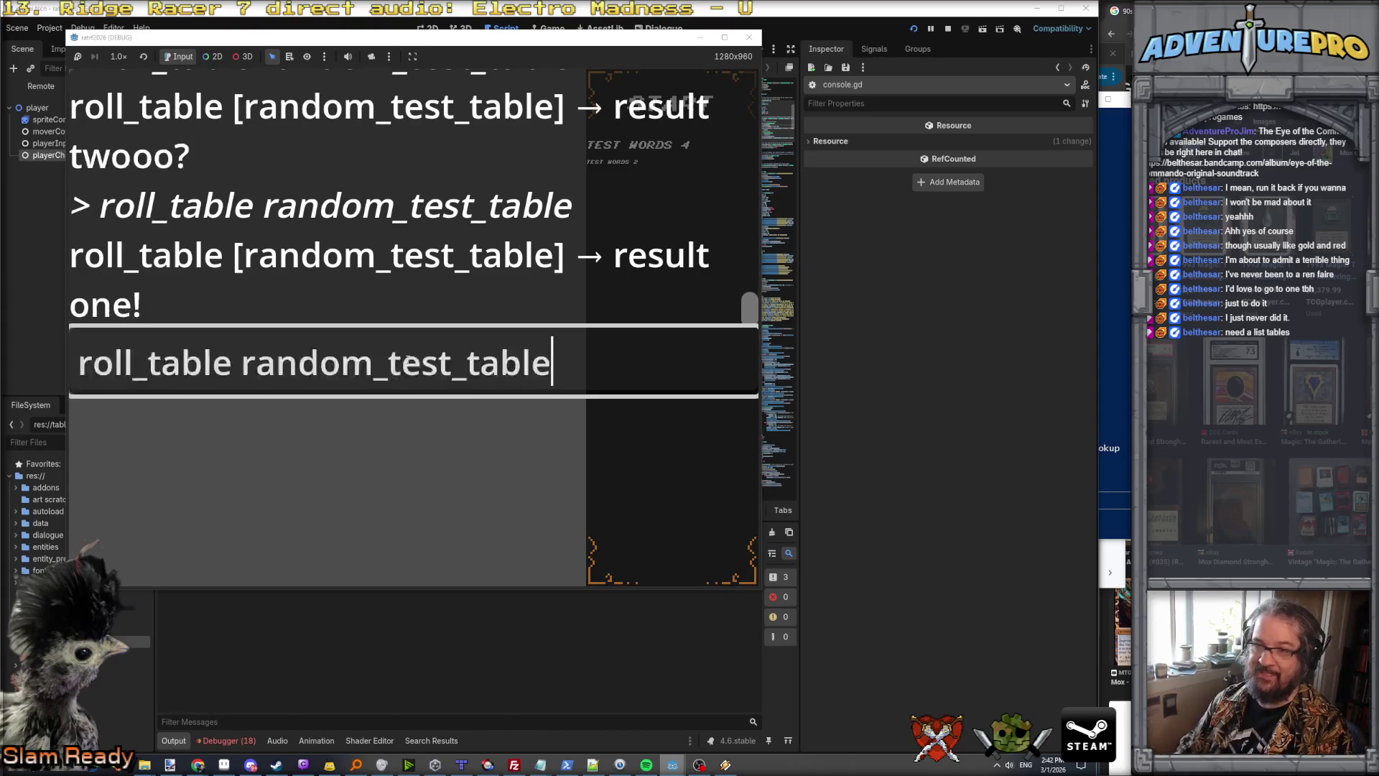
pyautogui.press('Return')
pyautogui.press('Up')
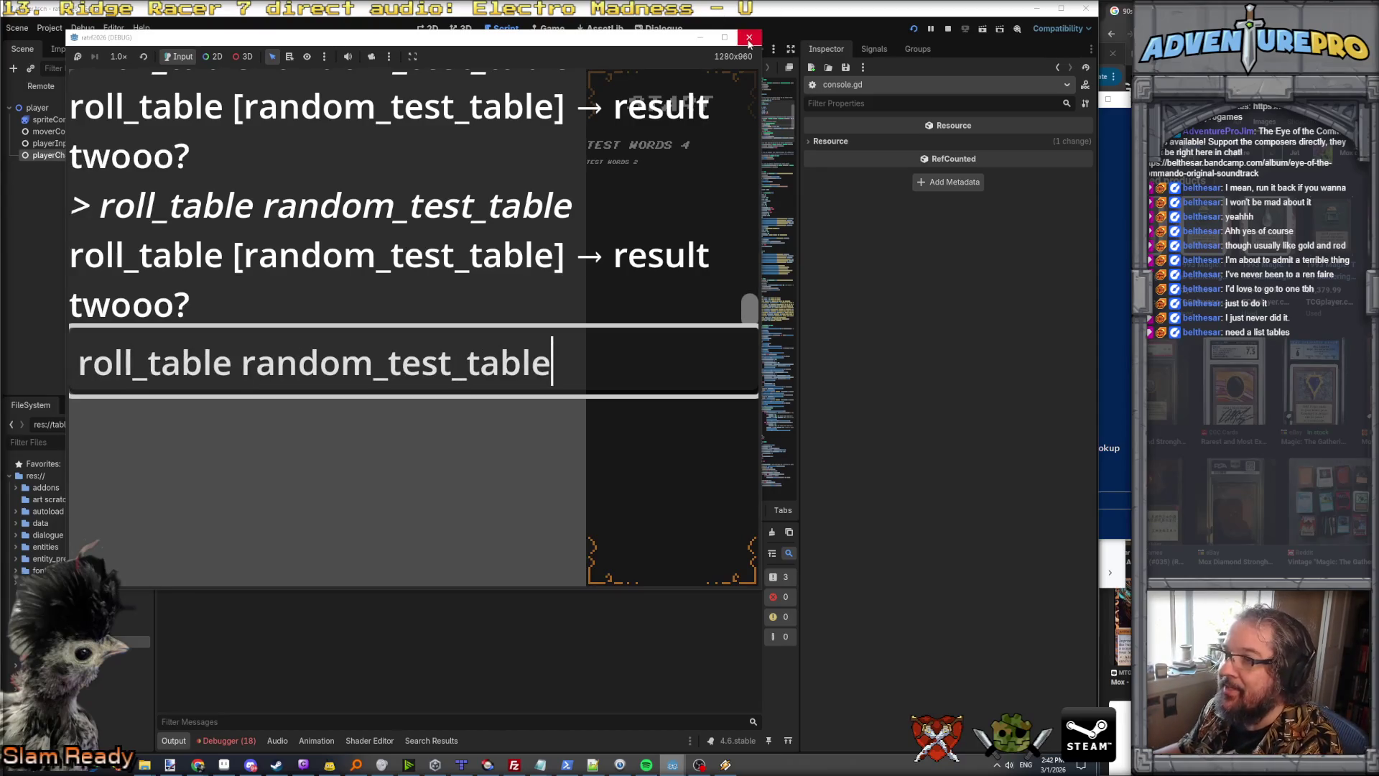
pyautogui.click(749, 36)
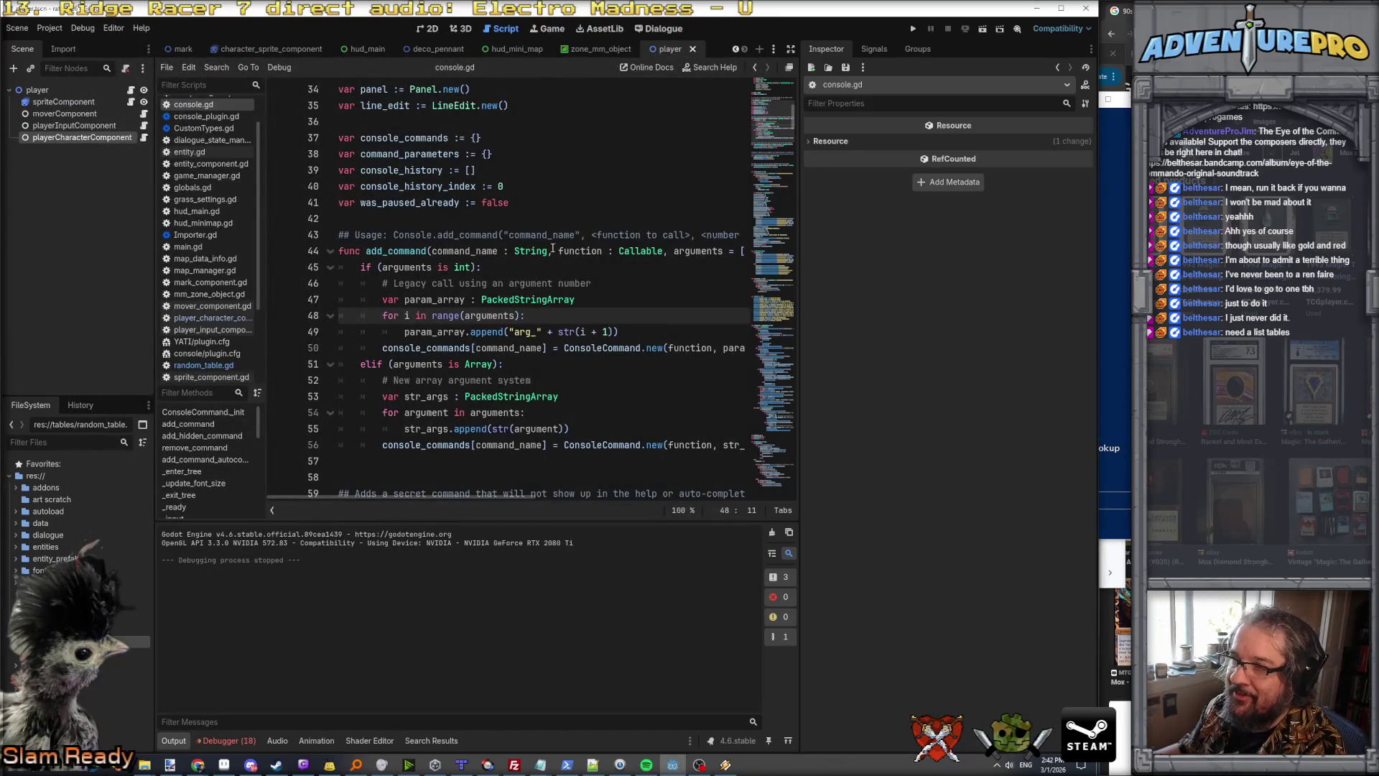
# Open random_table.gd and shorten the printed command label to rt.
pyautogui.scroll(4, 516, 314)
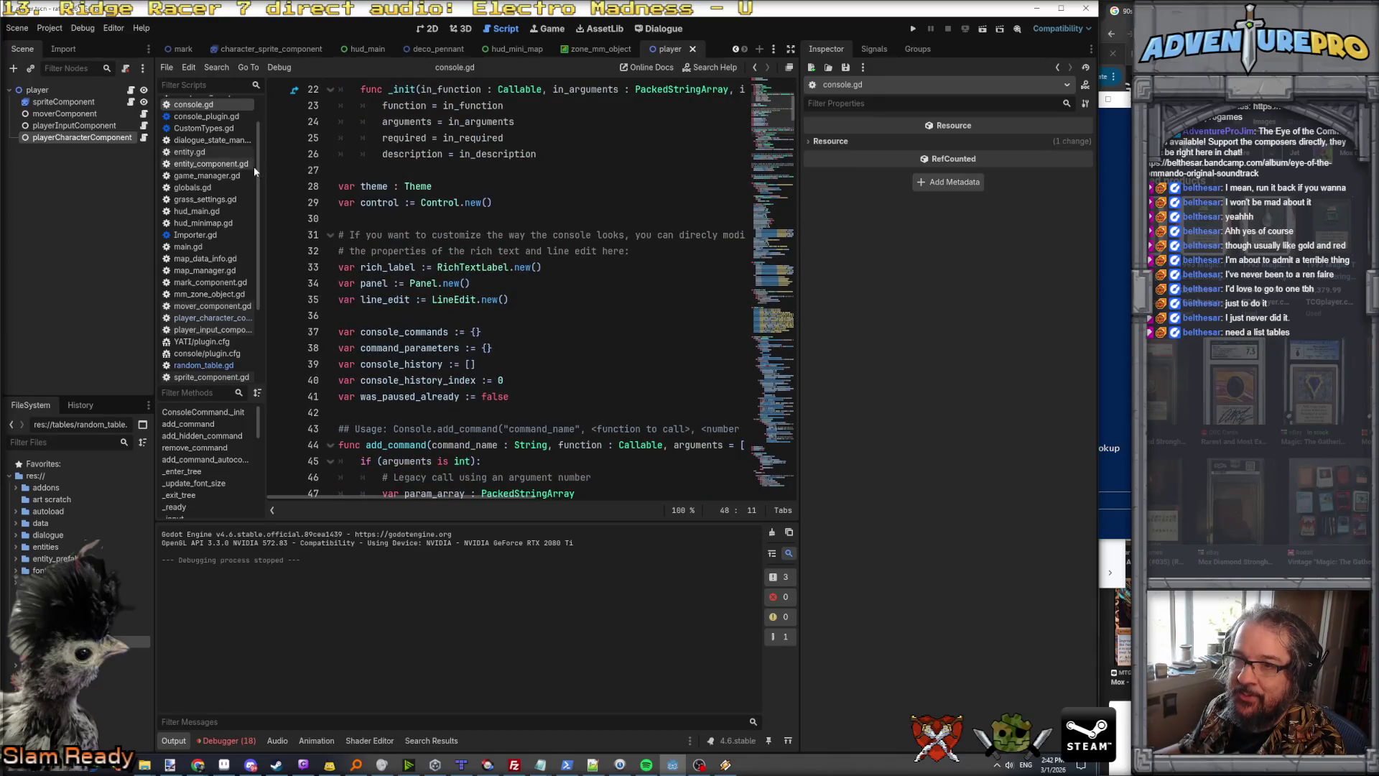
pyautogui.scroll(-1, 249, 248)
pyautogui.scroll(-3, 216, 301)
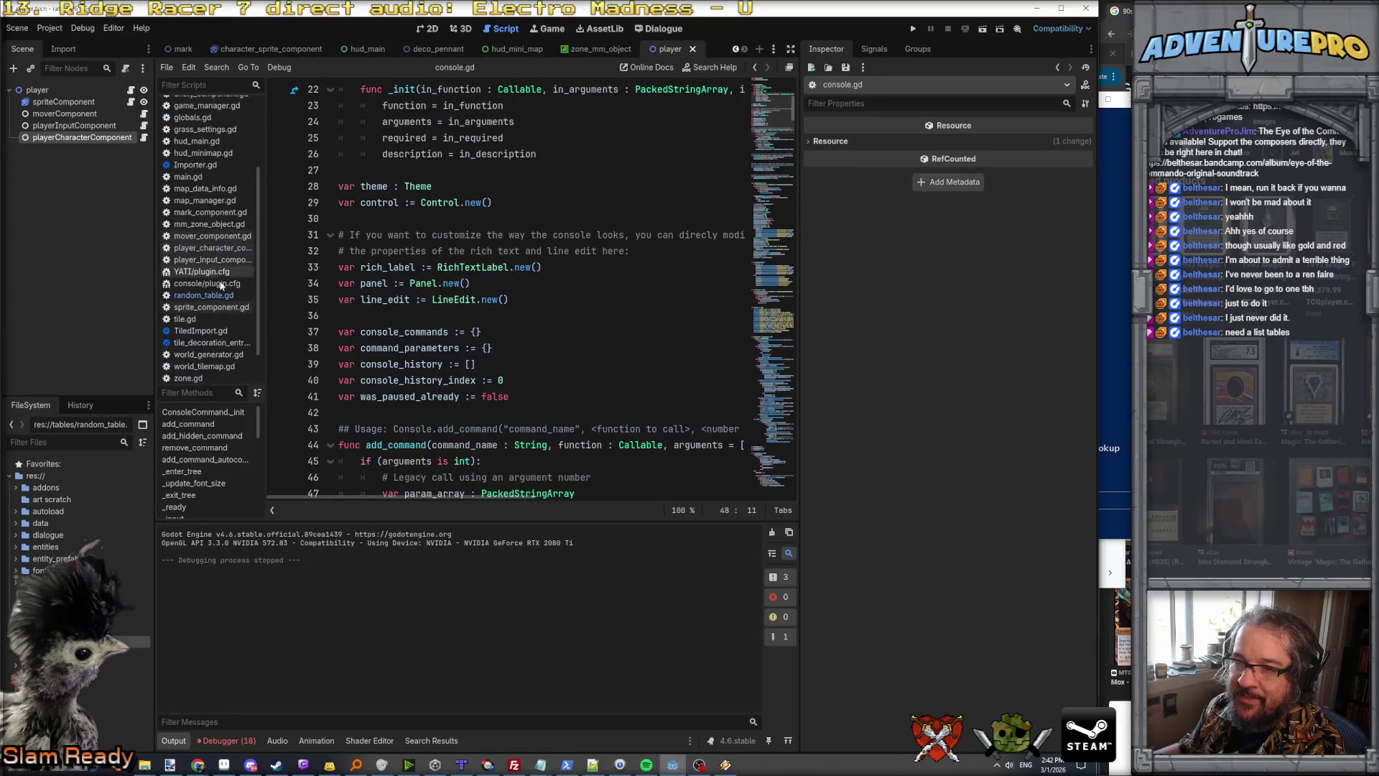
pyautogui.scroll(-3, 208, 355)
pyautogui.click(208, 244)
pyautogui.click(208, 252)
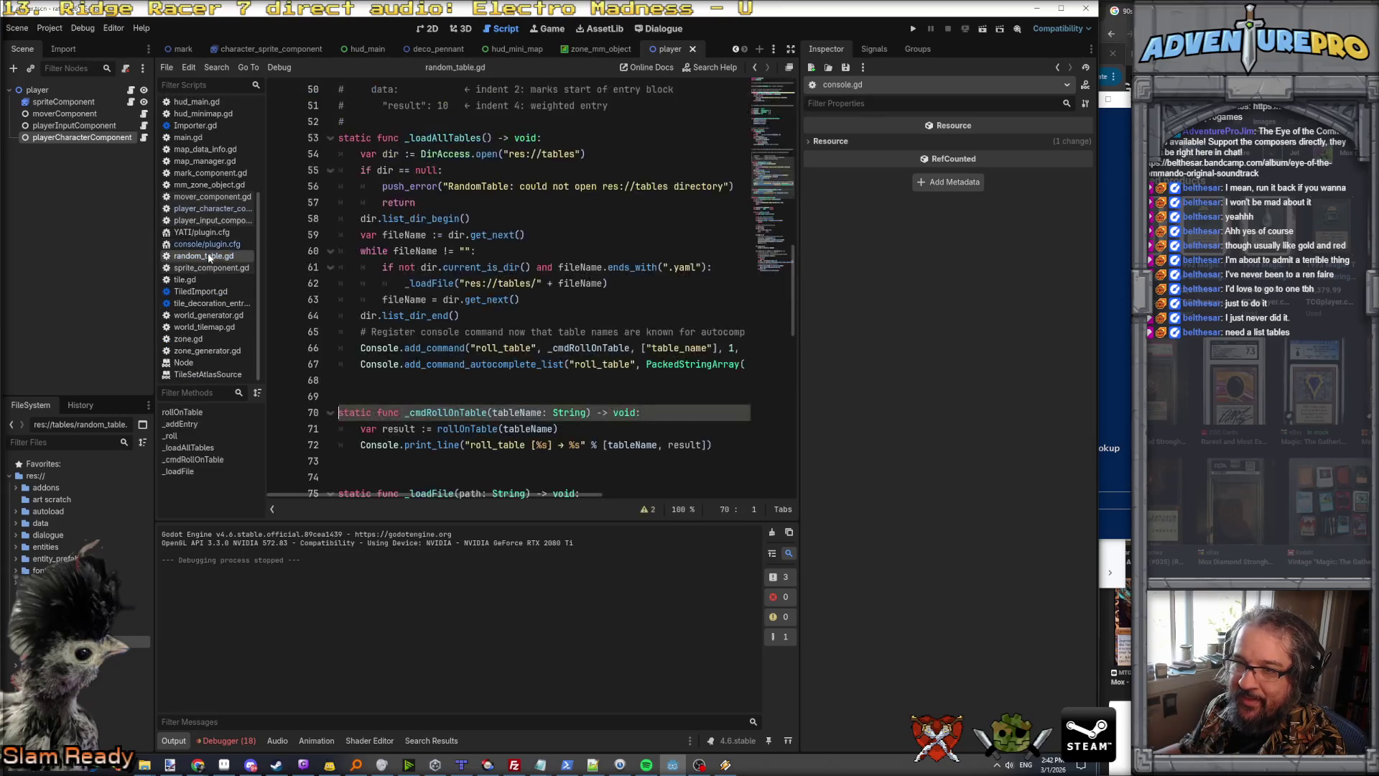
pyautogui.scroll(-1, 495, 352)
pyautogui.press('BackSpace')
pyautogui.press('BackSpace')
pyautogui.press('BackSpace')
pyautogui.press('BackSpace')
pyautogui.press('BackSpace')
pyautogui.press('BackSpace')
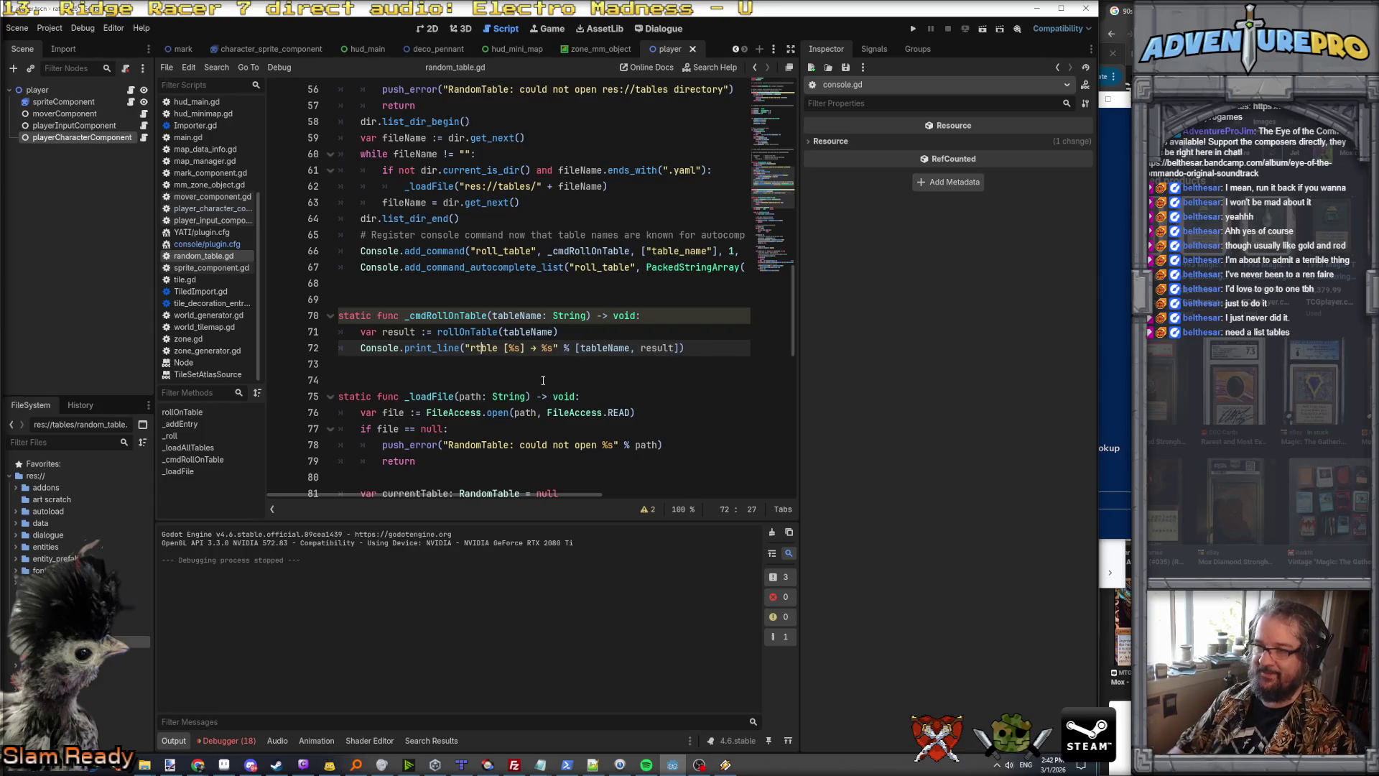
pyautogui.press('Down')
pyautogui.press('Up')
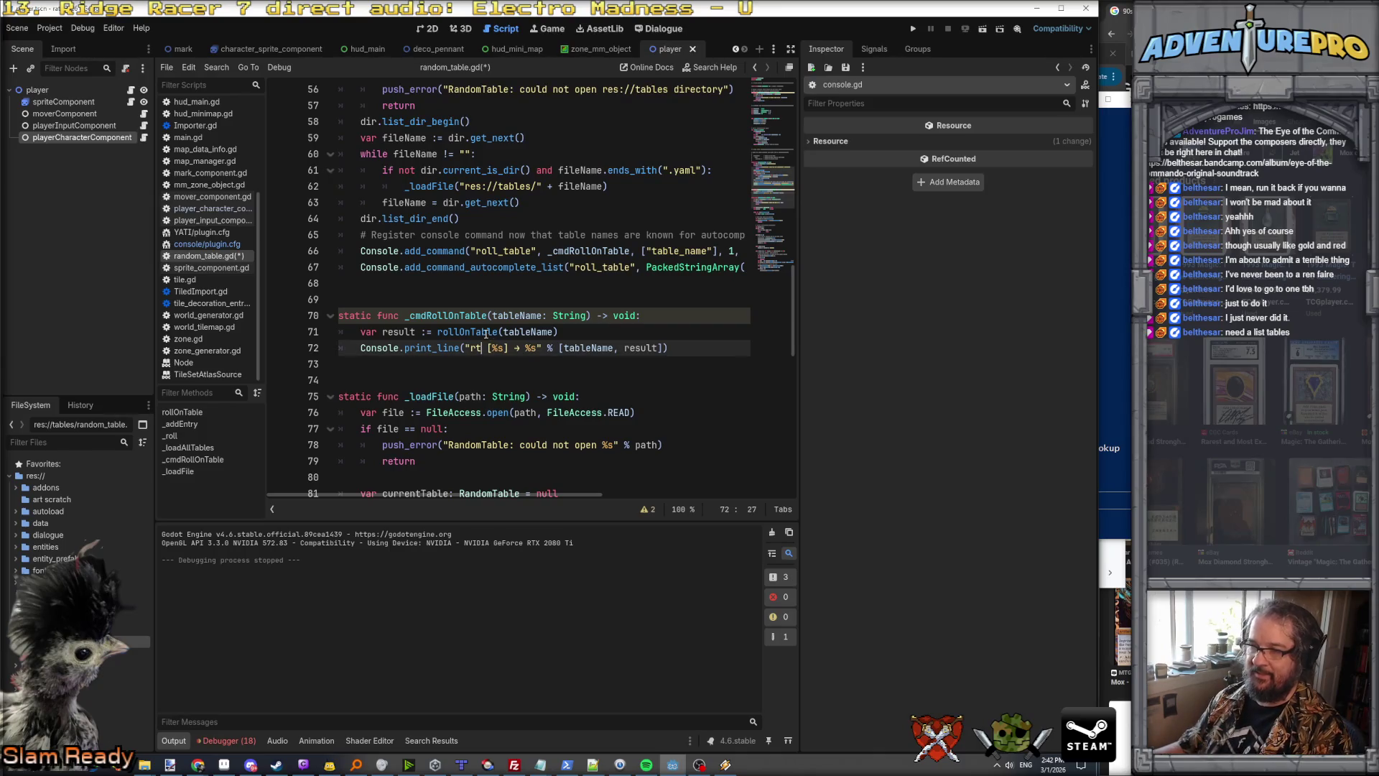
pyautogui.click(578, 335)
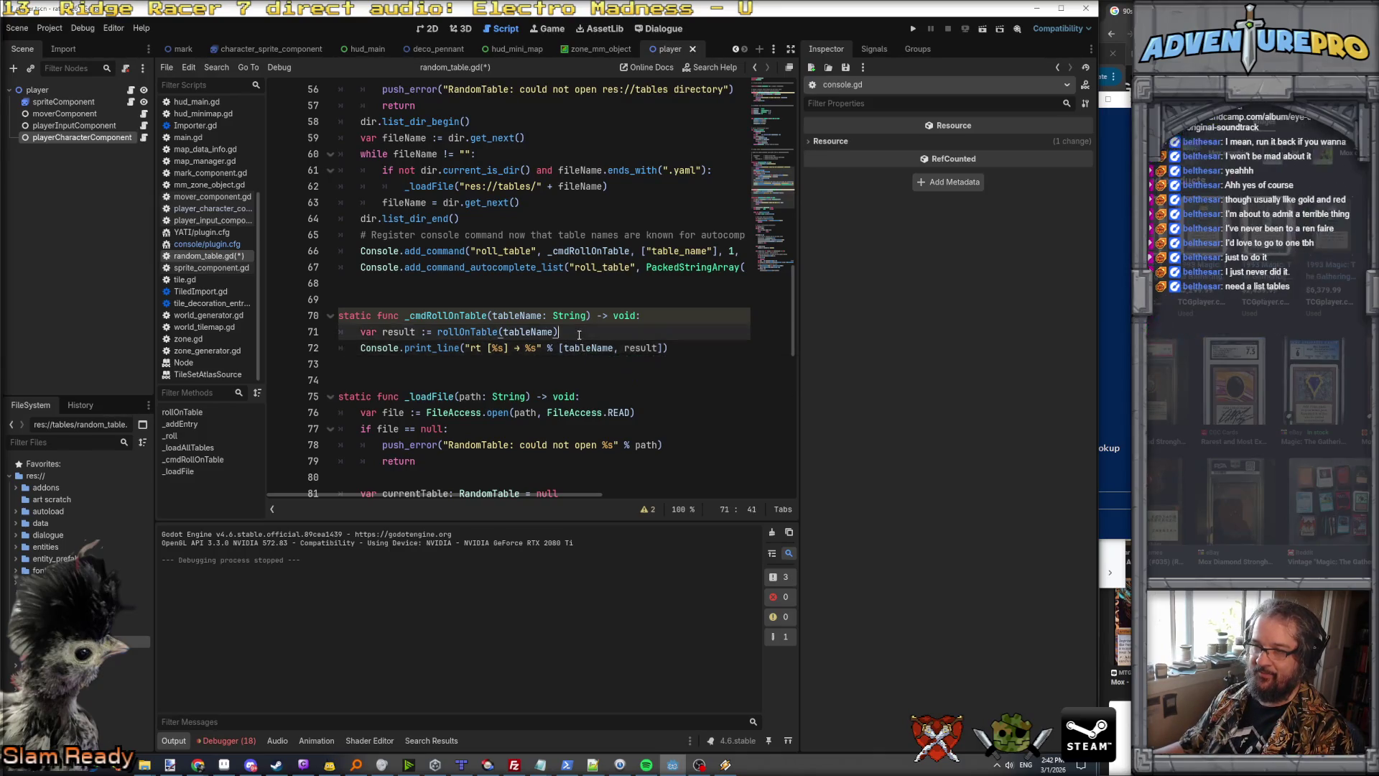
# Rename the registered and autocompleted command from roll_table to rt.
pyautogui.doubleClick(461, 316)
pyautogui.hotkey('ctrl', 'shift', 'f')
pyautogui.press('Escape')
pyautogui.doubleClick(505, 253)
pyautogui.write('rt')
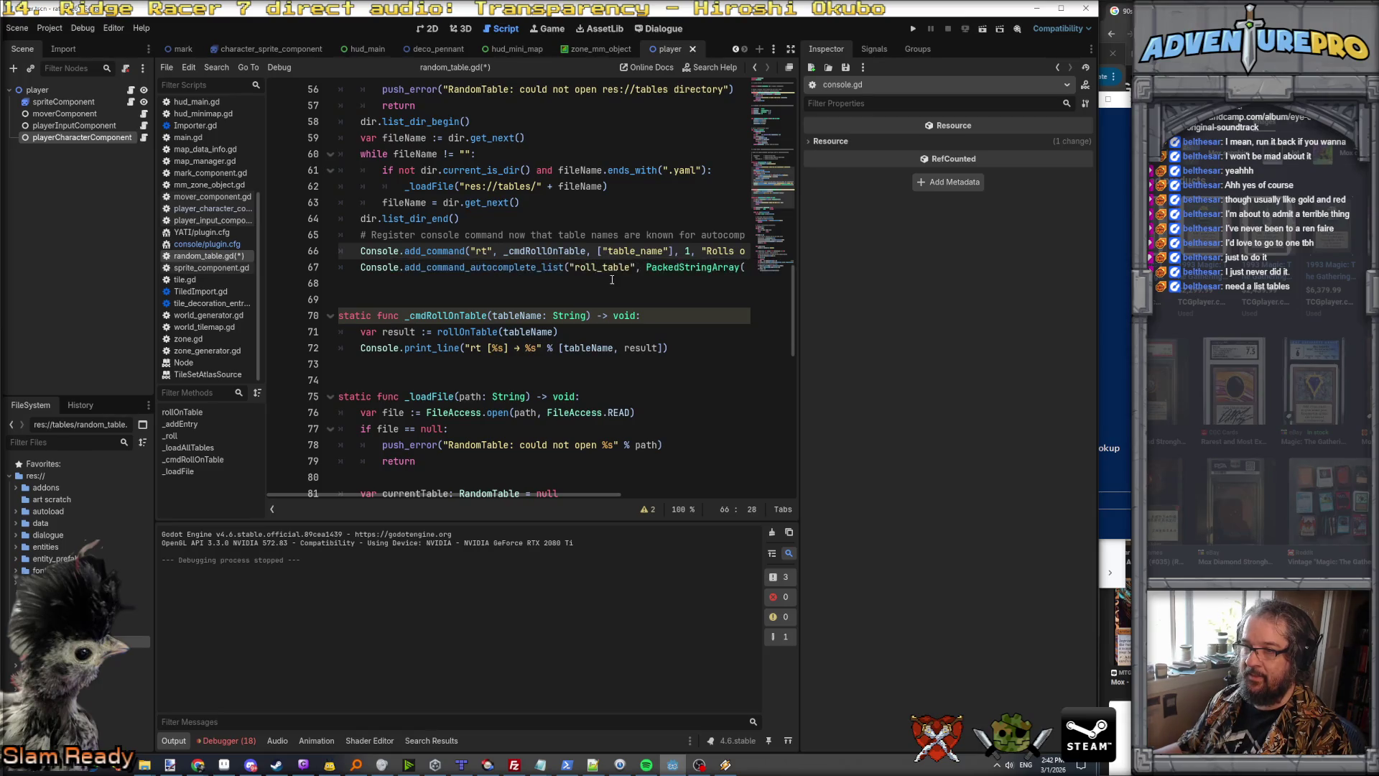
pyautogui.doubleClick(607, 267)
pyautogui.write('rt')
pyautogui.click(493, 283)
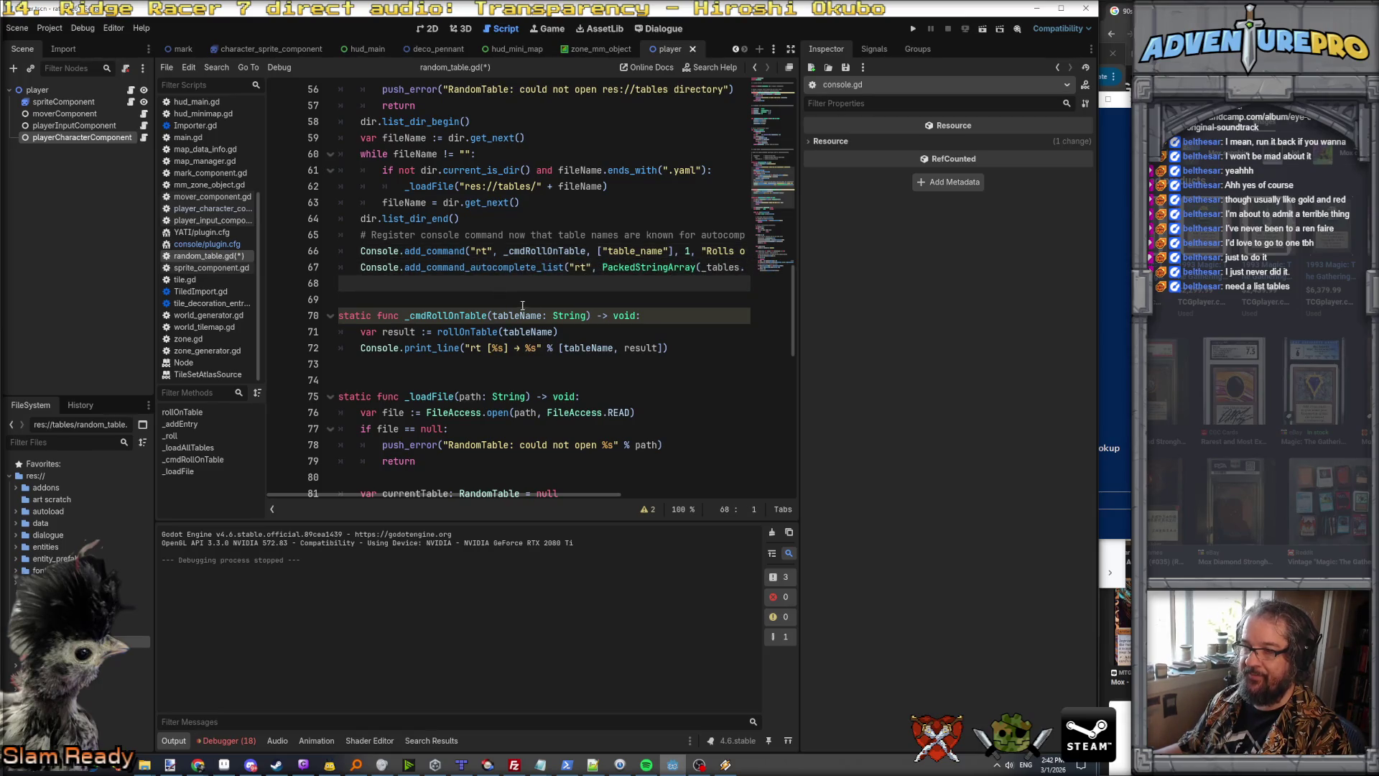
# Jump from line 71 to the rollOnTable definition.
pyautogui.scroll(-1, 618, 275)
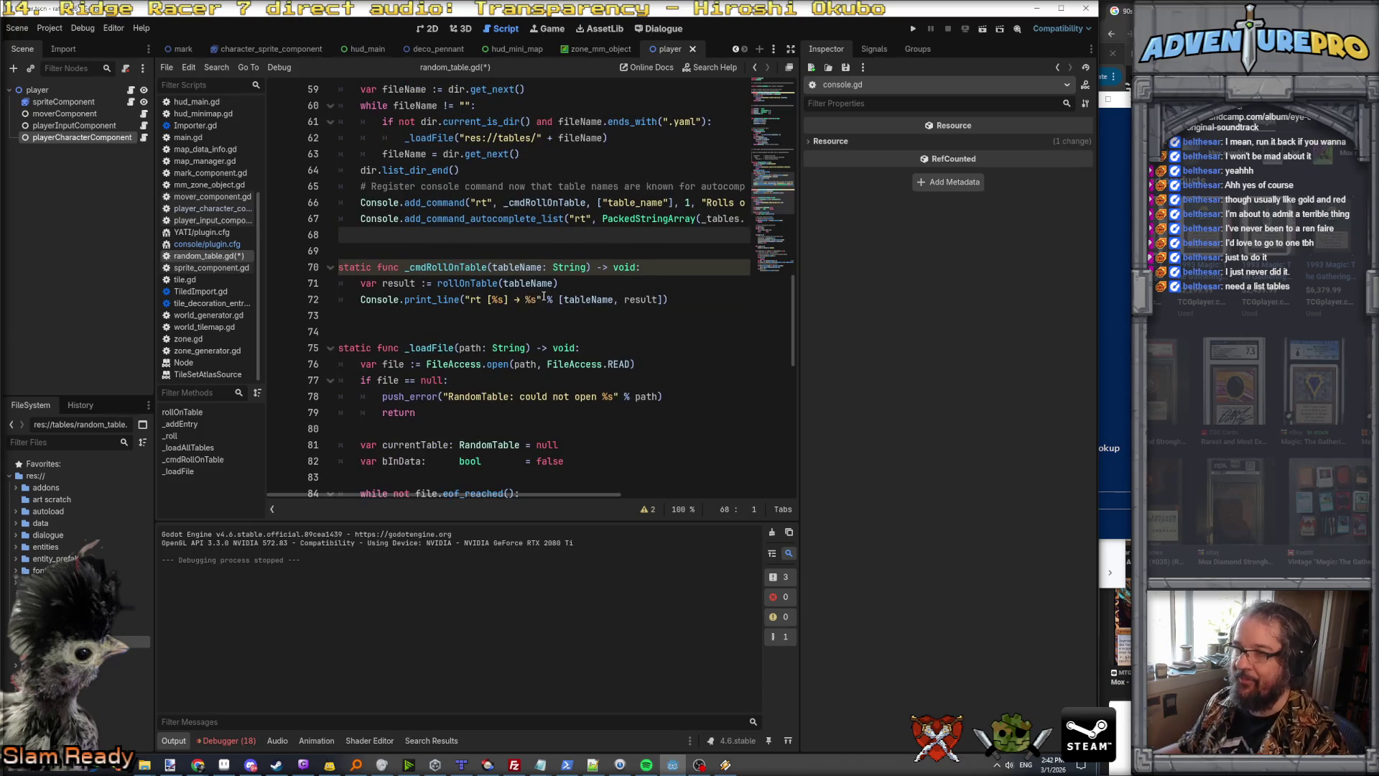
pyautogui.scroll(1, 544, 297)
pyautogui.hscroll(3, 545, 297)
pyautogui.hscroll(-3, 545, 296)
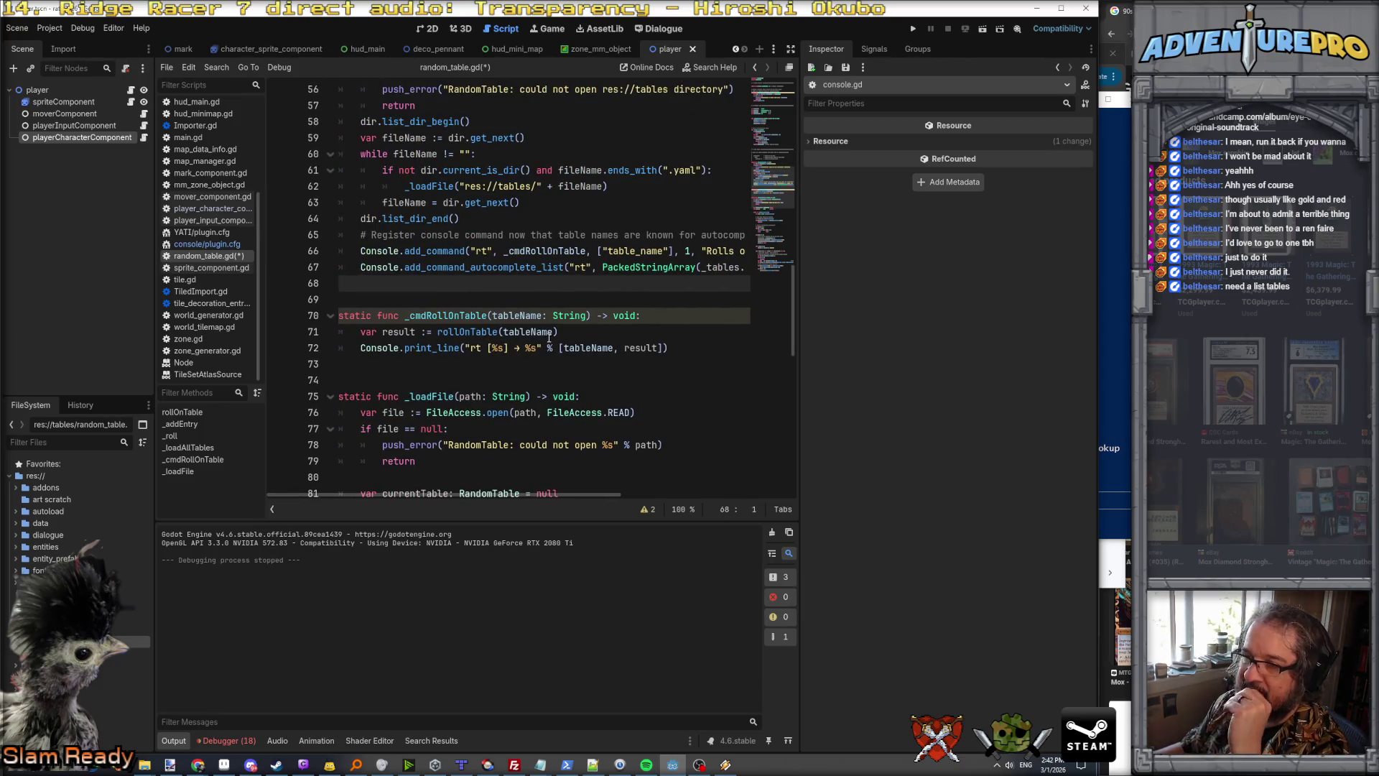
pyautogui.click(570, 331)
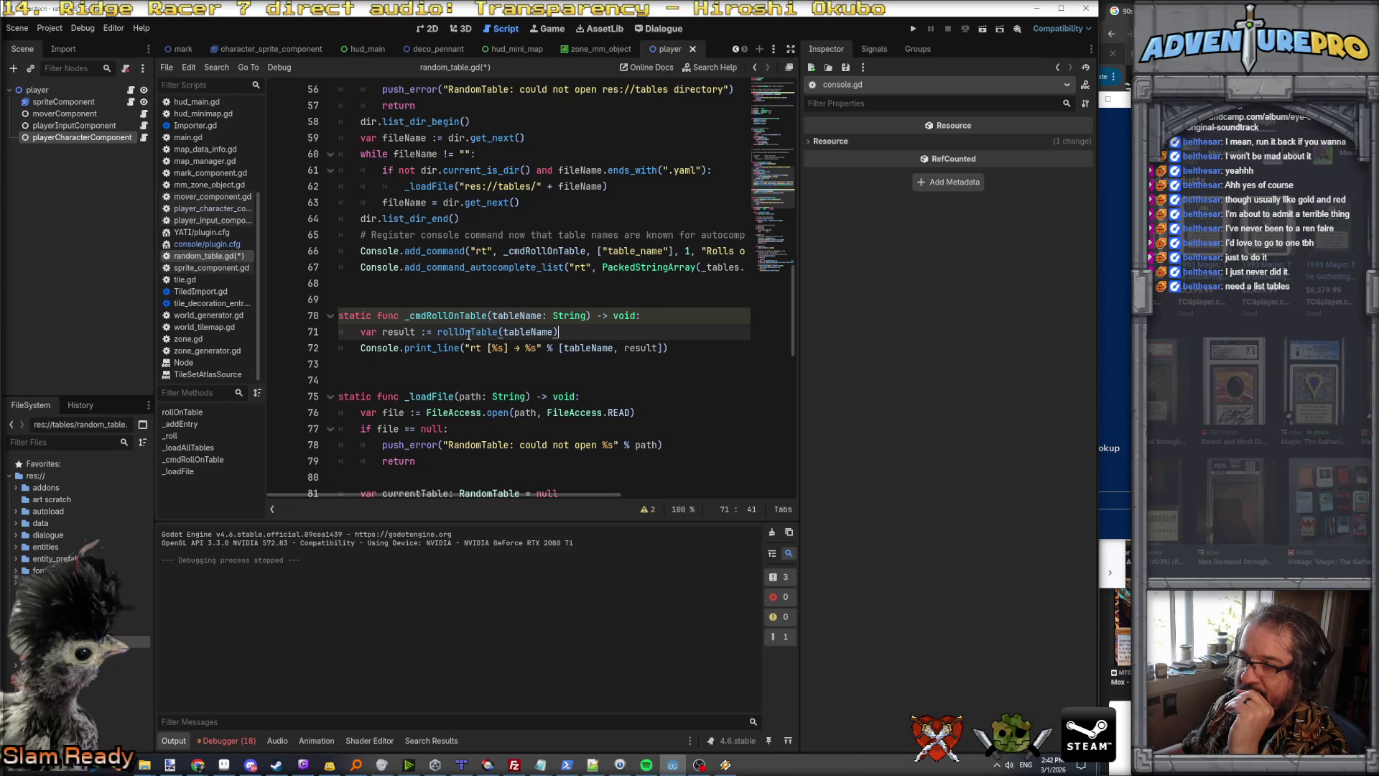
pyautogui.moveTo(464, 334)
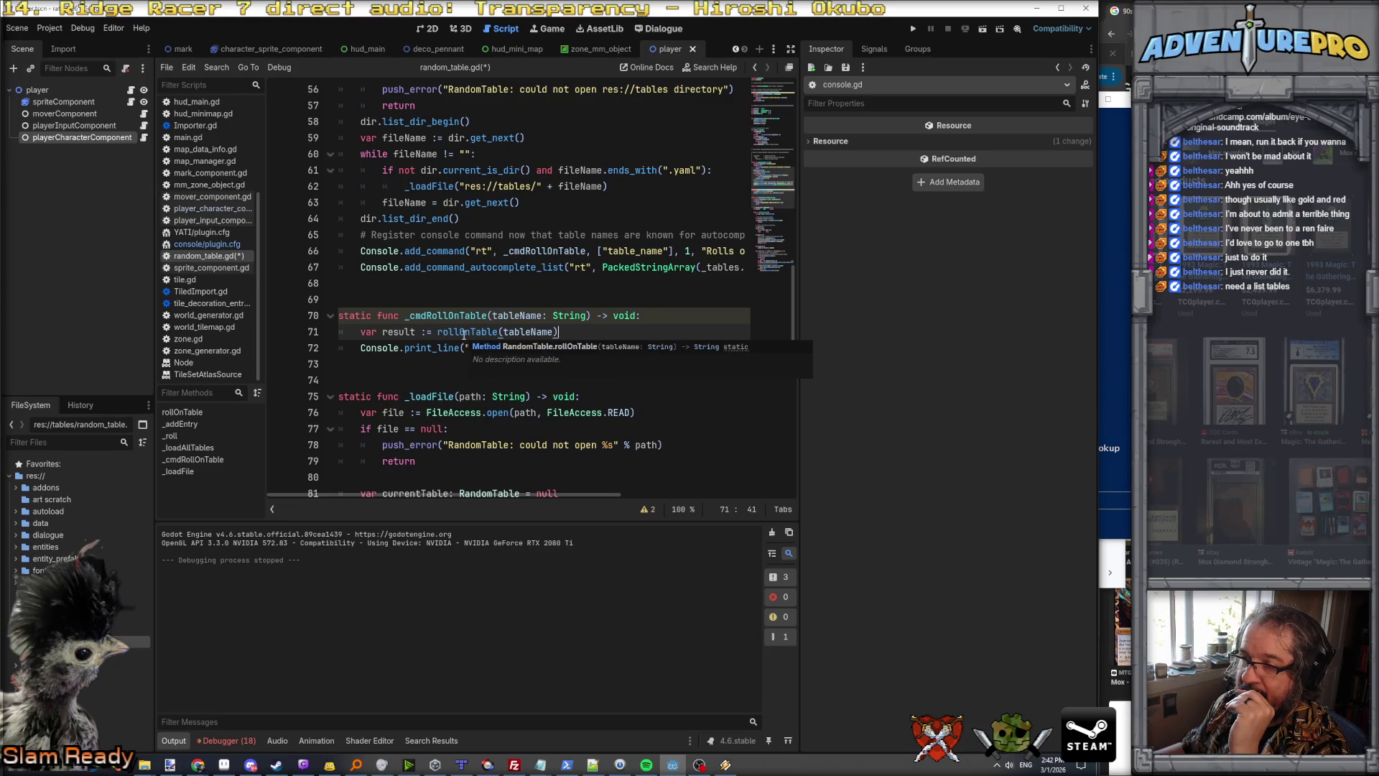
pyautogui.click(521, 331)
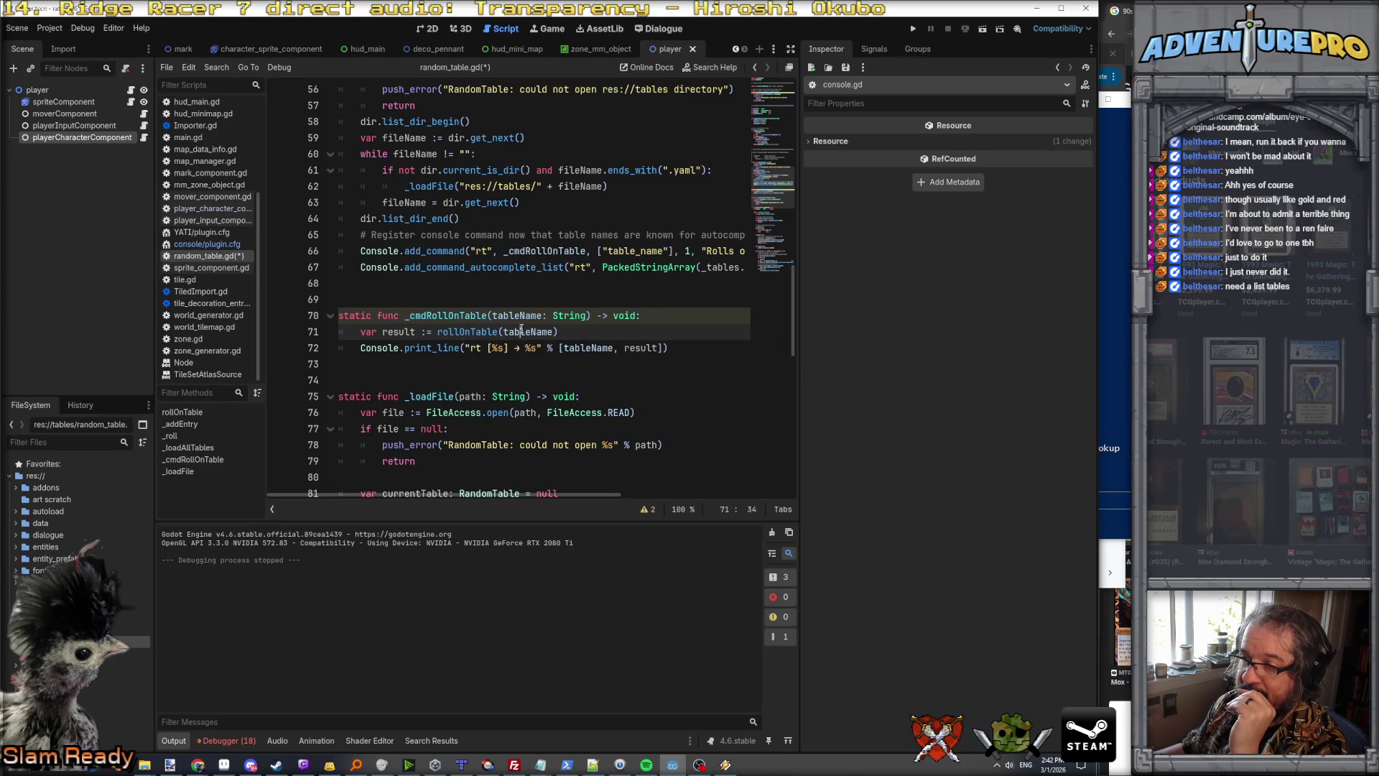
pyautogui.click(469, 331)
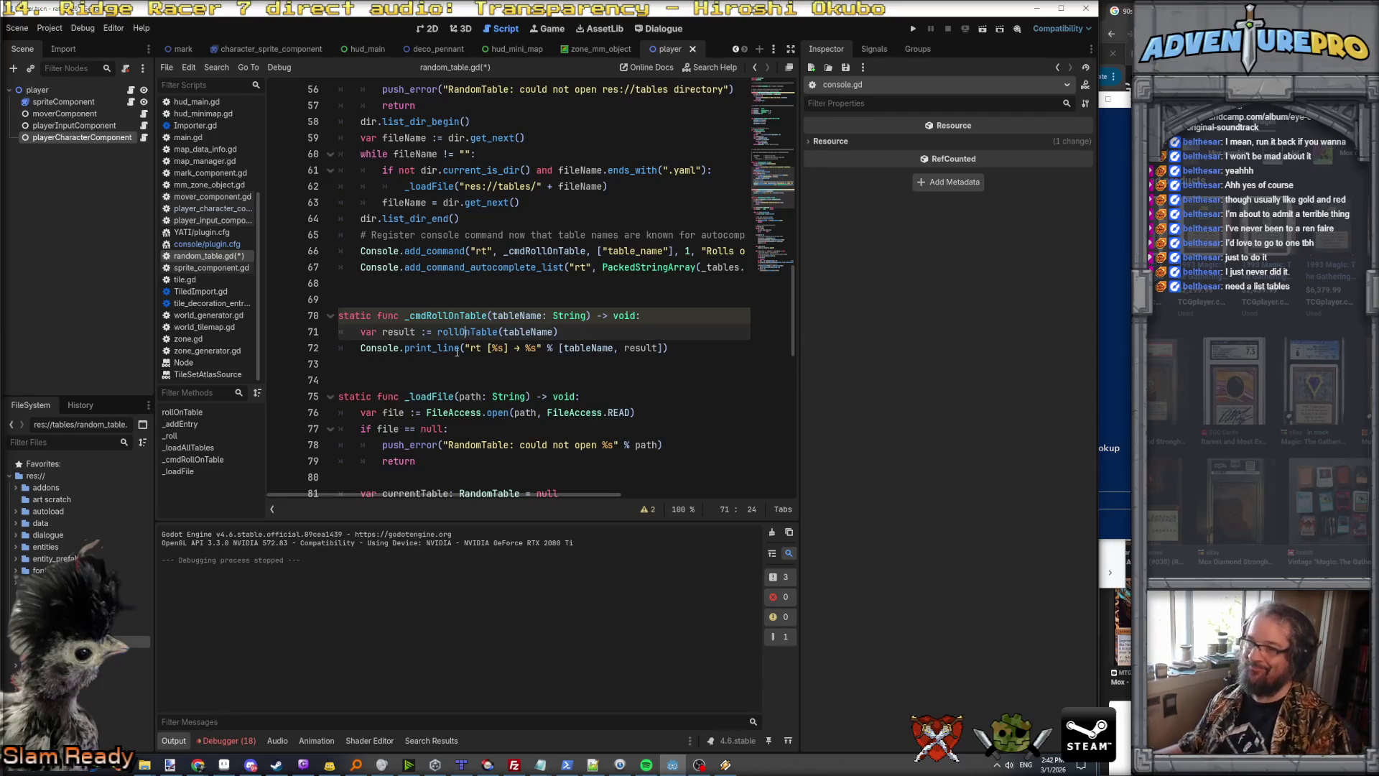
pyautogui.keyDown('ctrl'); pyautogui.click(455, 332); pyautogui.keyUp('ctrl')
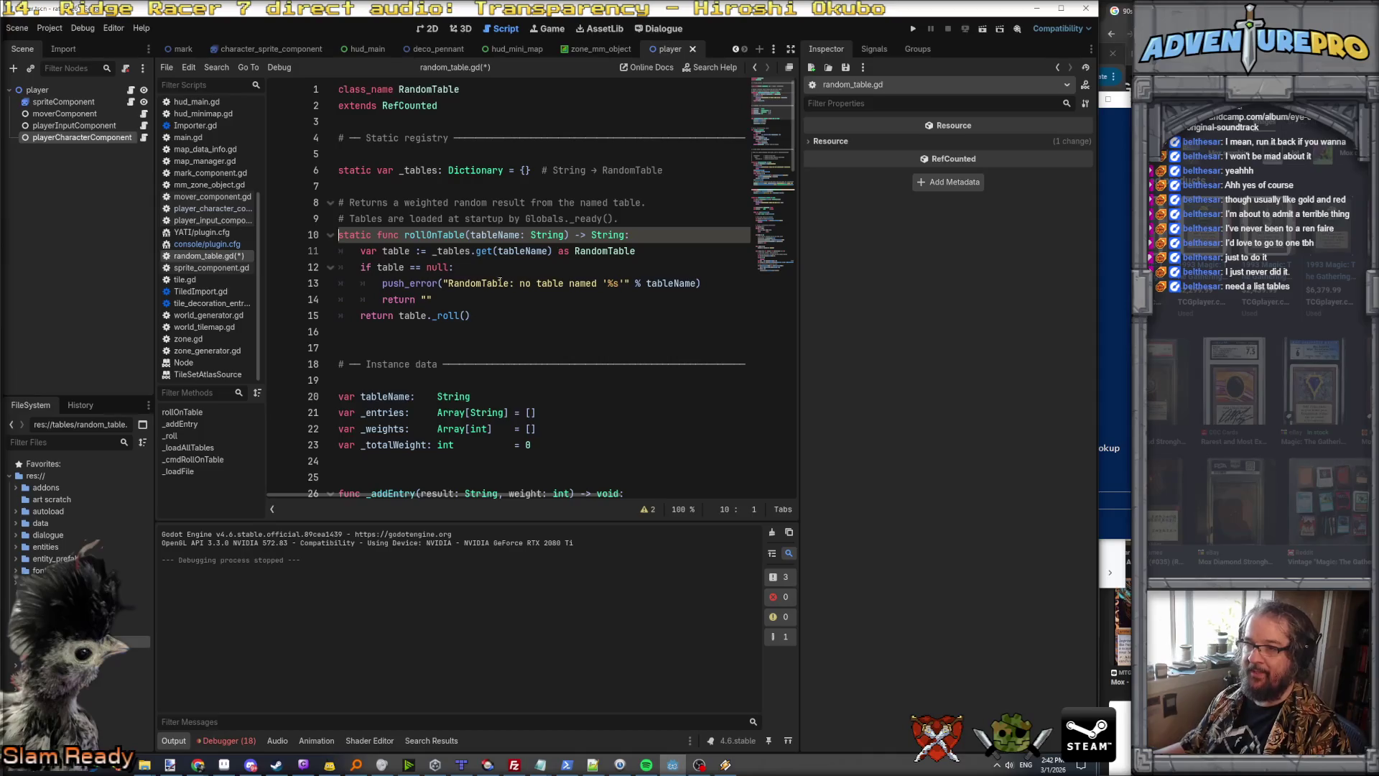
# Review the null table check and show the Debugger's Errors list.
pyautogui.click(429, 268)
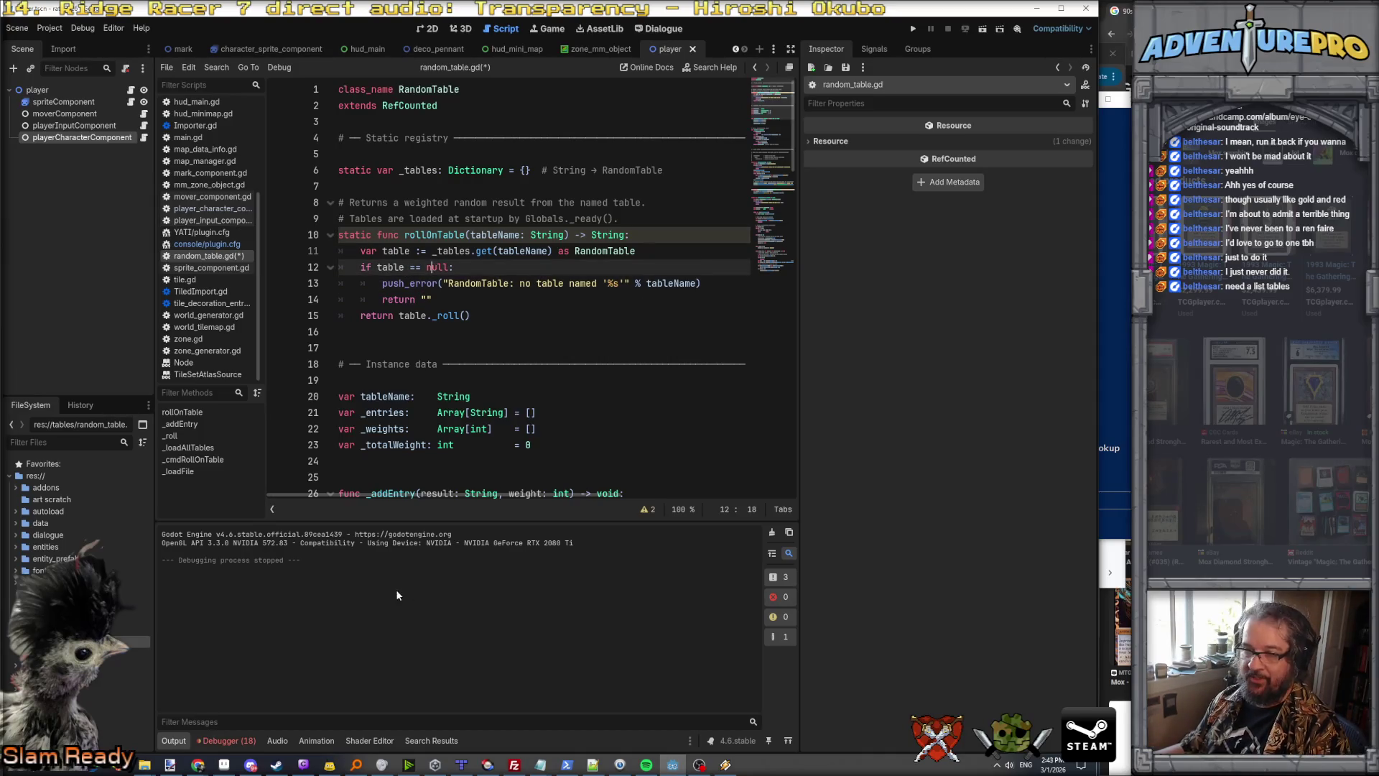
pyautogui.click(228, 741)
pyautogui.click(246, 503)
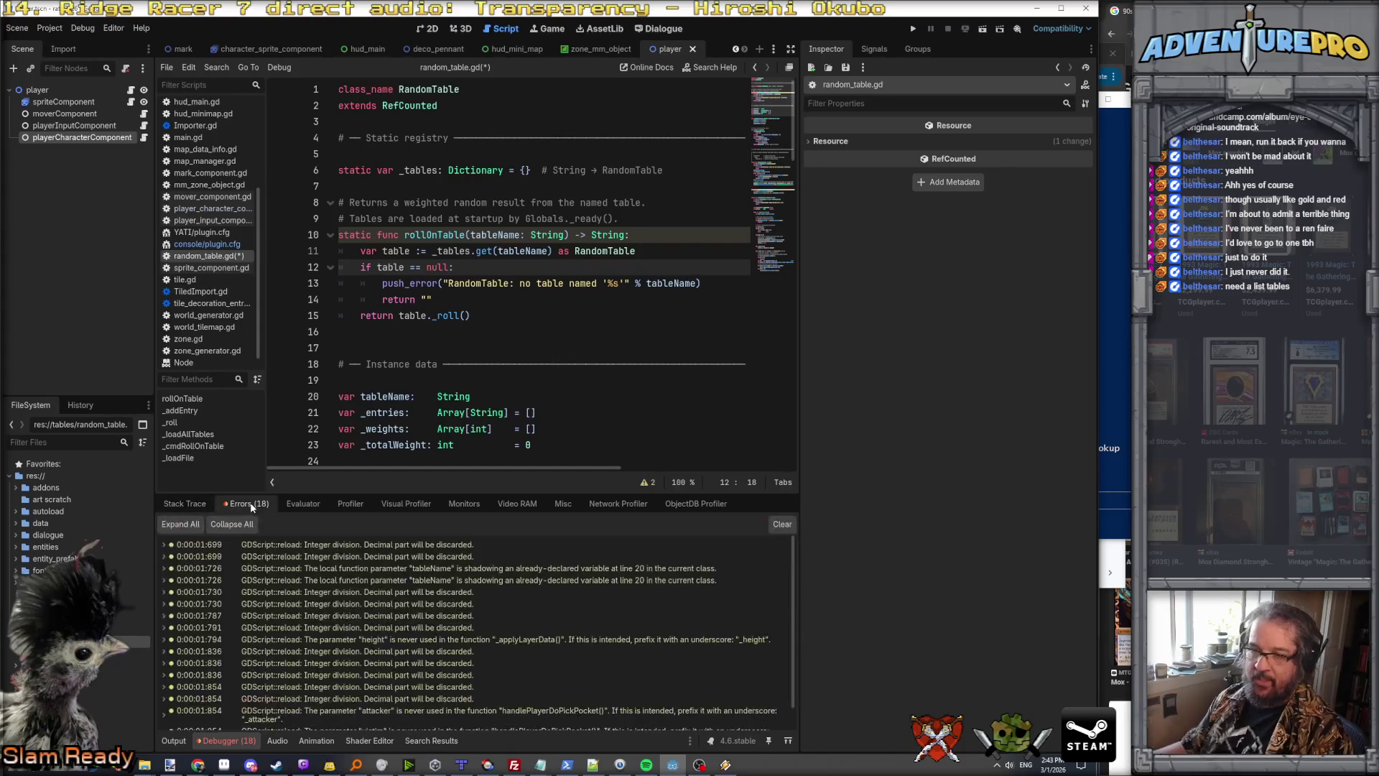
pyautogui.scroll(-2, 437, 612)
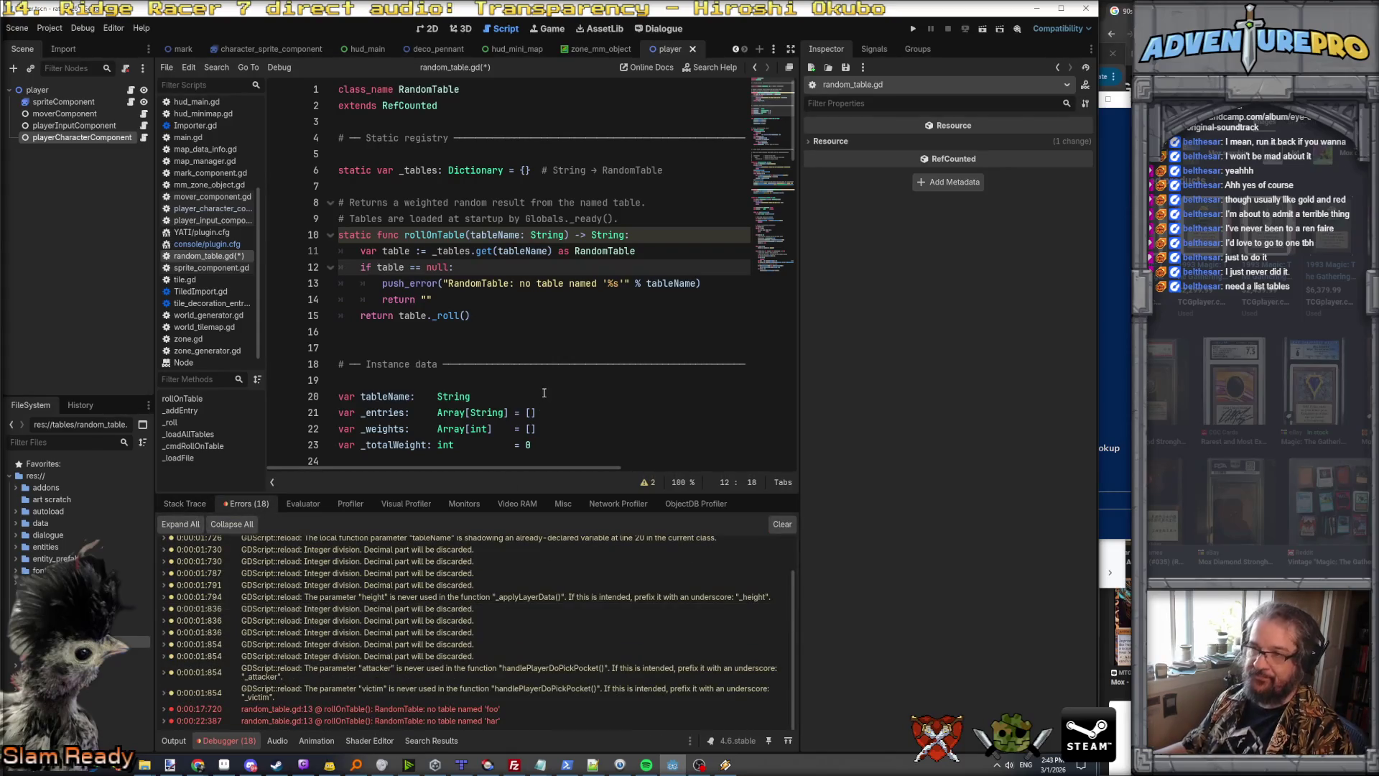
# Add an 'if result' check with an 'else:' branch and indent print_line under else.
pyautogui.click(488, 298)
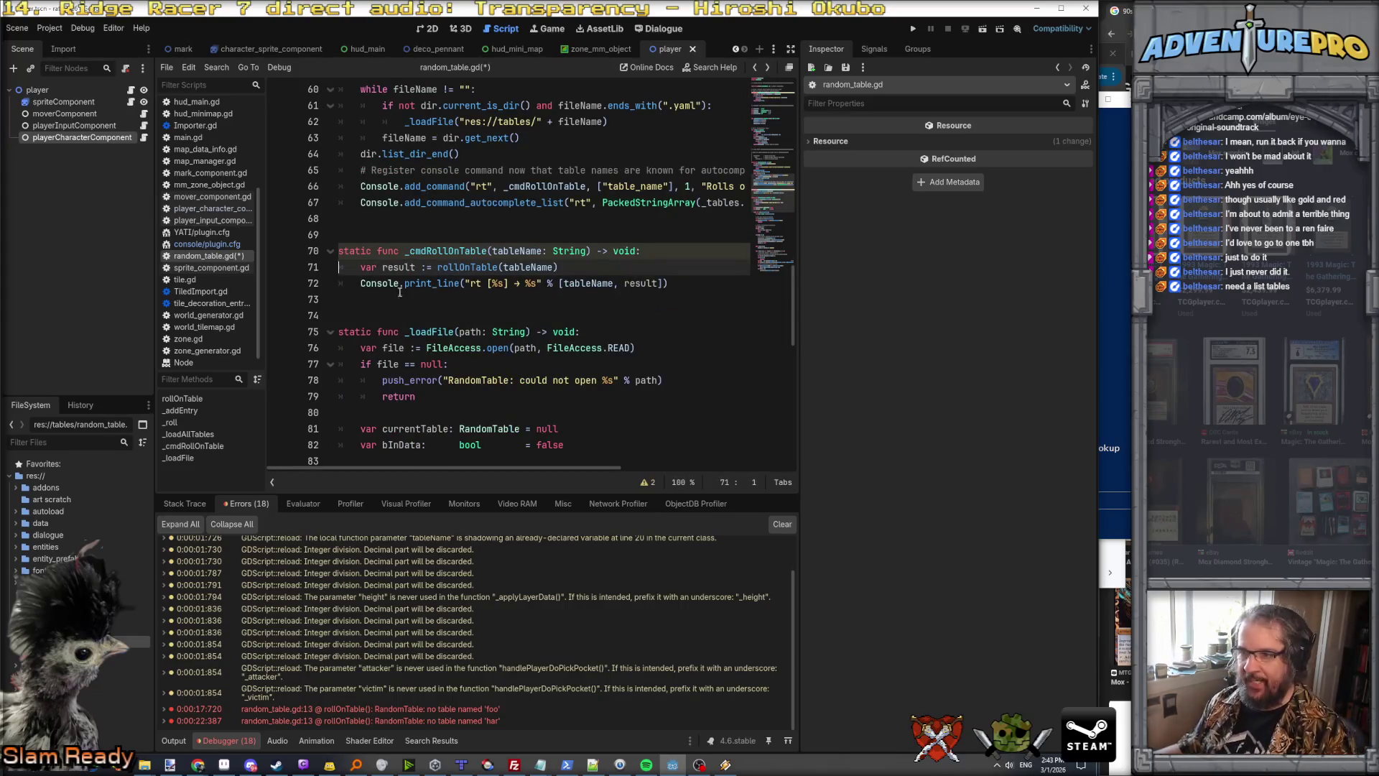
pyautogui.press('Return')
pyautogui.write('if result ==')
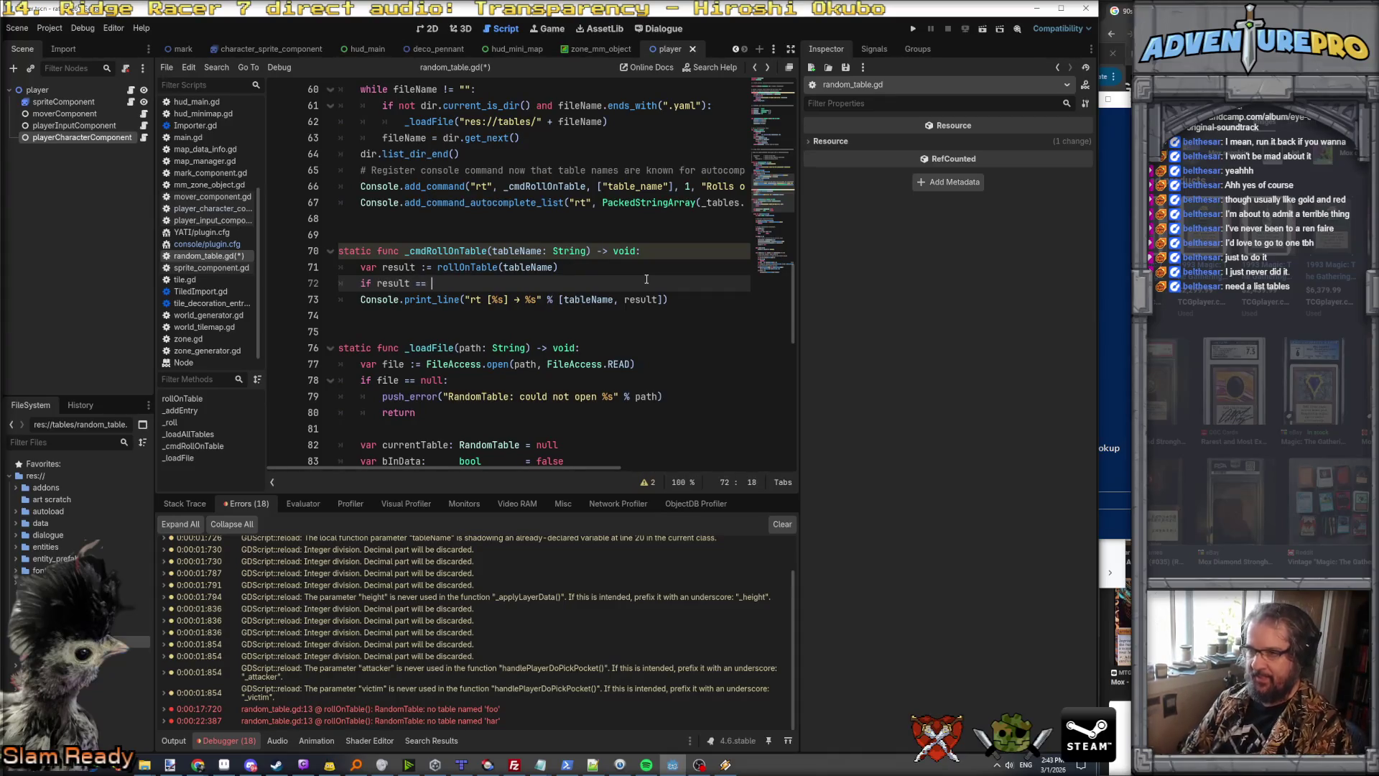
pyautogui.press('Return')
pyautogui.press('Return')
pyautogui.write('else')
pyautogui.press('Down')
pyautogui.press('Tab')
pyautogui.press('Up')
pyautogui.press('Up')
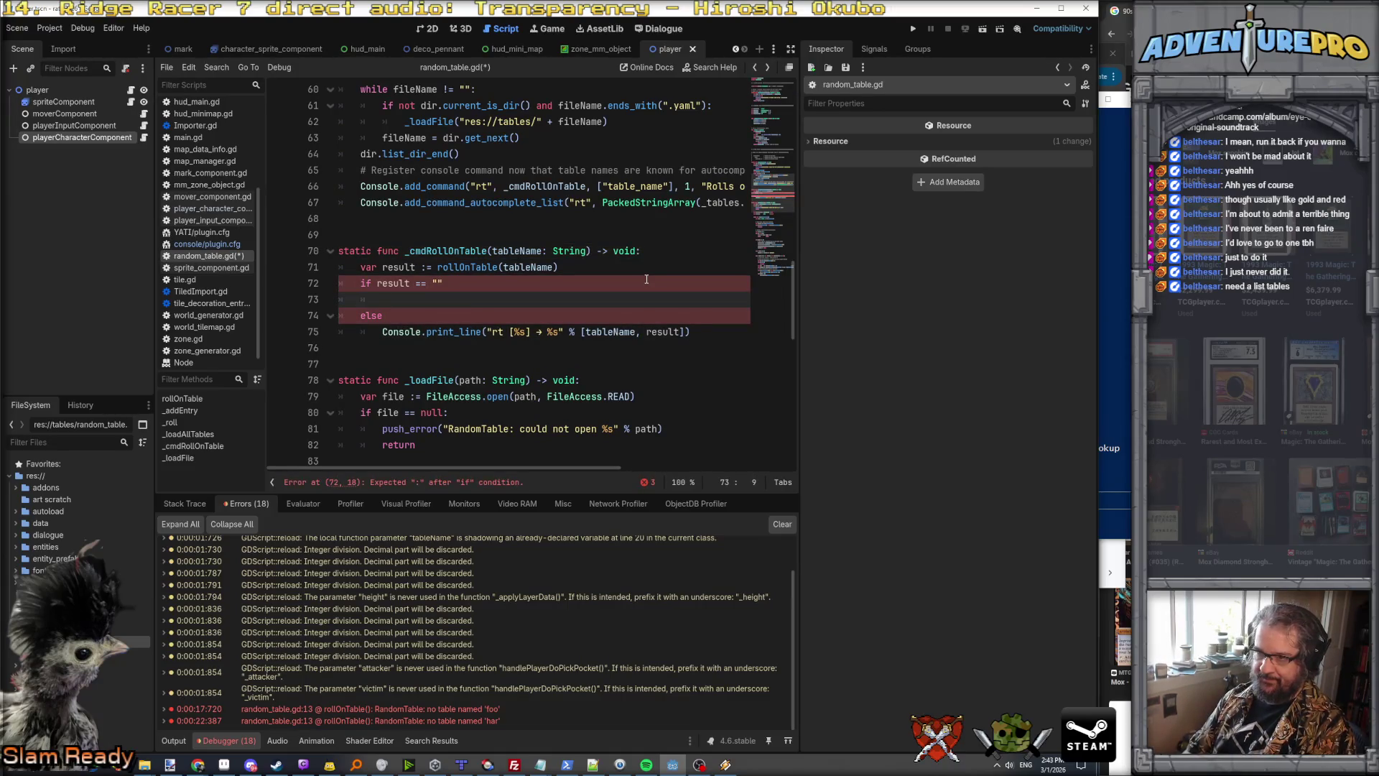
pyautogui.click(646, 278)
pyautogui.press('Down')
pyautogui.press('Down')
pyautogui.write(':')
pyautogui.press('Up')
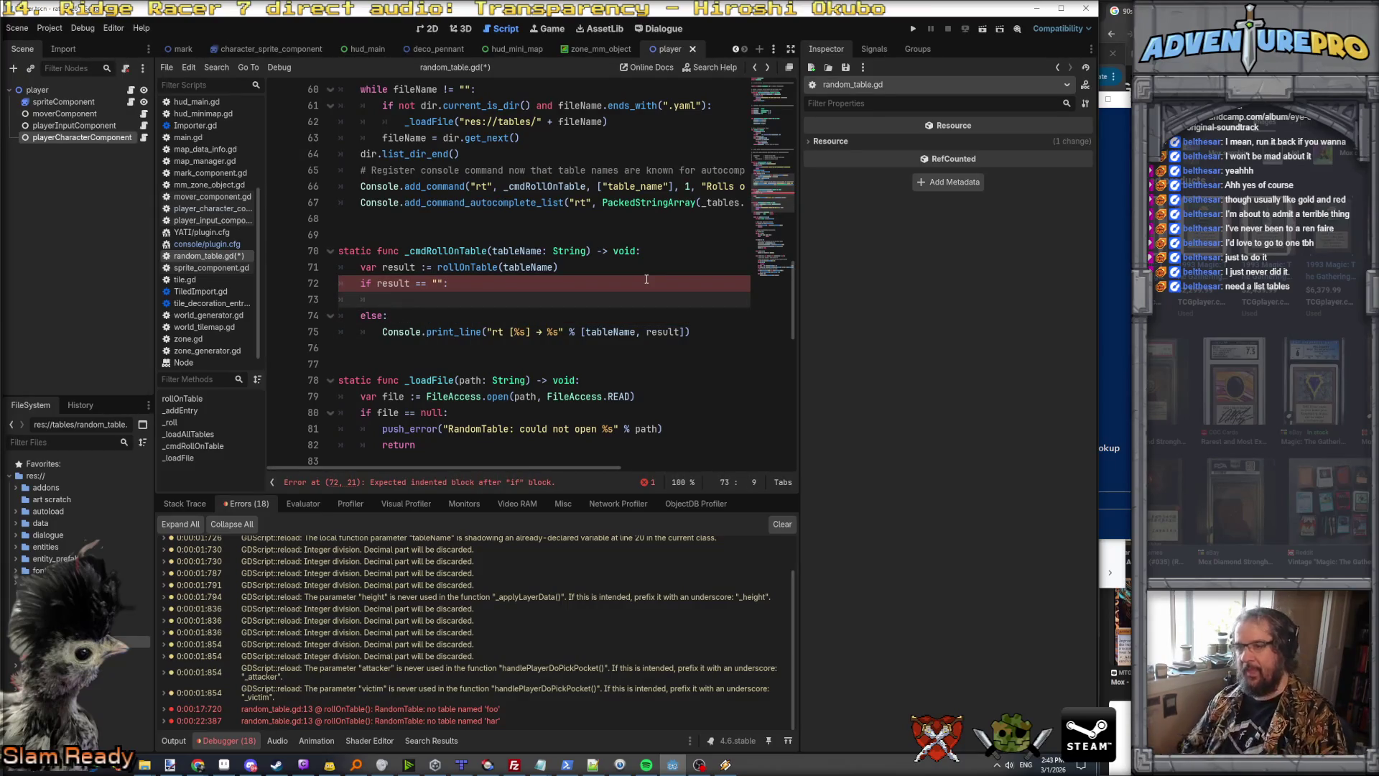
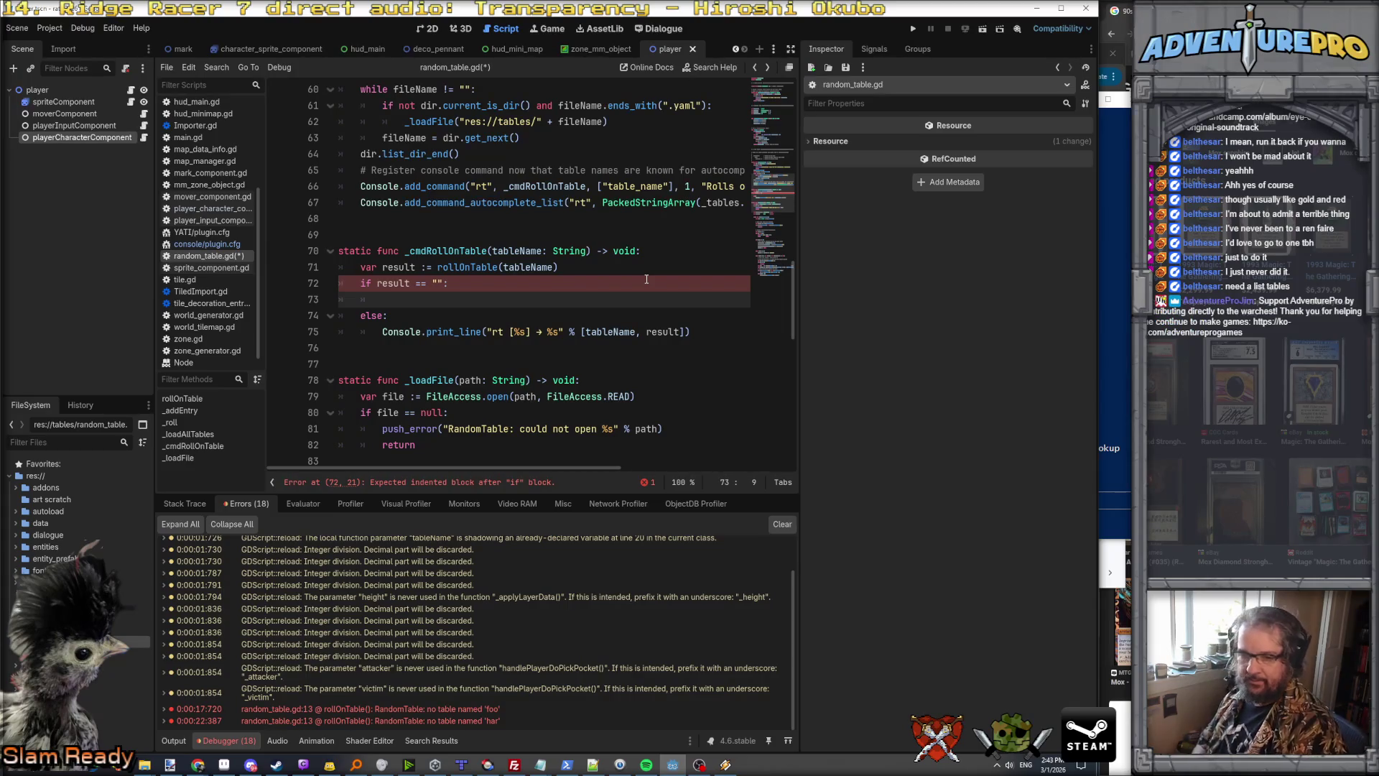
# Complete the line-73 comment in random_table.gd as '# list all tables' and bring up the terminal.
pyautogui.write('all a')
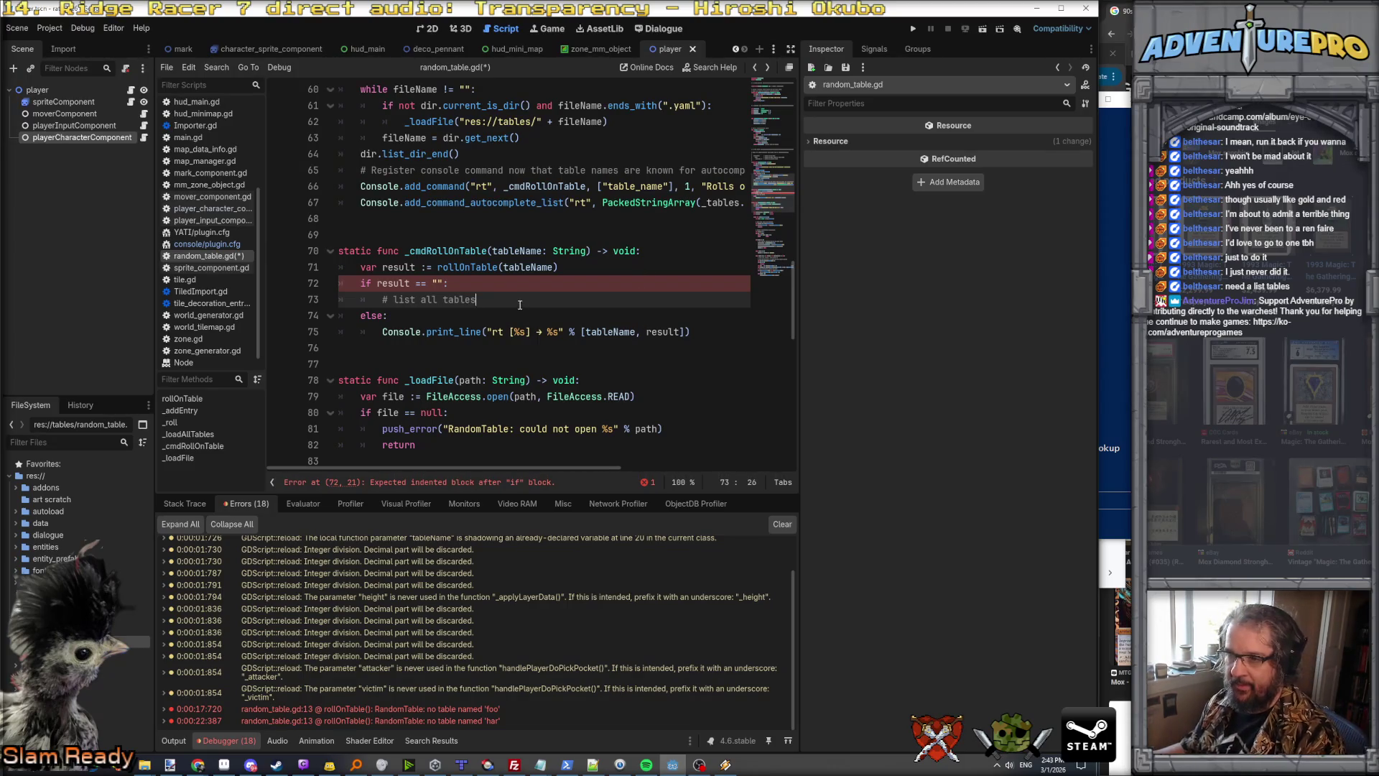
pyautogui.click(444, 350)
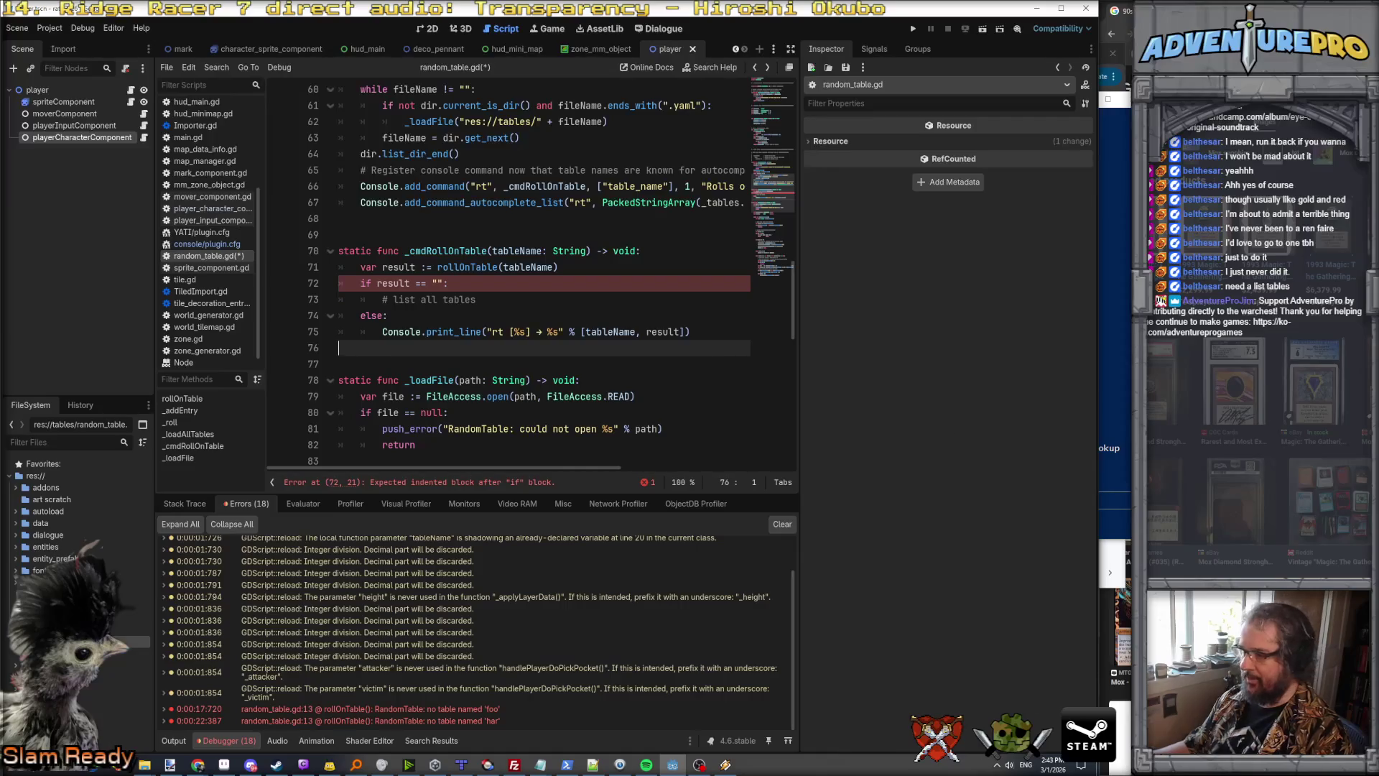
pyautogui.click(675, 767)
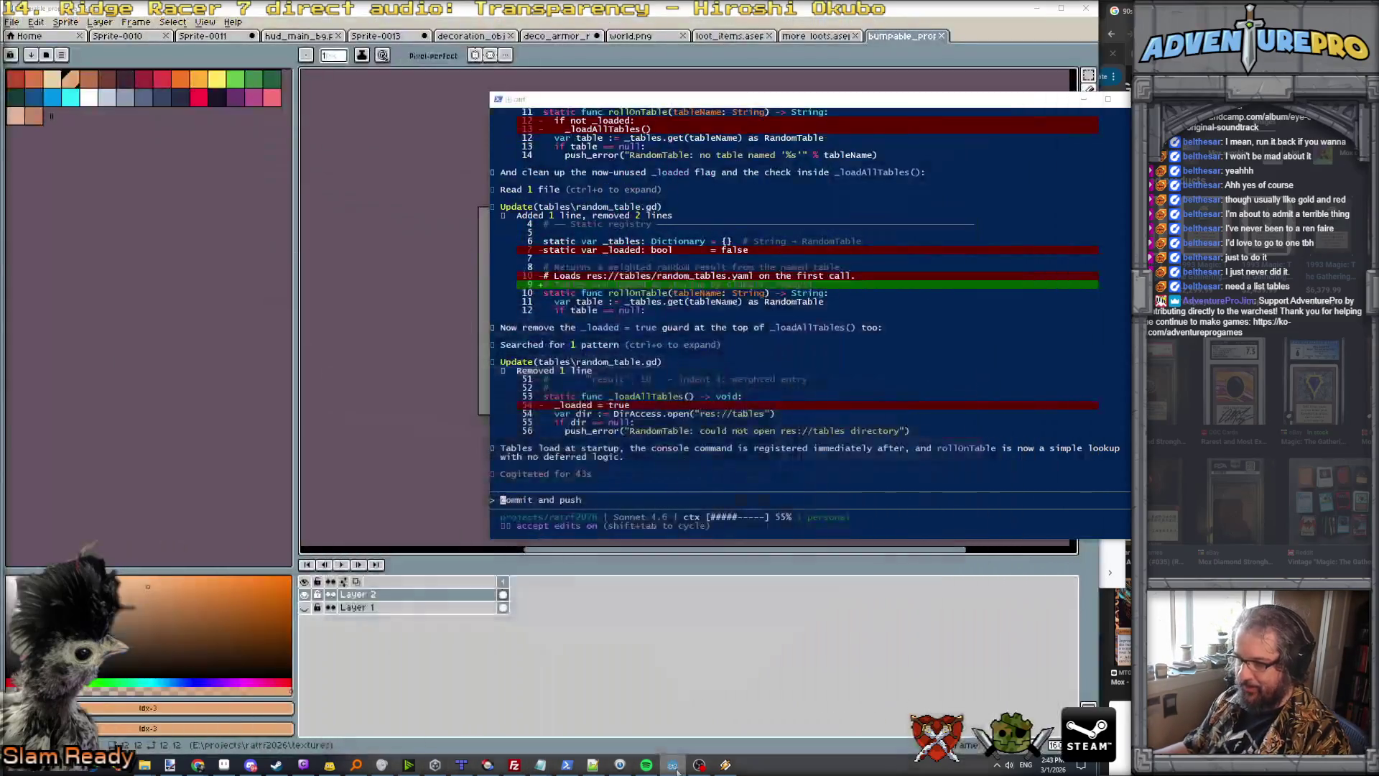
# Ask Claude Code to list all loaded tables whenever _cmdRollOnTable gets a blank result.
pyautogui.click(675, 765)
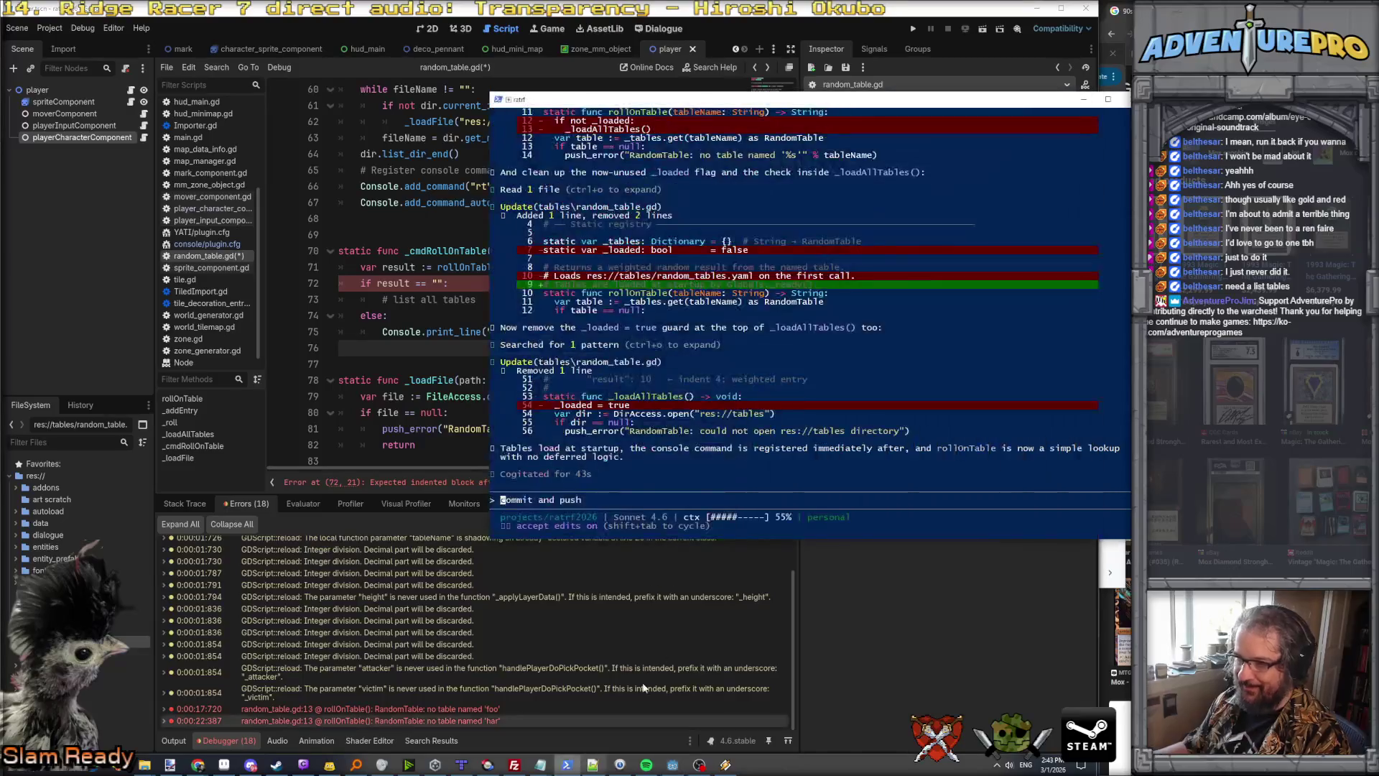
pyautogui.write('I adde')
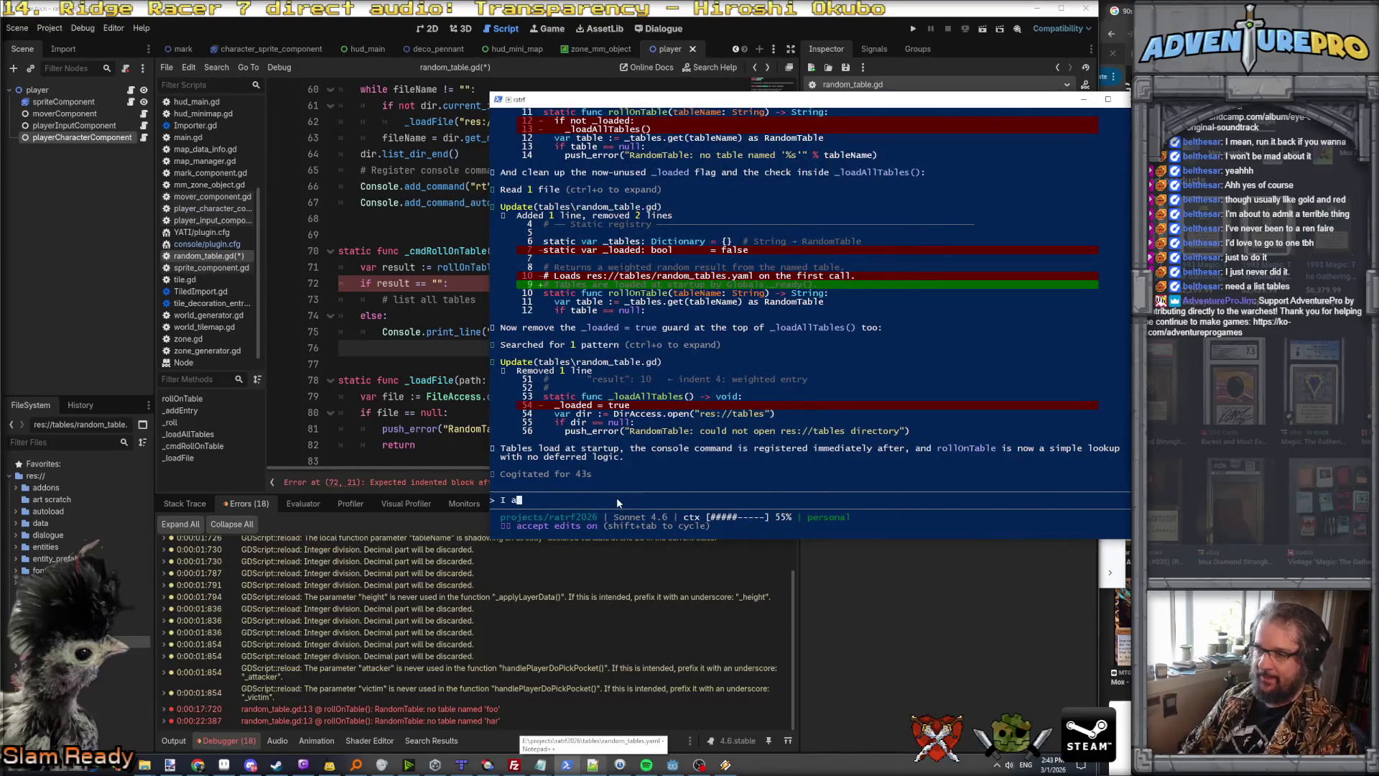
pyautogui.write('d something to _cm')
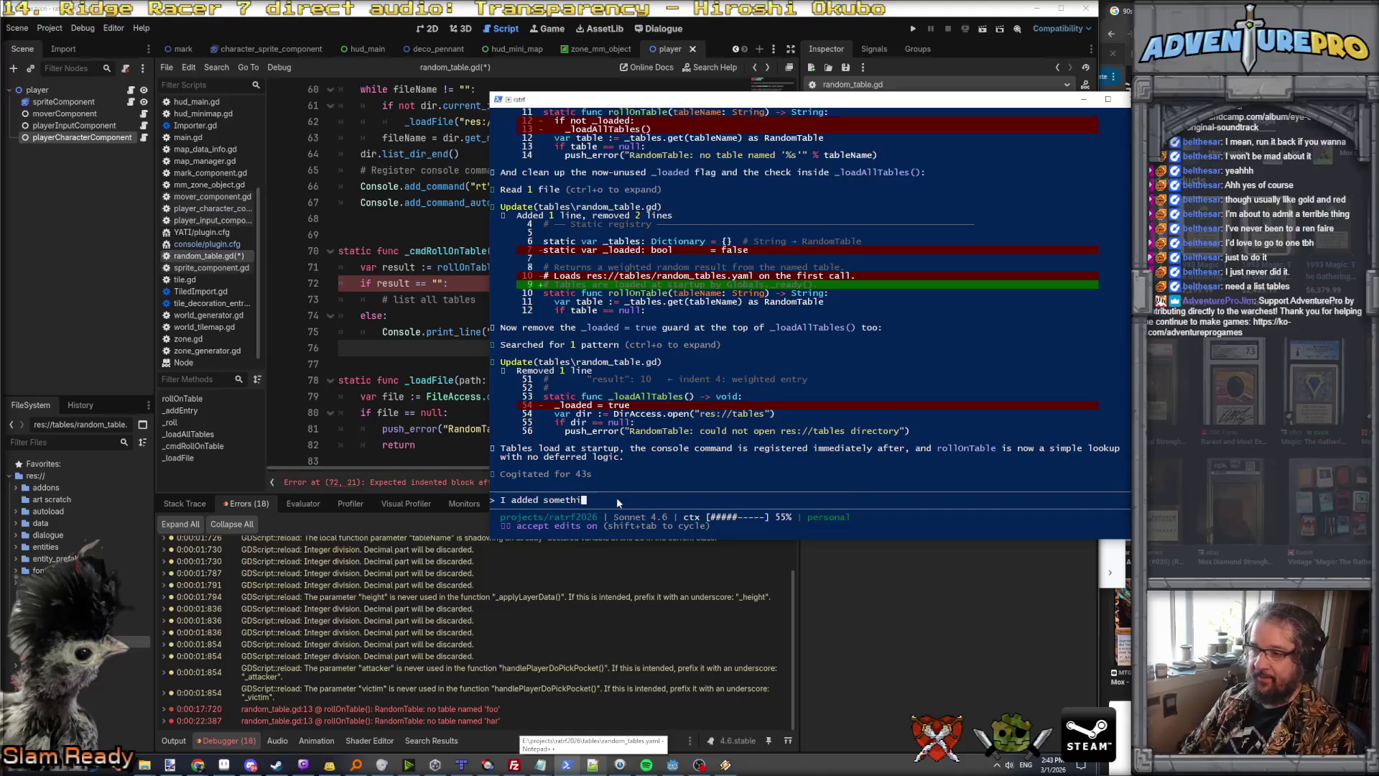
pyautogui.write('dRollOnTable t')
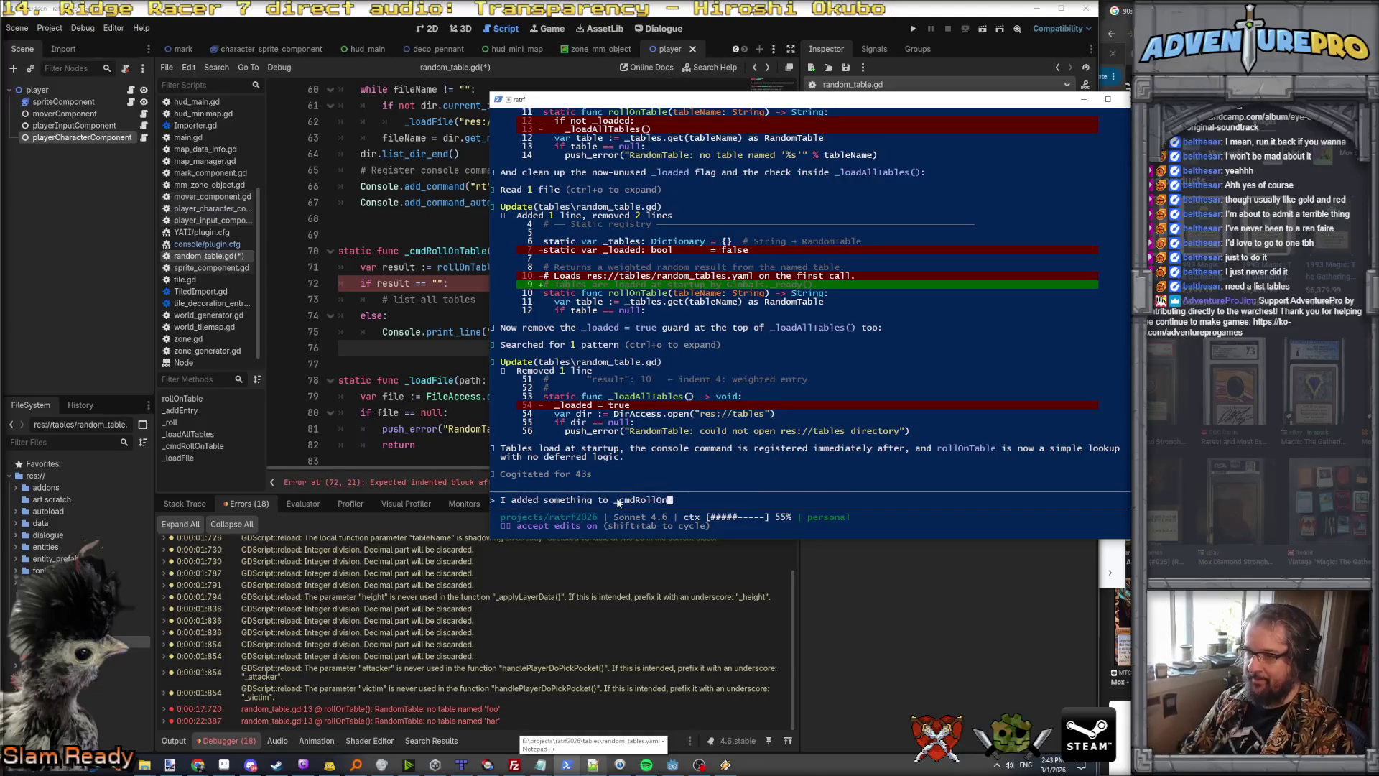
pyautogui.write('hat checks ')
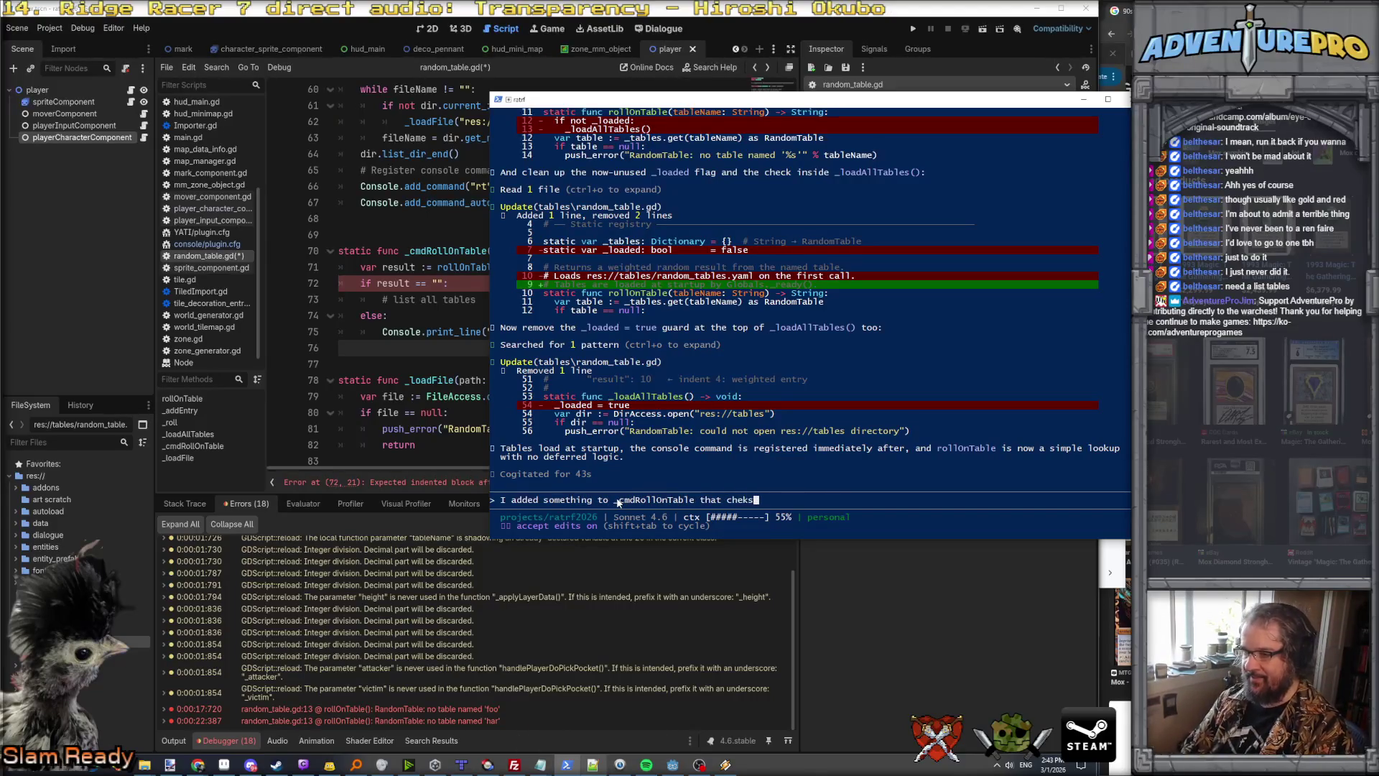
pyautogui.write('for a ')
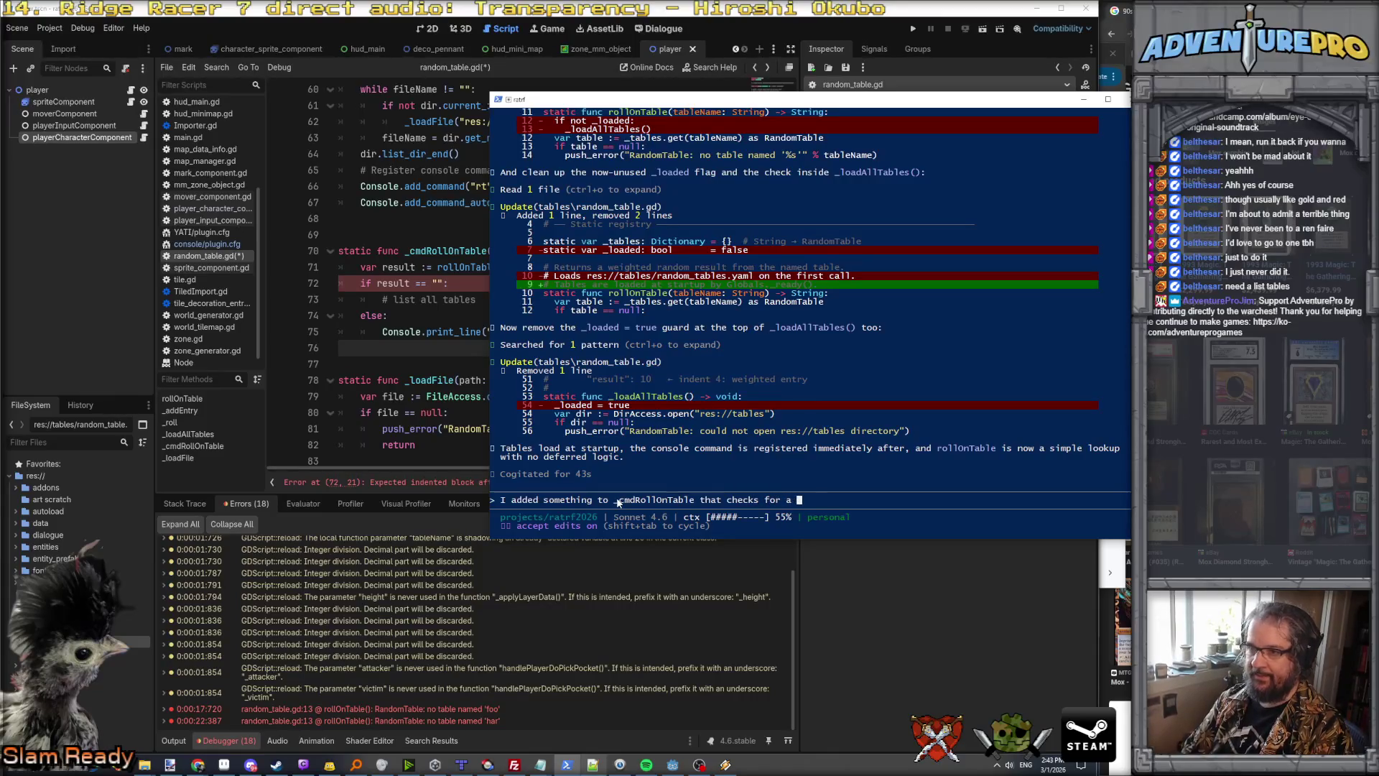
pyautogui.write('blank result, whi')
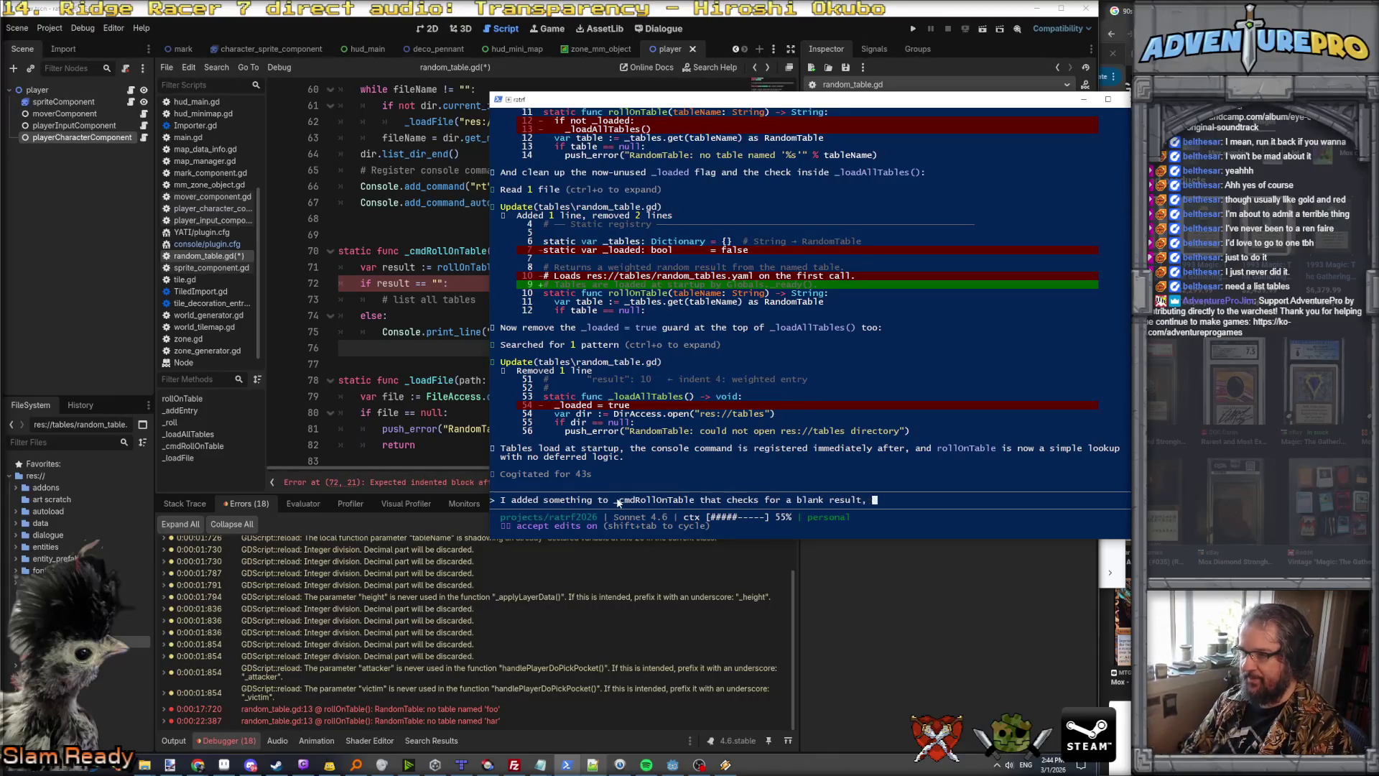
pyautogui.write('ch means I got the tab')
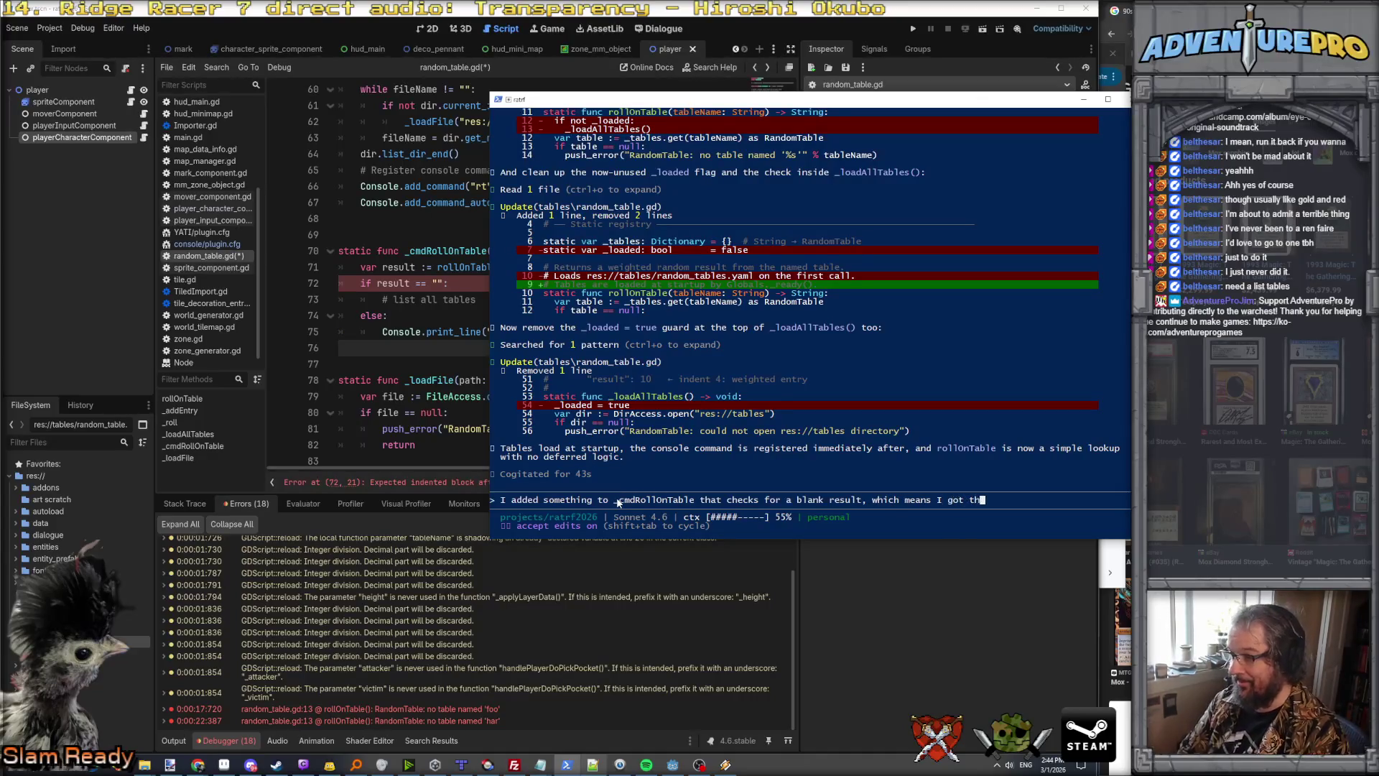
pyautogui.write('le name wrong, ')
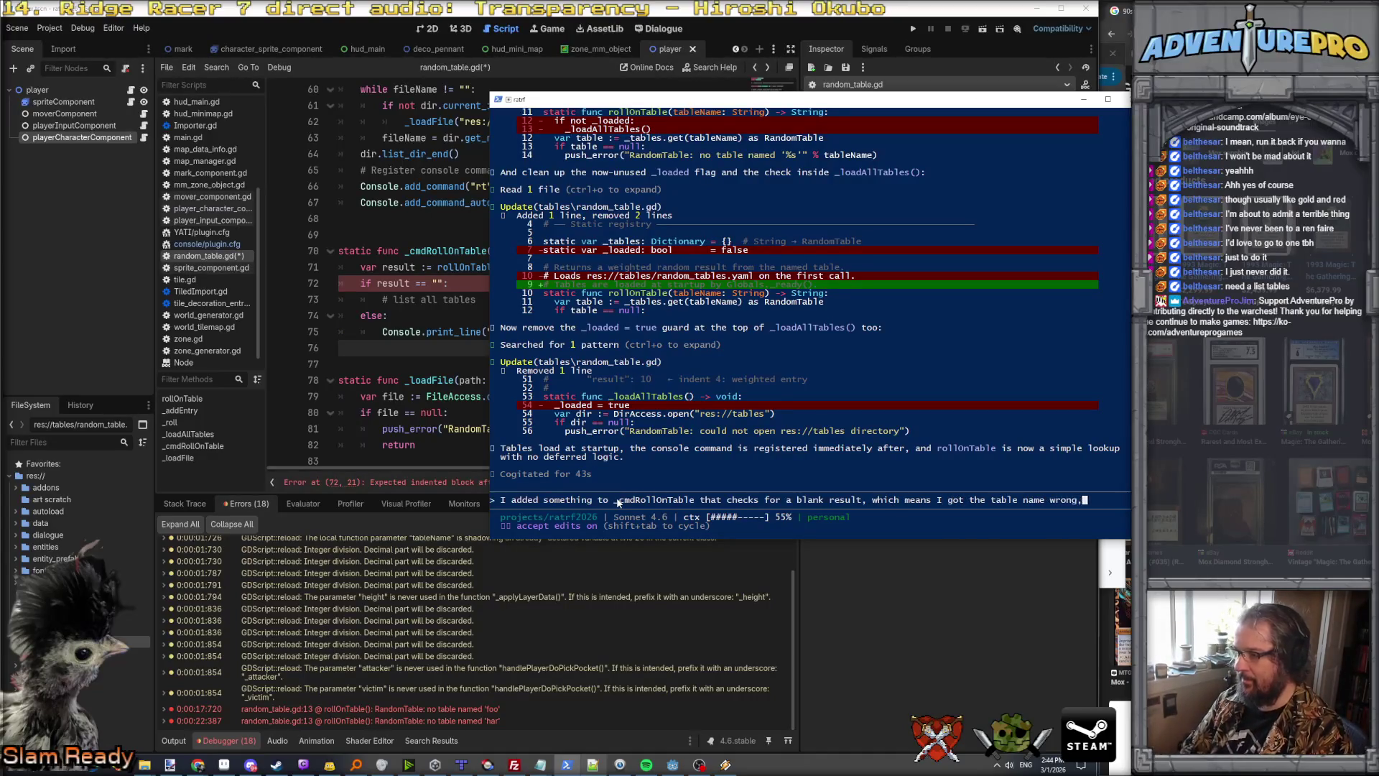
pyautogui.write("and i'd lik")
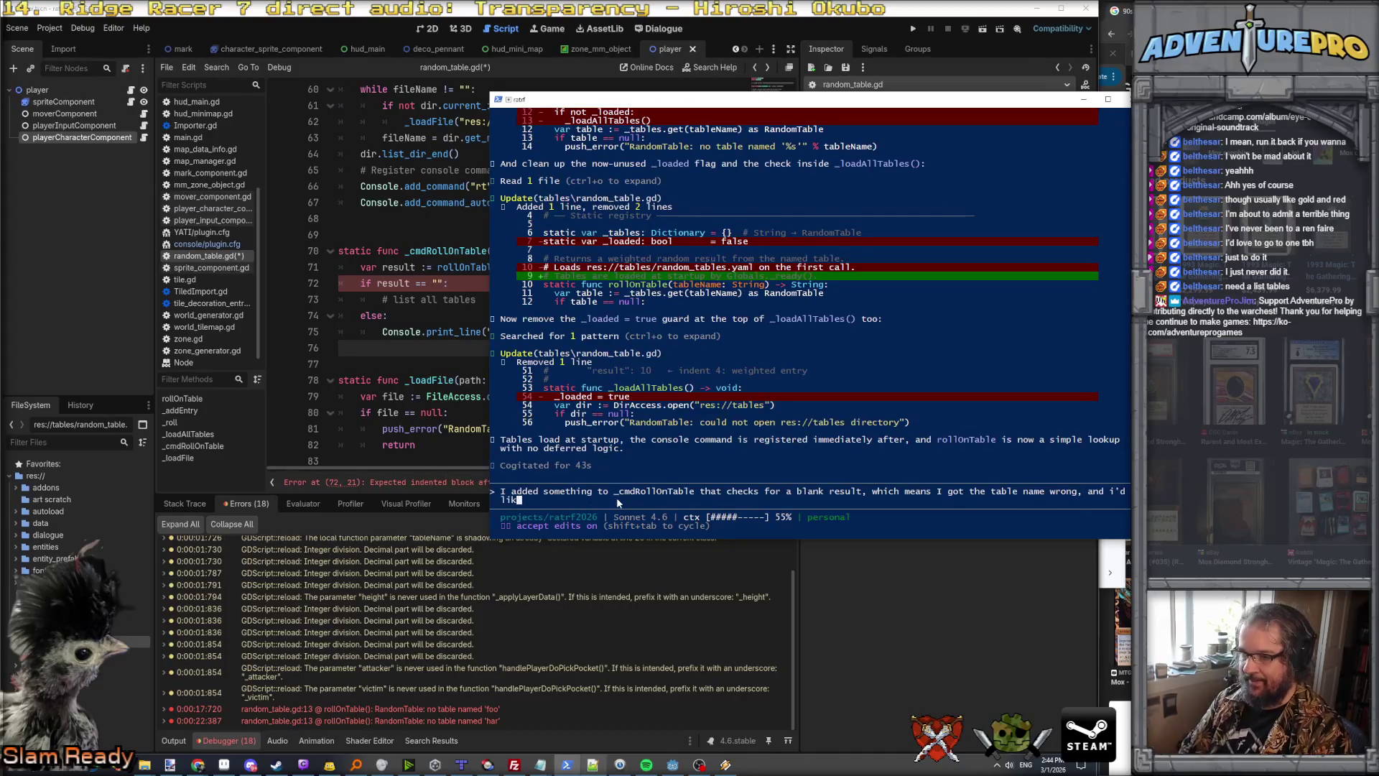
pyautogui.write('ti he console to list')
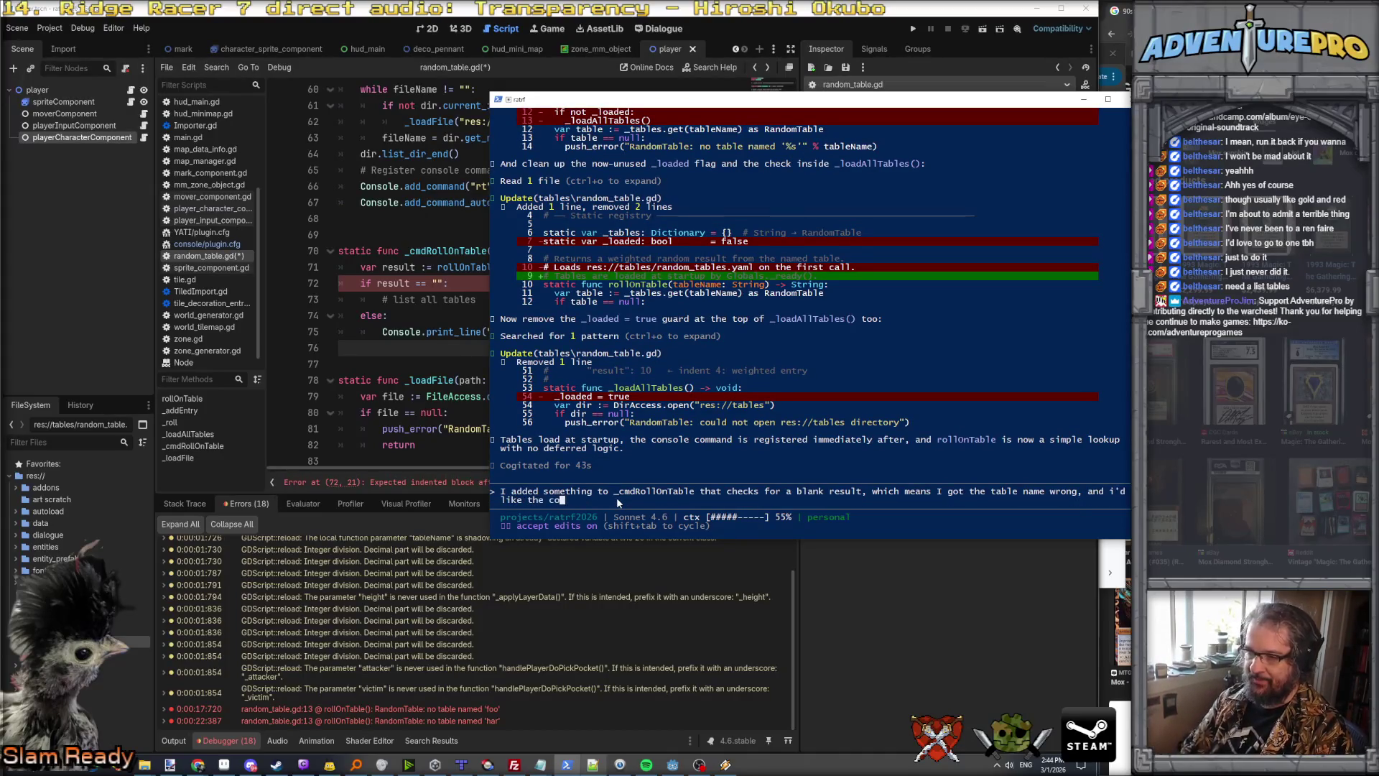
pyautogui.write(' all loaded tables.')
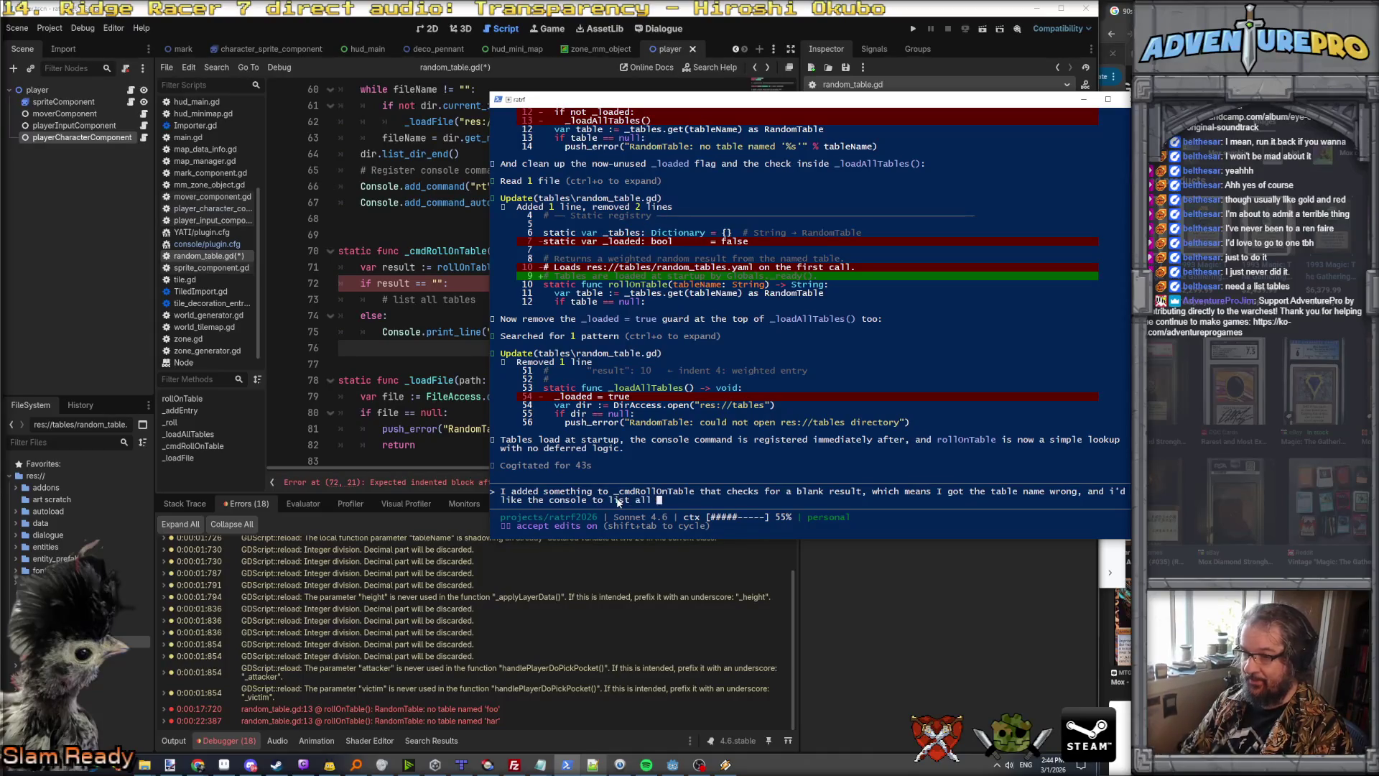
pyautogui.press('BackSpace')
pyautogui.write('when that happens.')
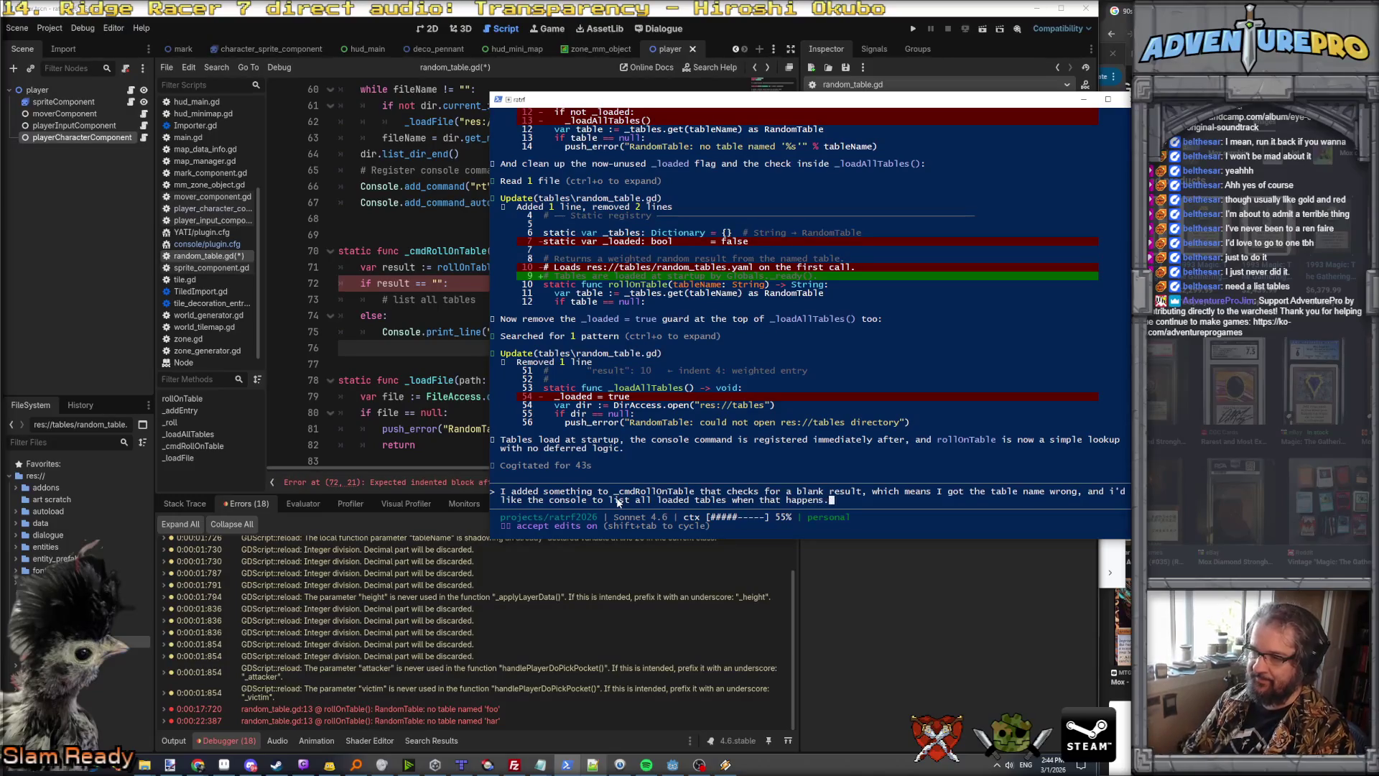
pyautogui.press('Return')
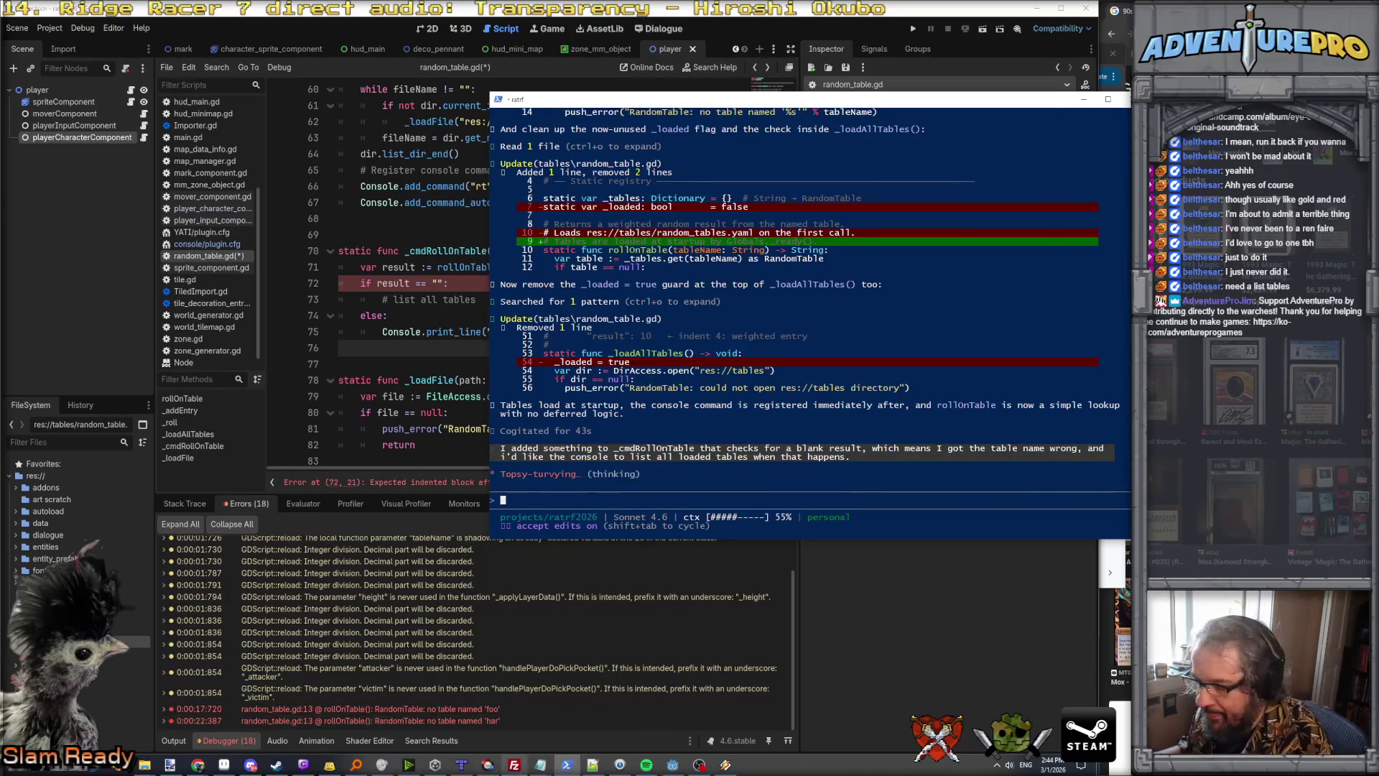
pyautogui.click(224, 765)
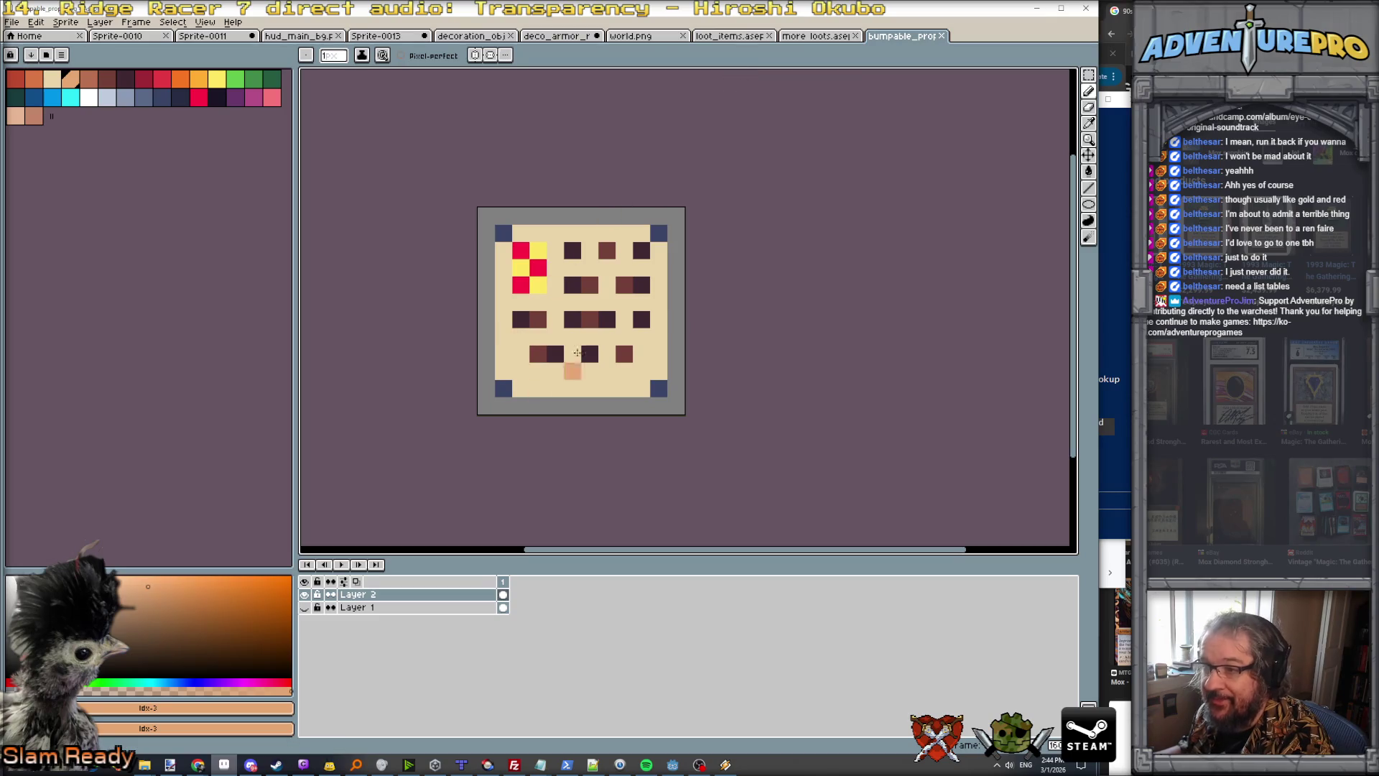
# Look through the open sprite tabs, then open deco_armor at frame 1.
pyautogui.click(822, 38)
pyautogui.click(701, 36)
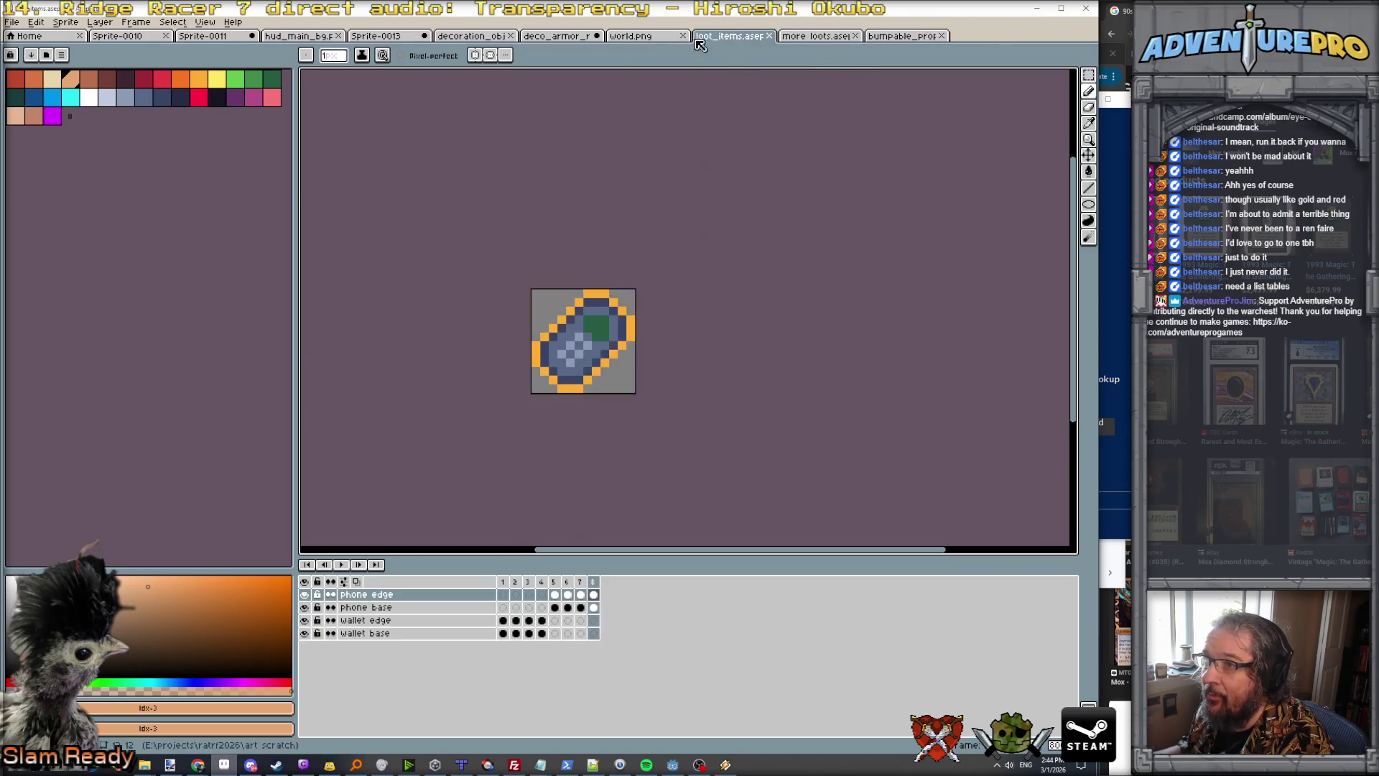
pyautogui.click(668, 36)
pyautogui.click(733, 37)
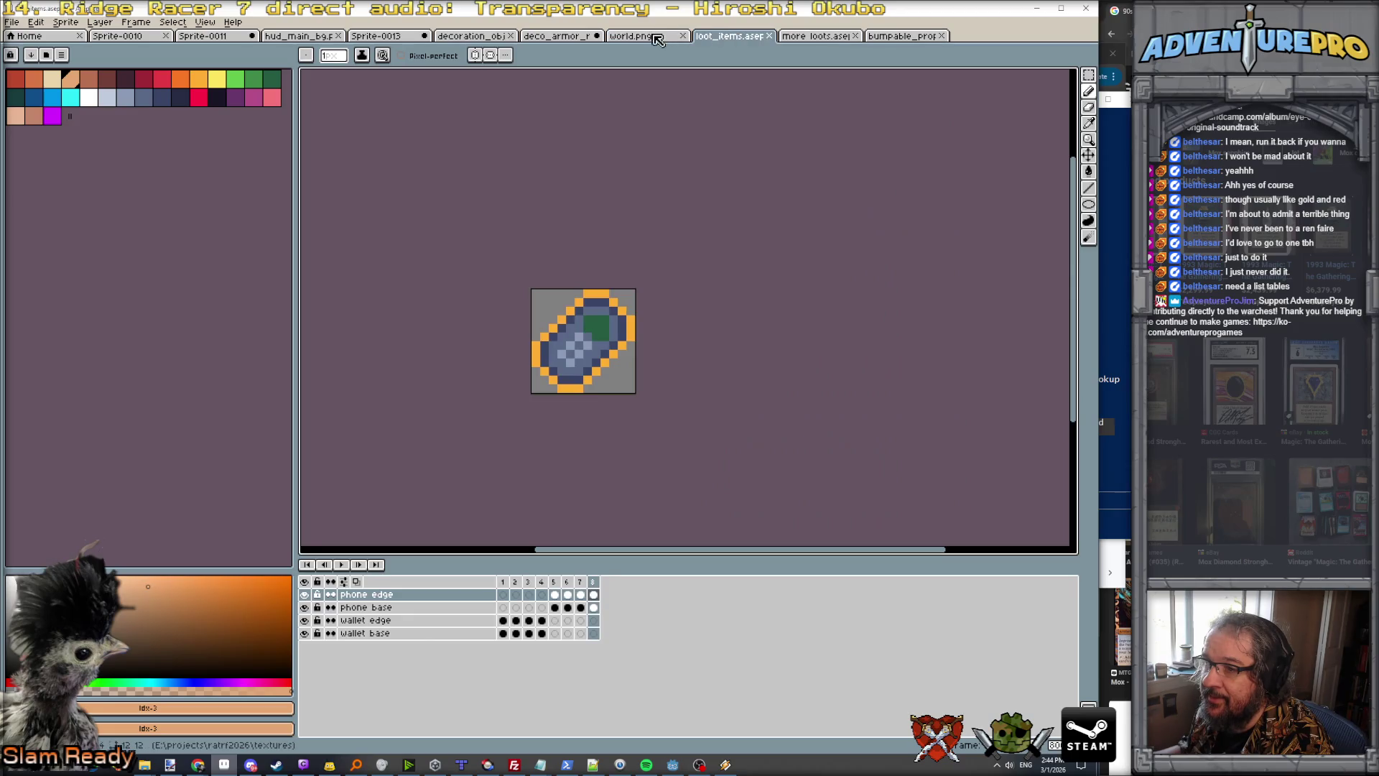
pyautogui.click(557, 36)
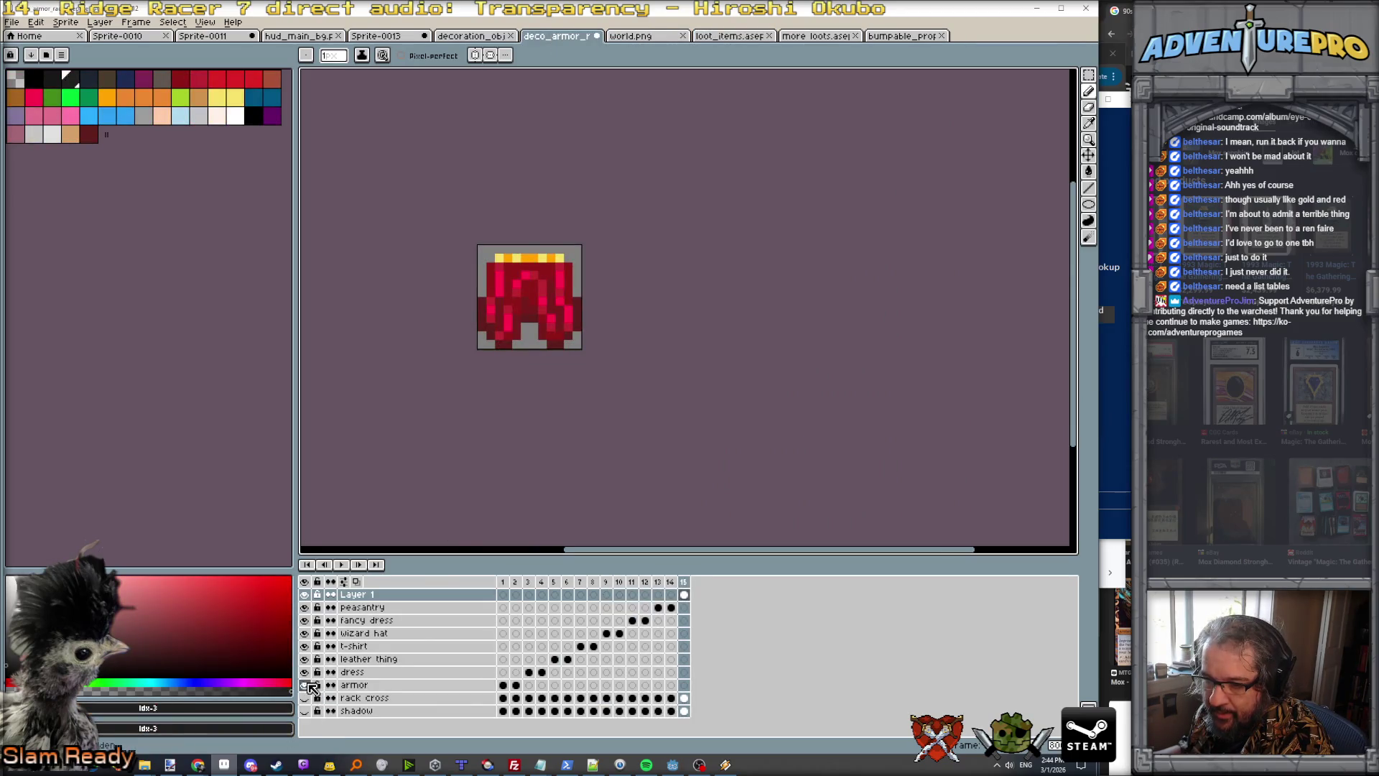
pyautogui.click(506, 586)
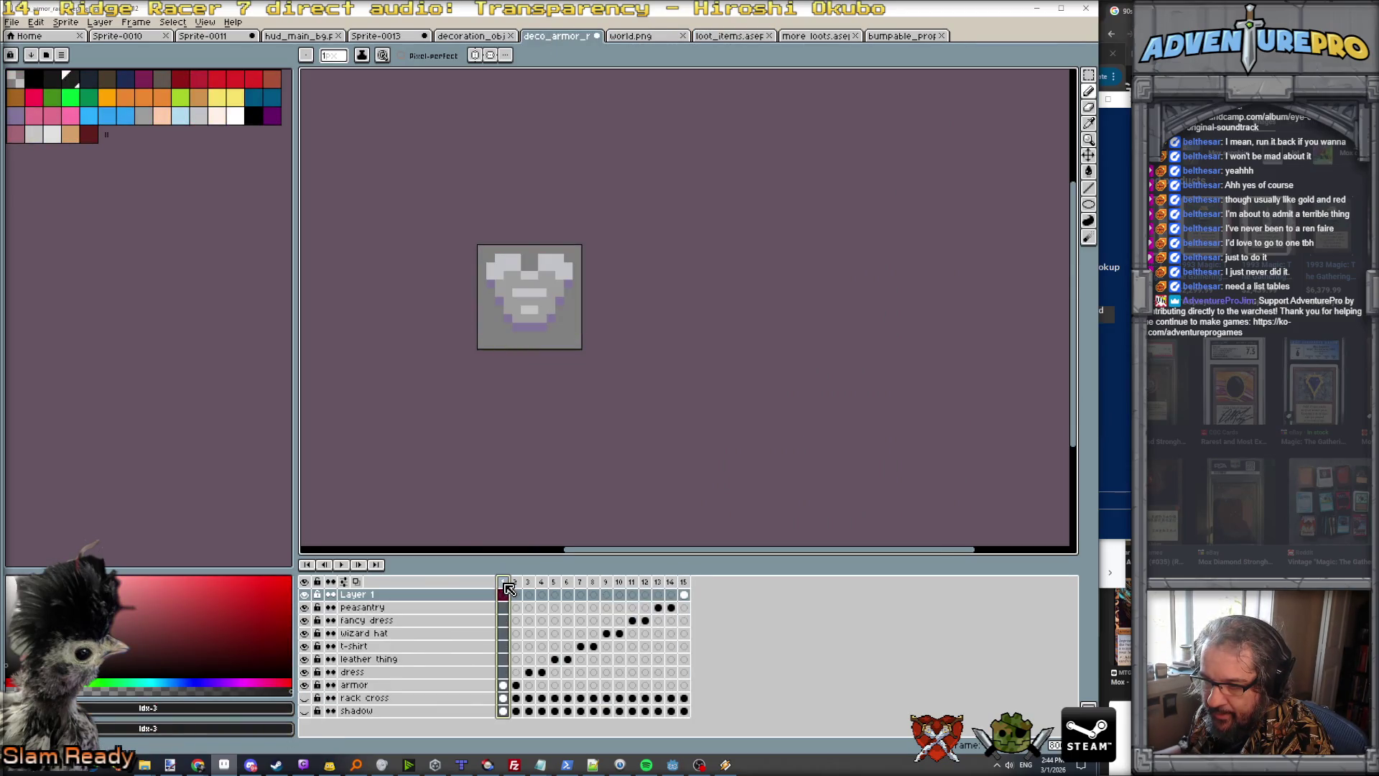
# Hide the armor layer and show the rack cross and shadow layers.
pyautogui.click(304, 684)
pyautogui.click(305, 698)
pyautogui.click(305, 711)
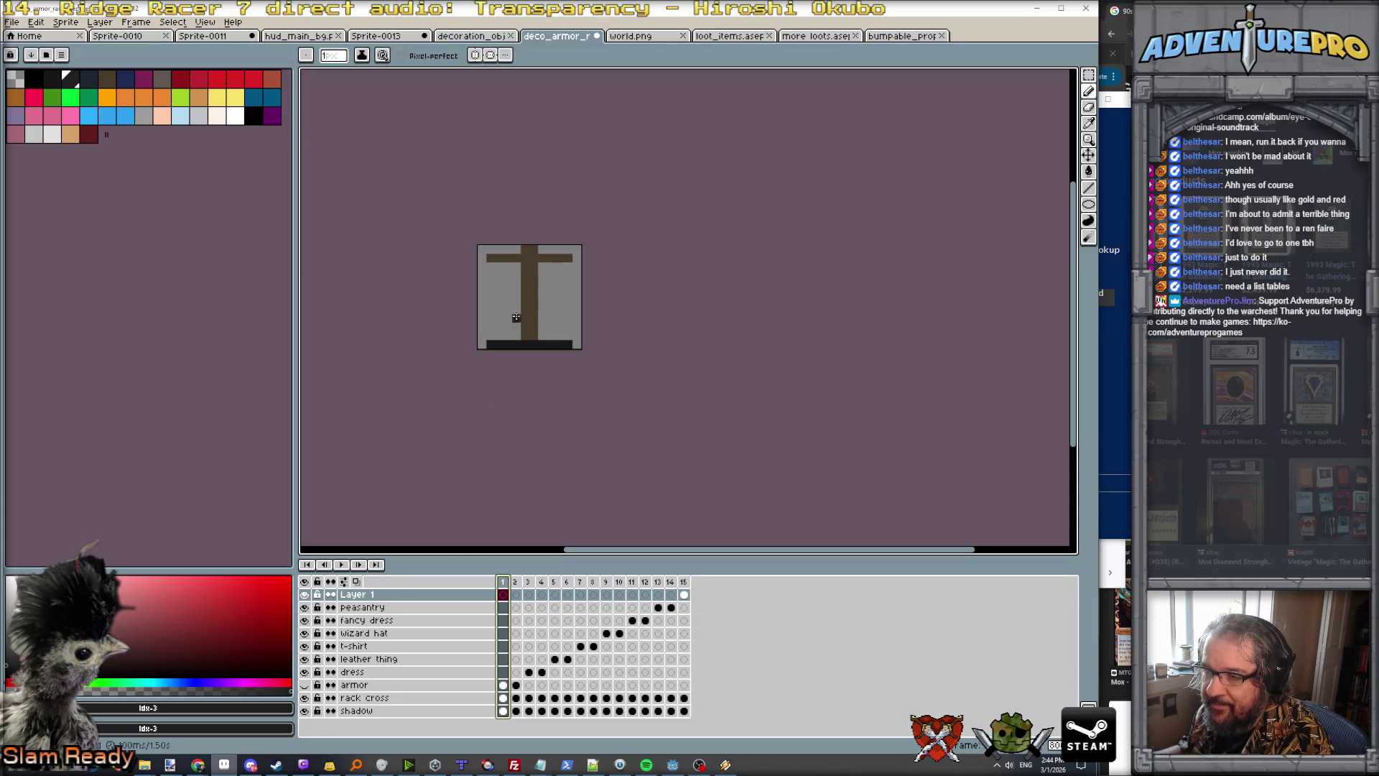
pyautogui.scroll(-1, 548, 319)
pyautogui.scroll(-1, 548, 319)
pyautogui.scroll(2, 524, 282)
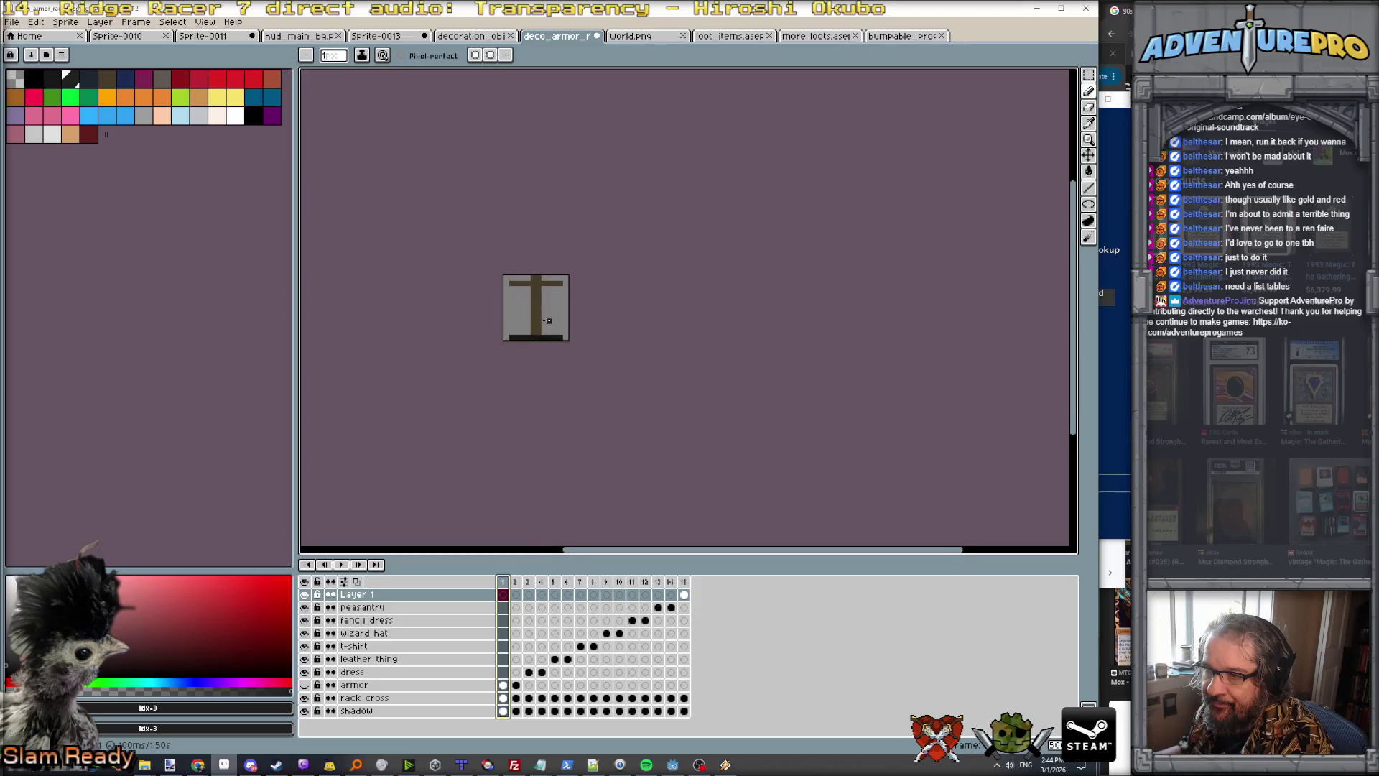
pyautogui.scroll(3, 525, 281)
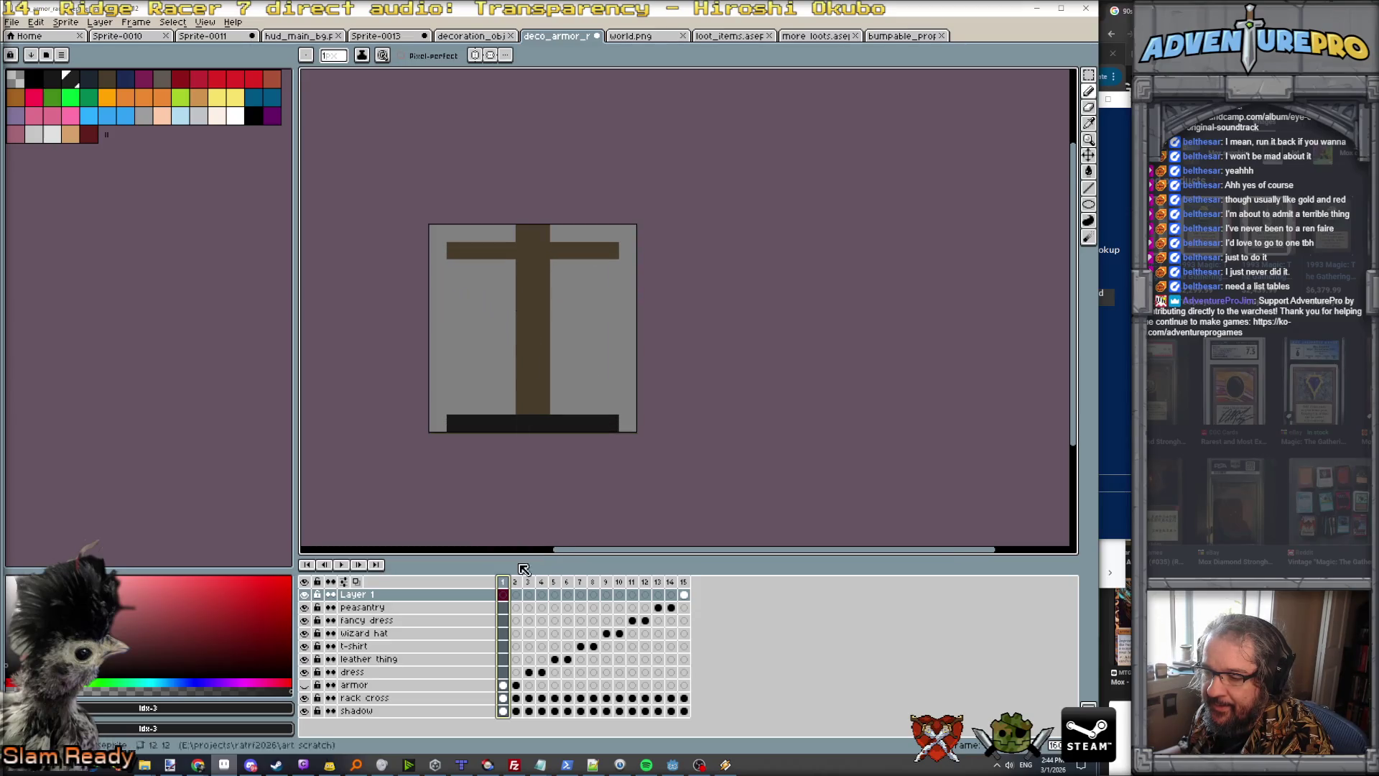
# Link the rack cross cels across all 15 frames into one cel.
pyautogui.moveTo(508, 698); pyautogui.dragTo(684, 698)
pyautogui.rightClick(503, 702)
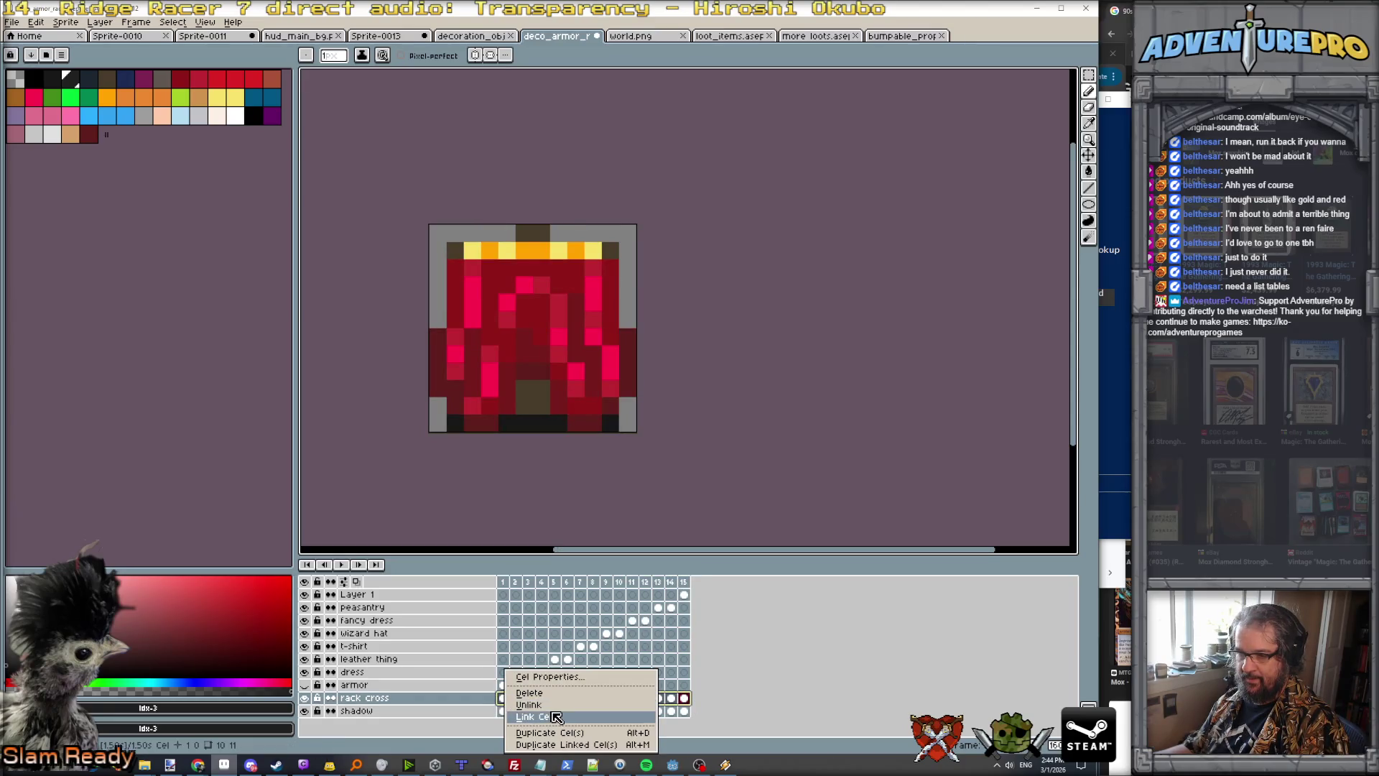
pyautogui.click(529, 716)
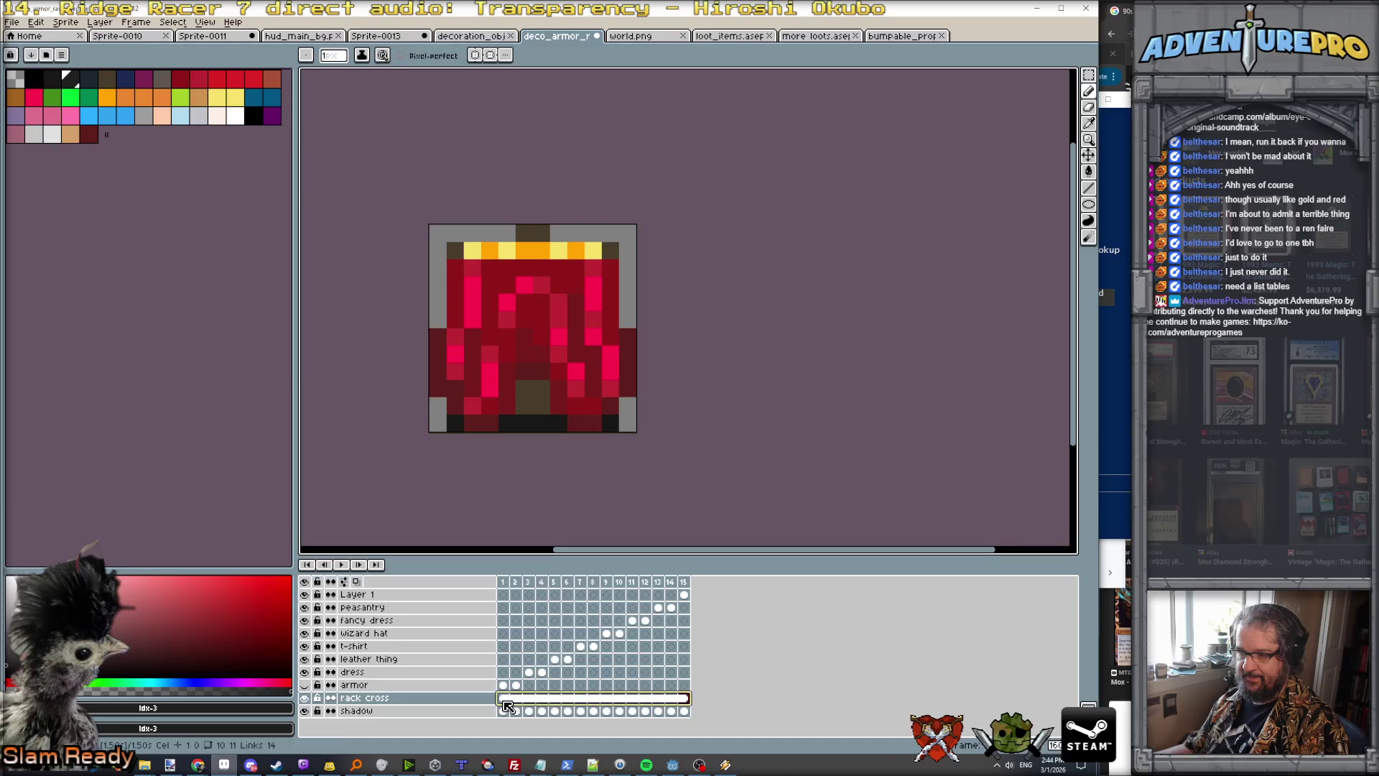
pyautogui.click(503, 698)
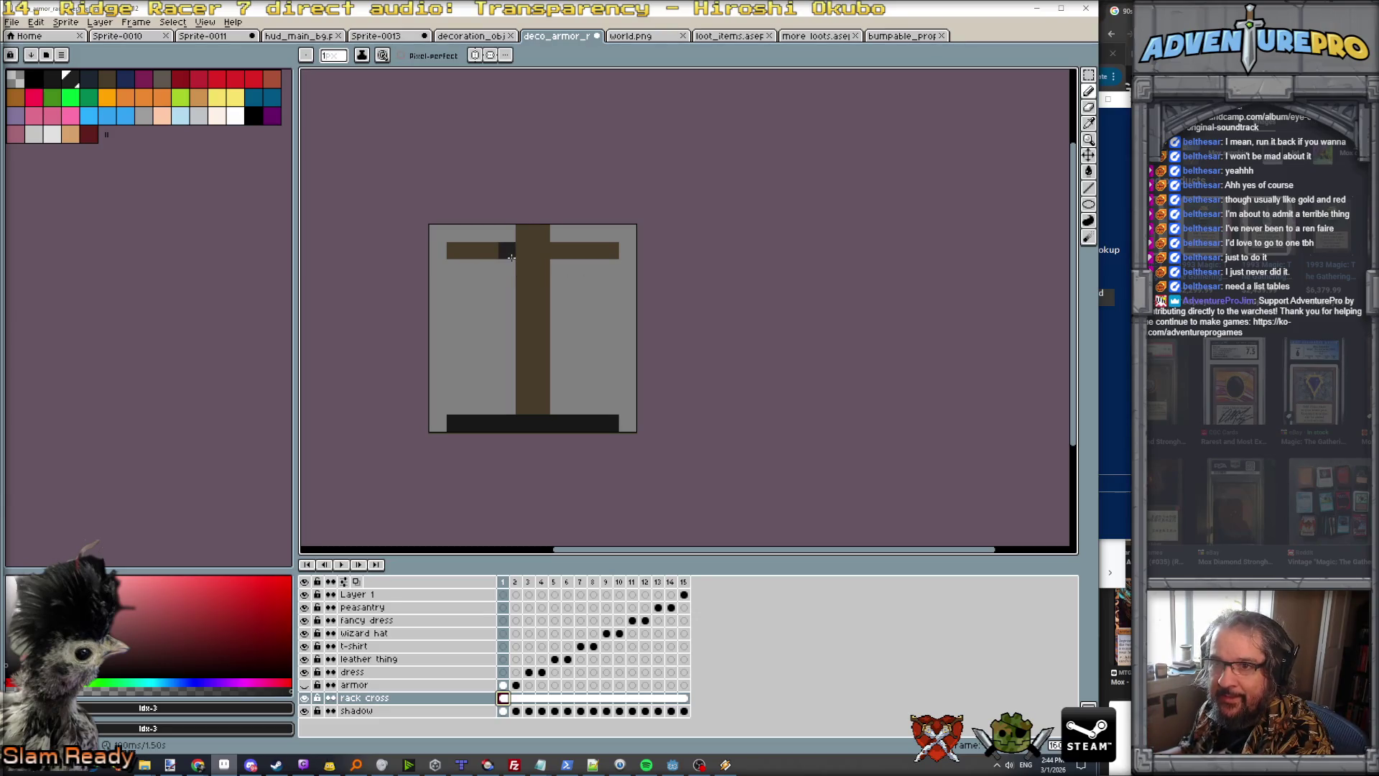
pyautogui.keyDown('alt'); pyautogui.click(511, 253); pyautogui.keyUp('alt')
# Shade the crossbar's left end and the post's left column in lighter brown.
pyautogui.click(455, 250)
pyautogui.moveTo(523, 266); pyautogui.dragTo(523, 414)
pyautogui.scroll(-5, 607, 360)
pyautogui.scroll(-1, 641, 367)
pyautogui.scroll(3, 627, 358)
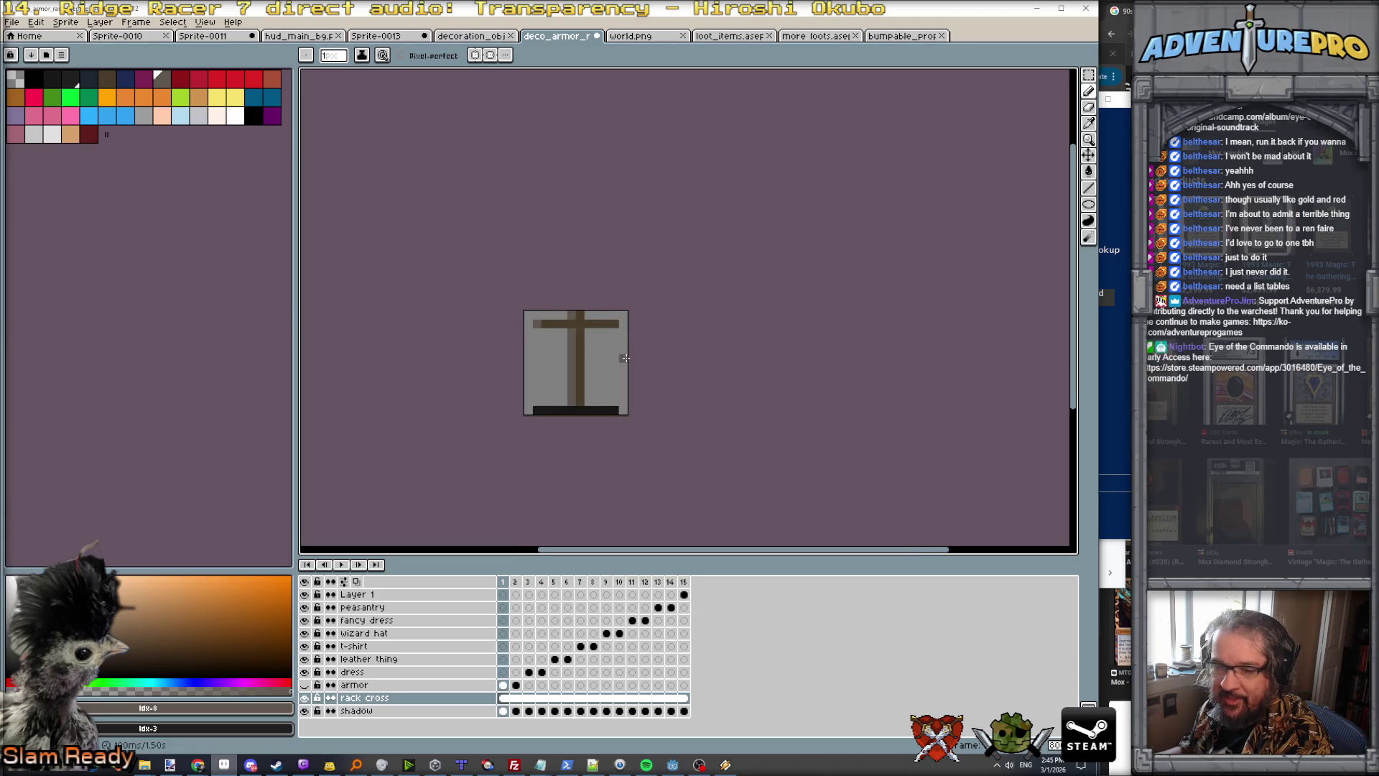
pyautogui.scroll(2, 619, 357)
pyautogui.moveTo(392, 273)
pyautogui.mouseDown()
pyautogui.moveTo(422, 304)
pyautogui.moveTo(503, 321)
pyautogui.mouseUp()
pyautogui.moveTo(565, 273); pyautogui.dragTo(600, 306)
# Undo the last strokes so the prongs on top of the cross are gone.
pyautogui.scroll(-6, 671, 375)
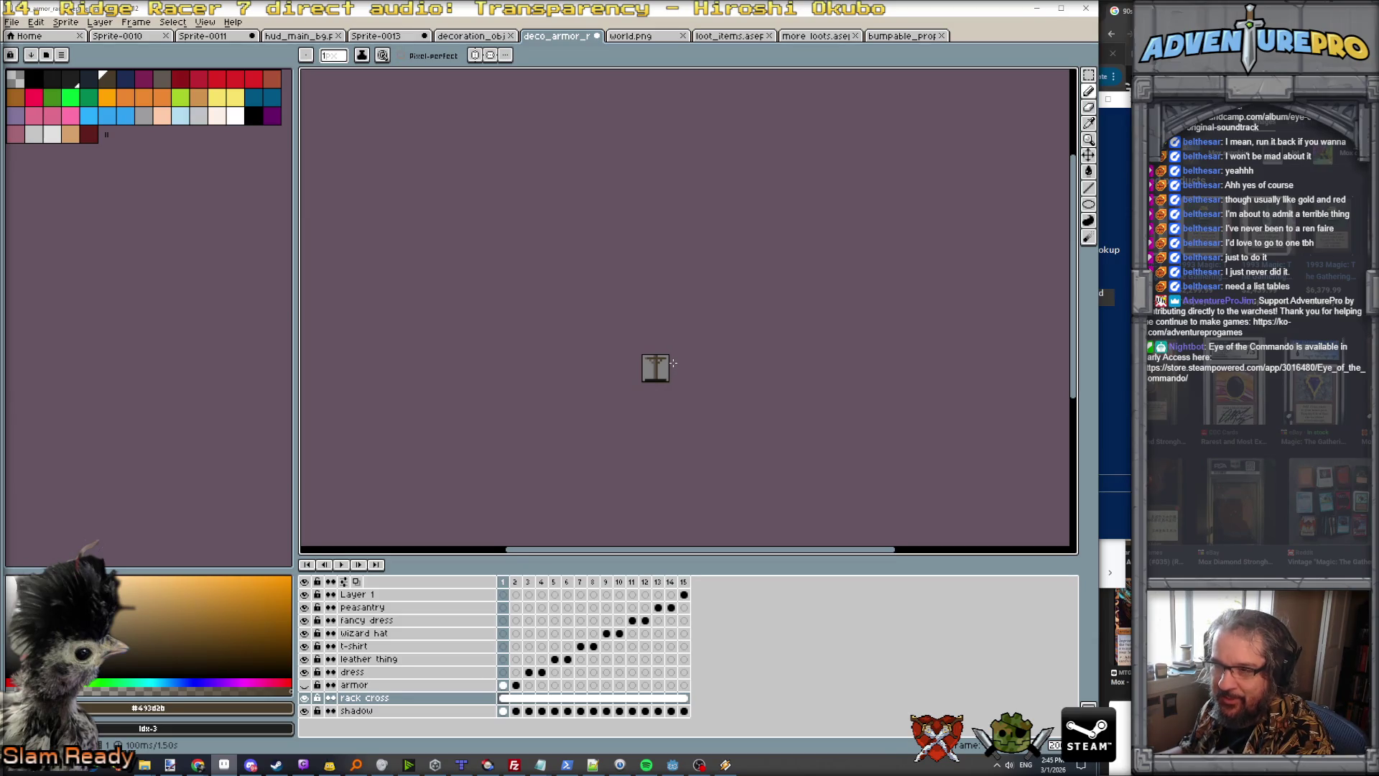
pyautogui.scroll(5, 672, 362)
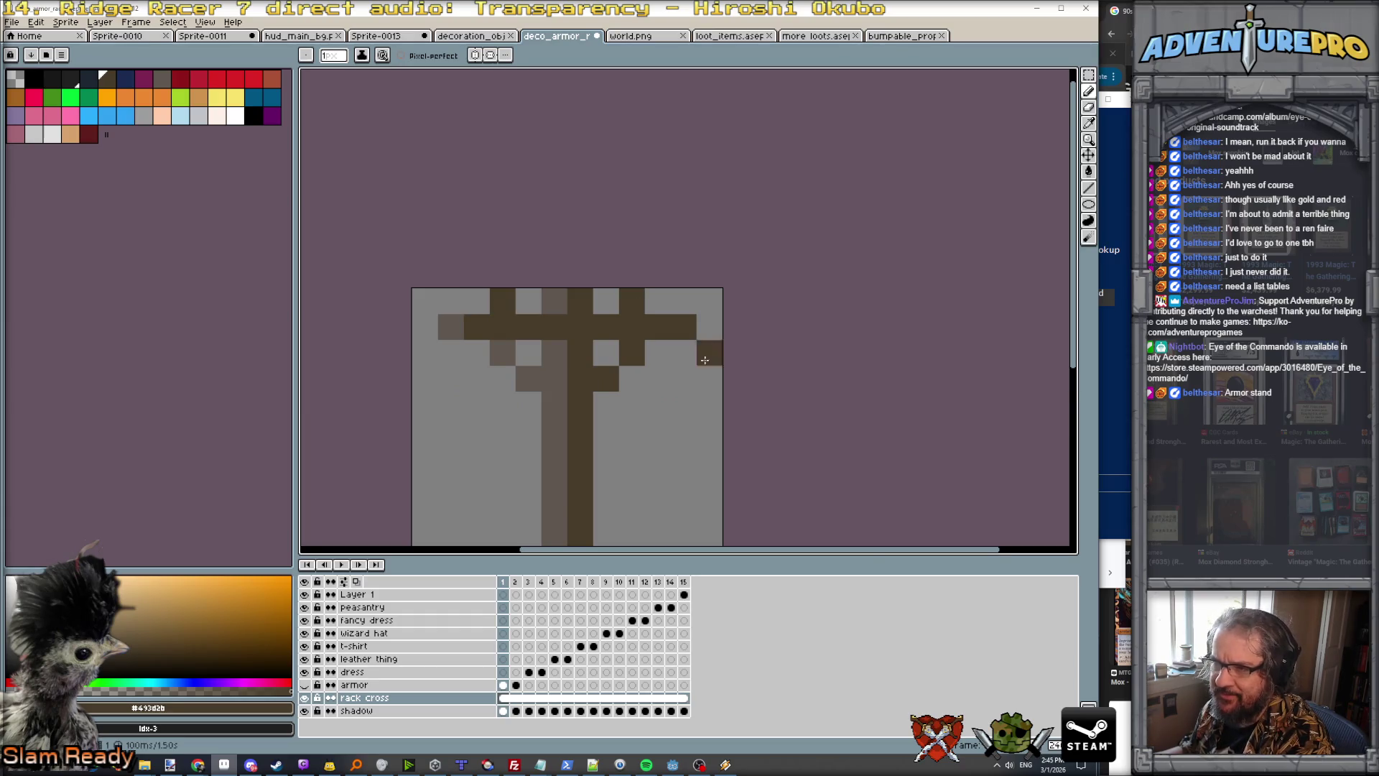
pyautogui.scroll(-8, 710, 352)
pyautogui.scroll(5, 738, 403)
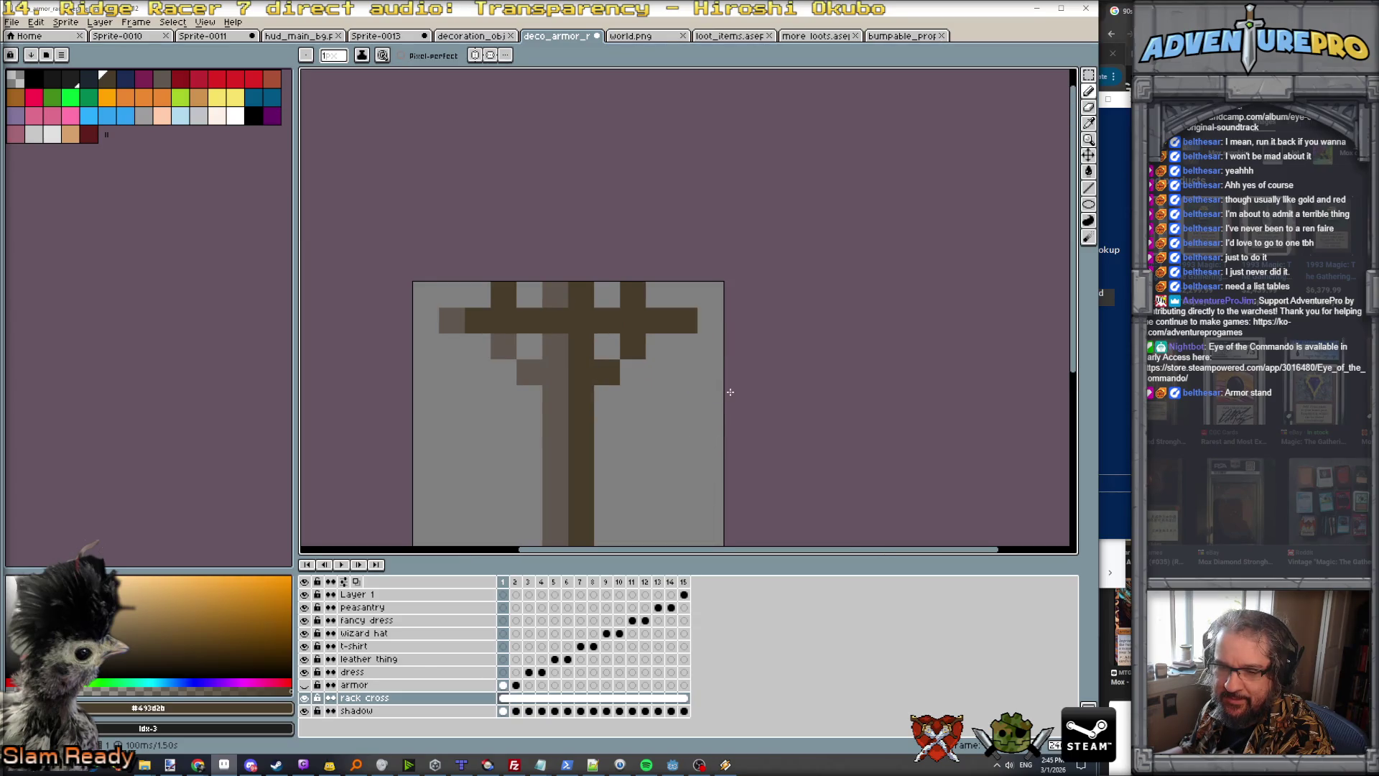
pyautogui.hotkey('ctrl', 'z')
pyautogui.hotkey('ctrl', 'z')
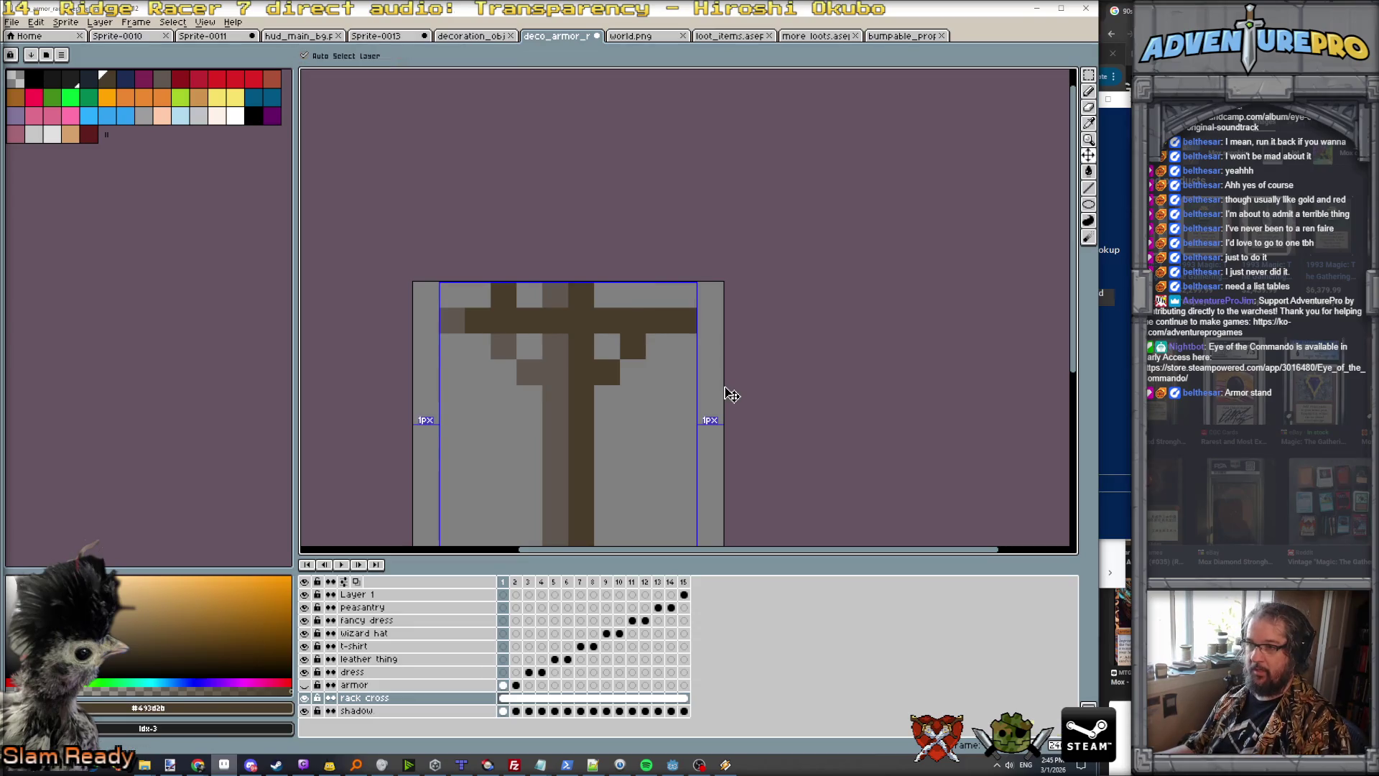
pyautogui.hotkey('ctrl', 'z')
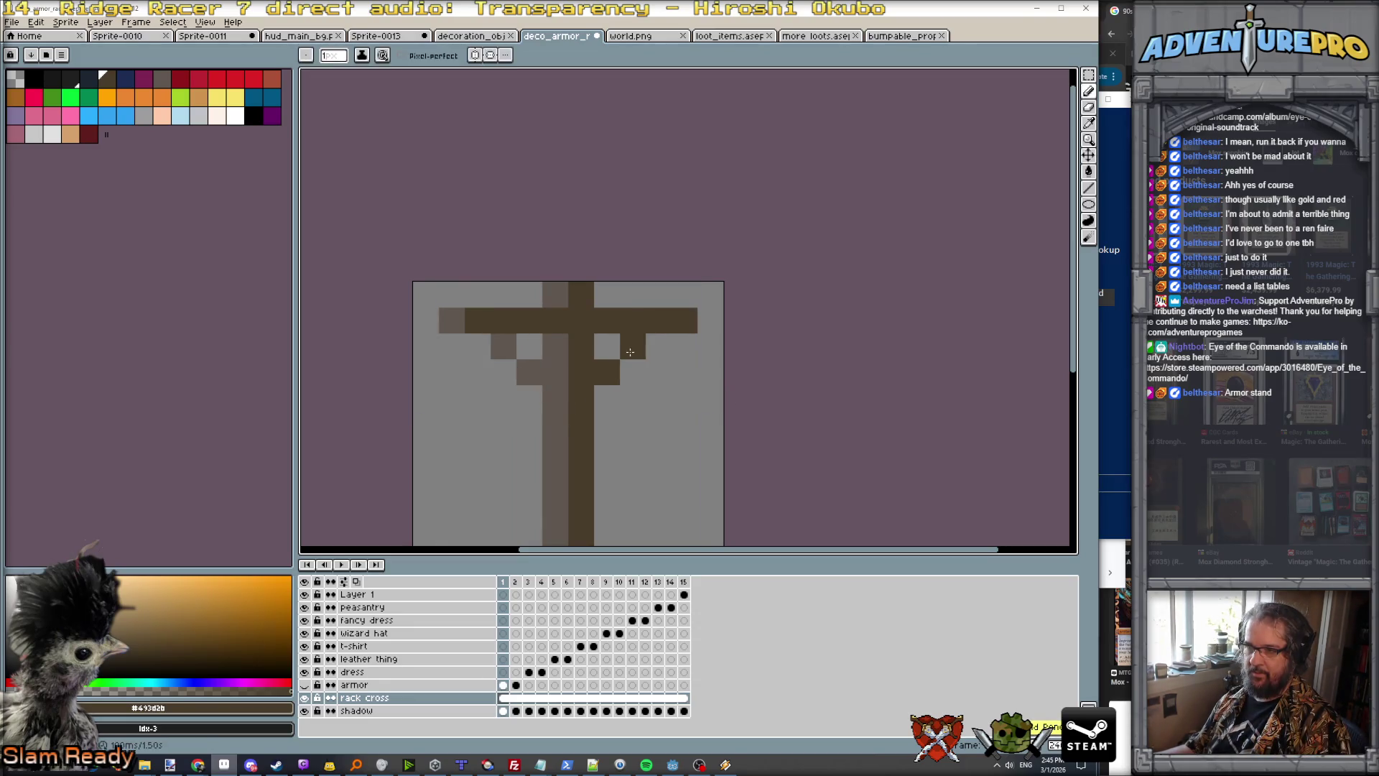
pyautogui.scroll(-5, 673, 392)
pyautogui.scroll(-1, 673, 393)
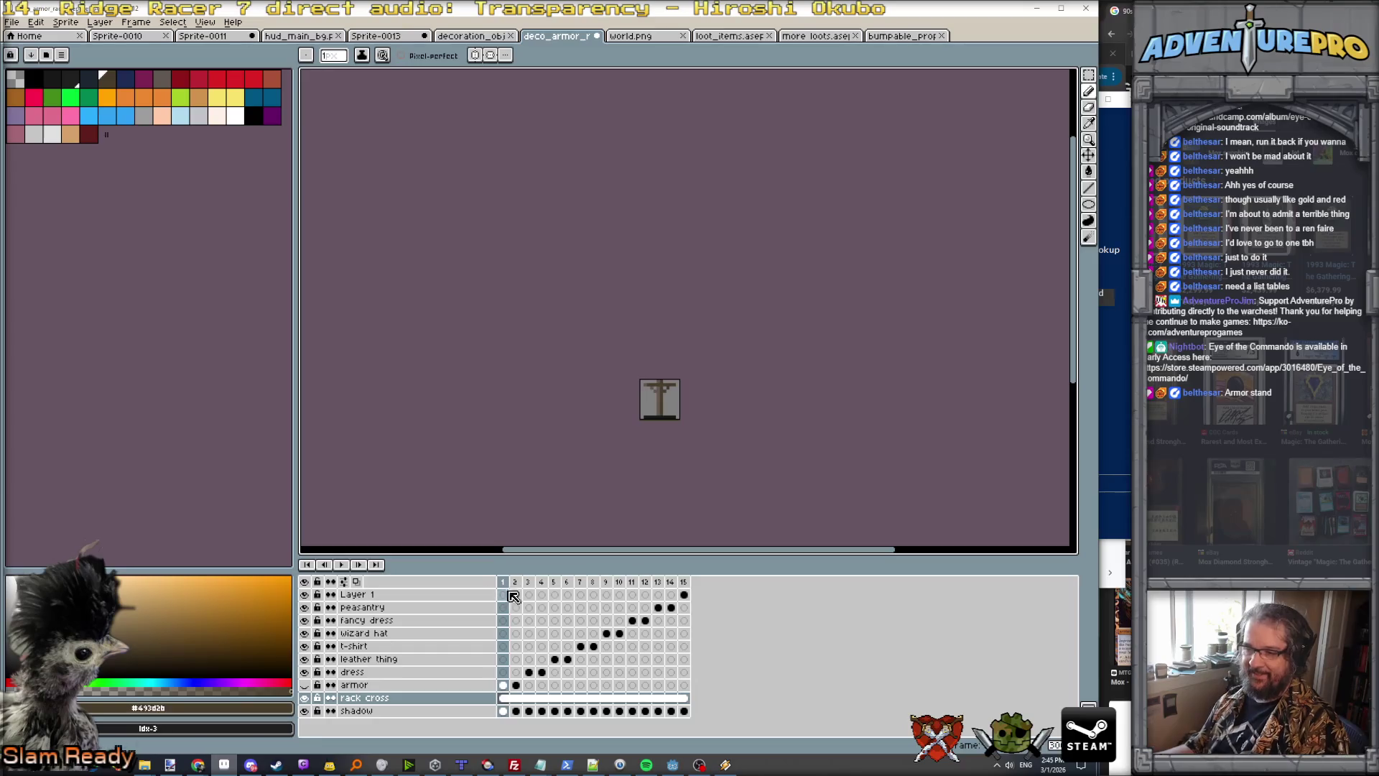
# Step through the outfit frames, return to the bare rack cross frame, and select it all.
pyautogui.press('.')
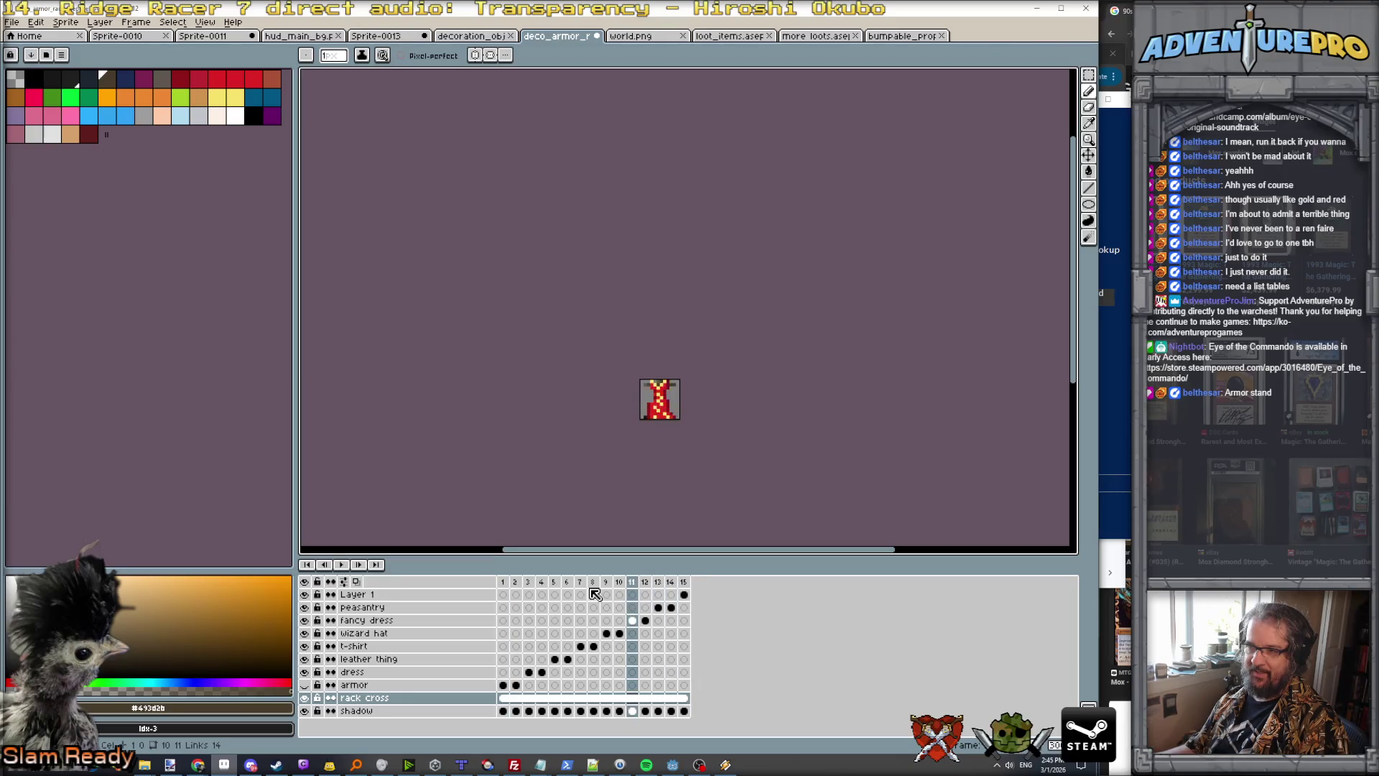
pyautogui.scroll(3, 689, 396)
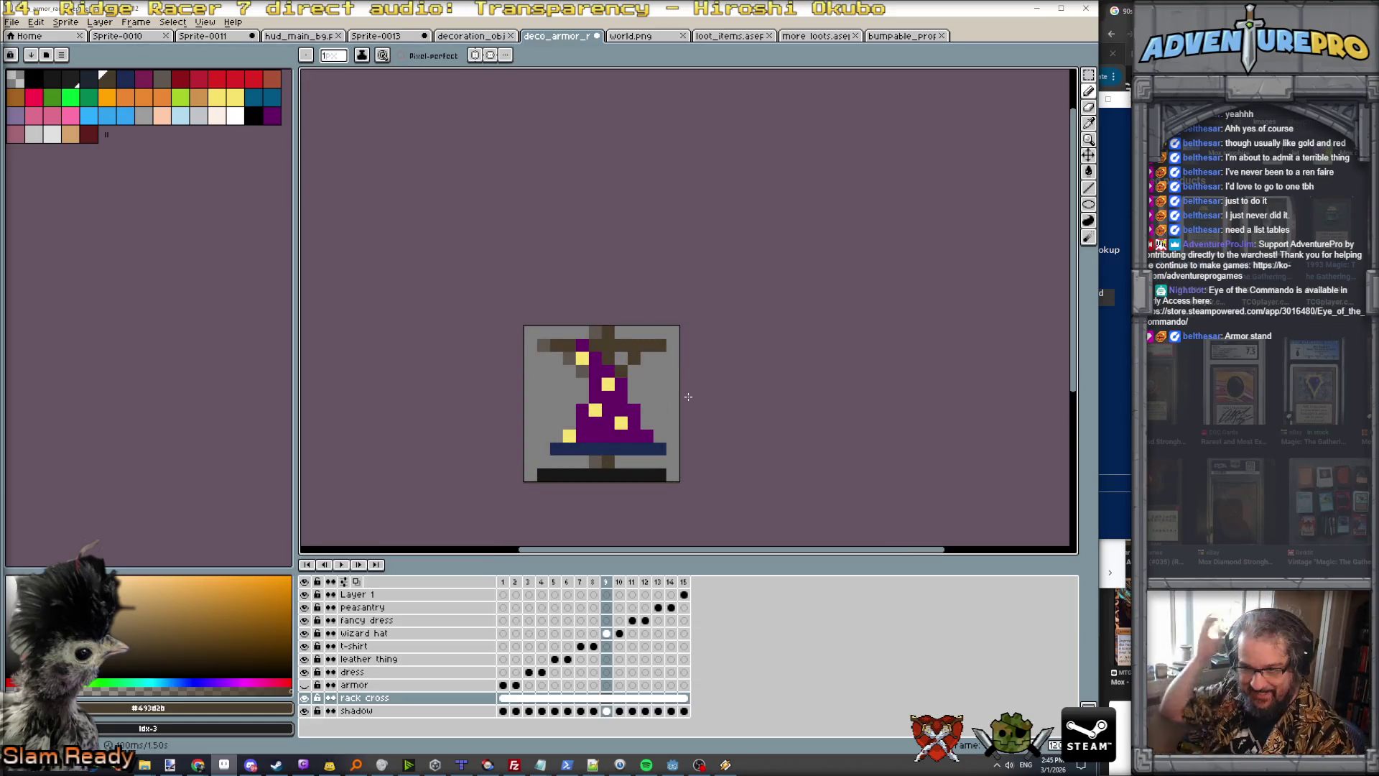
pyautogui.press('Left')
pyautogui.press('Left')
pyautogui.press('Left')
pyautogui.press('Left')
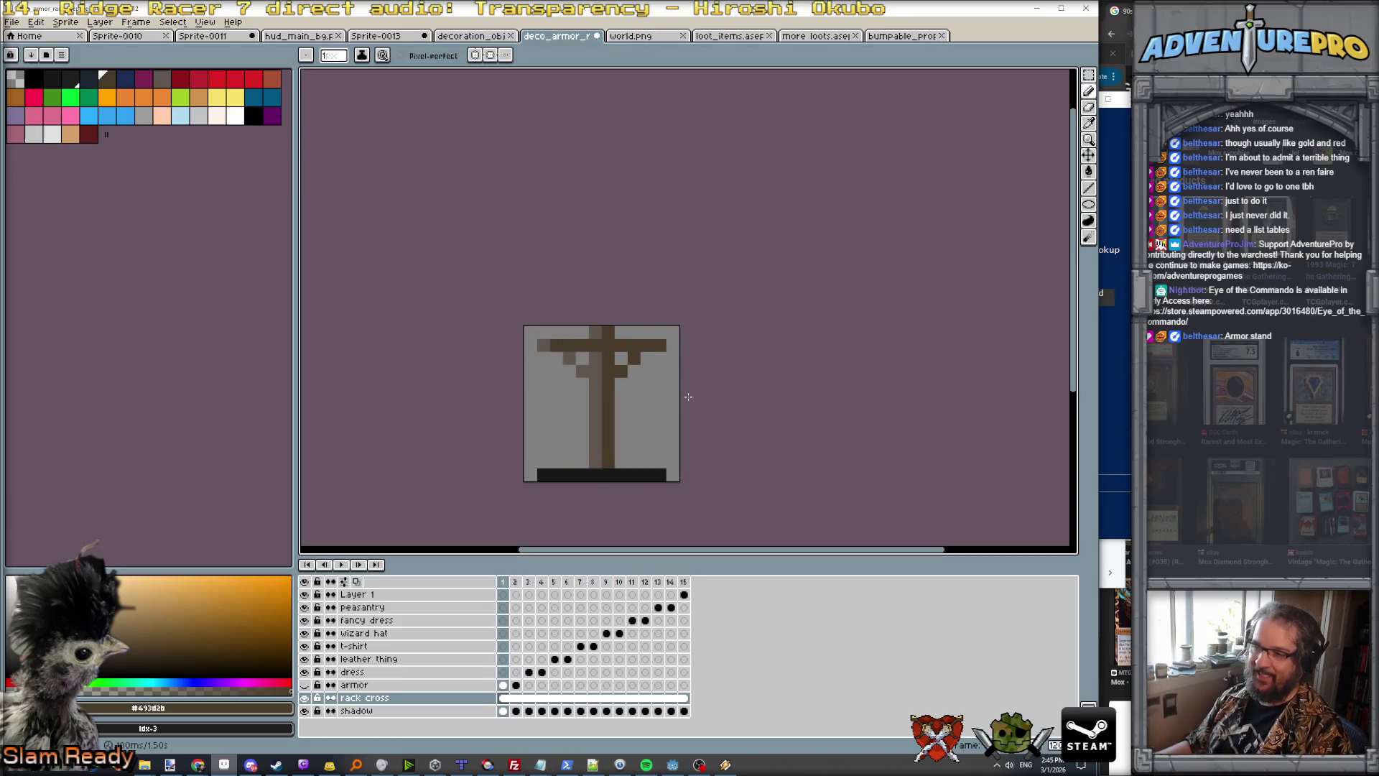
pyautogui.hotkey('ctrl', 'a')
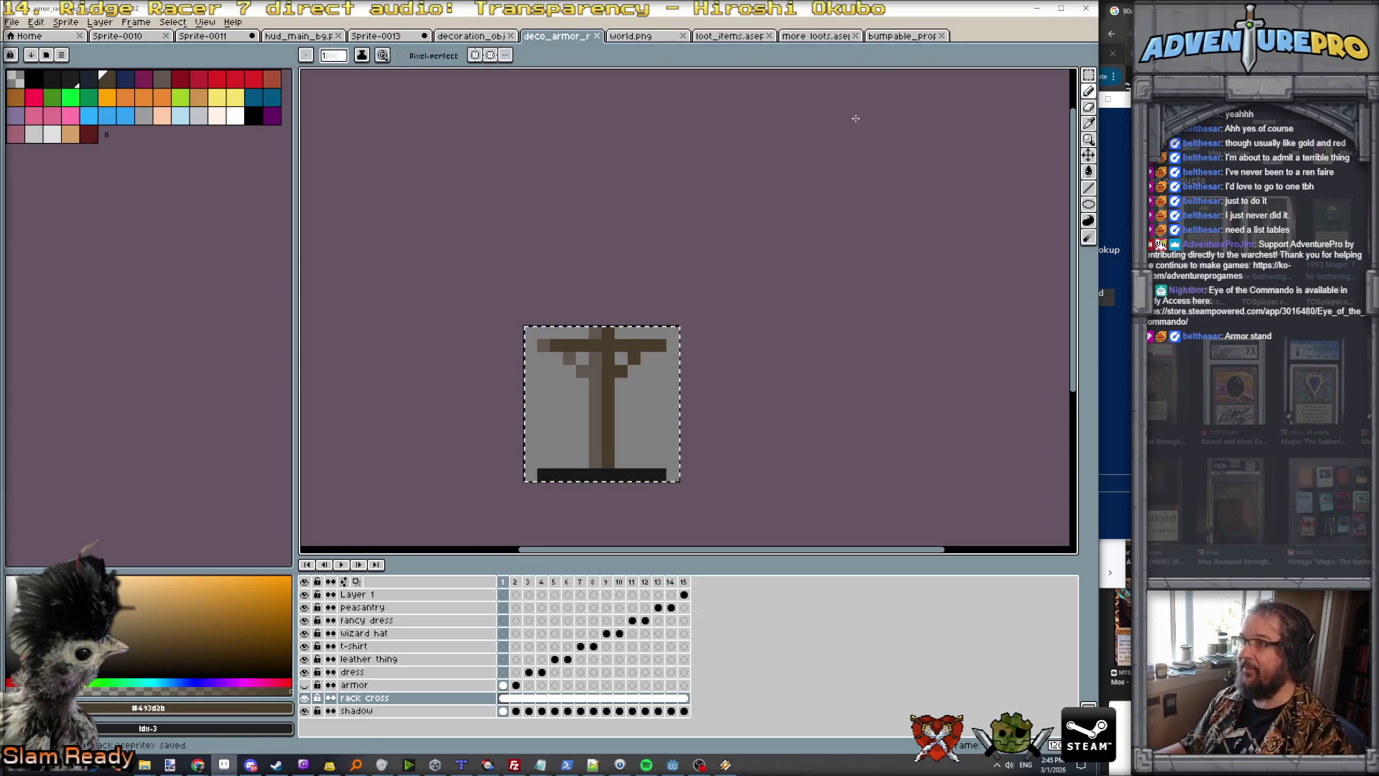
pyautogui.click(911, 38)
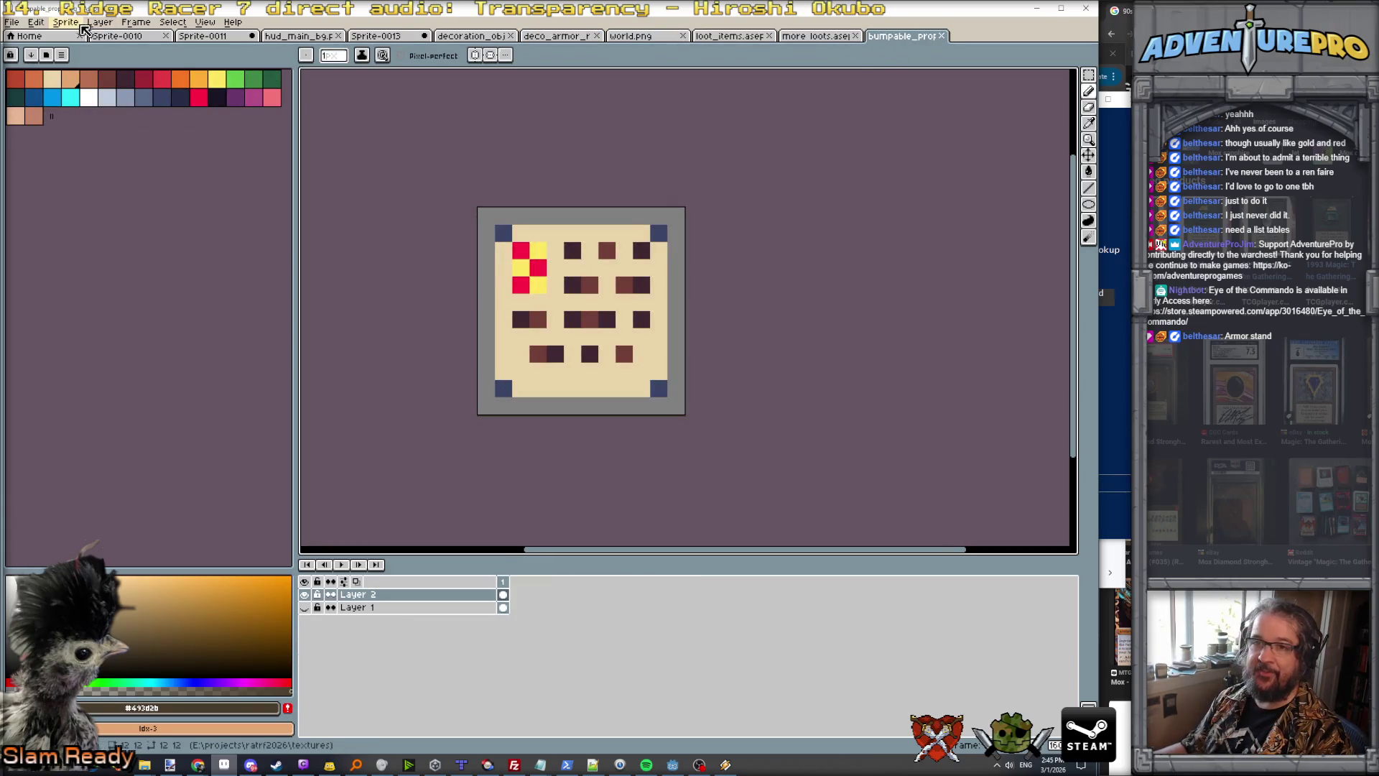
# Resize the bumpable_prop canvas to 24 pixels wide.
pyautogui.click(65, 22)
pyautogui.click(119, 97)
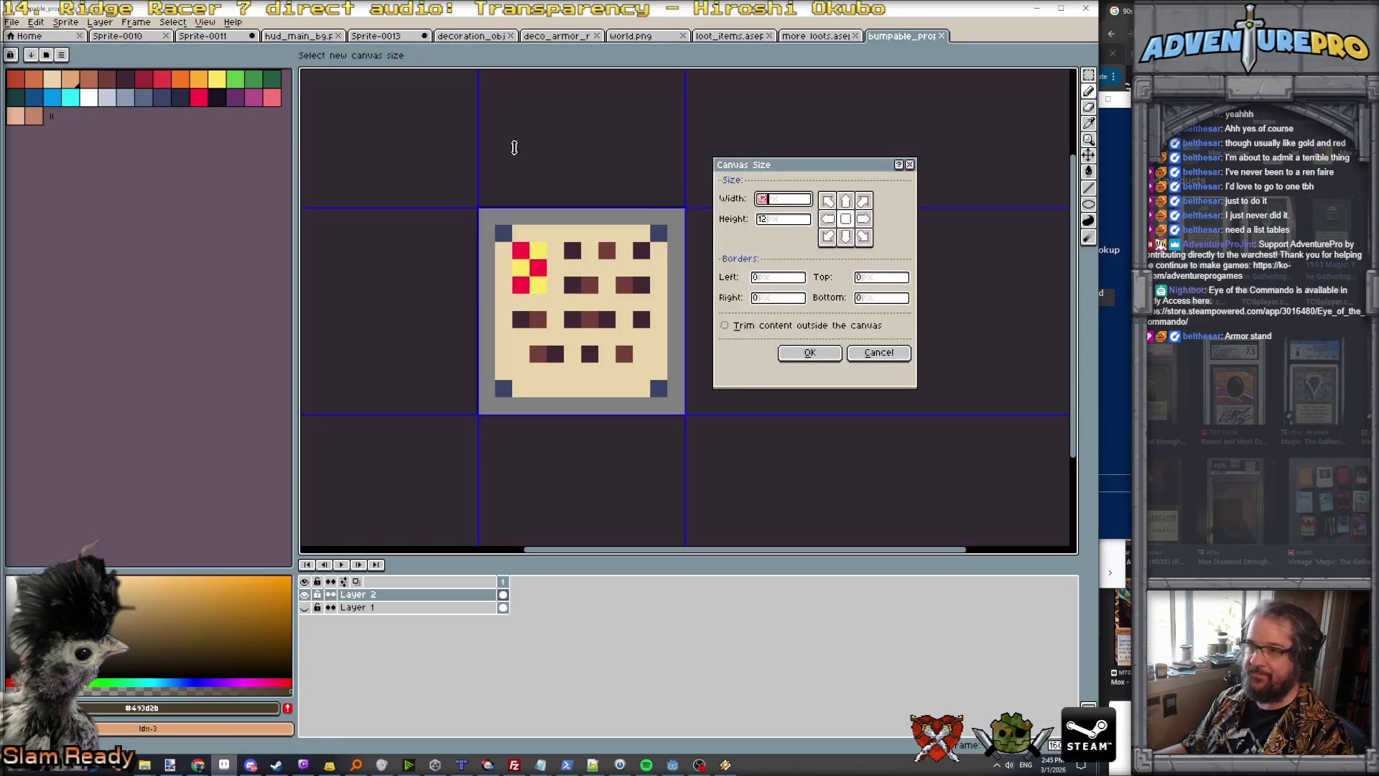
pyautogui.write('24')
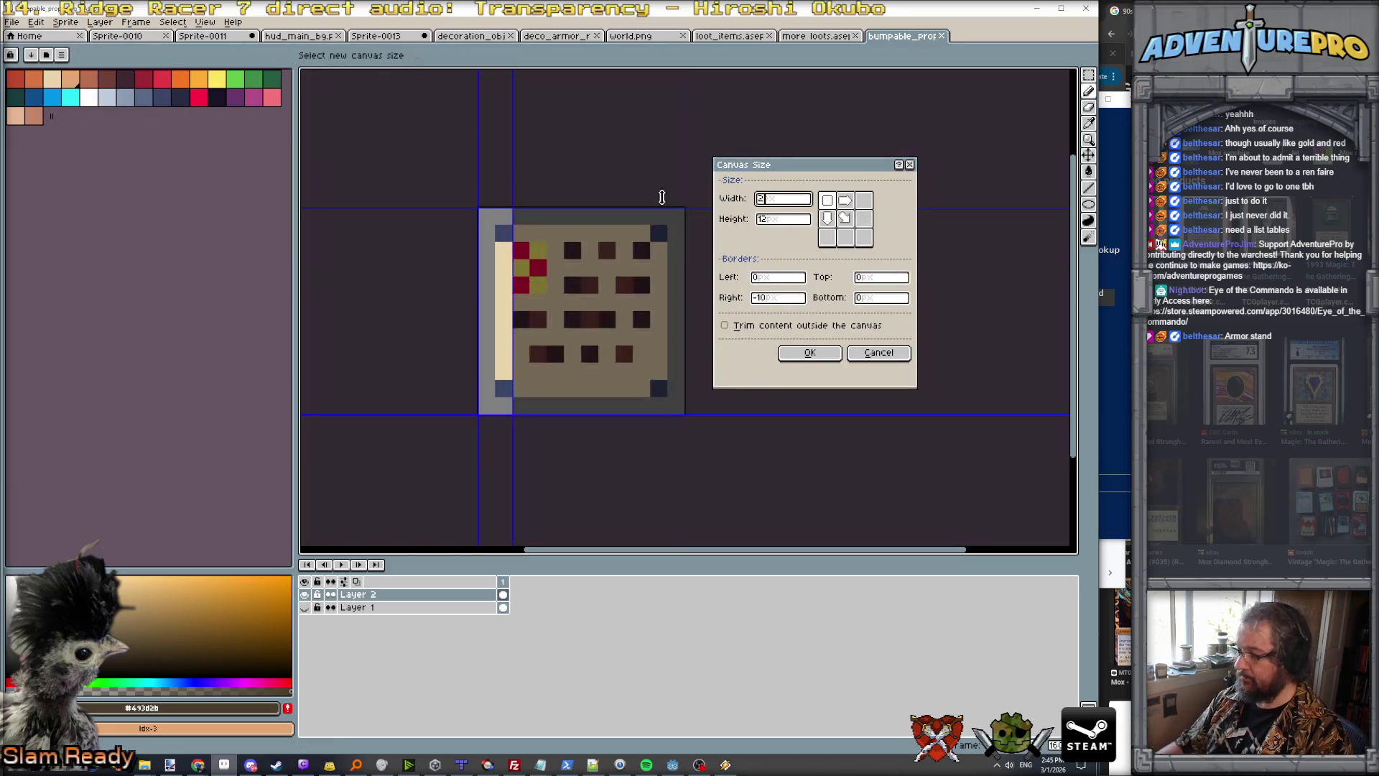
pyautogui.press('Return')
# Paste the armor stand into the right half and save the sprite as PNG.
pyautogui.hotkey('ctrl', 'v')
pyautogui.moveTo(386, 316); pyautogui.dragTo(600, 314)
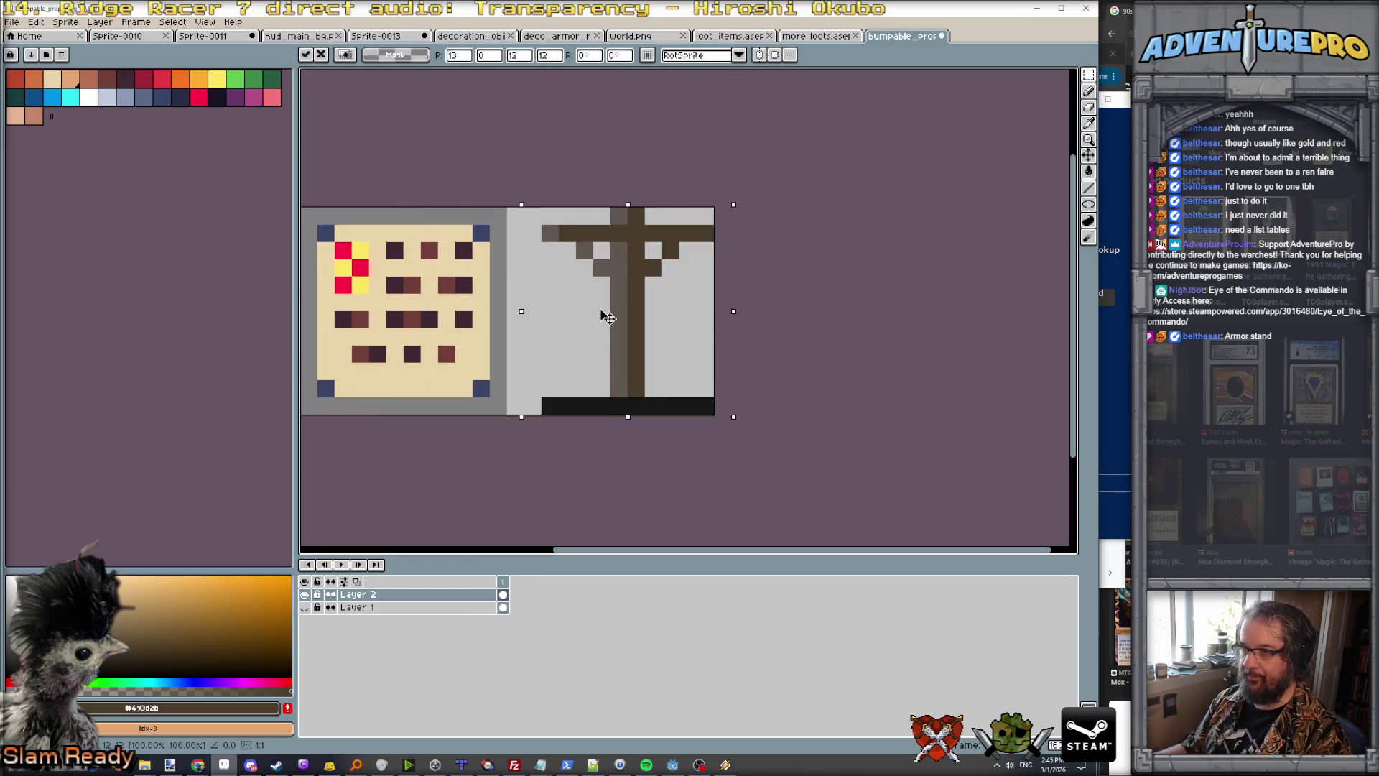
pyautogui.hotkey('ctrl', 's')
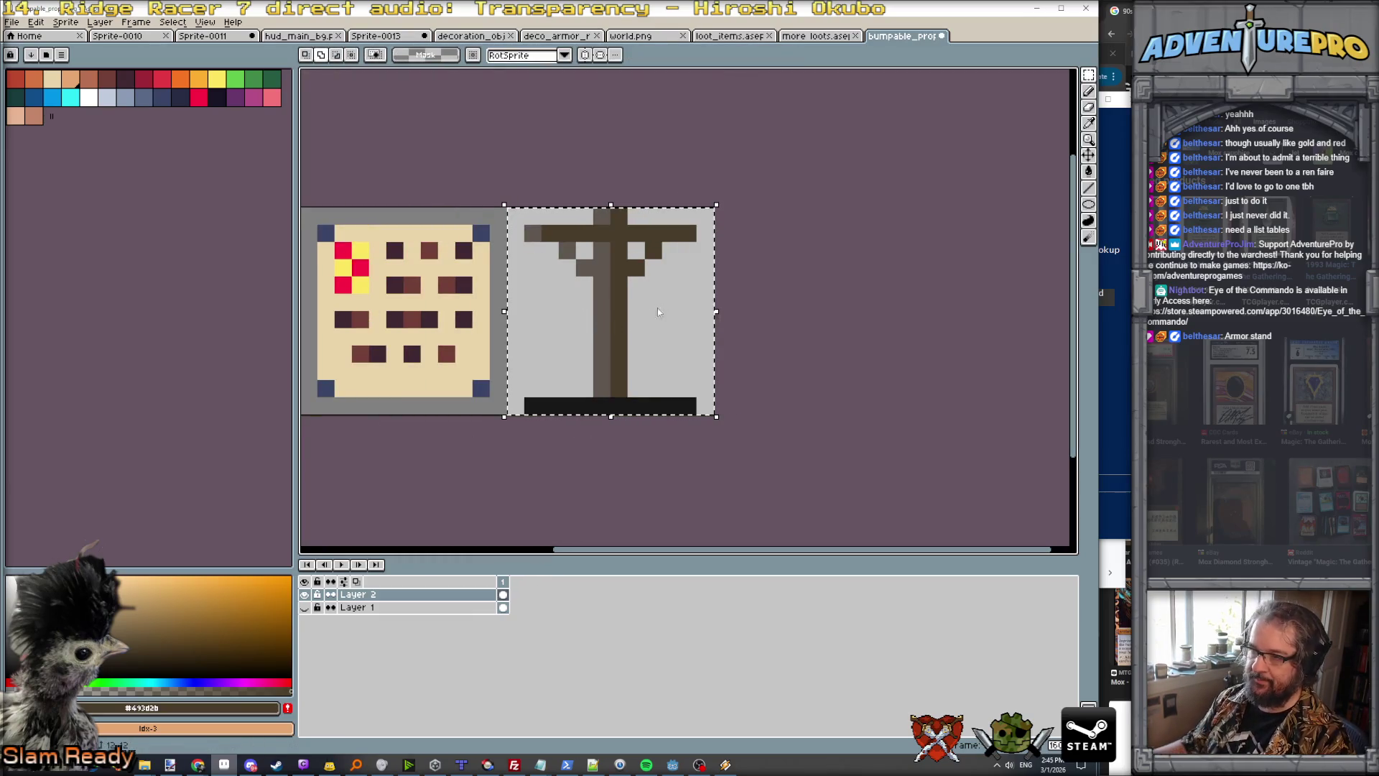
pyautogui.click(519, 446)
pyautogui.scroll(-3, 728, 319)
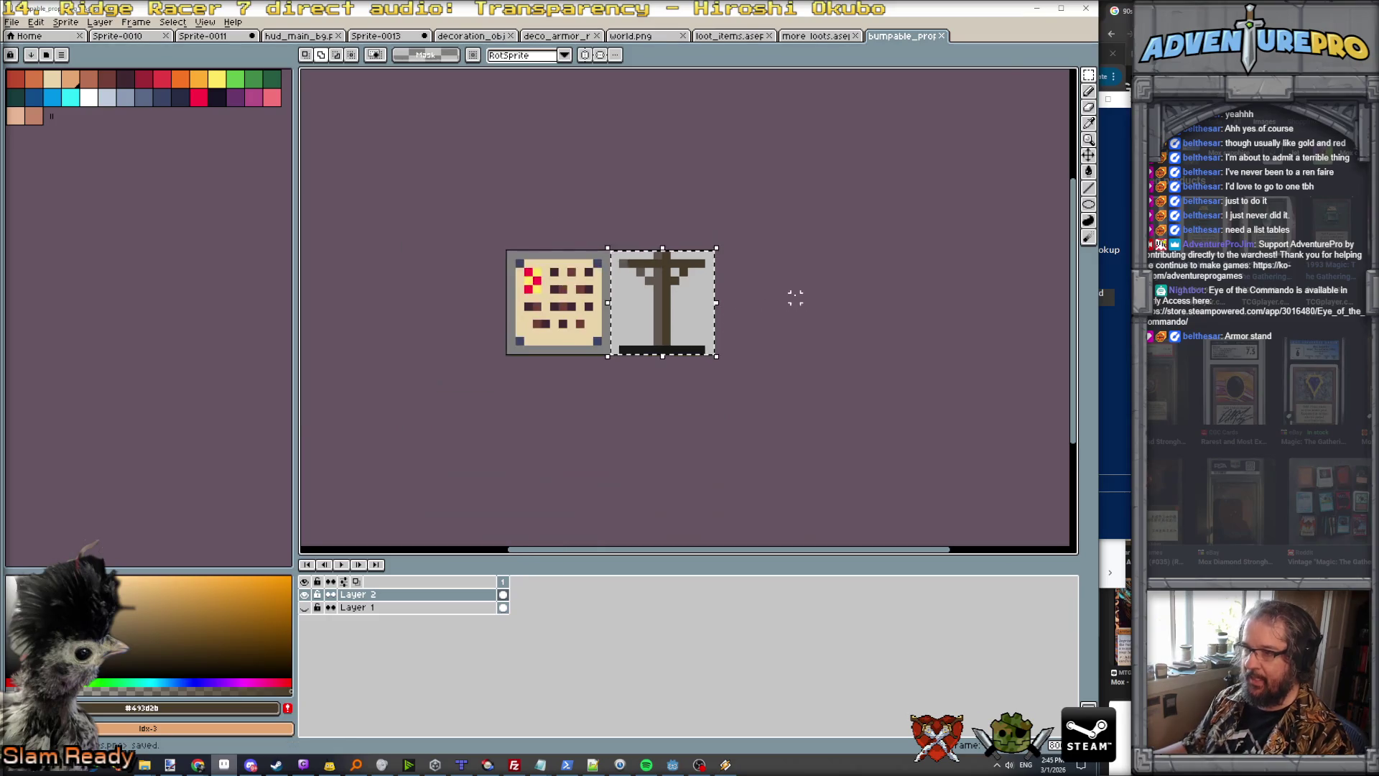
pyautogui.click(1038, 10)
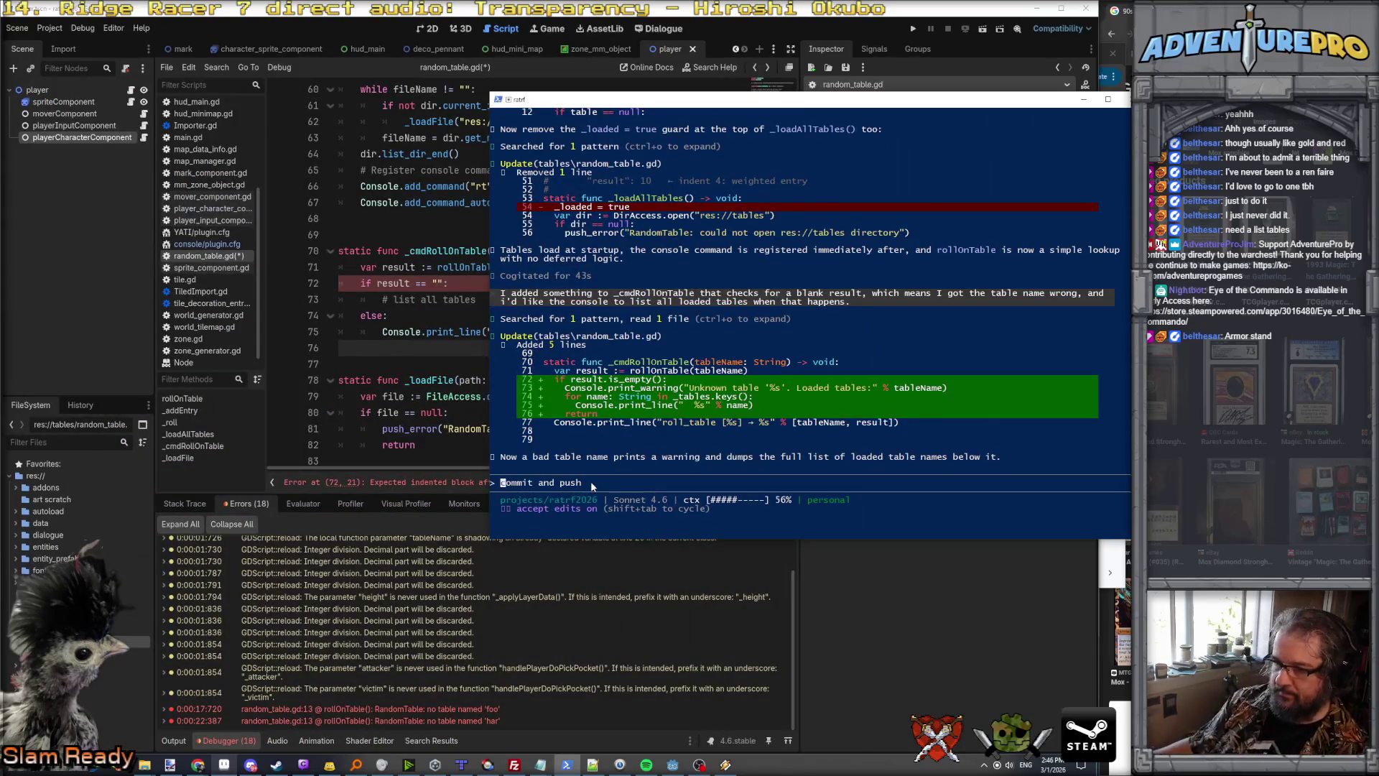
# Reload random_table.gd from disk in Godot and expand the addons folder.
pyautogui.click(672, 764)
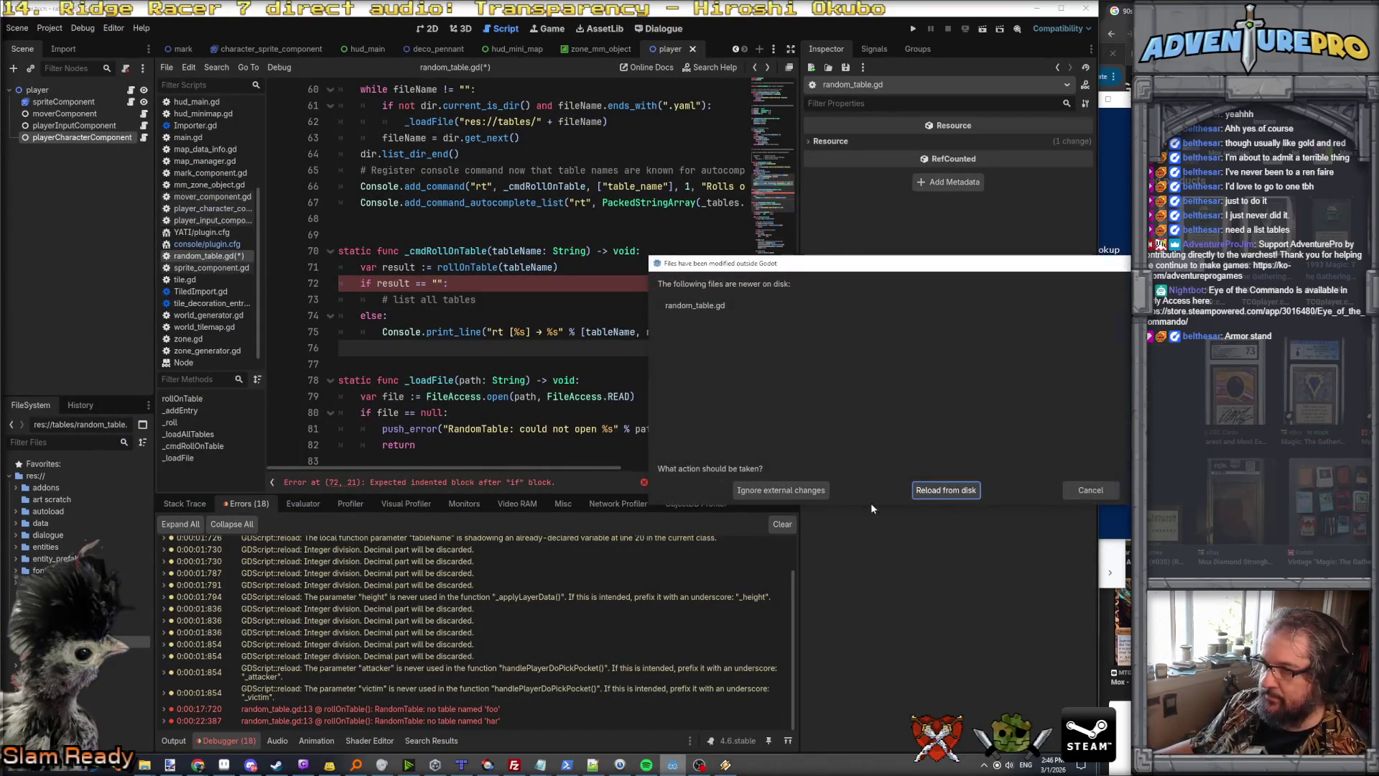
pyautogui.click(956, 492)
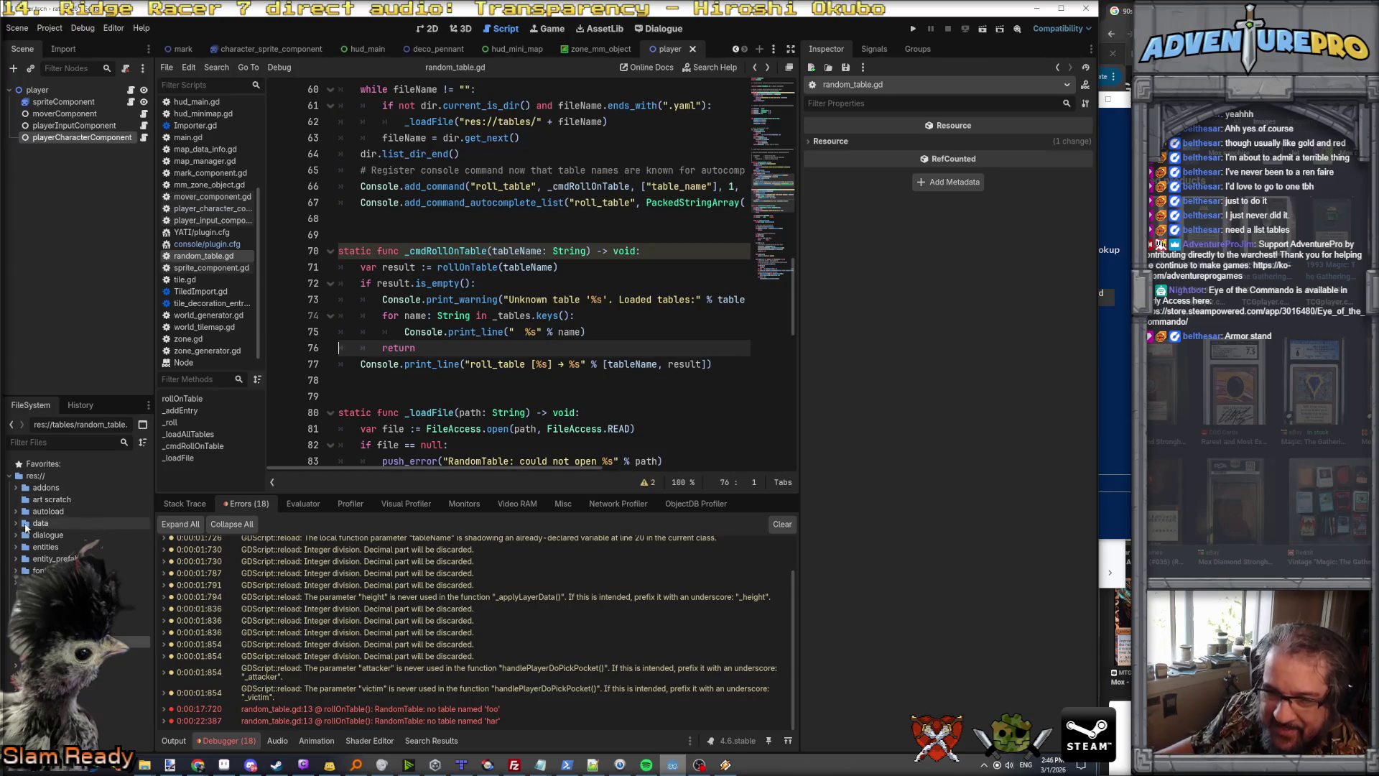
pyautogui.click(16, 488)
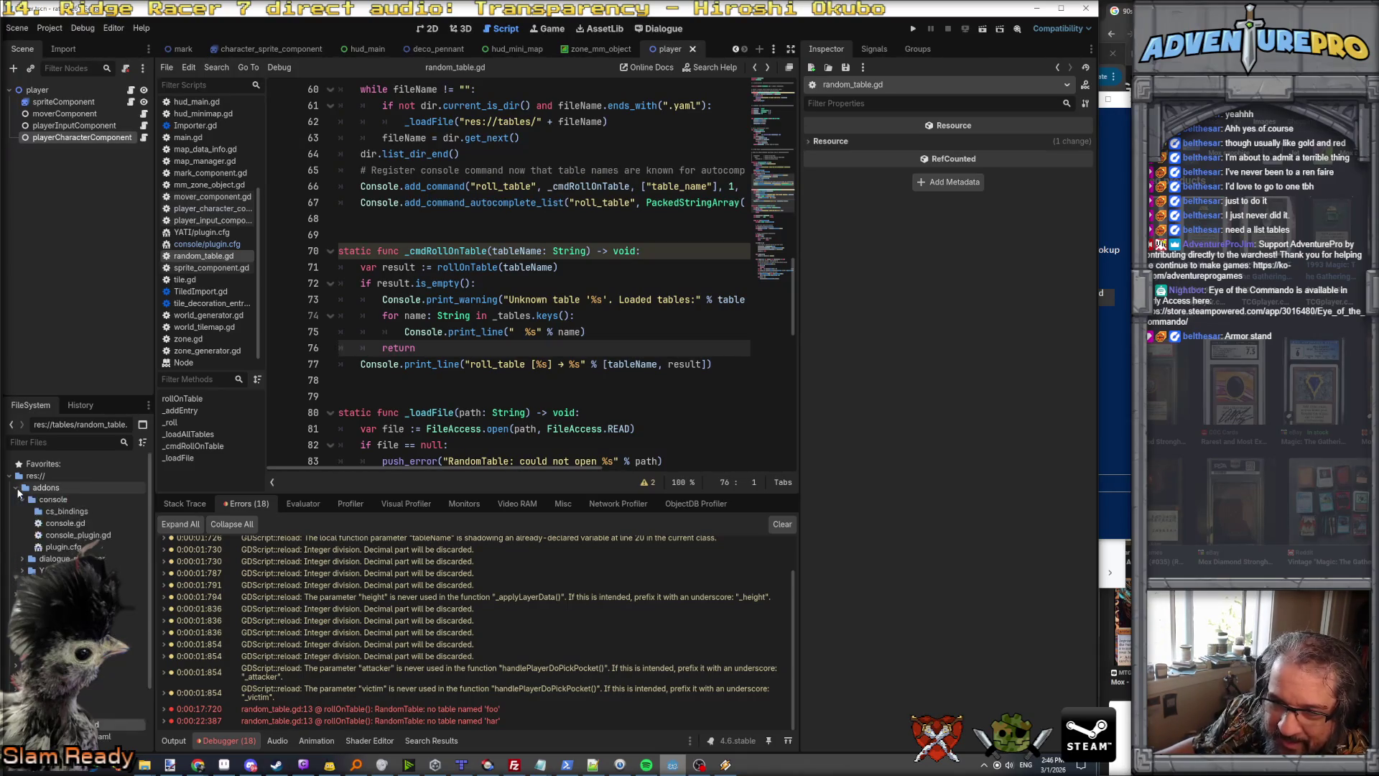
# Open the console addon's plugin.cfg, then console.gd, and read through the script.
pyautogui.click(72, 534)
pyautogui.click(62, 547)
pyautogui.doubleClick(62, 547)
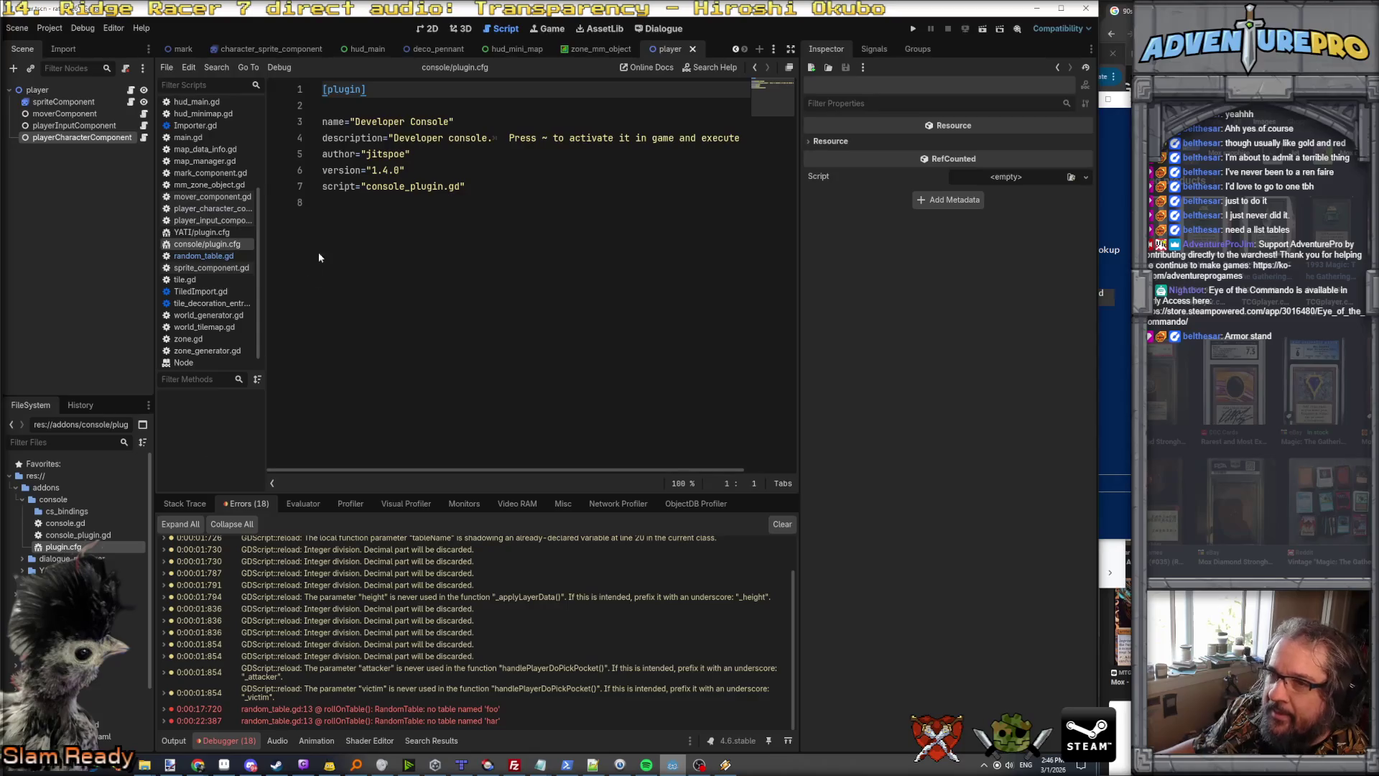
pyautogui.doubleClick(65, 523)
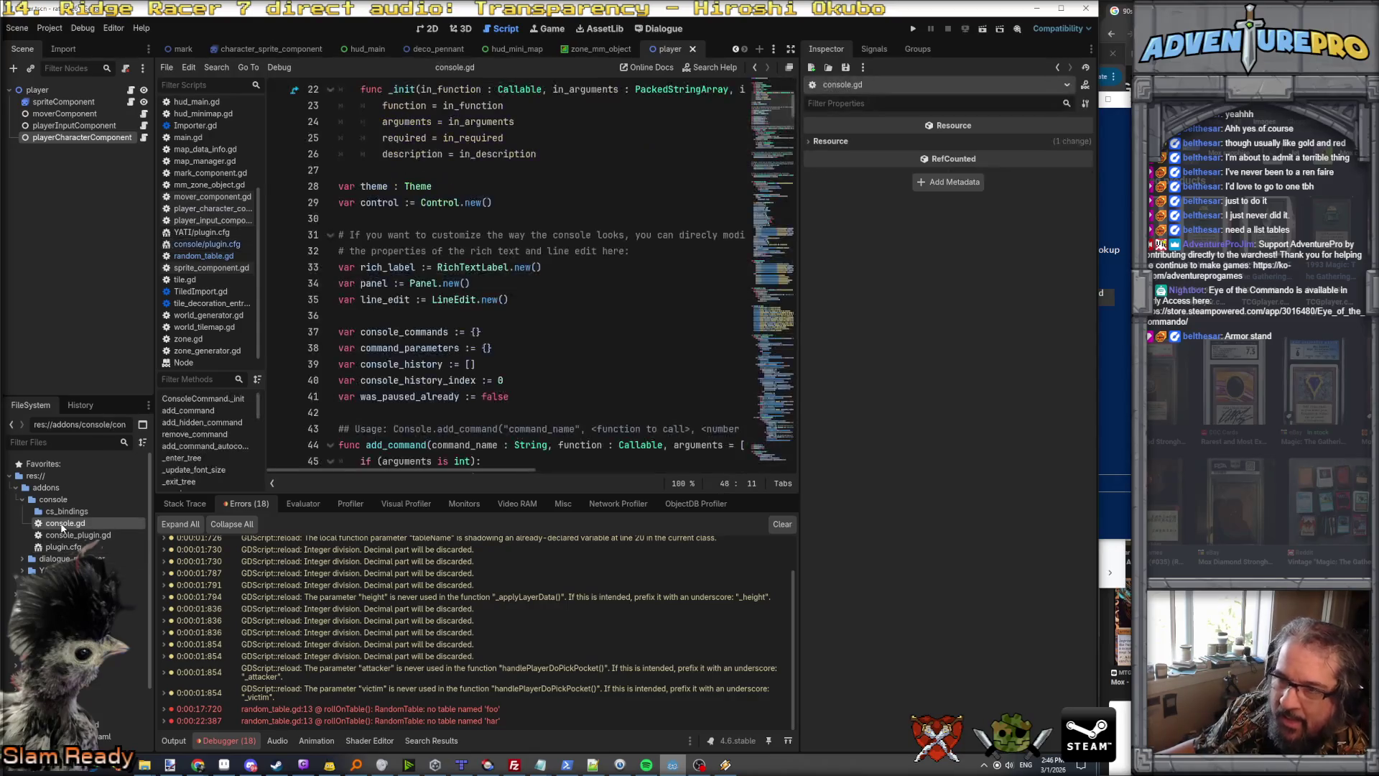
pyautogui.scroll(1, 431, 311)
pyautogui.scroll(-3, 440, 311)
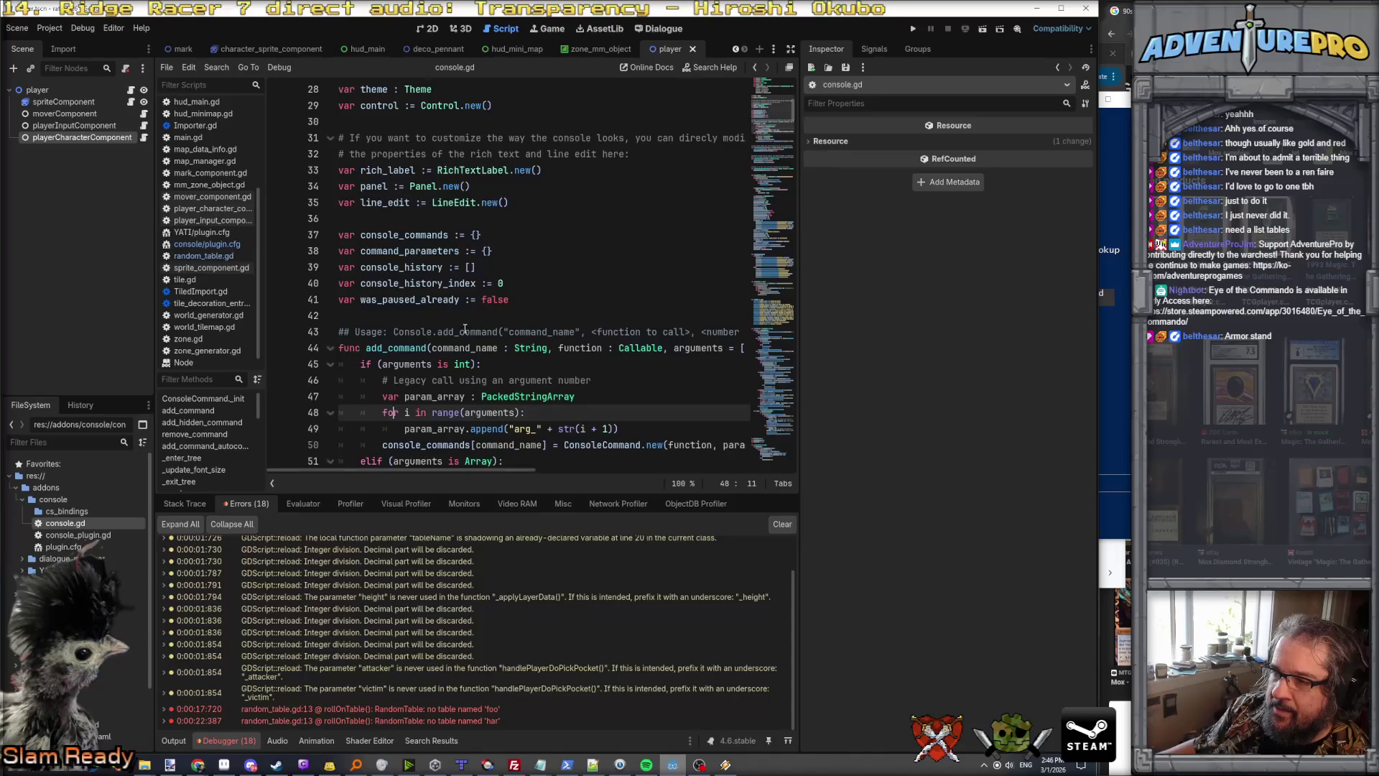
pyautogui.scroll(-12, 465, 329)
pyautogui.scroll(-6, 465, 328)
pyautogui.scroll(2, 553, 286)
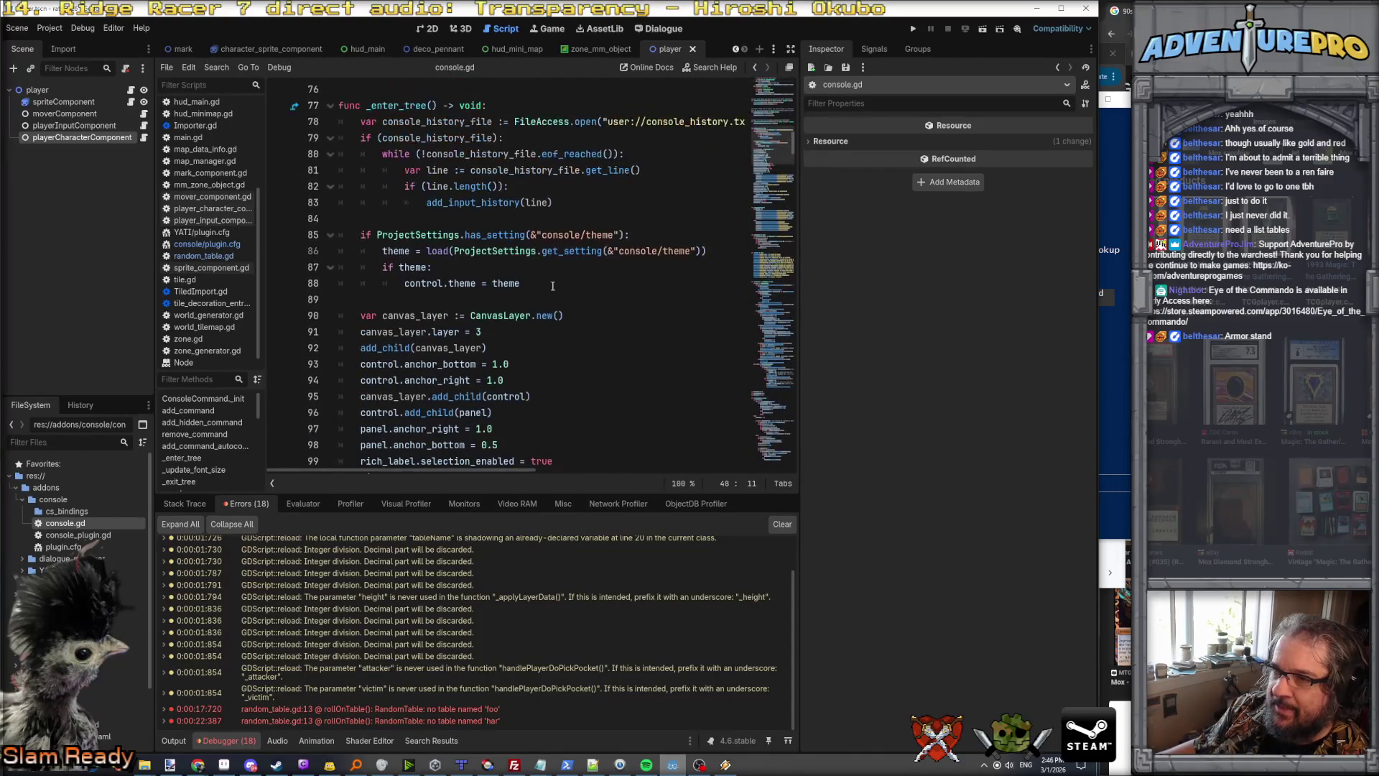
pyautogui.scroll(1, 587, 267)
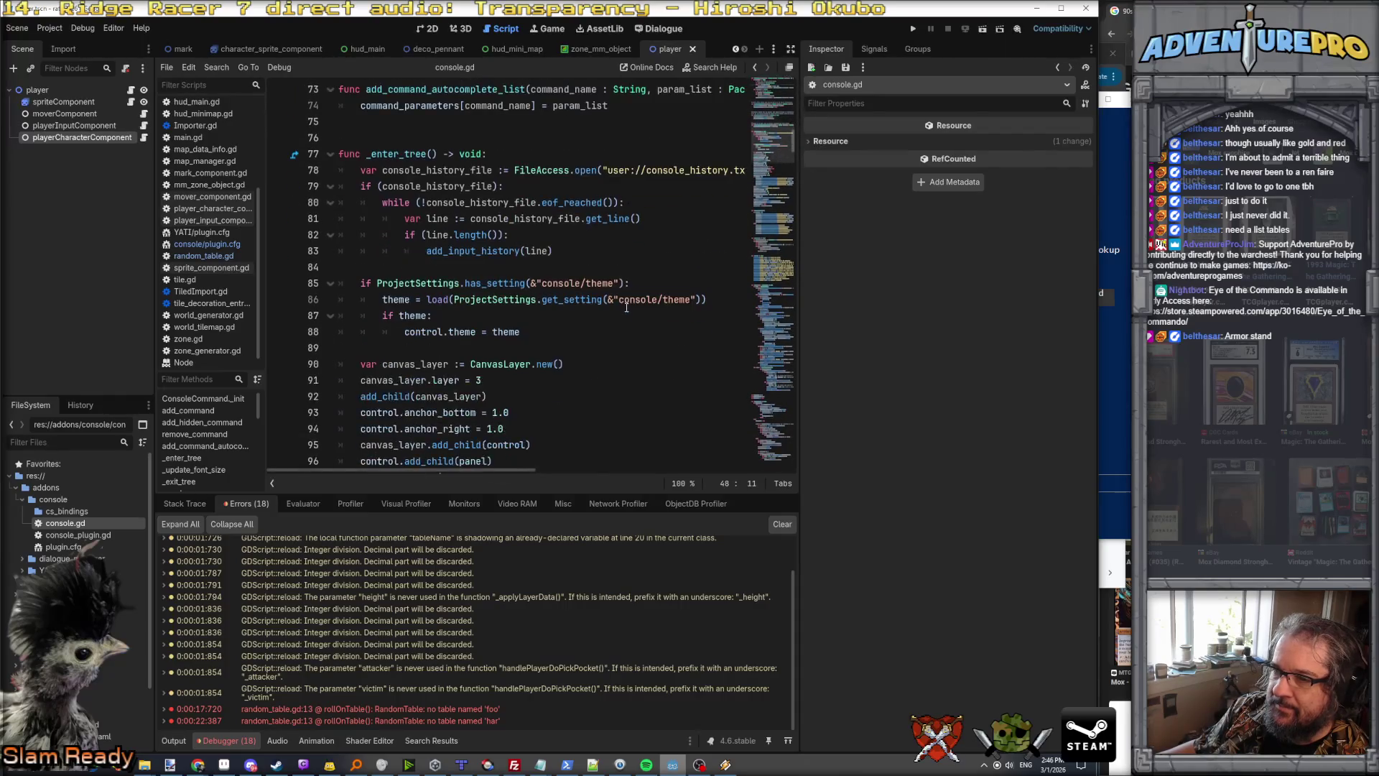
pyautogui.hscroll(5, 597, 316)
pyautogui.hscroll(-5, 597, 316)
pyautogui.scroll(-4, 596, 316)
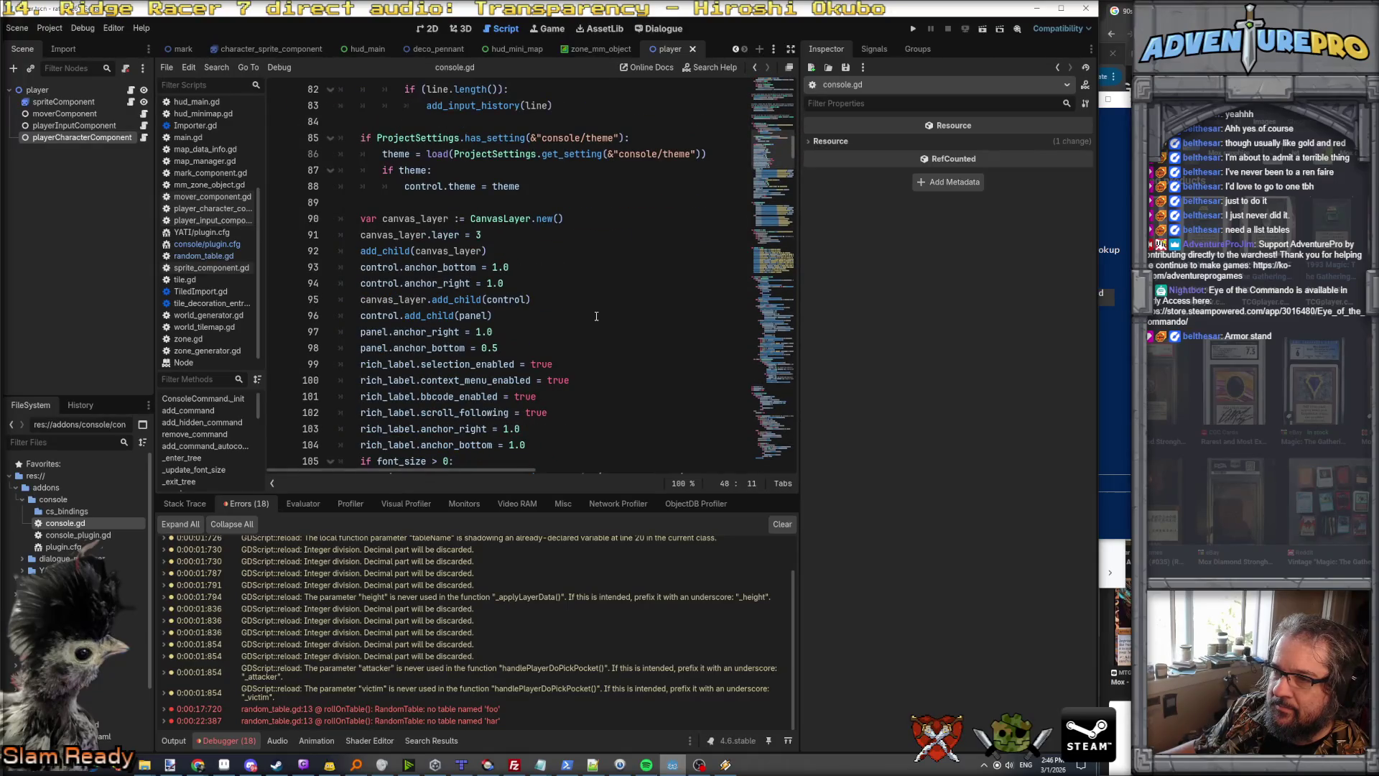
pyautogui.scroll(-5, 596, 316)
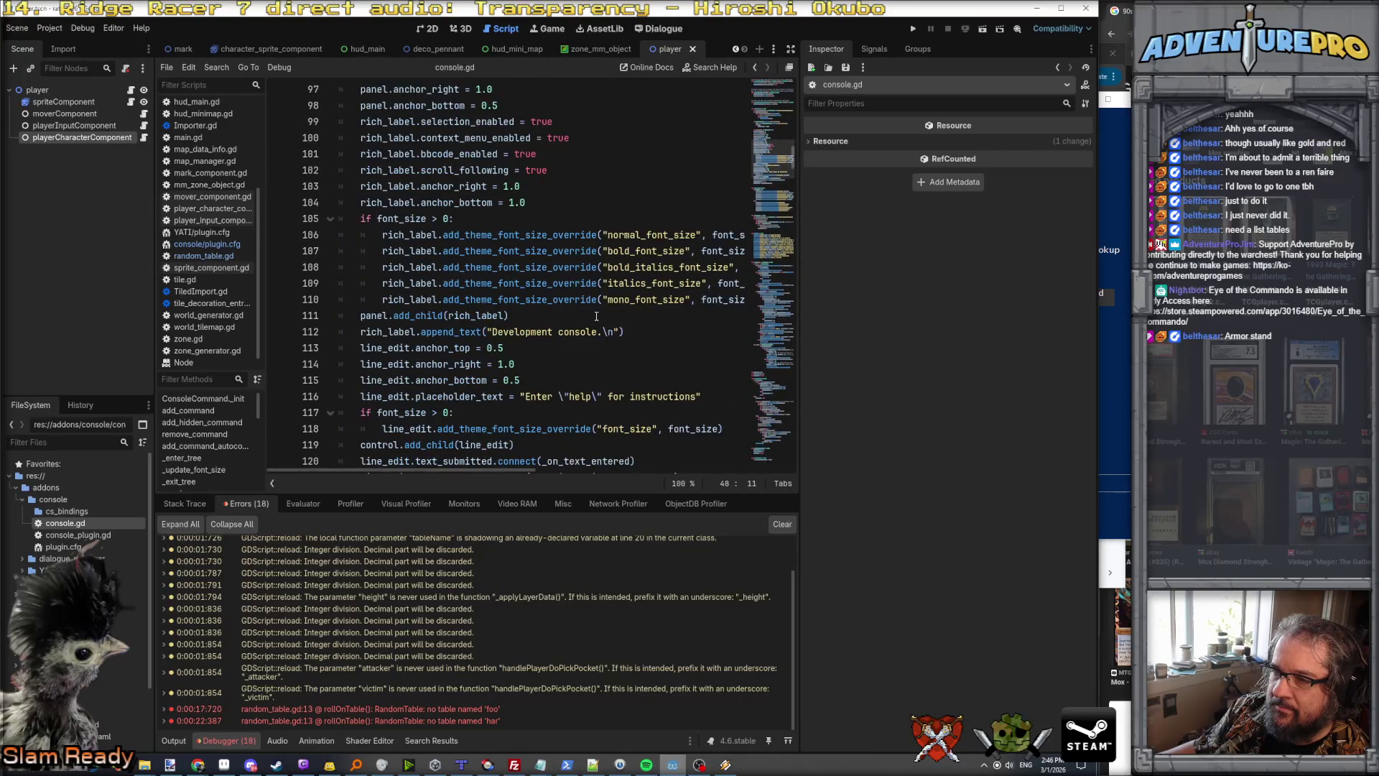
pyautogui.hscroll(5, 596, 316)
pyautogui.hscroll(-5, 596, 316)
pyautogui.scroll(1, 596, 316)
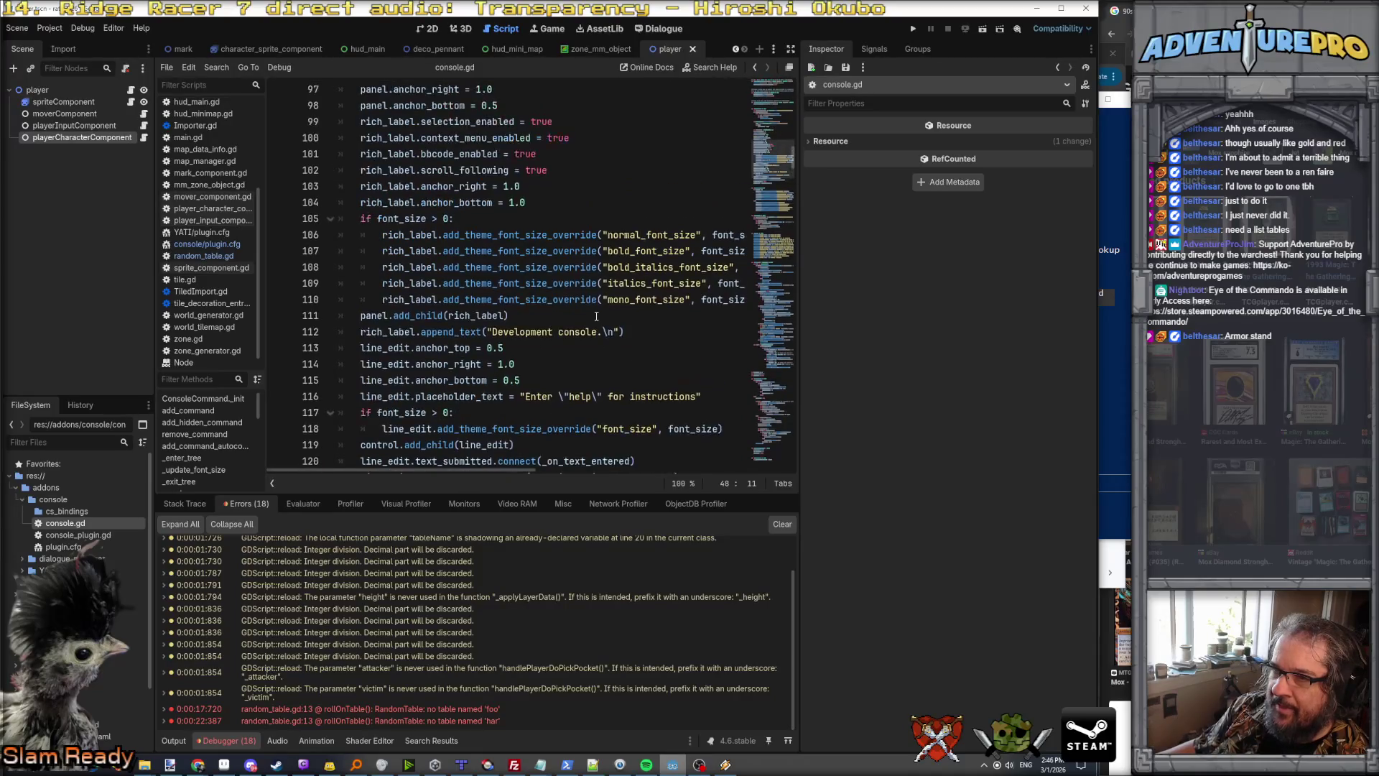
pyautogui.hscroll(5, 596, 316)
pyautogui.hscroll(-5, 596, 316)
pyautogui.scroll(2, 596, 316)
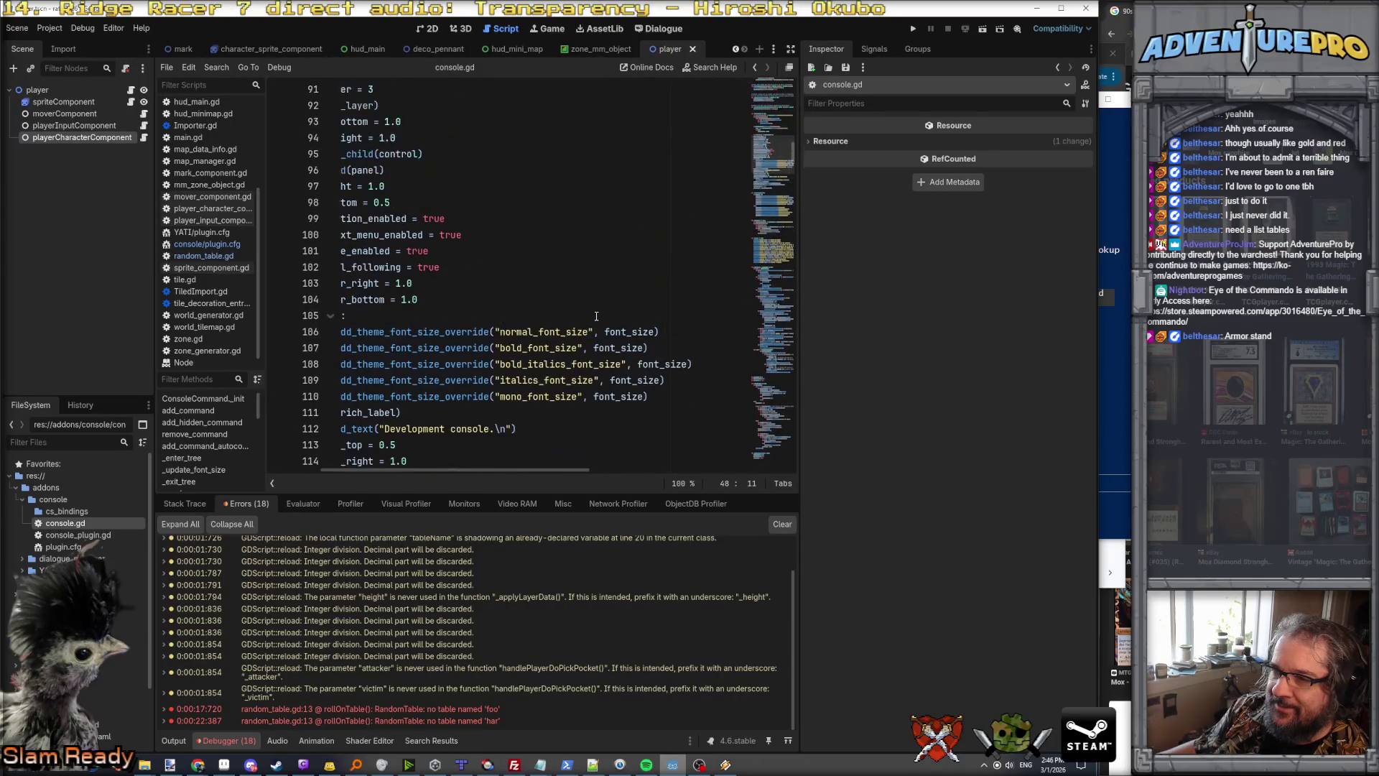
pyautogui.scroll(1, 596, 316)
pyautogui.scroll(4, 596, 316)
pyautogui.scroll(-6, 596, 316)
# Jump from font_size on line 106 to its declaration on line 6 and select it.
pyautogui.click(717, 283)
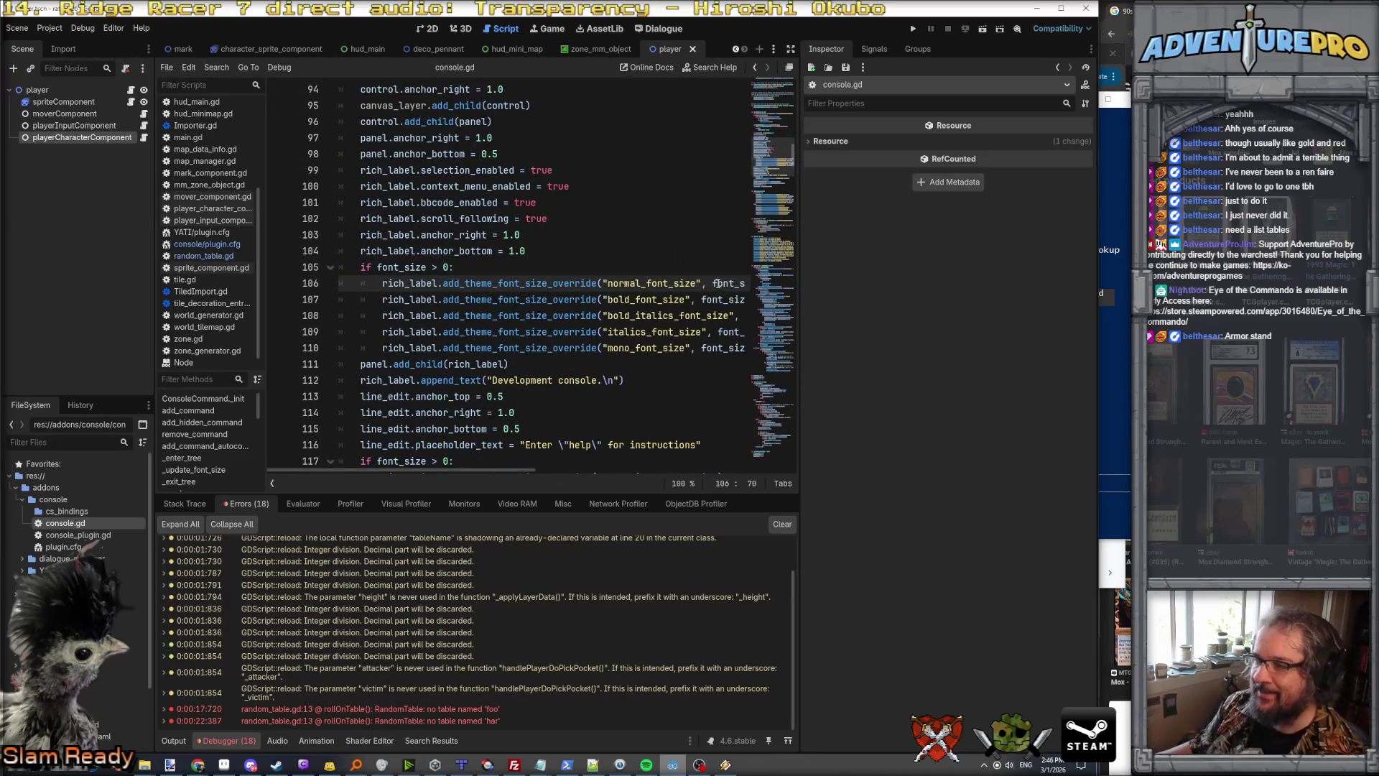
pyautogui.click(724, 285)
pyautogui.keyDown('ctrl'); pyautogui.click(725, 285); pyautogui.keyUp('ctrl')
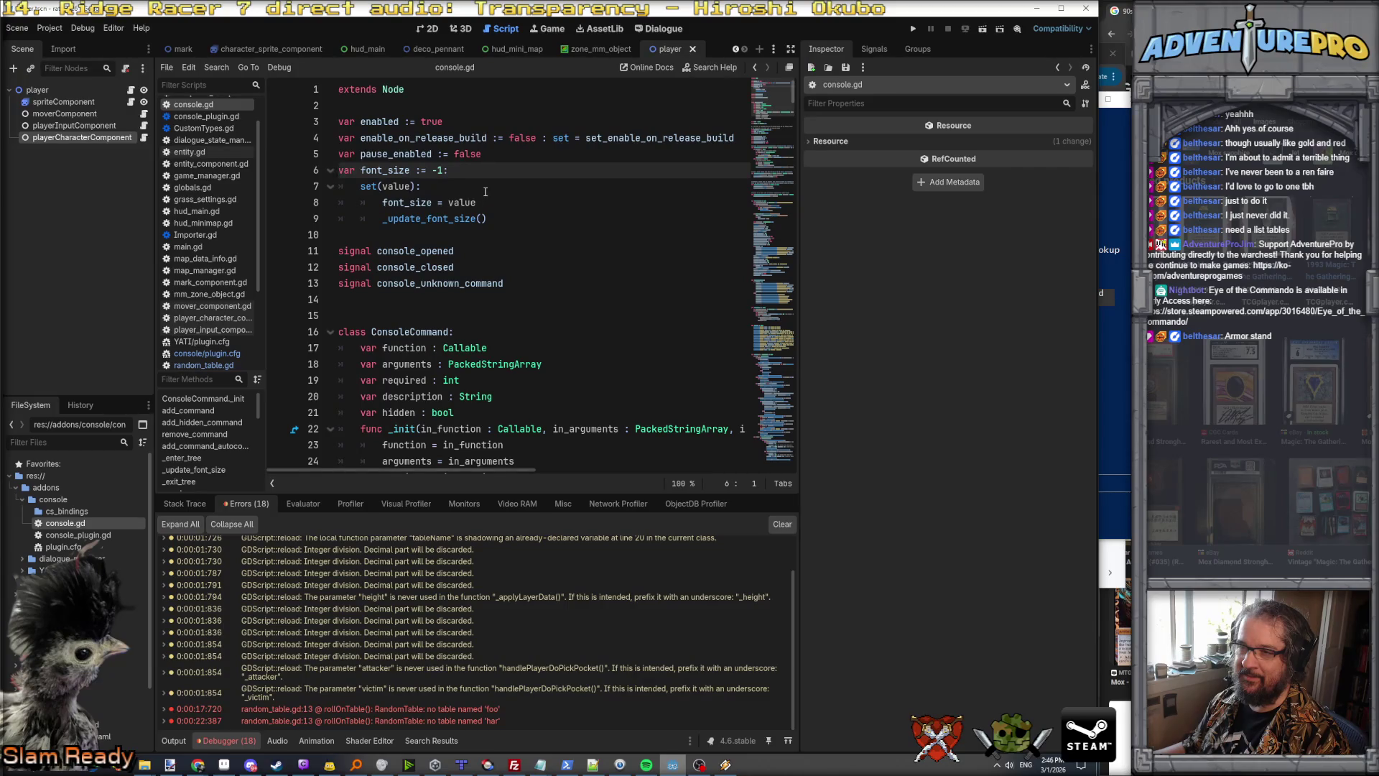
pyautogui.doubleClick(381, 171)
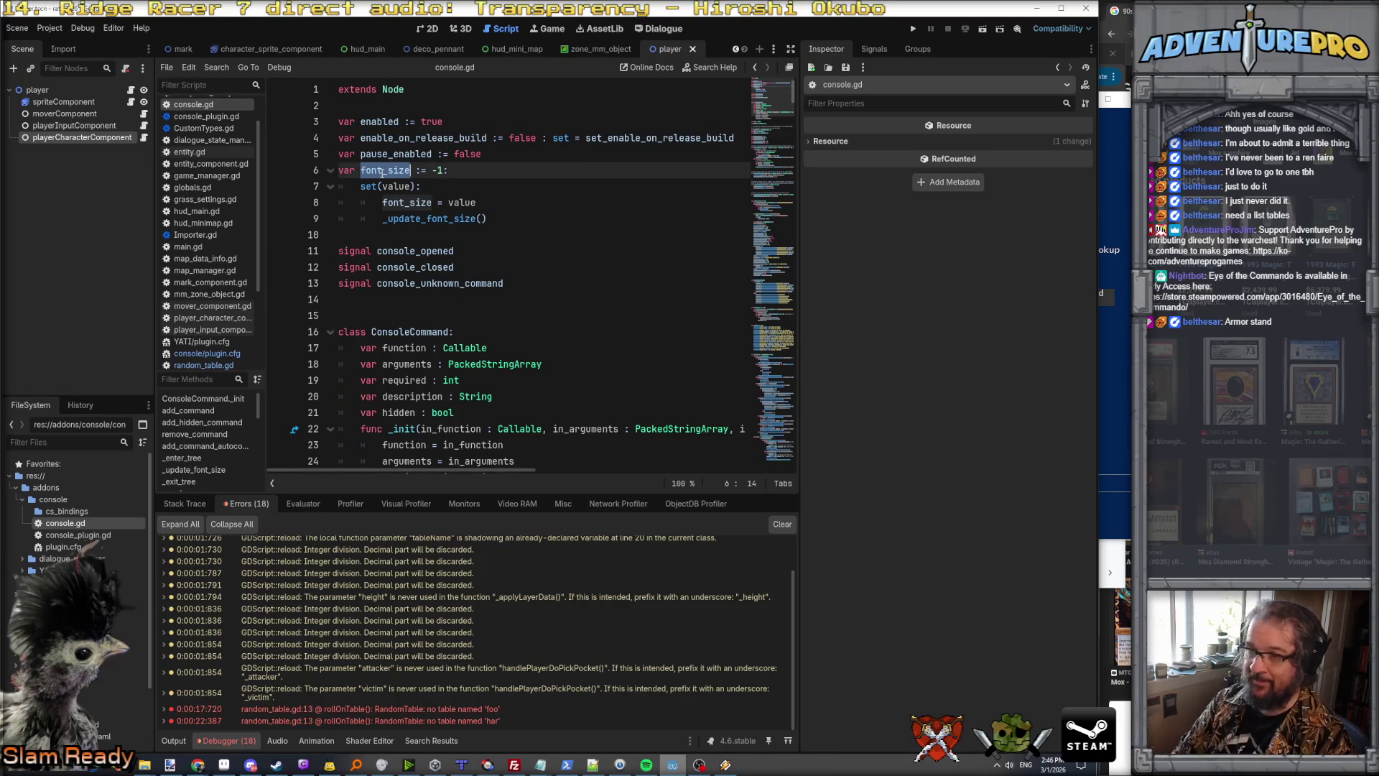
# Search the project for font_size and jump to the reset on line 234.
pyautogui.hotkey('ctrl', 'shift', 'f')
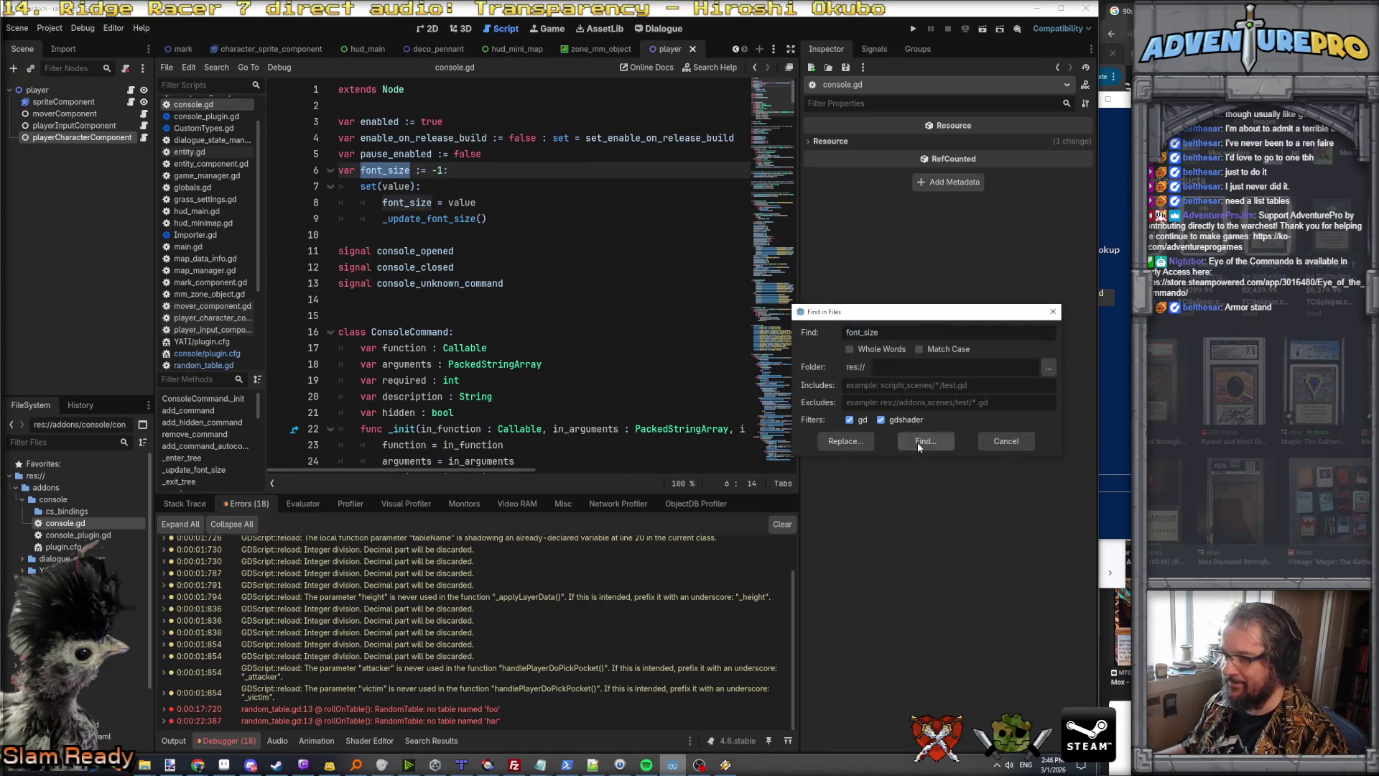
pyautogui.click(917, 441)
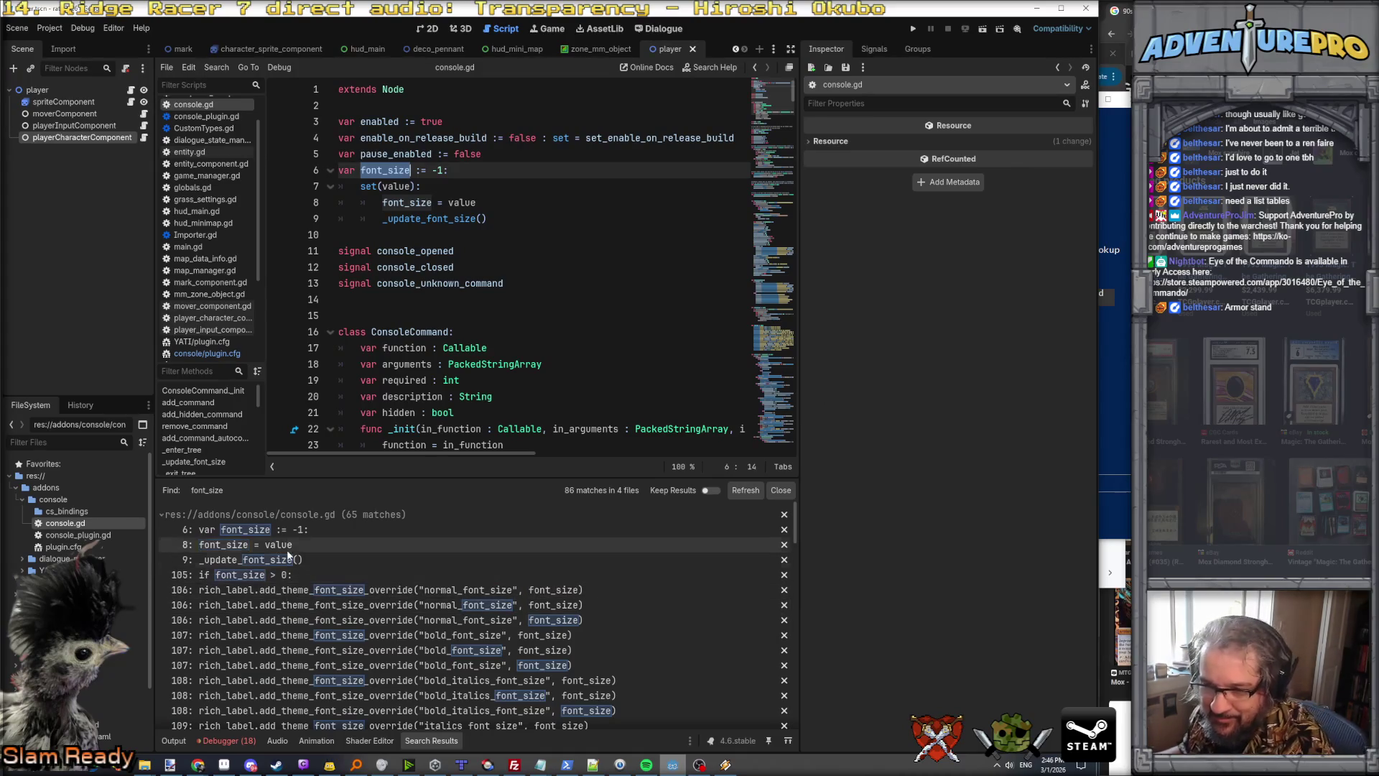
pyautogui.click(271, 576)
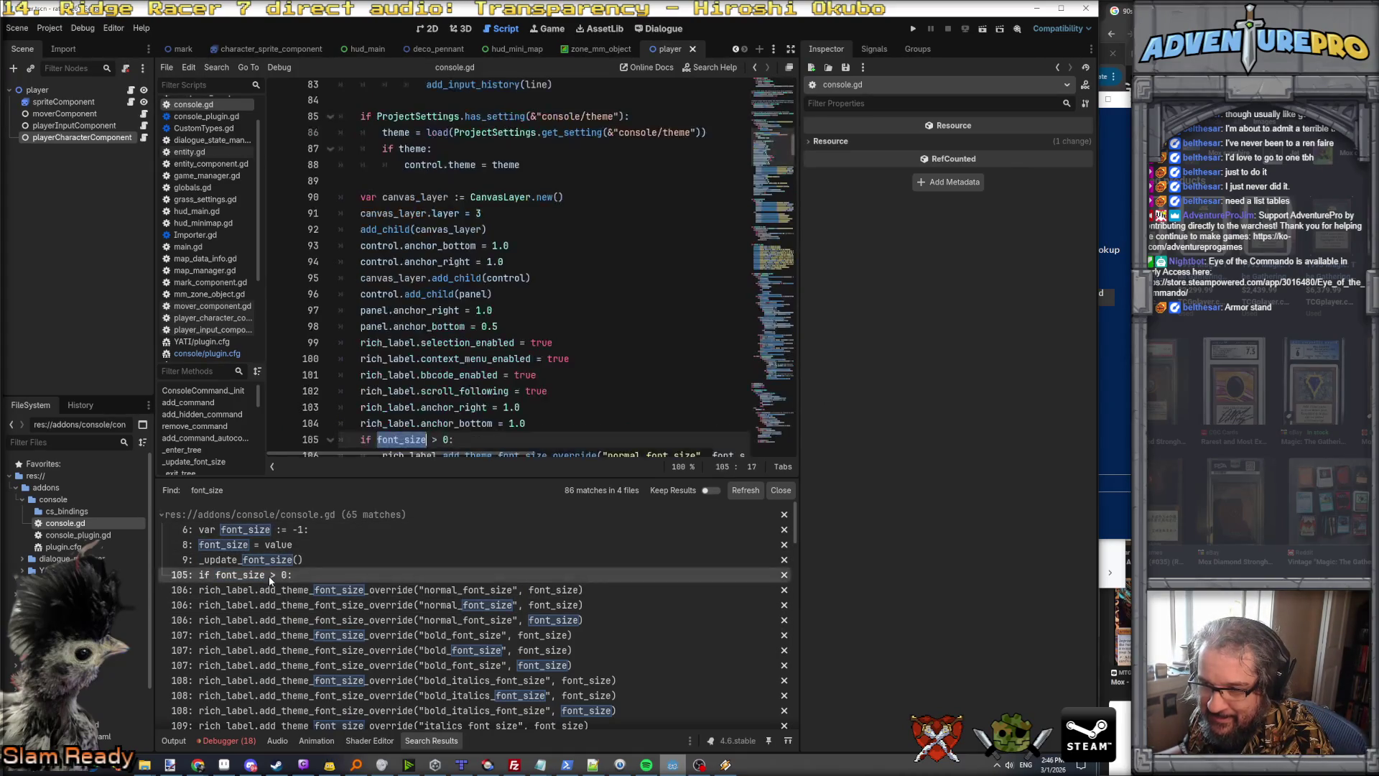
pyautogui.scroll(-3, 483, 434)
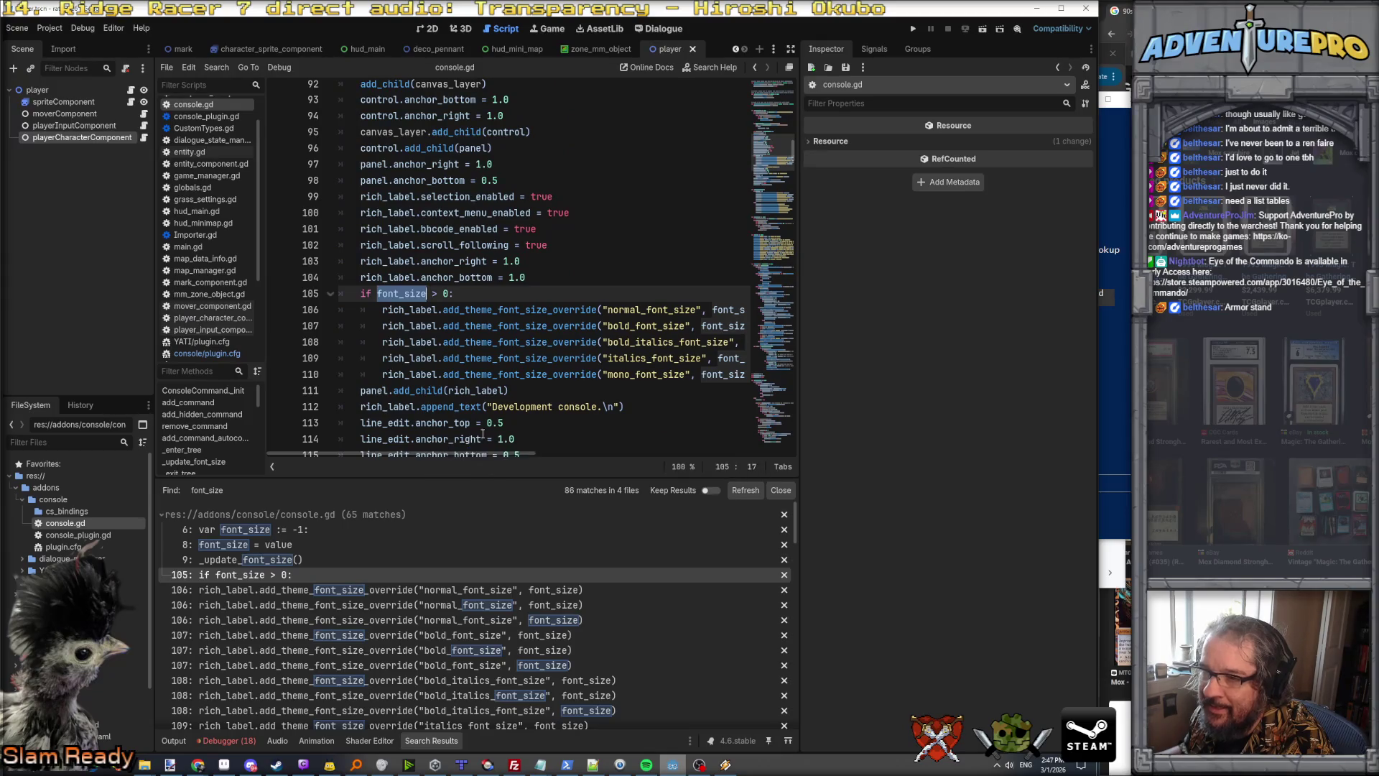
pyautogui.scroll(-6, 317, 526)
pyautogui.scroll(-12, 287, 596)
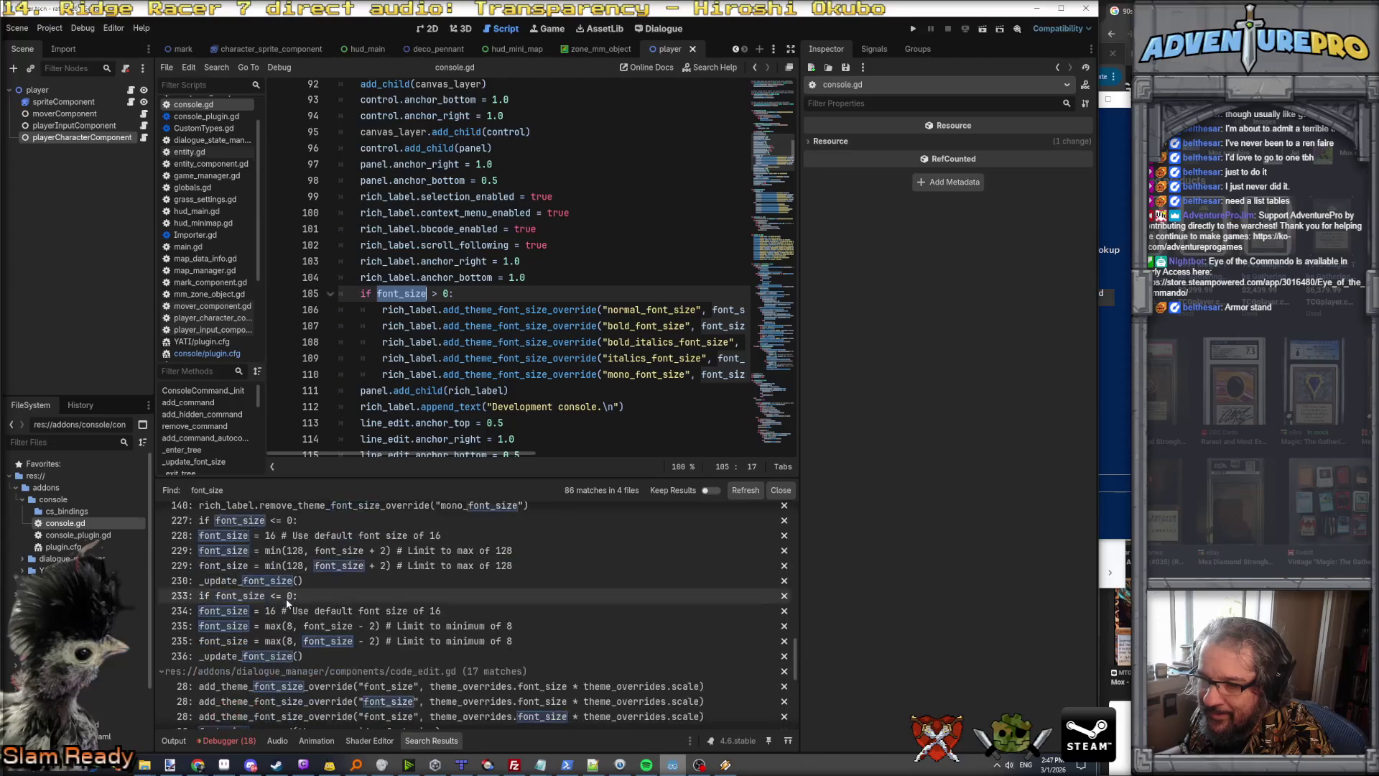
pyautogui.click(271, 611)
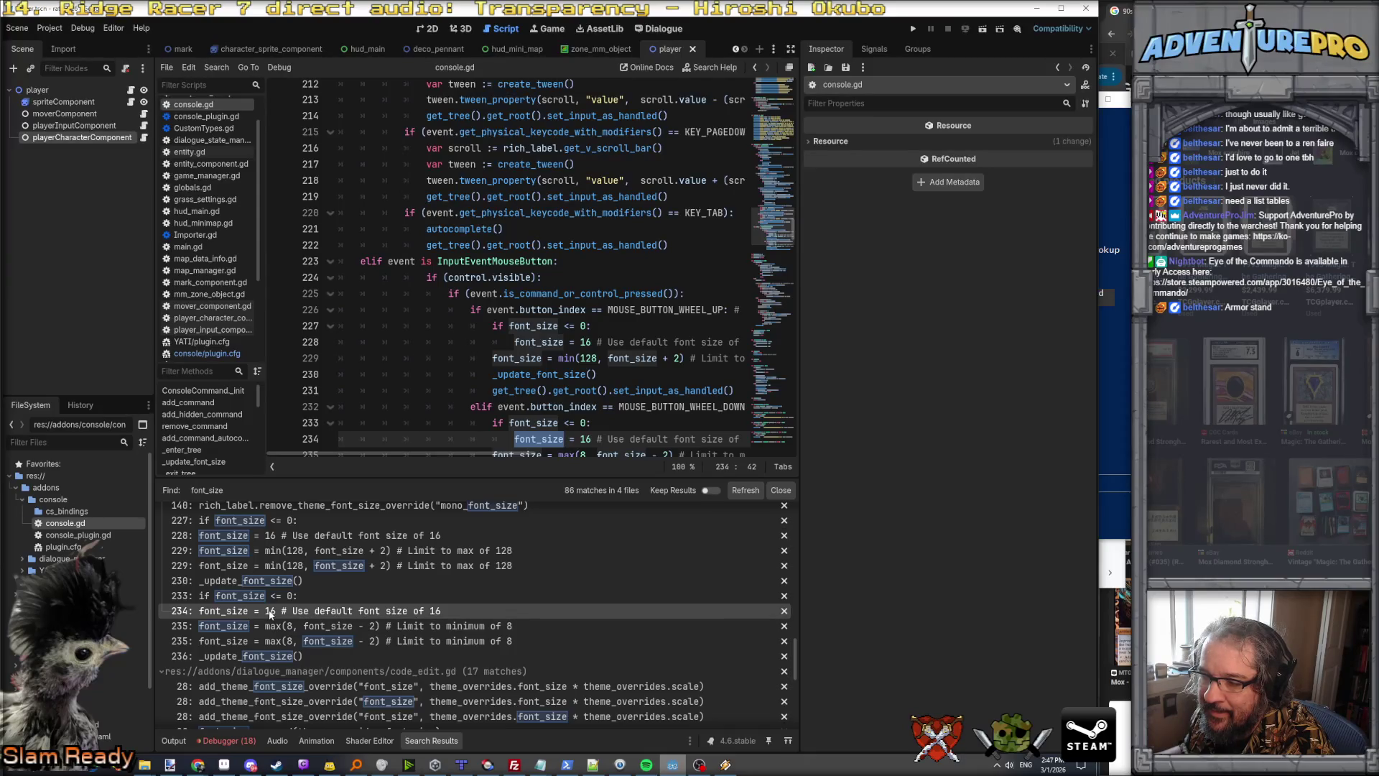
# Change the default font size reset on line 234 from 16 to 4.
pyautogui.scroll(-2, 597, 364)
pyautogui.moveTo(579, 343); pyautogui.dragTo(592, 342)
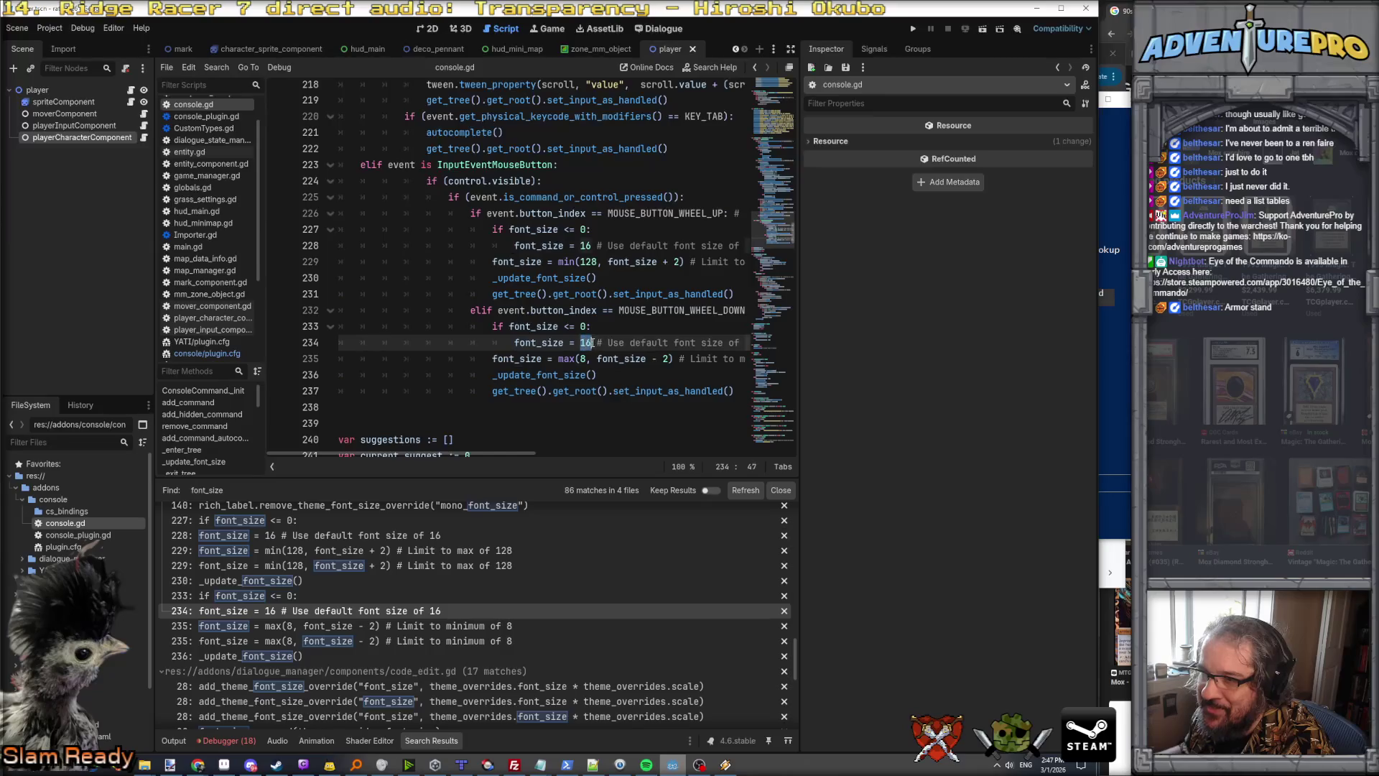
pyautogui.hscroll(5, 691, 377)
pyautogui.hscroll(-5, 675, 378)
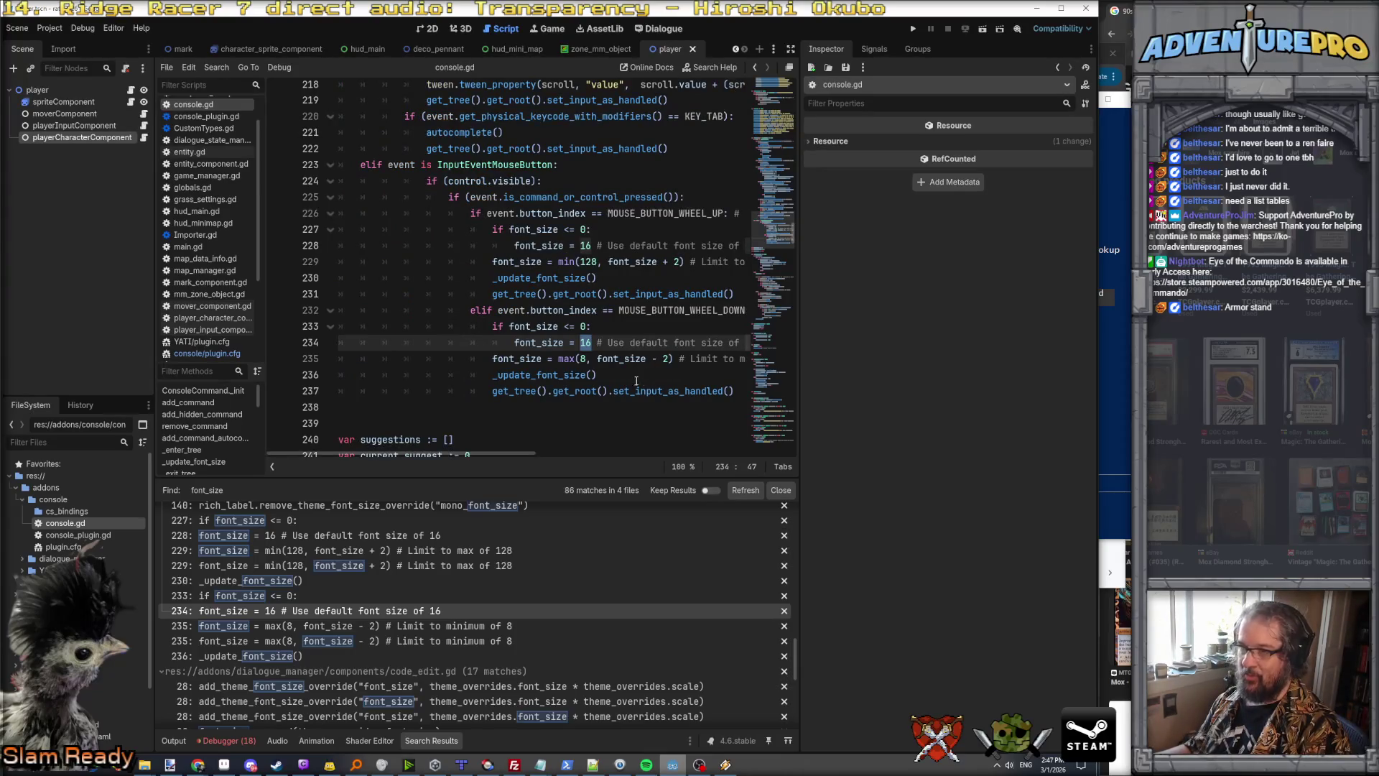
pyautogui.write('4')
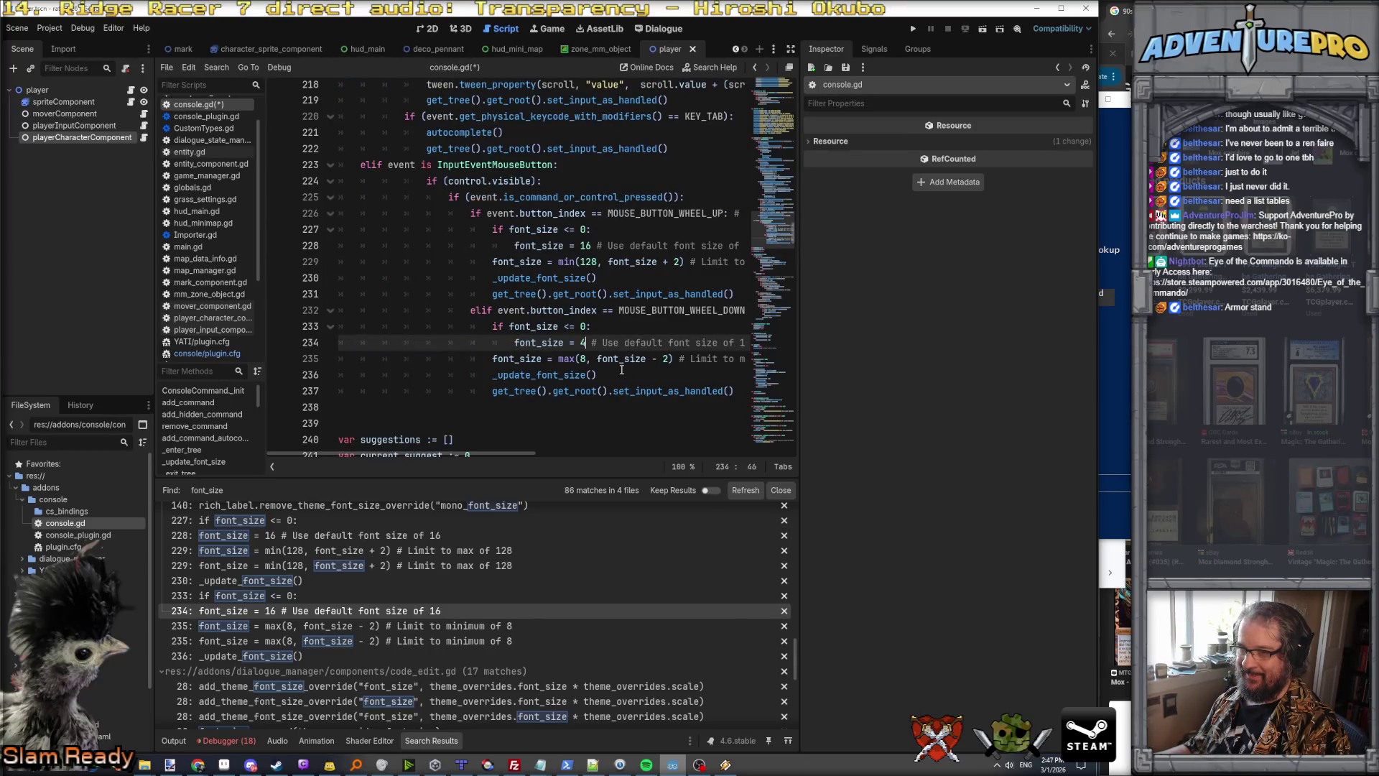
pyautogui.click(582, 359)
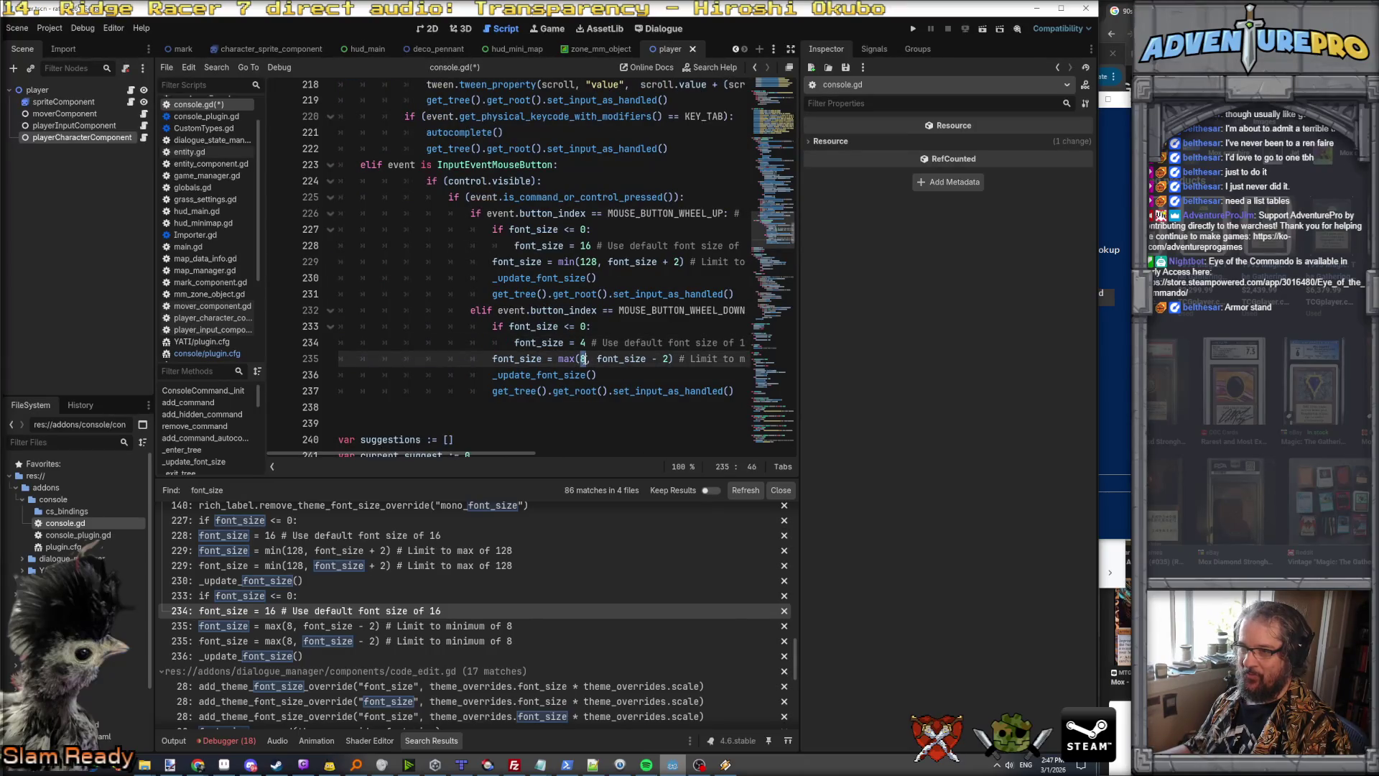
pyautogui.hotkey('ctrl', 's')
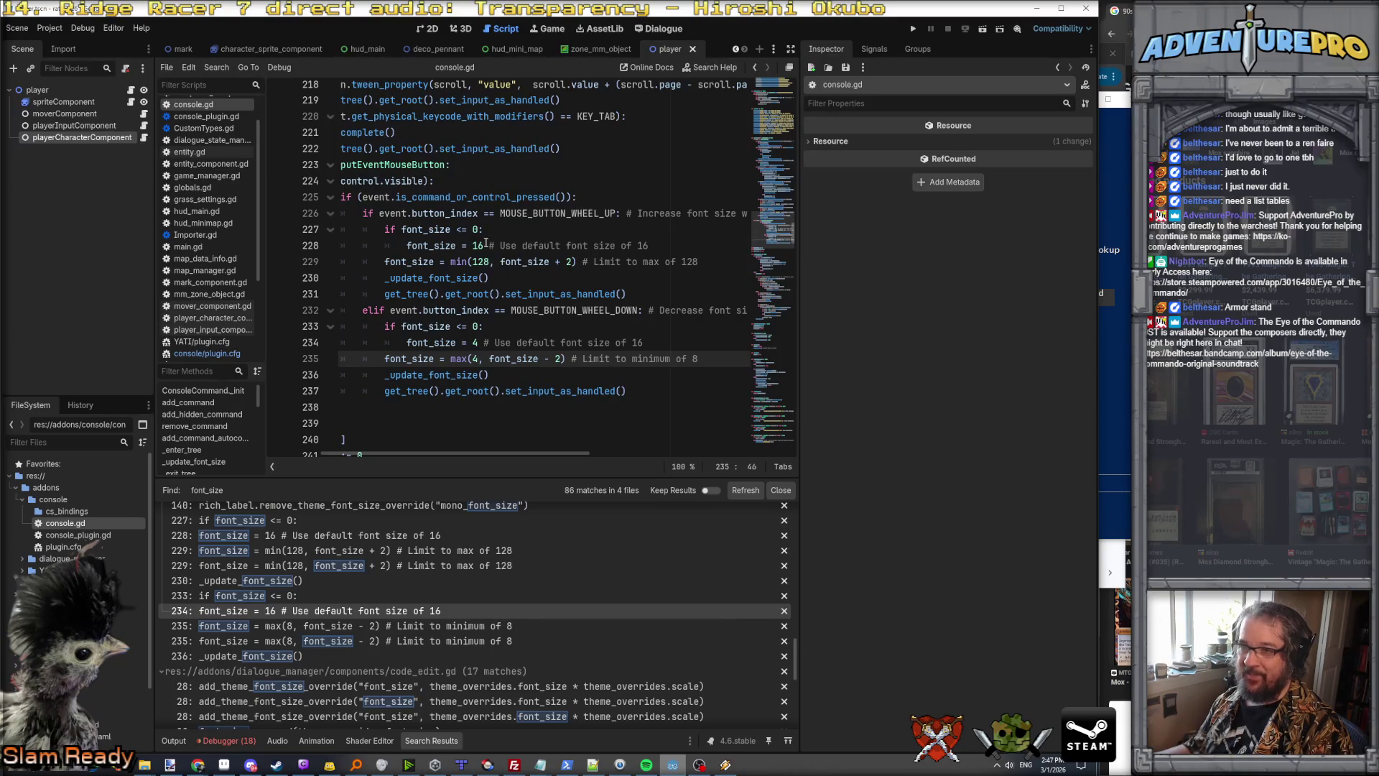
pyautogui.hscroll(-3, 481, 244)
pyautogui.scroll(2, 474, 245)
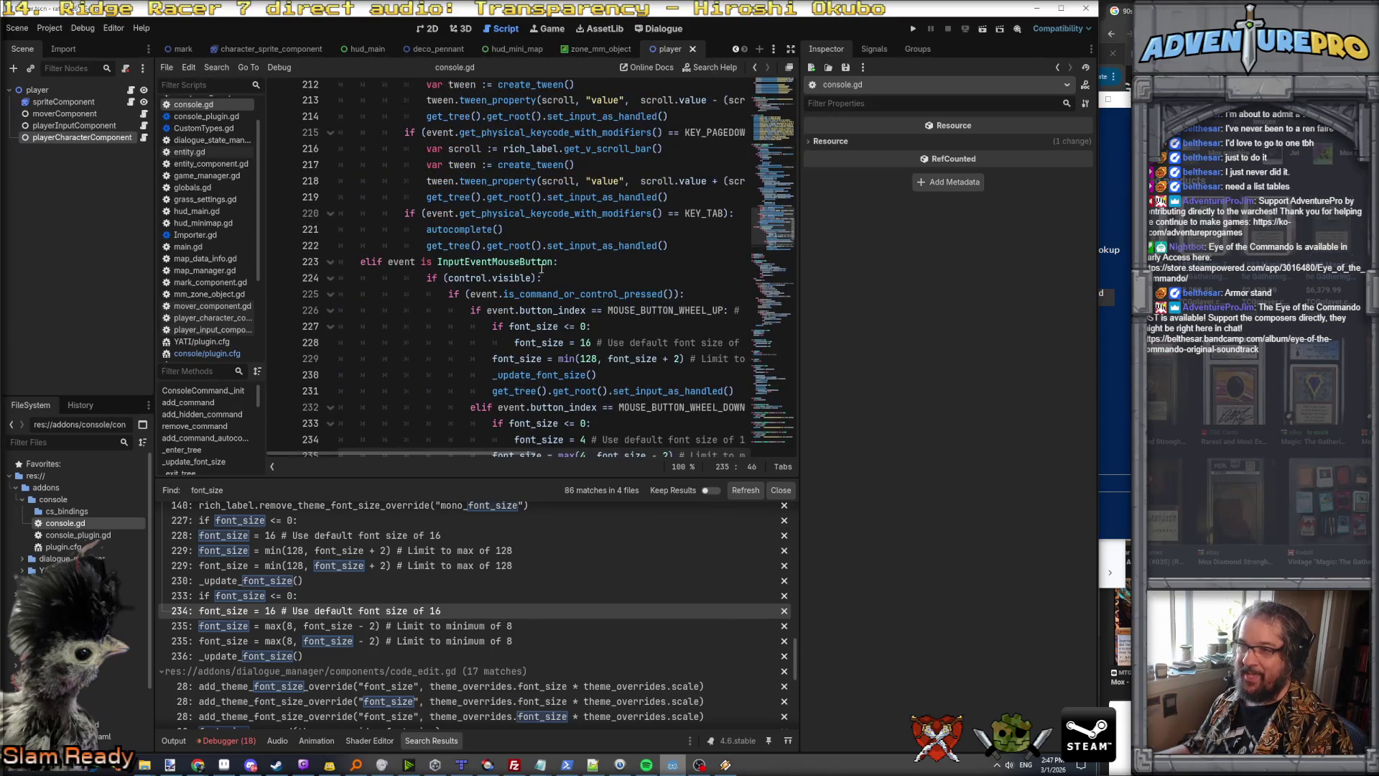
pyautogui.scroll(1, 541, 268)
pyautogui.scroll(-5, 407, 626)
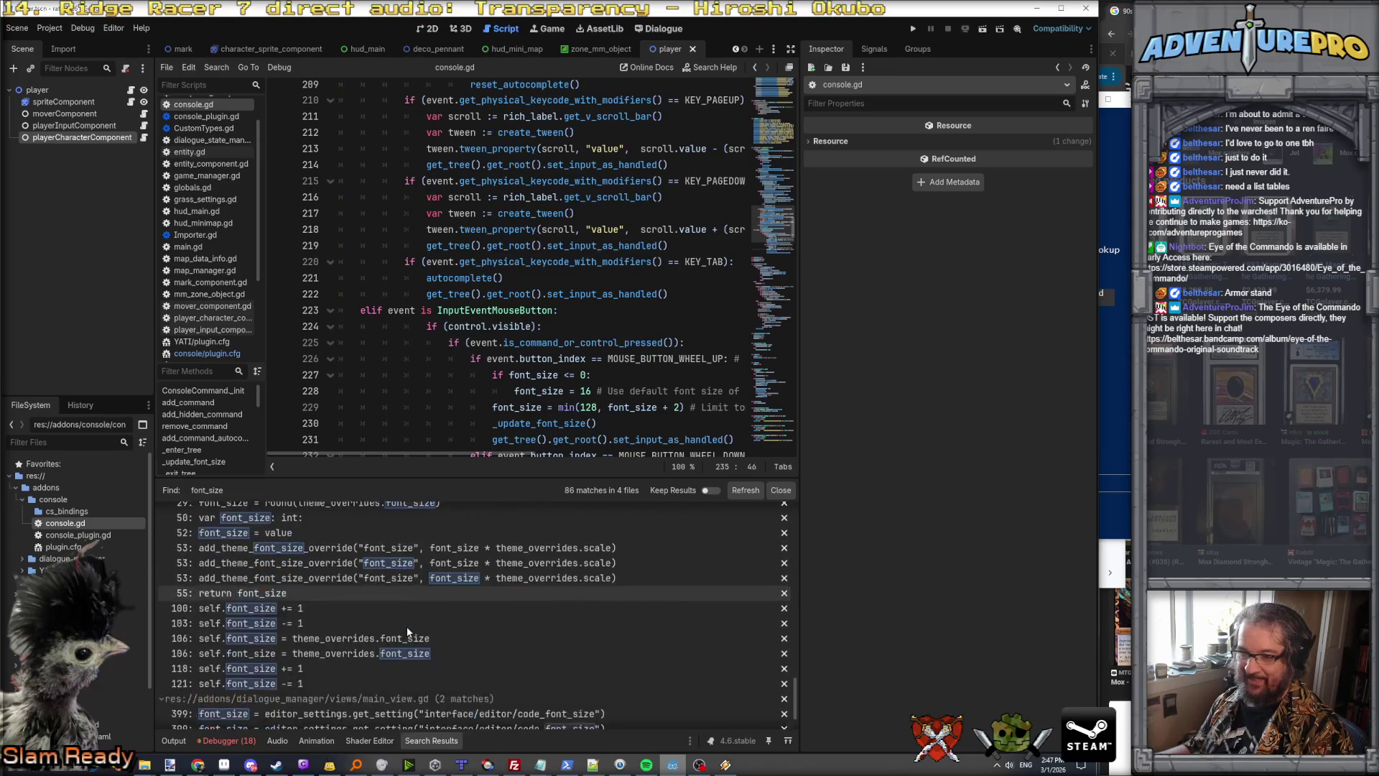
pyautogui.scroll(-3, 407, 627)
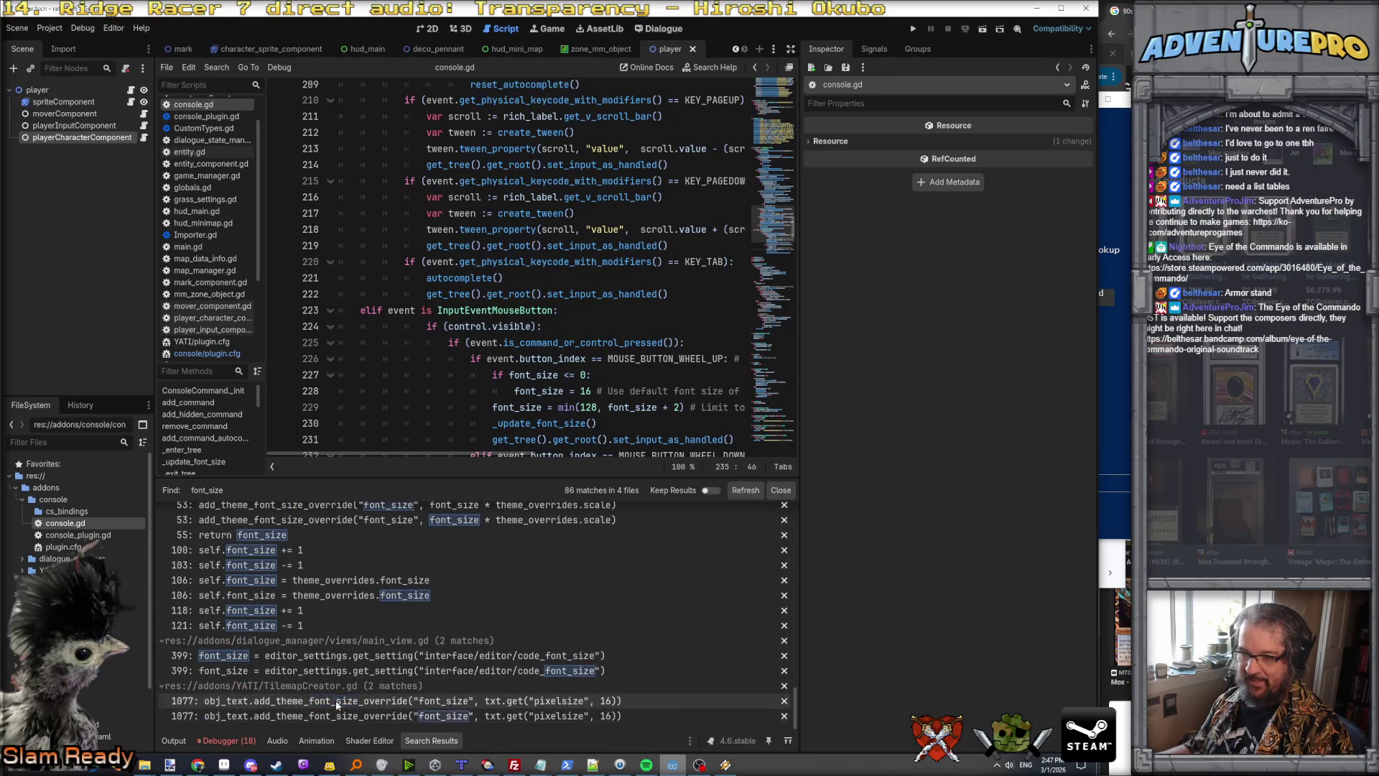
pyautogui.scroll(2, 343, 643)
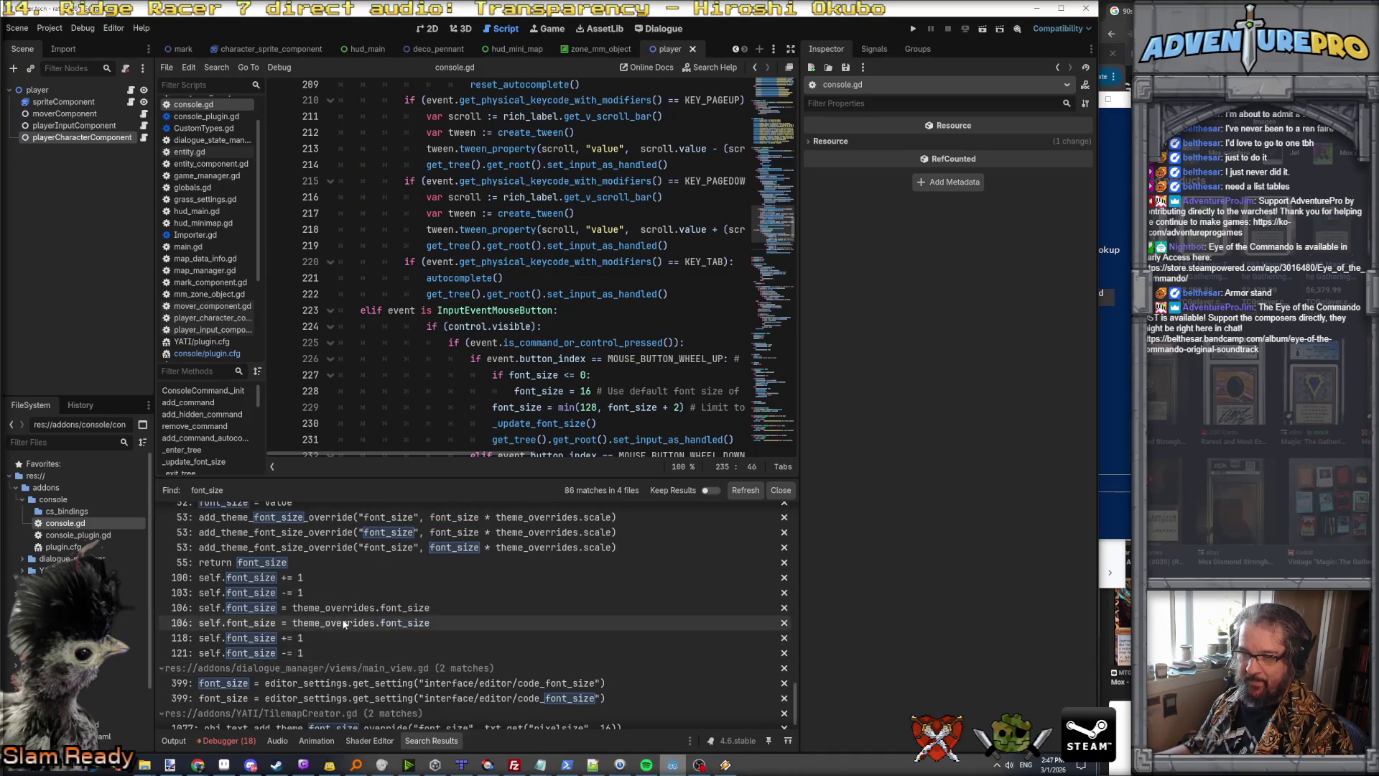
pyautogui.scroll(7, 343, 623)
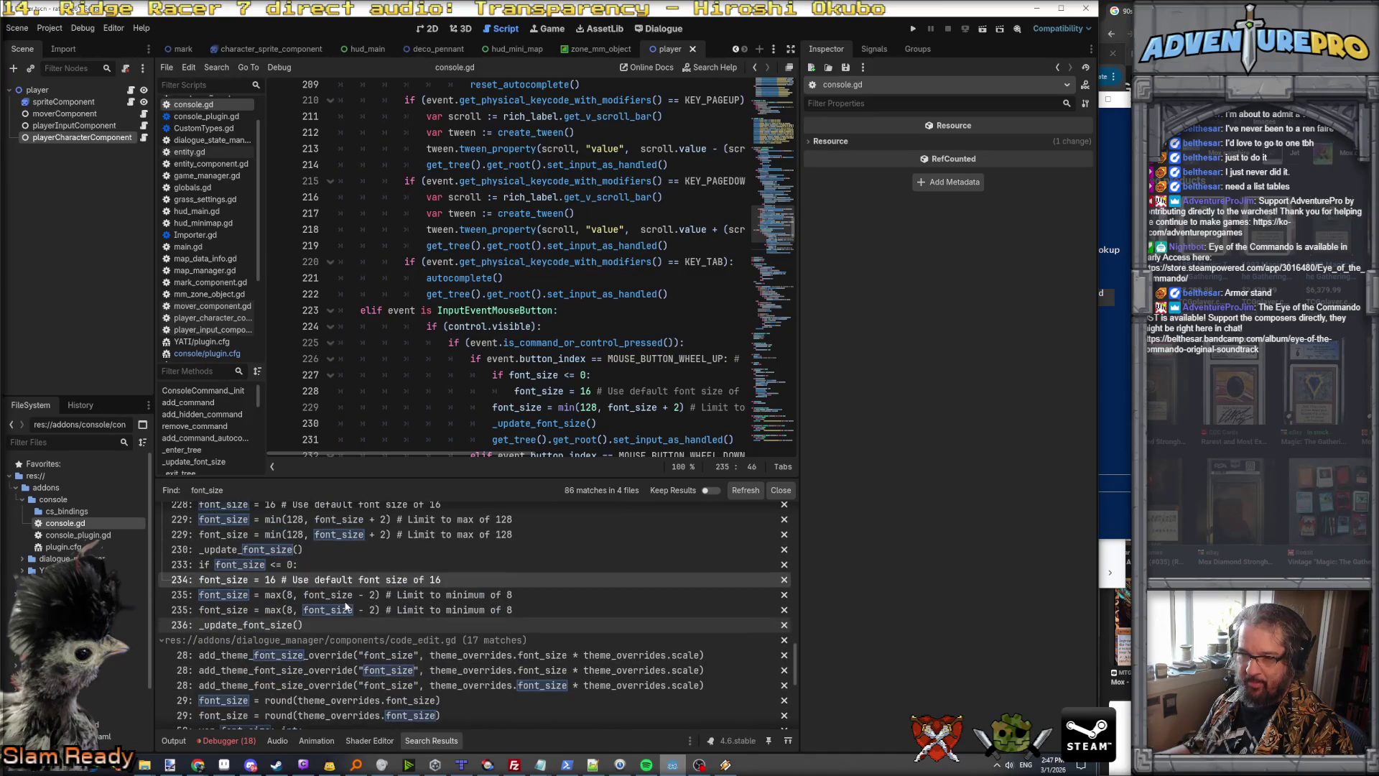
pyautogui.scroll(5, 346, 607)
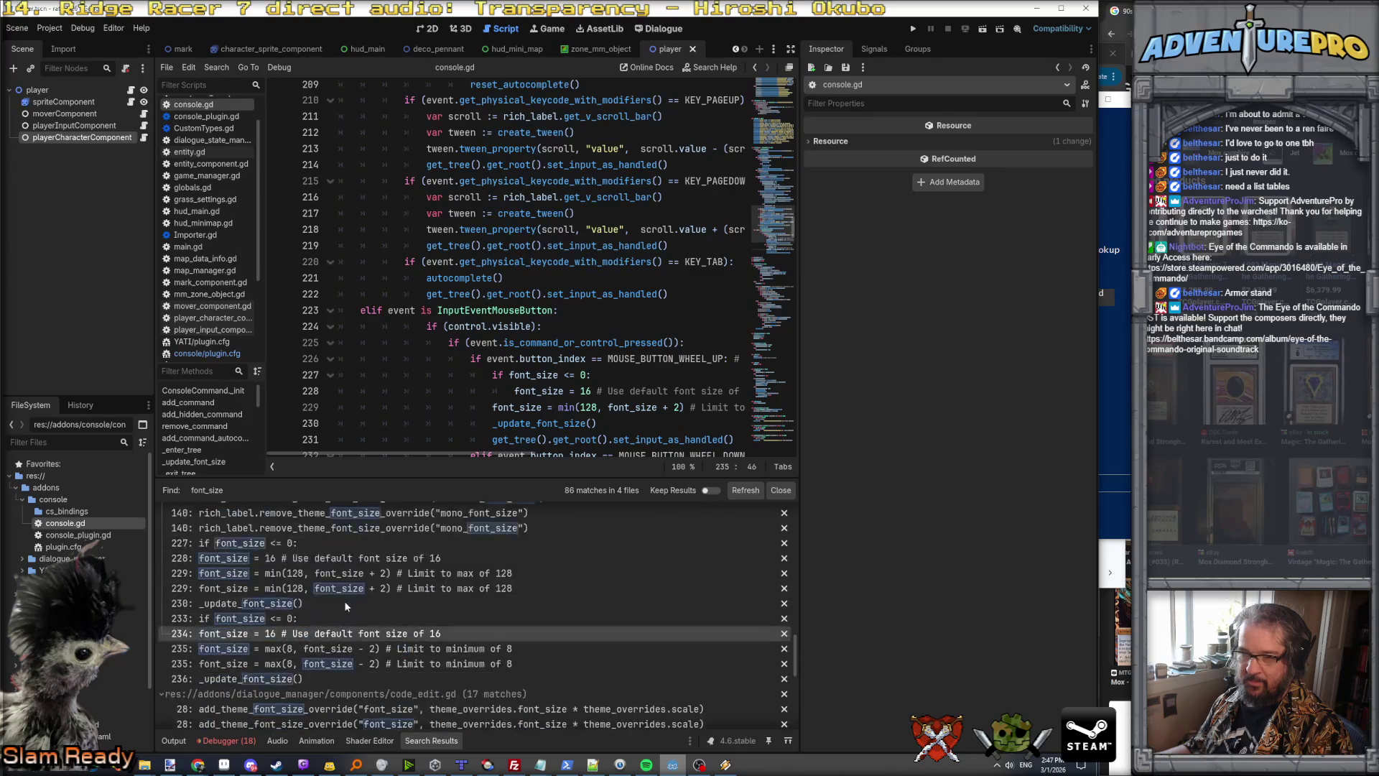
pyautogui.scroll(8, 346, 605)
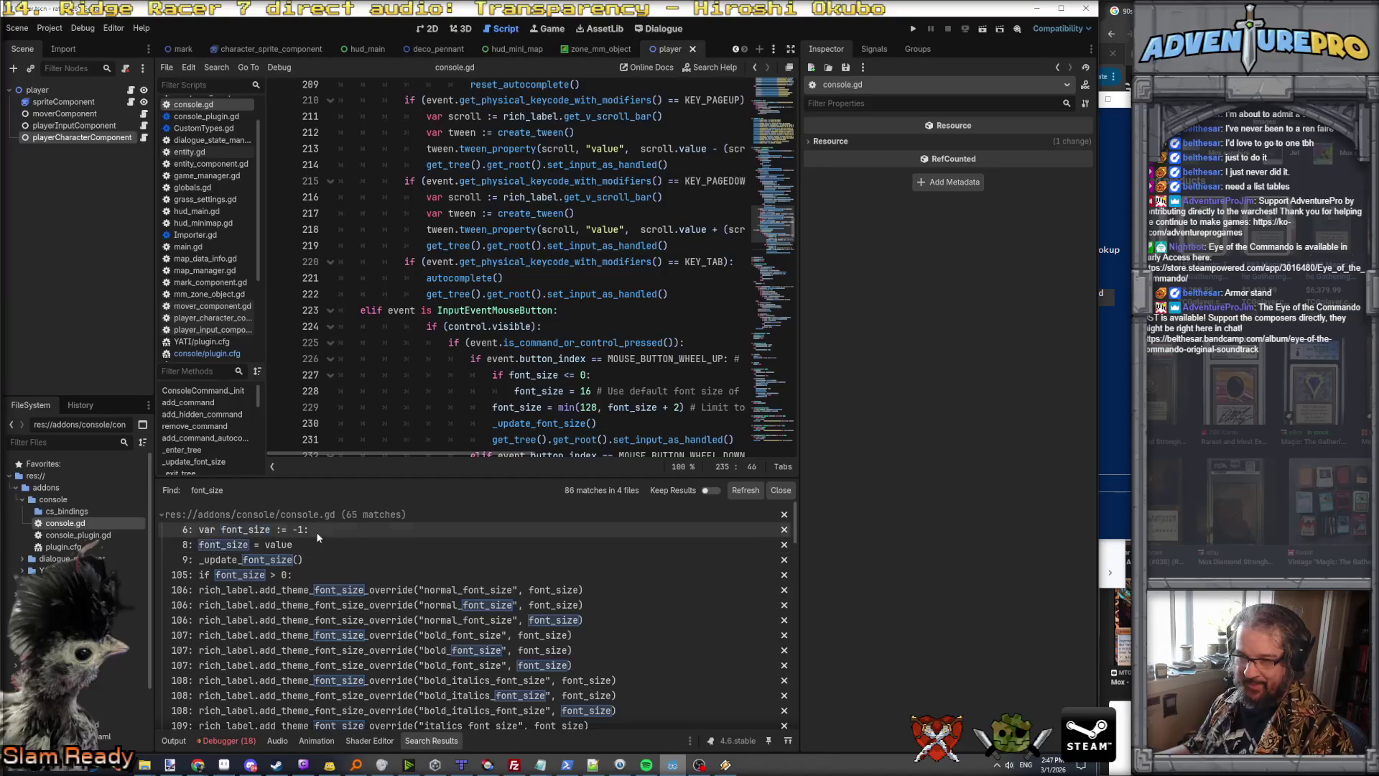
pyautogui.click(316, 531)
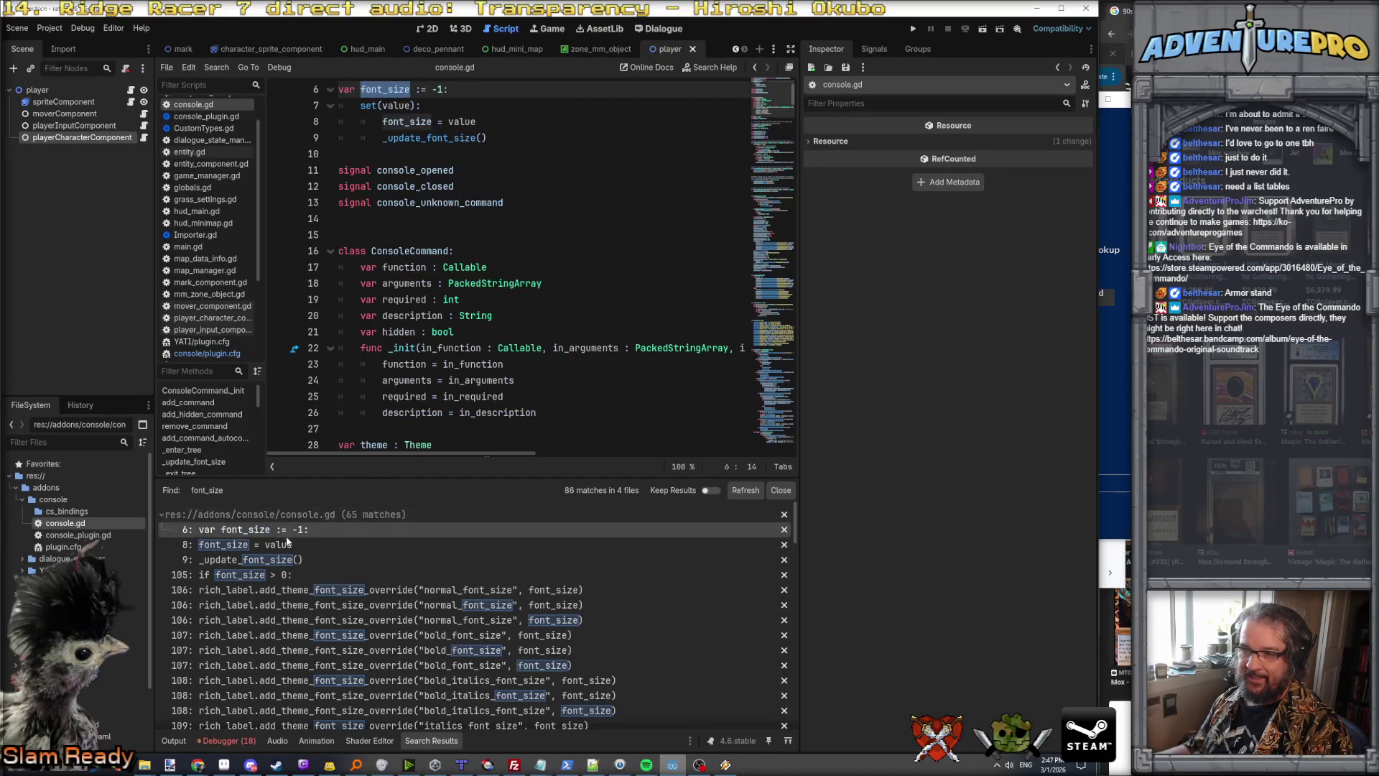
pyautogui.click(276, 560)
pyautogui.click(267, 575)
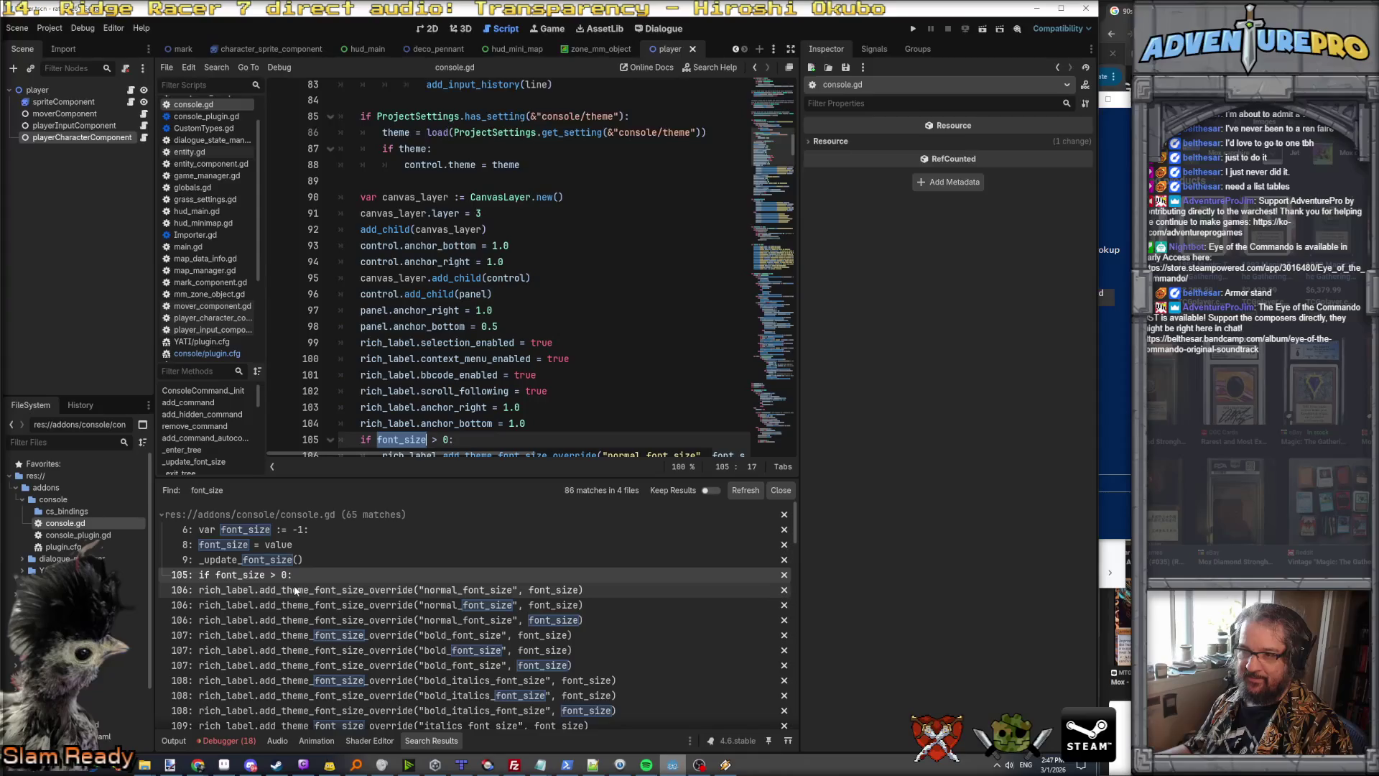
pyautogui.scroll(-5, 294, 589)
pyautogui.click(277, 630)
pyautogui.scroll(-2, 289, 657)
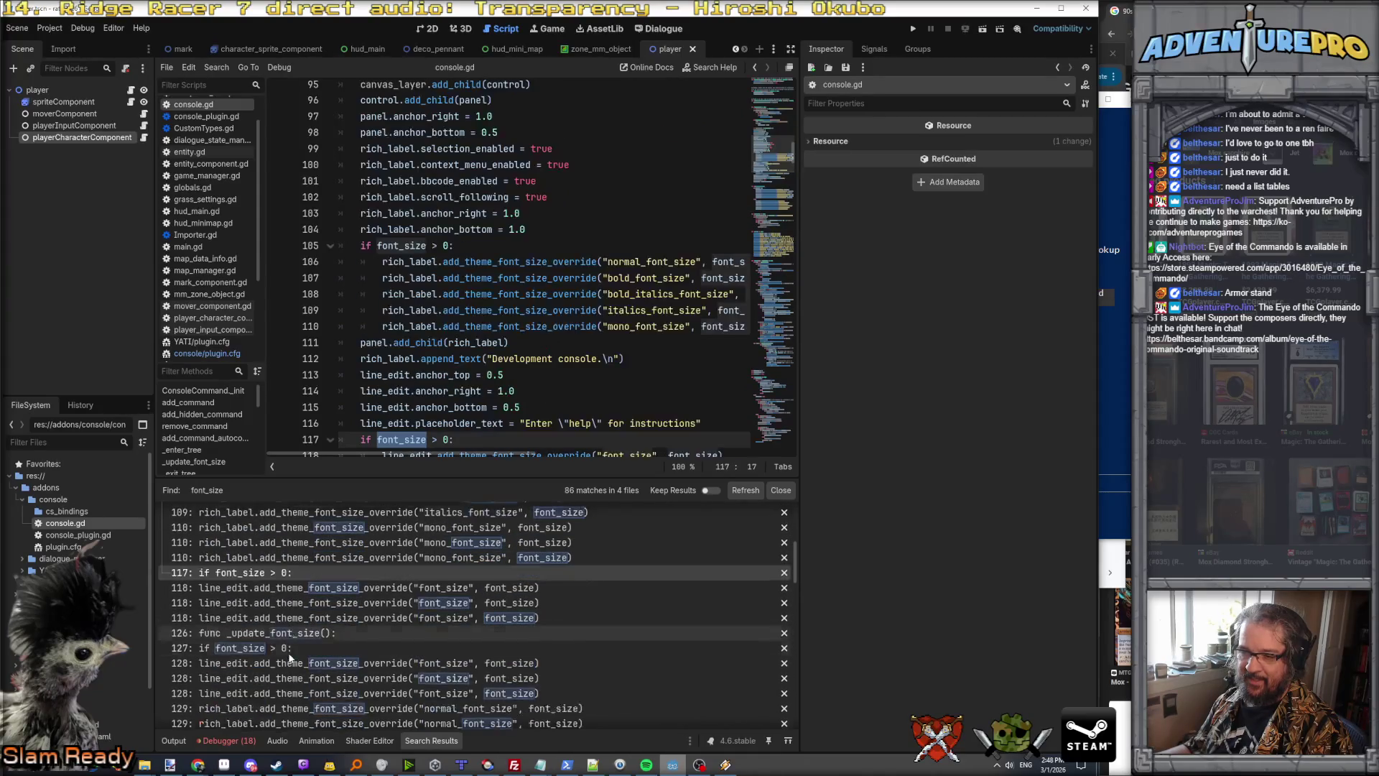
pyautogui.click(287, 650)
pyautogui.click(285, 636)
pyautogui.scroll(-3, 457, 426)
pyautogui.scroll(-6, 457, 426)
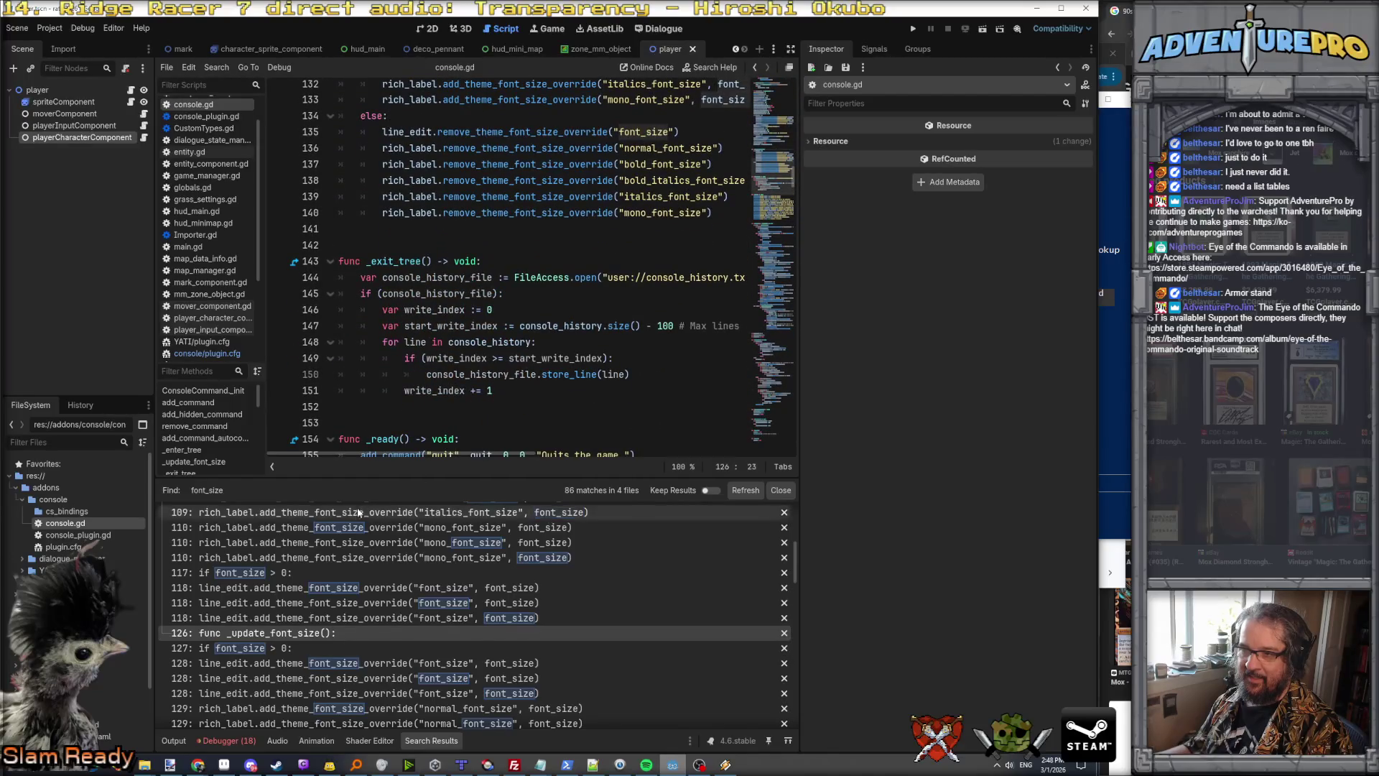
pyautogui.scroll(-7, 358, 511)
pyautogui.scroll(-5, 292, 634)
pyautogui.click(255, 603)
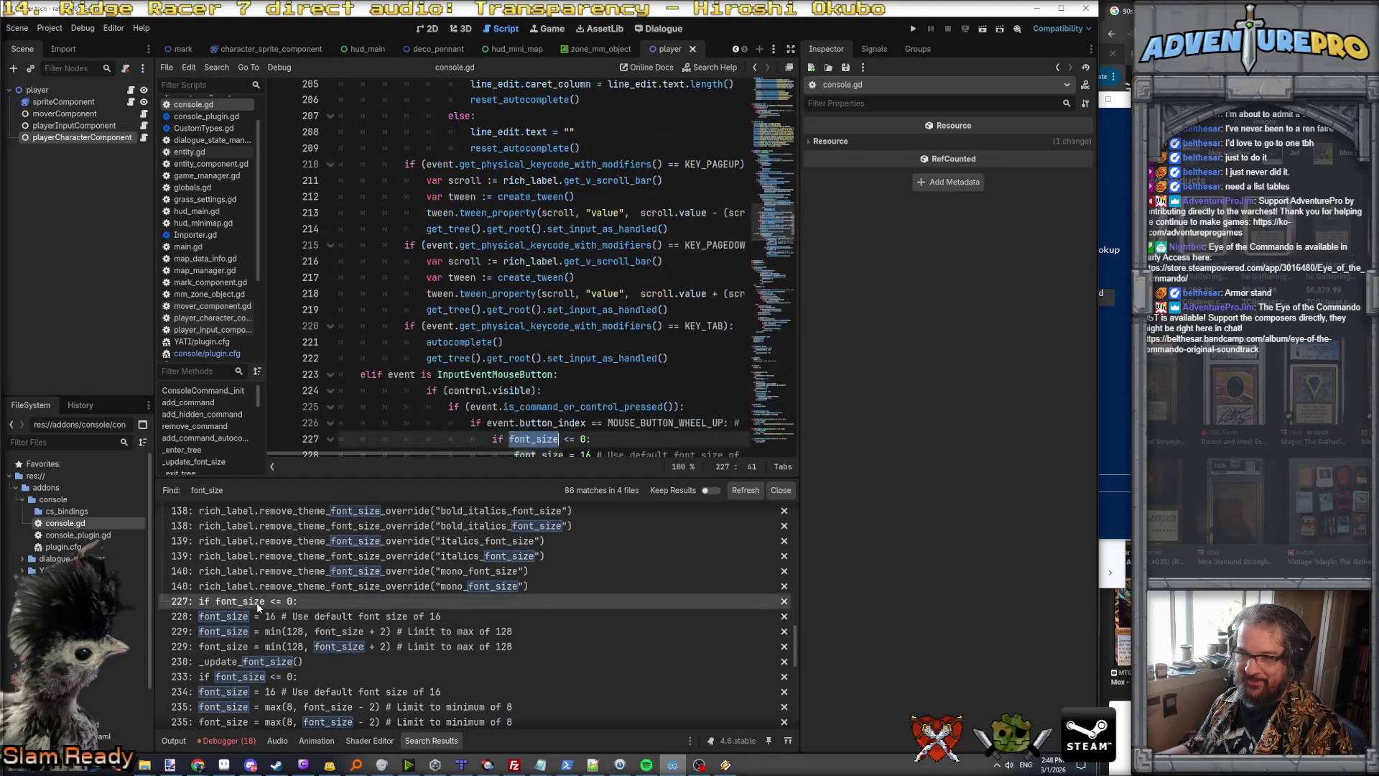
pyautogui.scroll(-2, 495, 387)
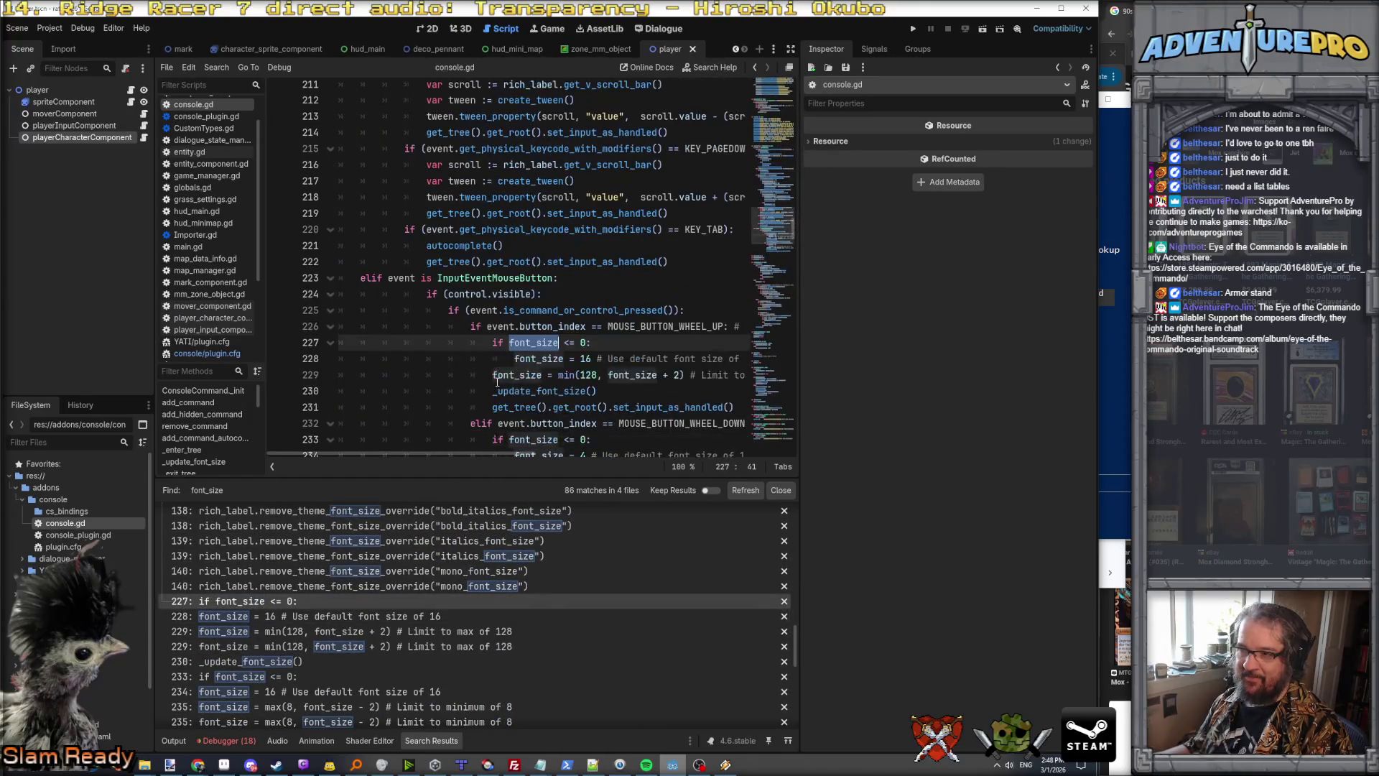
pyautogui.scroll(-1, 494, 316)
pyautogui.scroll(-1, 494, 316)
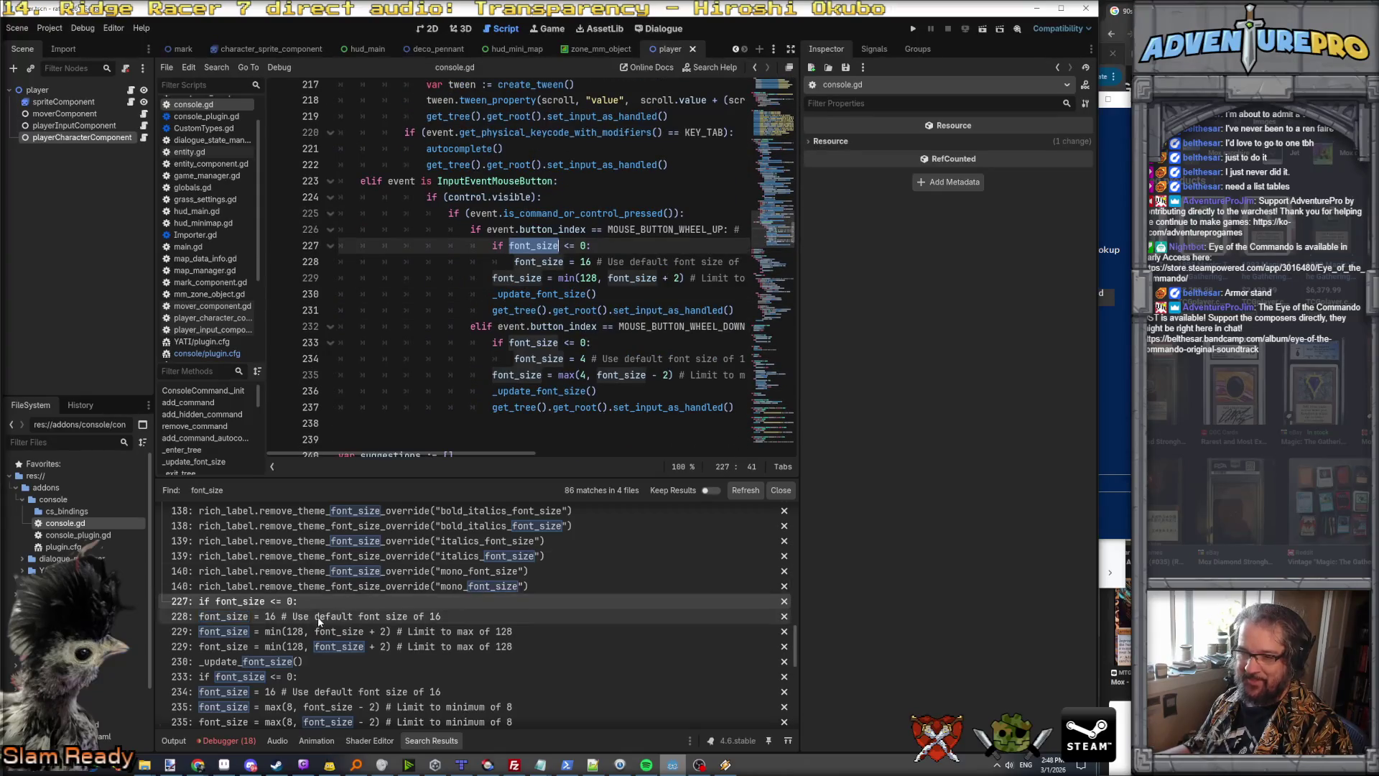
pyautogui.scroll(-1, 294, 634)
pyautogui.click(289, 648)
pyautogui.scroll(-1, 331, 631)
pyautogui.scroll(5, 330, 631)
pyautogui.scroll(10, 330, 631)
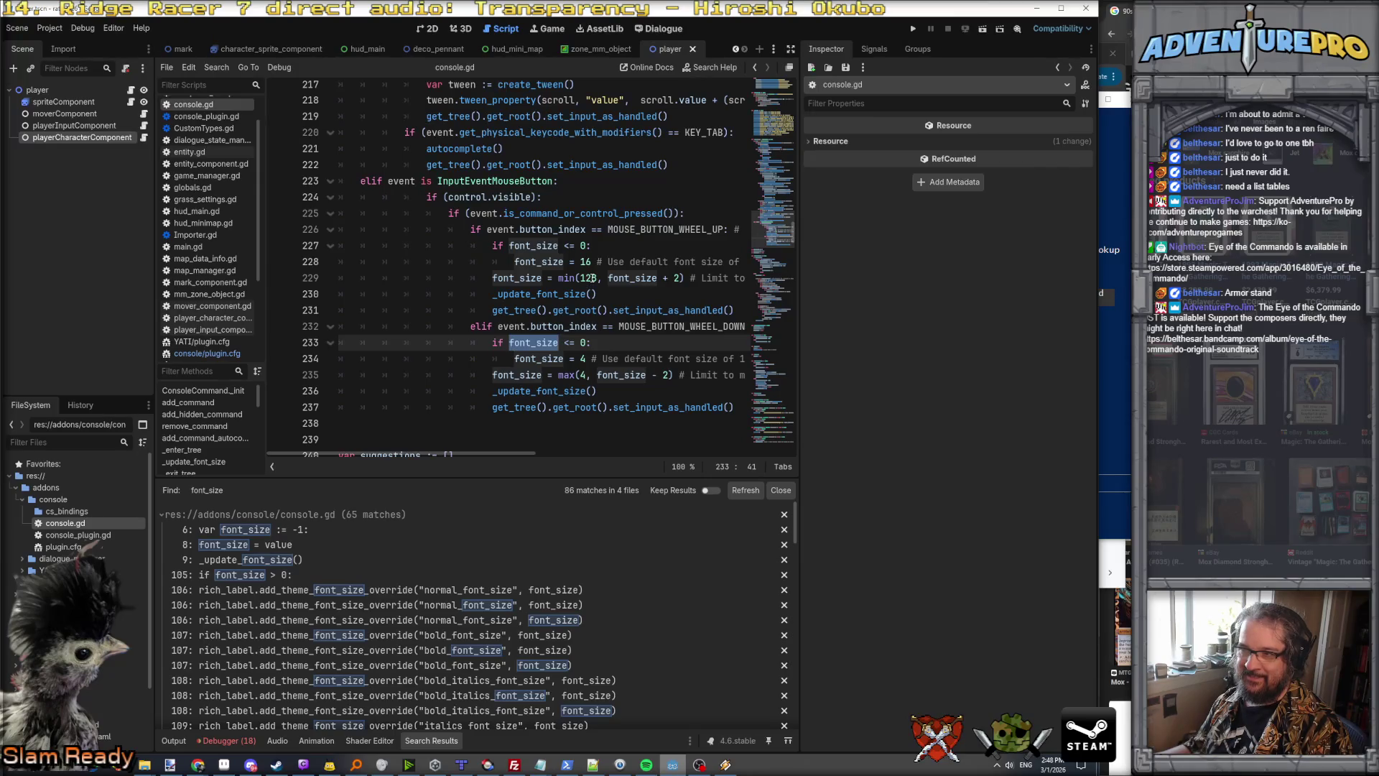
pyautogui.scroll(15, 592, 278)
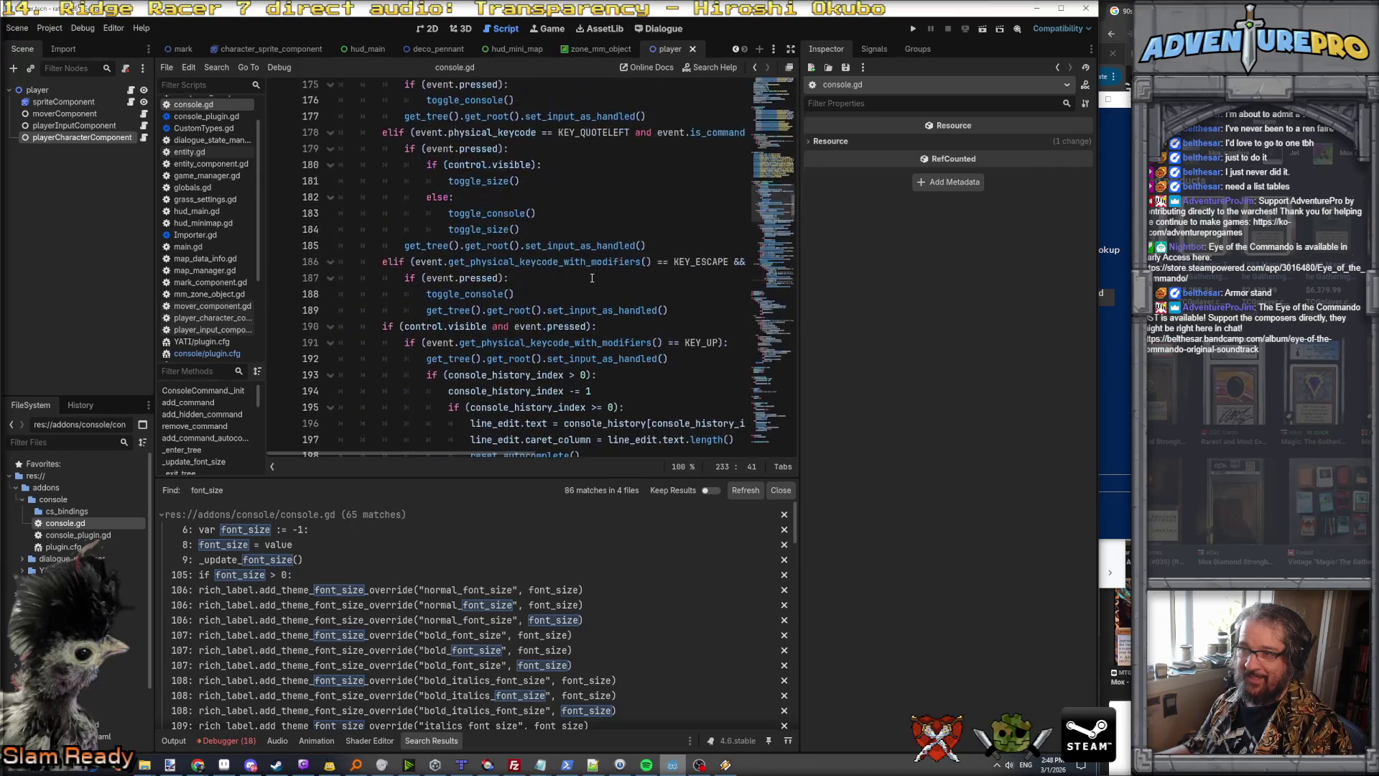
pyautogui.scroll(12, 591, 278)
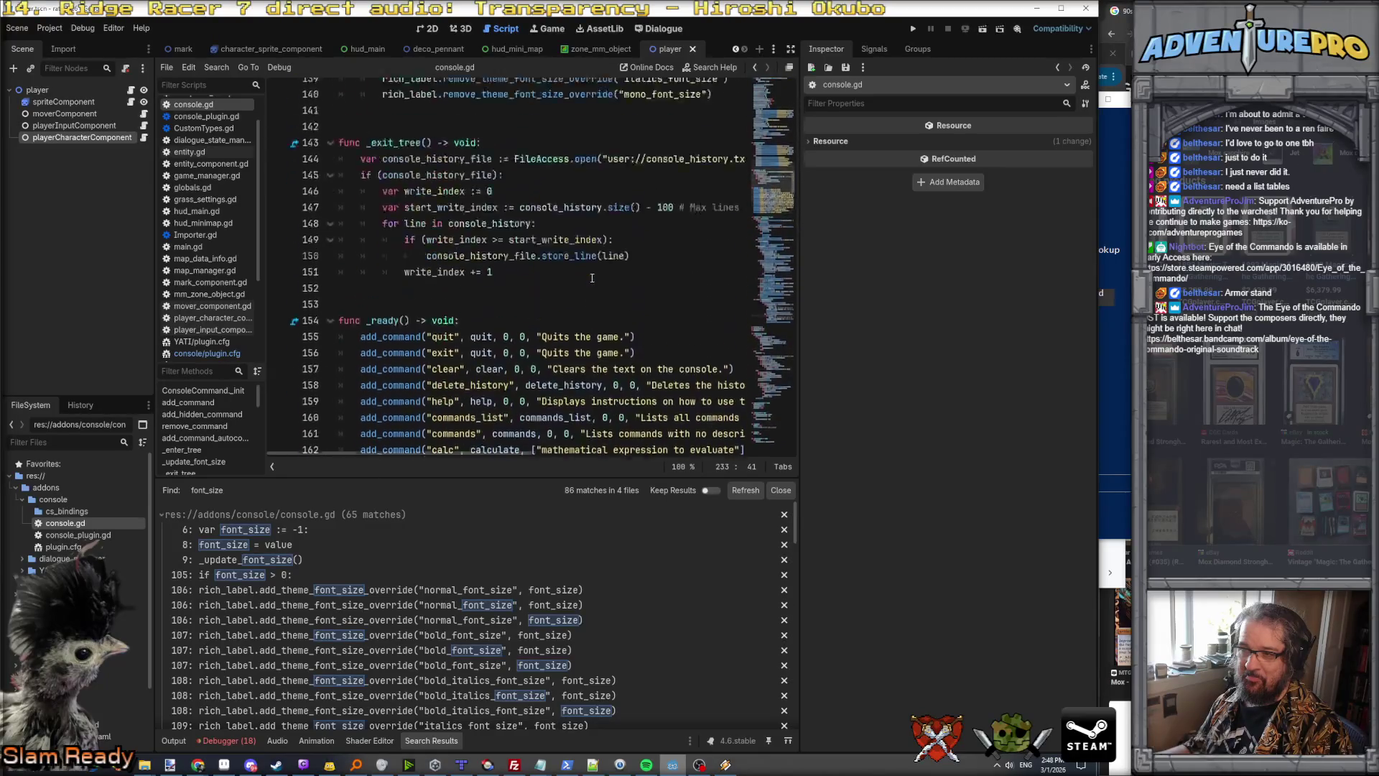
pyautogui.scroll(4, 591, 278)
pyautogui.scroll(-3, 591, 278)
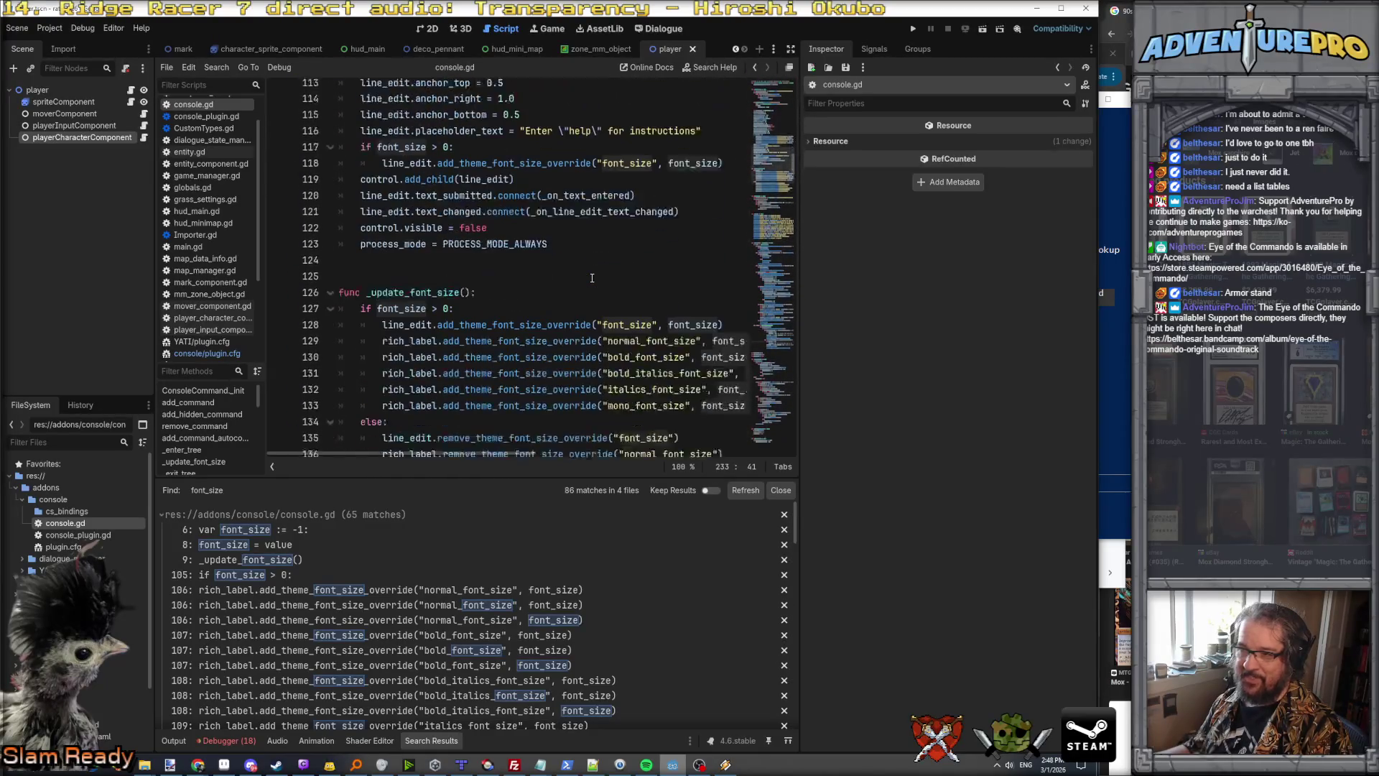
pyautogui.scroll(5, 592, 277)
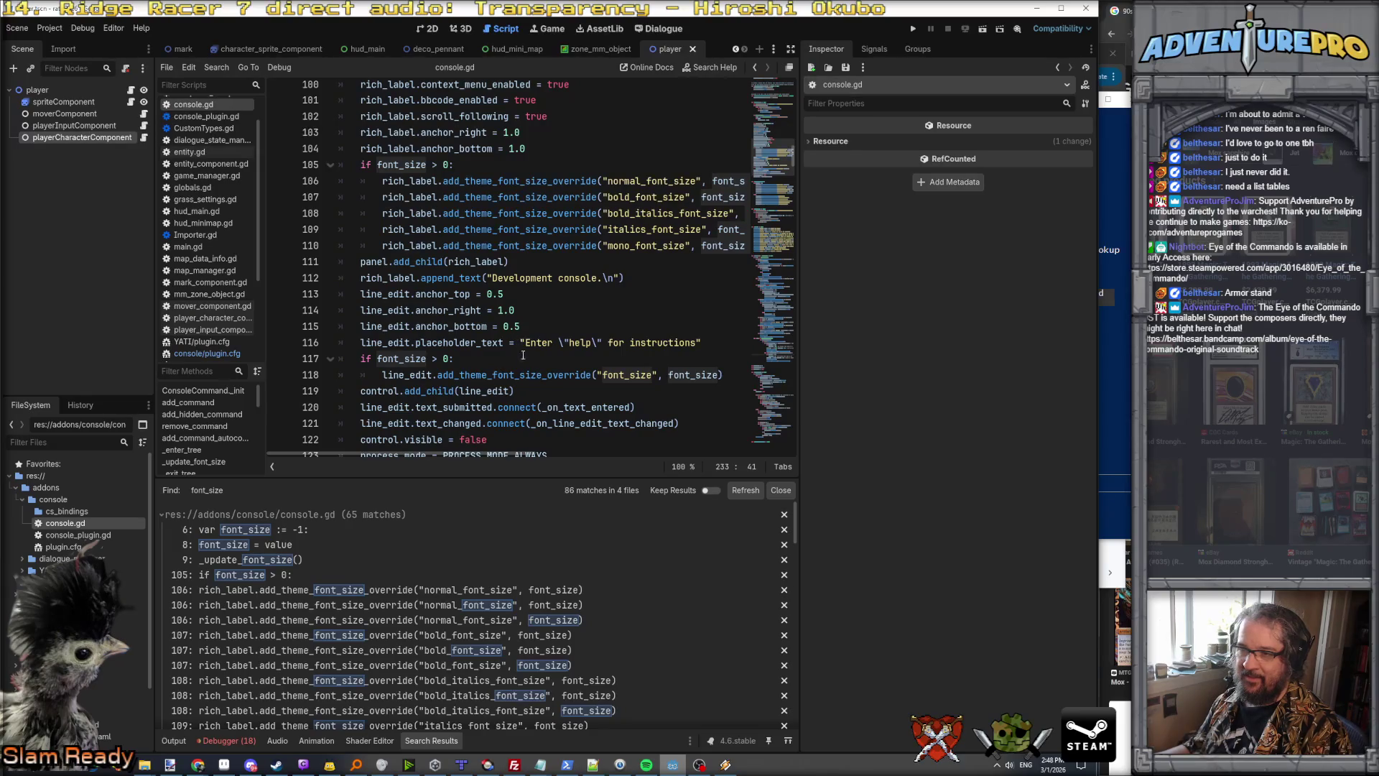
pyautogui.click(558, 375)
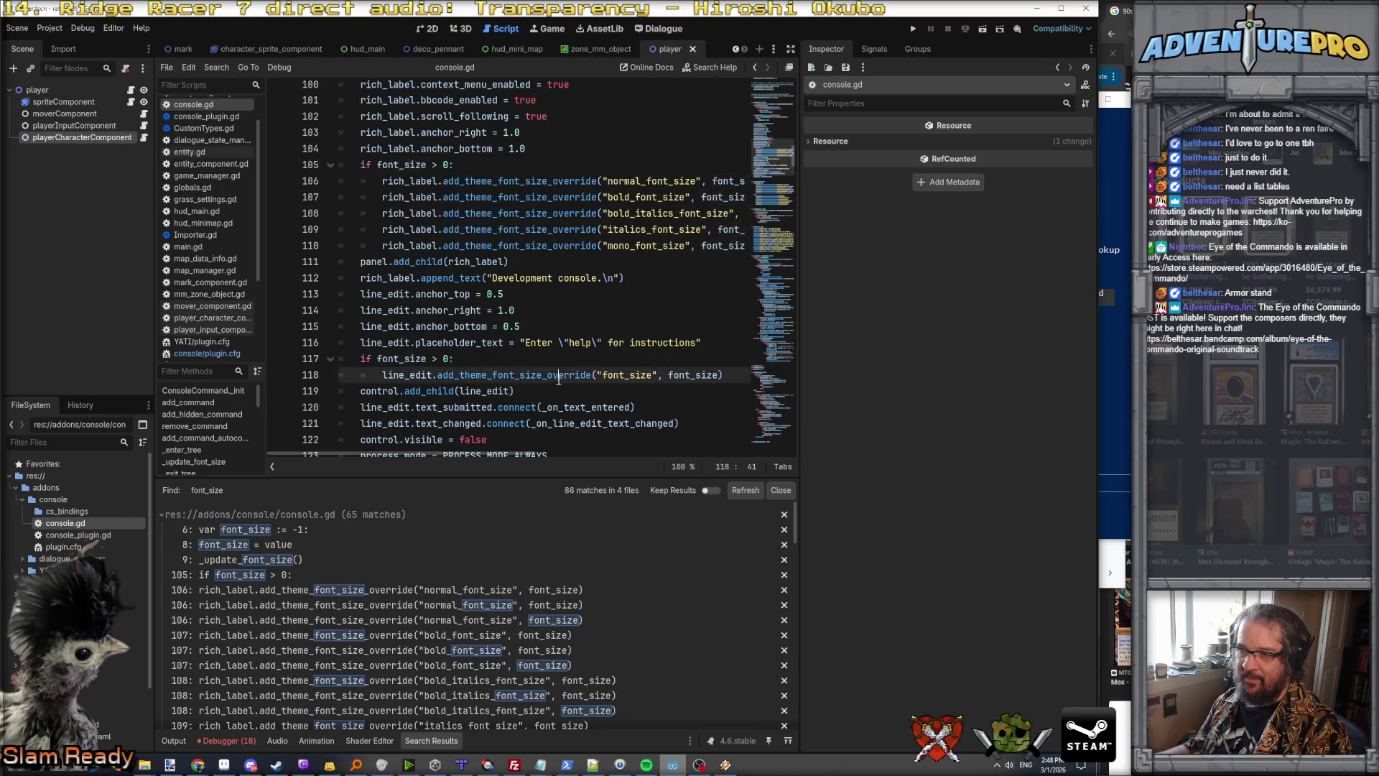
pyautogui.press('ctrl')
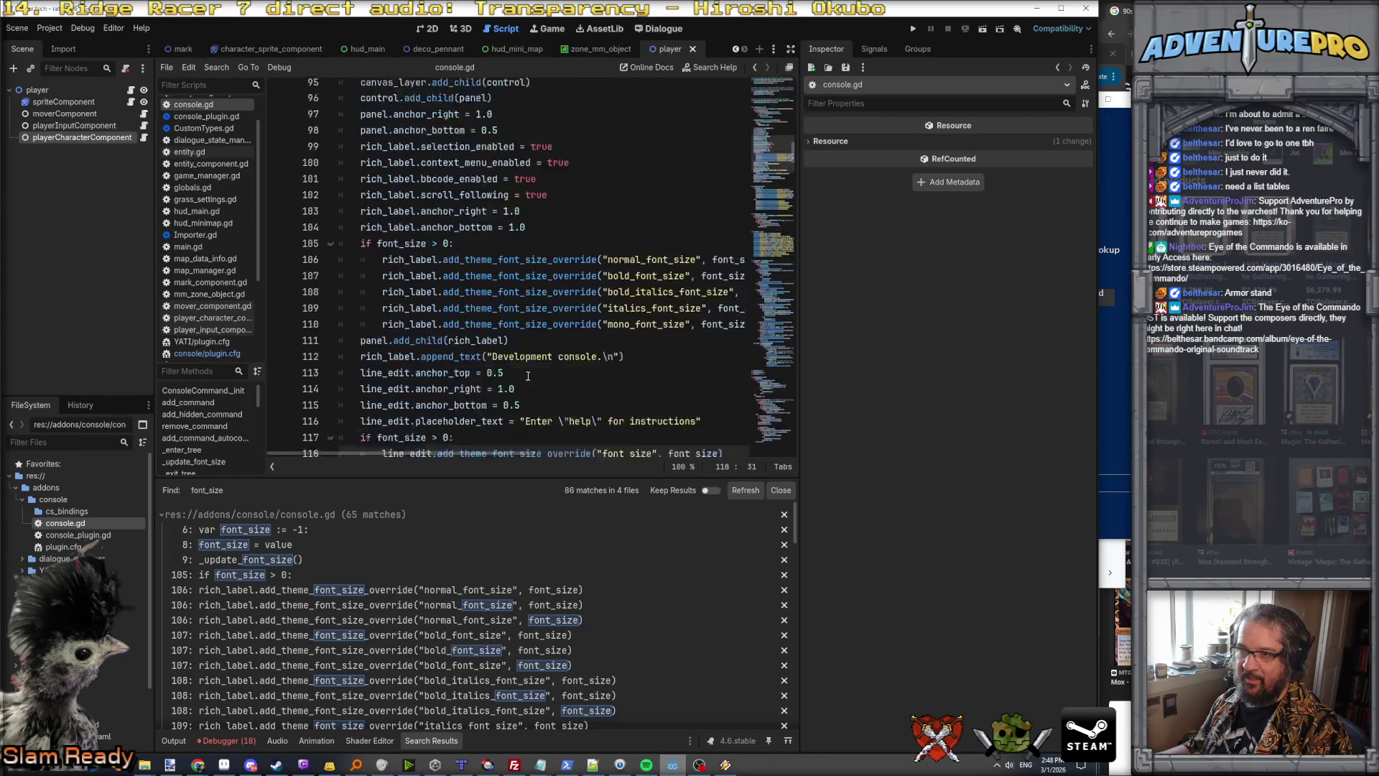
pyautogui.keyDown('ctrl'); pyautogui.click(503, 377); pyautogui.keyUp('ctrl')
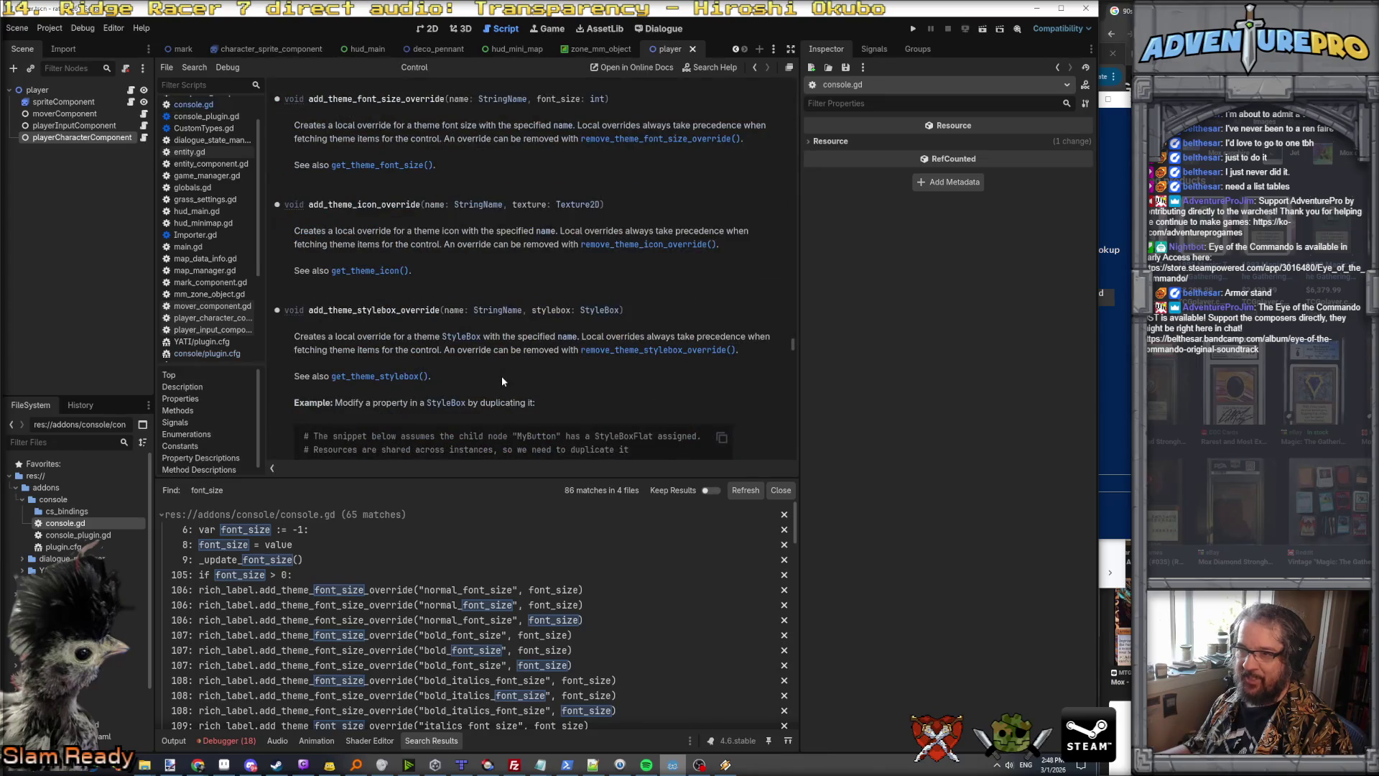
pyautogui.hotkey('alt', 'Left')
pyautogui.scroll(5, 503, 370)
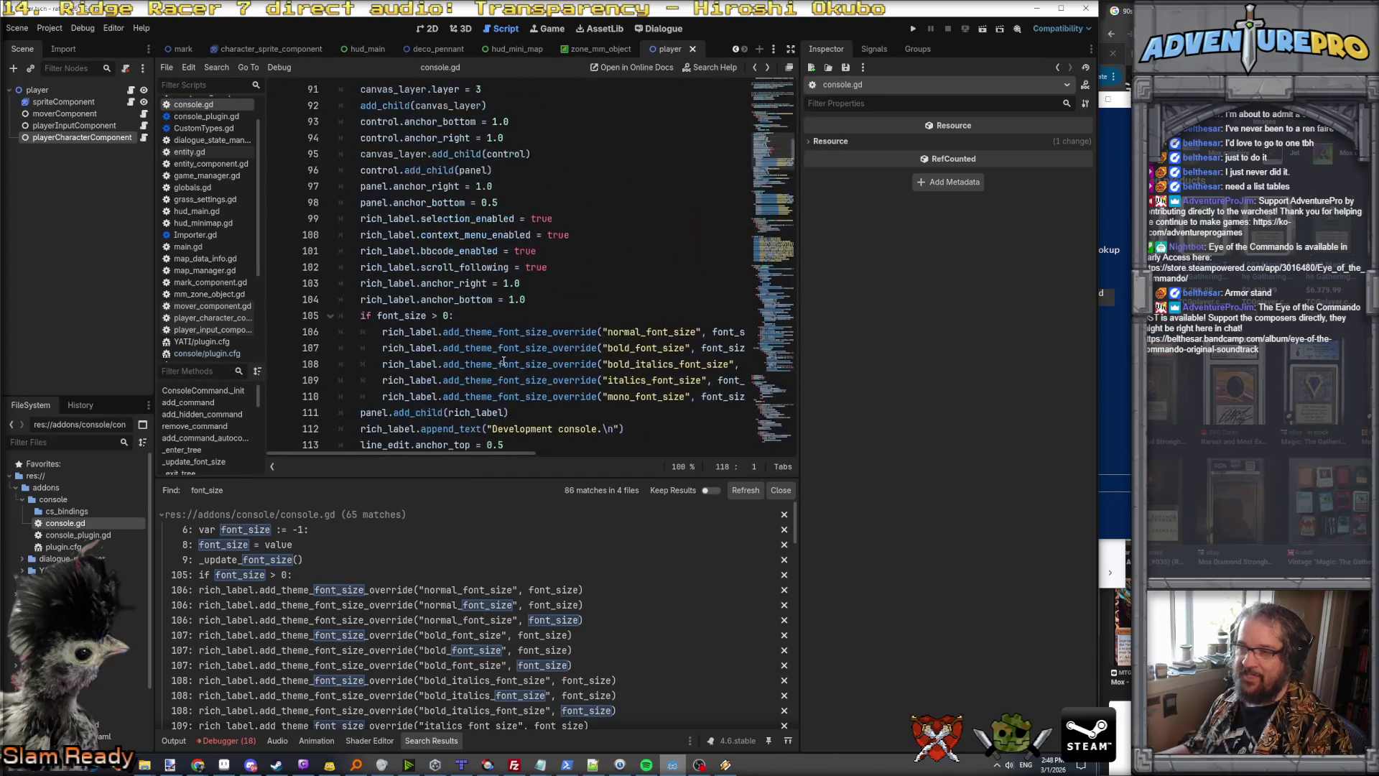
pyautogui.scroll(3, 509, 306)
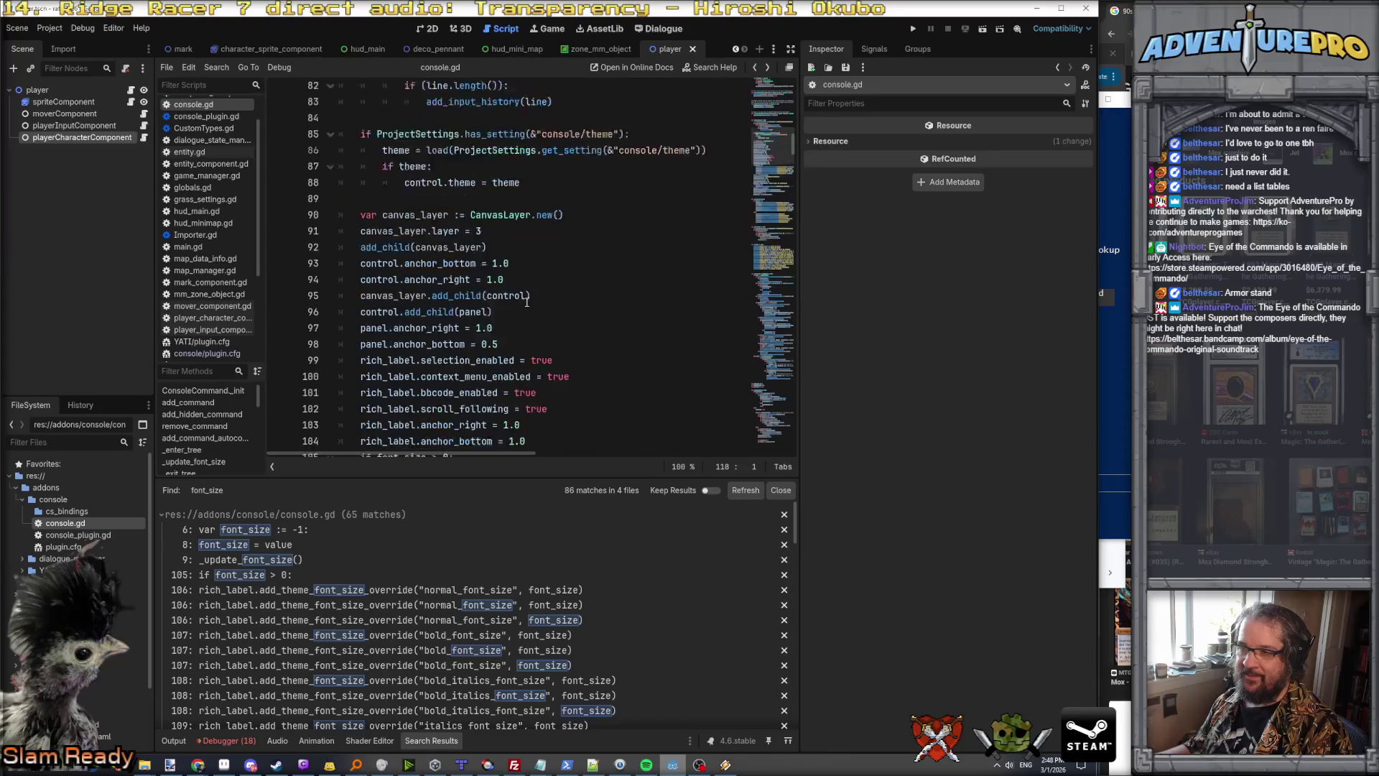
pyautogui.scroll(2, 530, 299)
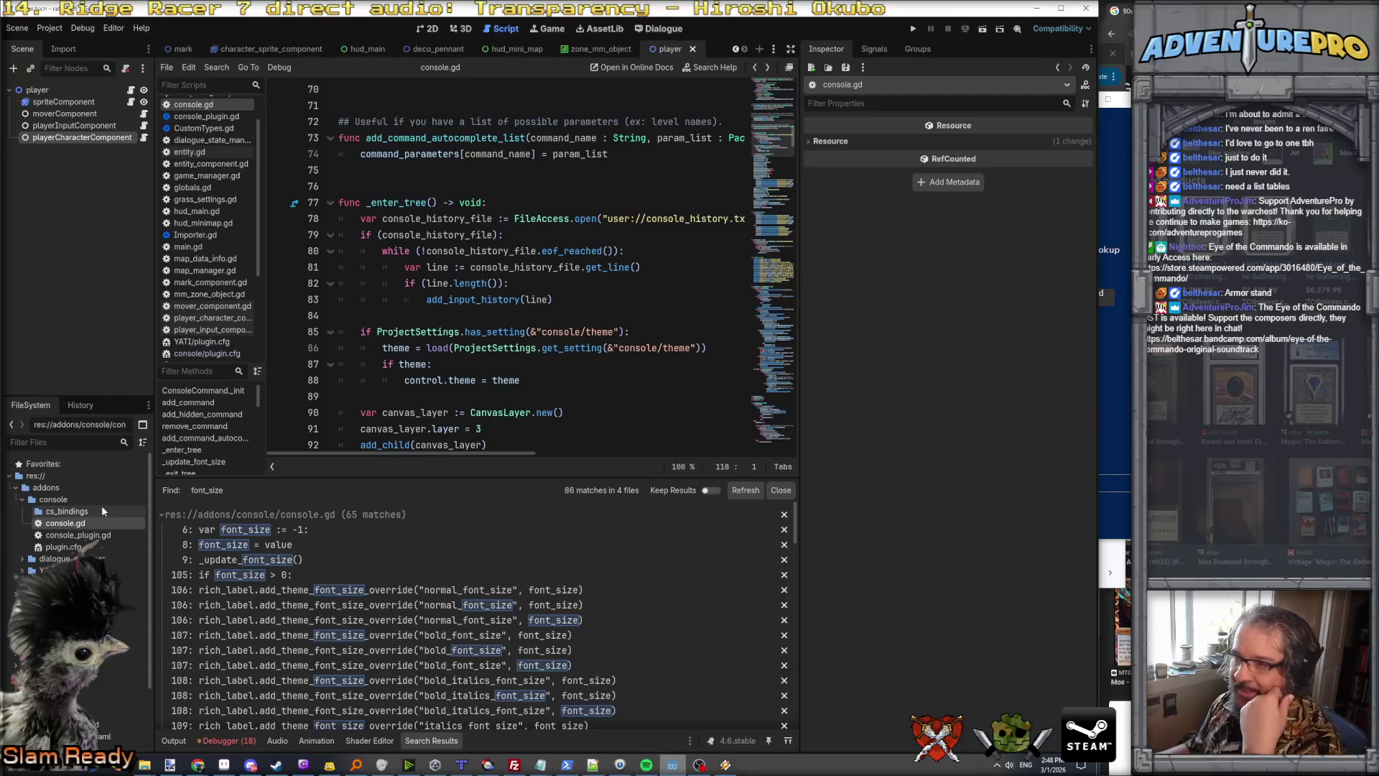
pyautogui.click(50, 28)
pyautogui.click(71, 45)
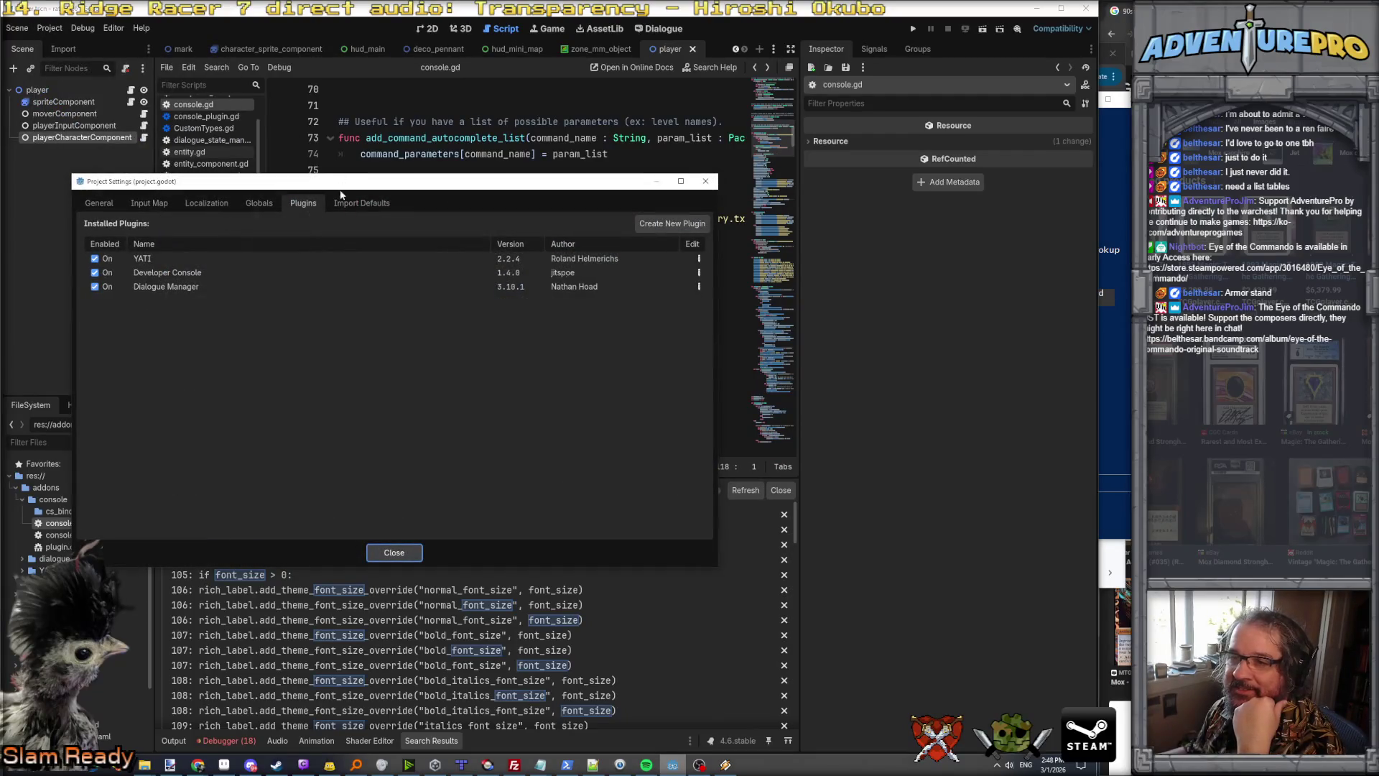
pyautogui.click(265, 203)
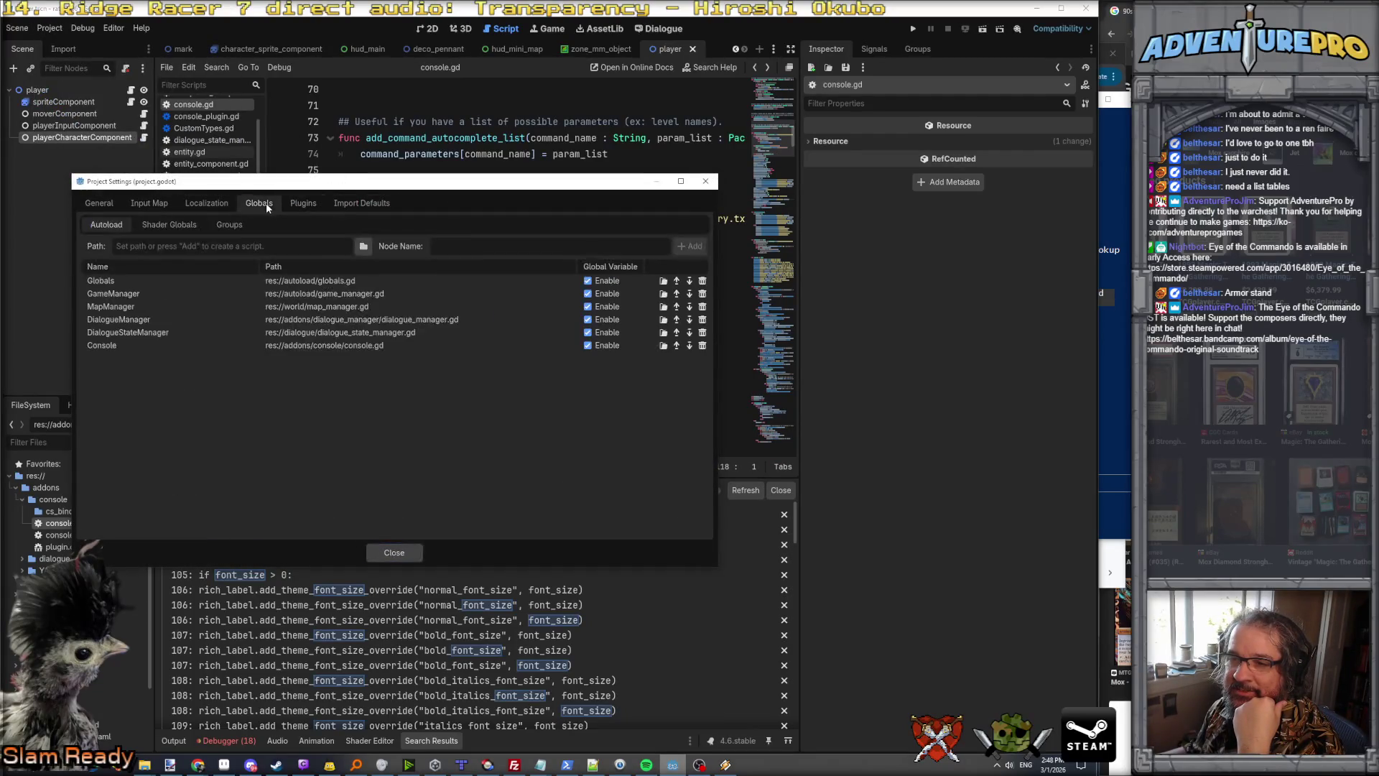
pyautogui.click(117, 345)
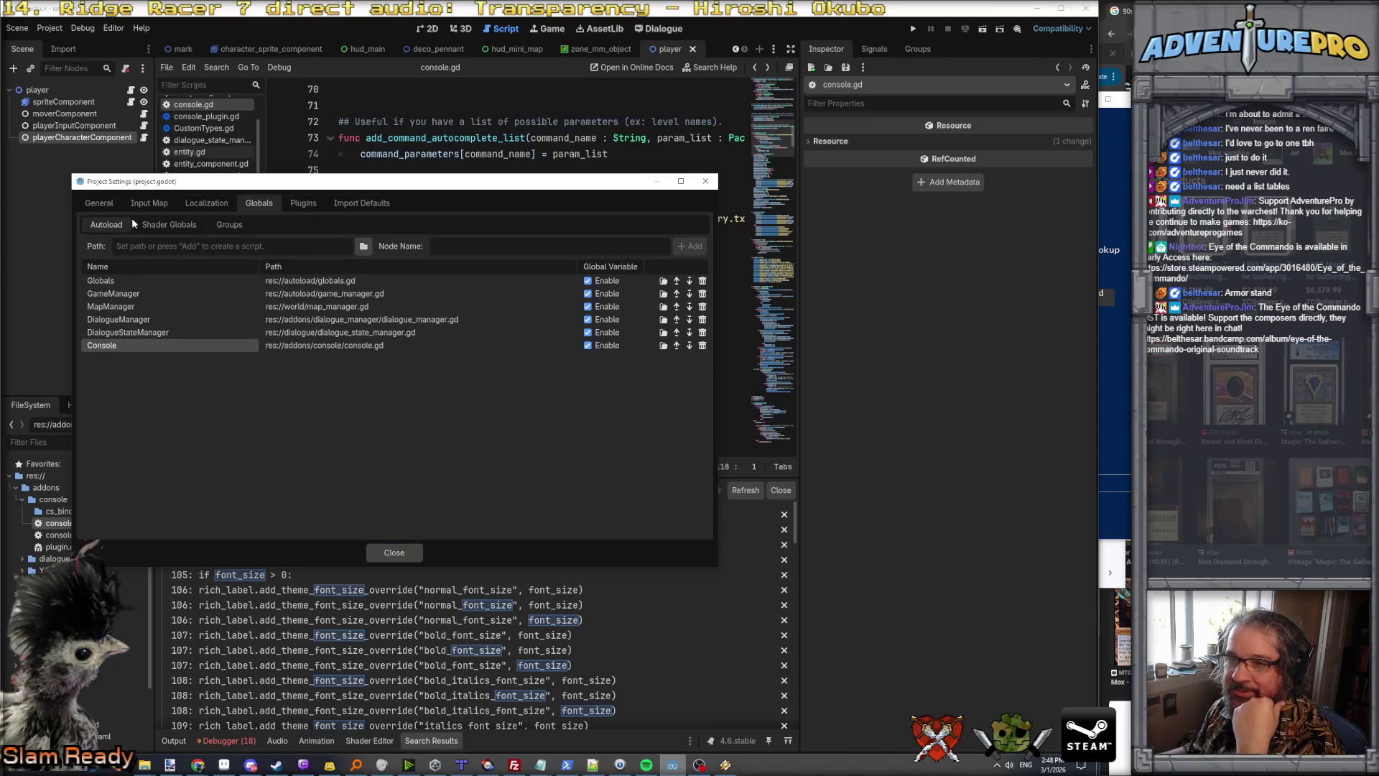
pyautogui.click(103, 204)
pyautogui.click(149, 202)
pyautogui.click(96, 207)
pyautogui.write('conm')
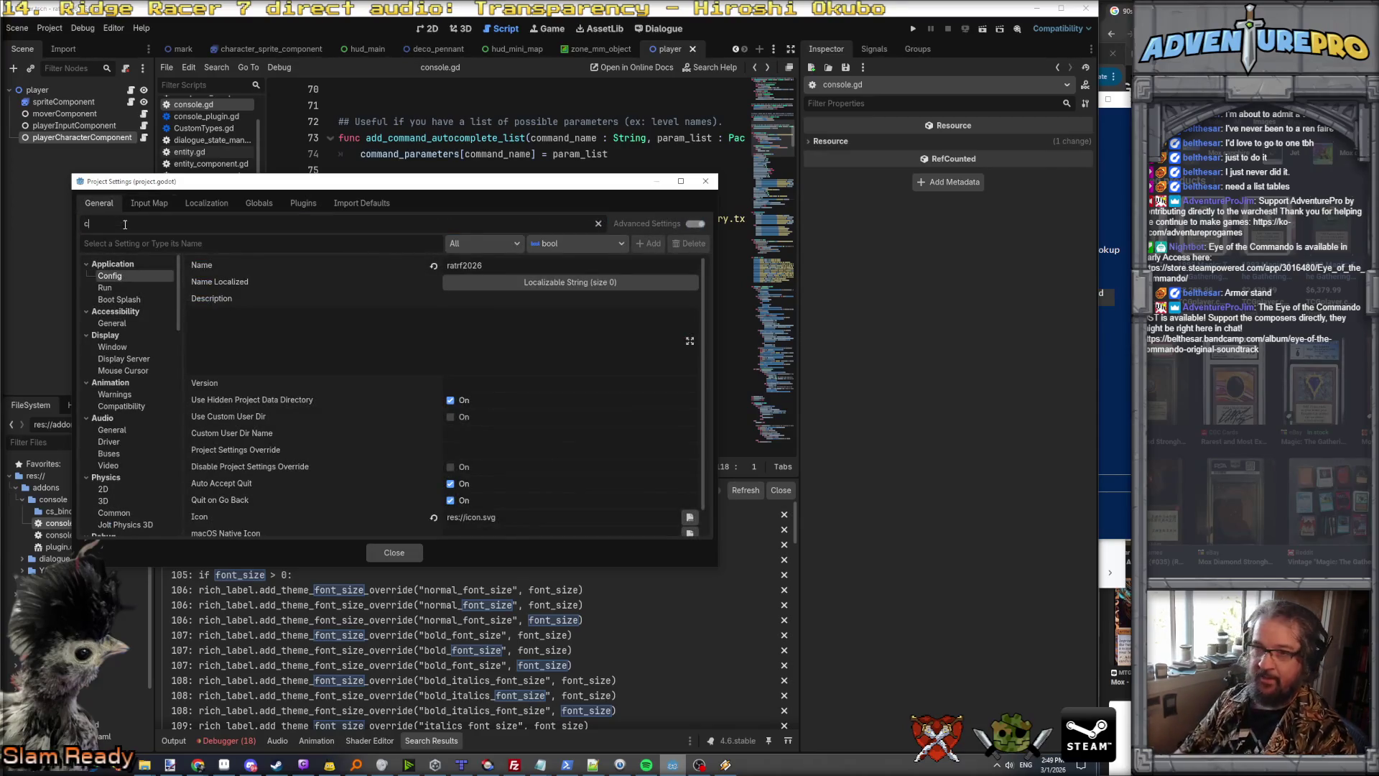
pyautogui.press('BackSpace')
pyautogui.write('sole')
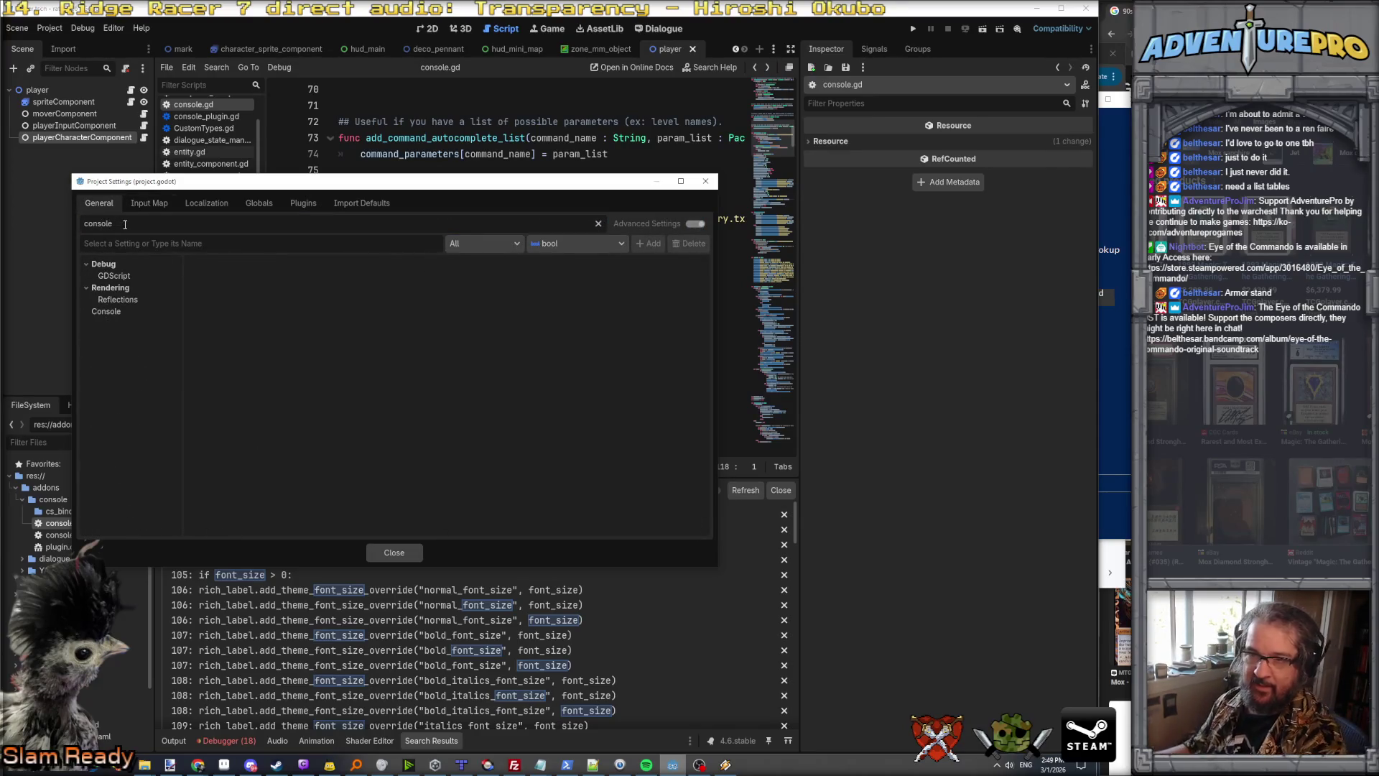
pyautogui.click(103, 263)
pyautogui.click(117, 299)
pyautogui.click(118, 311)
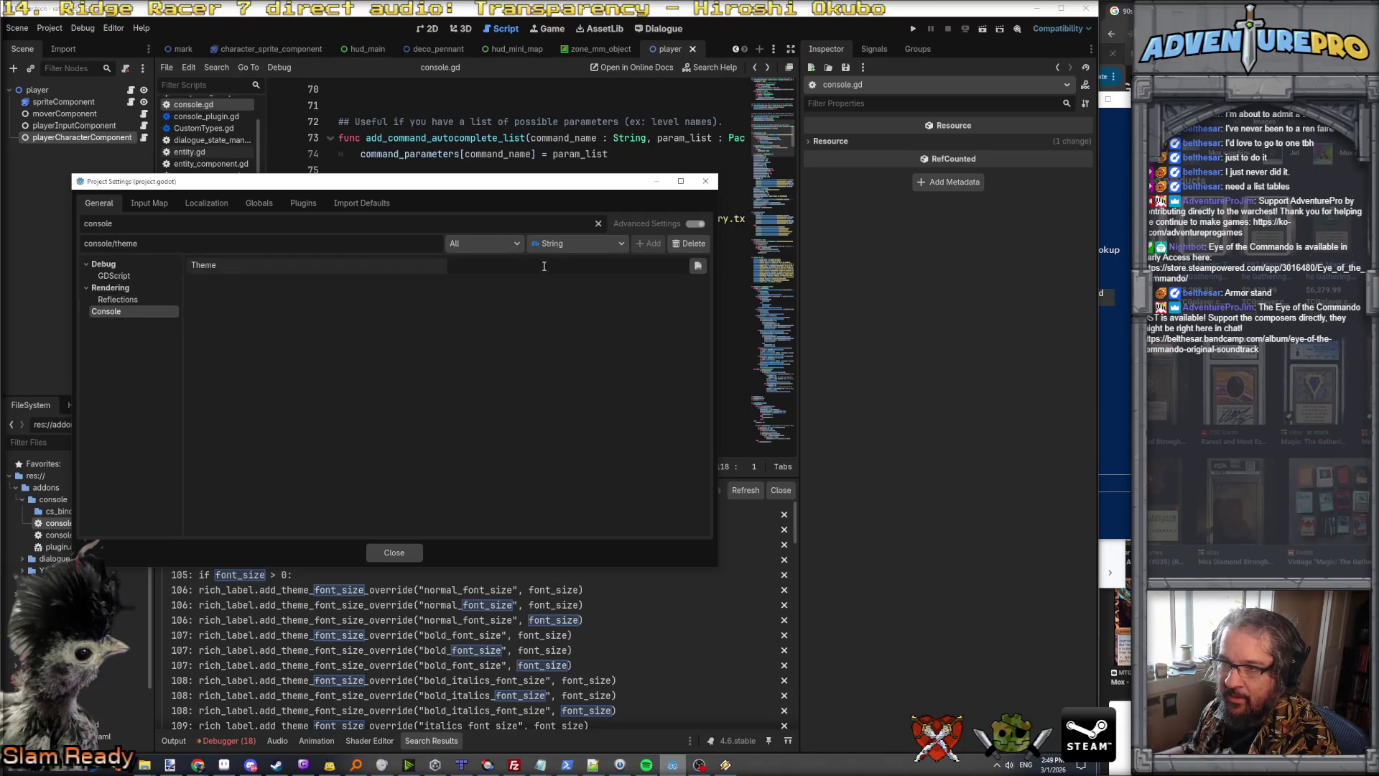
pyautogui.click(697, 265)
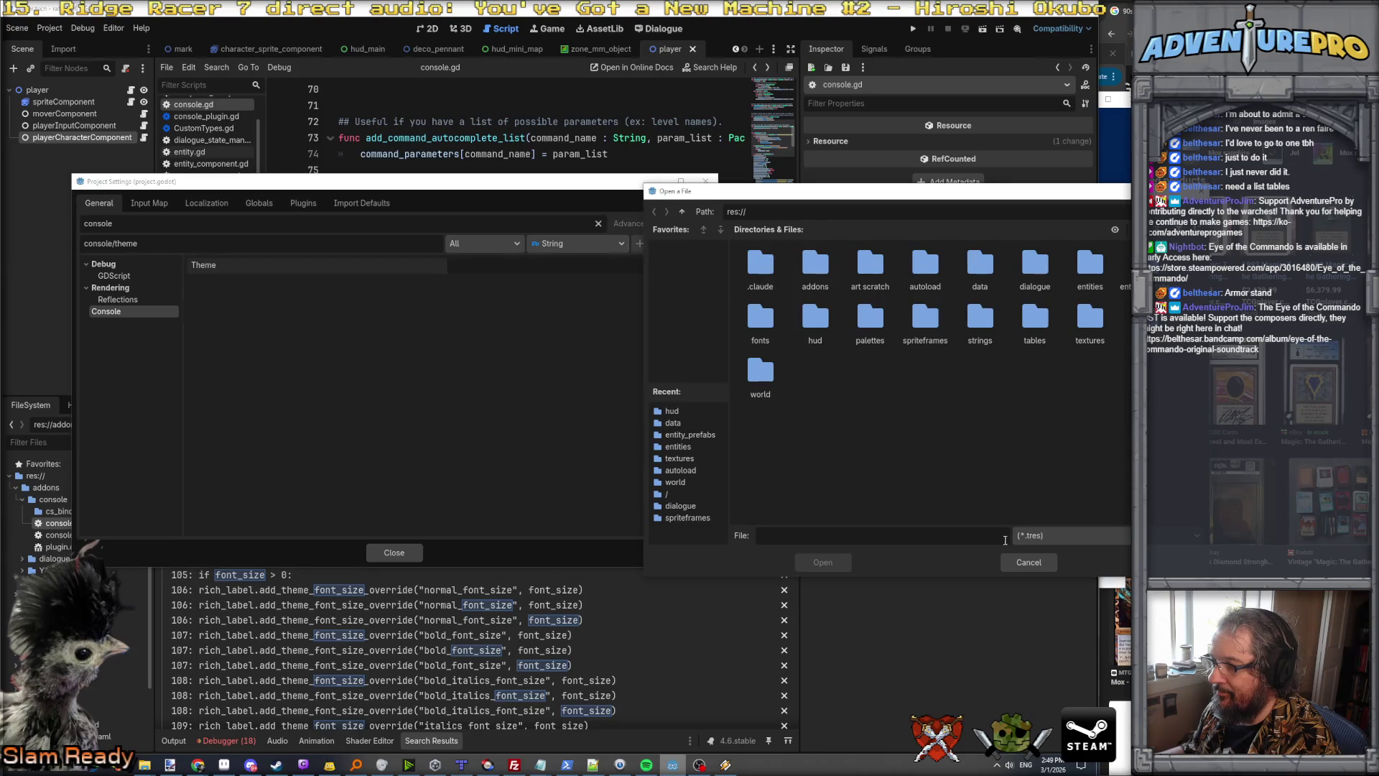
pyautogui.rightClick(850, 383)
pyautogui.click(830, 389)
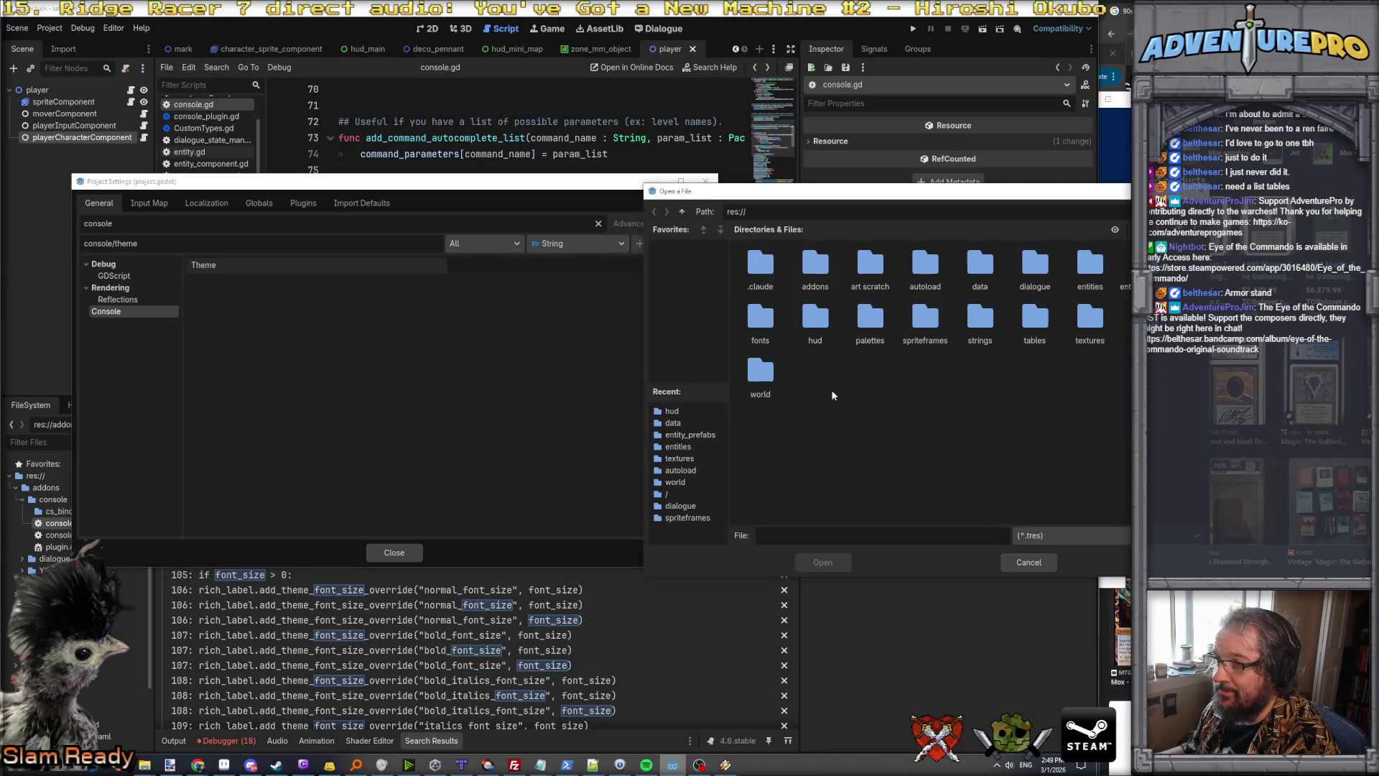
pyautogui.click(1048, 564)
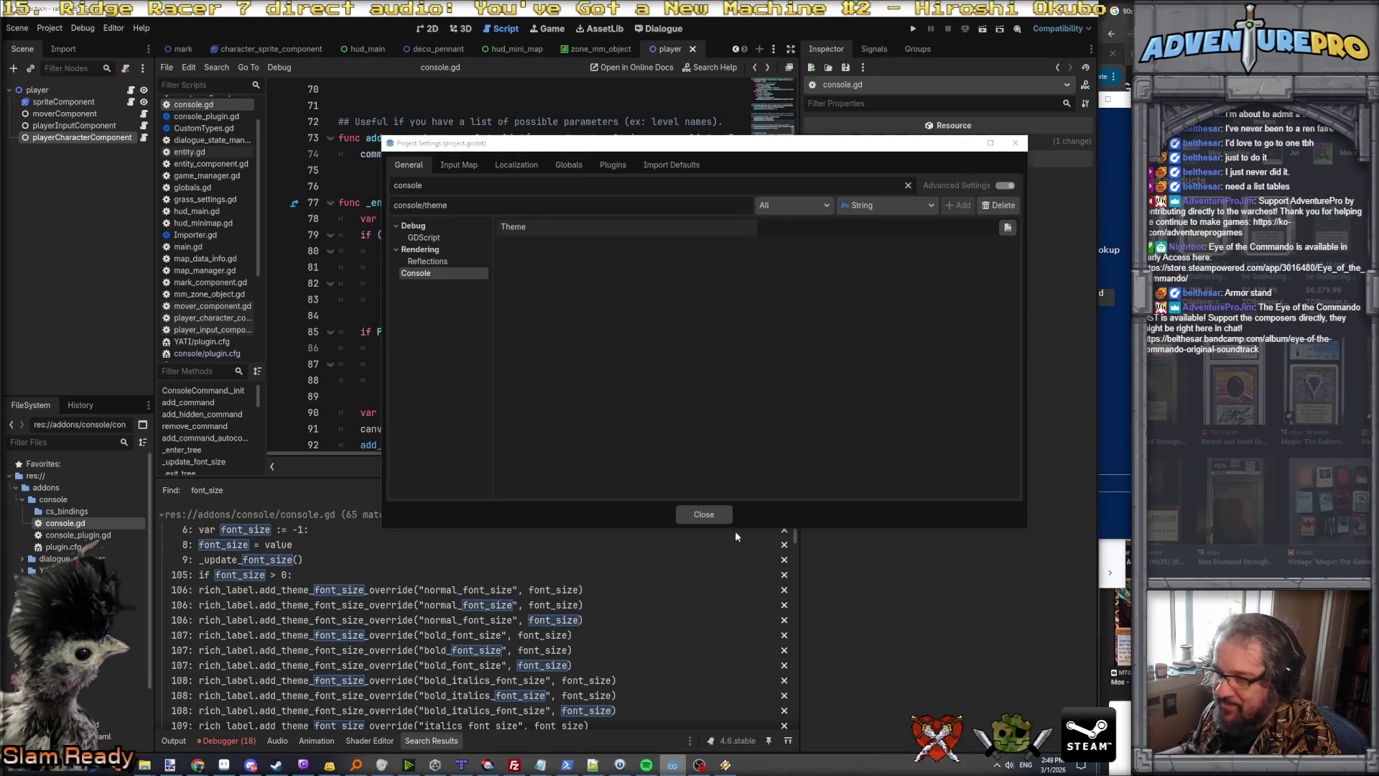
pyautogui.click(701, 516)
pyautogui.click(15, 488)
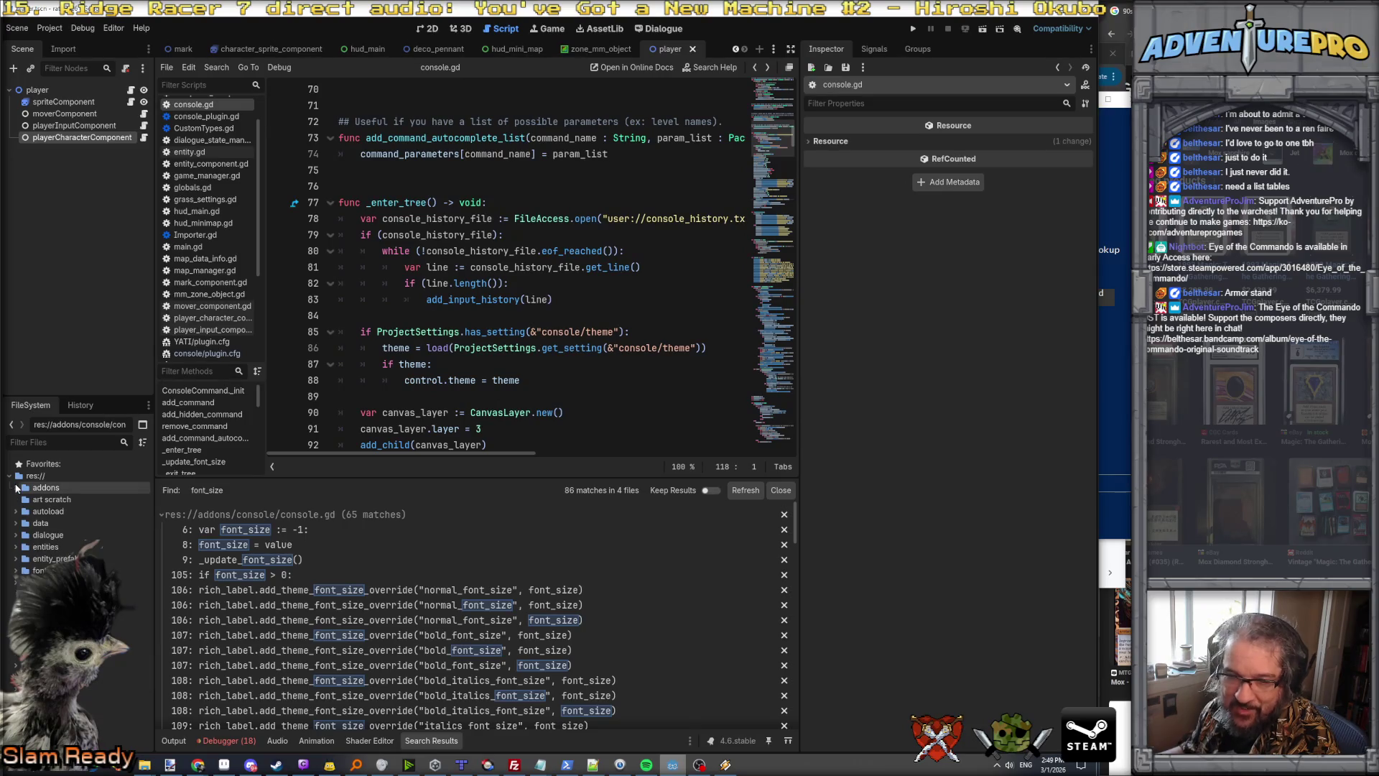
# Create a 'themes' folder in res:// and switch to the hud_main.gd script.
pyautogui.click(39, 476)
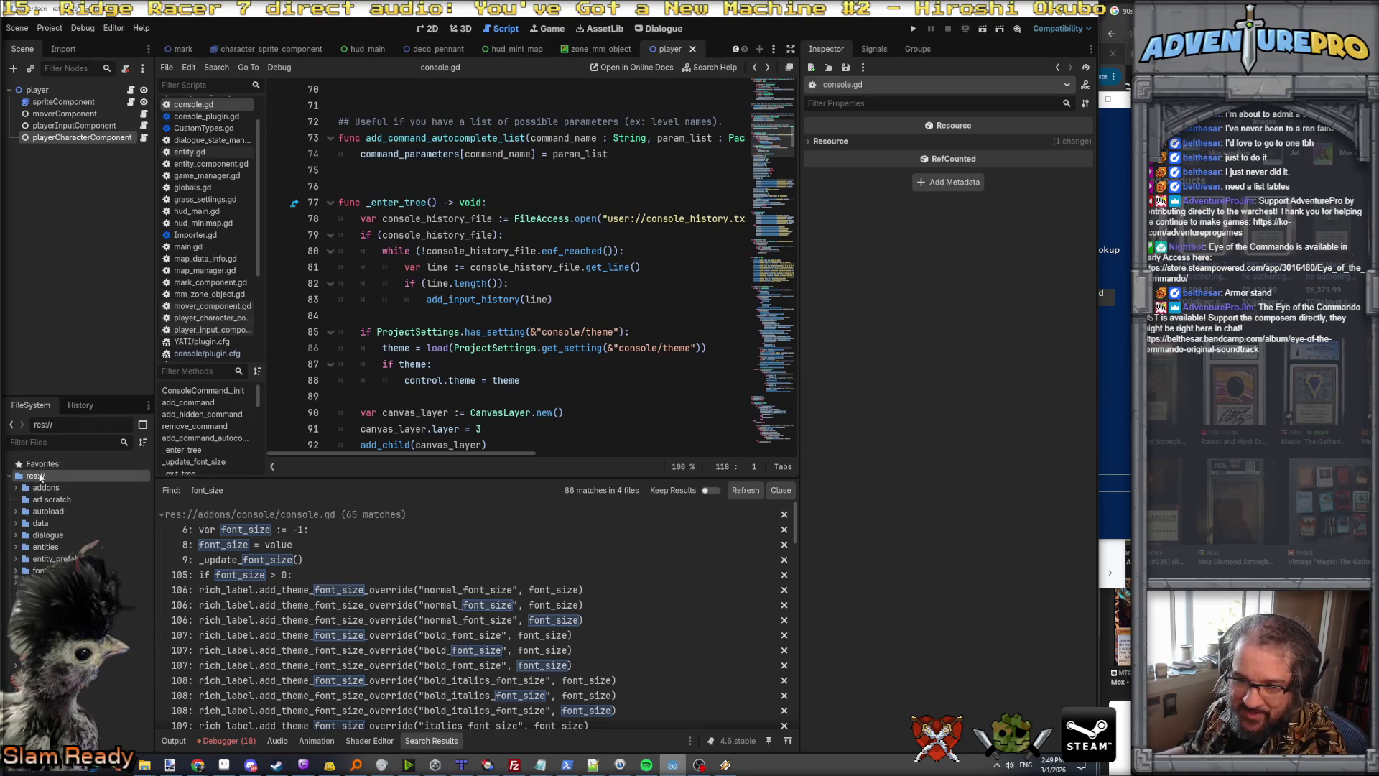
pyautogui.rightClick(40, 476)
pyautogui.moveTo(173, 482)
pyautogui.click(234, 479)
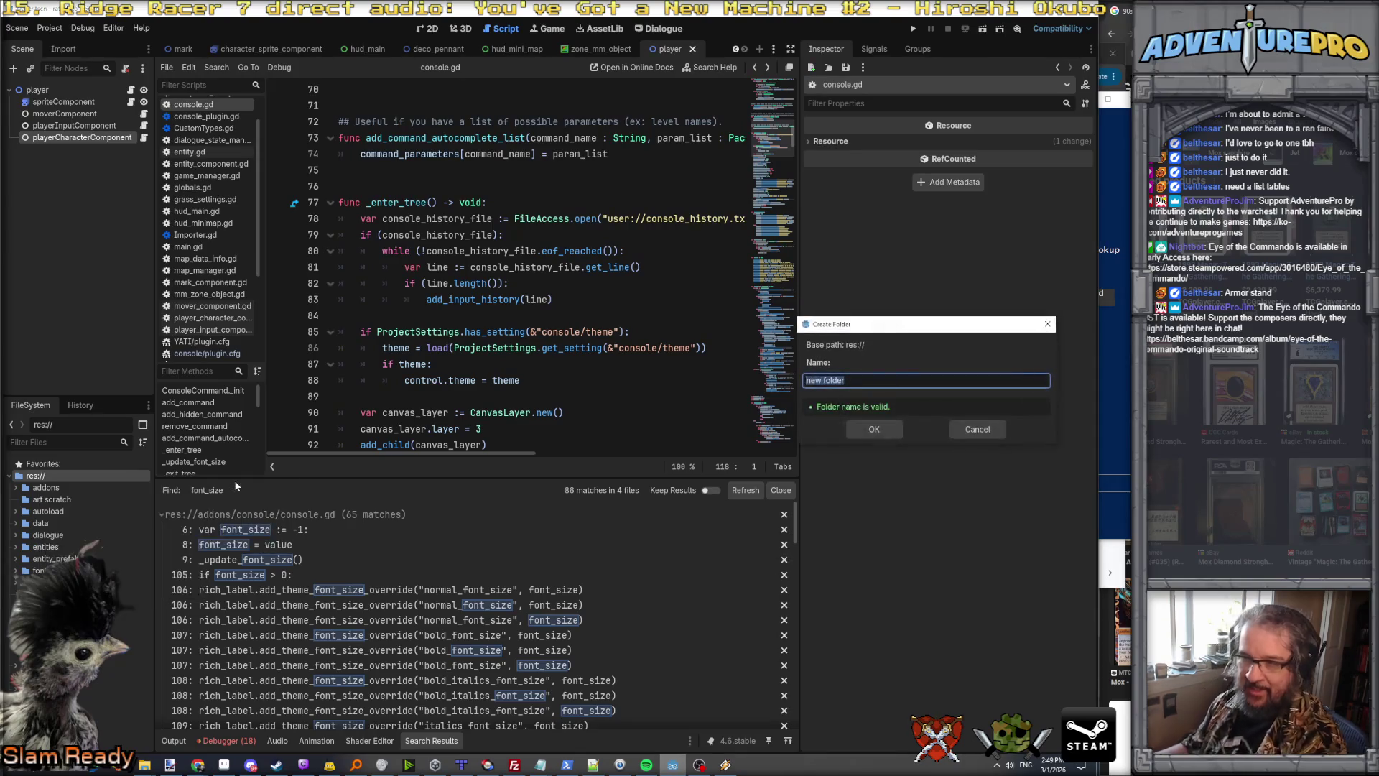
pyautogui.write('themes')
pyautogui.press('Return')
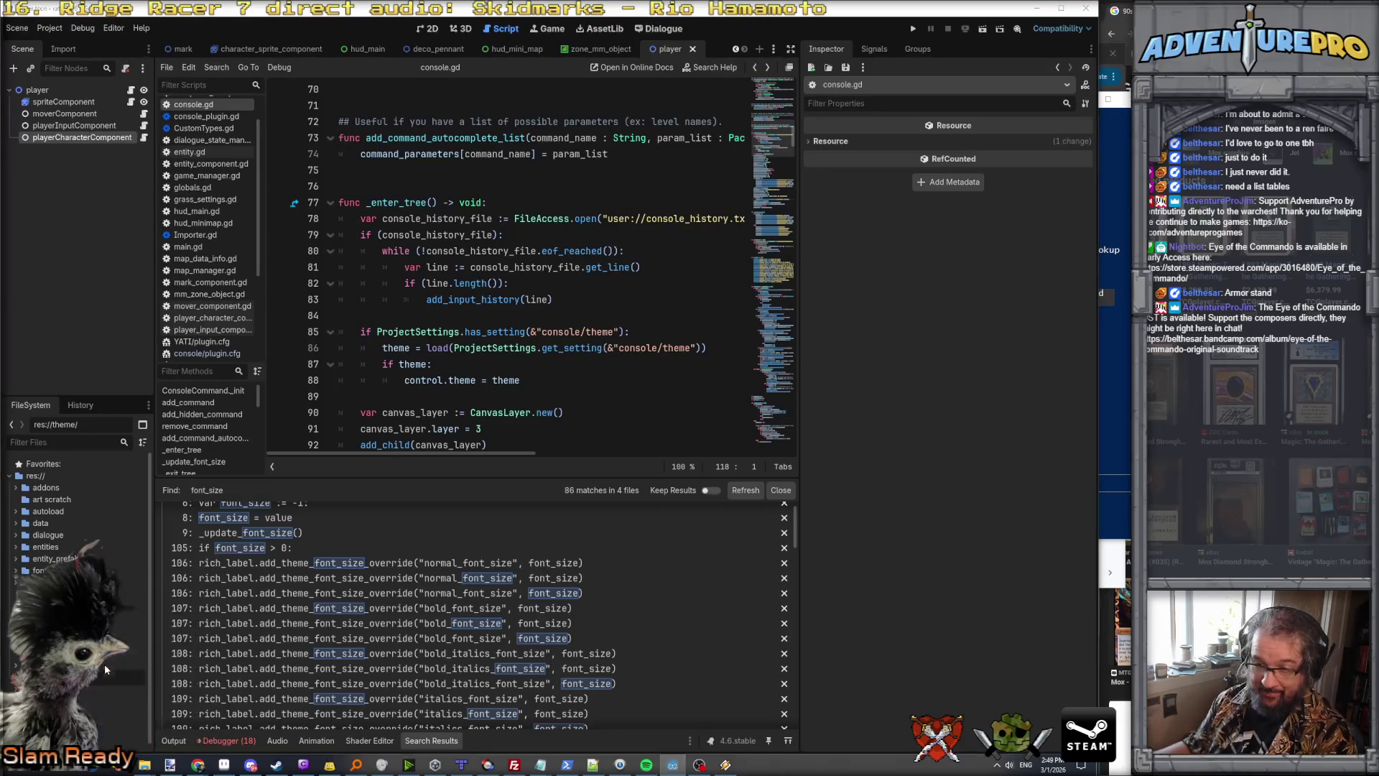
pyautogui.write('s')
pyautogui.press('Return')
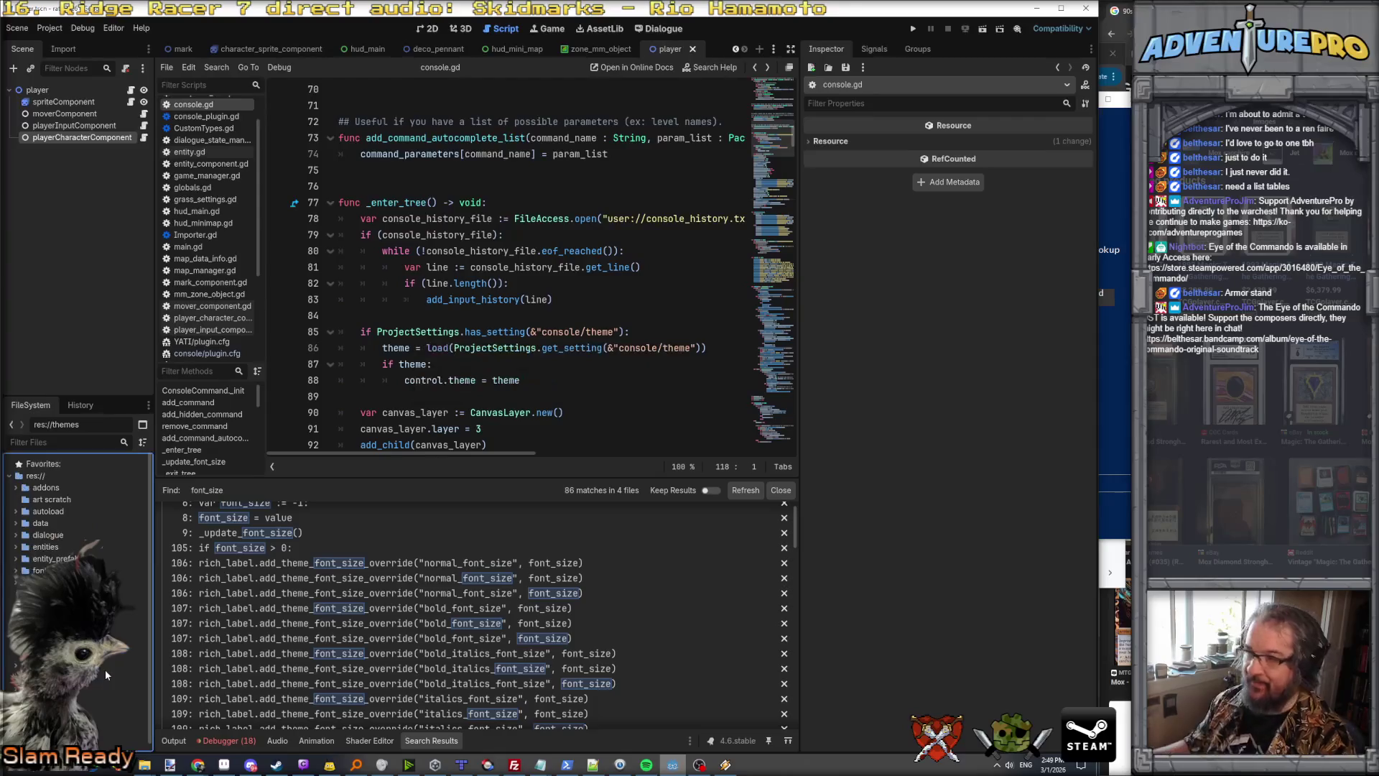
pyautogui.click(352, 48)
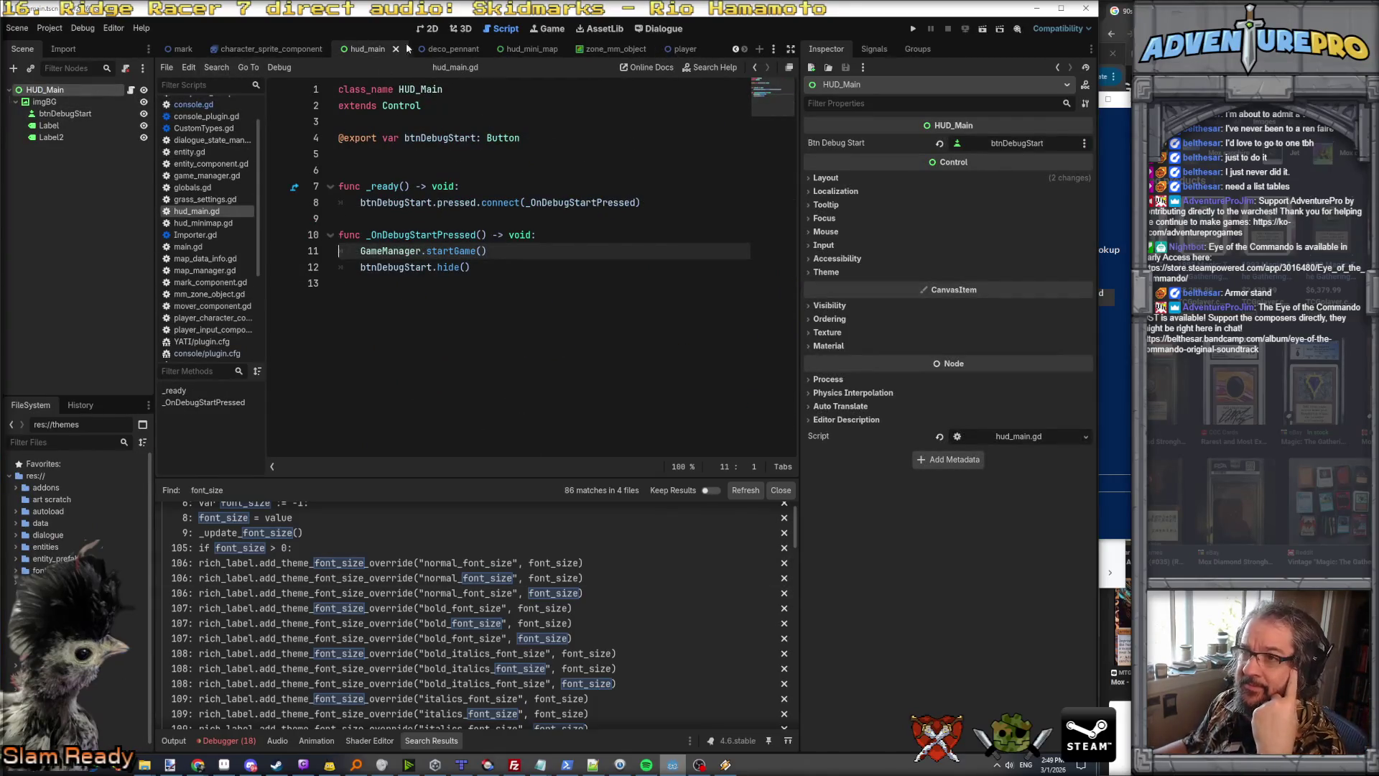
# In the 2D view, select the HUD's Label node and give its Theme property a New Theme.
pyautogui.click(433, 32)
pyautogui.click(63, 102)
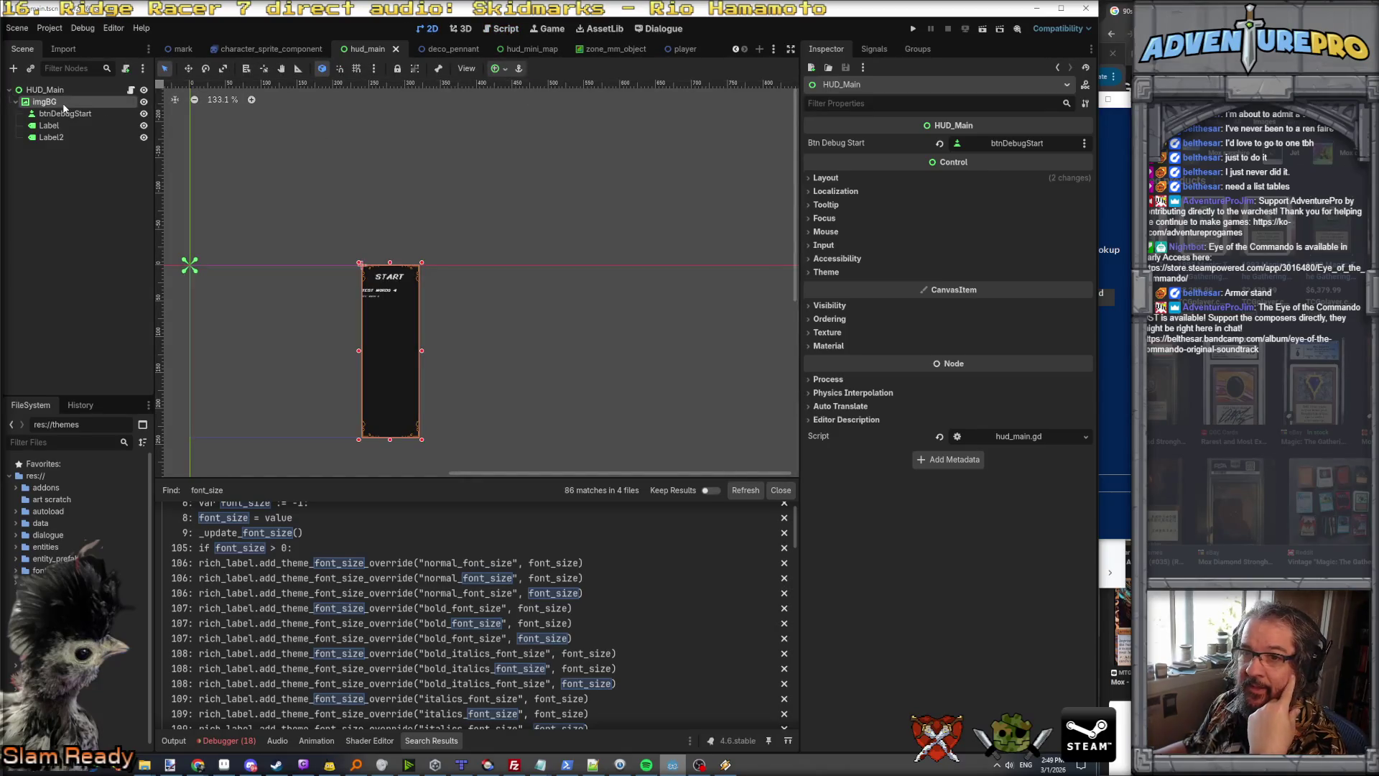
pyautogui.click(63, 123)
pyautogui.scroll(20, 388, 288)
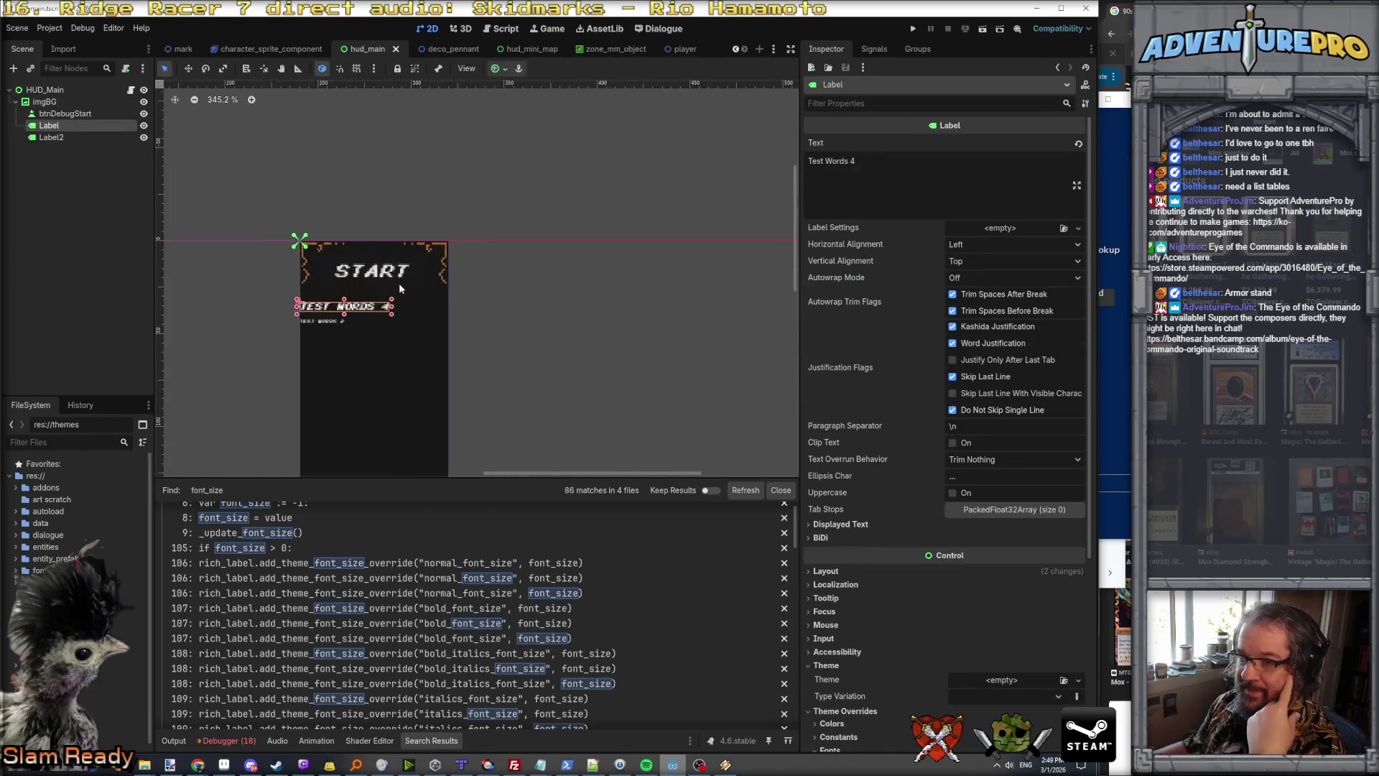
pyautogui.scroll(-2, 361, 317)
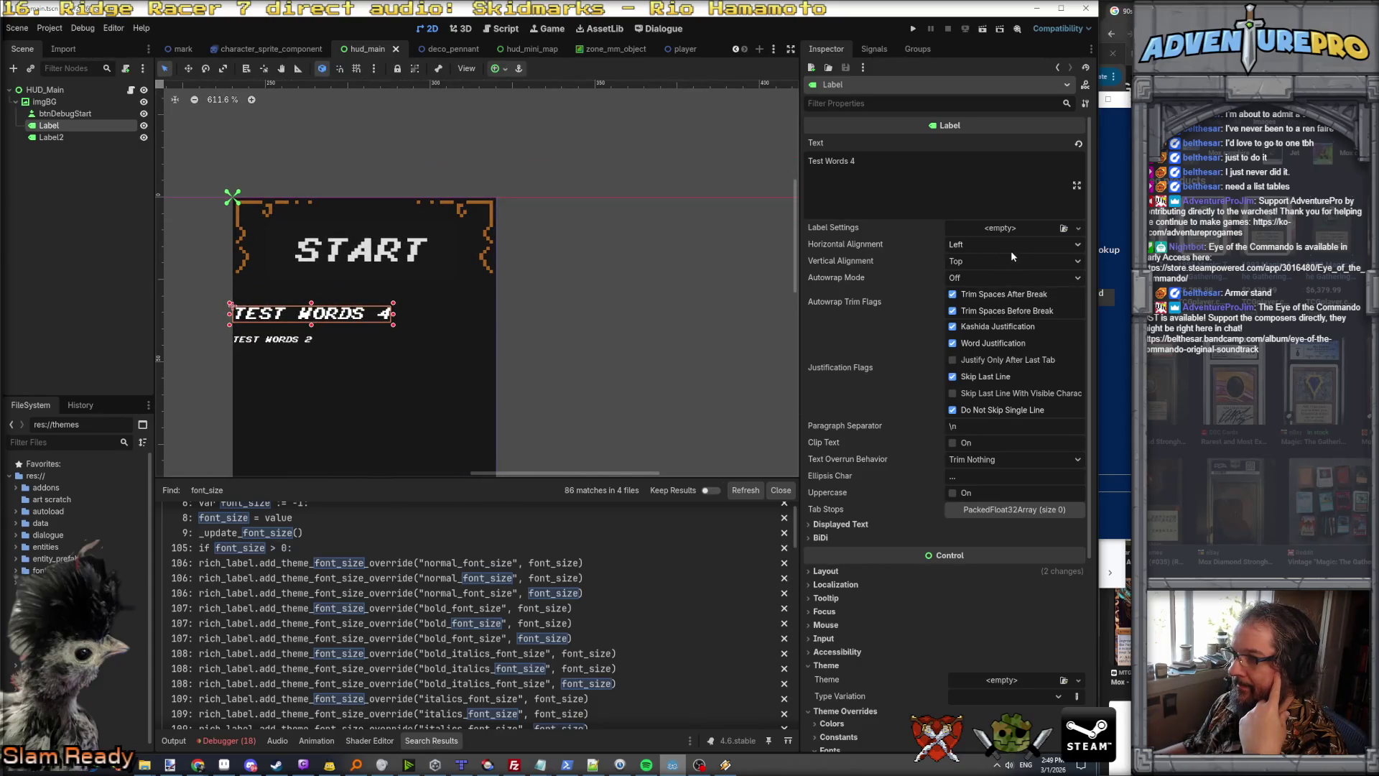
pyautogui.scroll(-5, 1007, 381)
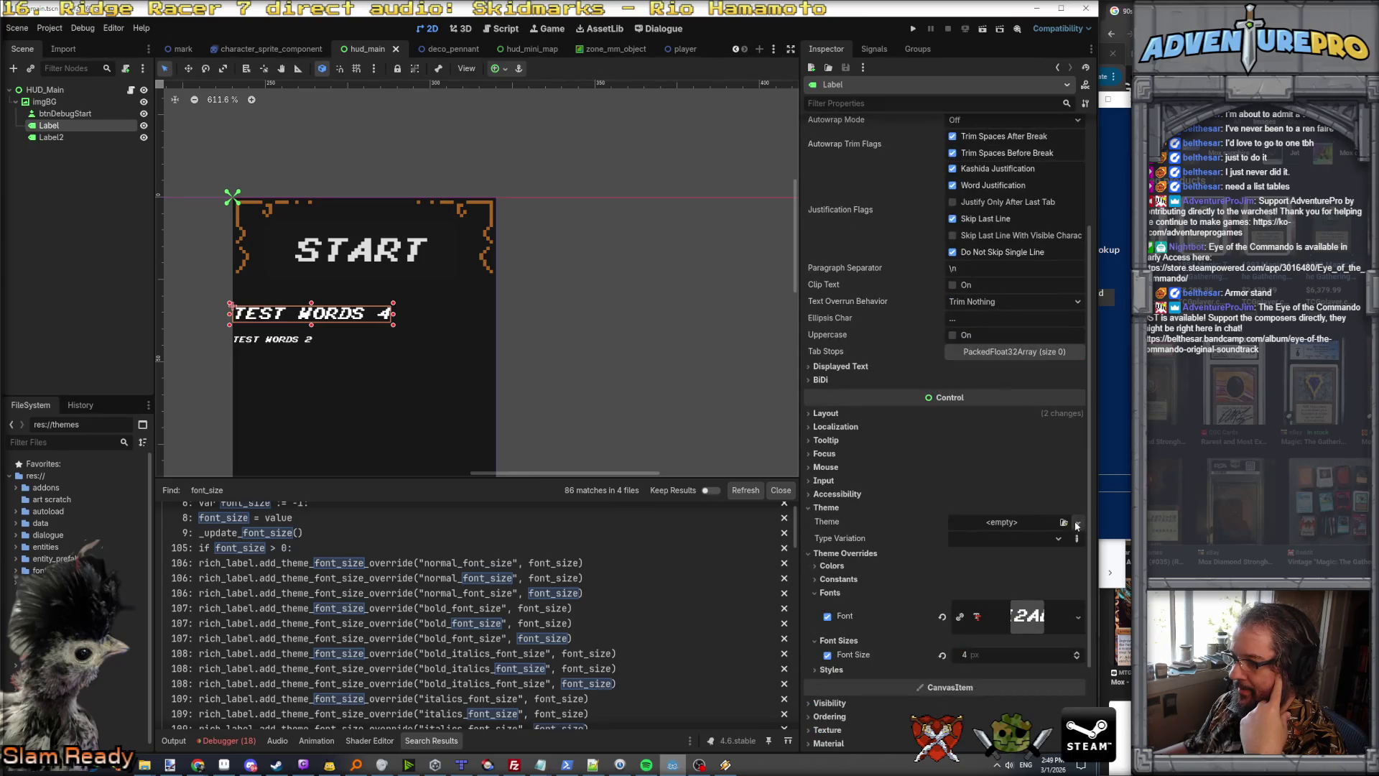
pyautogui.click(1078, 523)
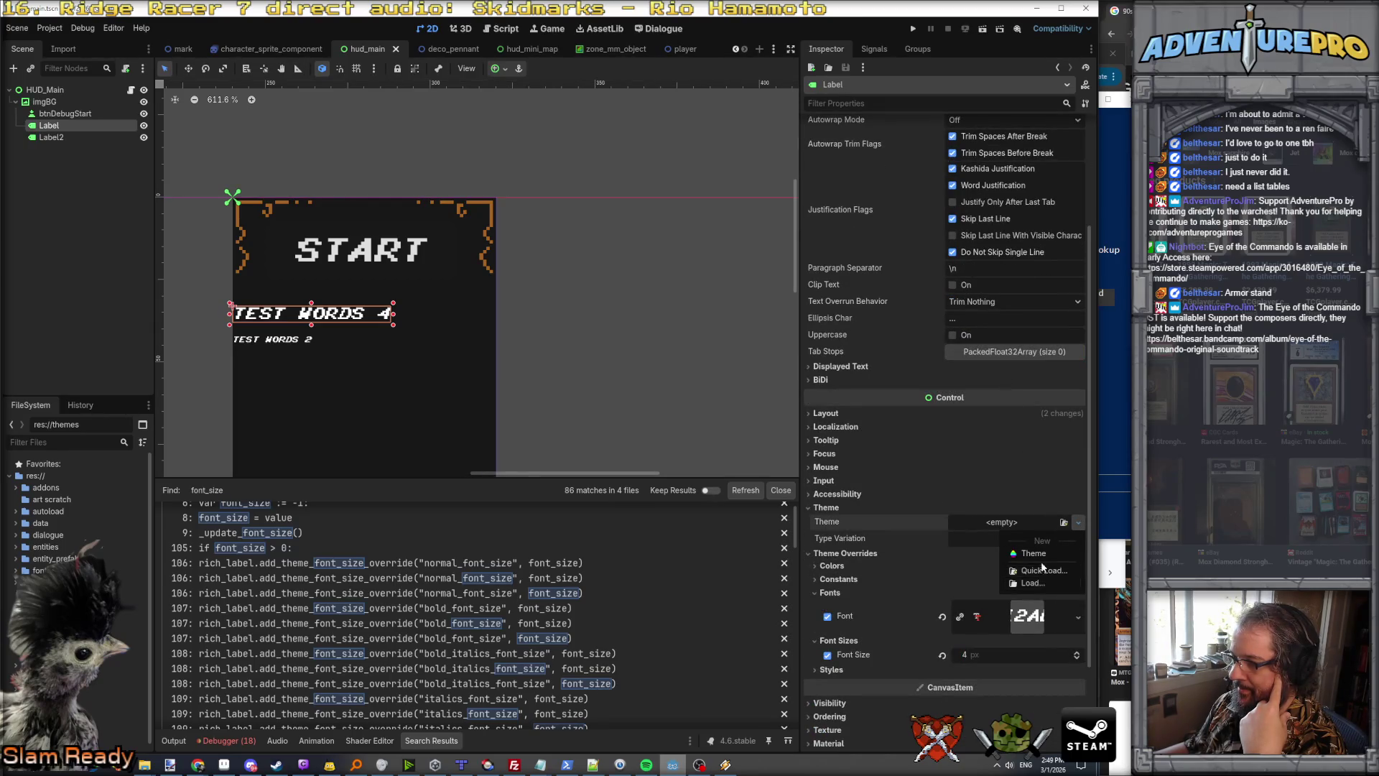
pyautogui.click(1041, 553)
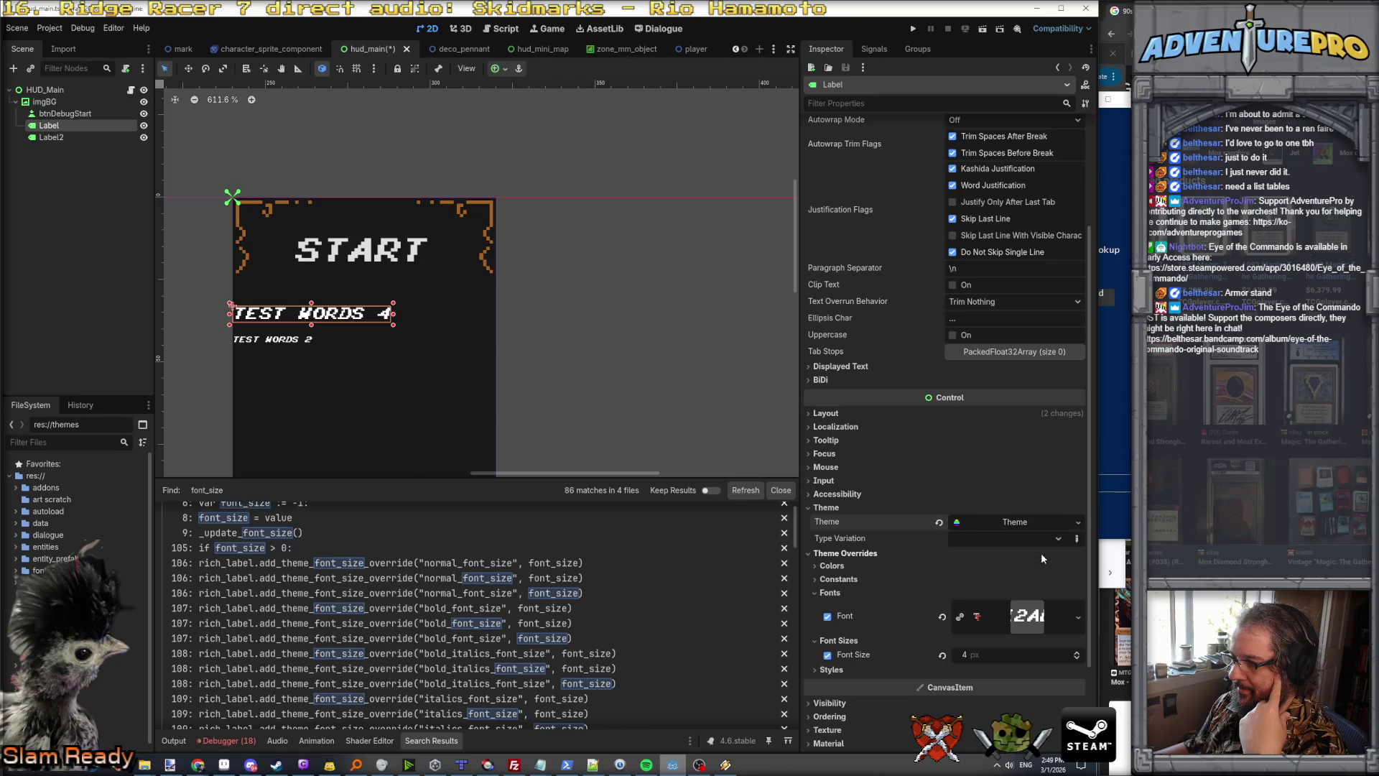
# Save the Label's new theme as theme_tf3_4px.theme in the res://themes folder.
pyautogui.click(1078, 522)
pyautogui.click(1041, 639)
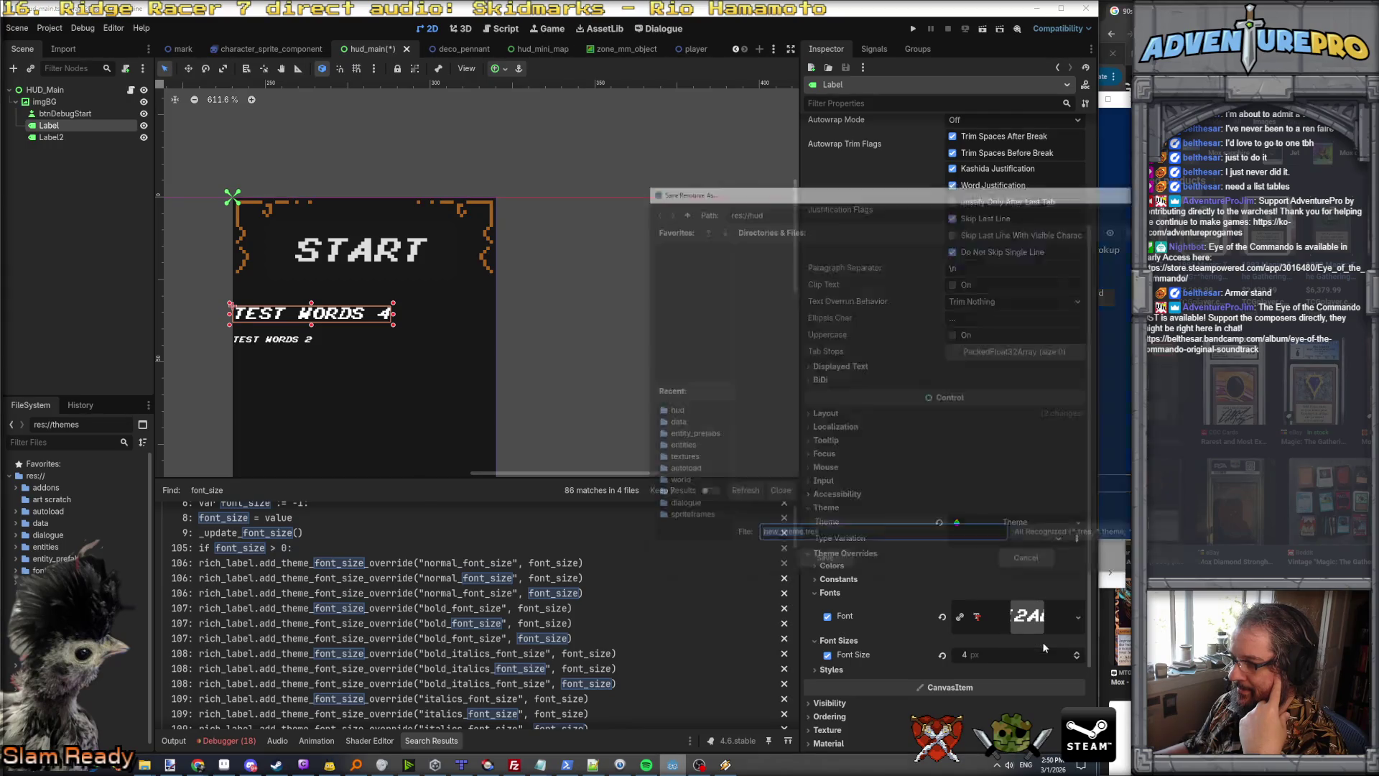
pyautogui.click(681, 211)
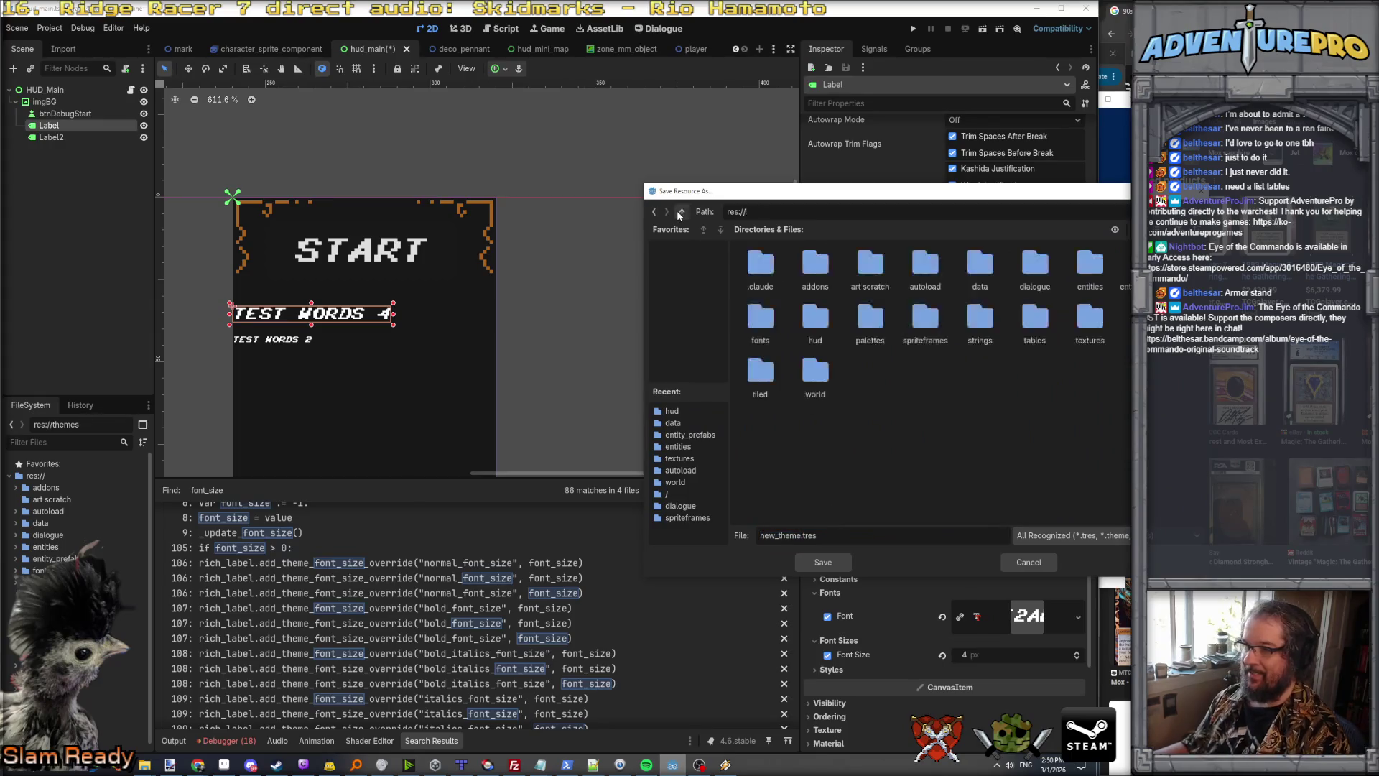
pyautogui.doubleClick(1145, 321)
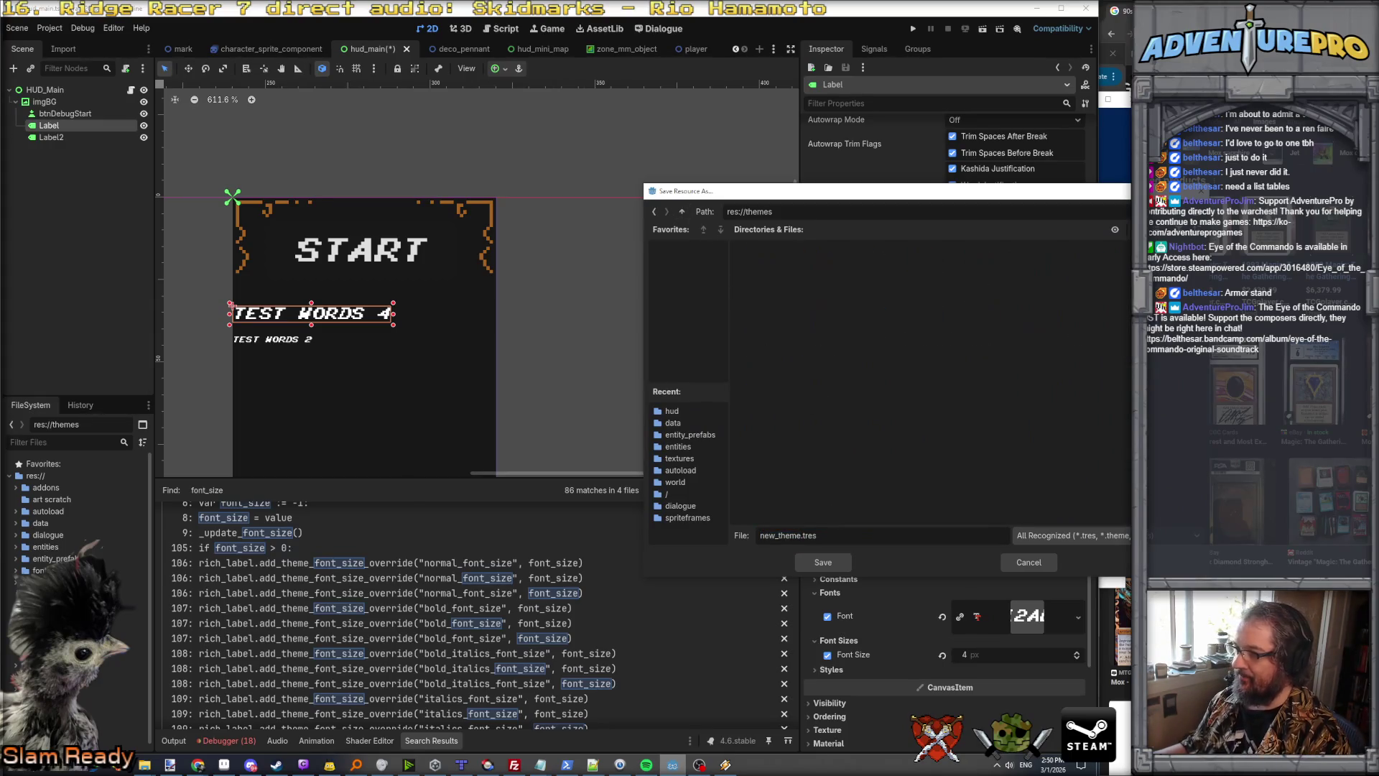
pyautogui.moveTo(827, 535); pyautogui.dragTo(749, 537)
pyautogui.write('t')
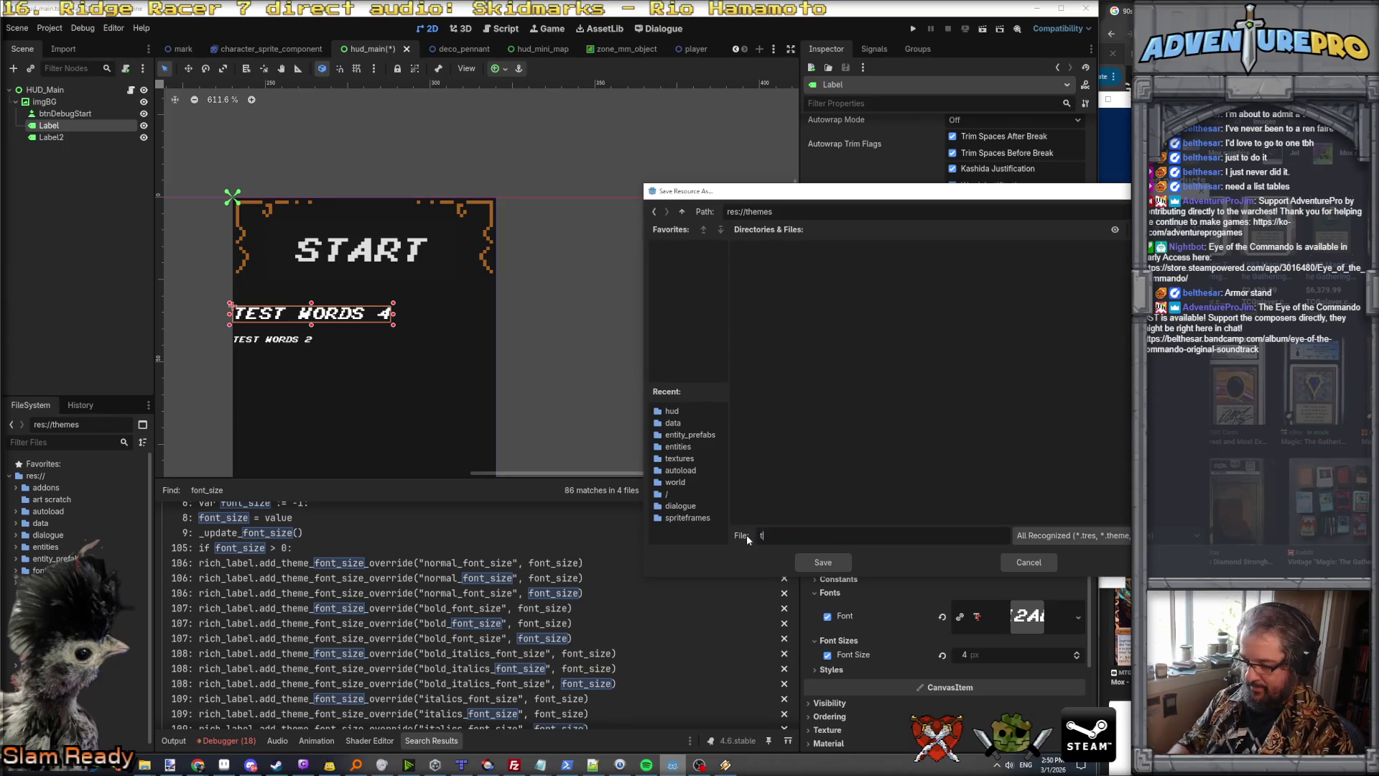
pyautogui.write('f3_4')
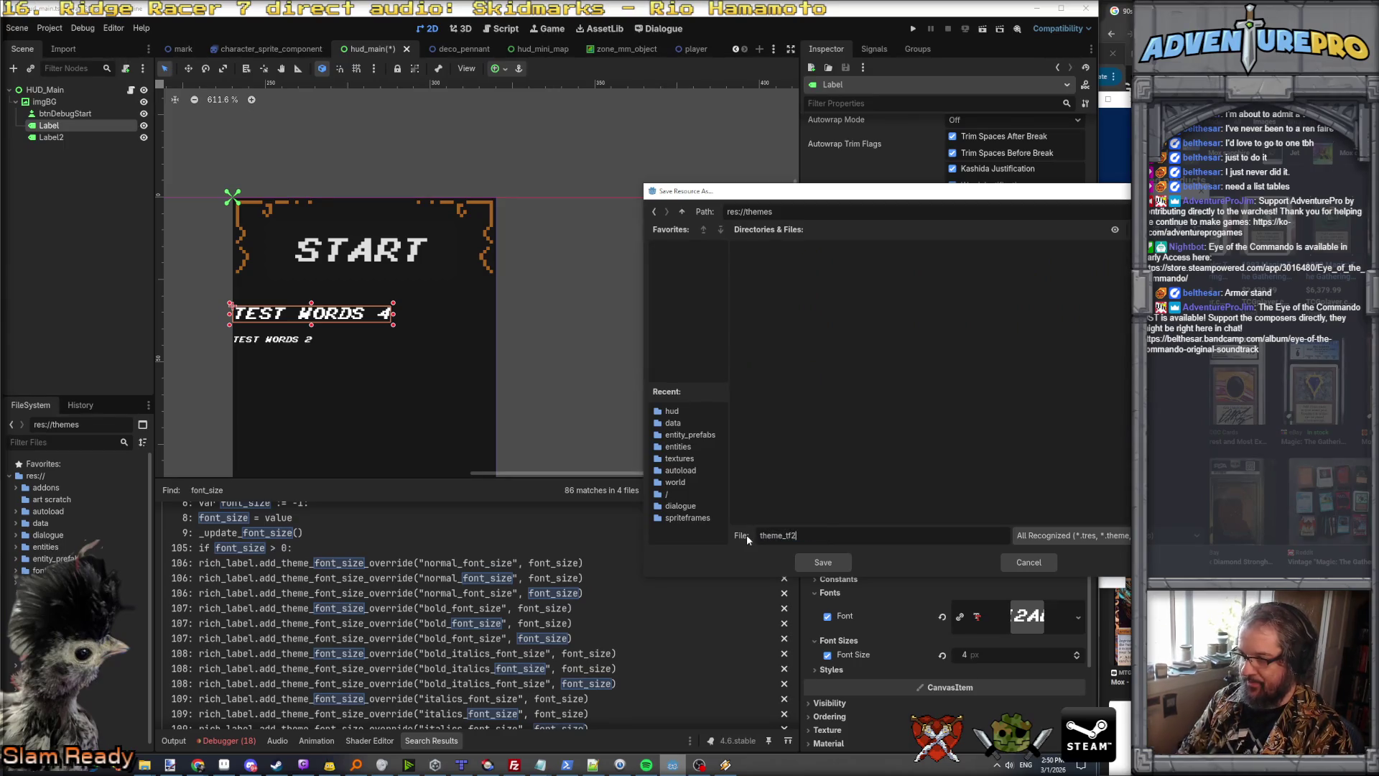
pyautogui.write('px.')
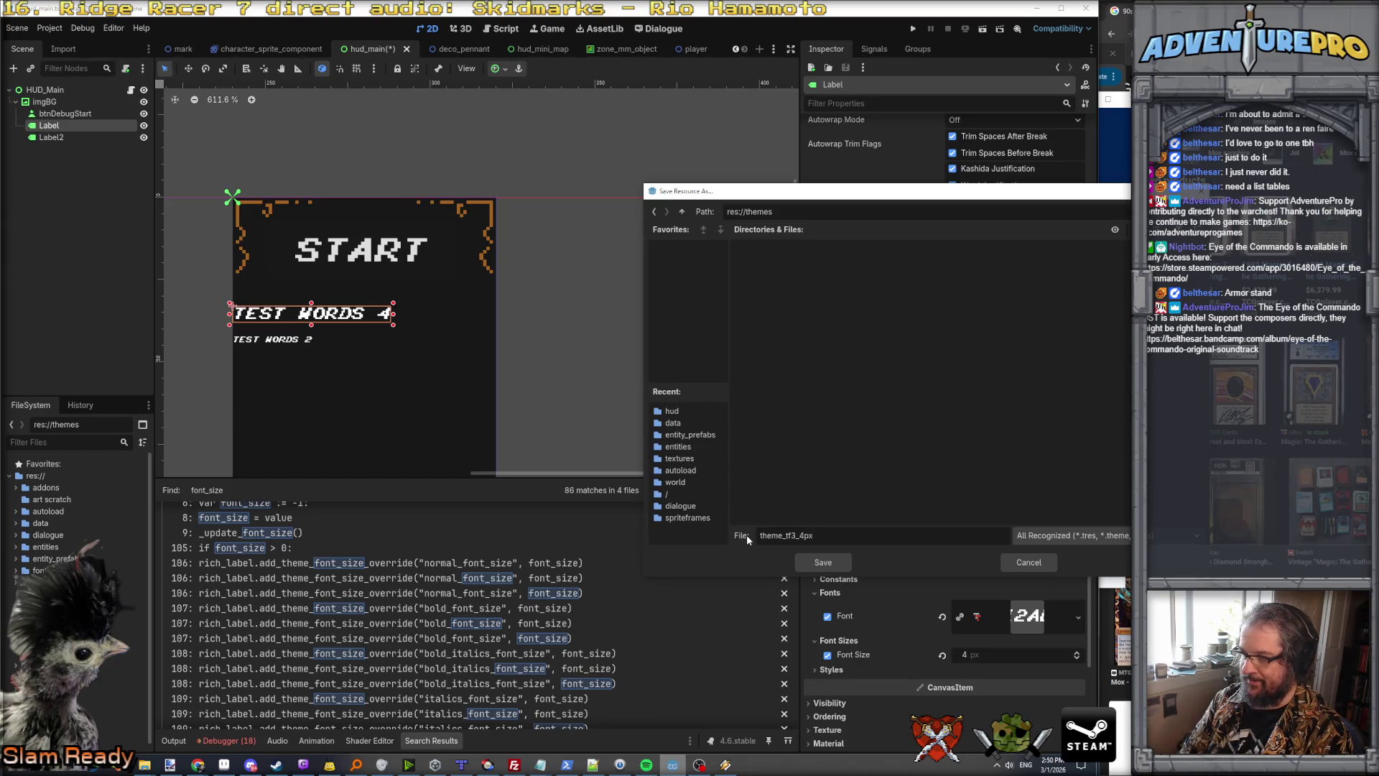
pyautogui.write('theme')
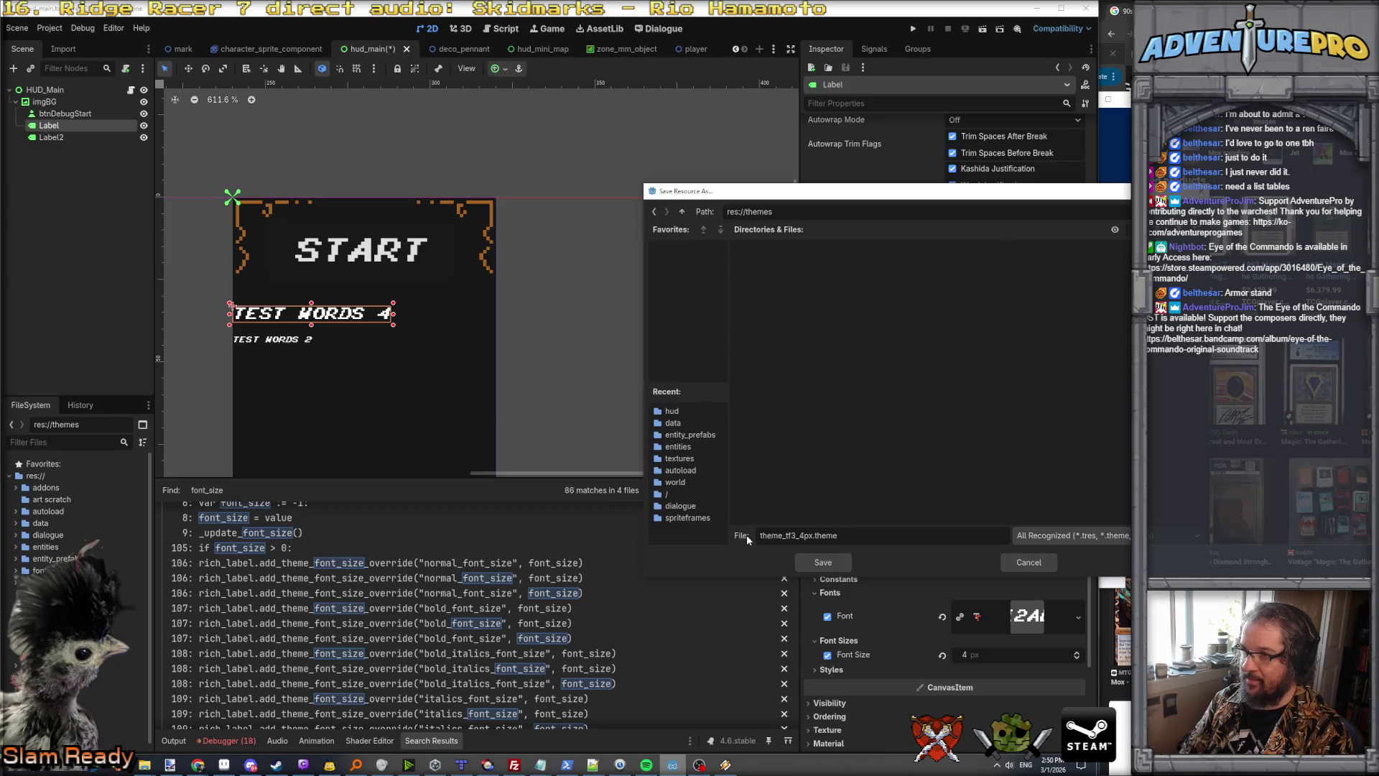
pyautogui.press('Return')
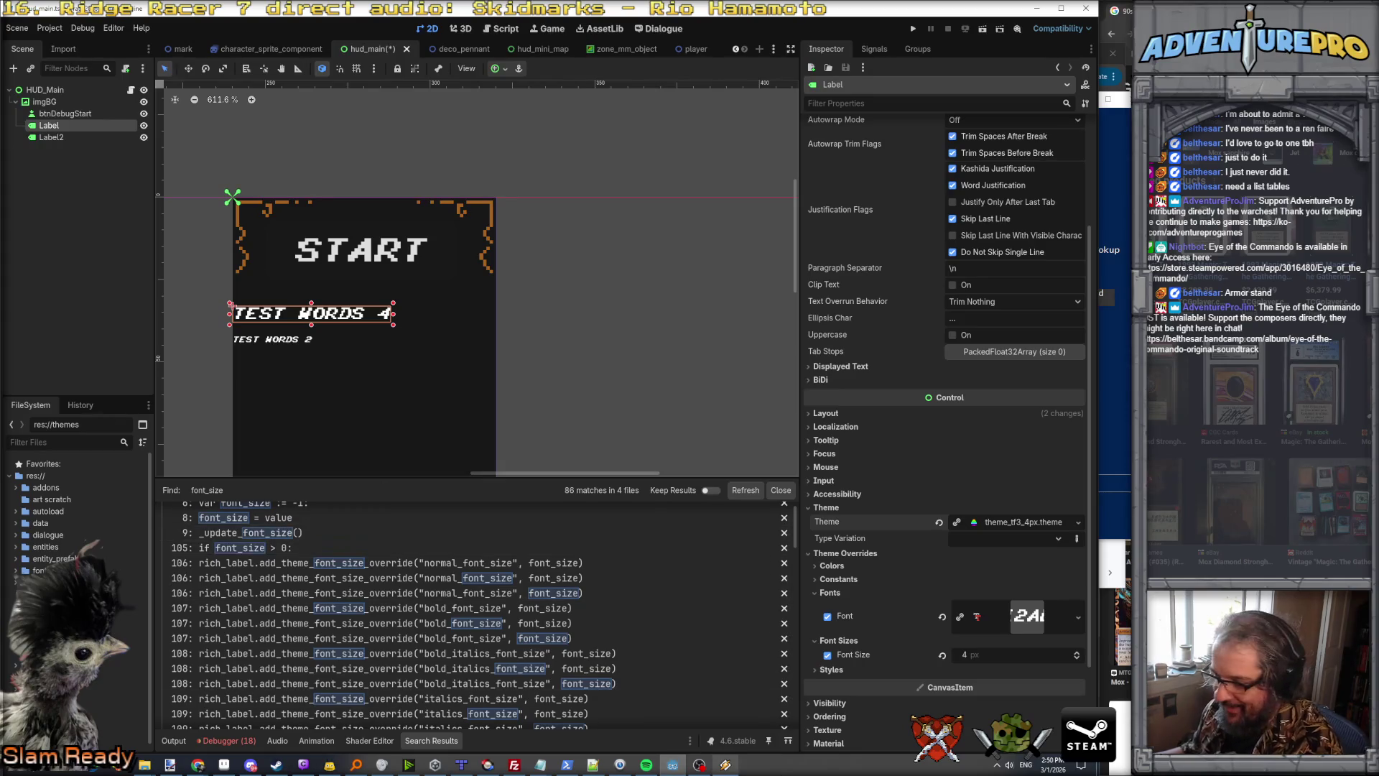
pyautogui.click(46, 29)
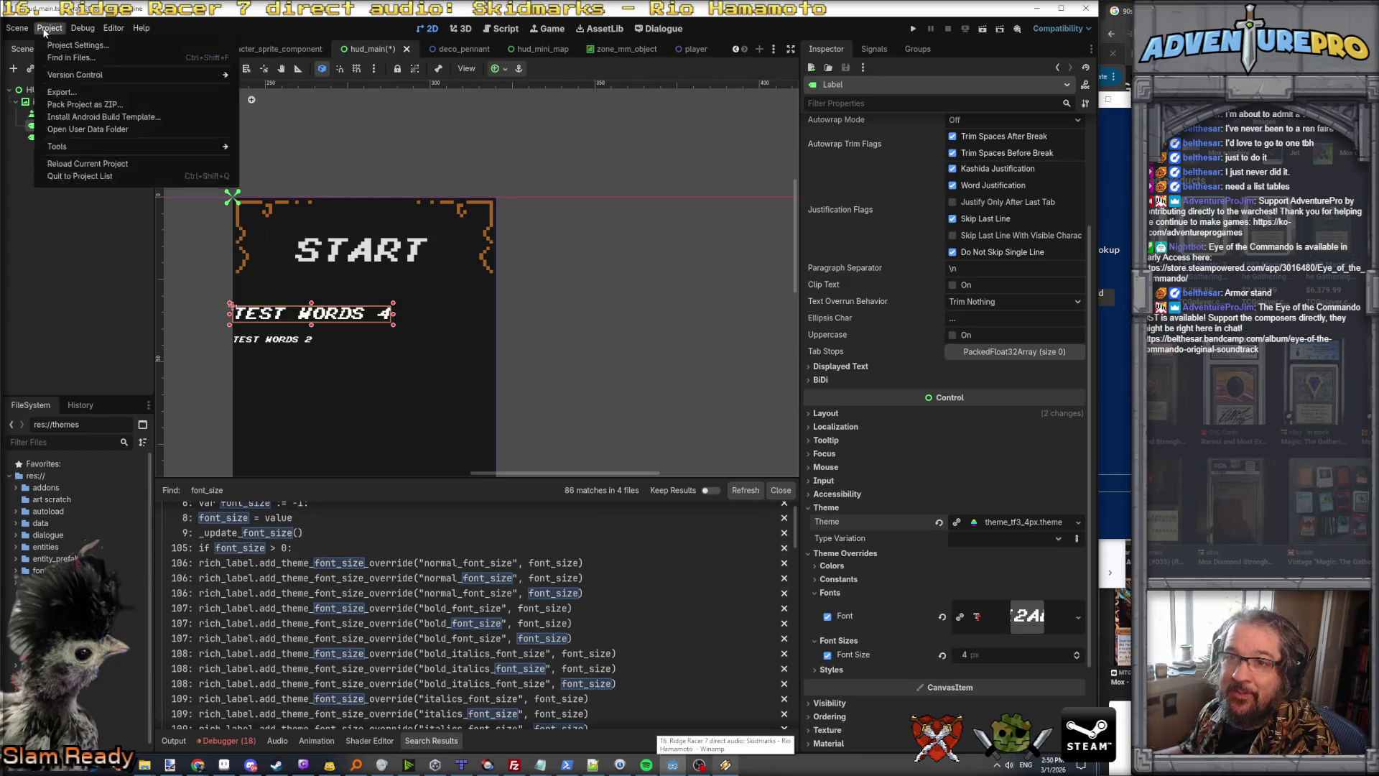
# Browse the themes folder for the console Theme in Project Settings, then cancel and close without changes.
pyautogui.click(76, 45)
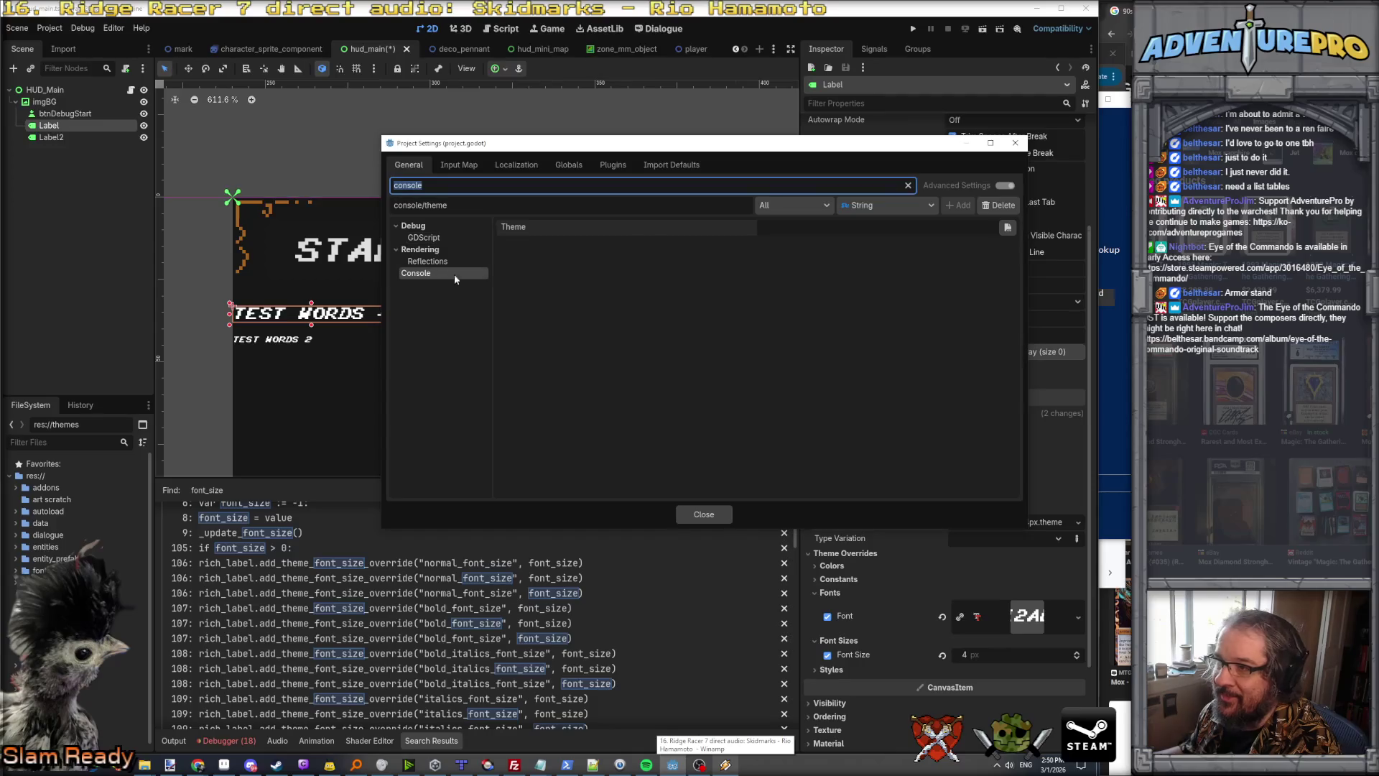
pyautogui.click(1007, 228)
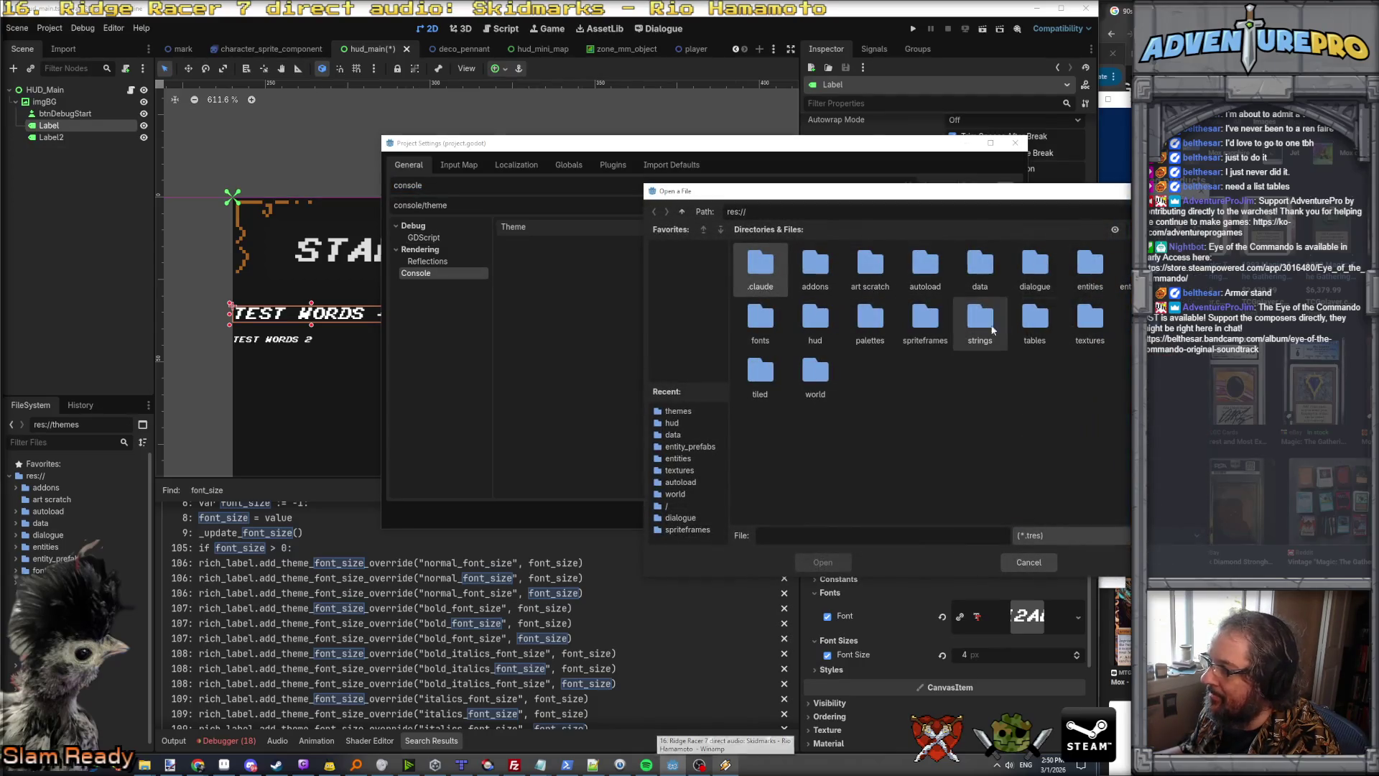
pyautogui.doubleClick(1121, 329)
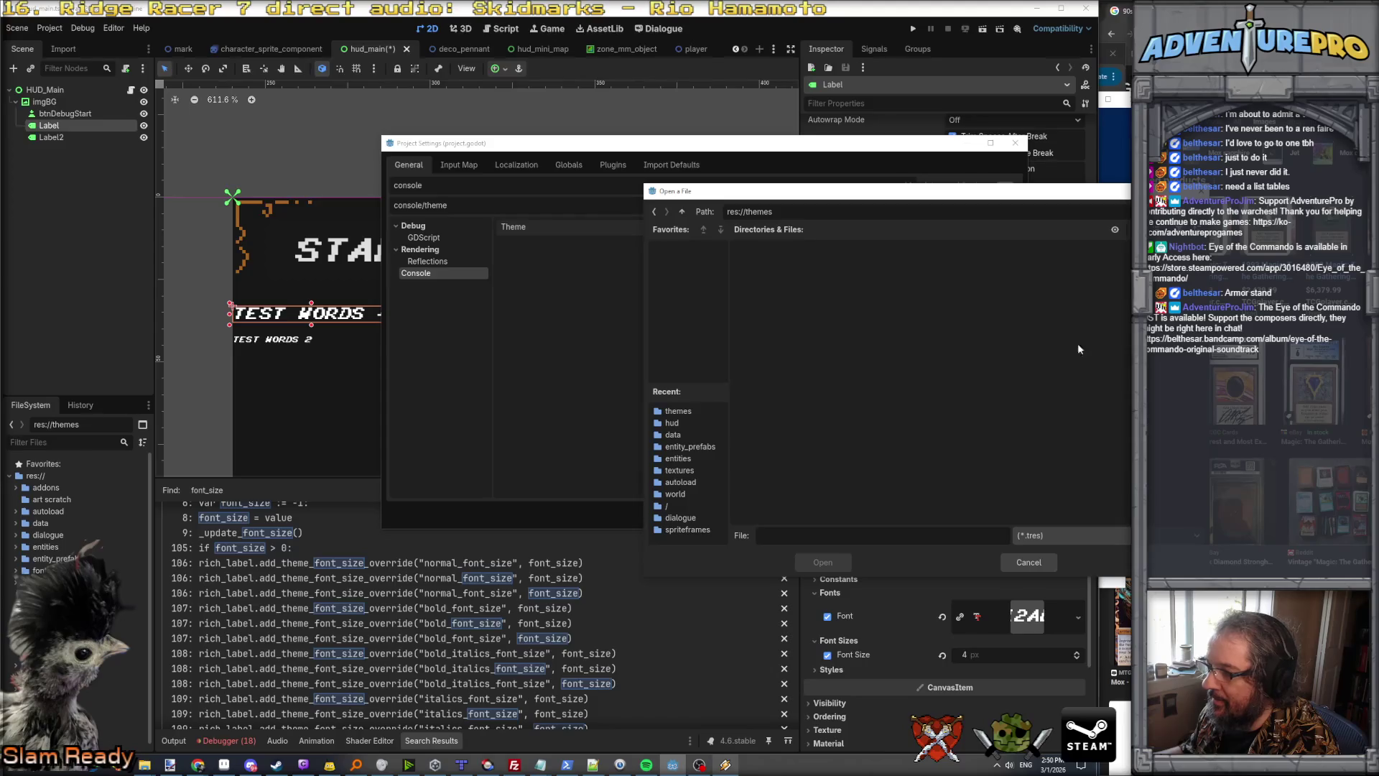
pyautogui.click(1029, 561)
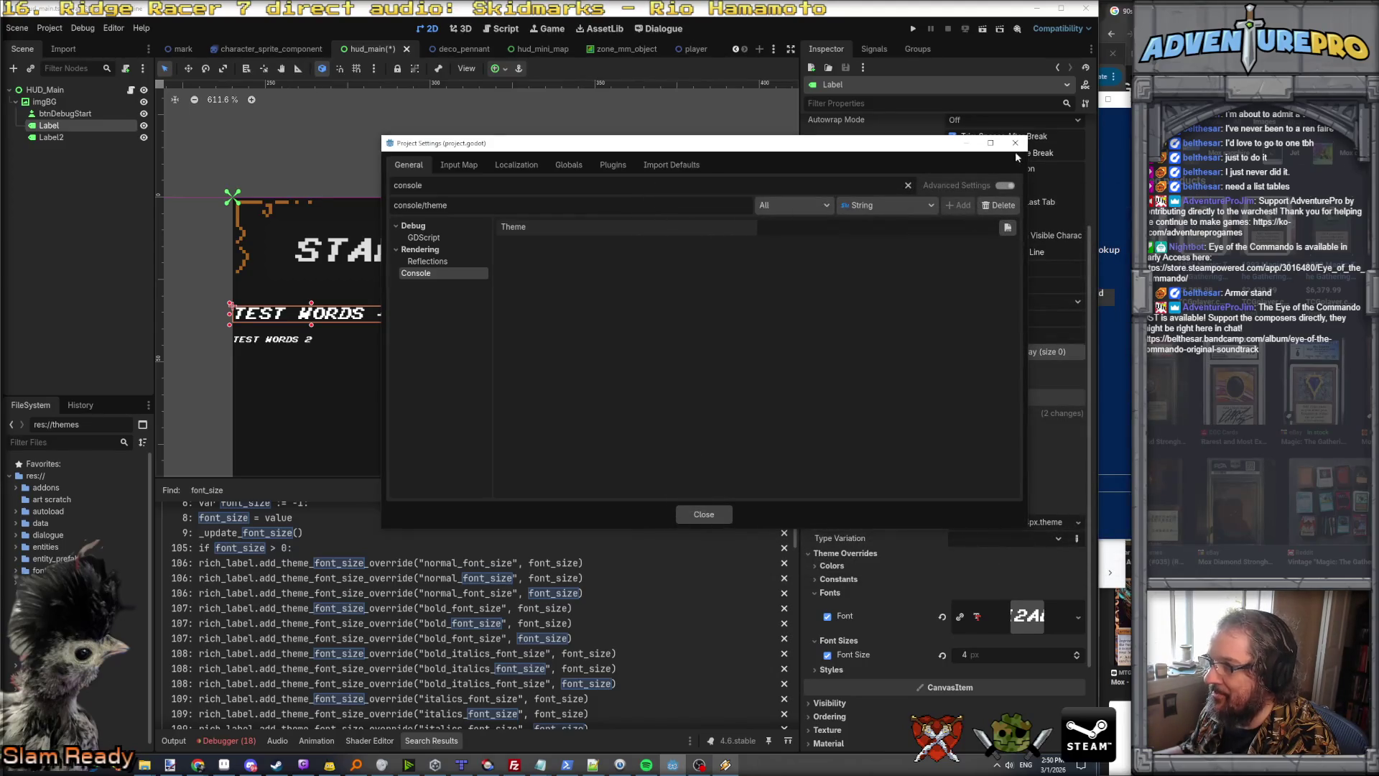
pyautogui.click(1015, 143)
pyautogui.click(1078, 521)
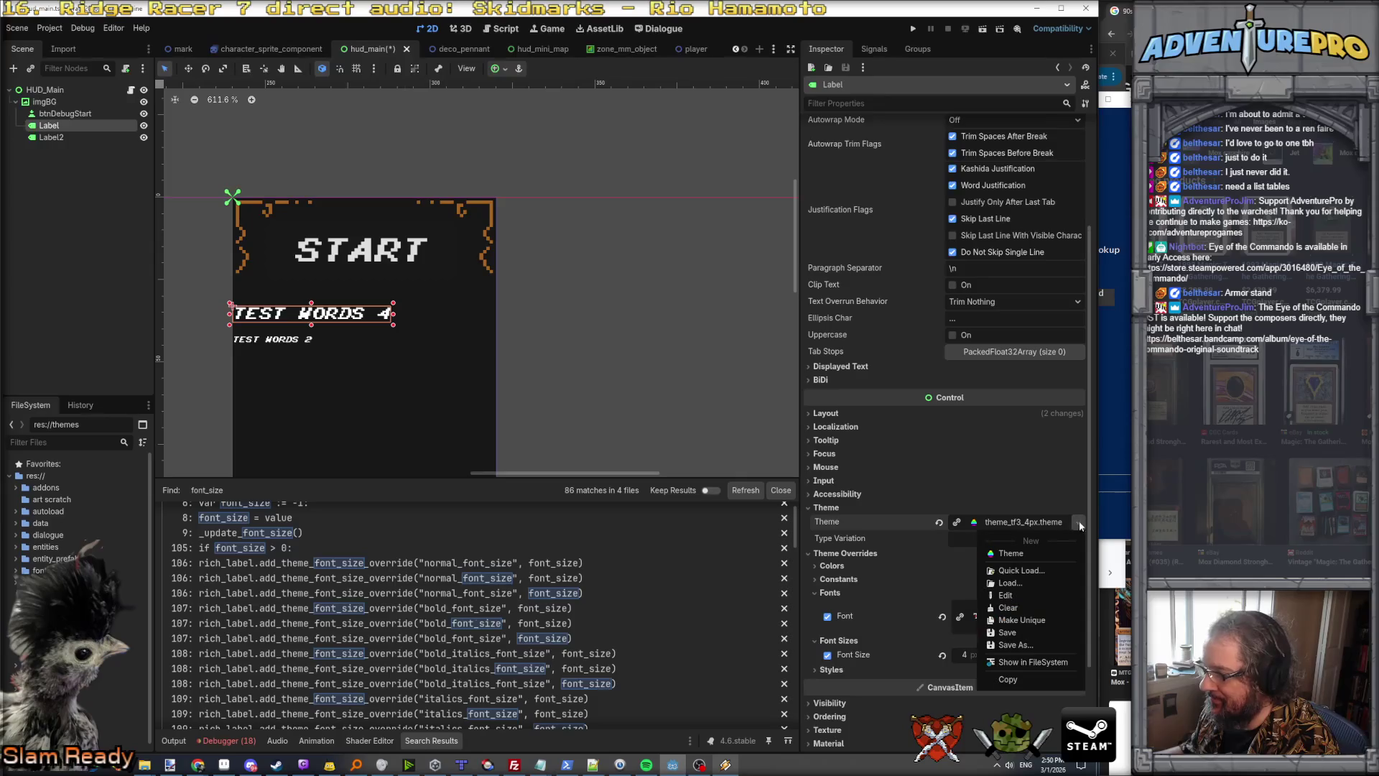
# Resave the Label's theme as theme_tf3_4px.tres.
pyautogui.click(1043, 641)
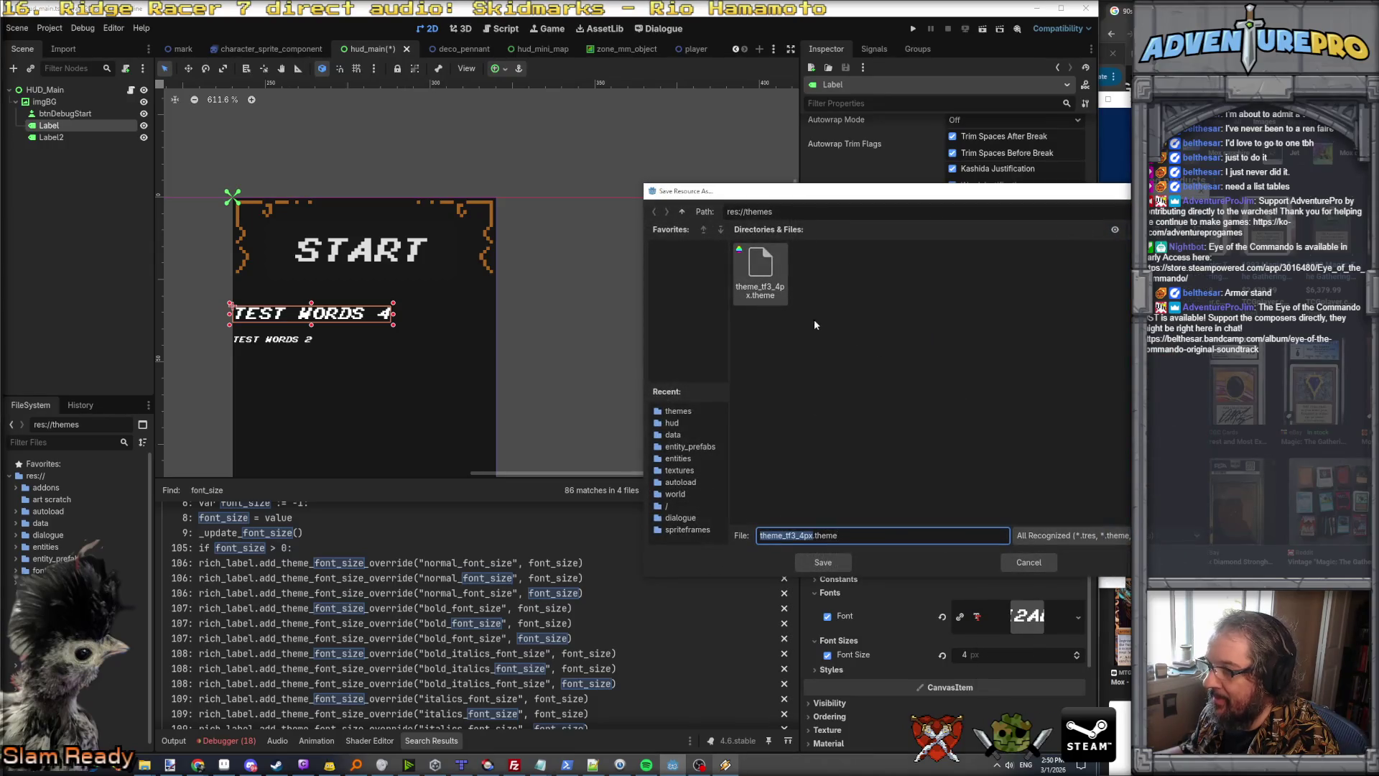
pyautogui.doubleClick(854, 534)
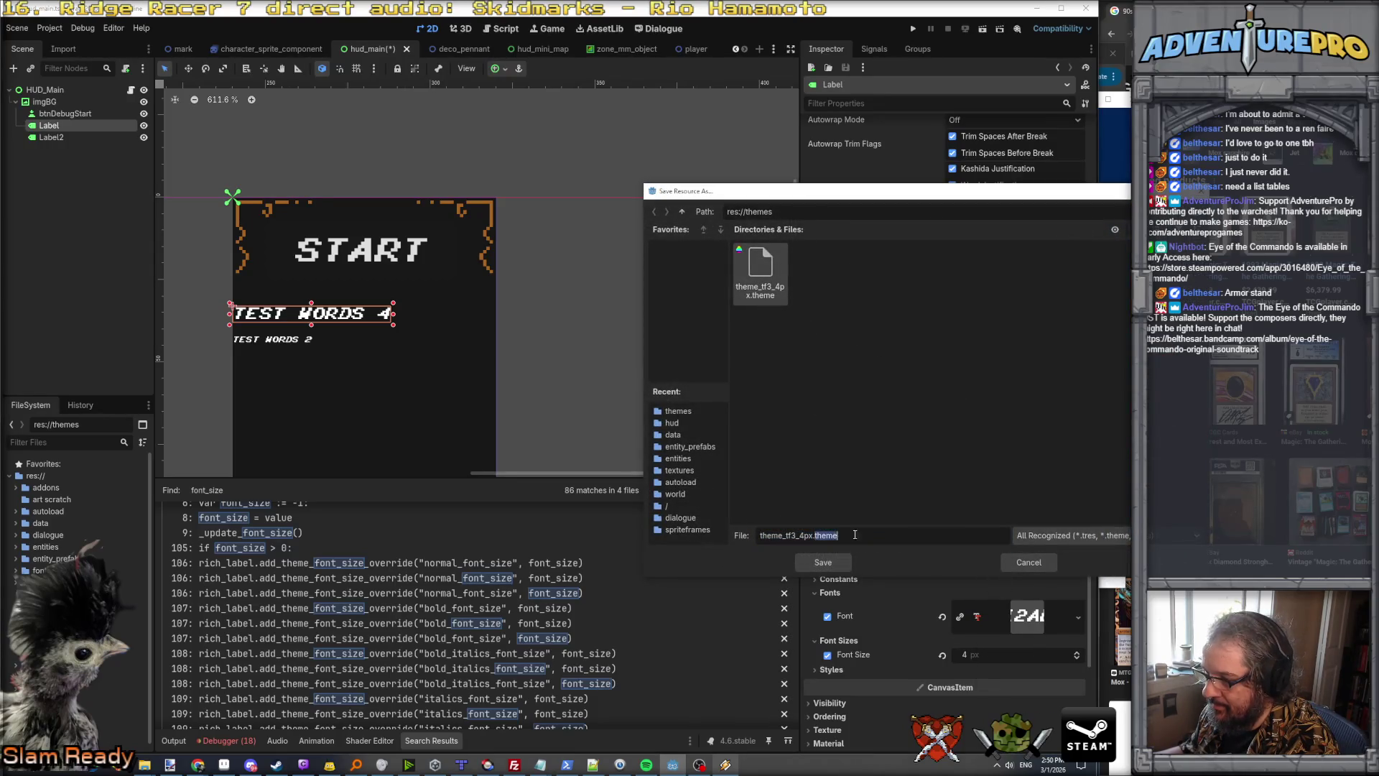
pyautogui.write('tres')
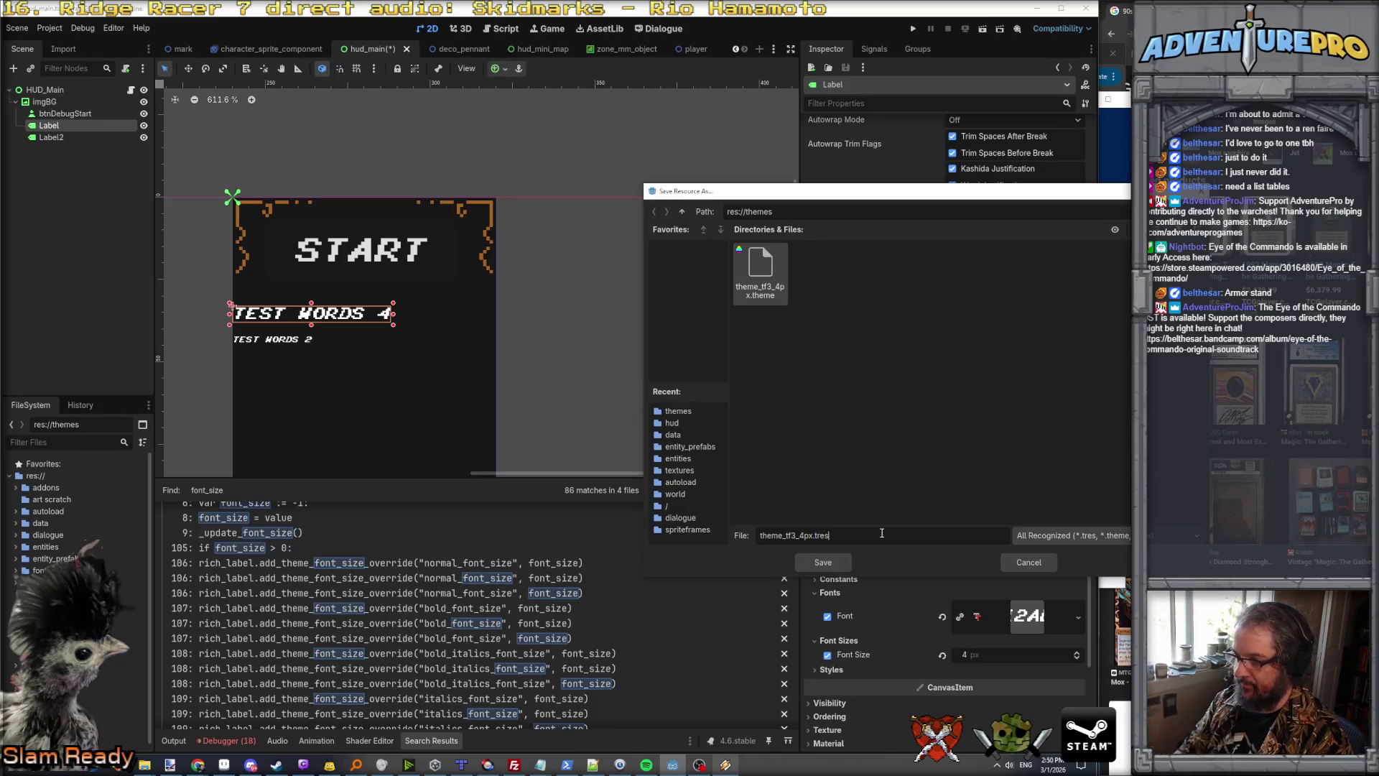
pyautogui.press('Return')
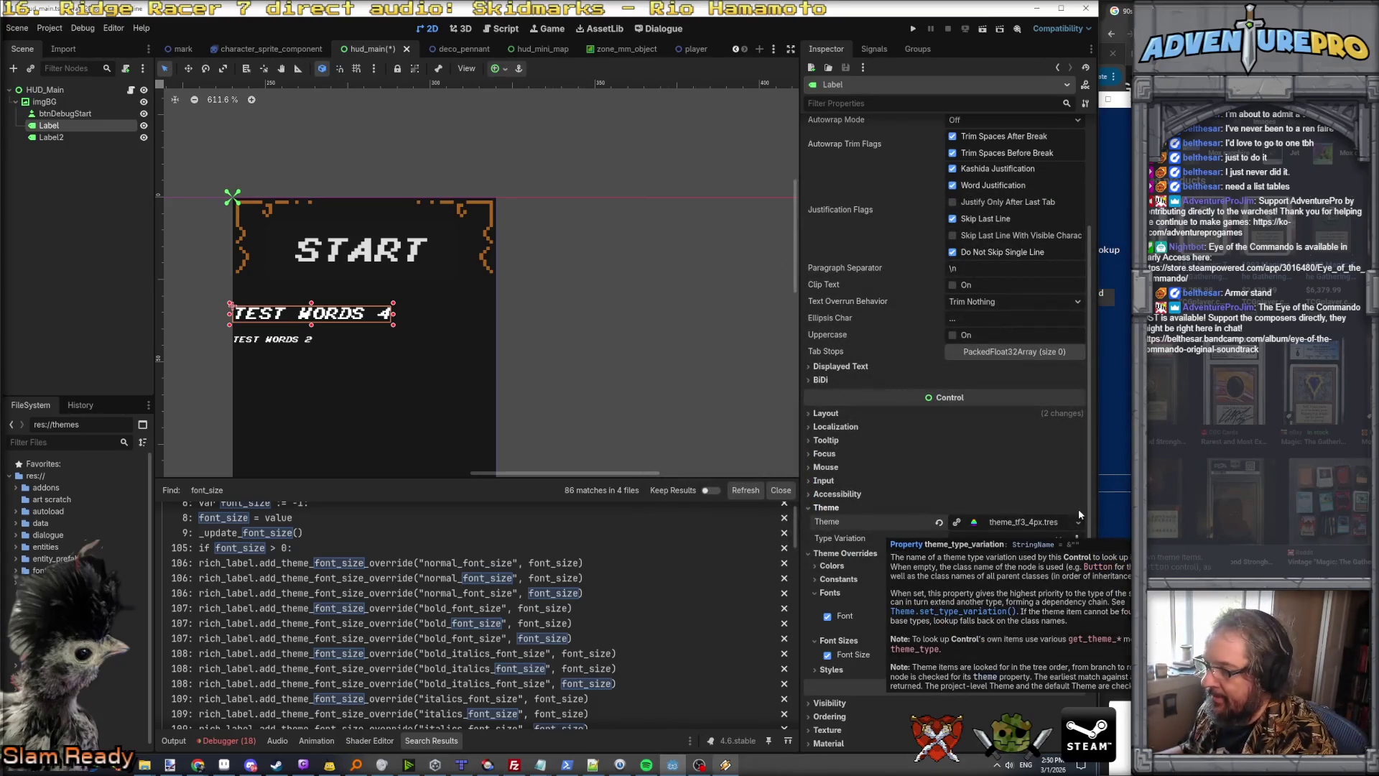
# Set the console Theme project setting to res://themes/theme_tf3_4px.tres.
pyautogui.click(50, 28)
pyautogui.click(65, 45)
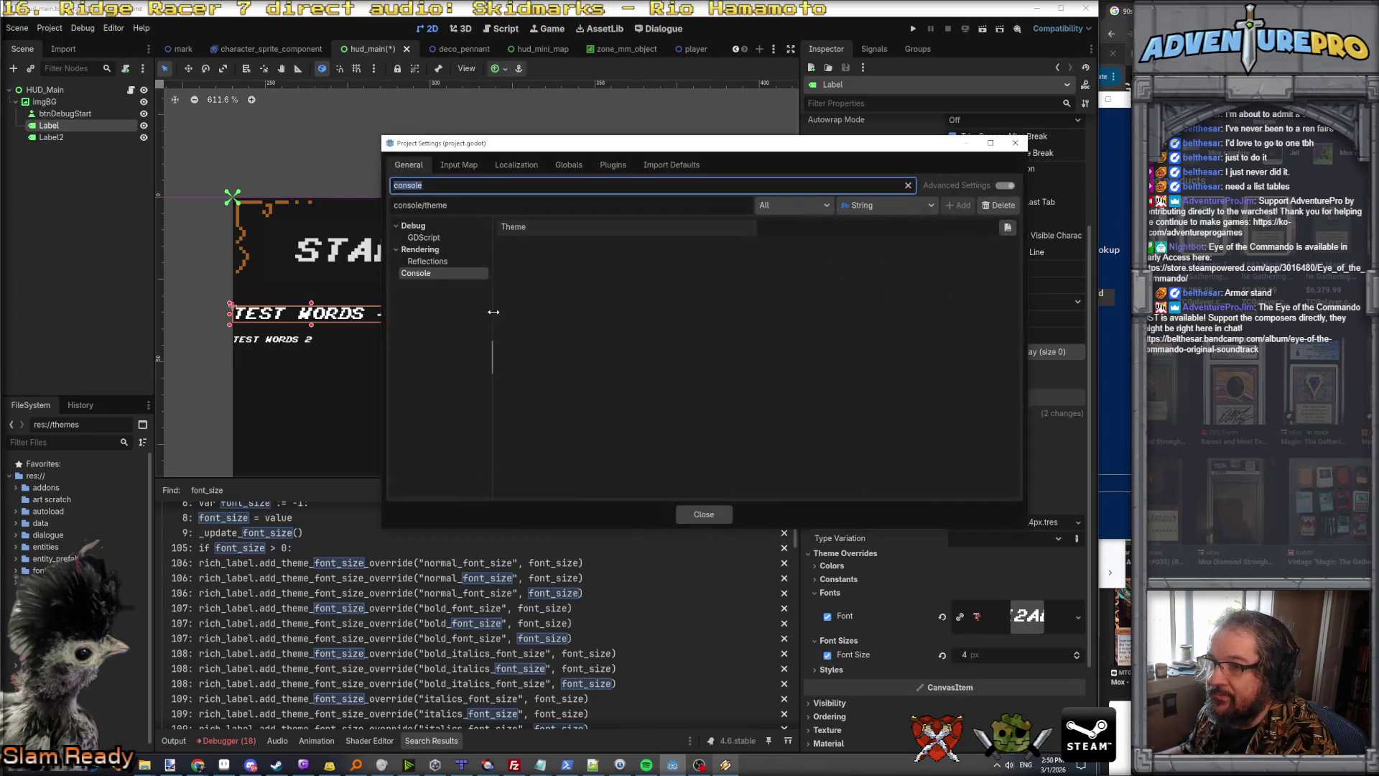
pyautogui.click(1008, 226)
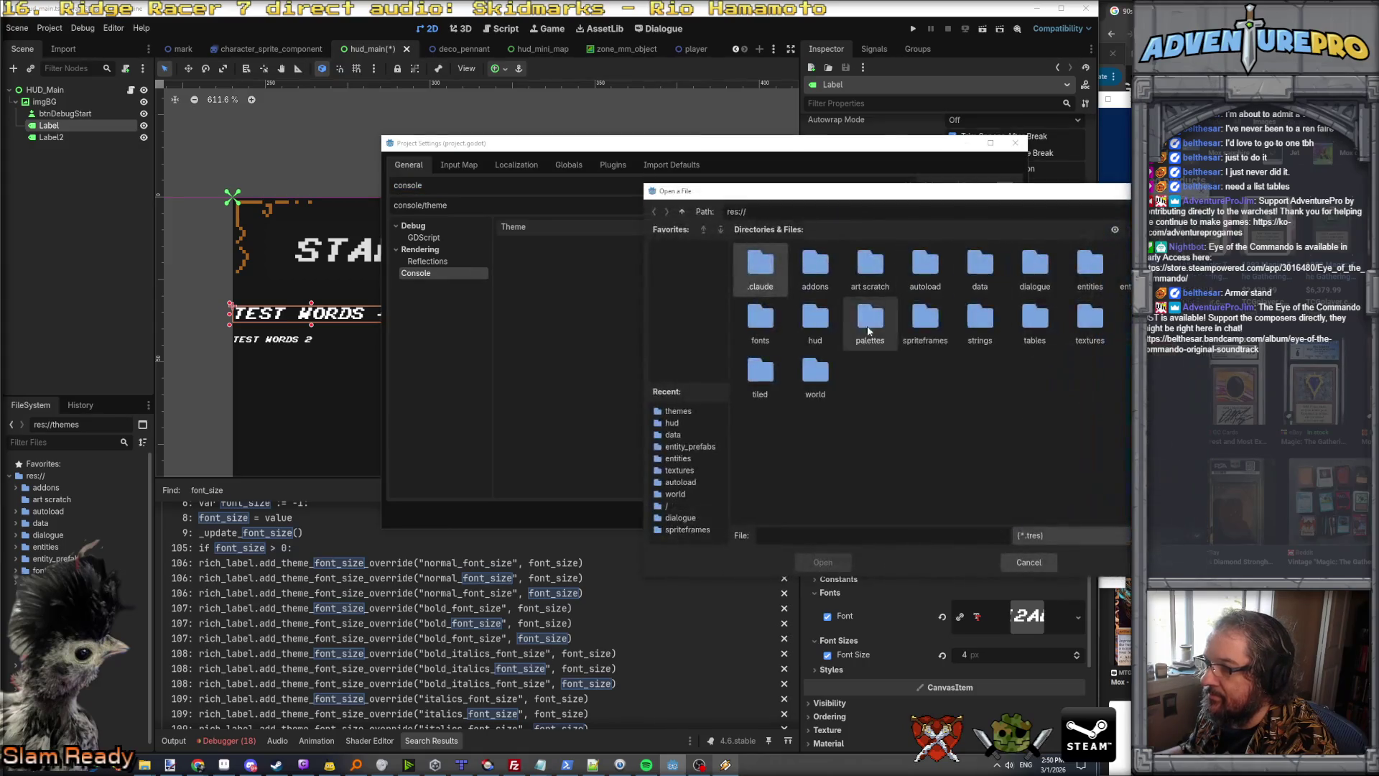
pyautogui.click(678, 410)
pyautogui.click(759, 273)
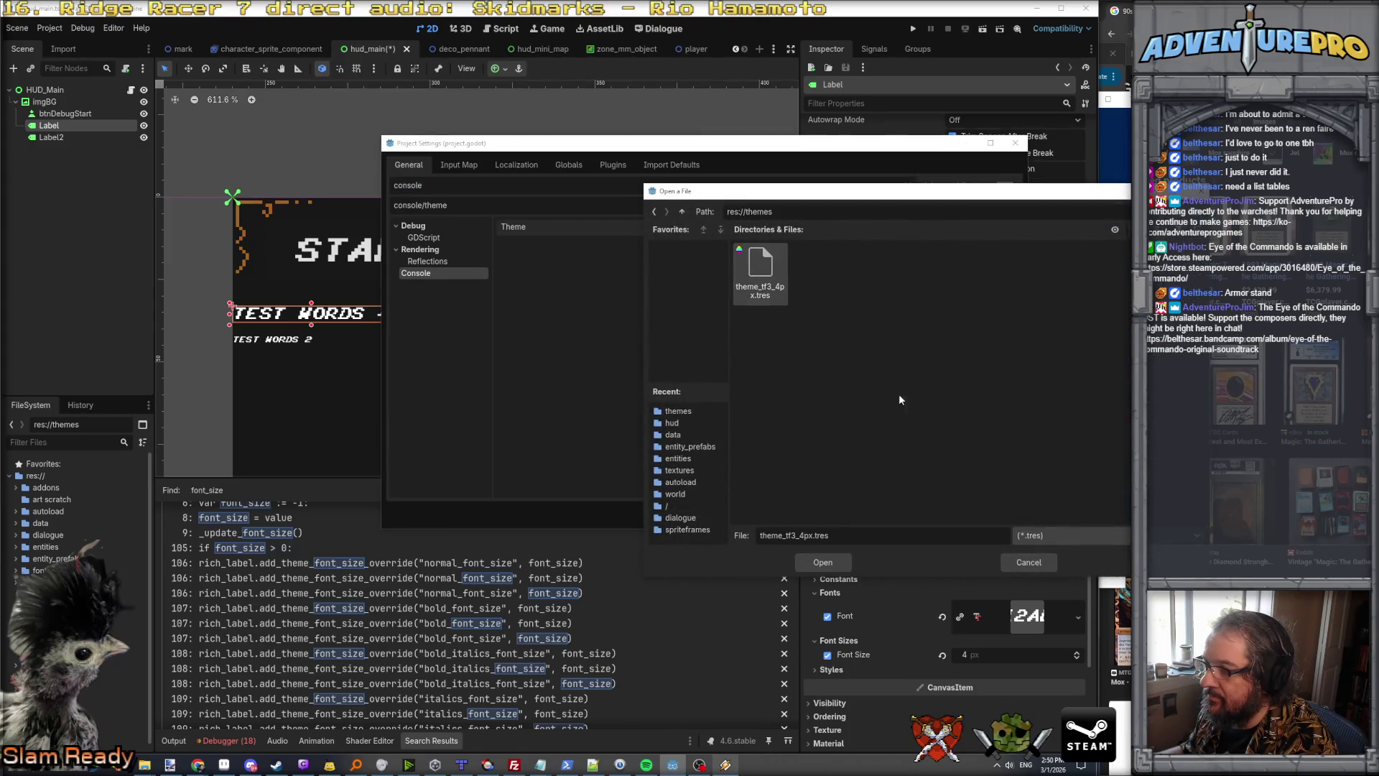
pyautogui.click(823, 562)
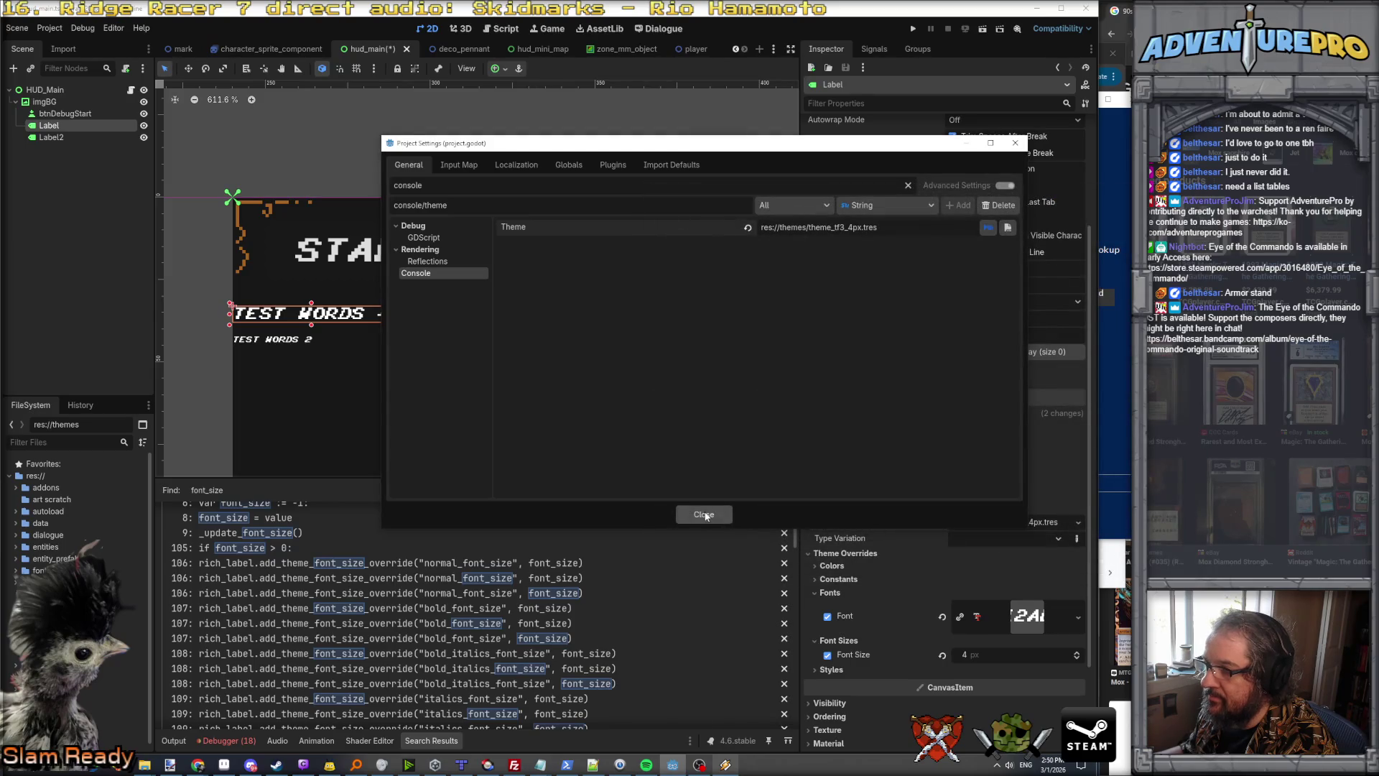
pyautogui.click(705, 514)
pyautogui.click(914, 28)
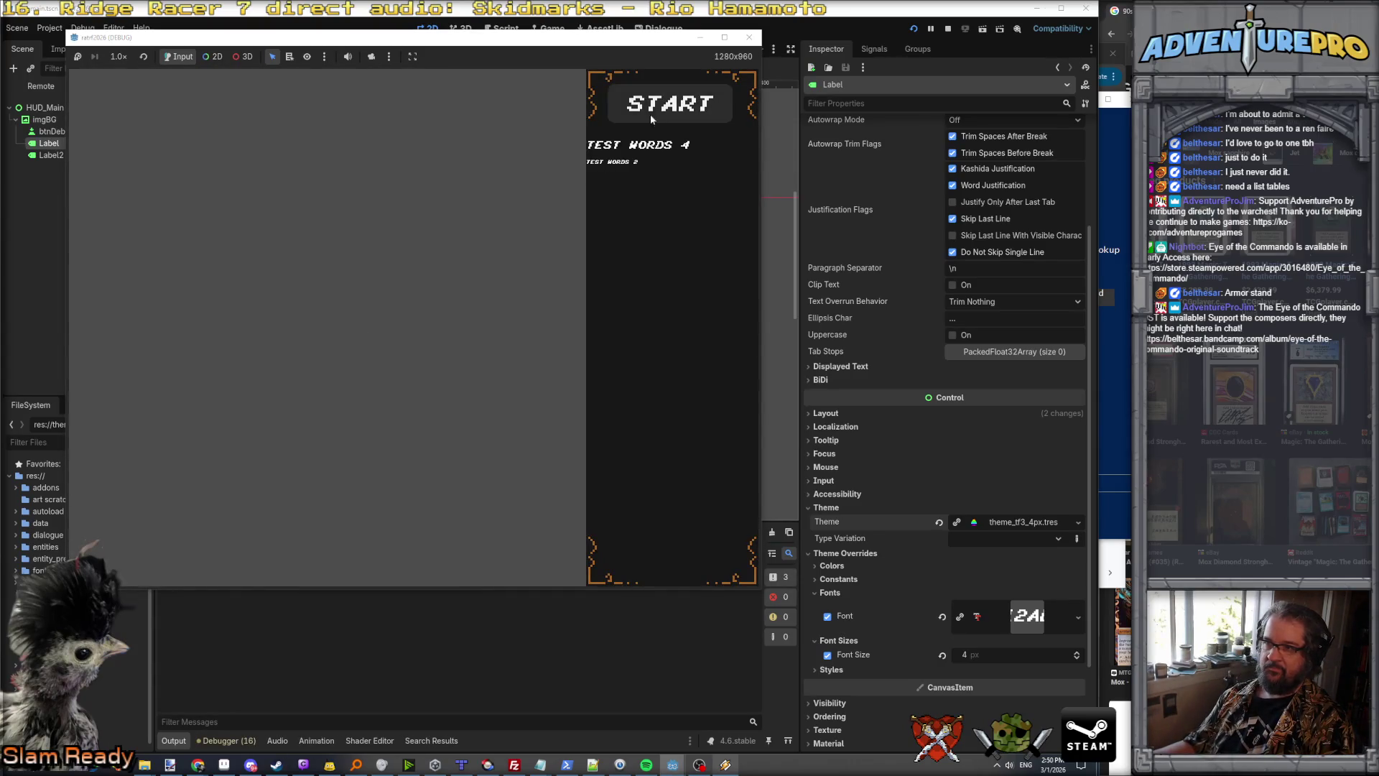
# Start the game and enter 'lol hello' in the in-game dev console.
pyautogui.click(652, 119)
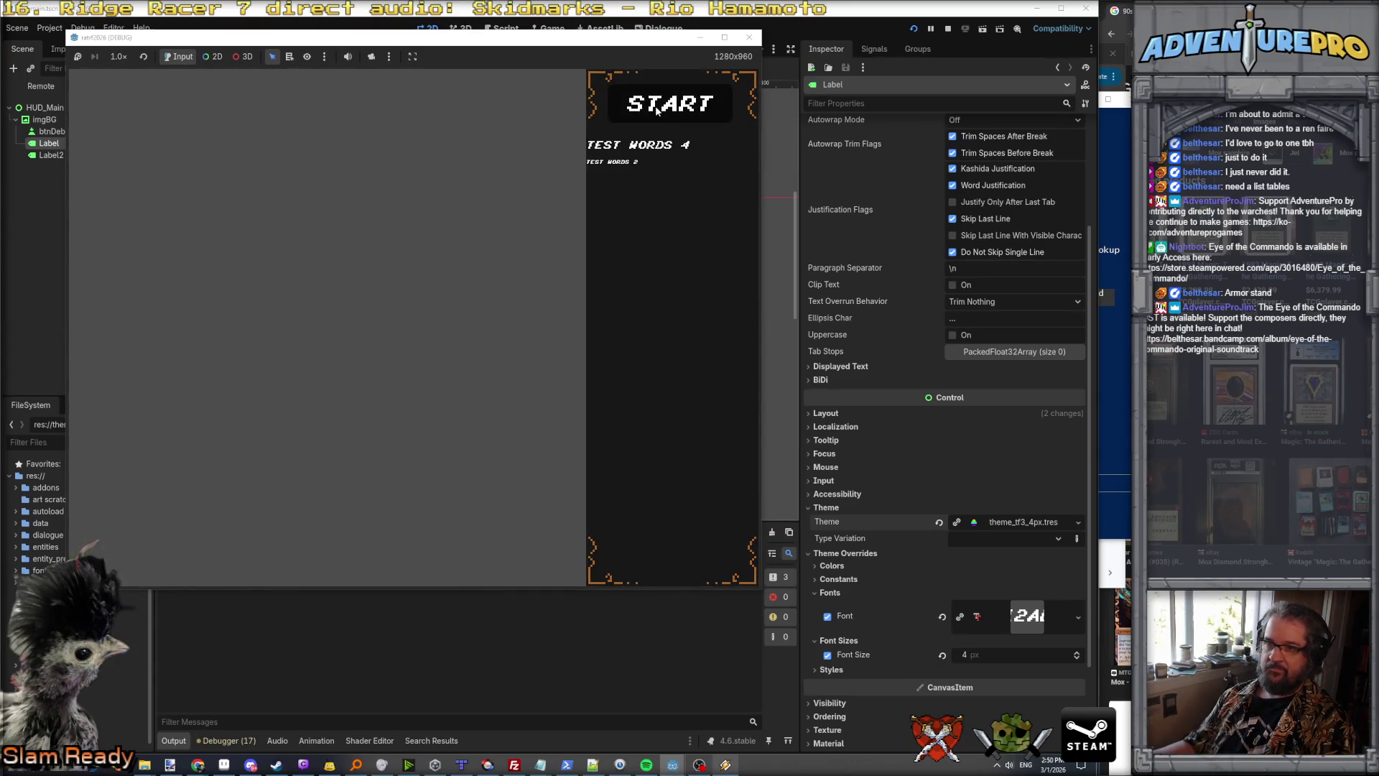
pyautogui.press('`')
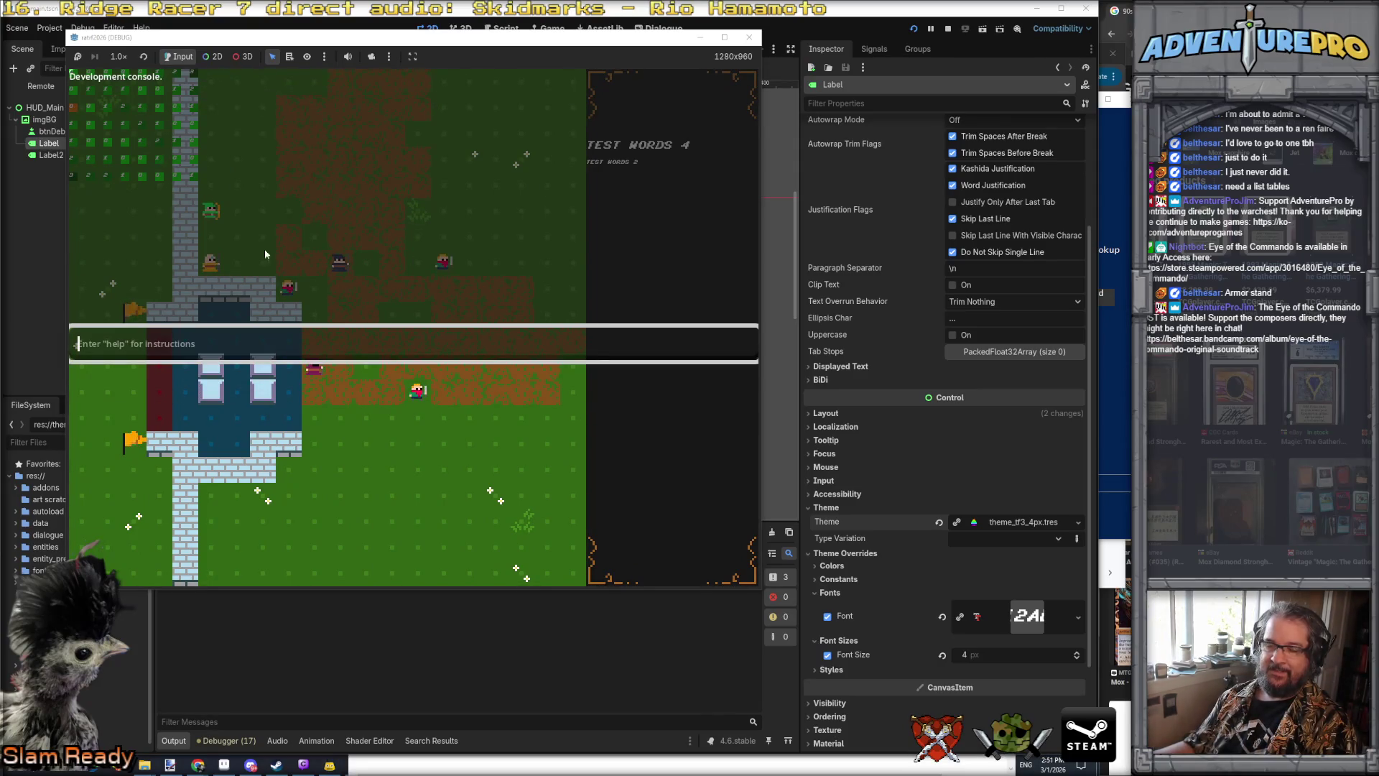
pyautogui.write('lol hello')
pyautogui.press('Return')
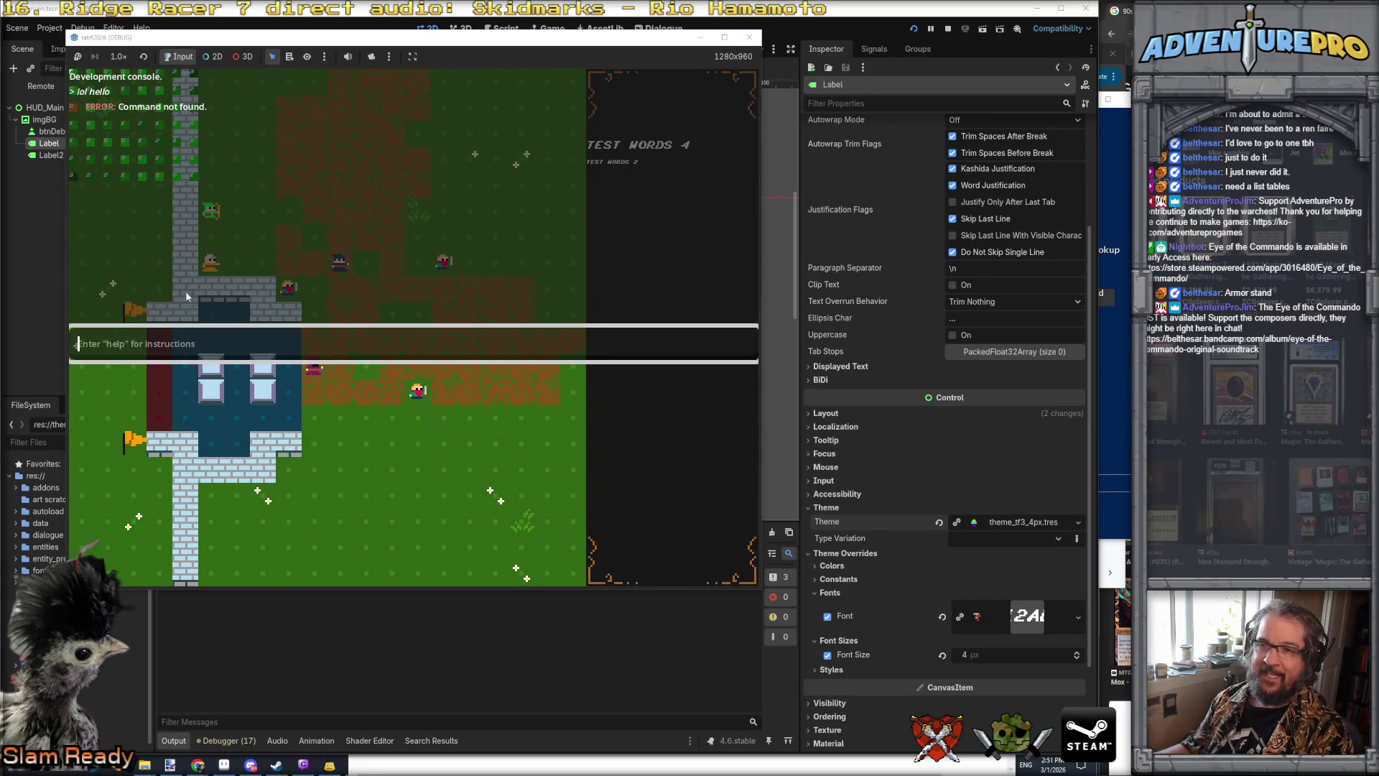
# Try the rt and roll_table console commands, then stop the running game.
pyautogui.write('rt')
pyautogui.press('Return')
pyautogui.write('rt')
pyautogui.press('Return')
pyautogui.write('roll_table')
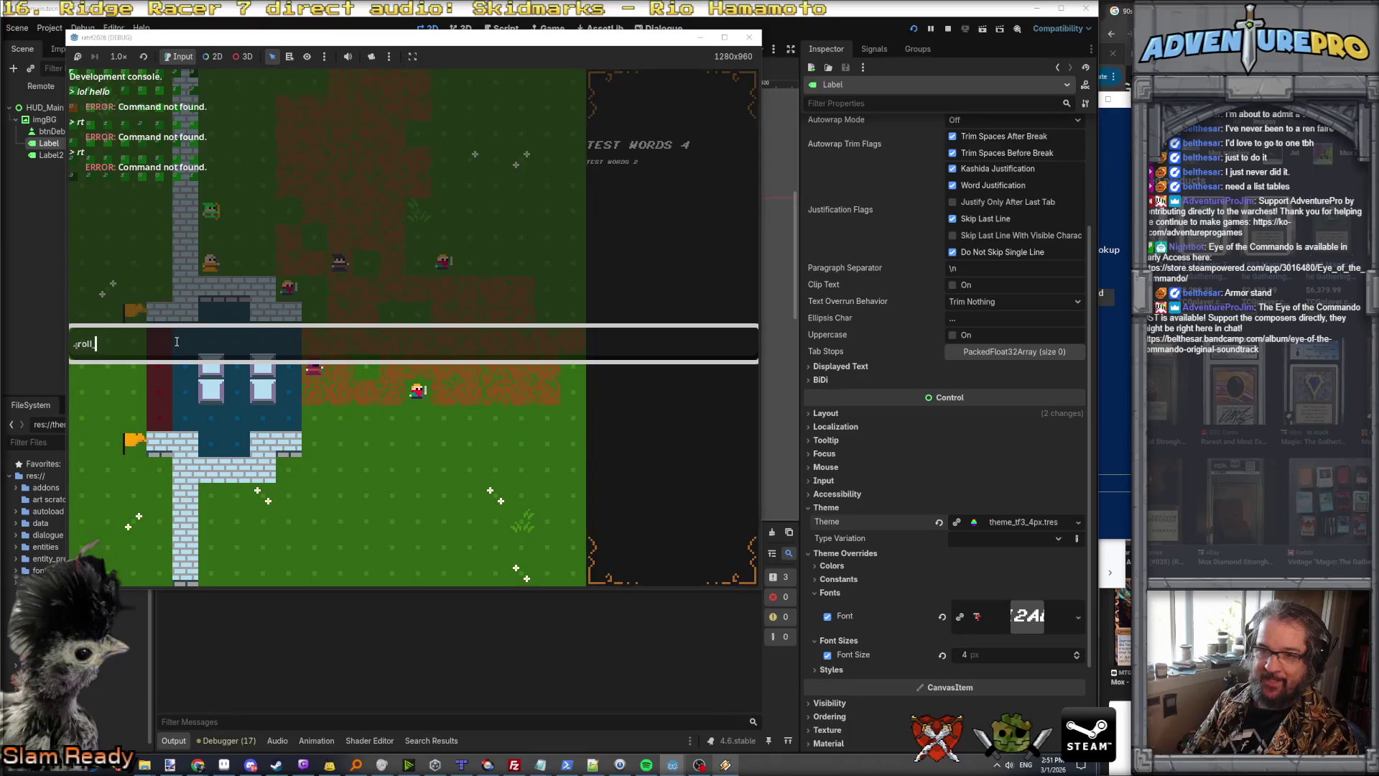
pyautogui.press('Return')
pyautogui.write('rt')
pyautogui.press('Return')
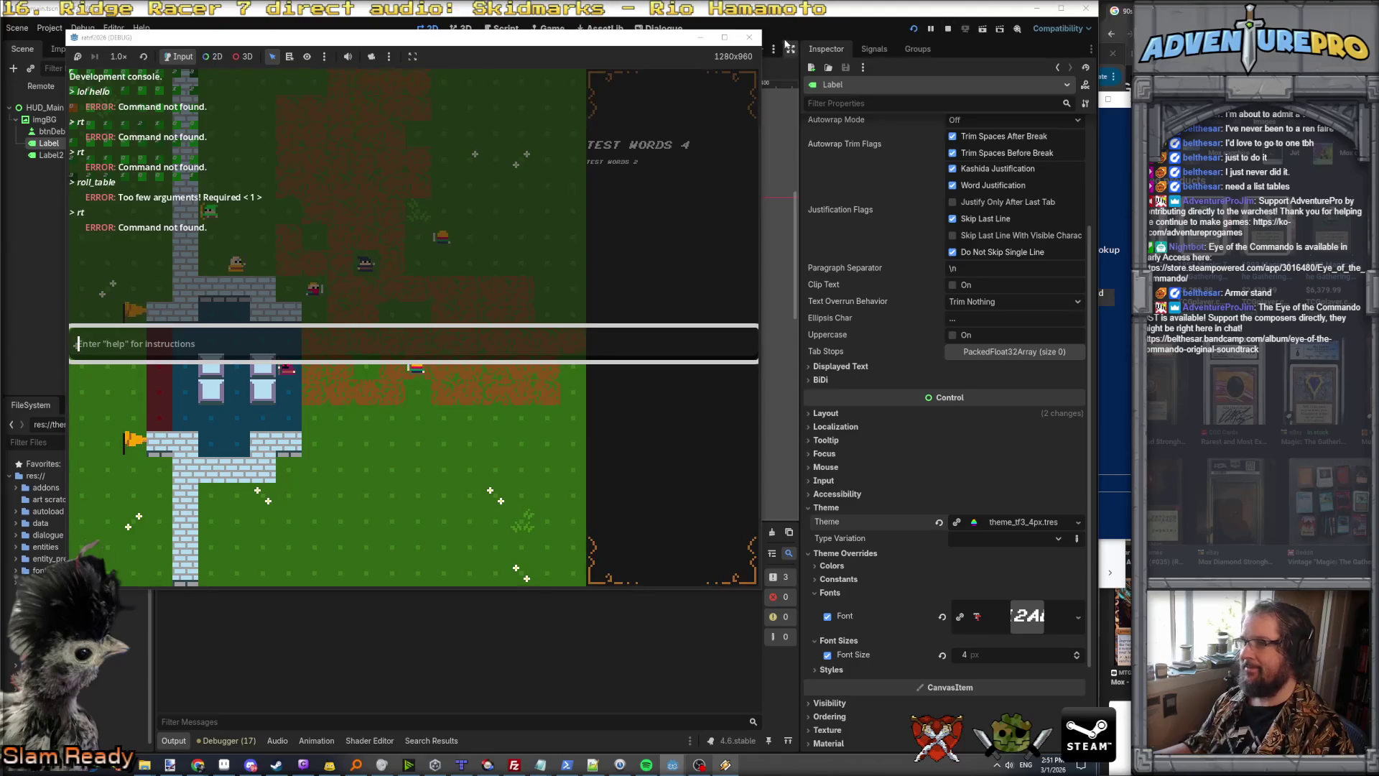
pyautogui.click(749, 37)
pyautogui.hotkey('ctrl', 'shift', 'f')
# Search the project for roll_table, rename the first match to rt, and save the script.
pyautogui.write('roll_table')
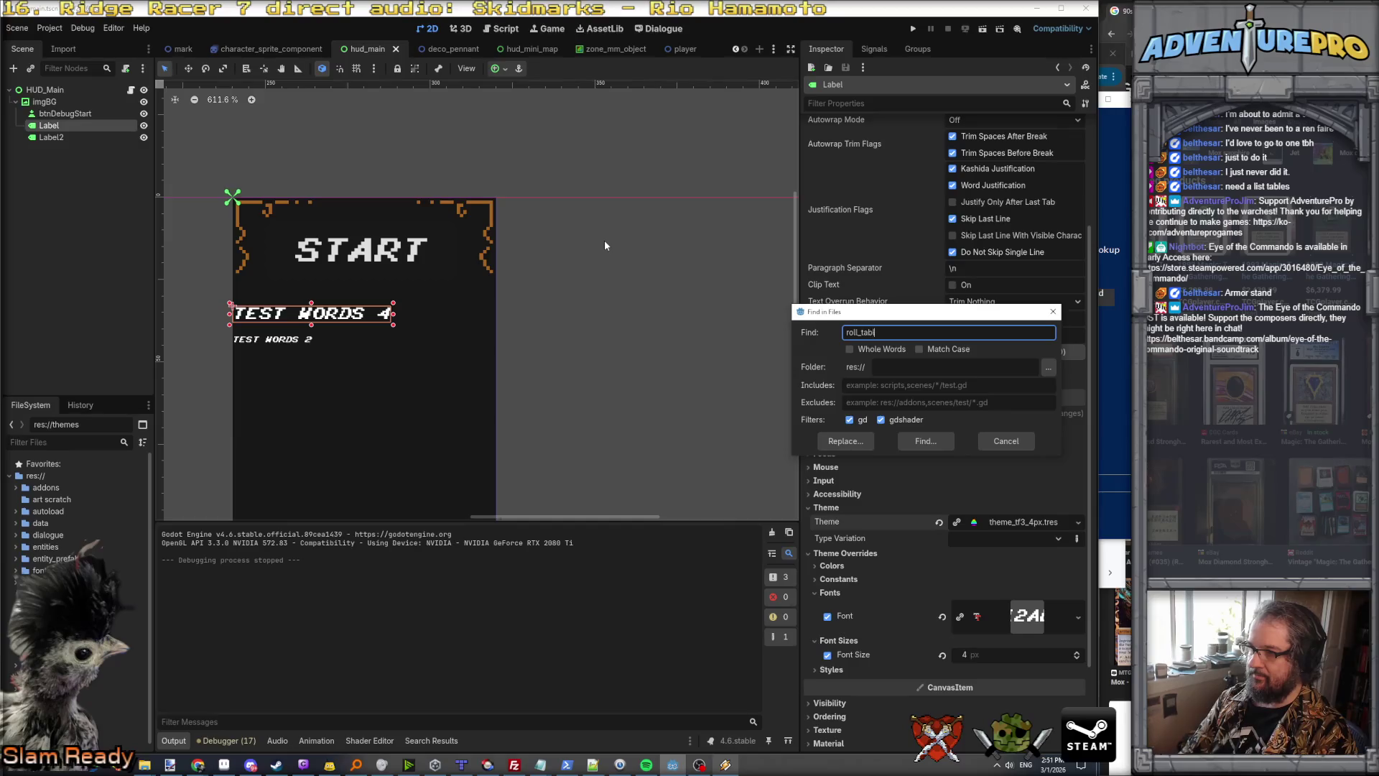
pyautogui.press('Return')
pyautogui.click(330, 533)
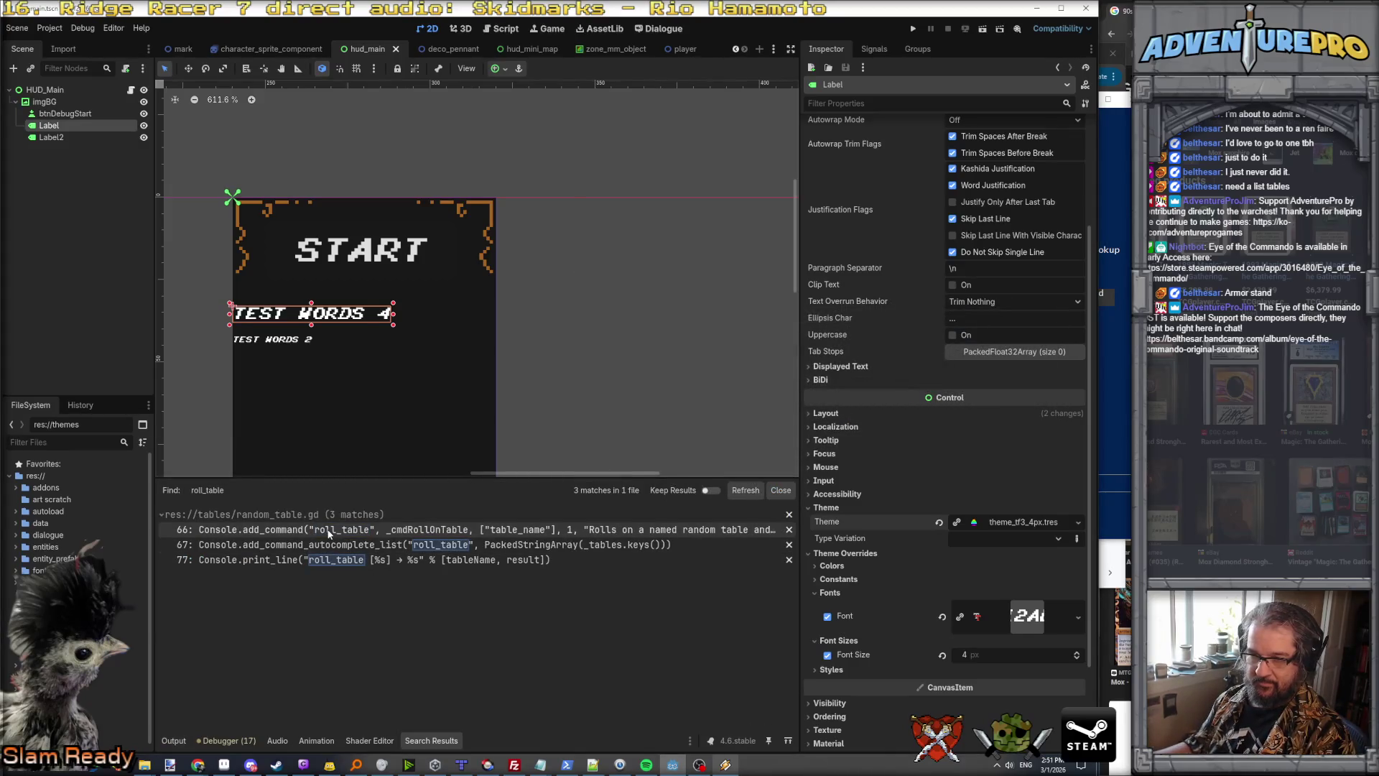
pyautogui.write('rt')
pyautogui.hotkey('ctrl', 's')
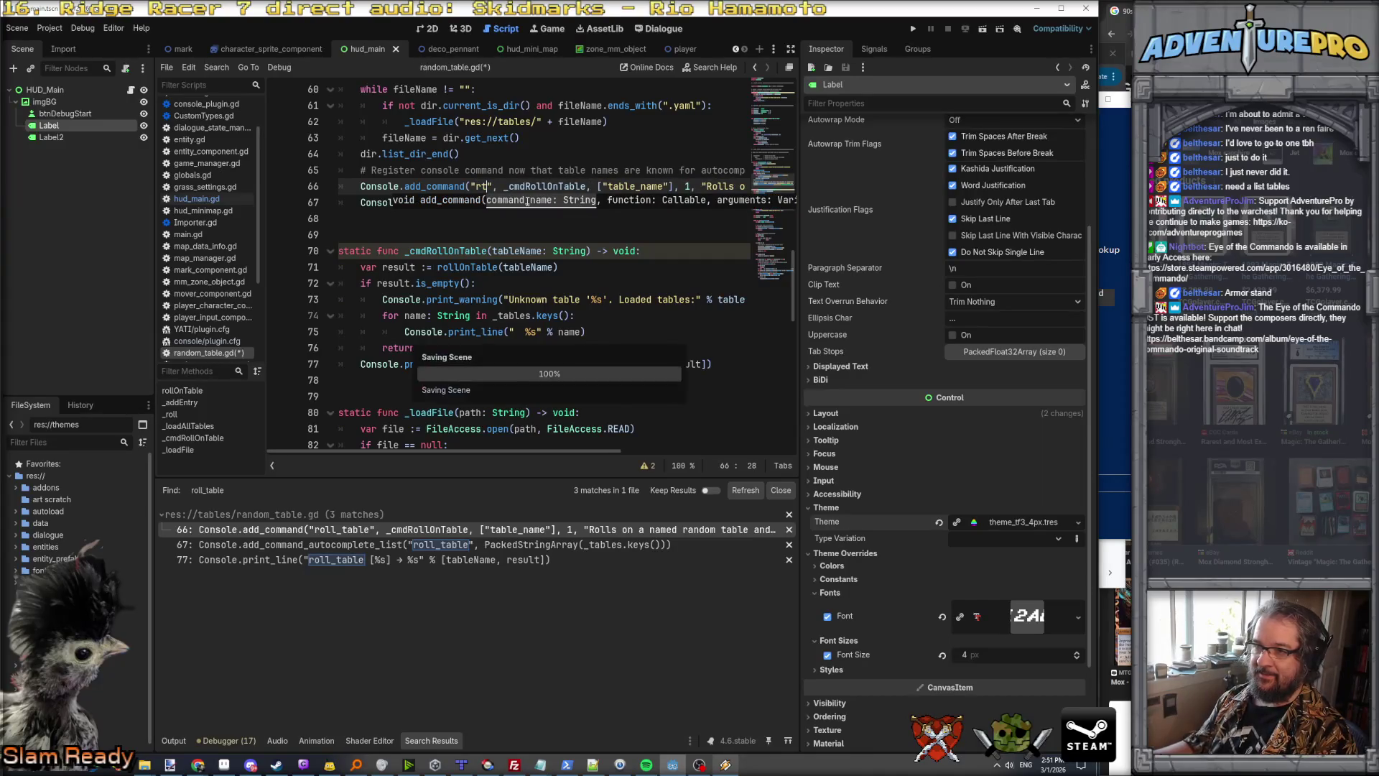
# Replace roll_table with rt in the autocomplete registration and result printout lines.
pyautogui.doubleClick(600, 202)
pyautogui.write('rt", PackedStringArray(_tables.')
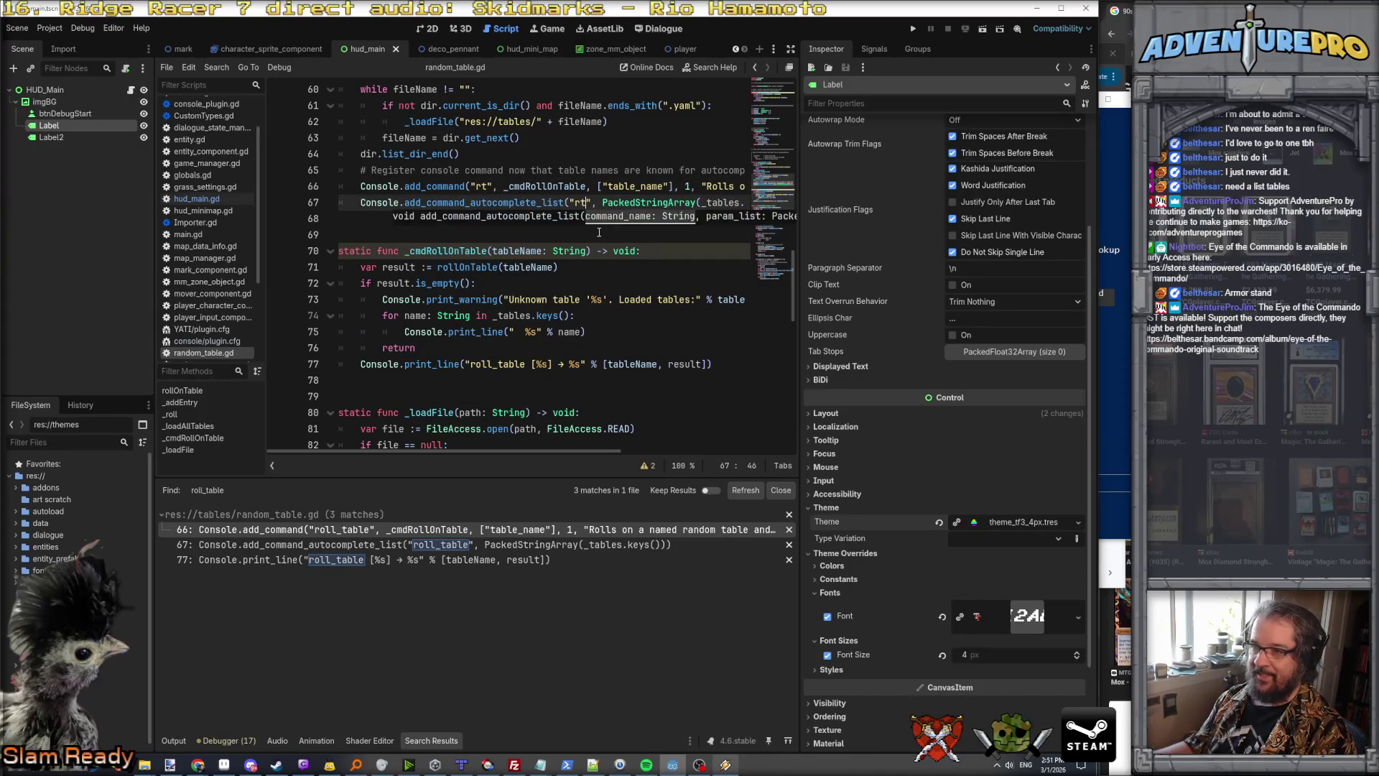
pyautogui.click(544, 231)
pyautogui.scroll(-1, 546, 245)
pyautogui.scroll(1, 563, 321)
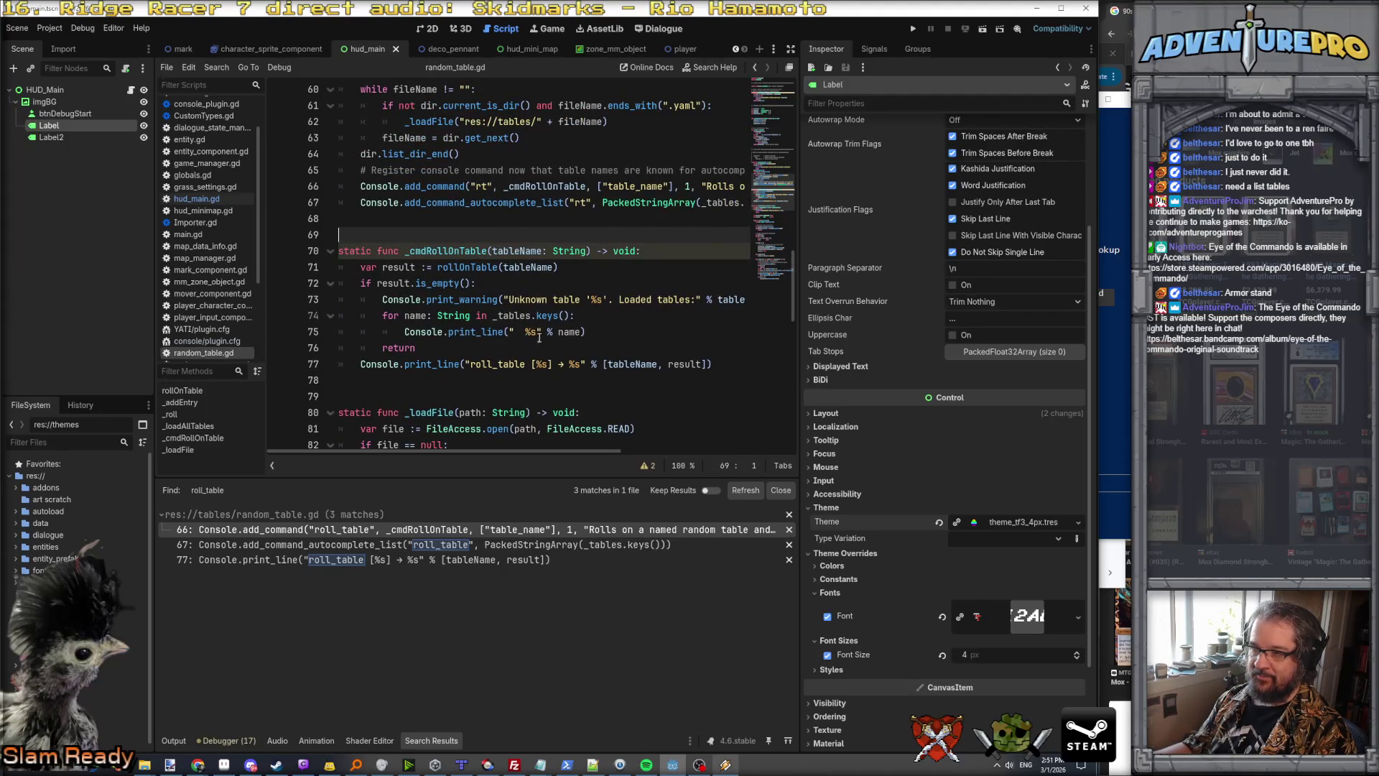
pyautogui.doubleClick(505, 366)
pyautogui.write('rt')
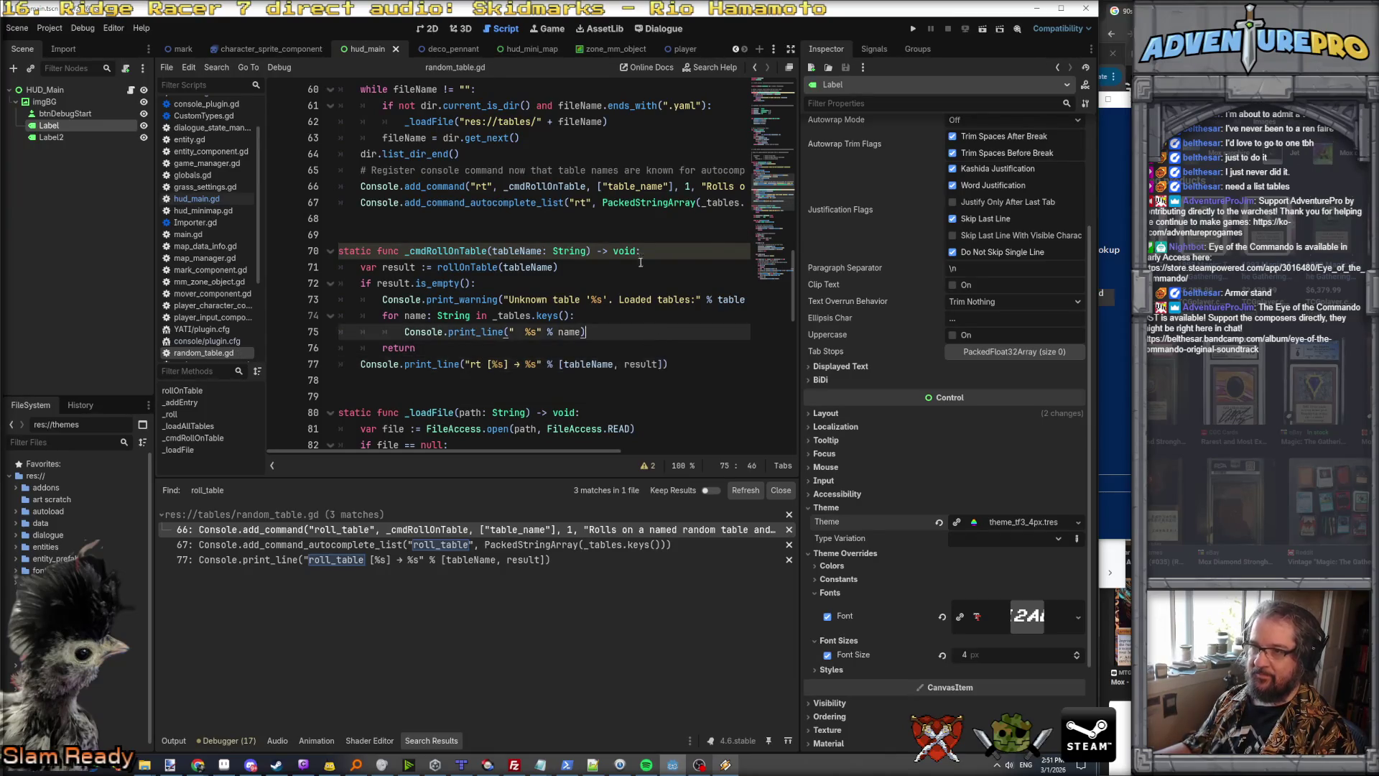
pyautogui.scroll(2, 617, 302)
pyautogui.click(632, 250)
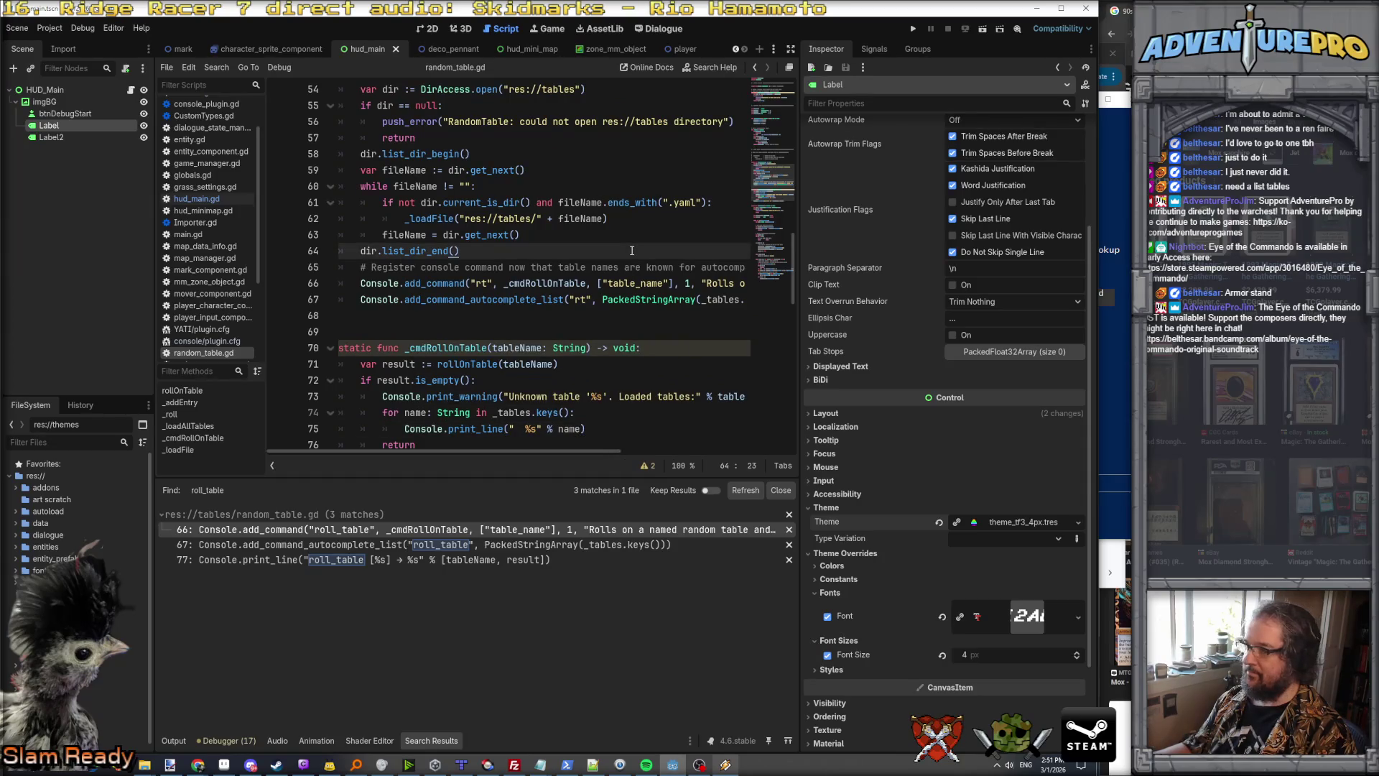
pyautogui.hotkey('alt', 'Tab')
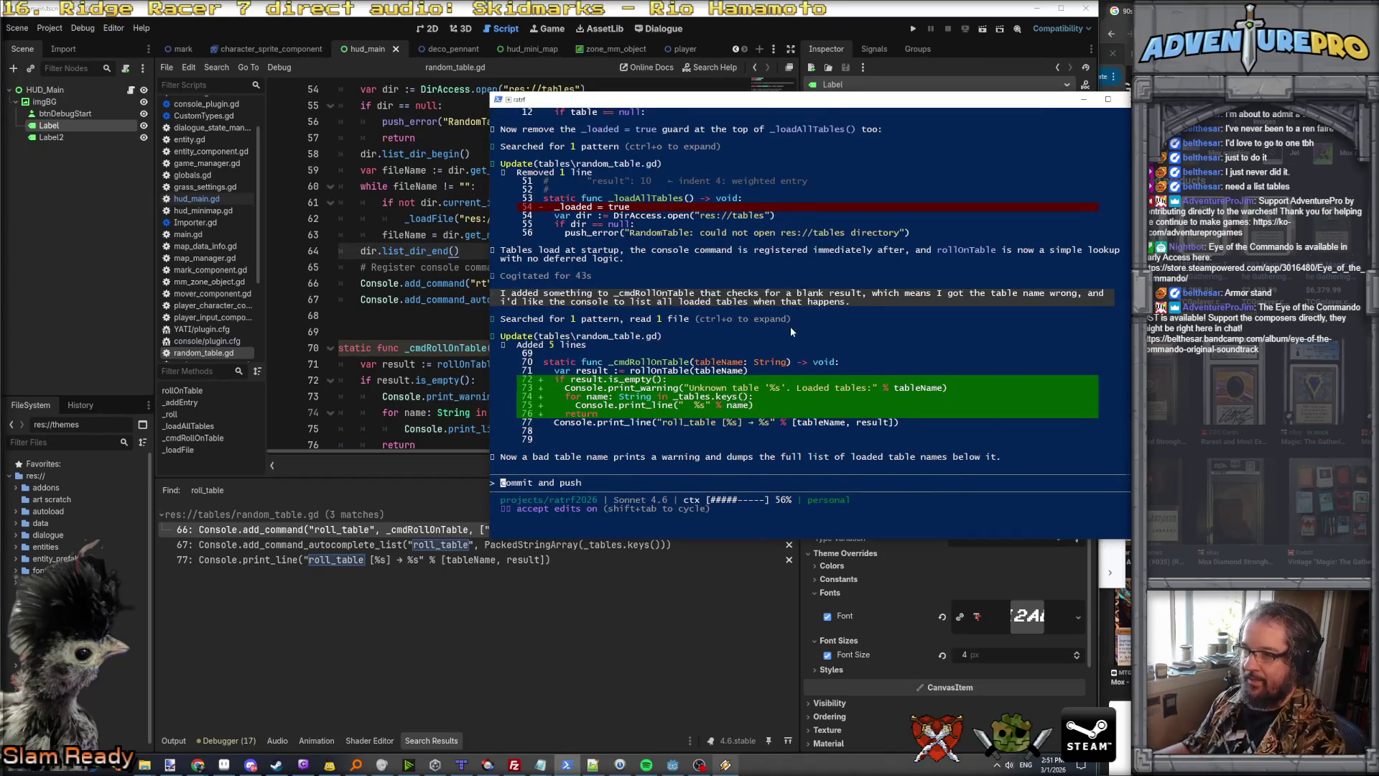
pyautogui.click(379, 276)
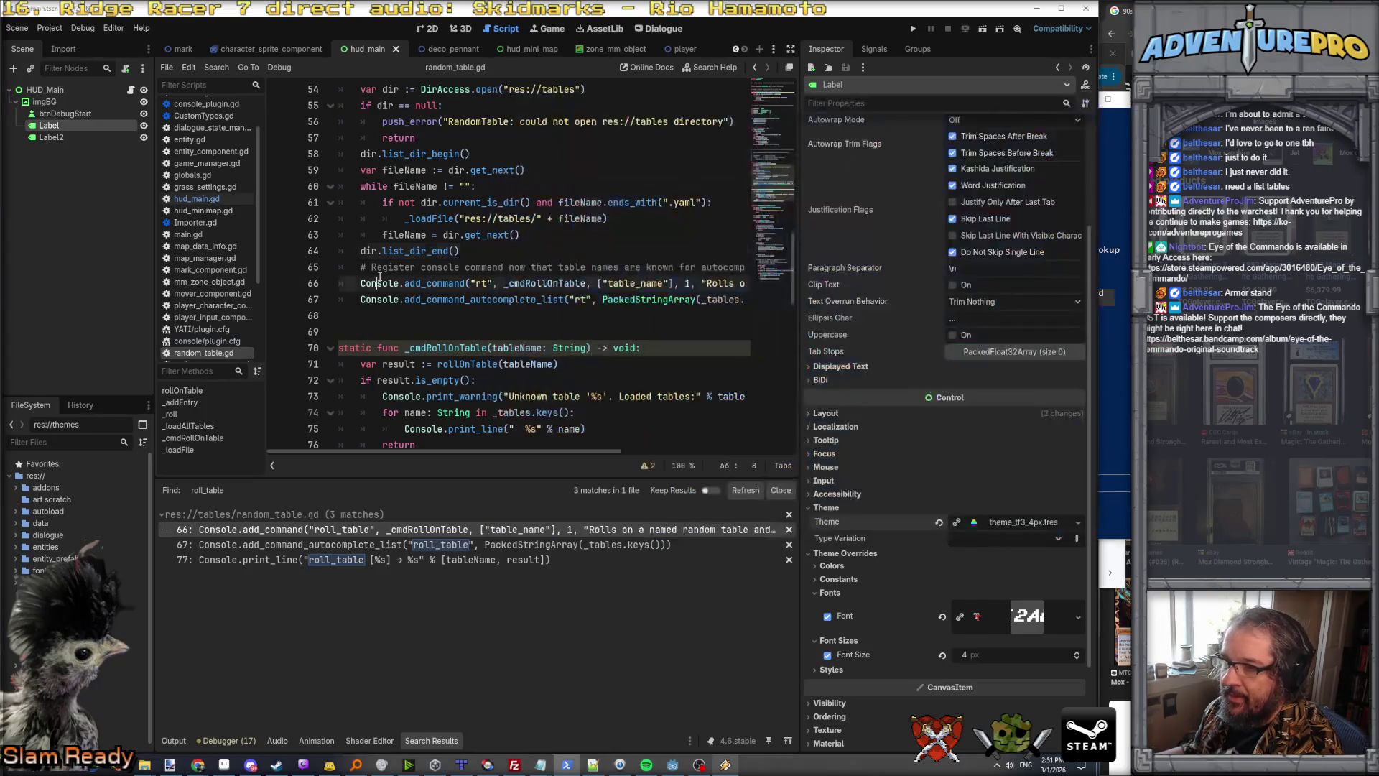
pyautogui.scroll(-2, 389, 277)
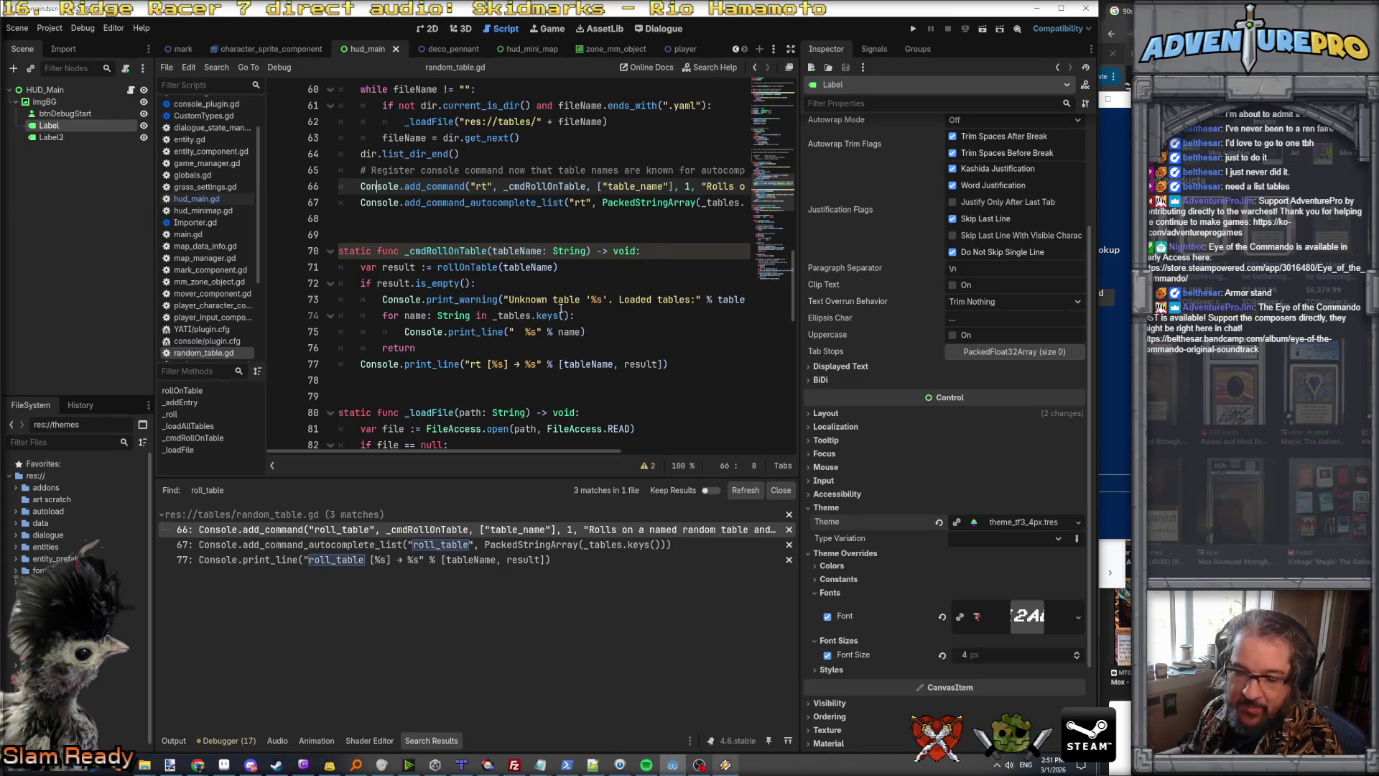
pyautogui.moveTo(558, 311)
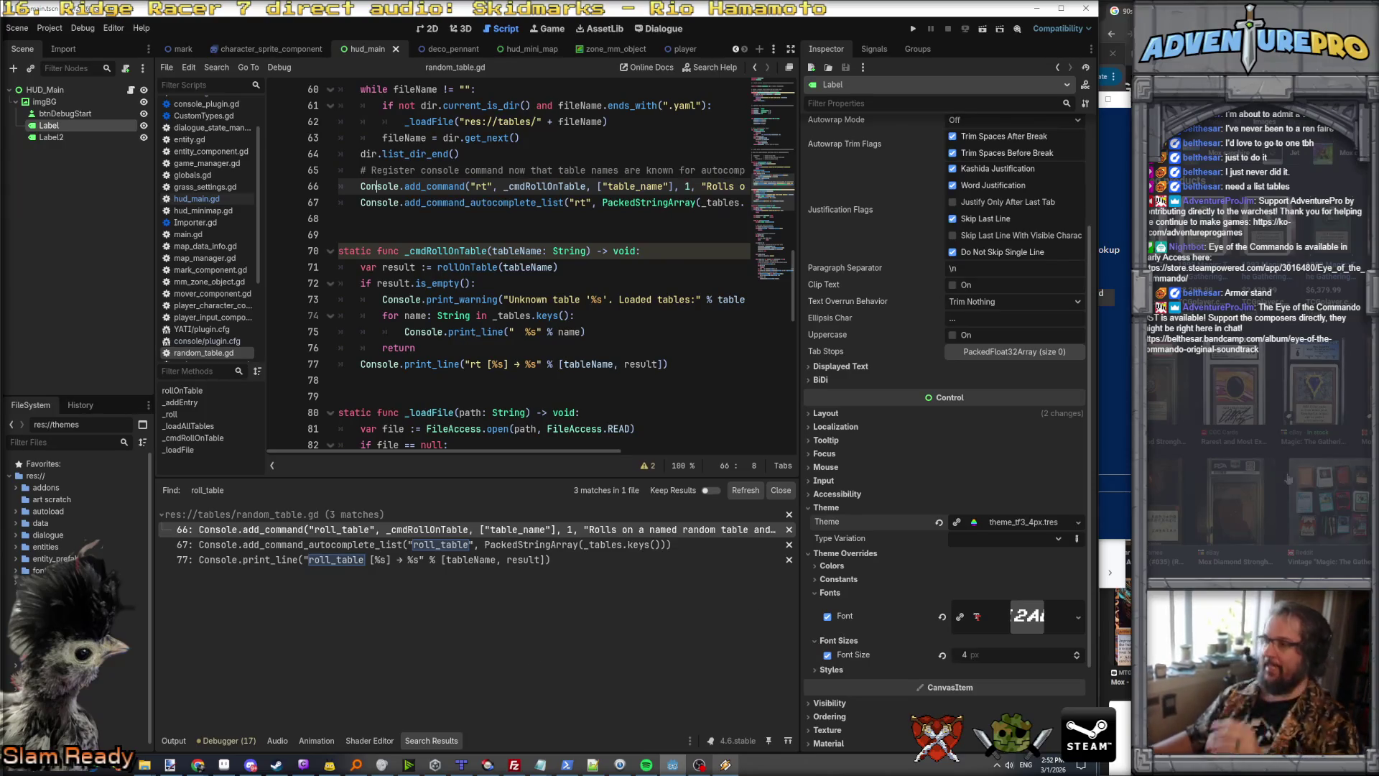
pyautogui.click(1112, 463)
# Start a Claude Code request: 'I'd like a class for Item. It ns not a node or an entity, it is just an Item.'.
pyautogui.click(632, 486)
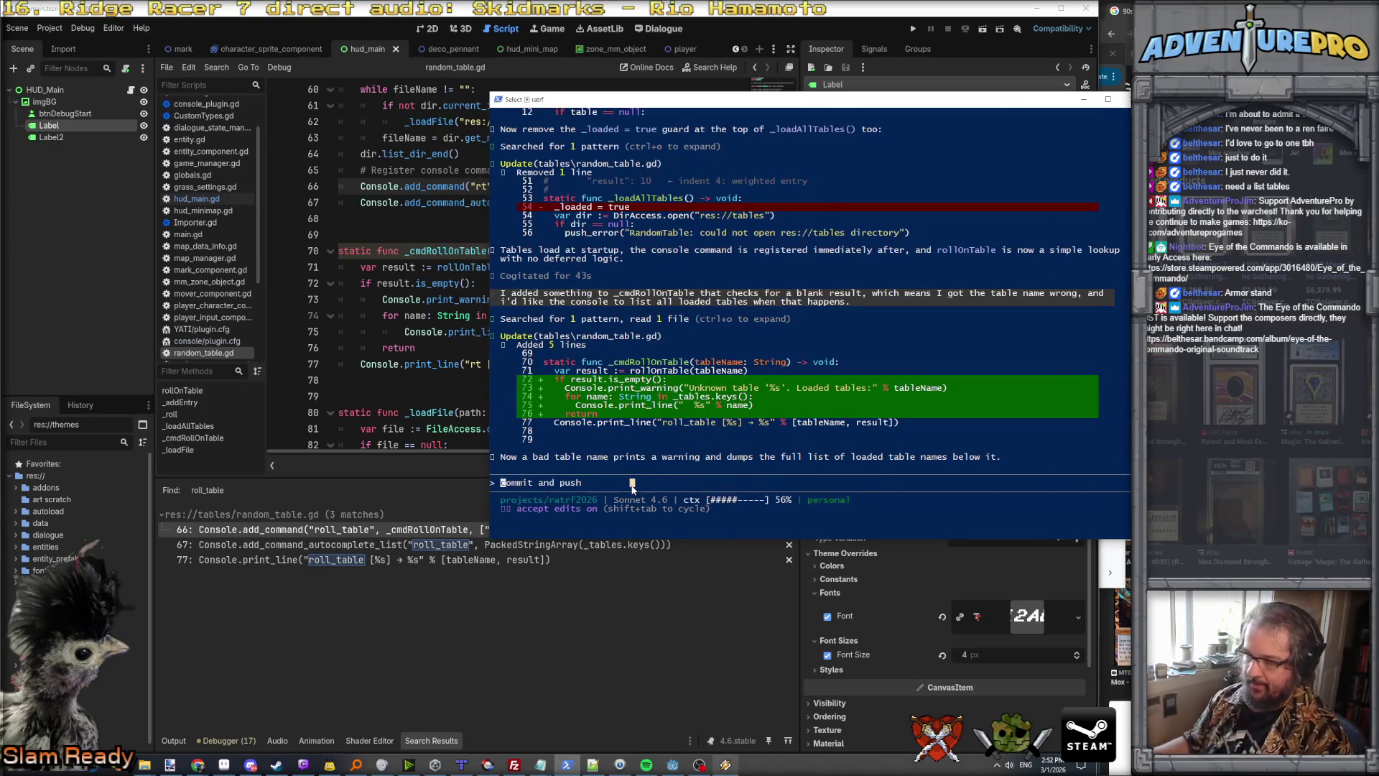
pyautogui.write("I'd like a")
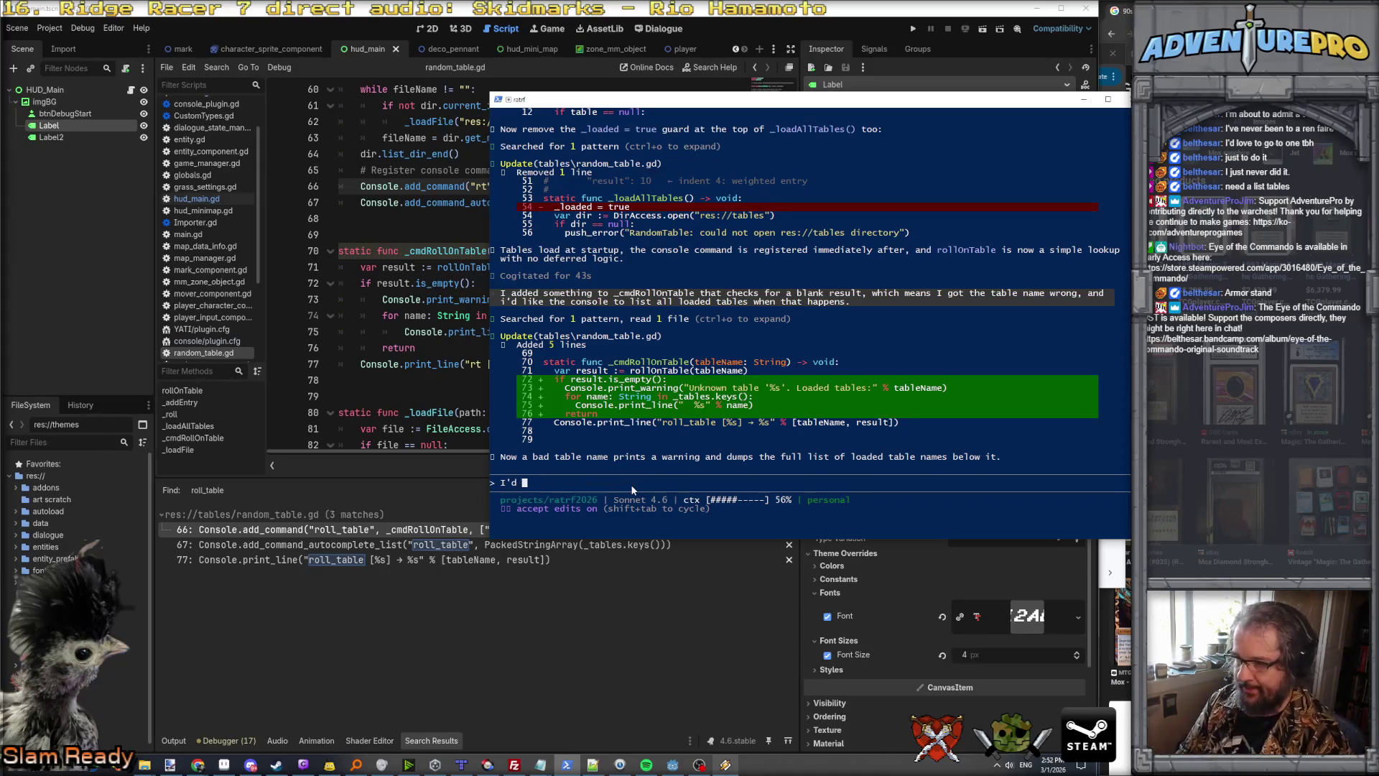
pyautogui.write(' class for I')
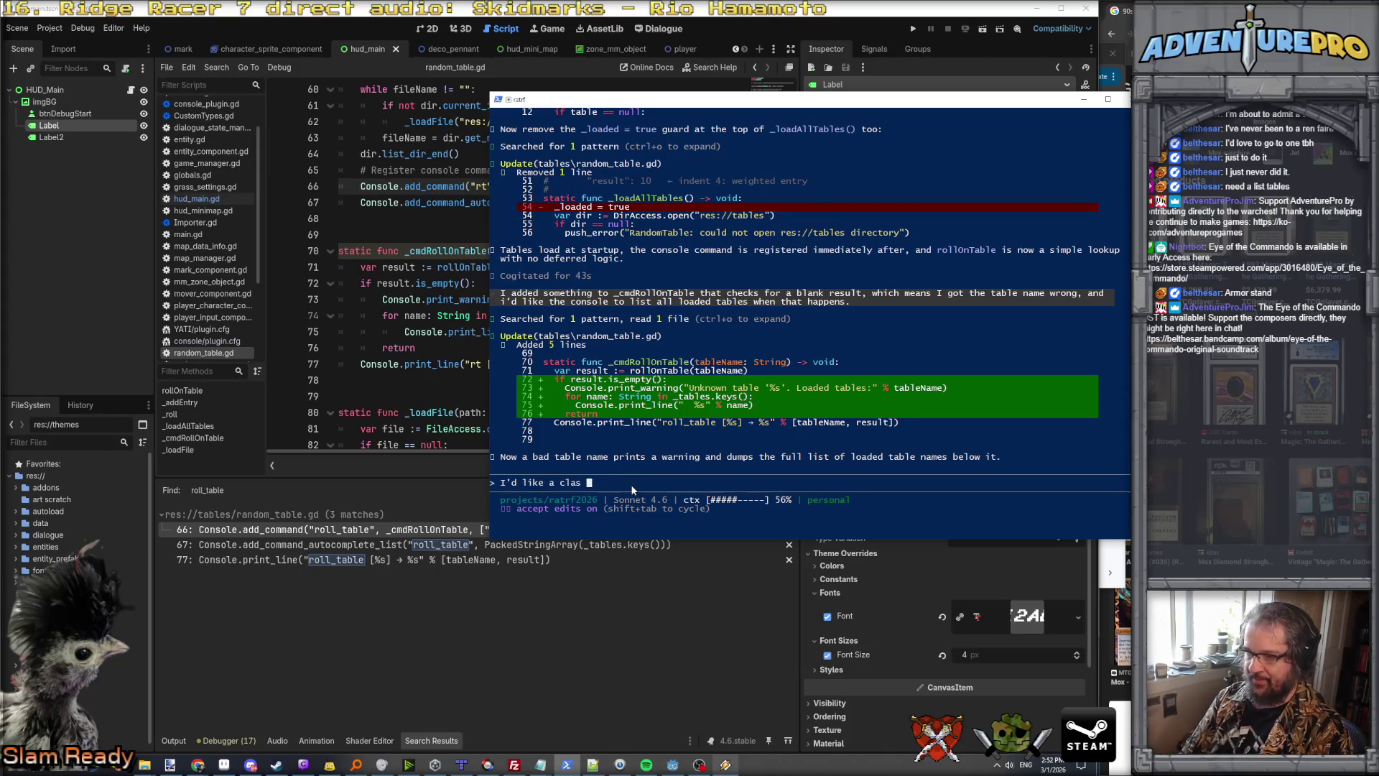
pyautogui.write('tem')
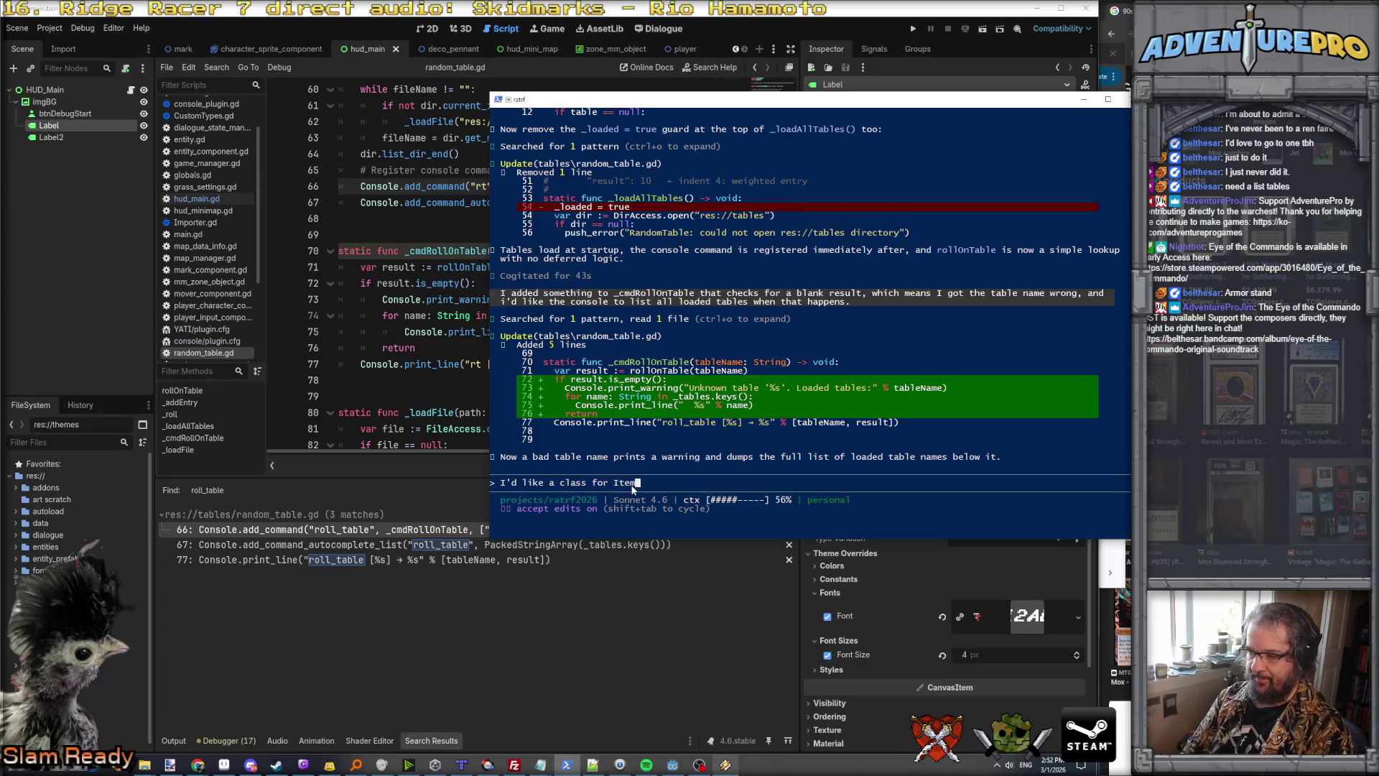
pyautogui.write('. It n')
pyautogui.write('s not a node or an en')
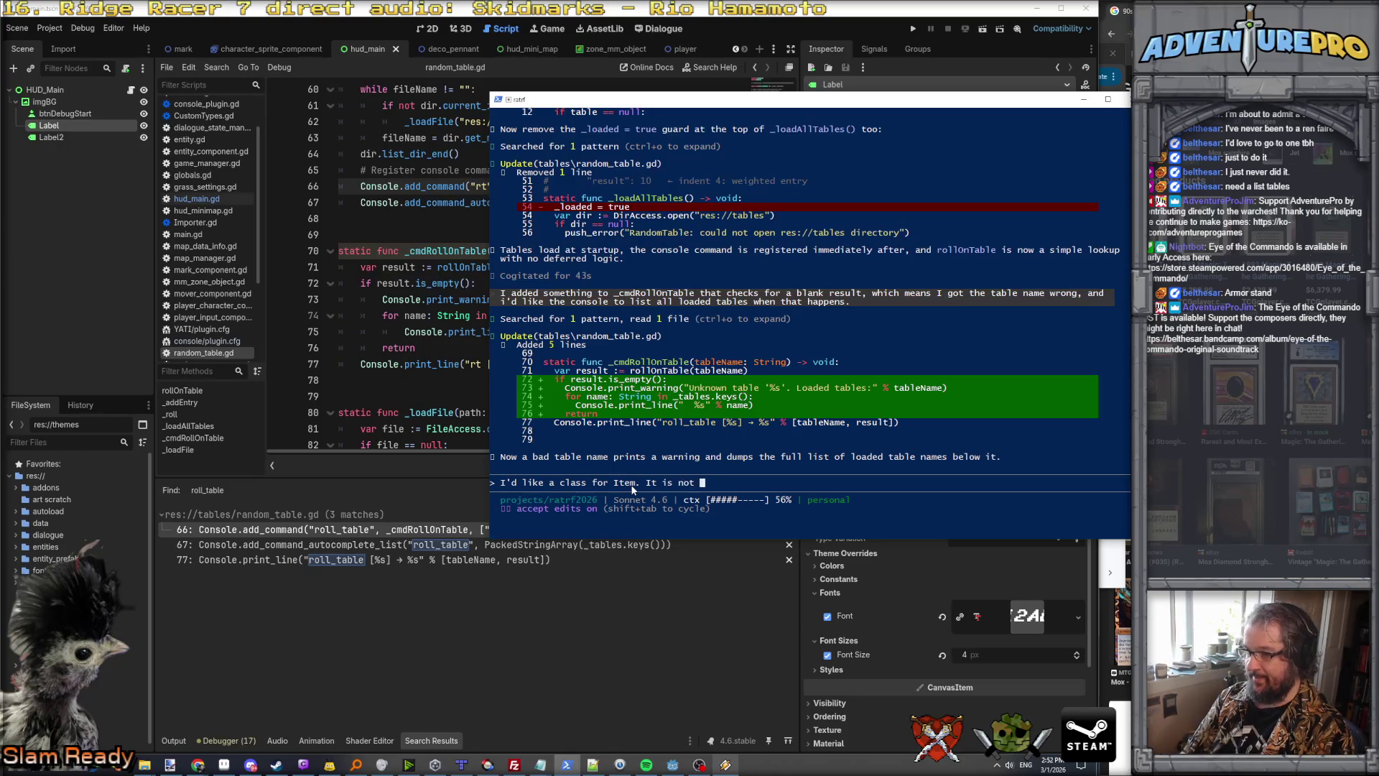
pyautogui.write('tity, it is ')
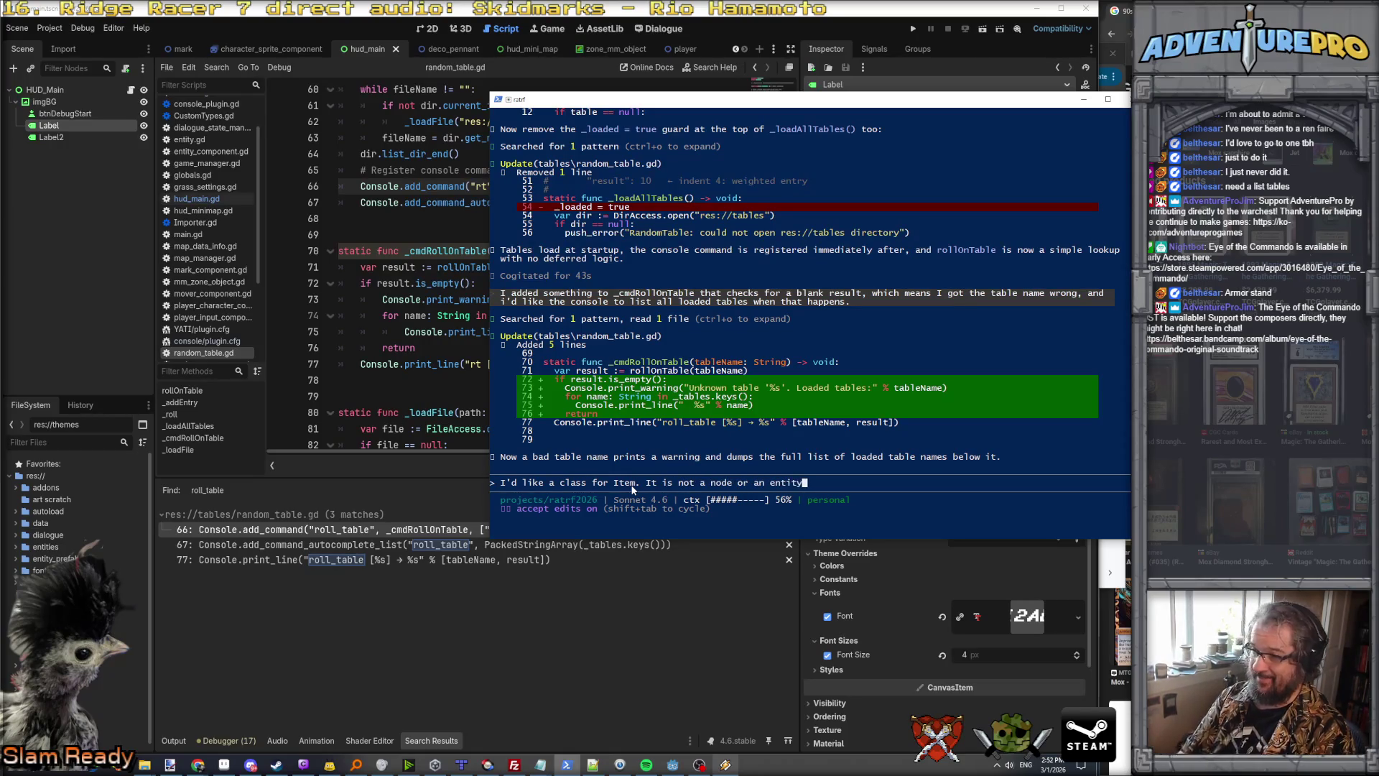
pyautogui.write('just an Item.')
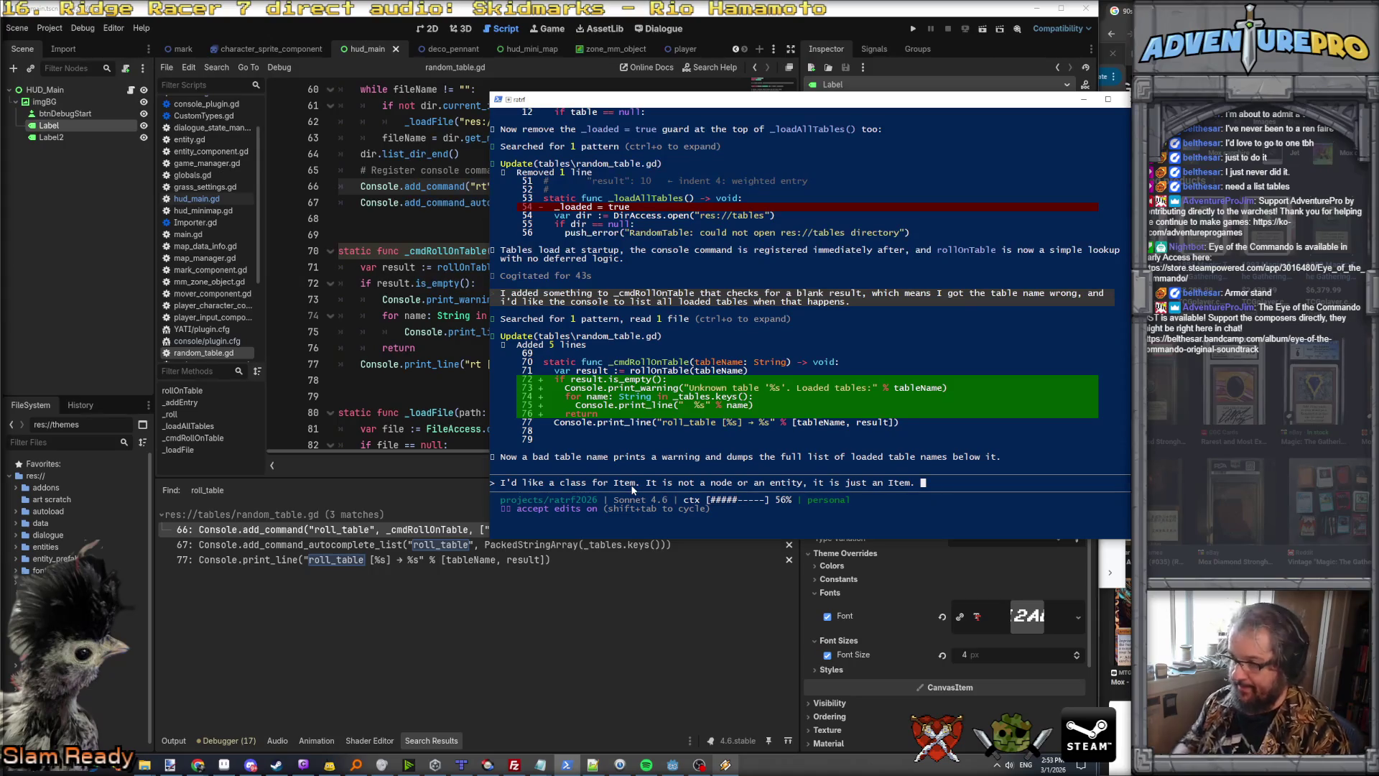
# Add that, most critically, Items must track their archetypeName for looking up item information.
pyautogui.write('They should have')
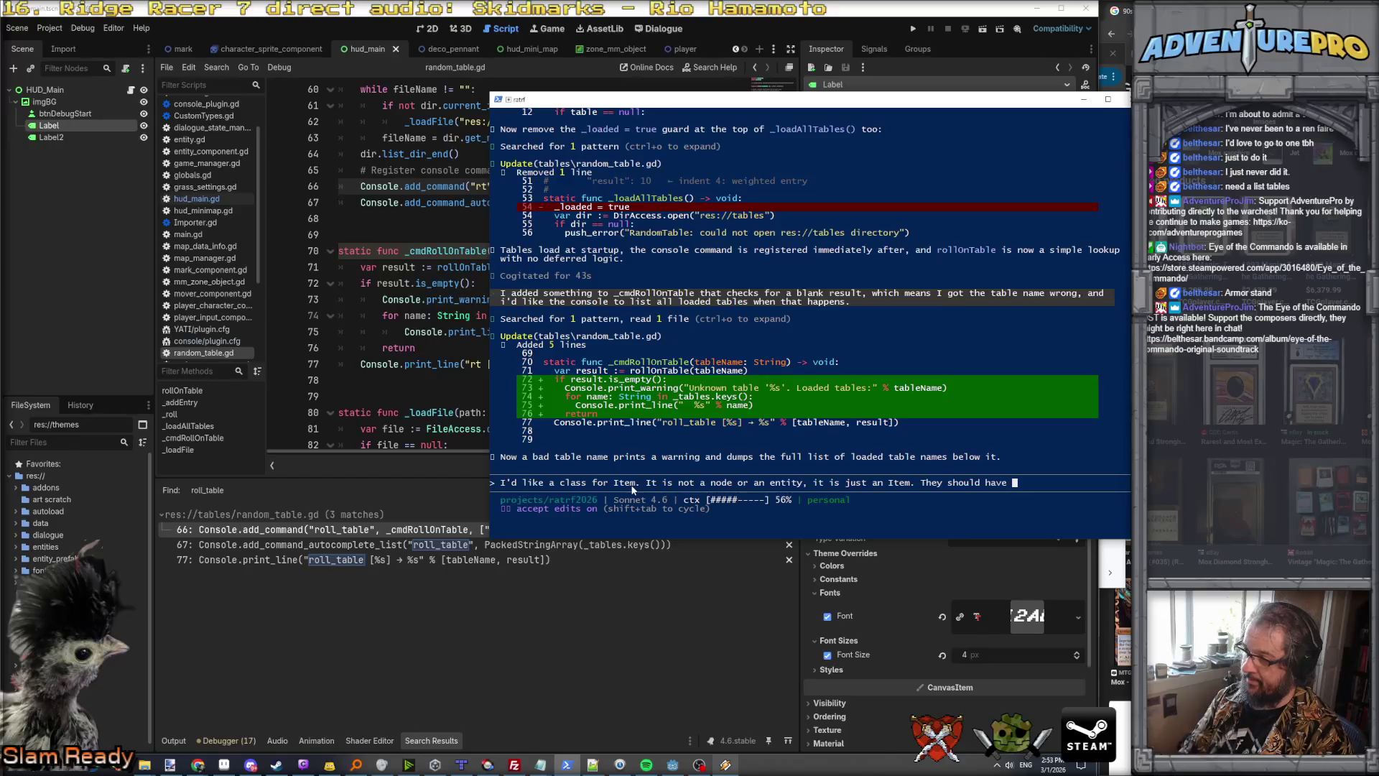
pyautogui.press('BackSpace')
pyautogui.press('BackSpace')
pyautogui.press('BackSpace')
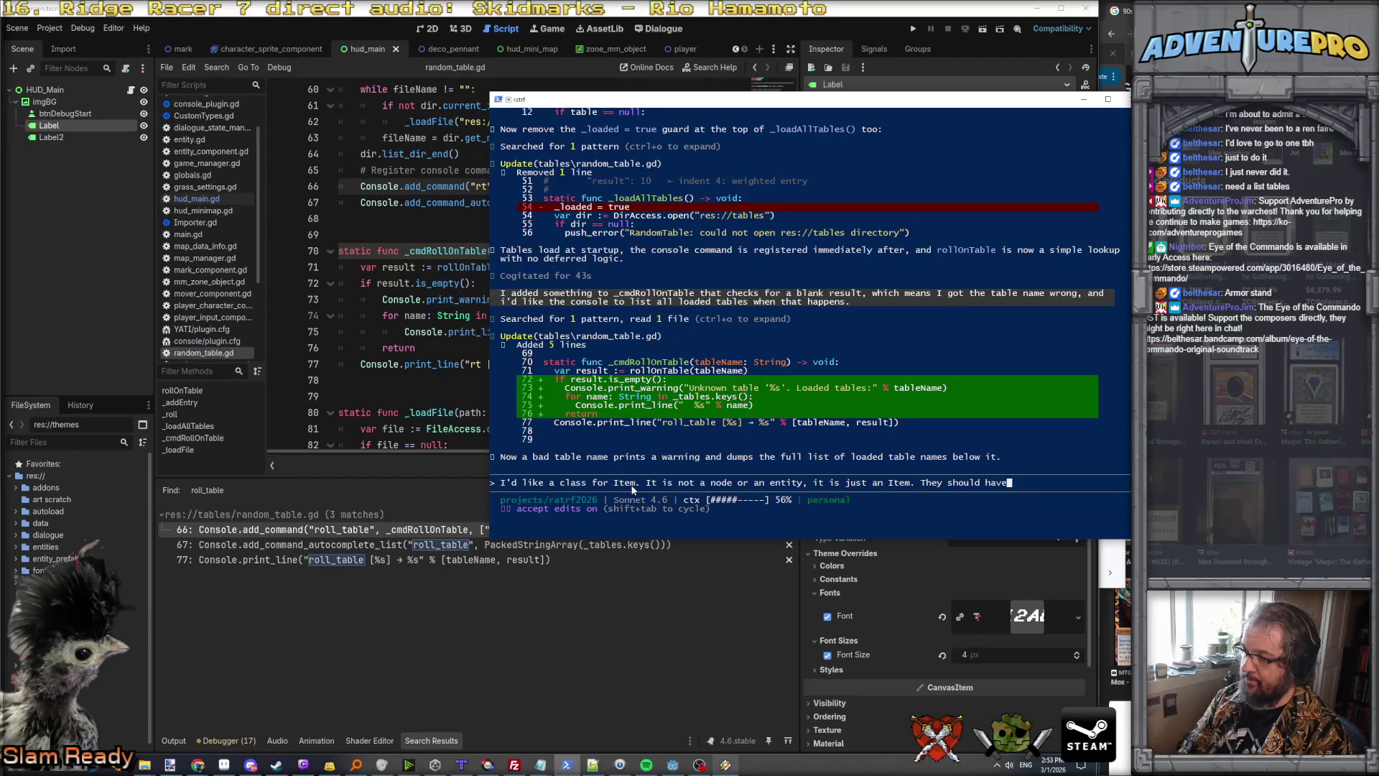
pyautogui.write('Moi')
pyautogui.press('BackSpace')
pyautogui.write('st critically, they need ')
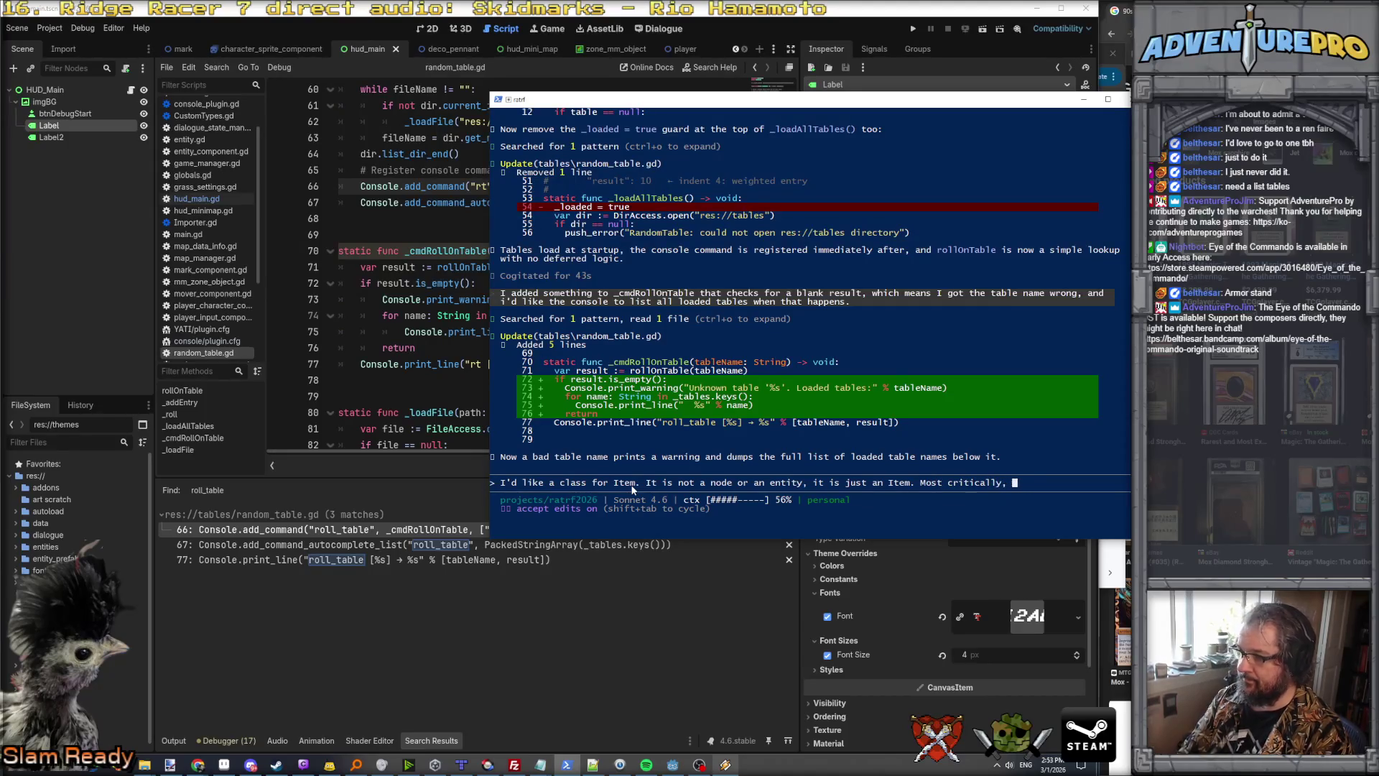
pyautogui.write('to keep track of thei')
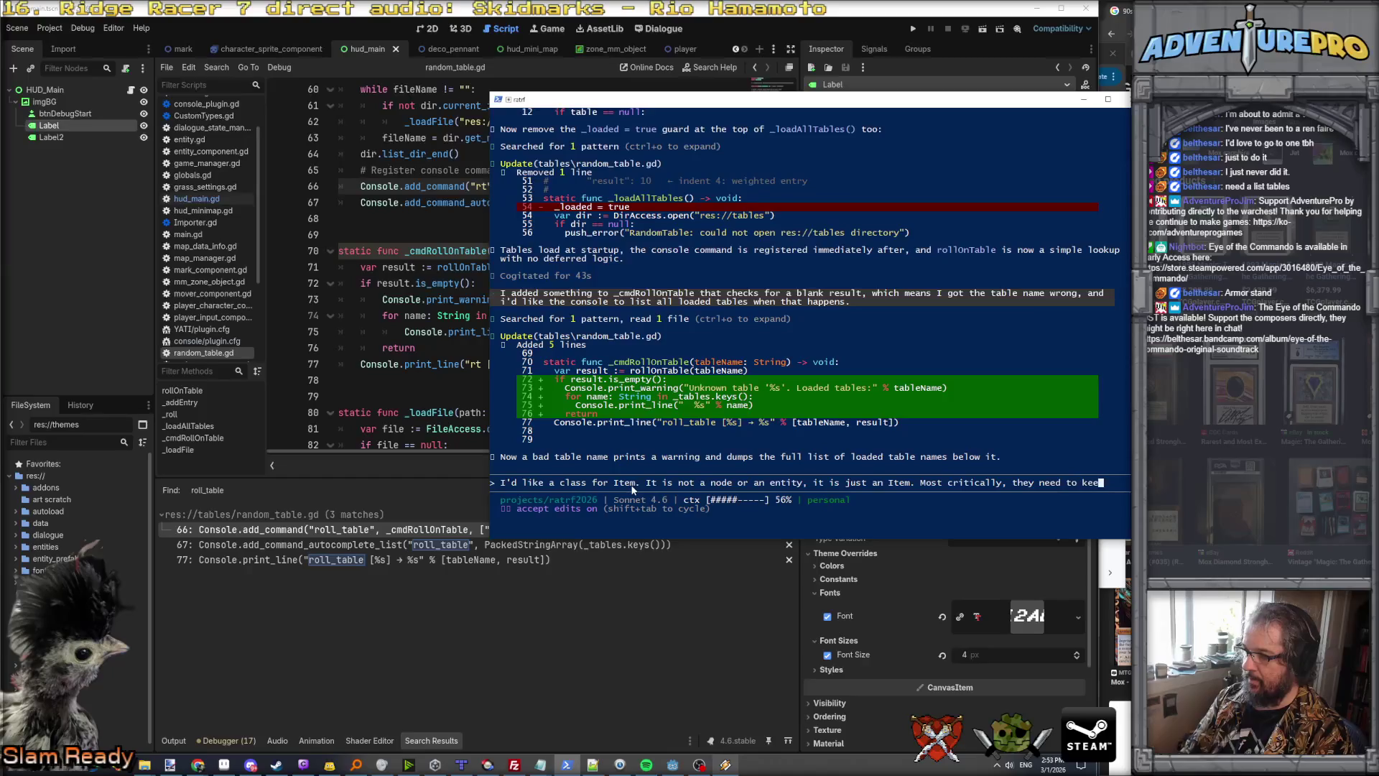
pyautogui.write('r archetype')
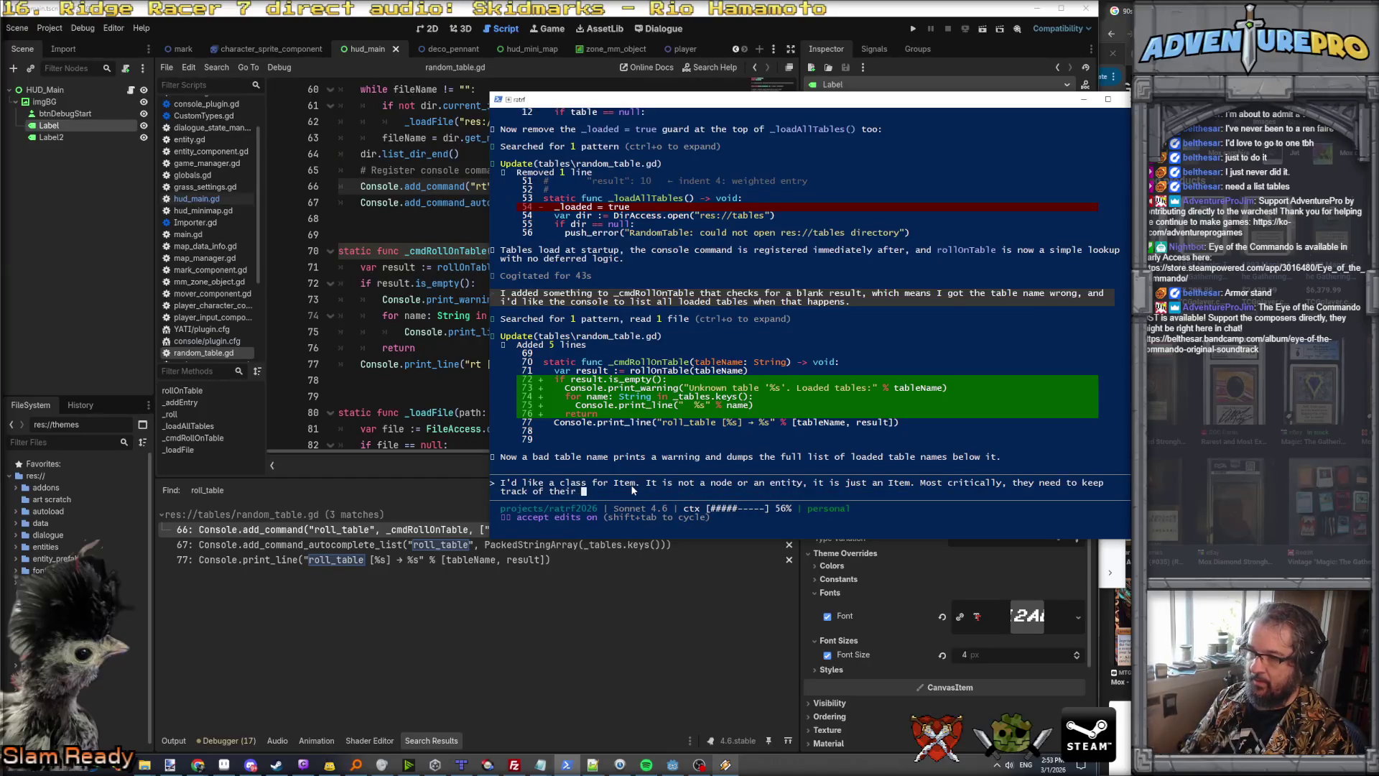
pyautogui.write('Name, which is w')
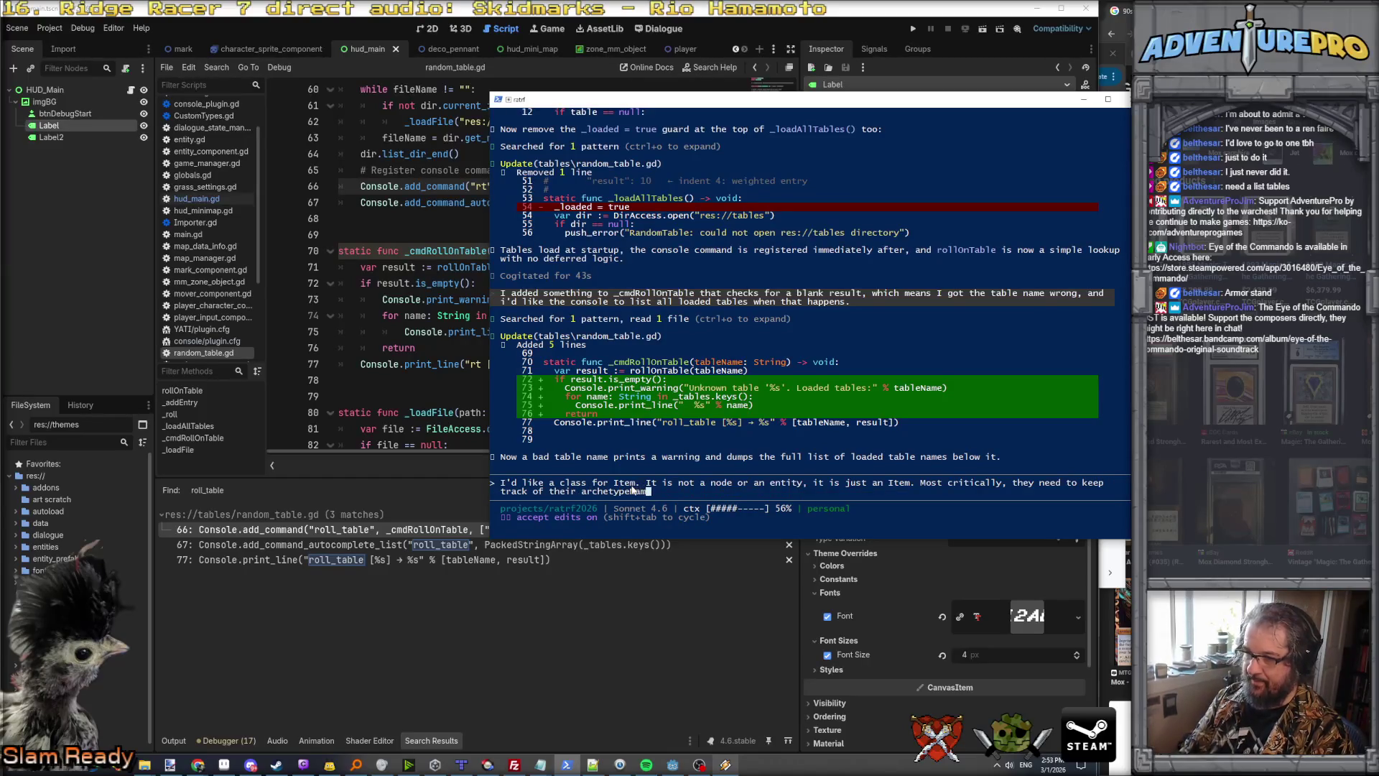
pyautogui.write('hat I will use to ref')
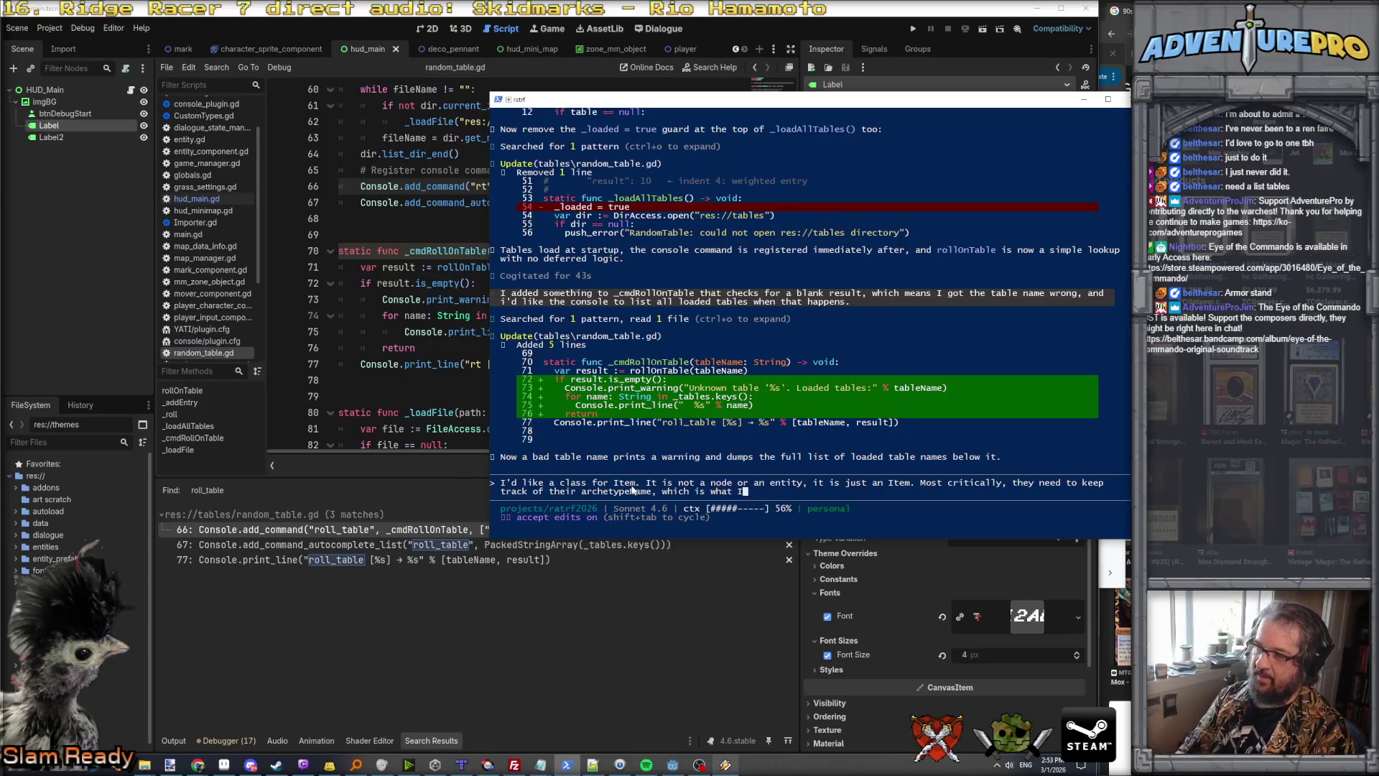
pyautogui.write('erence data ')
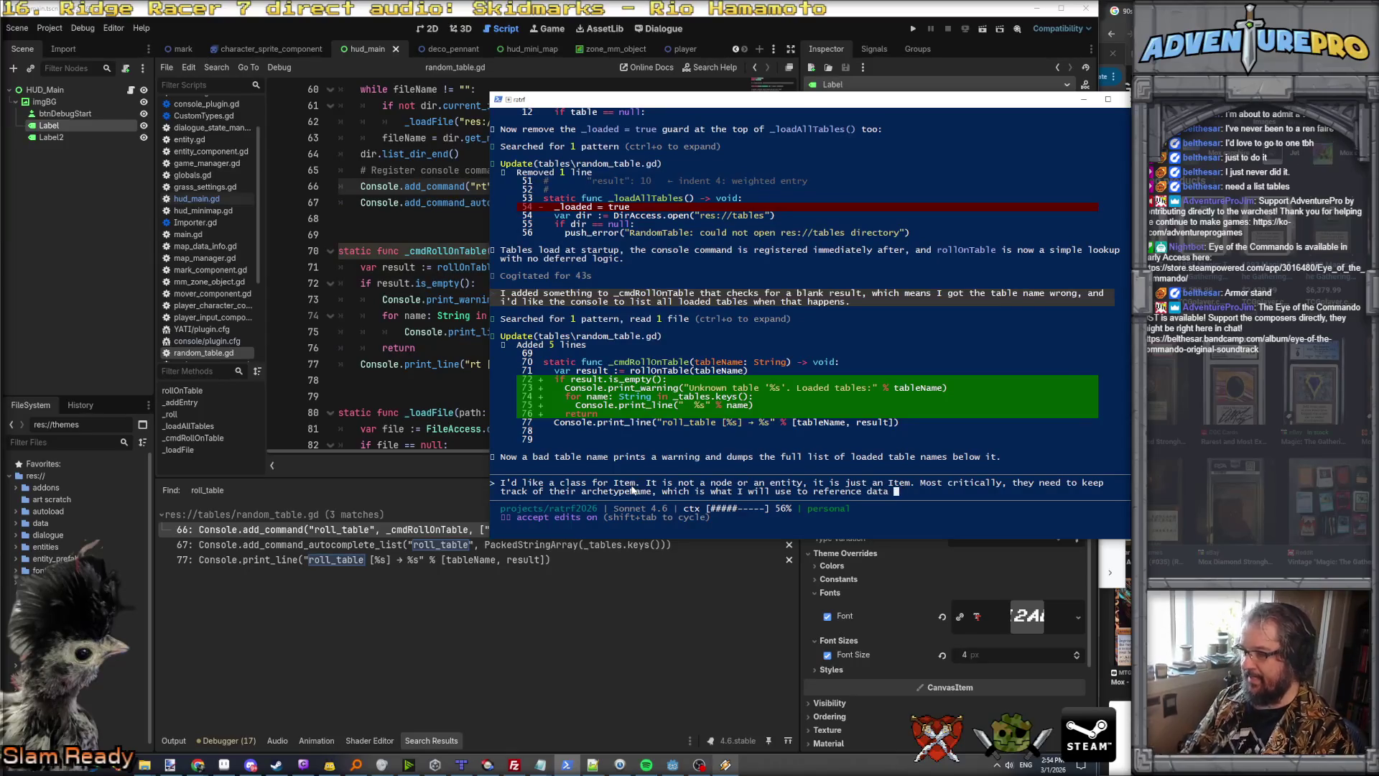
pyautogui.write('and populate the Itre')
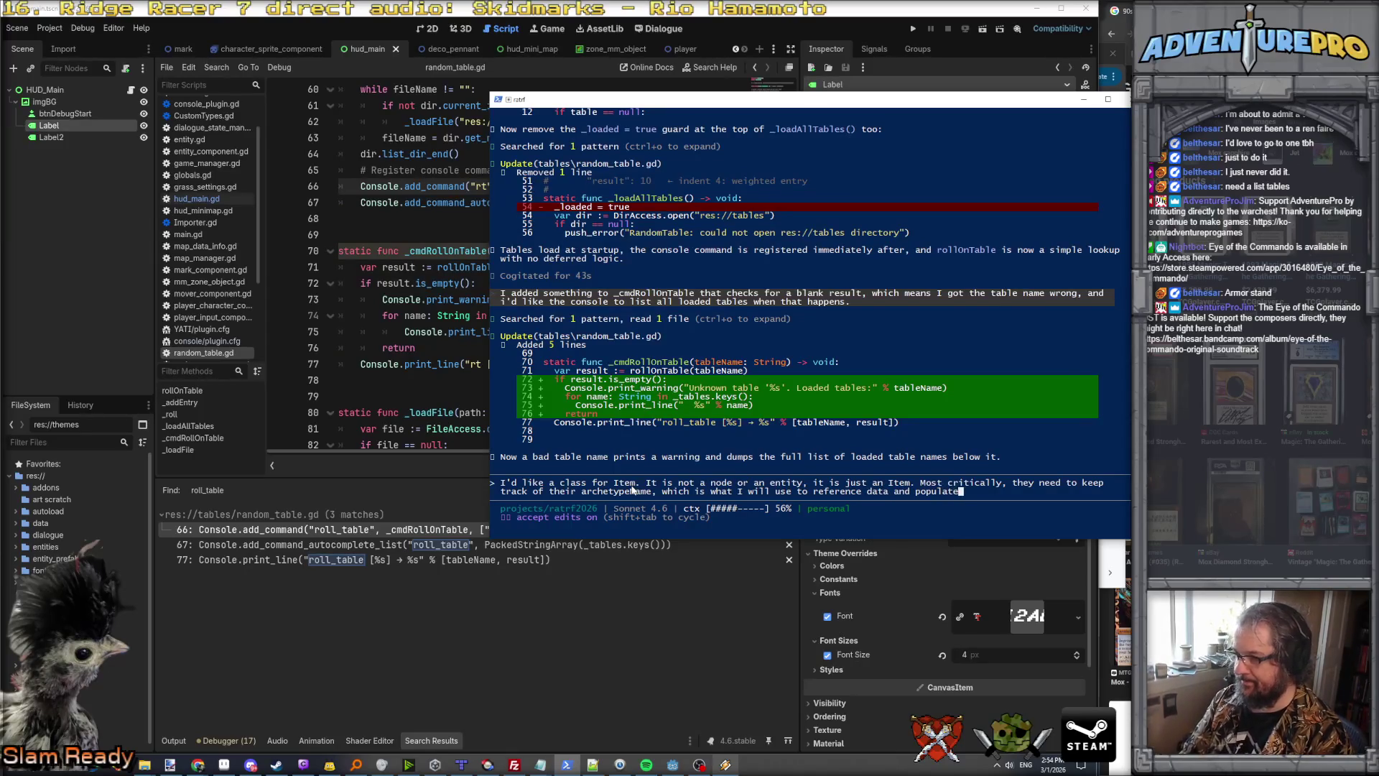
pyautogui.press('BackSpace')
pyautogui.press('BackSpace')
pyautogui.write('em information. Items need')
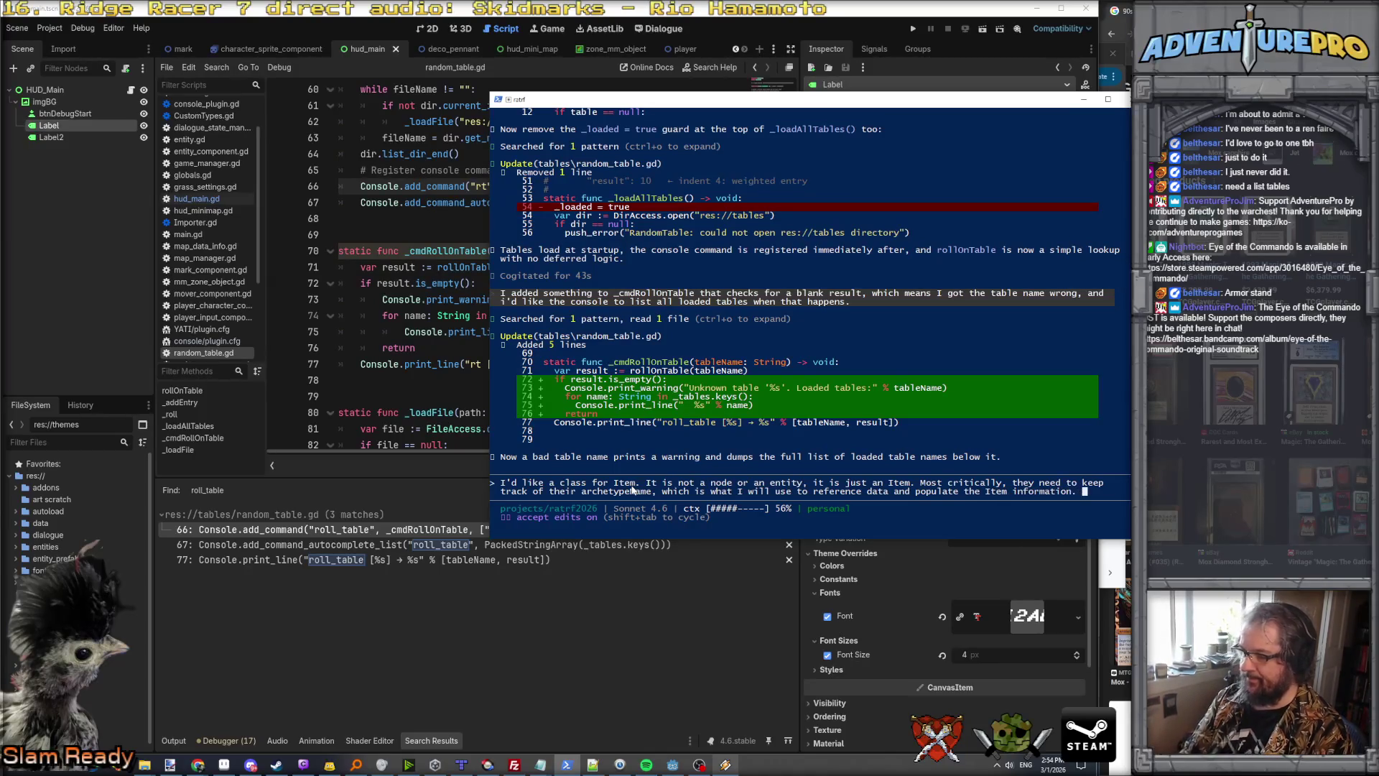
pyautogui.write(' to have a ')
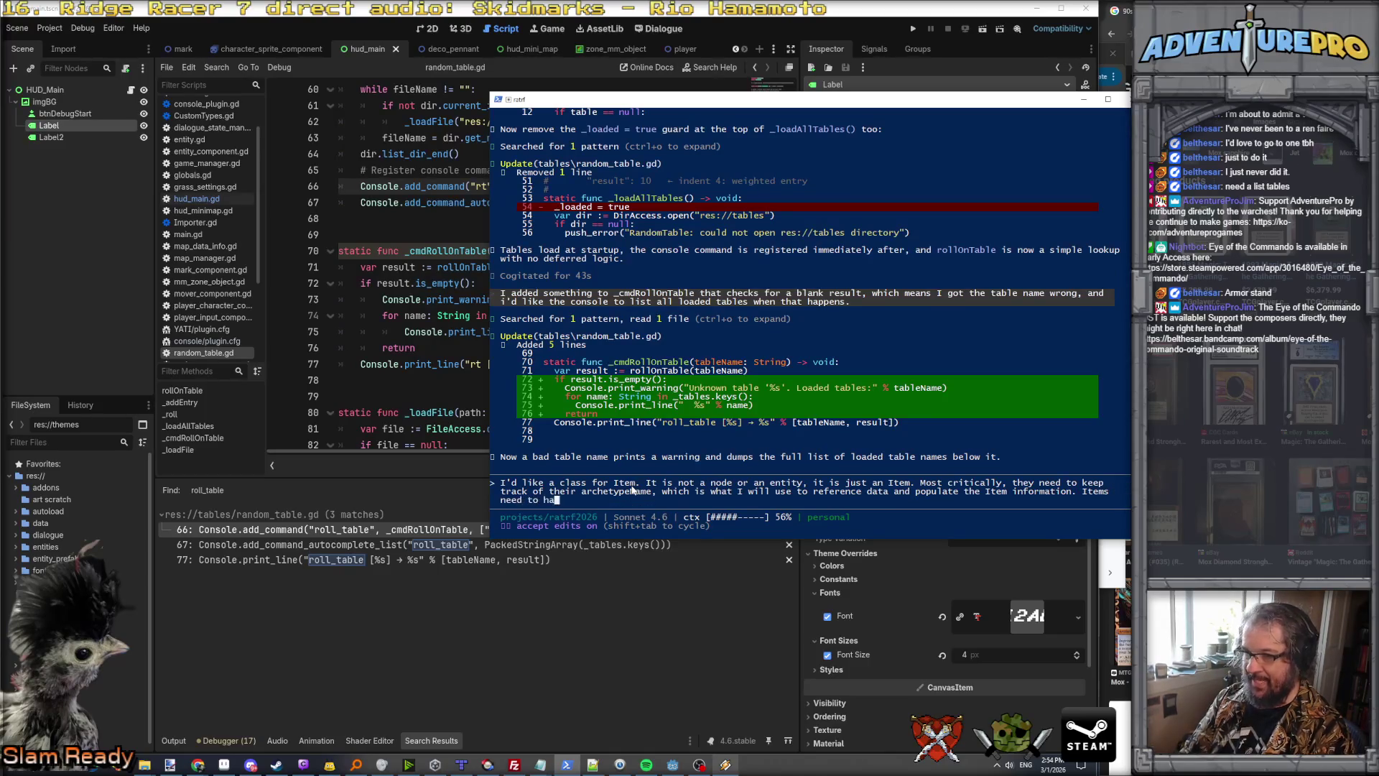
pyautogui.write('text')
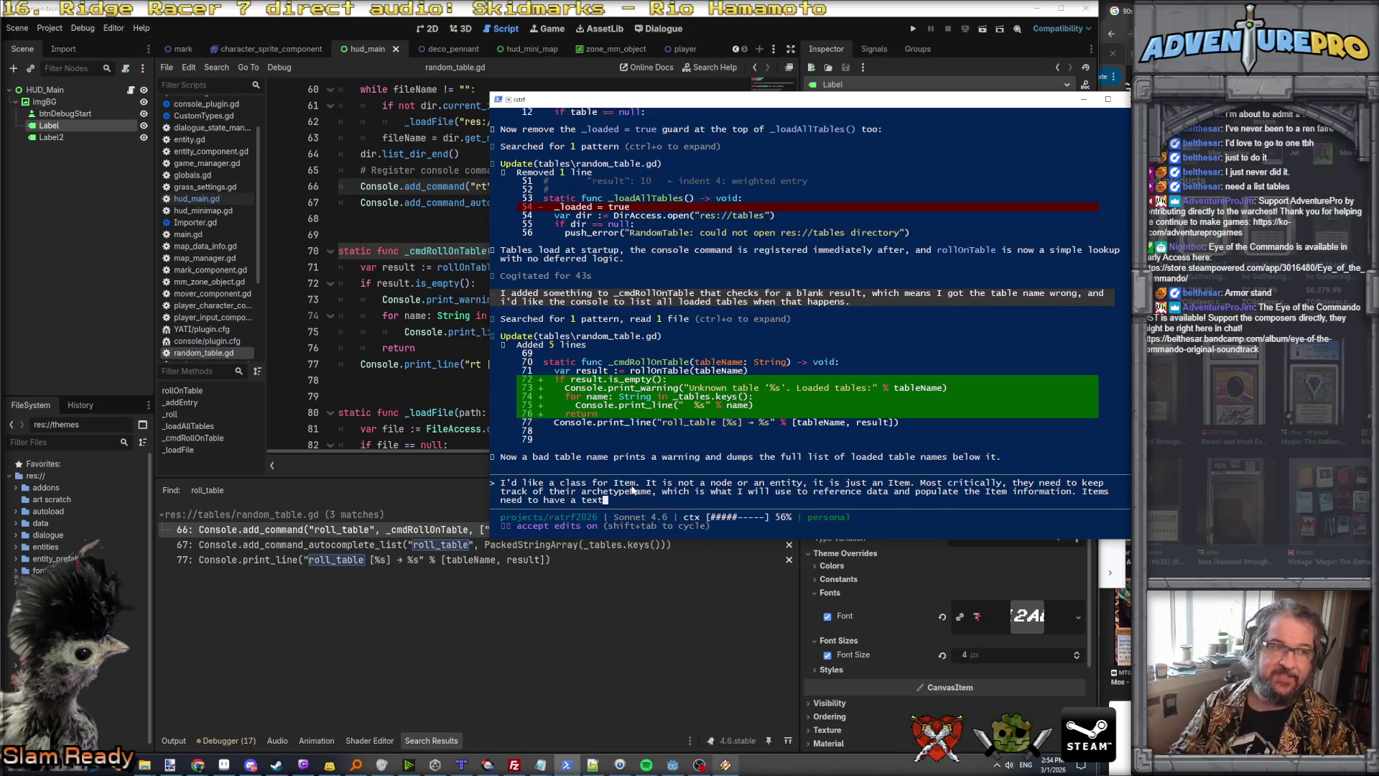
# Explain Items are in-game instances referencing ItemData, like many turkey legs, and submit the request.
pyautogui.press('BackSpace')
pyautogui.press('BackSpace')
pyautogui.press('BackSpace')
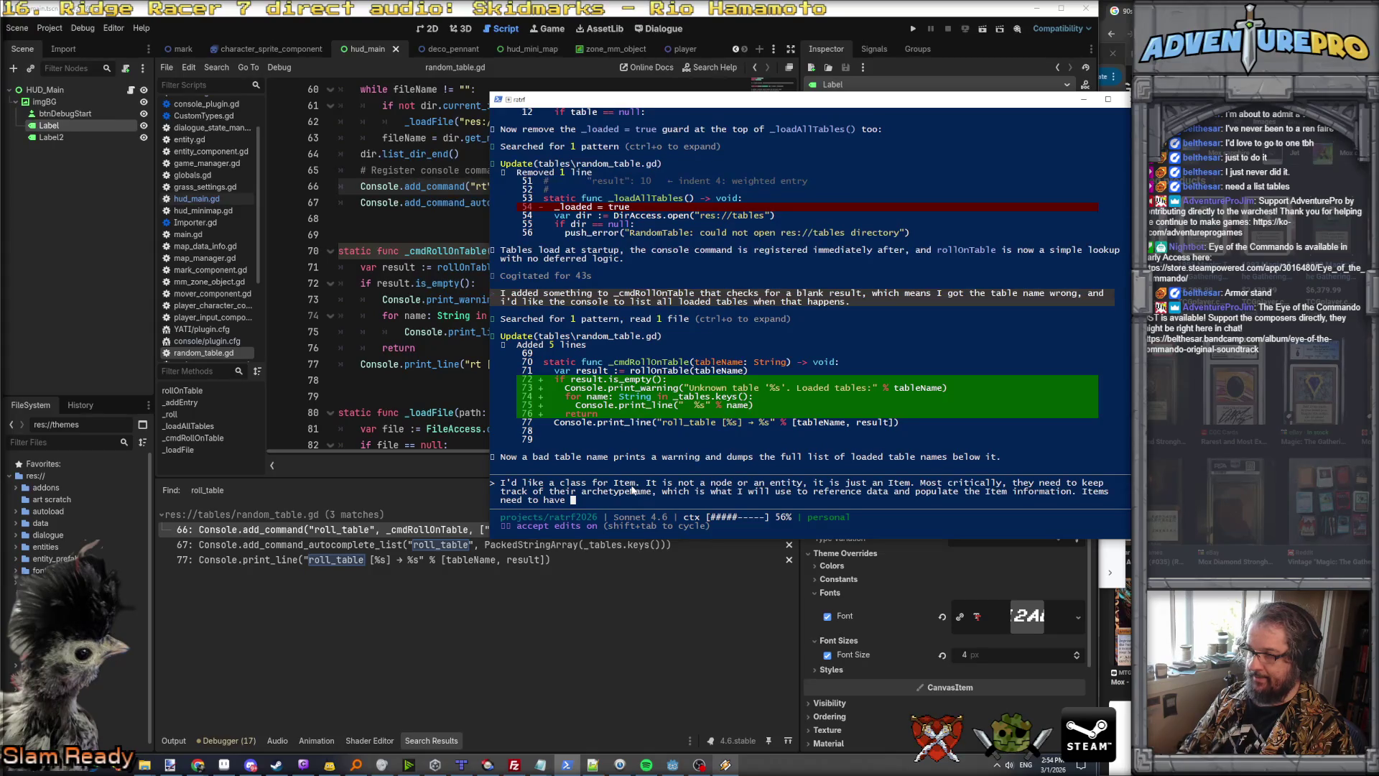
pyautogui.press('BackSpace')
pyautogui.press('BackSpace')
pyautogui.press('BackSpace')
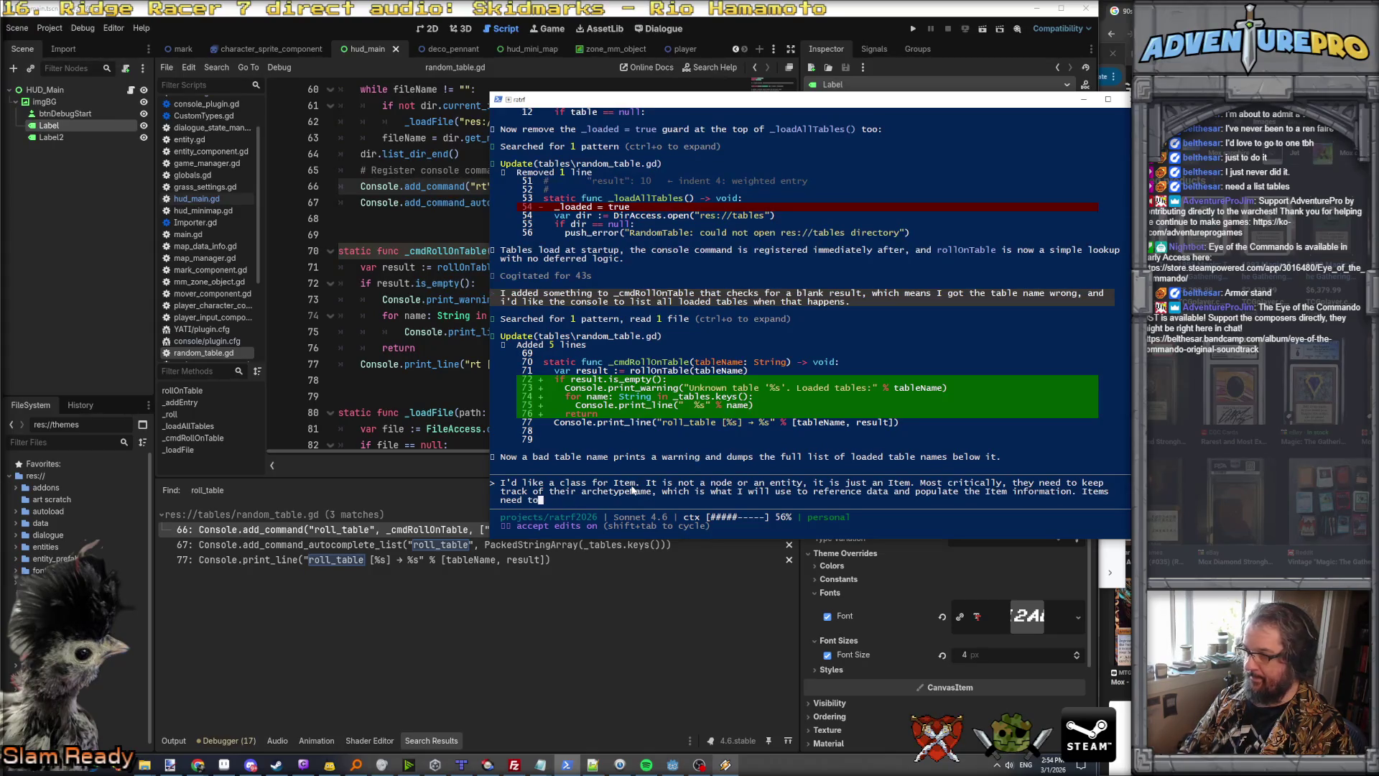
pyautogui.write('are the ')
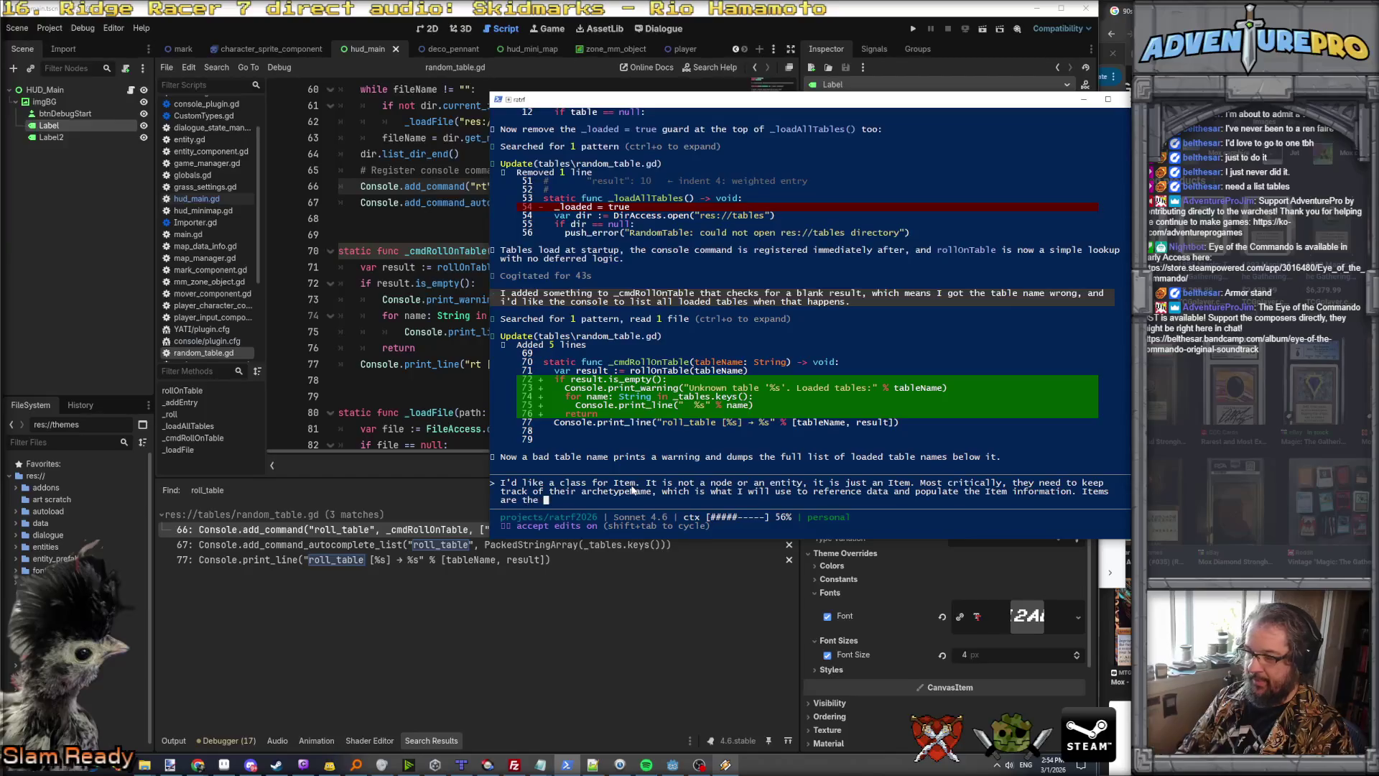
pyautogui.write('in game instance')
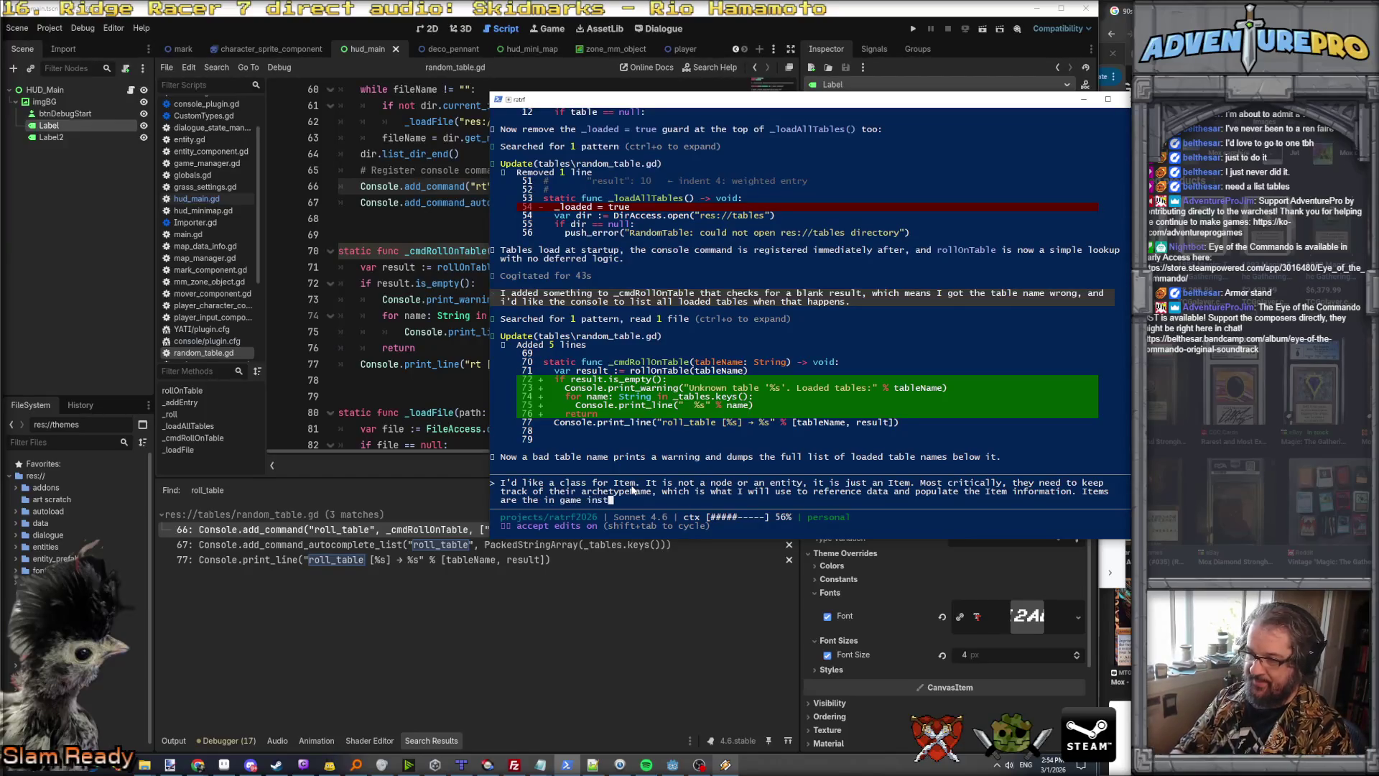
pyautogui.write('s that refer')
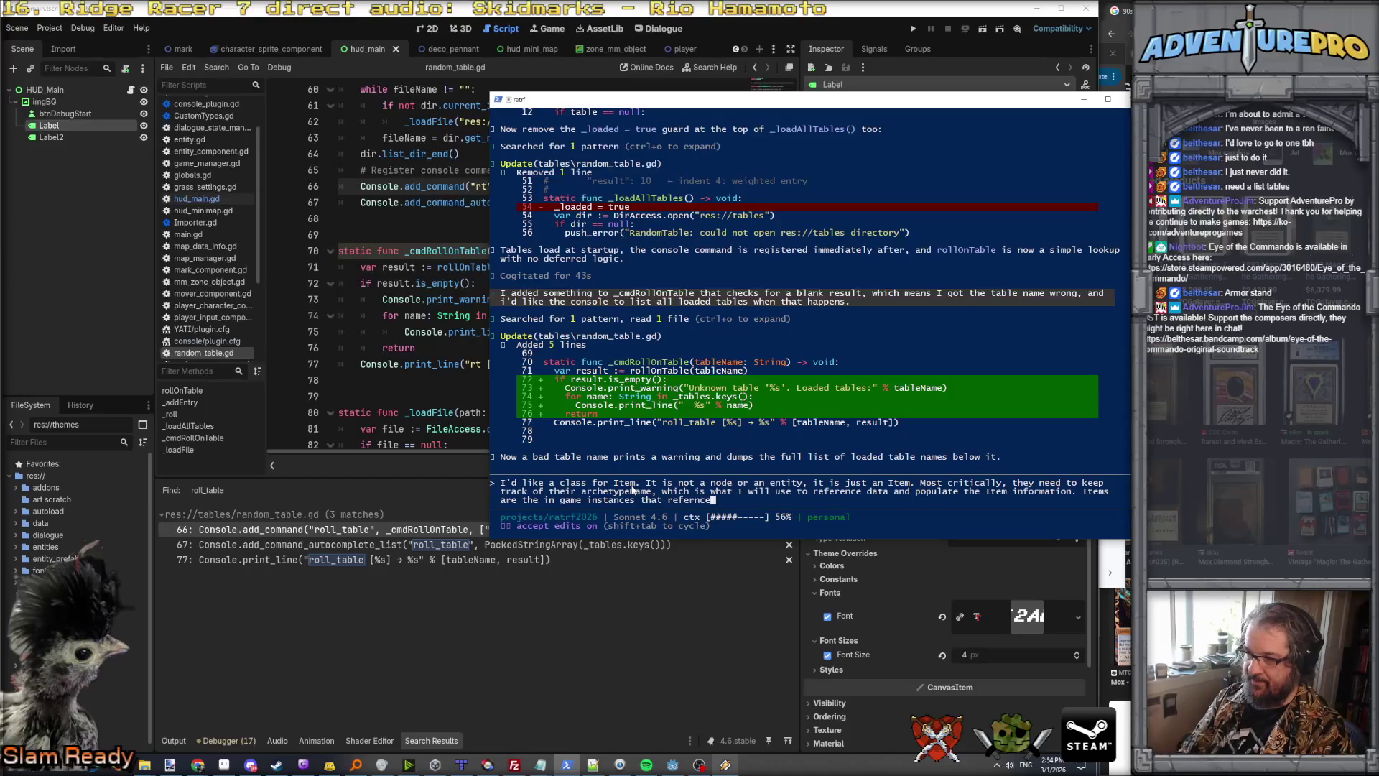
pyautogui.write('ence ')
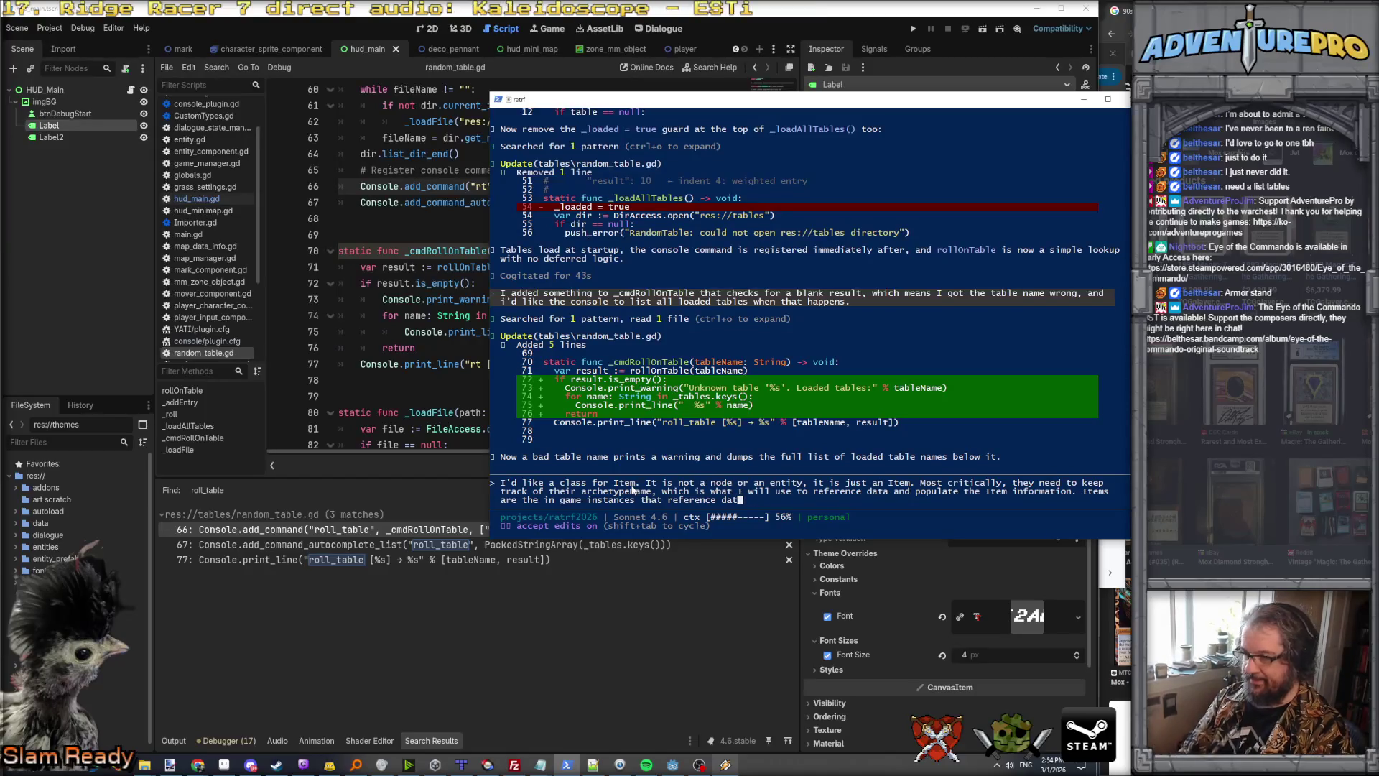
pyautogui.write('ItemData')
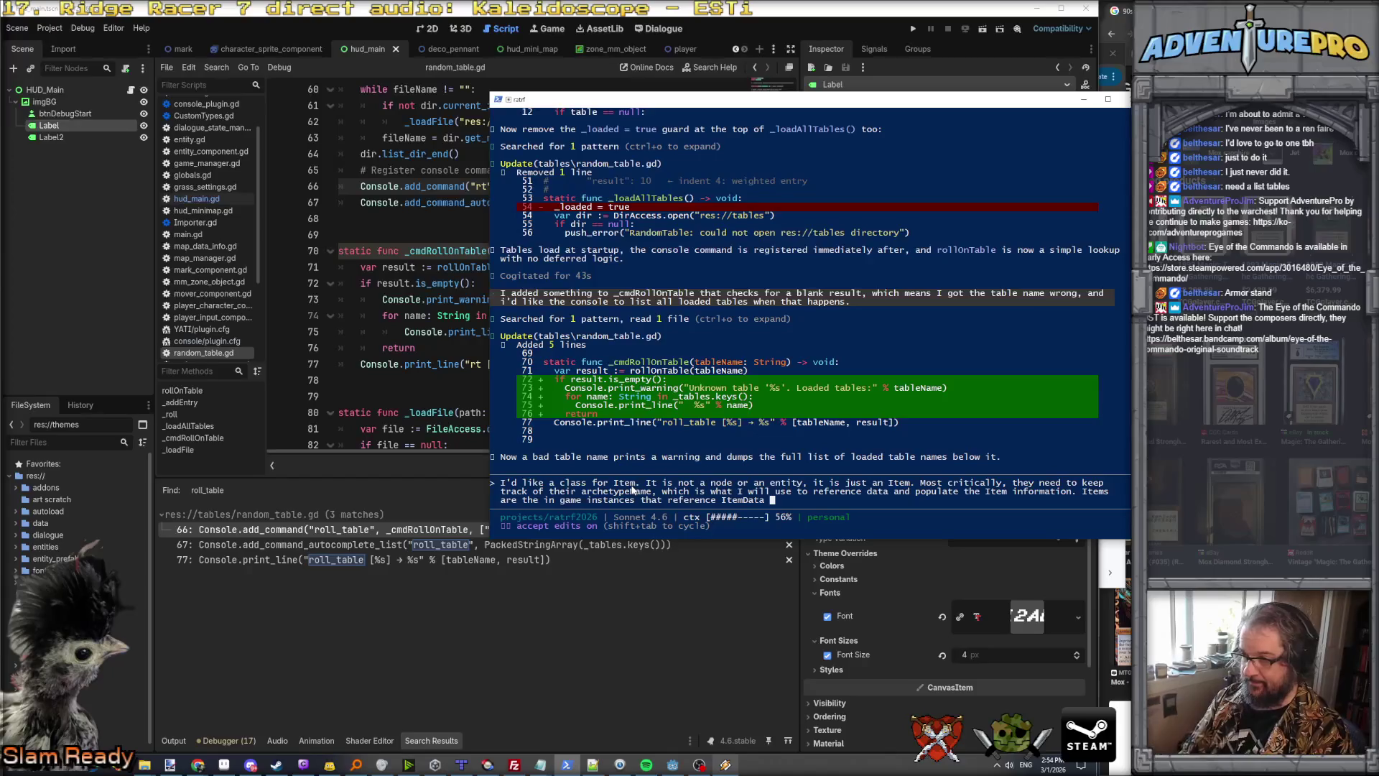
pyautogui.press('BackSpace')
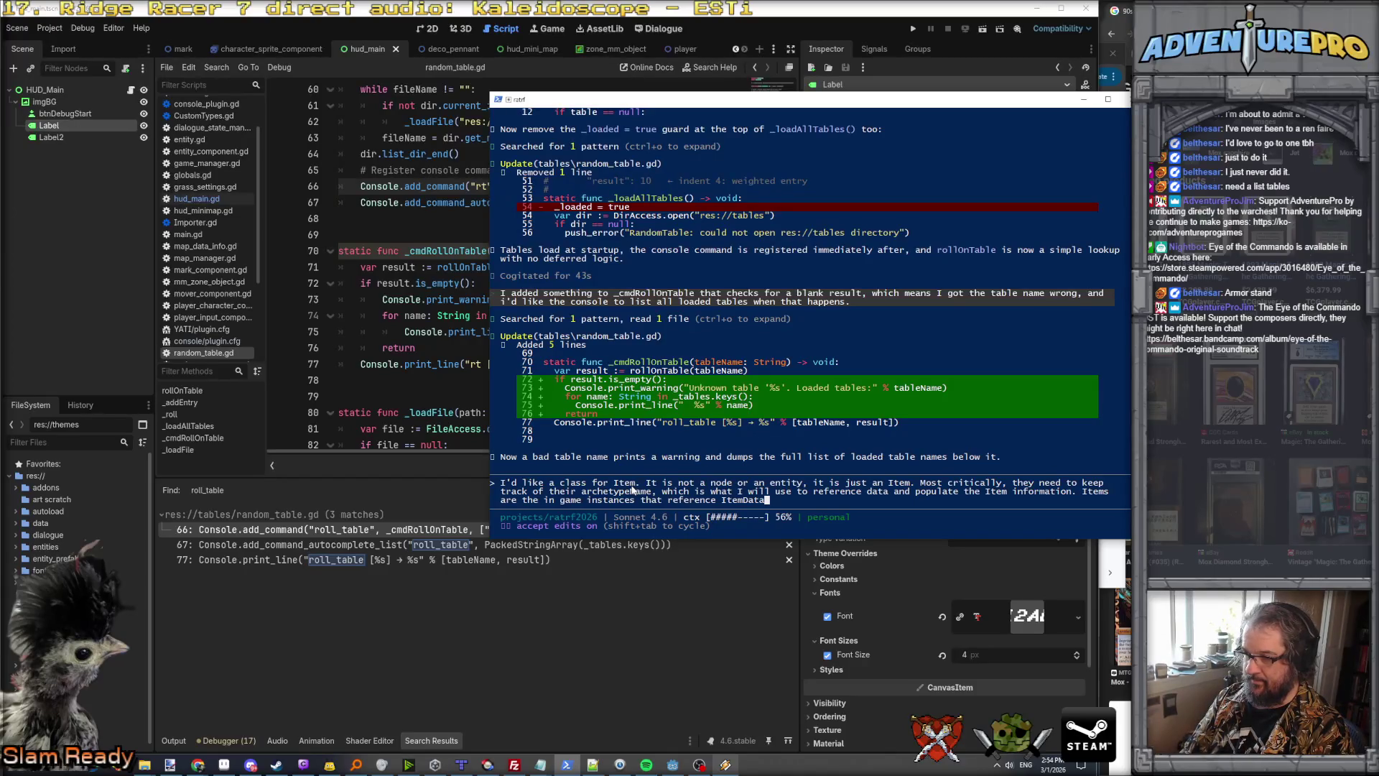
pyautogui.write('. So, for e')
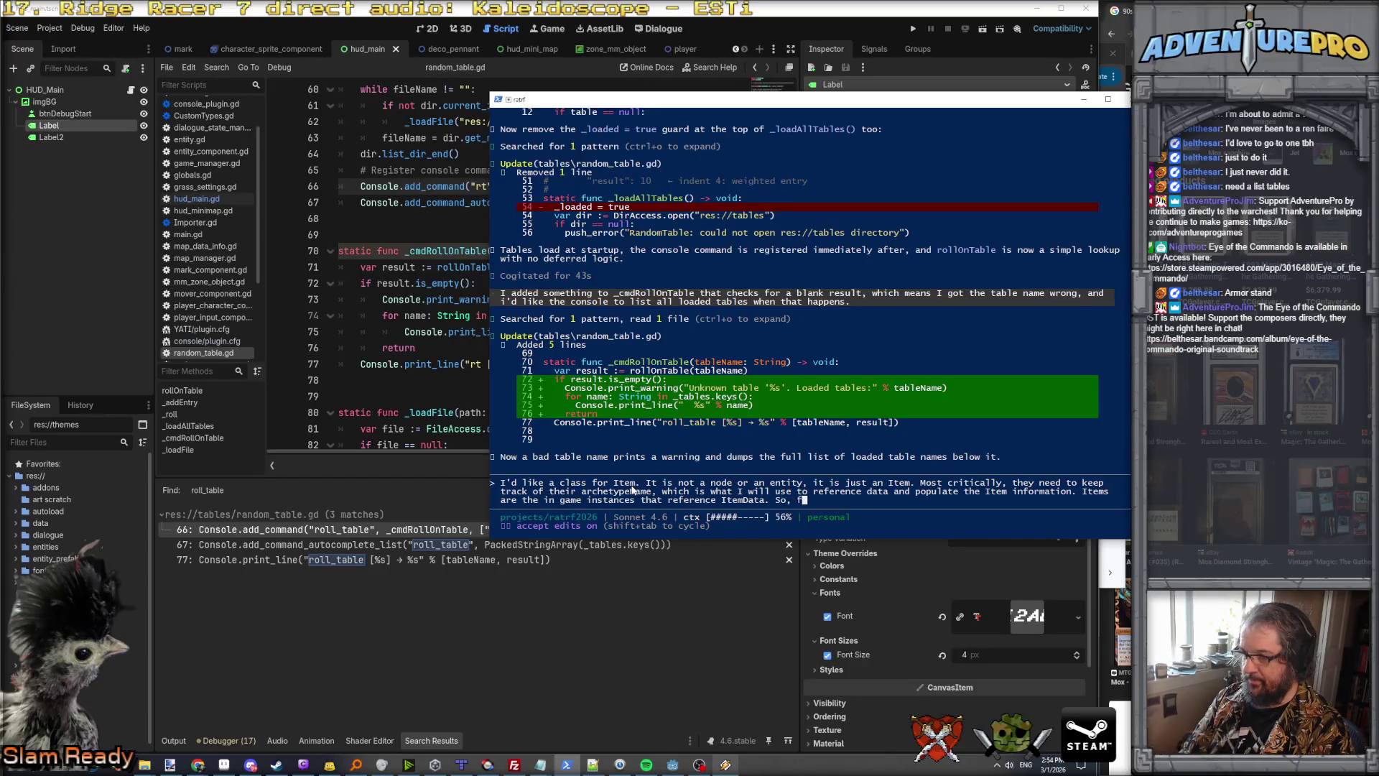
pyautogui.write('xample, ')
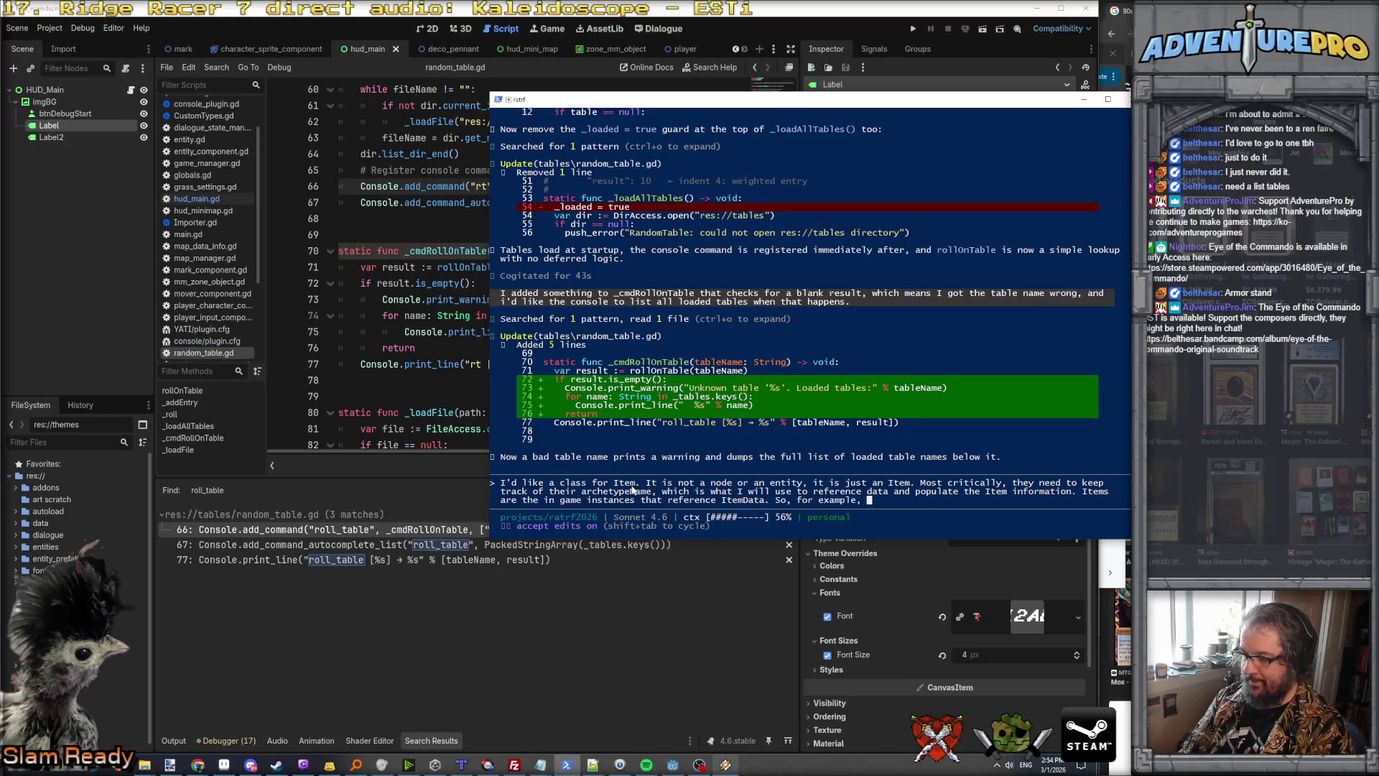
pyautogui.write('I can have ItemDa')
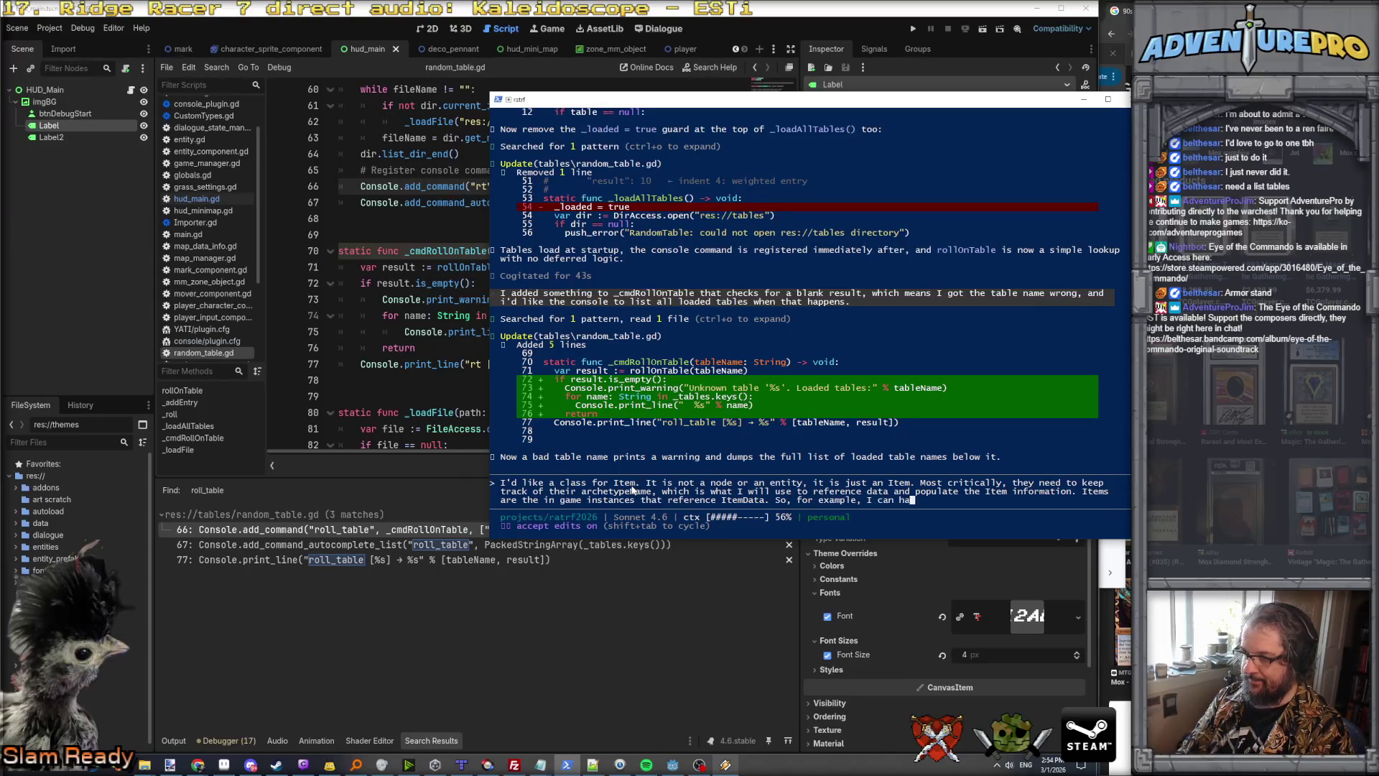
pyautogui.write('ta for ')
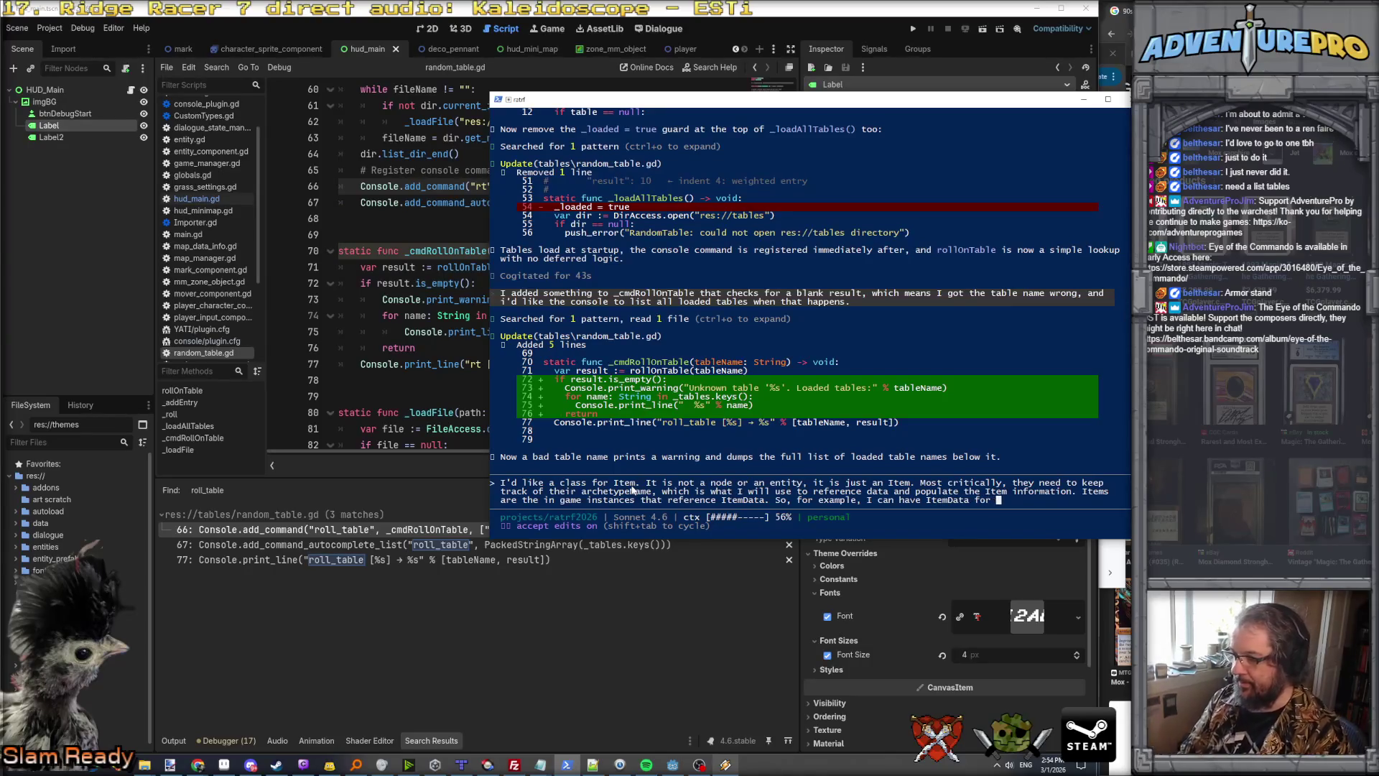
pyautogui.write('a turkey leg, and')
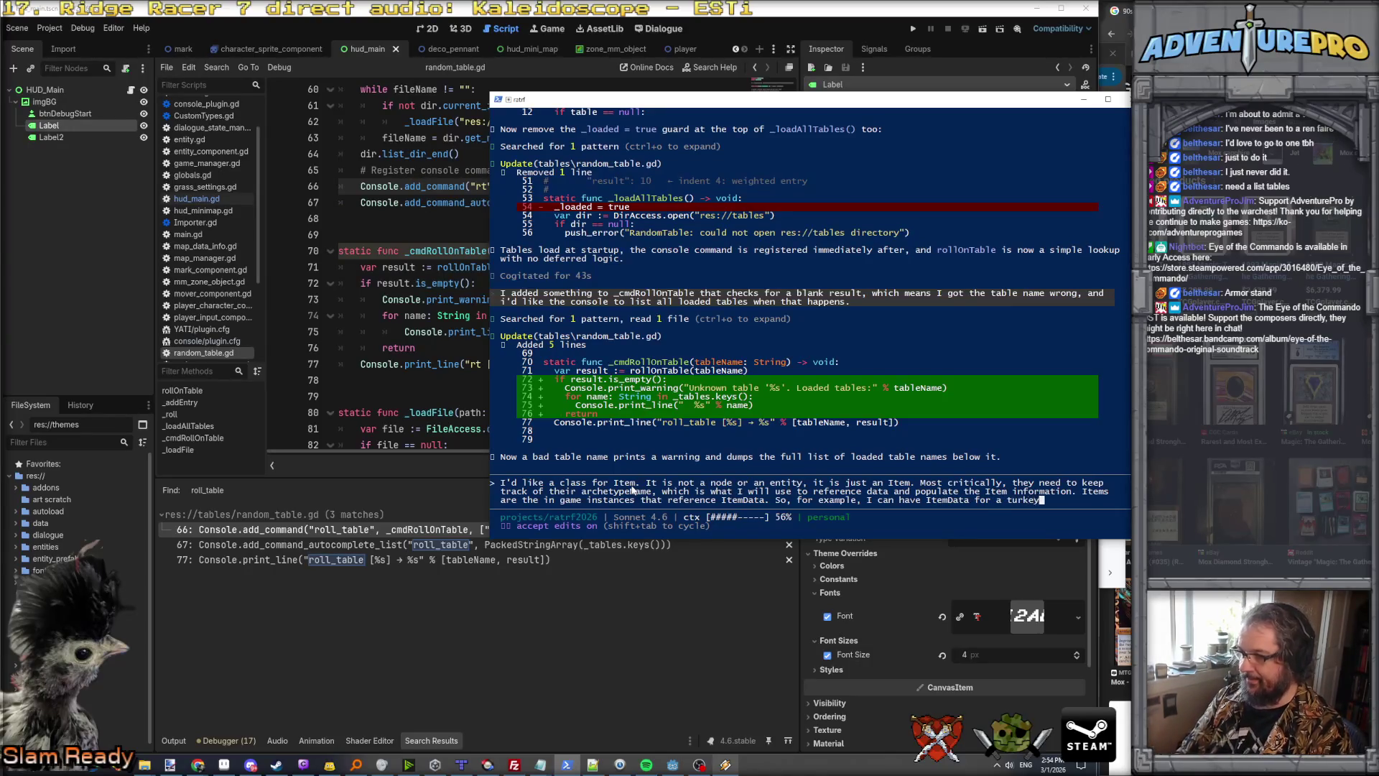
pyautogui.write(' then ')
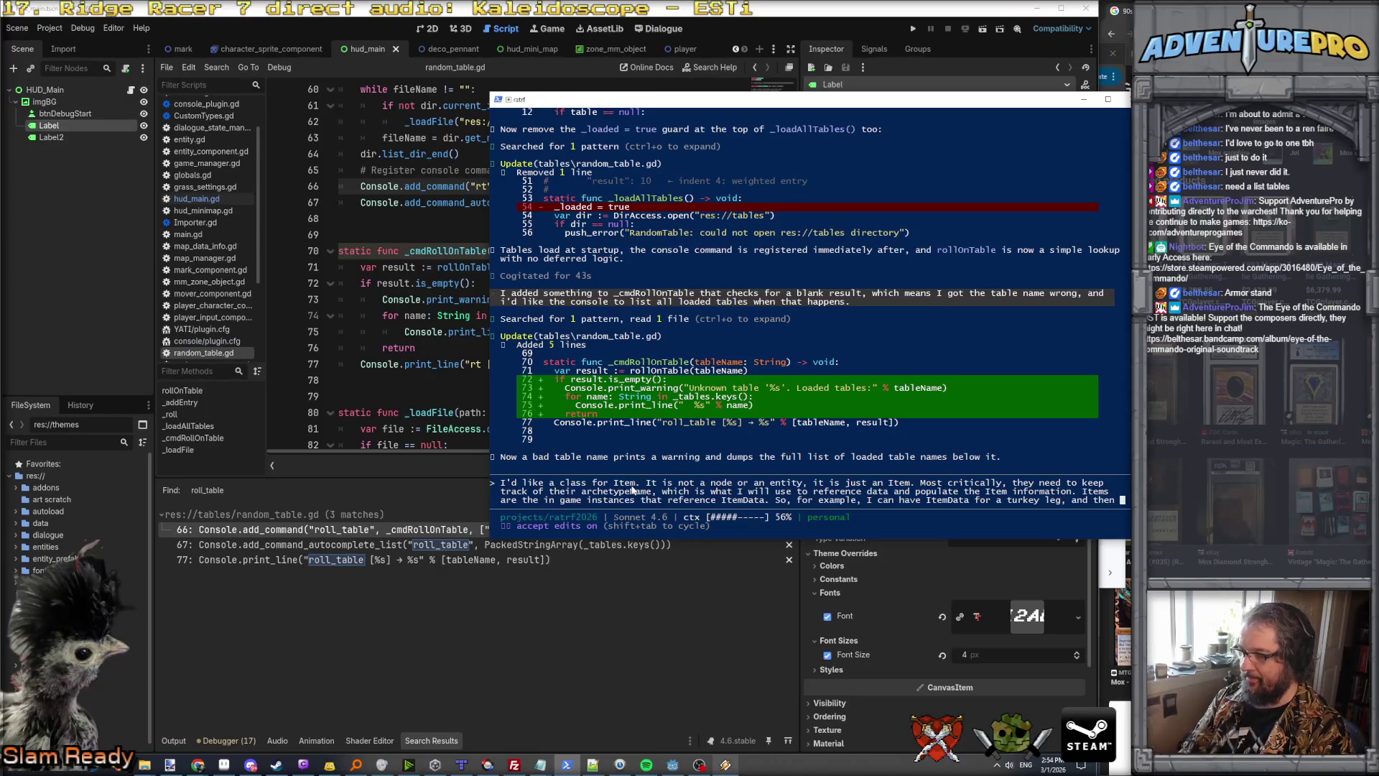
pyautogui.write('make many Items that reference the data on that ')
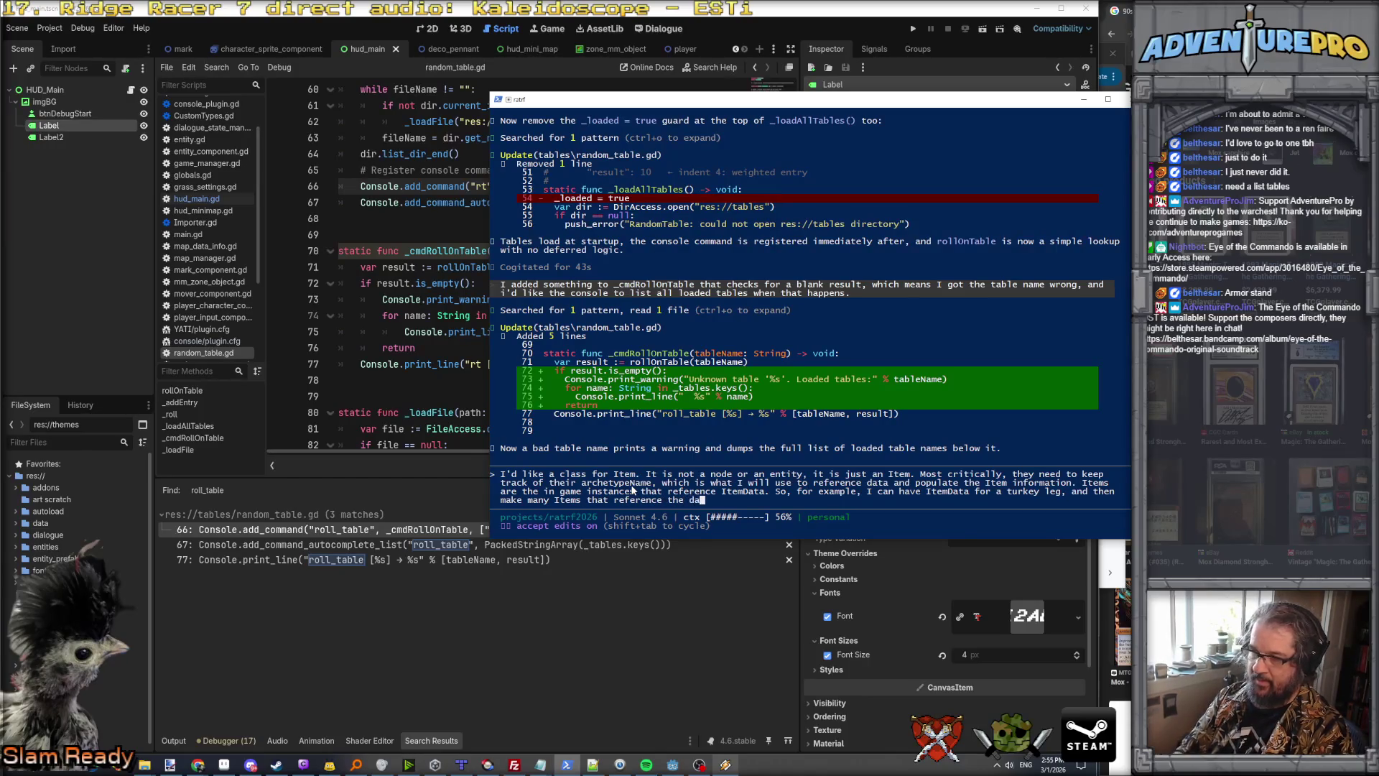
pyautogui.write('turkey leg. ')
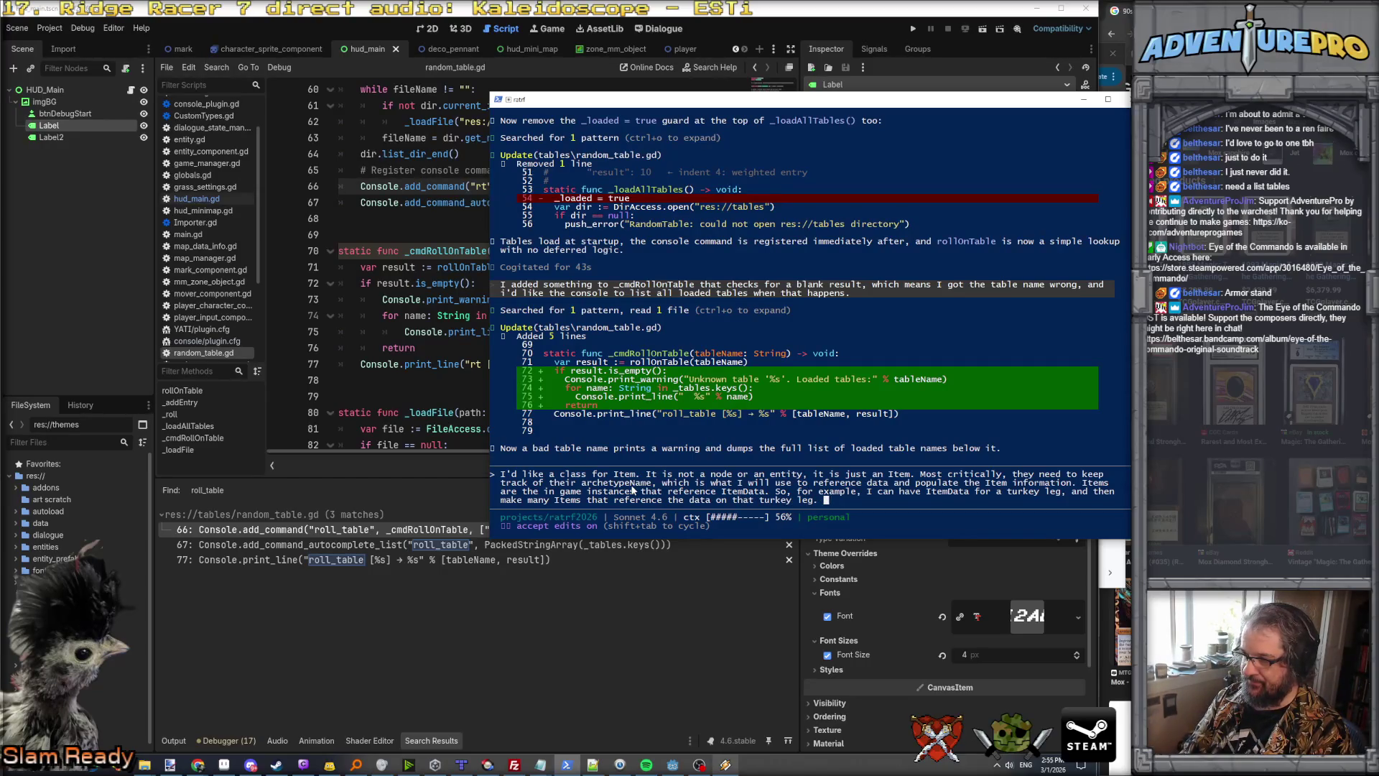
pyautogui.write('ItemData sh')
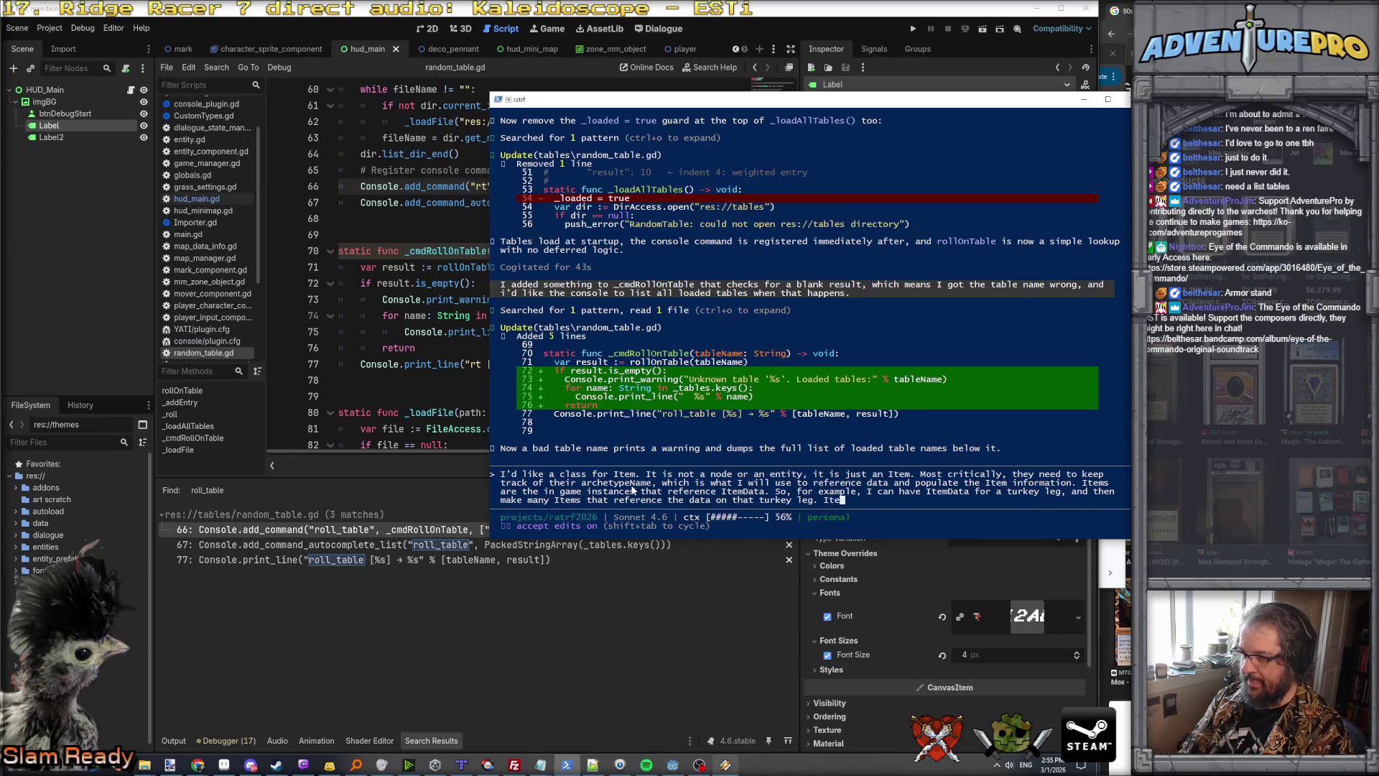
pyautogui.write('ould probably ')
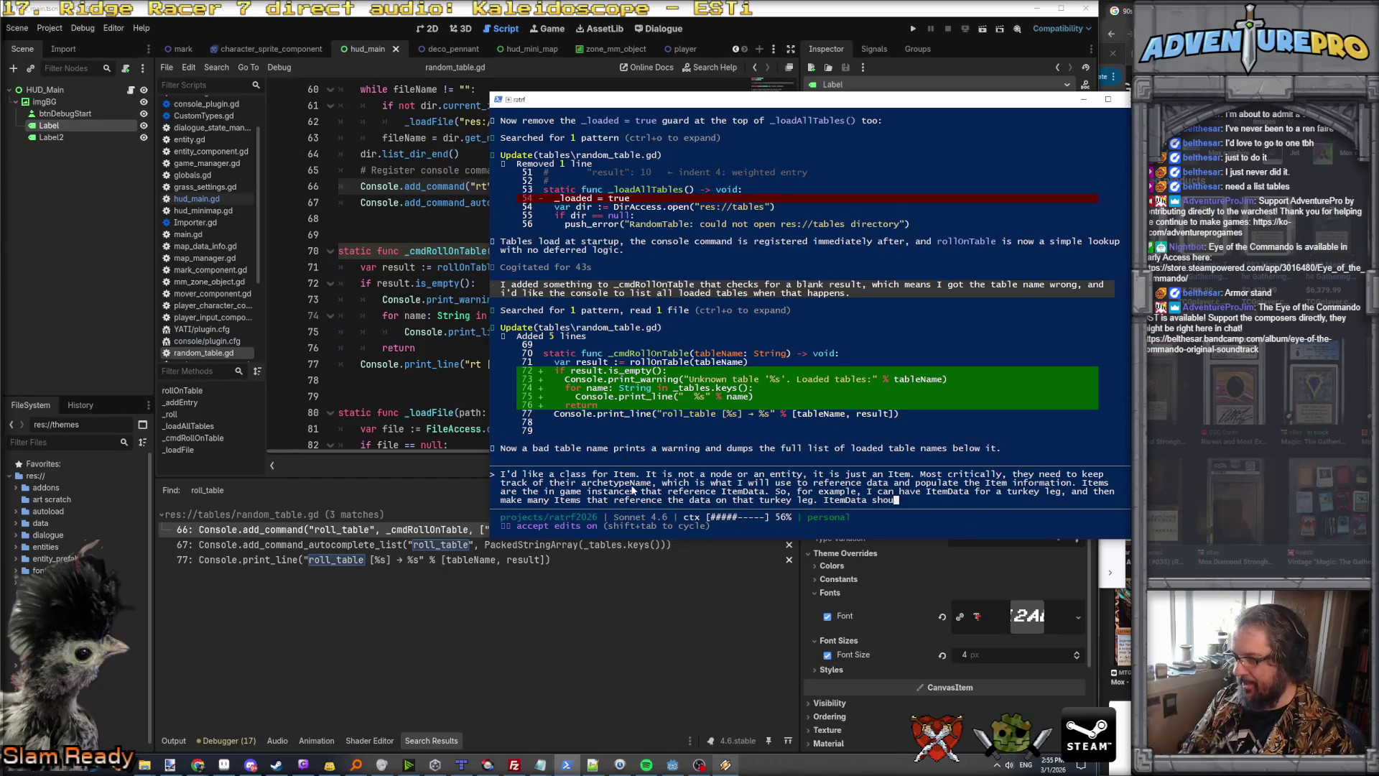
pyautogui.write('be a resource.')
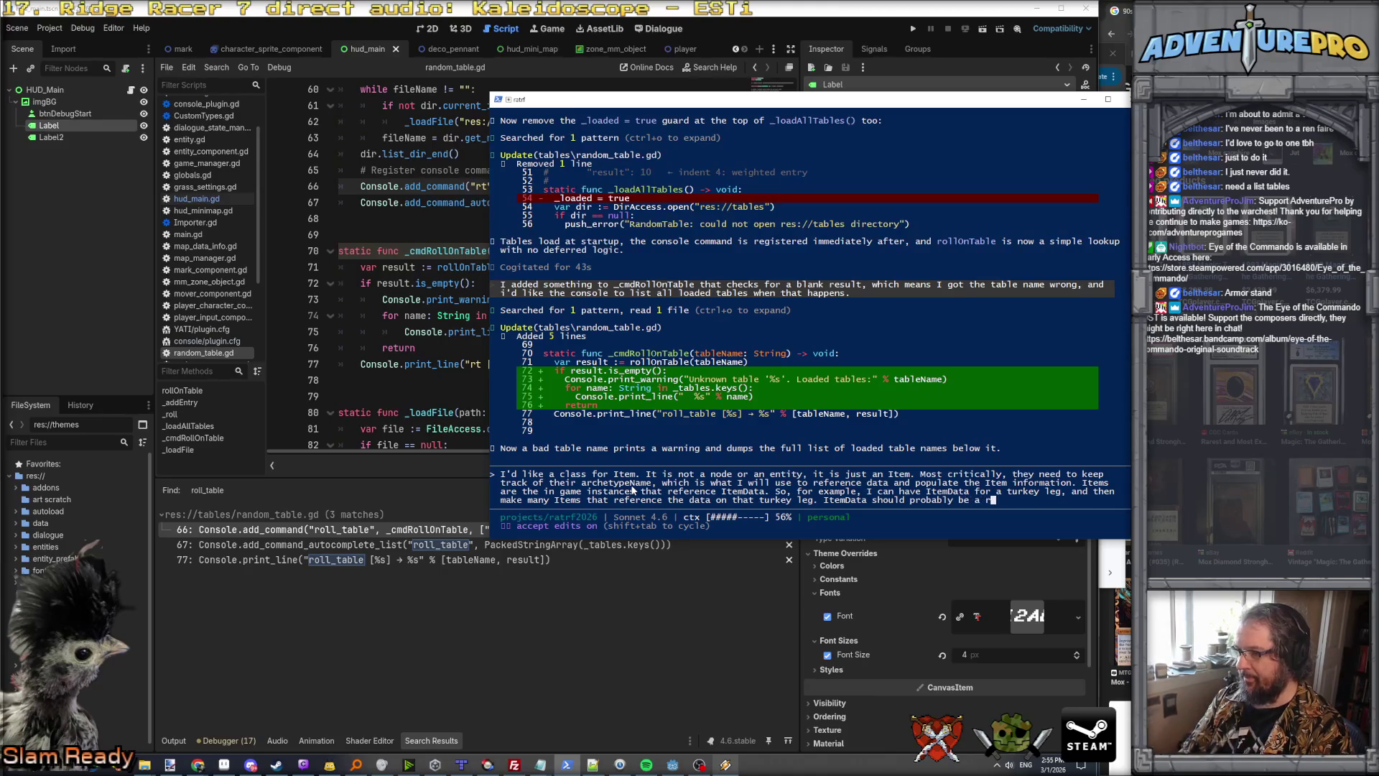
pyautogui.press('Return')
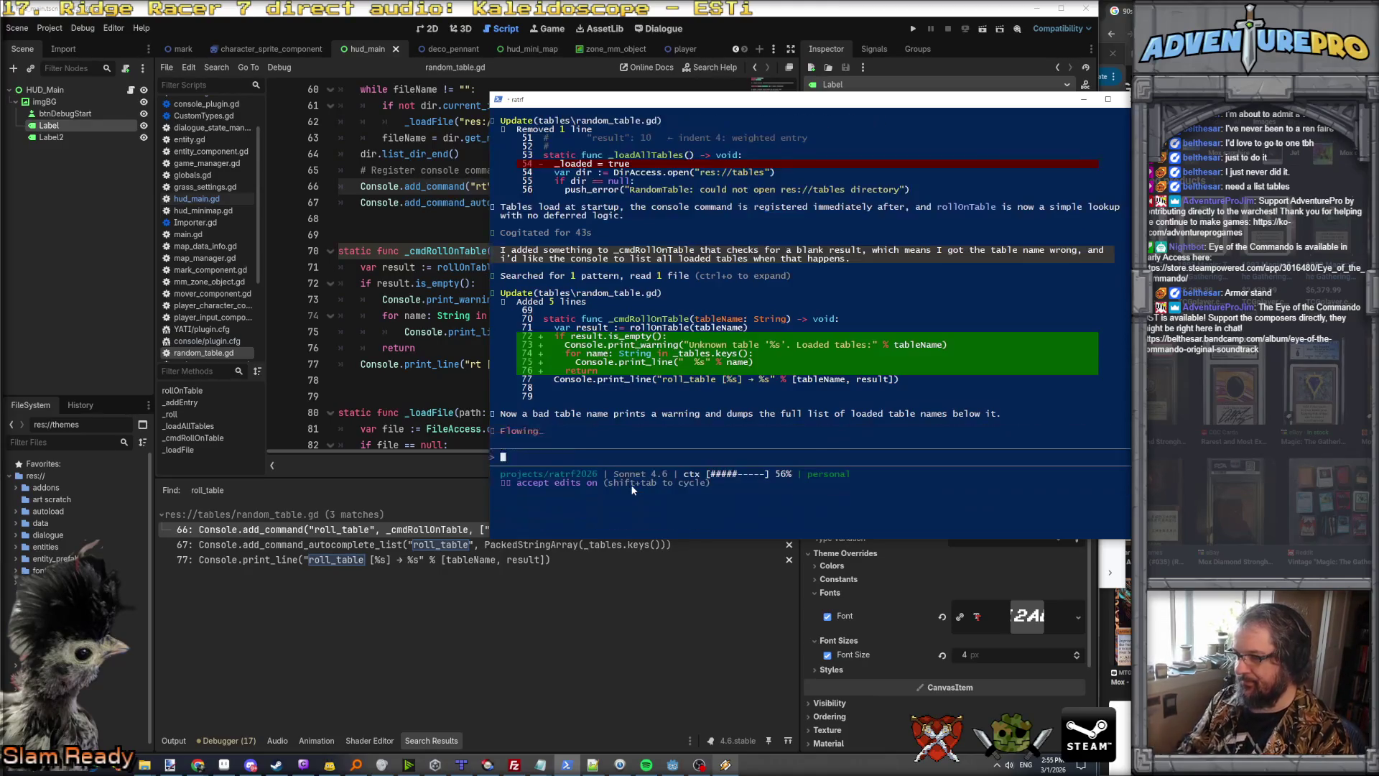
# Bring the Godot editor in front of the terminal, then switch to Aseprite.
pyautogui.click(405, 365)
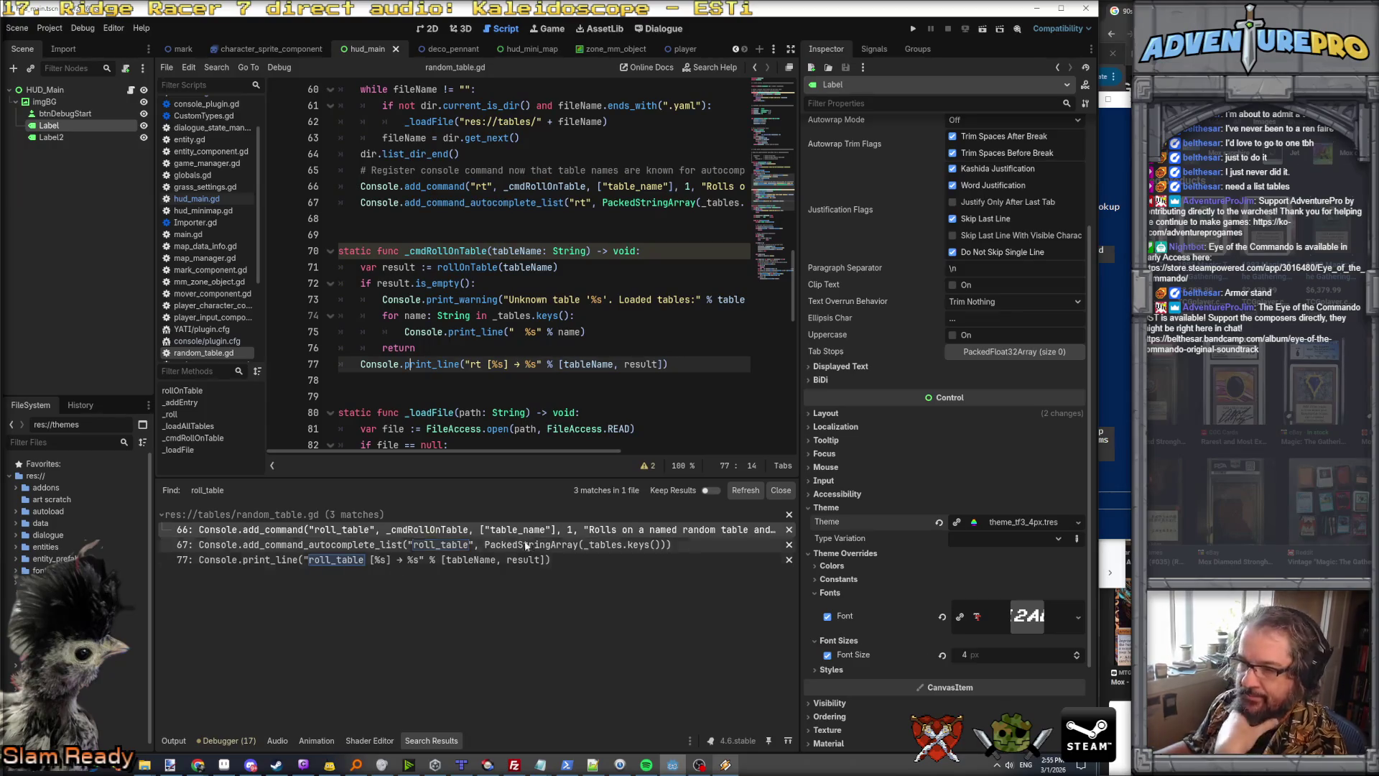
pyautogui.click(224, 766)
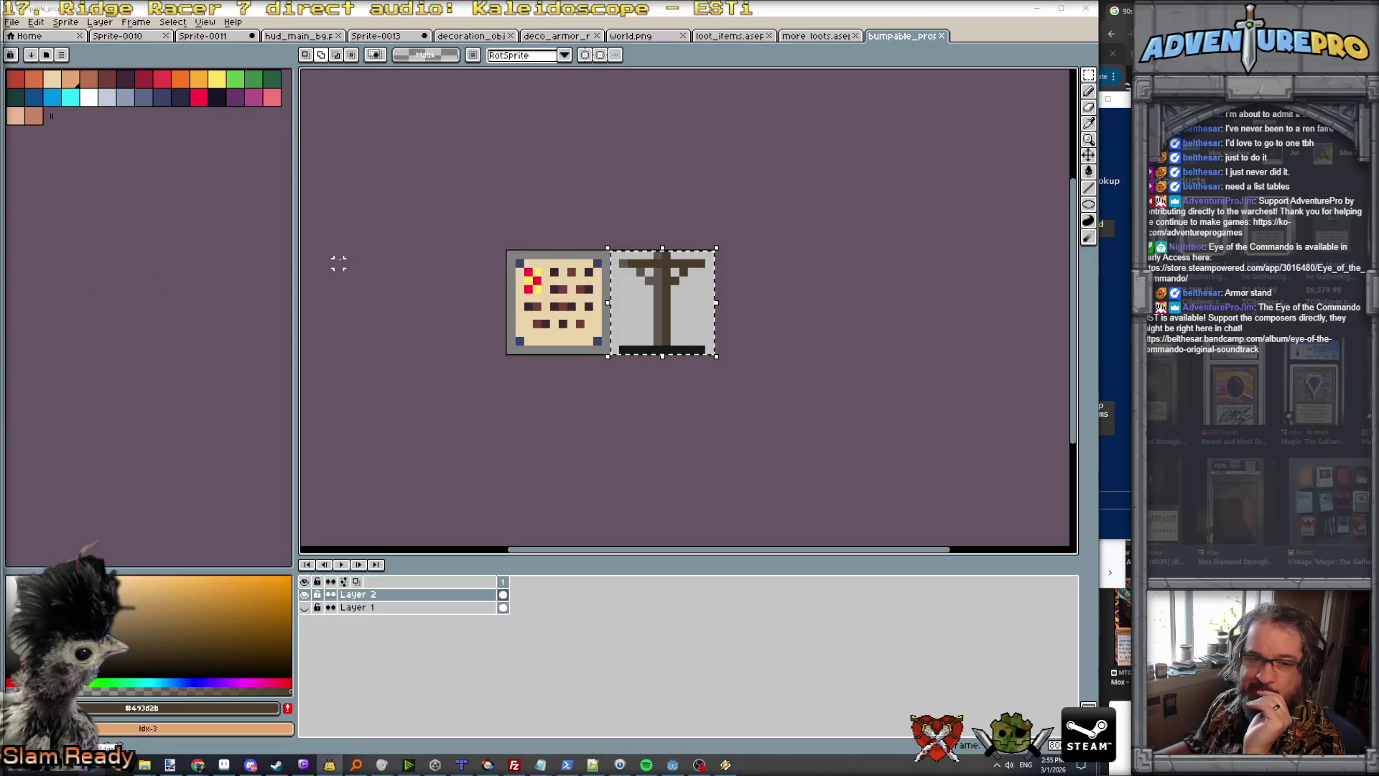
# Marquee the chest tiles in world.png, then return to bumpable_prop and show the Sprite menu.
pyautogui.scroll(1, 705, 302)
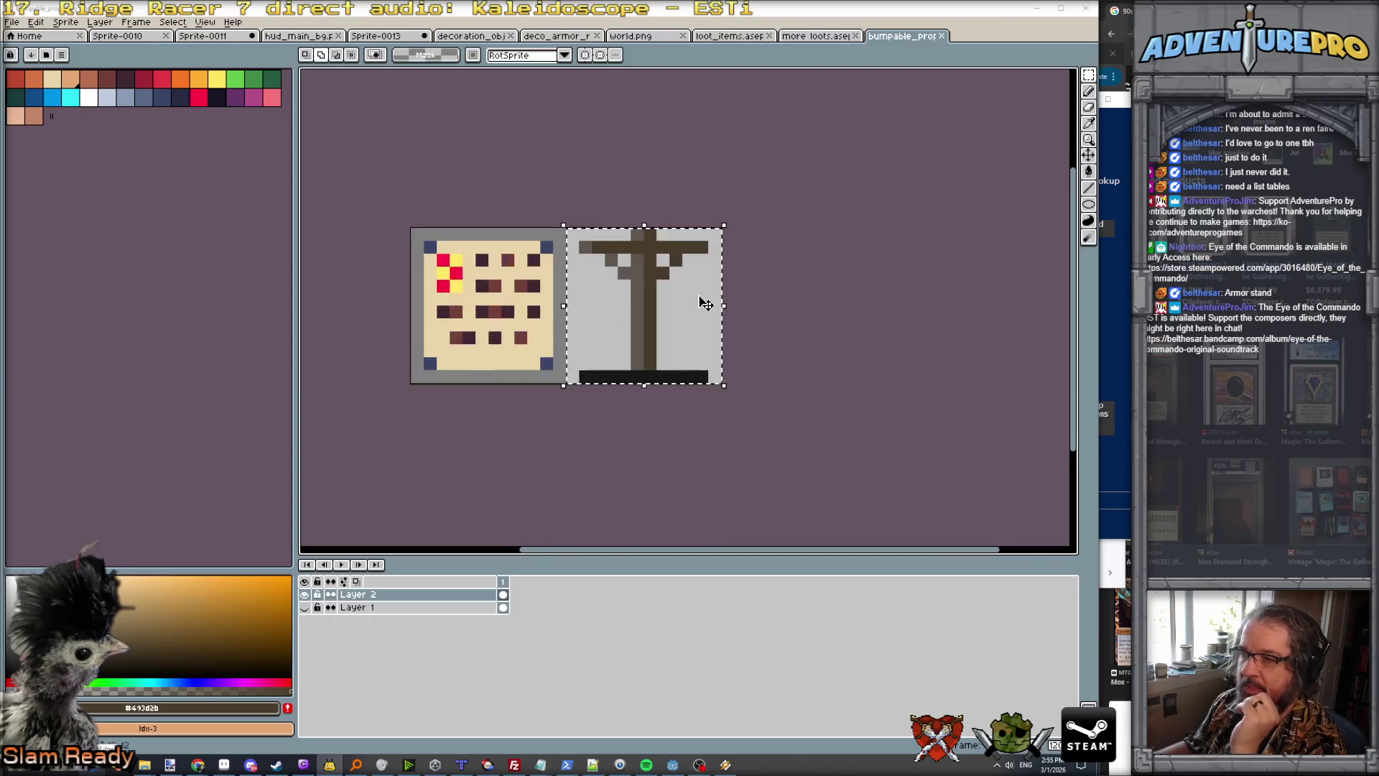
pyautogui.scroll(-2, 704, 301)
pyautogui.scroll(2, 751, 215)
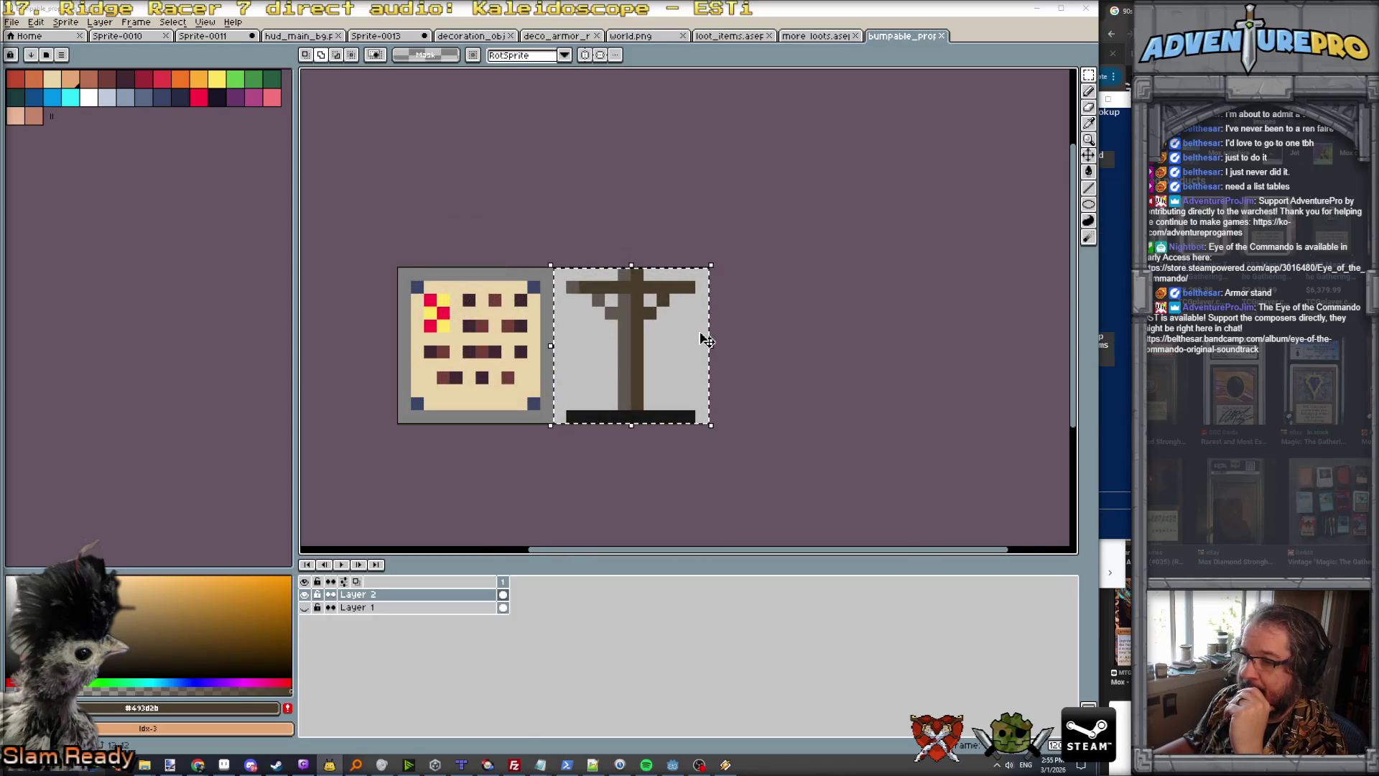
pyautogui.scroll(-1, 790, 280)
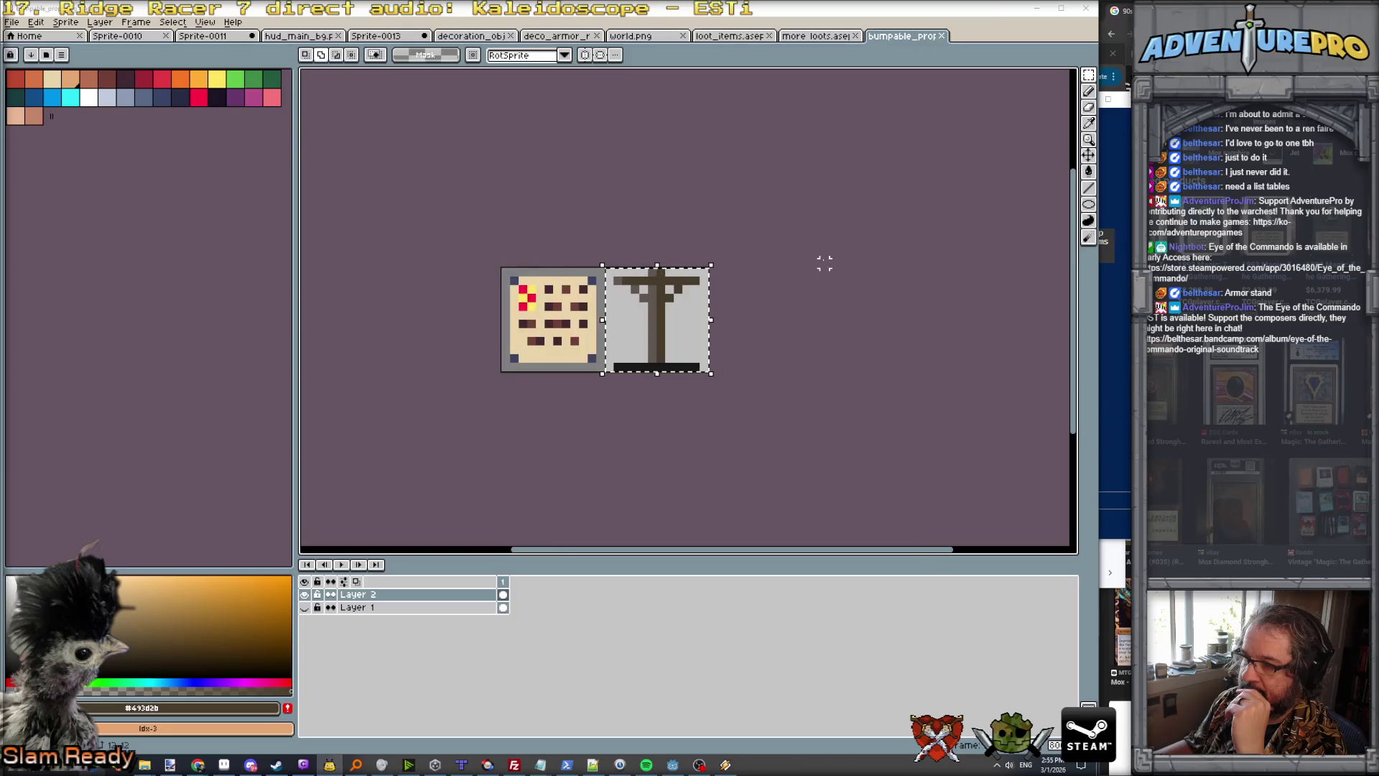
pyautogui.click(632, 36)
pyautogui.scroll(-2, 644, 193)
pyautogui.scroll(1, 632, 237)
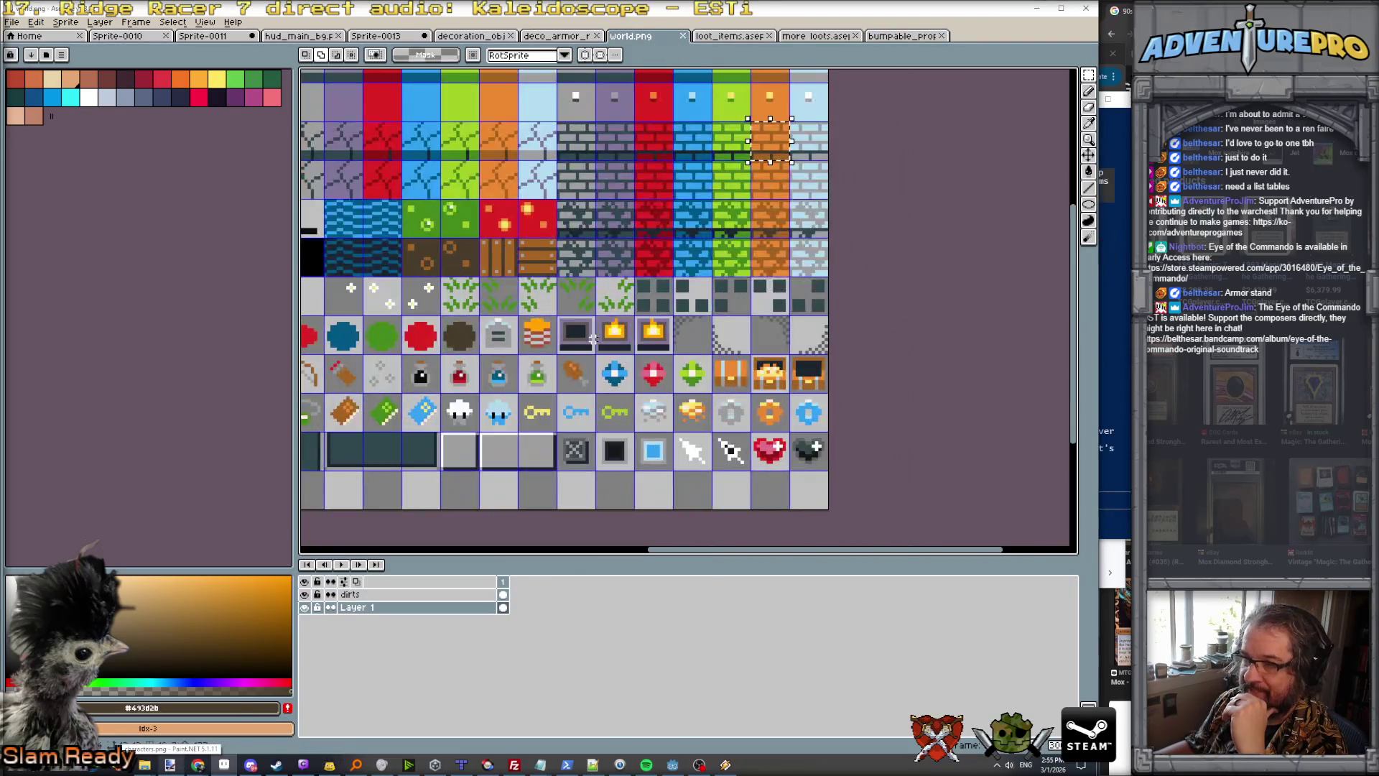
pyautogui.scroll(1, 594, 337)
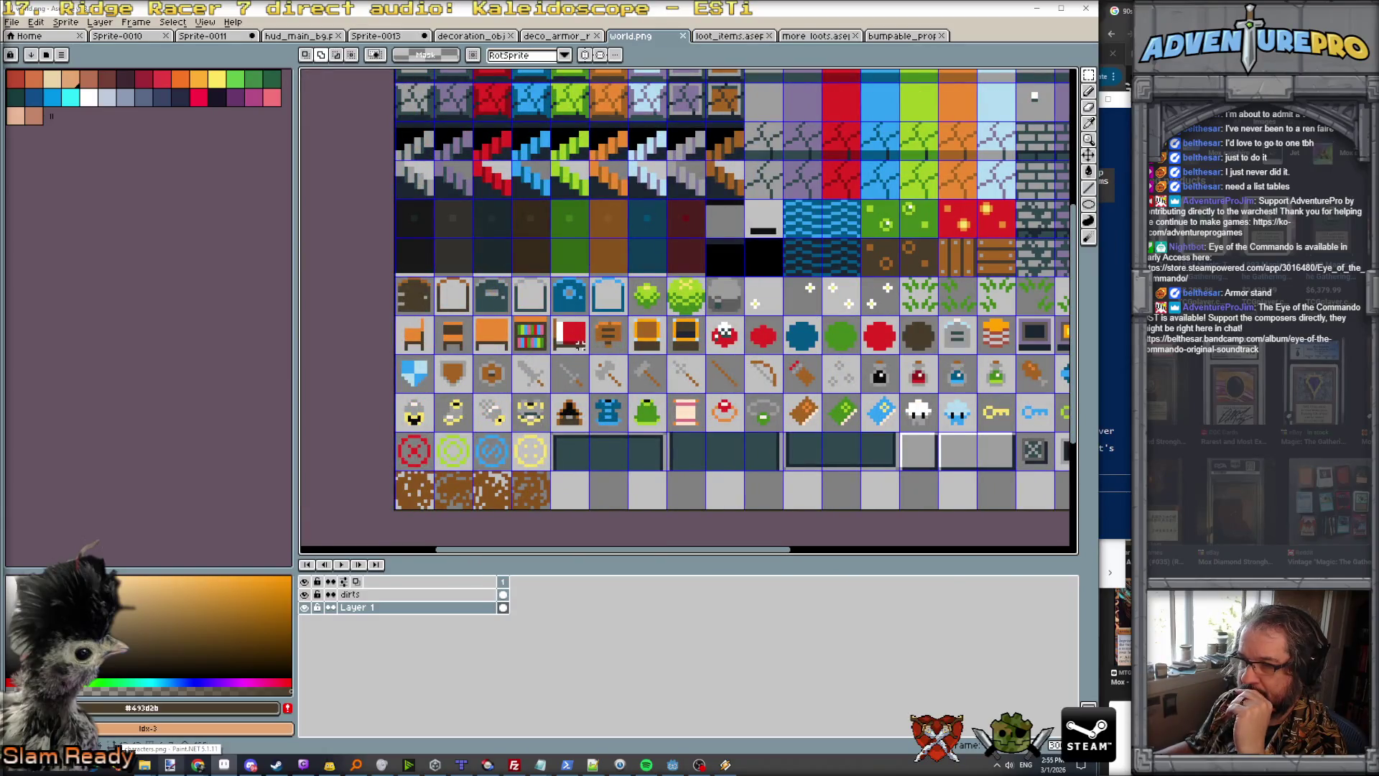
pyautogui.hscroll(5, 578, 344)
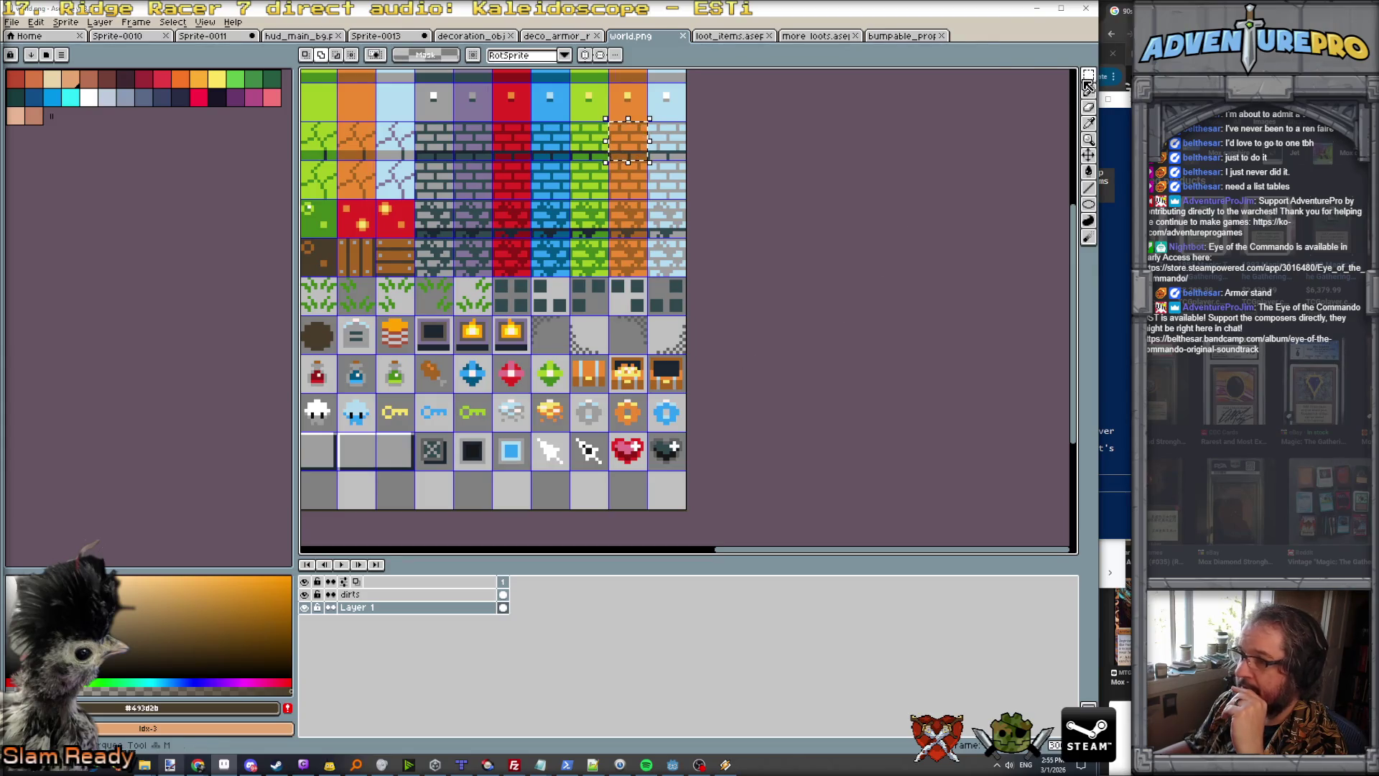
pyautogui.scroll(1, 567, 362)
pyautogui.scroll(1, 553, 372)
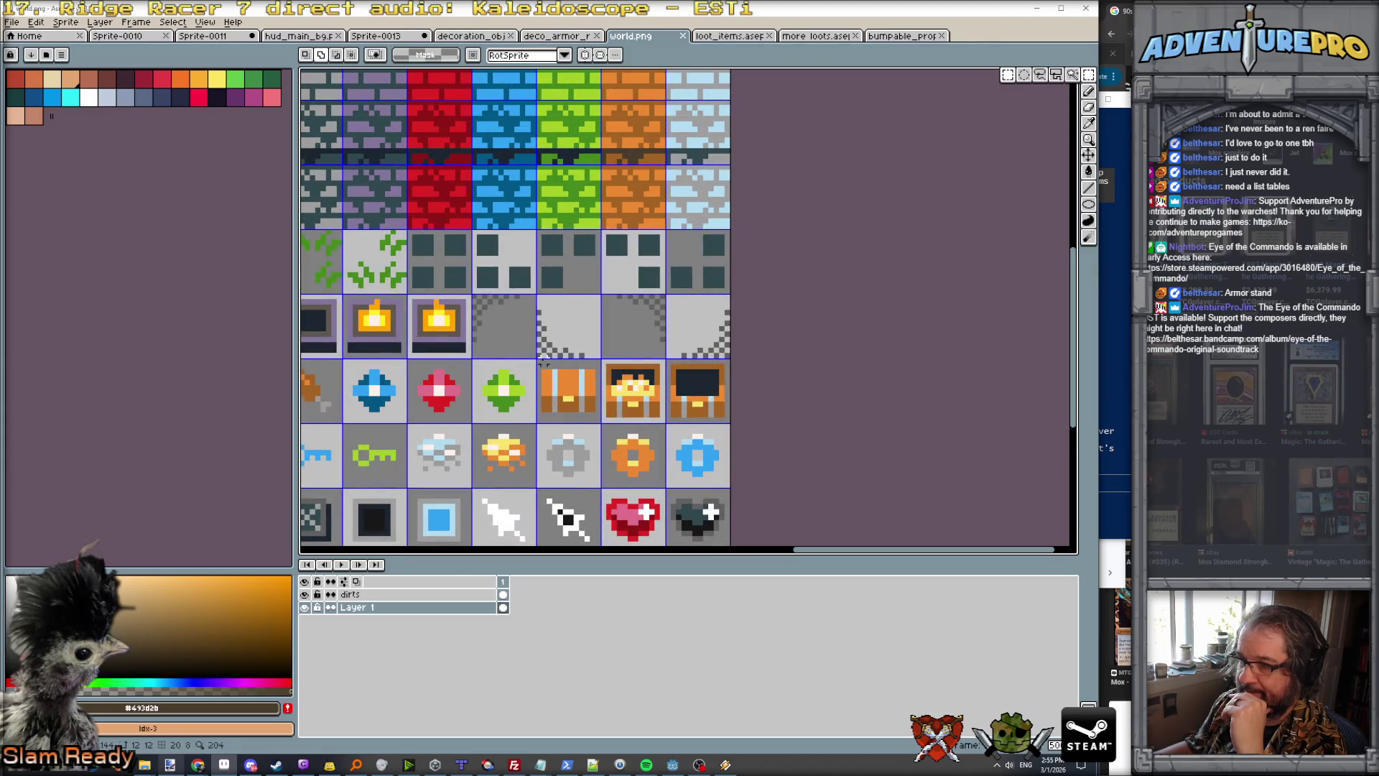
pyautogui.moveTo(538, 362); pyautogui.dragTo(731, 425)
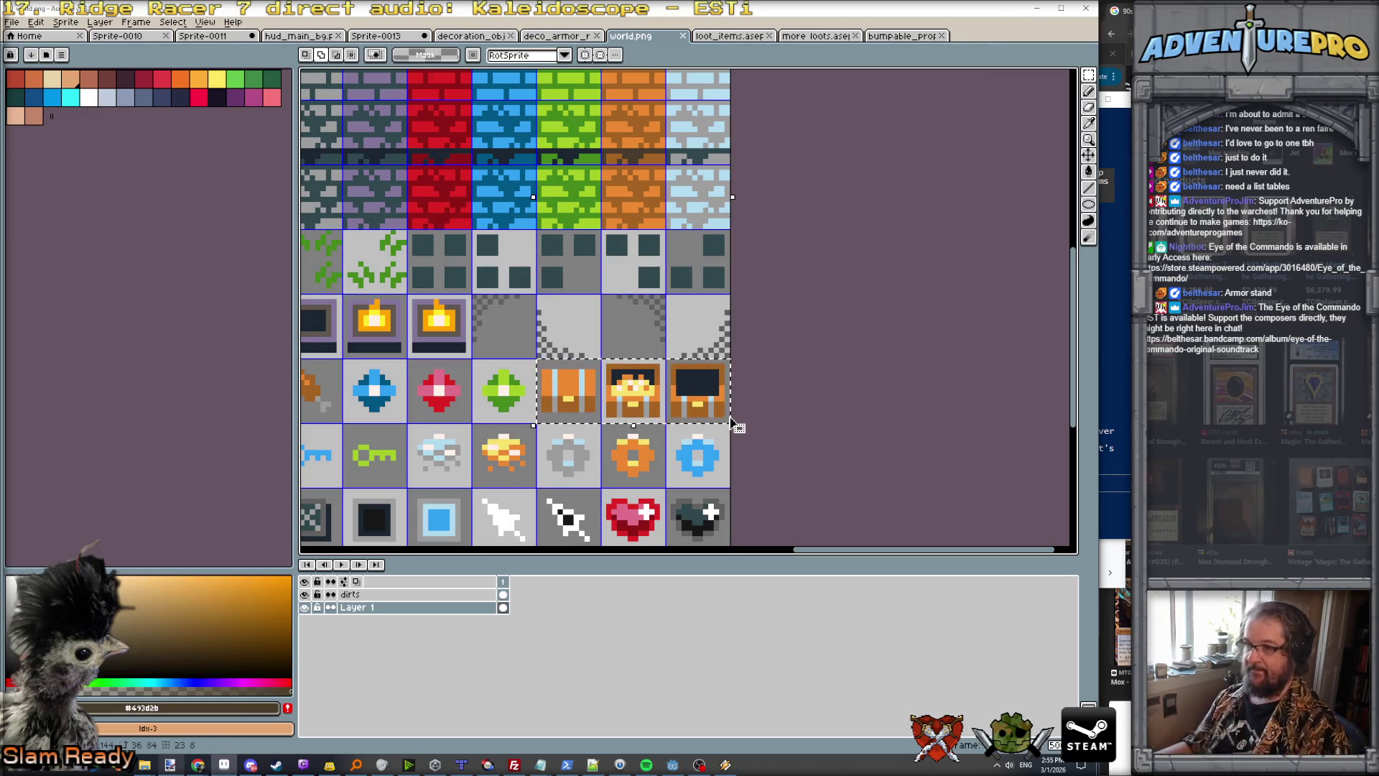
pyautogui.click(895, 38)
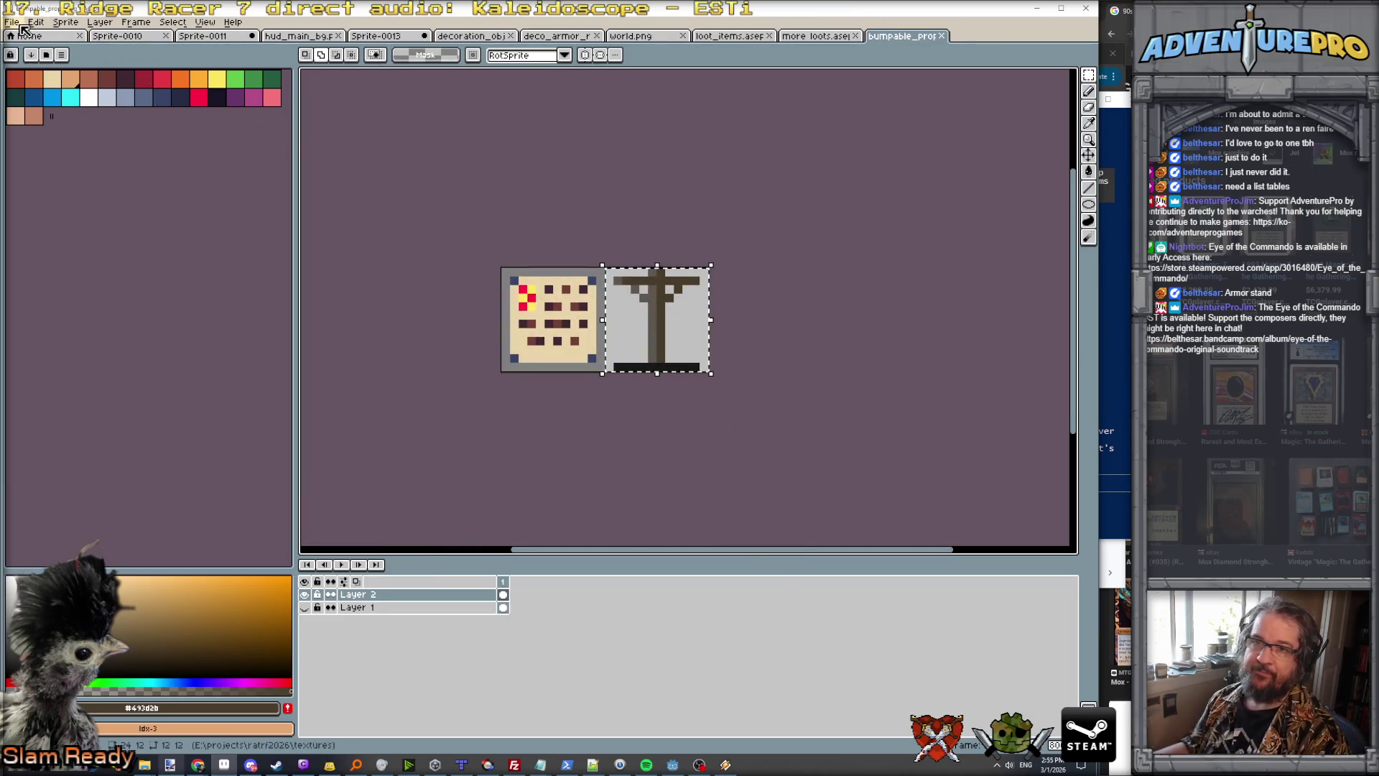
pyautogui.click(66, 22)
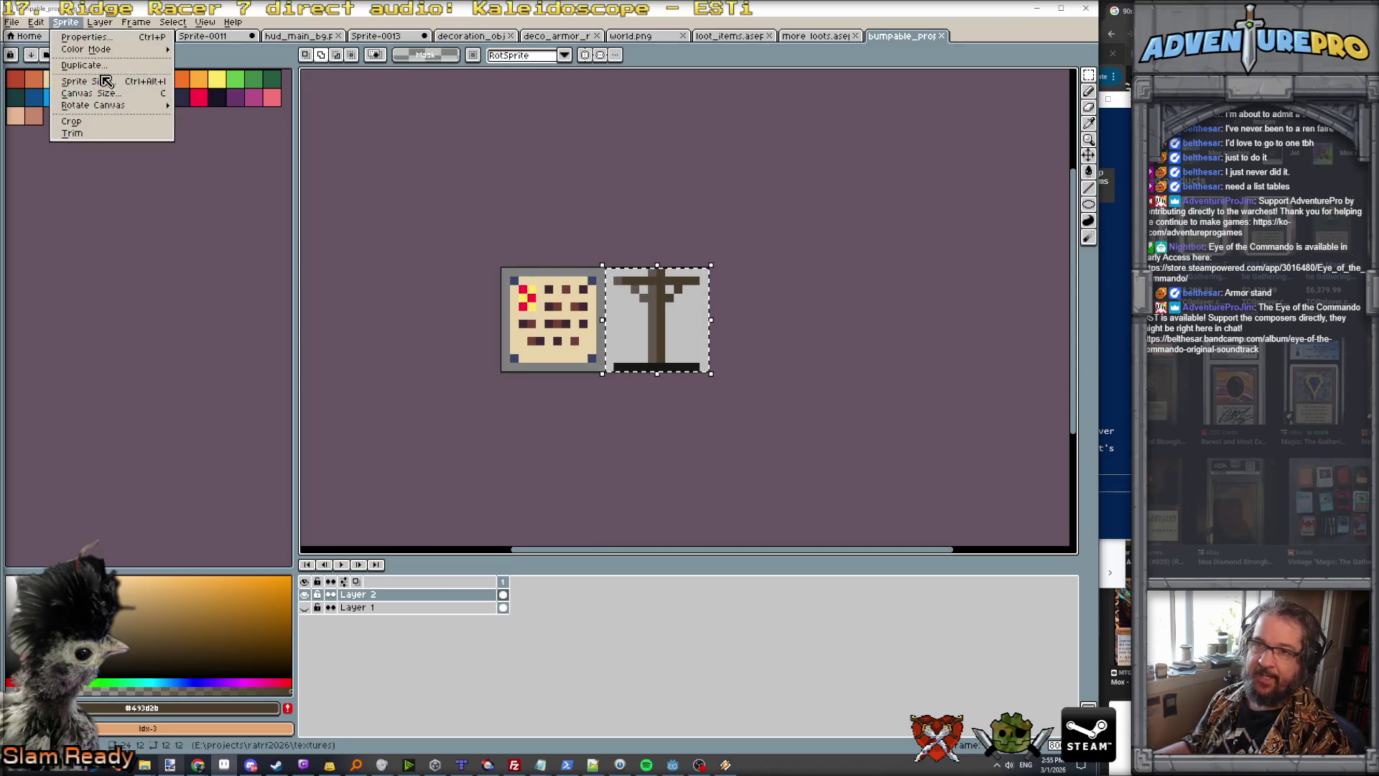
# Widen the props sprite's canvas to 48 pixels, undoing a stray paste.
pyautogui.click(111, 94)
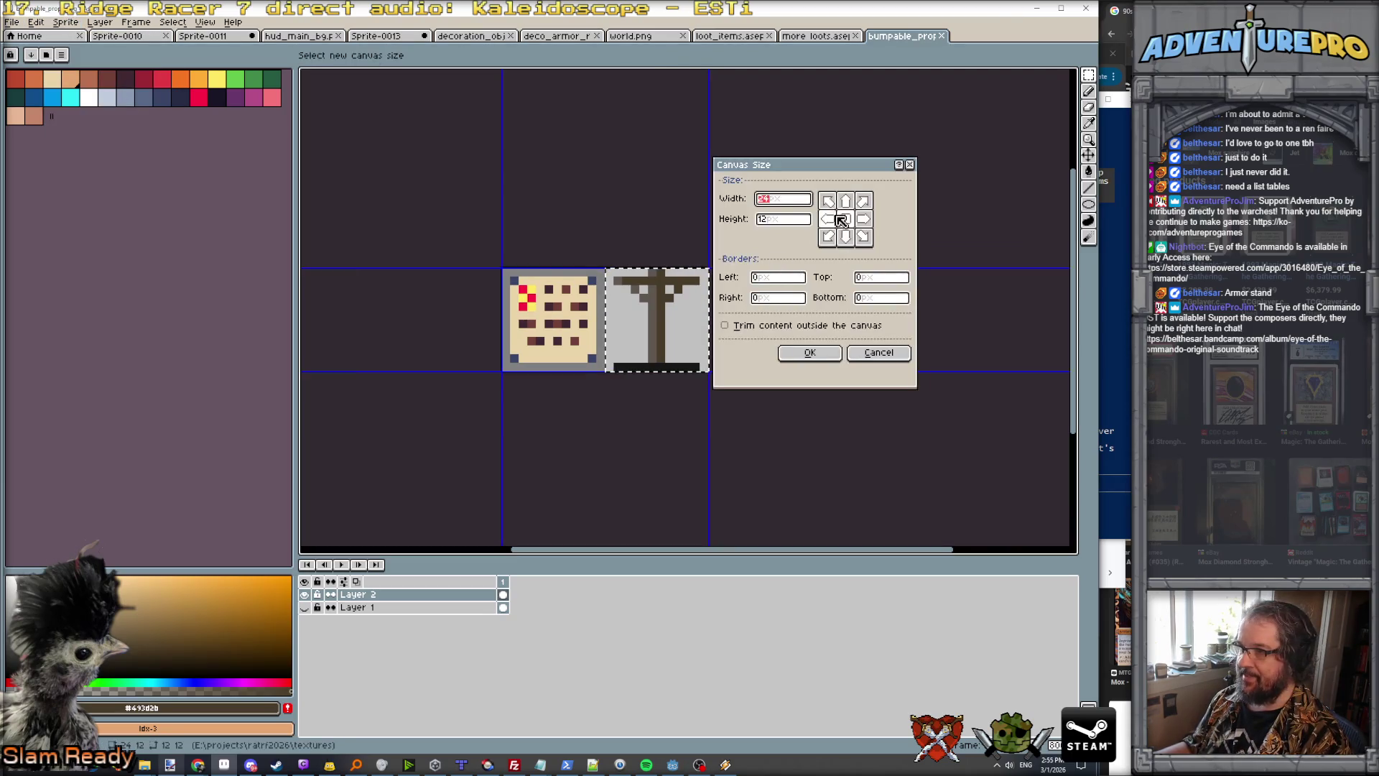
pyautogui.doubleClick(781, 204)
pyautogui.write('48')
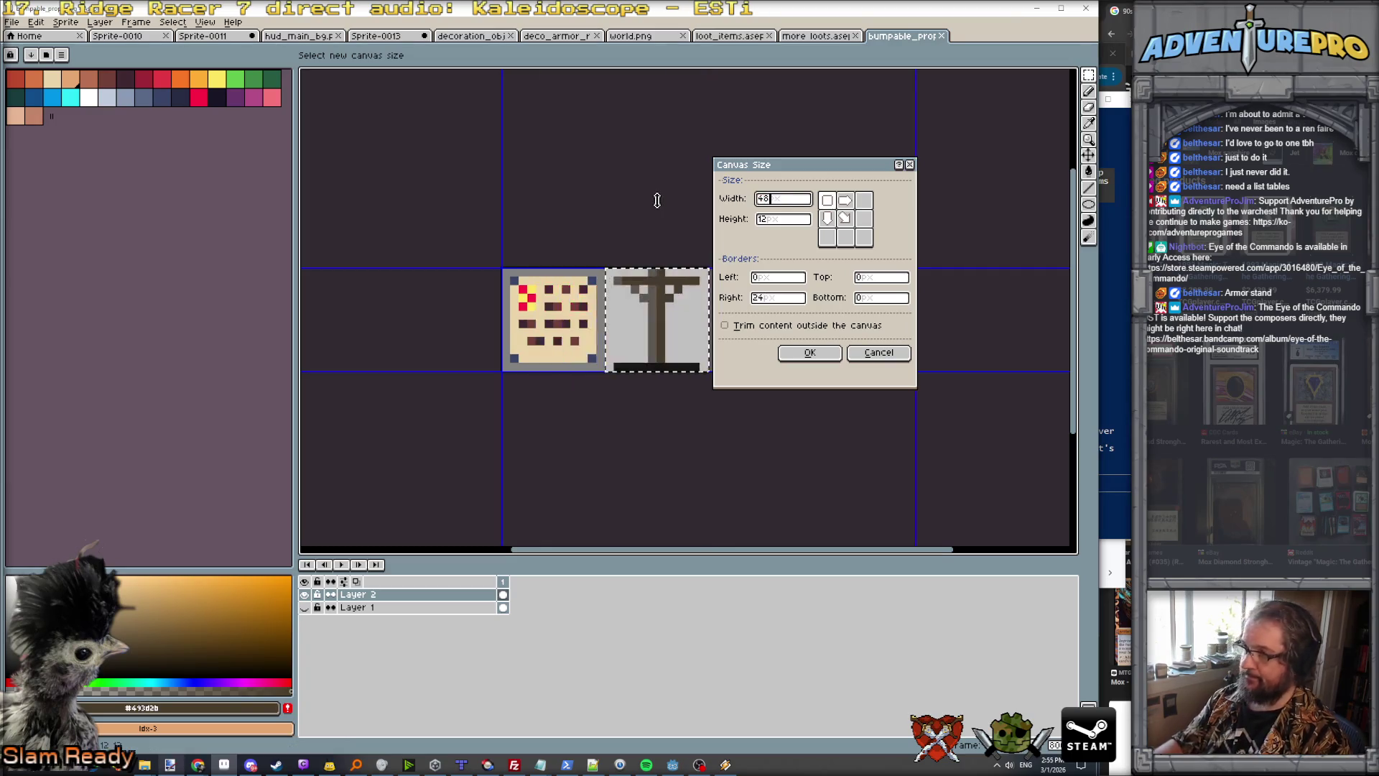
pyautogui.press('Return')
pyautogui.hotkey('ctrl', 'v')
pyautogui.press('Escape')
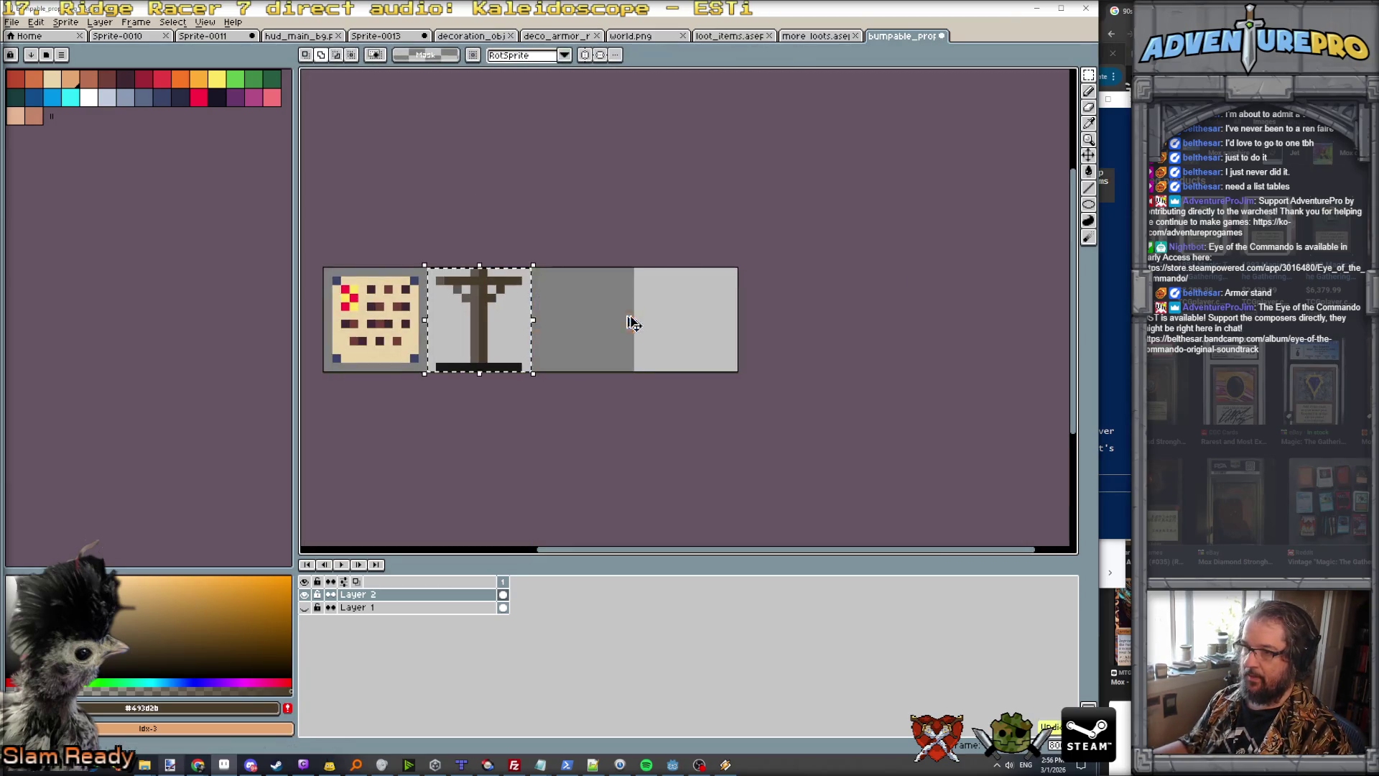
# Copy the closed orange chest tile into the props sprite's third slot.
pyautogui.hotkey('ctrl', 'shift', 'Tab')
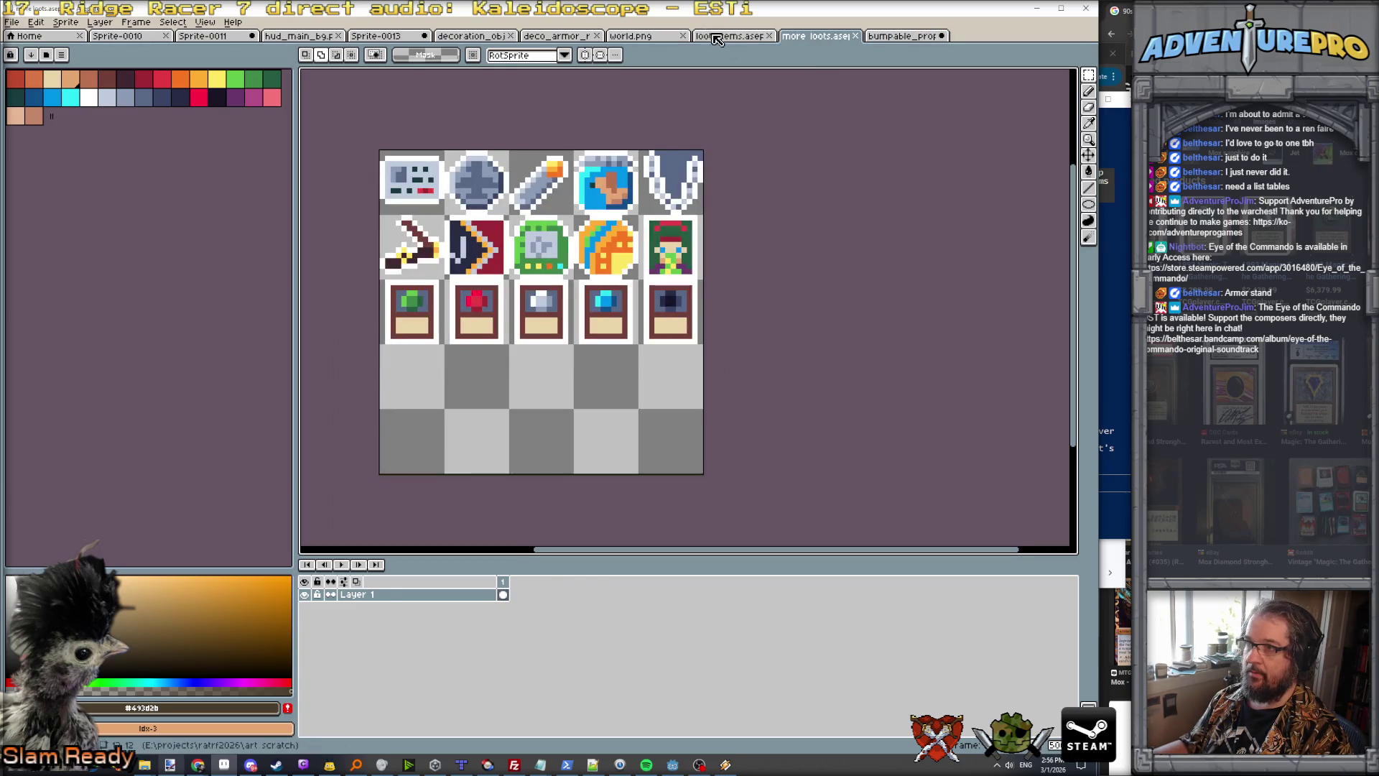
pyautogui.hotkey('ctrl', 'shift', 'Tab')
pyautogui.hotkey('ctrl', 'shift', 'Tab')
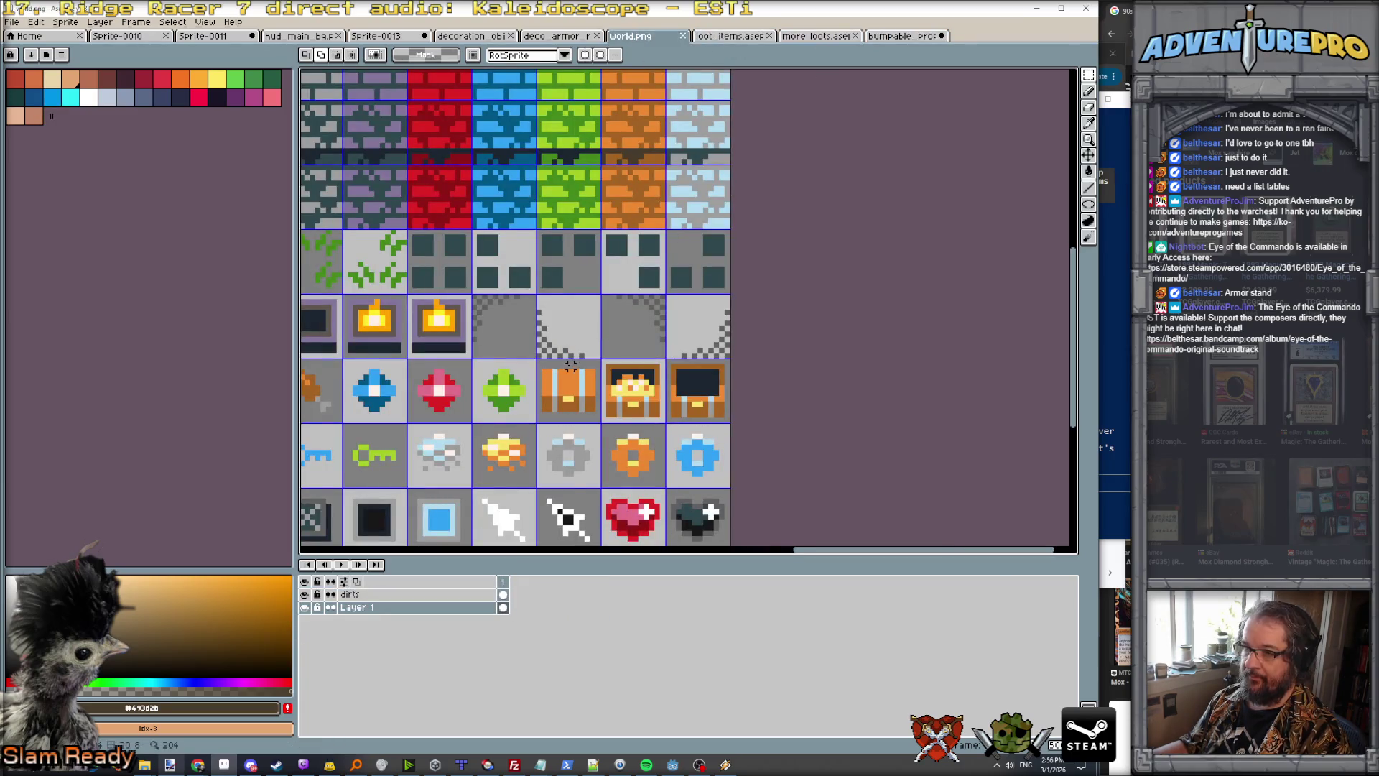
pyautogui.moveTo(543, 359)
pyautogui.mouseDown()
pyautogui.moveTo(589, 391)
pyautogui.moveTo(599, 426)
pyautogui.mouseUp()
pyautogui.hotkey('ctrl', 'c')
pyautogui.hotkey('ctrl', 'Tab')
pyautogui.hotkey('ctrl', 'Tab')
pyautogui.hotkey('ctrl', 'Tab')
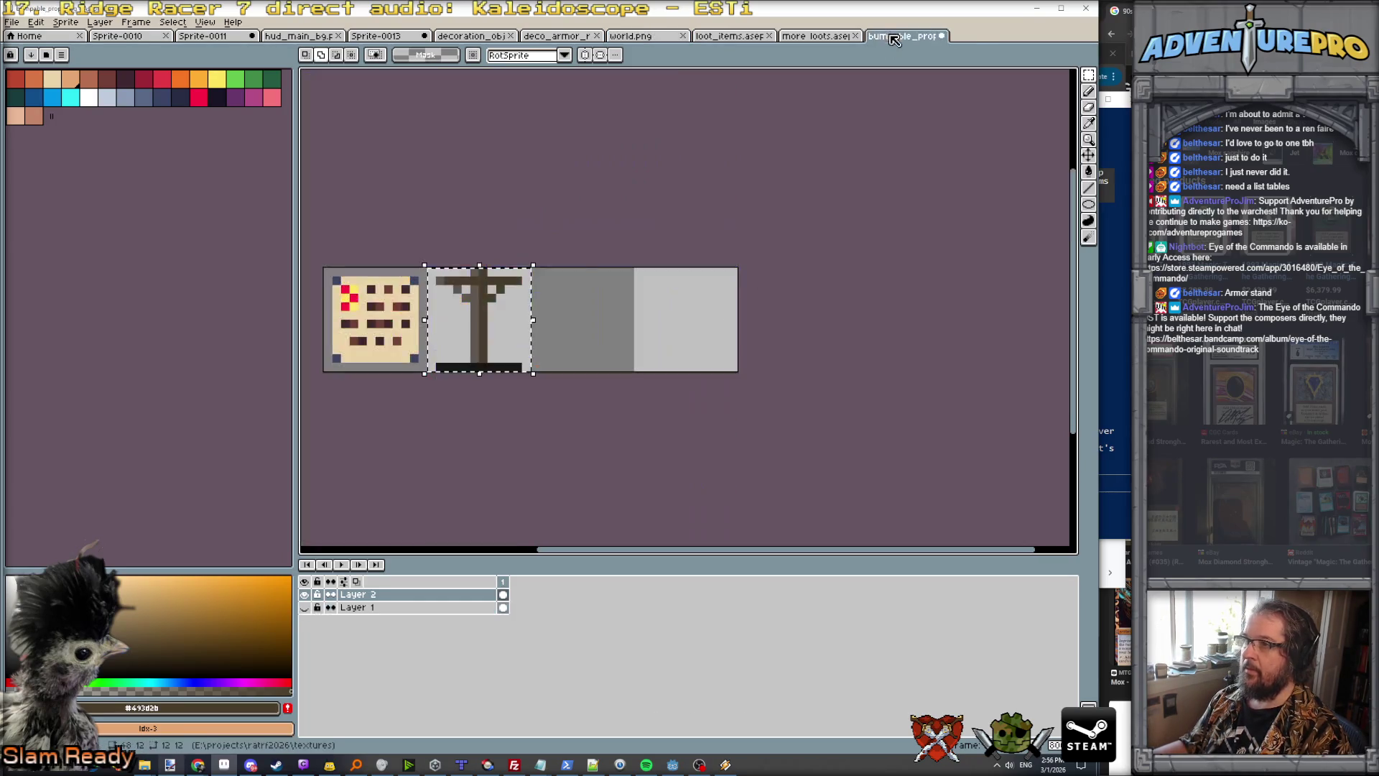
pyautogui.hotkey('ctrl', 'v')
pyautogui.moveTo(692, 344); pyautogui.dragTo(589, 345)
pyautogui.press('Return')
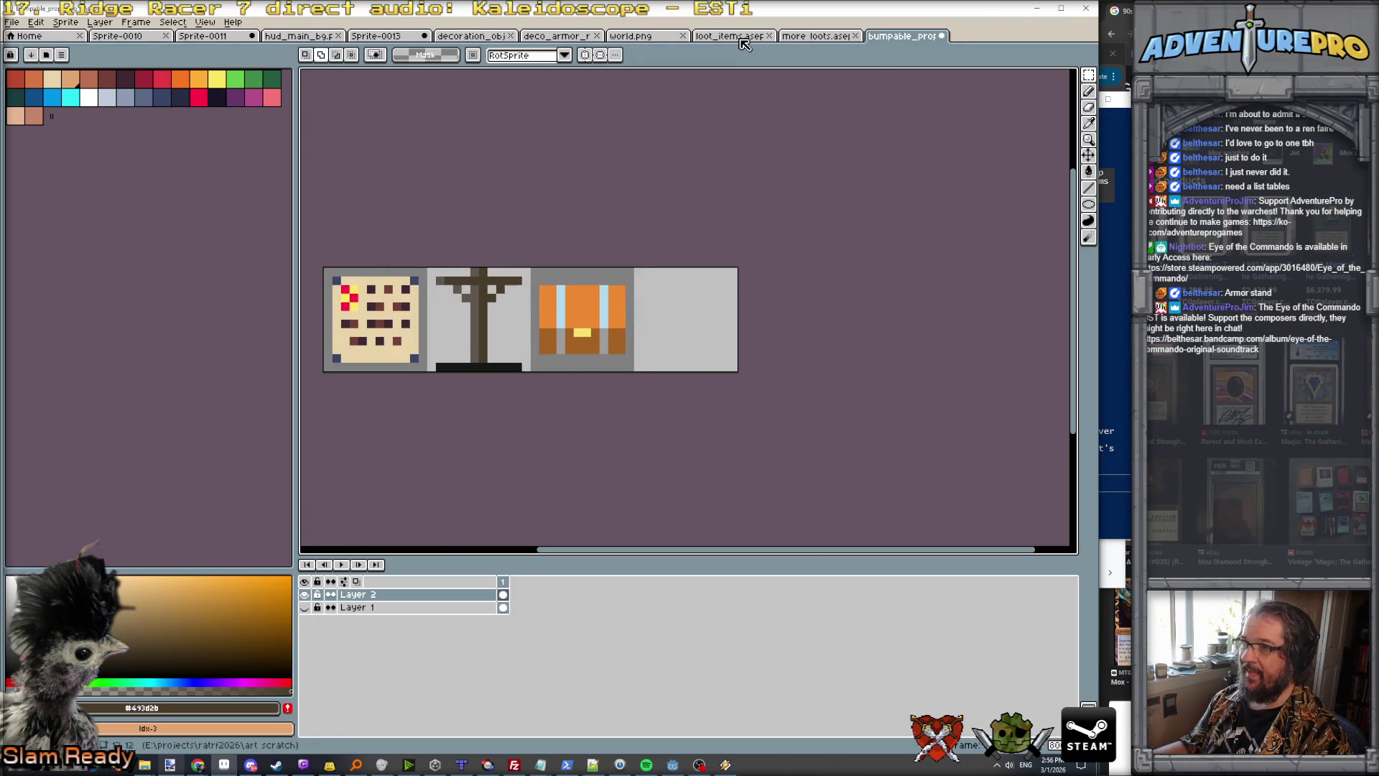
# Copy the open-chest tile from the world sheet into the fourth slot.
pyautogui.click(741, 37)
pyautogui.click(632, 36)
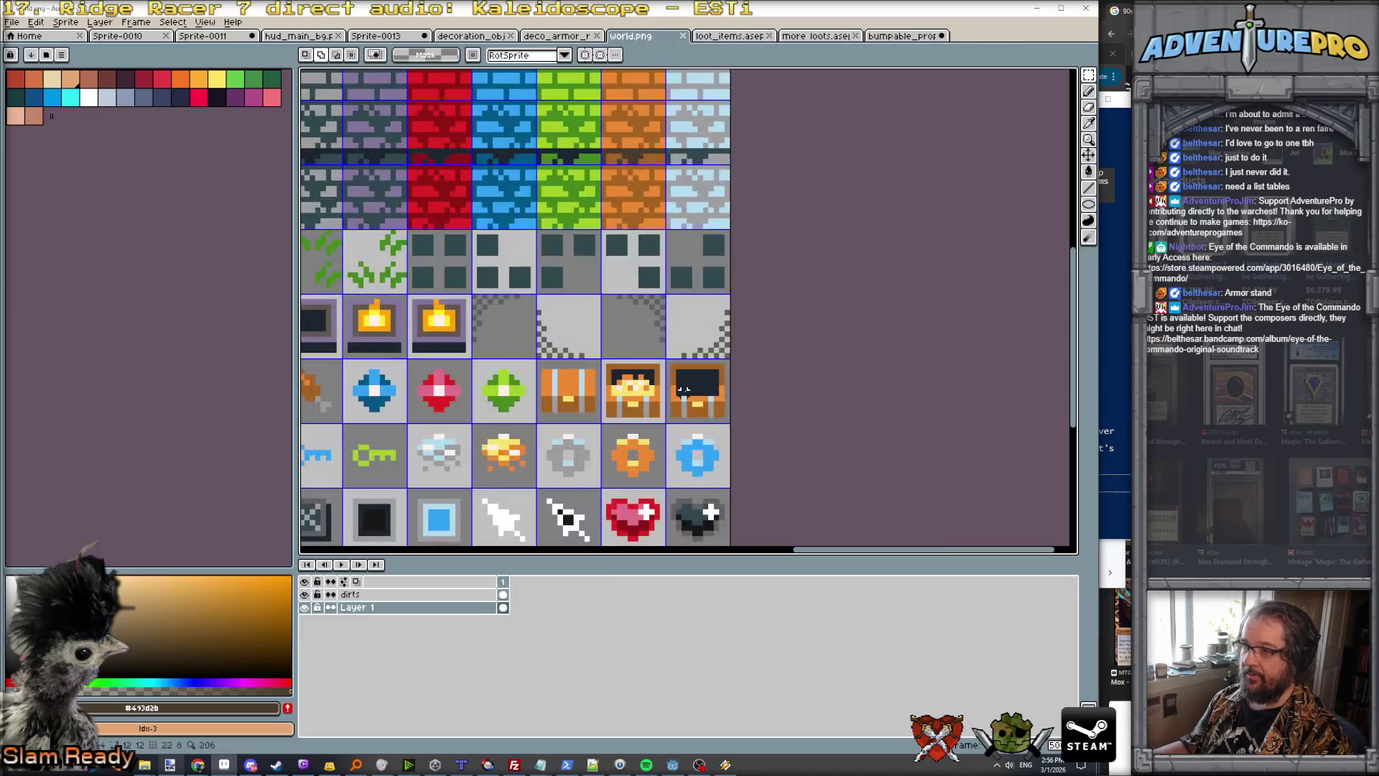
pyautogui.moveTo(668, 360)
pyautogui.mouseDown()
pyautogui.moveTo(722, 422)
pyautogui.moveTo(738, 414)
pyautogui.mouseUp()
pyautogui.hotkey('ctrl', 'c')
pyautogui.click(902, 36)
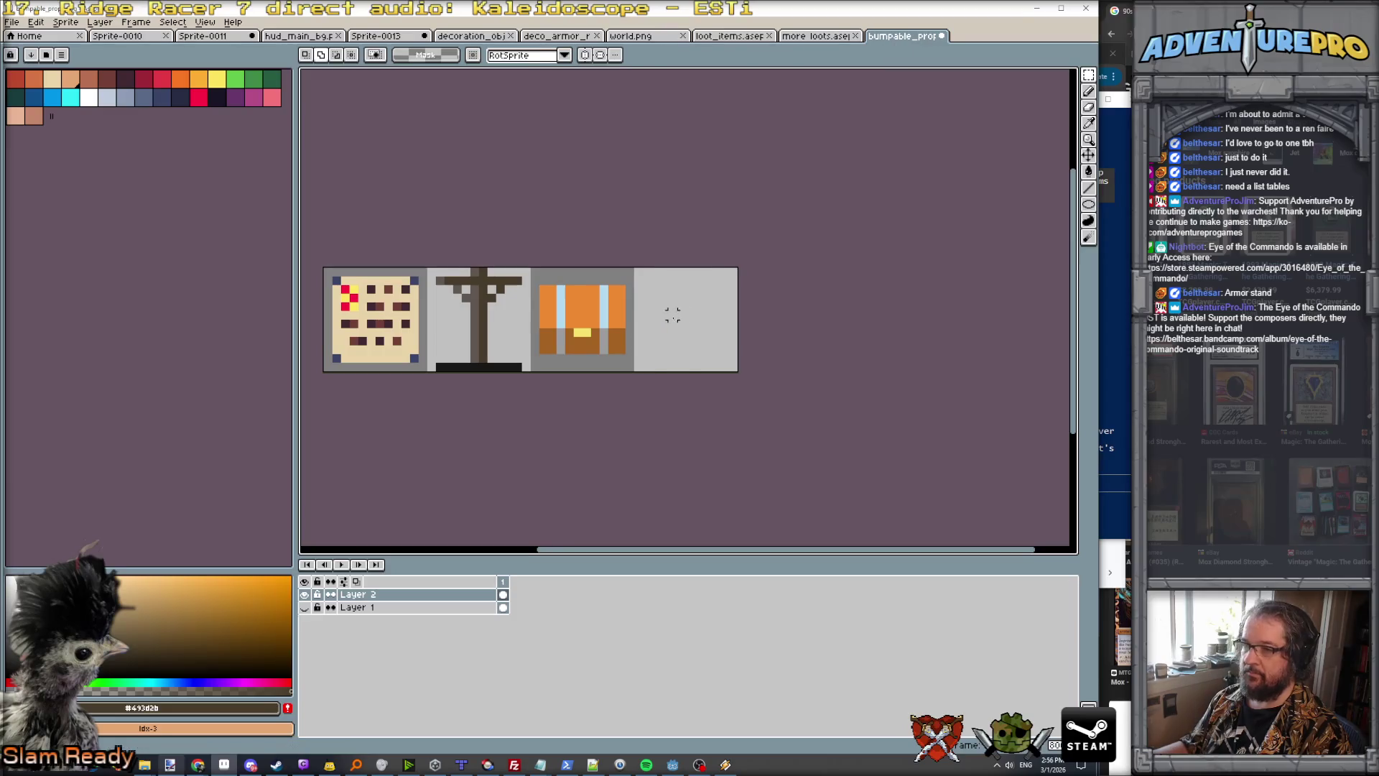
pyautogui.hotkey('ctrl', 'v')
pyautogui.click(825, 304)
pyautogui.click(792, 324)
# Save the props sprite and minimize Aseprite.
pyautogui.hotkey('ctrl', 's')
pyautogui.click(583, 448)
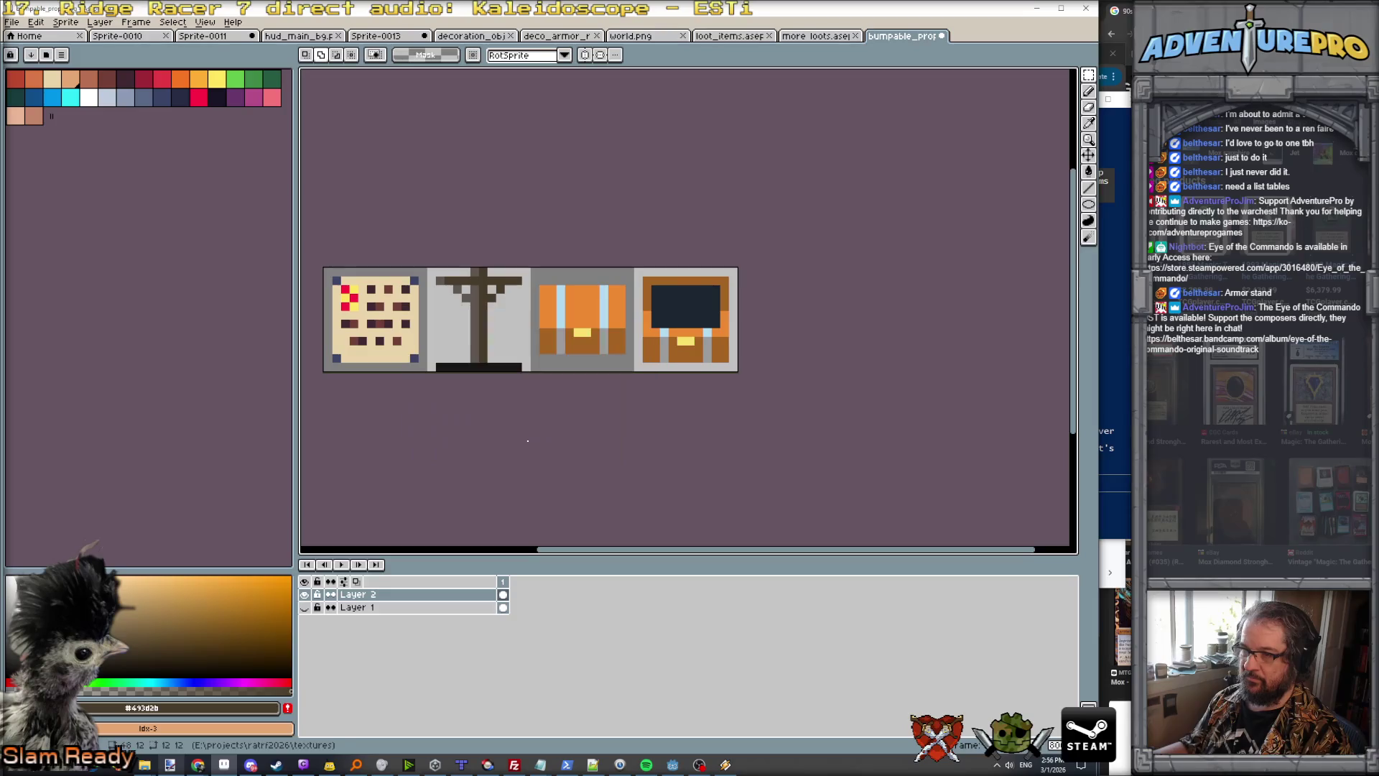
pyautogui.click(1037, 10)
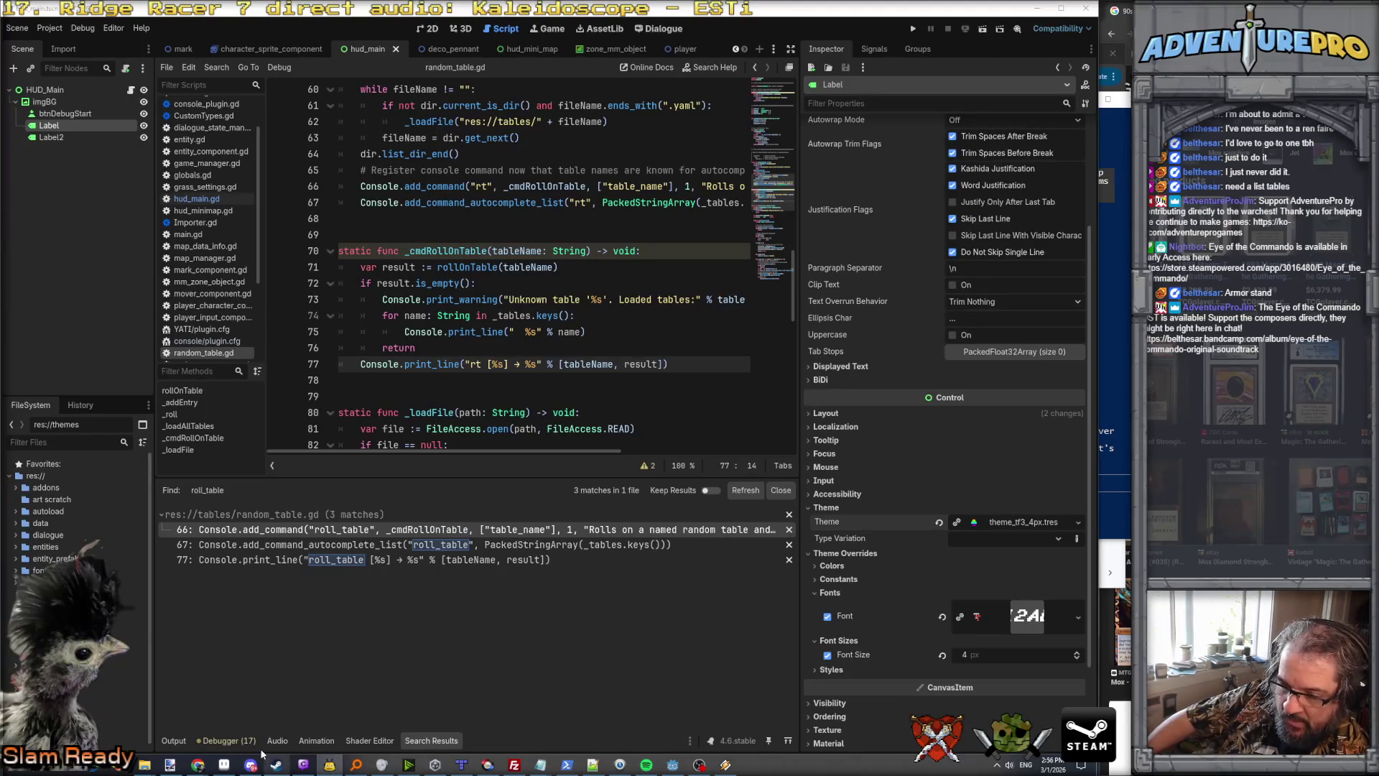
# In Claude Code, replace 'commit this' with a prompt: ItemData gets a friendlyName translation key, loaded into a dictionary at load time.
pyautogui.click(566, 764)
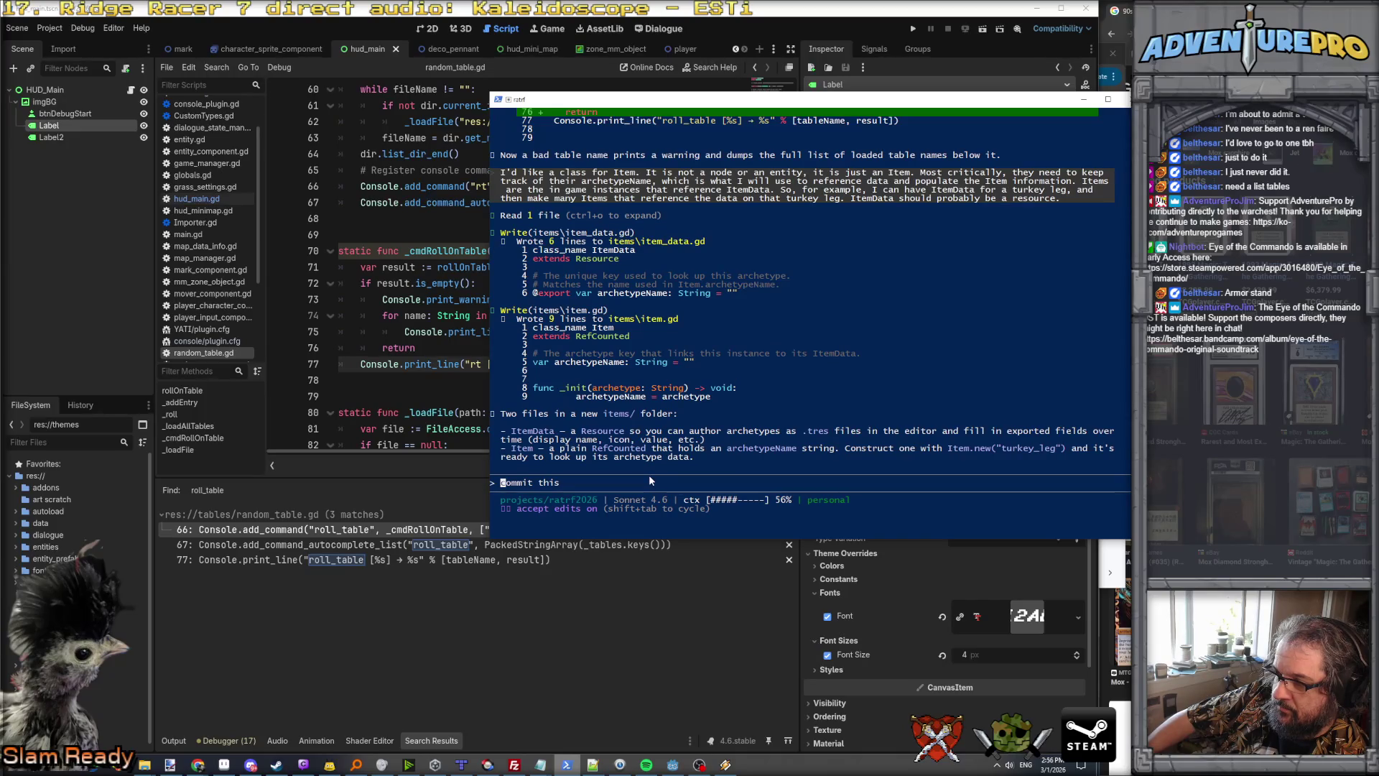
pyautogui.click(649, 474)
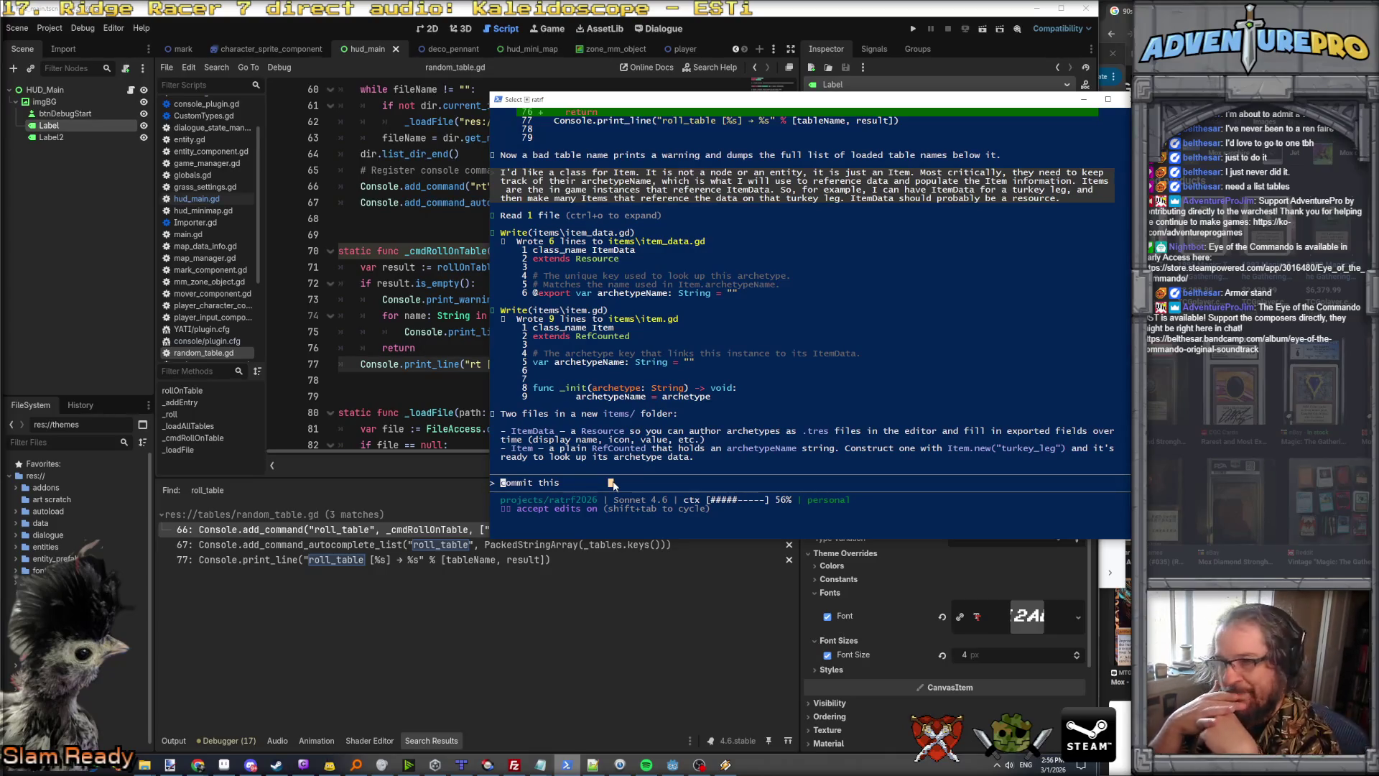
pyautogui.press('Escape')
pyautogui.press('Escape')
pyautogui.write('ItemData should have a f')
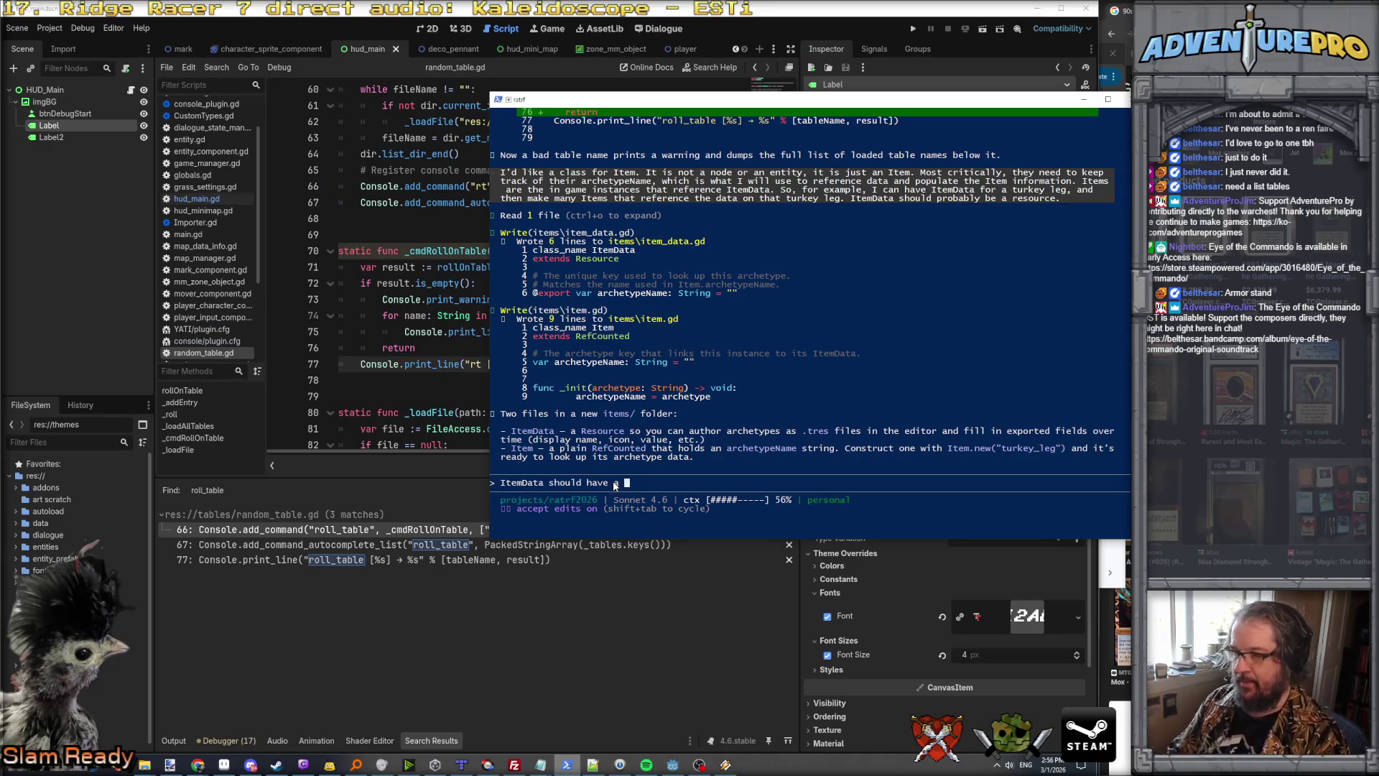
pyautogui.write("riendlyName value, which is what I'll display, but it will end up being a key to the translation list, because I'm keeping all my text there. So when I call Item.getFriendlyName")
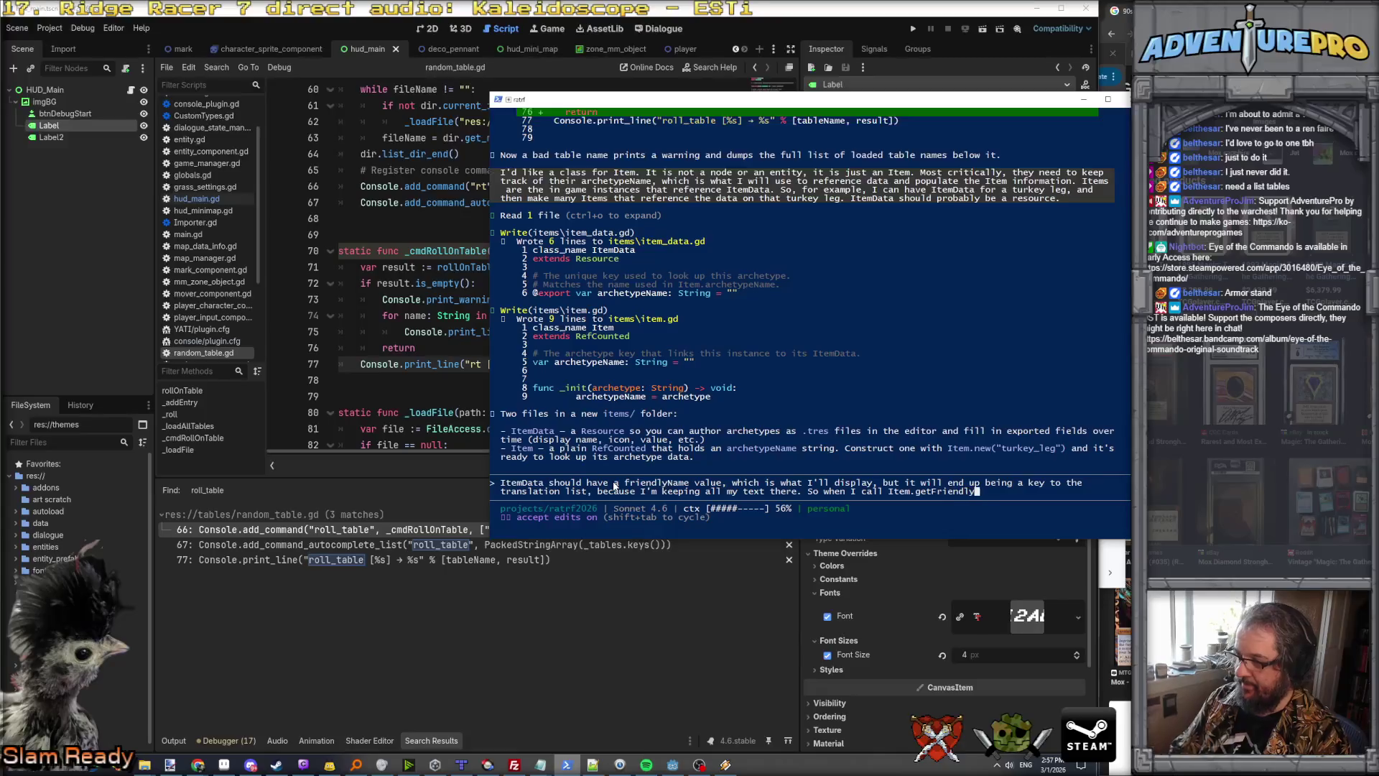
pyautogui.write('(), it will l')
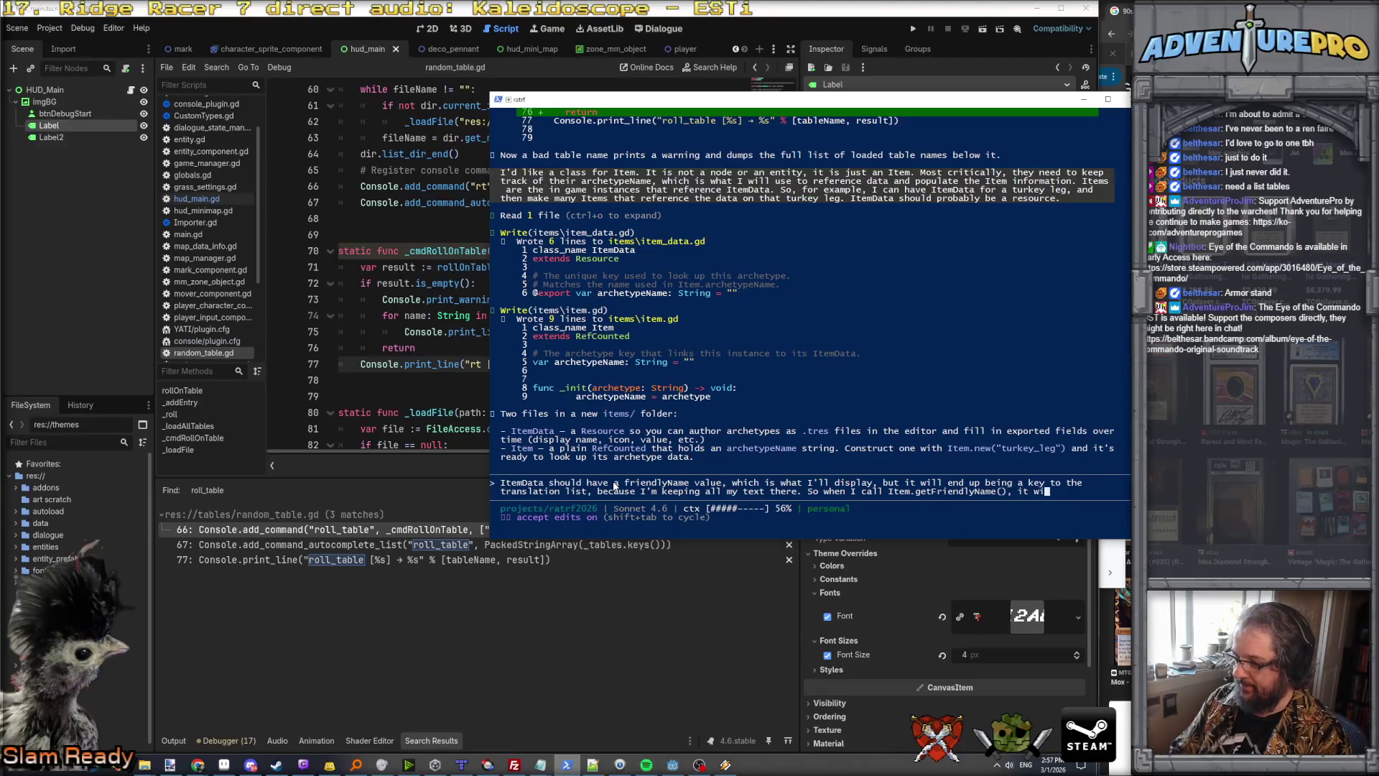
pyautogui.write('ook up the Item')
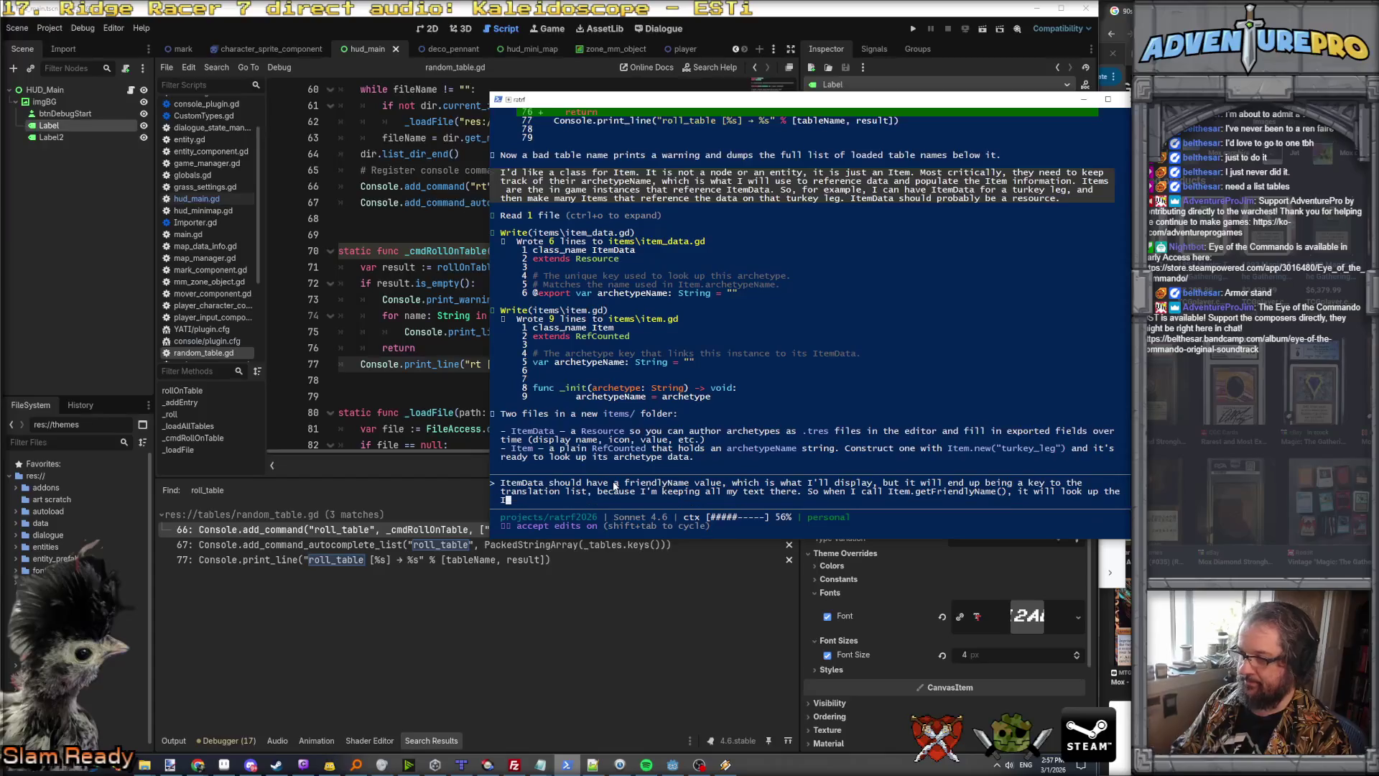
pyautogui.write('Data to figure')
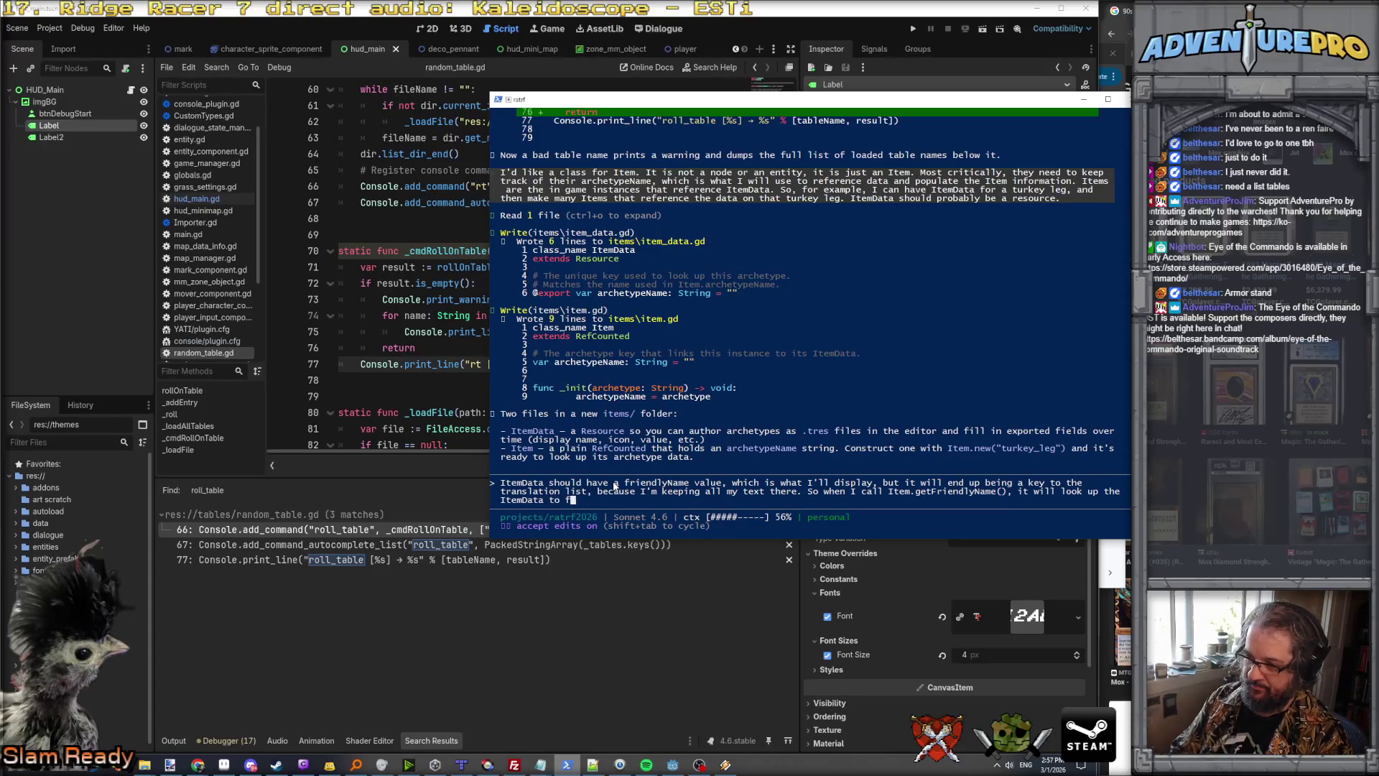
pyautogui.press('BackSpace')
pyautogui.press('BackSpace')
pyautogui.press('BackSpace')
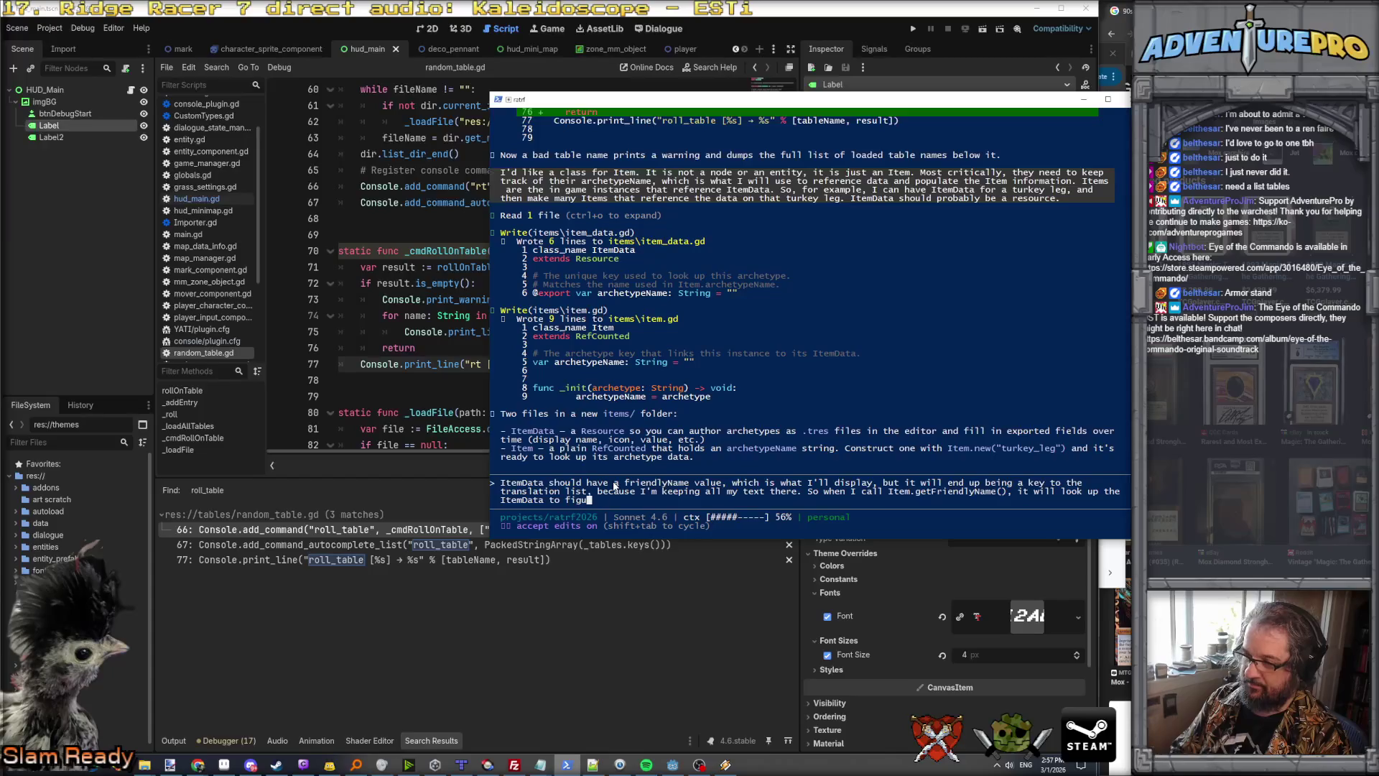
pyautogui.write('in the')
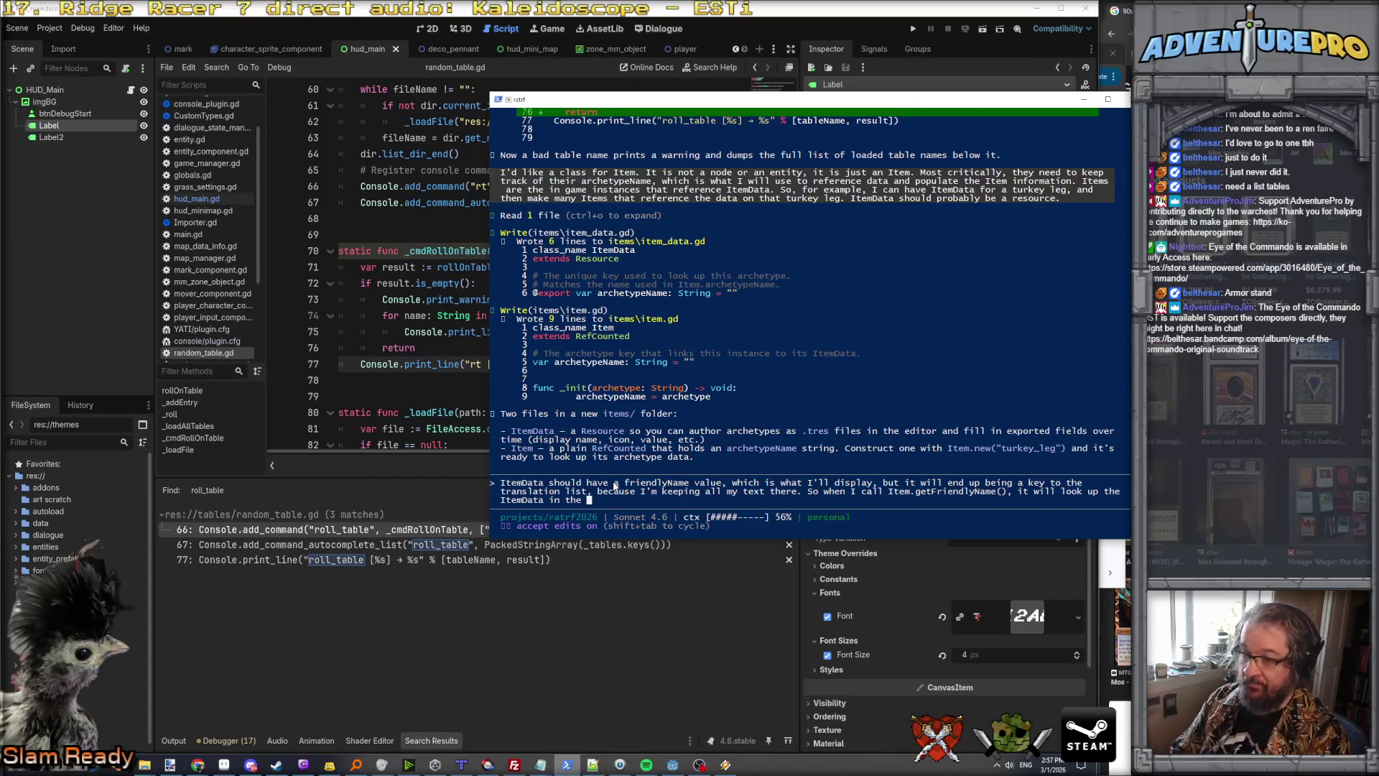
pyautogui.press('BackSpace')
pyautogui.press('BackSpace')
pyautogui.press('BackSpace')
pyautogui.write('and d')
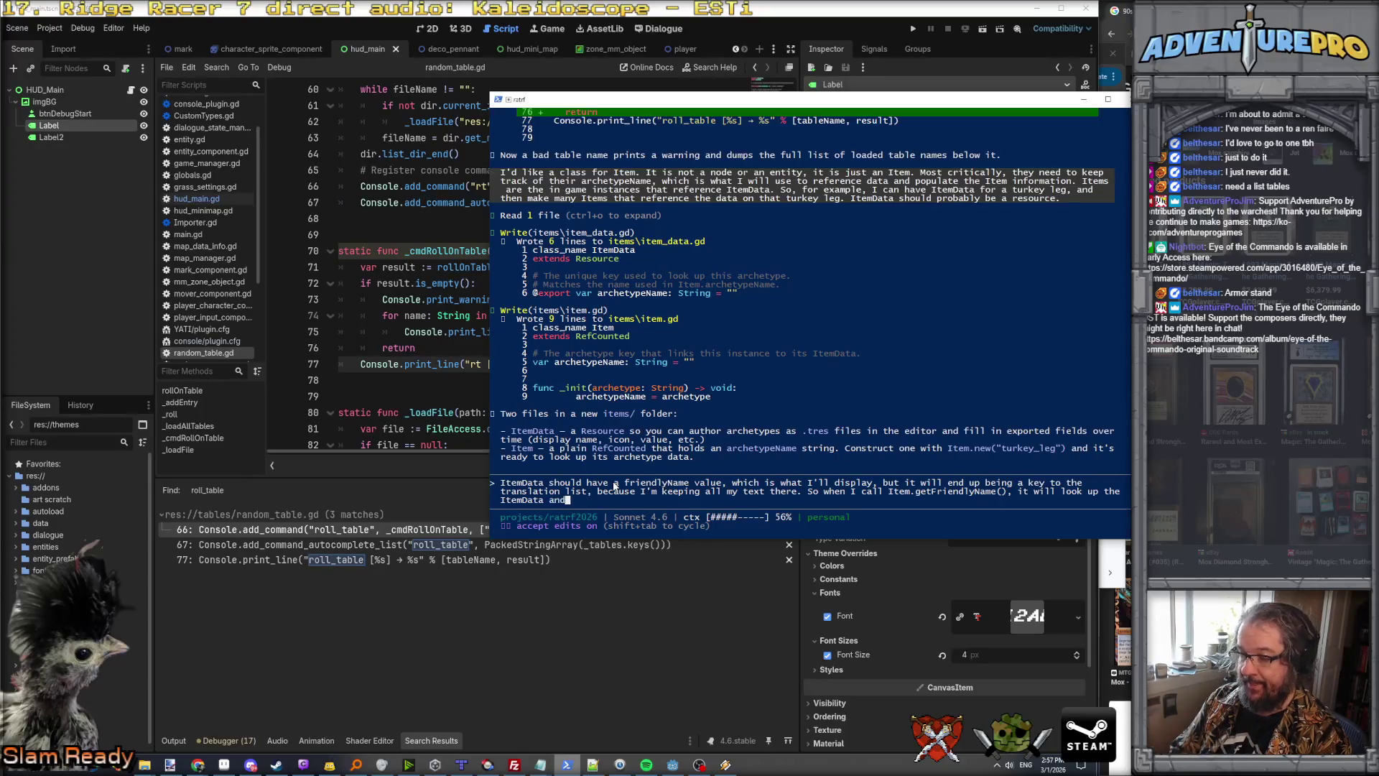
pyautogui.press('BackSpace')
pyautogui.write('tell me what I s')
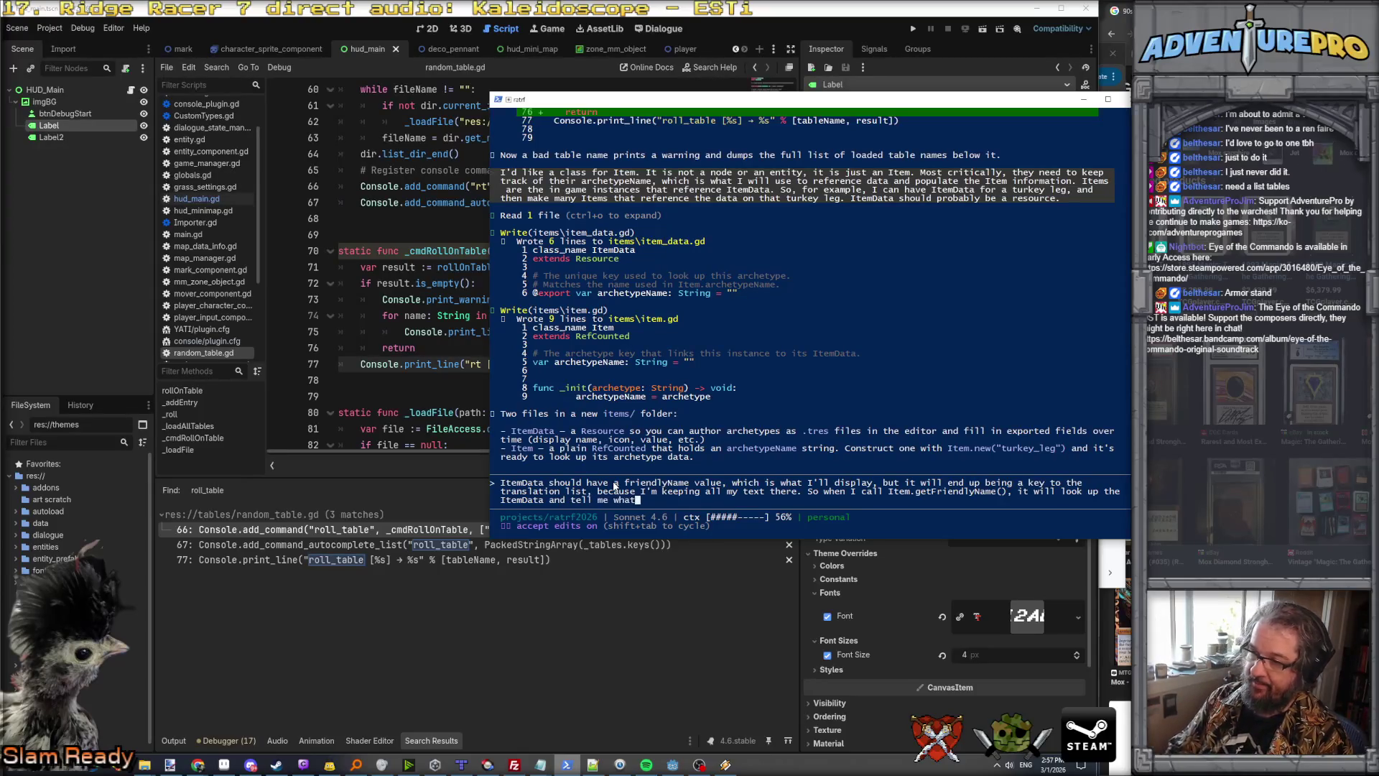
pyautogui.write('ee. ItemData ')
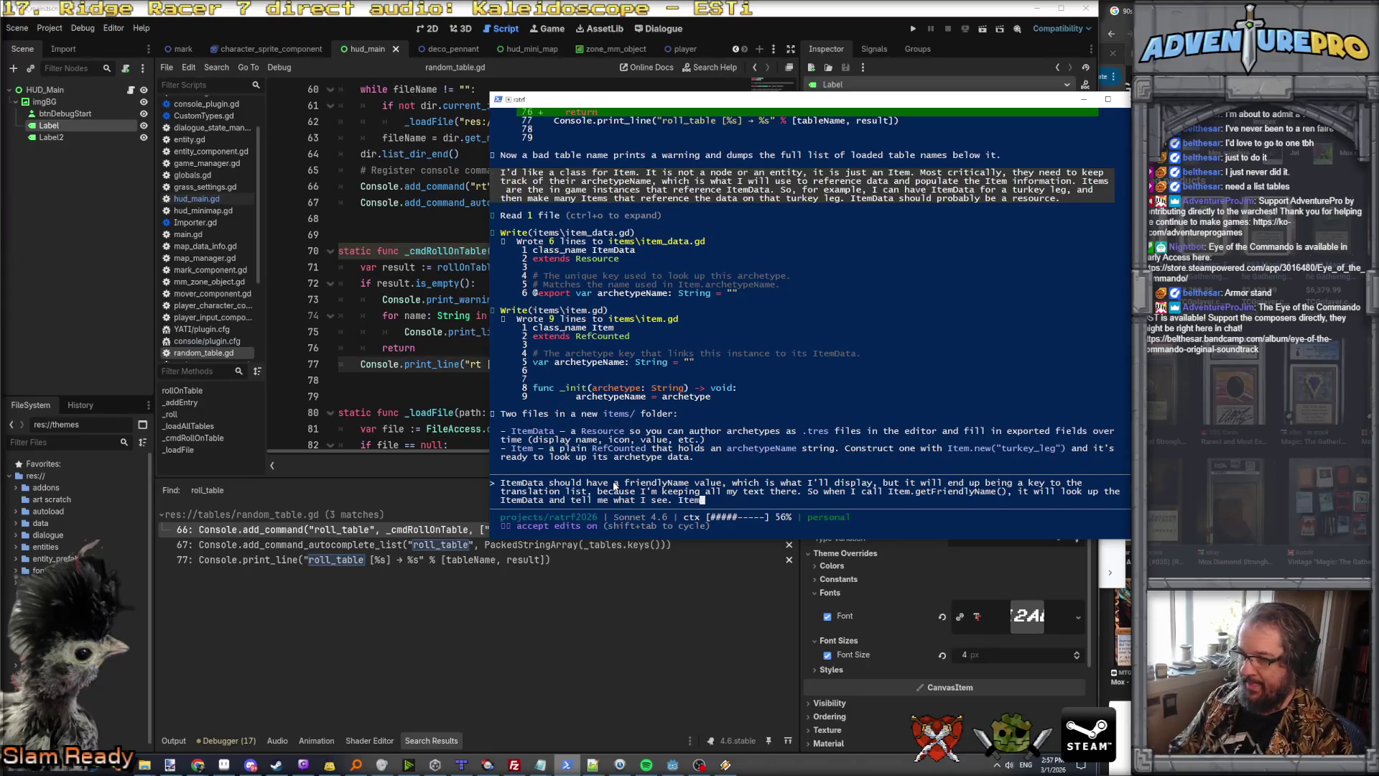
pyautogui.write('should ')
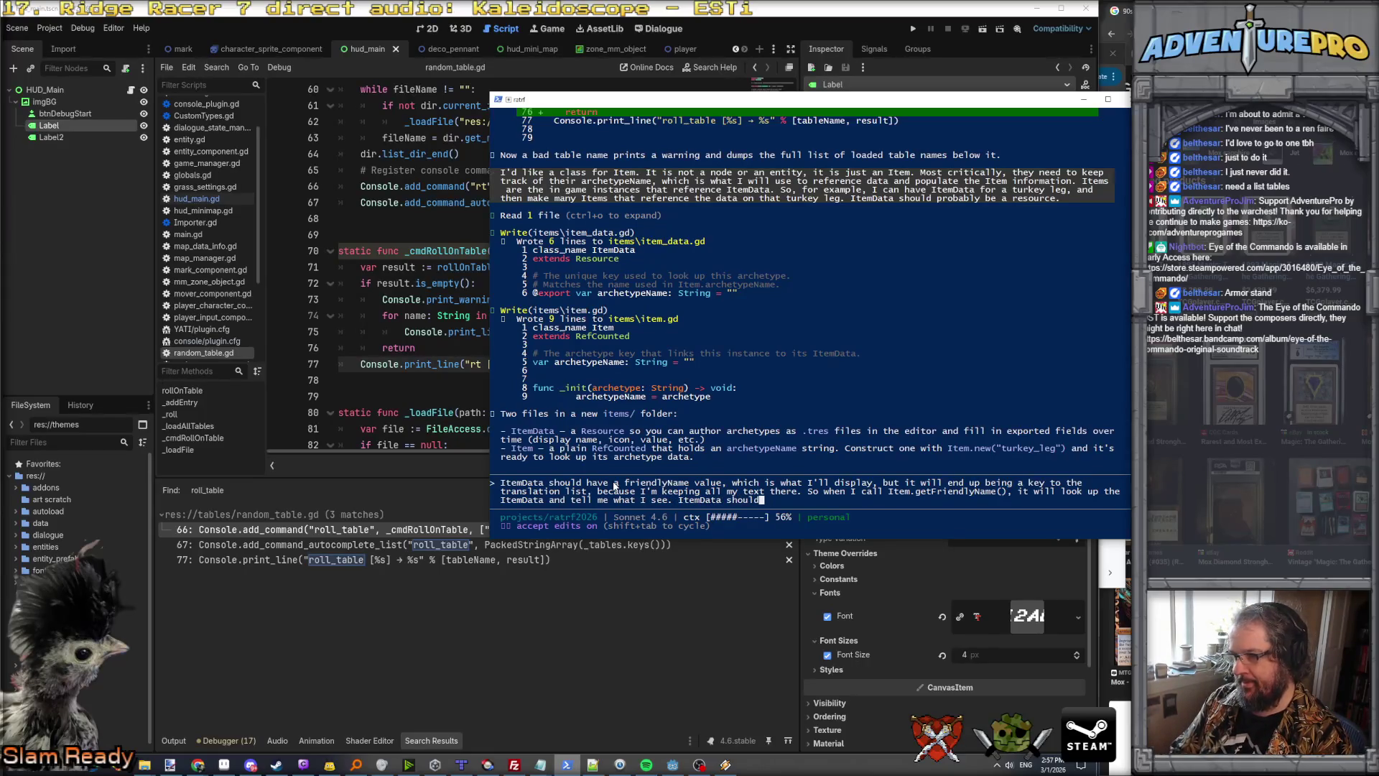
pyautogui.write('all be loaded at l')
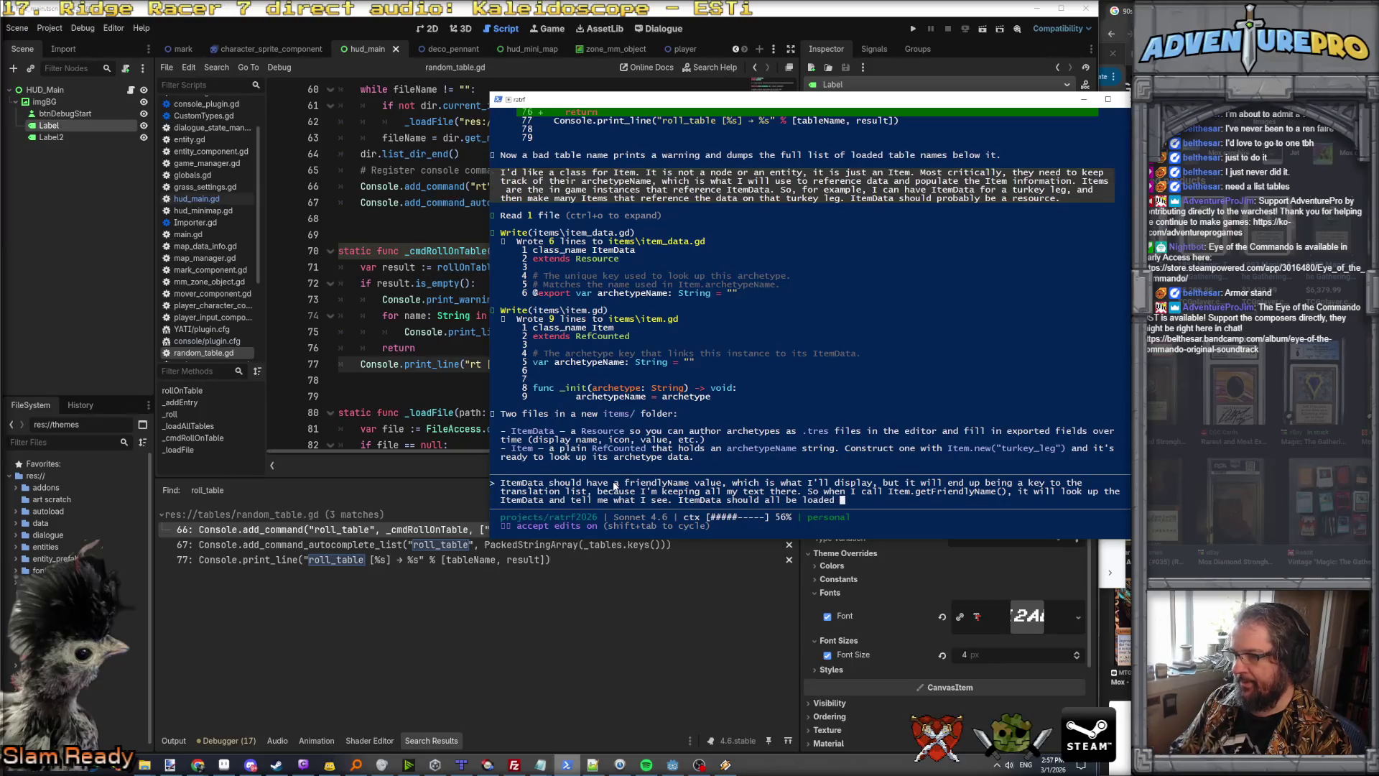
pyautogui.write('oadtime and stored i')
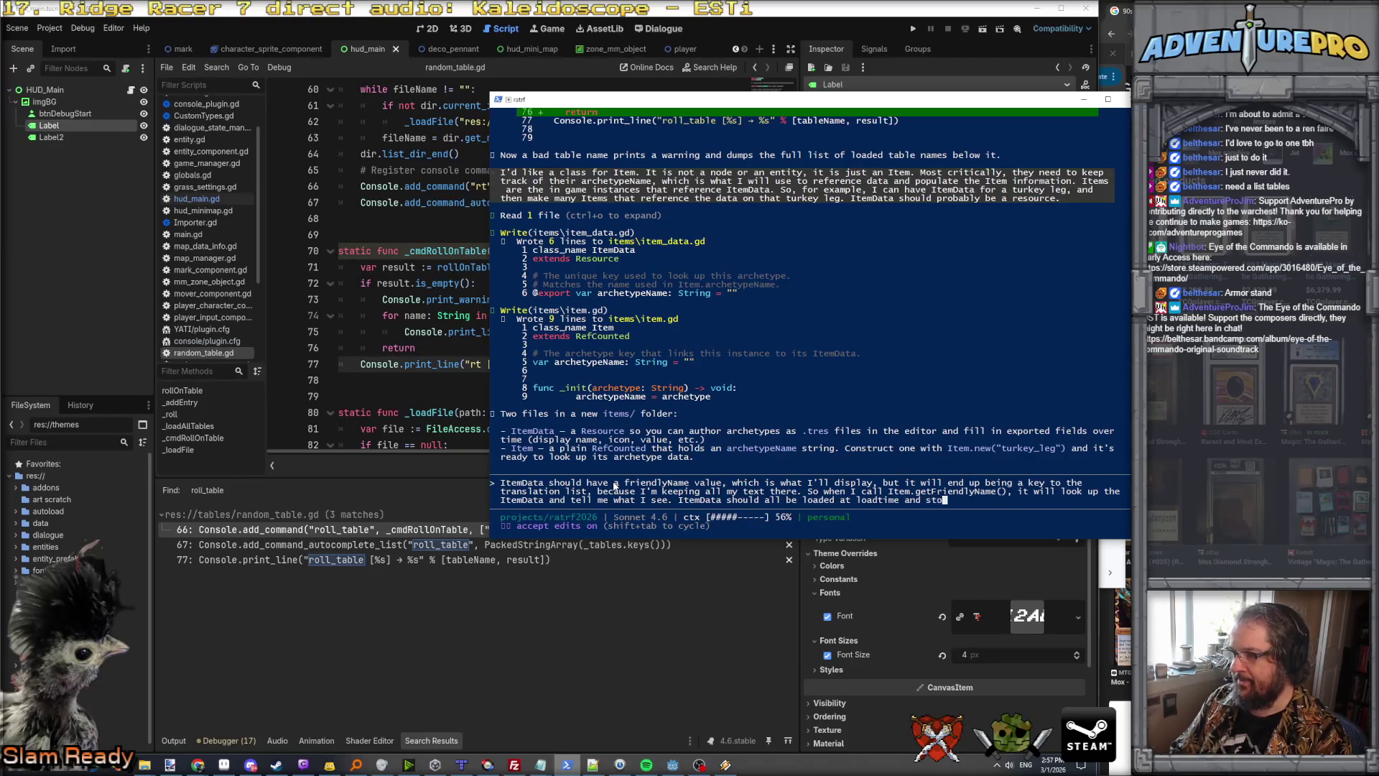
pyautogui.write('n a dictionar')
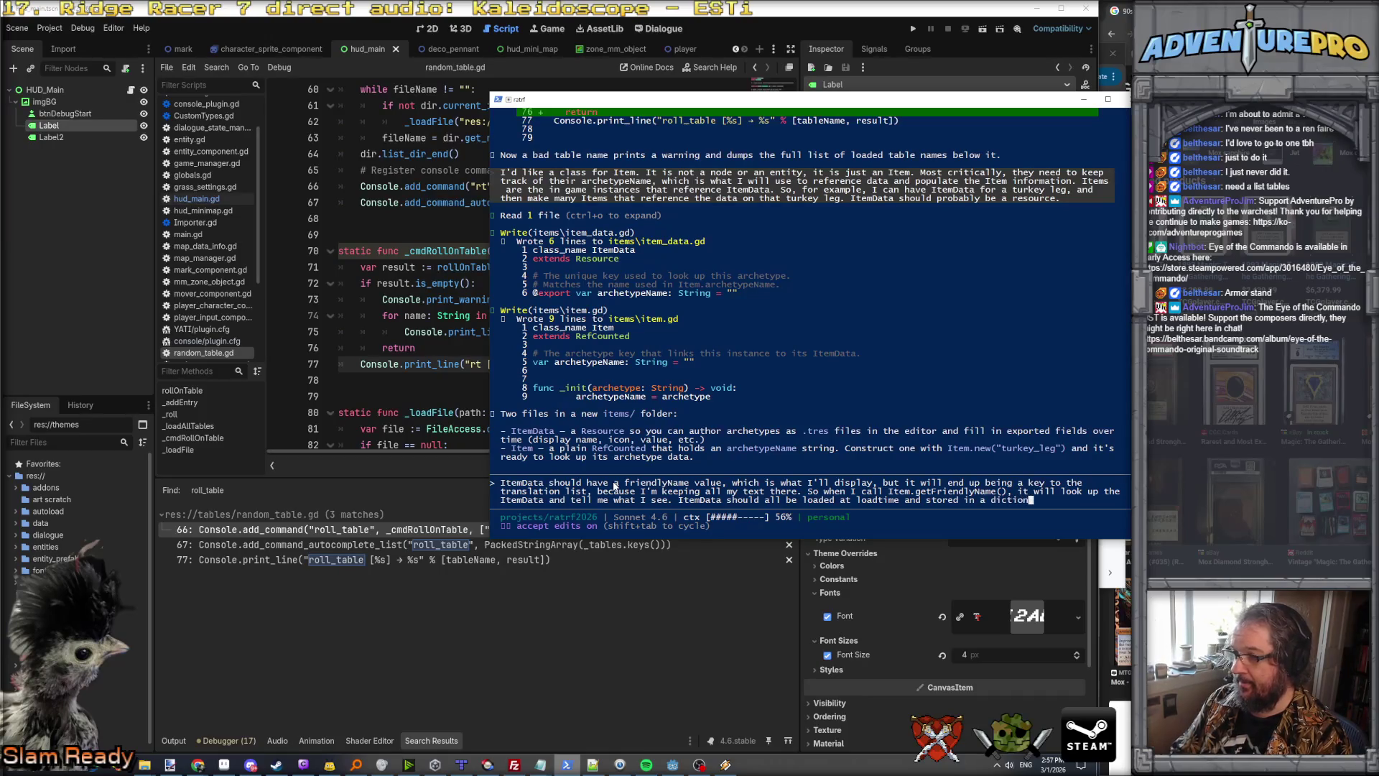
pyautogui.write('y')
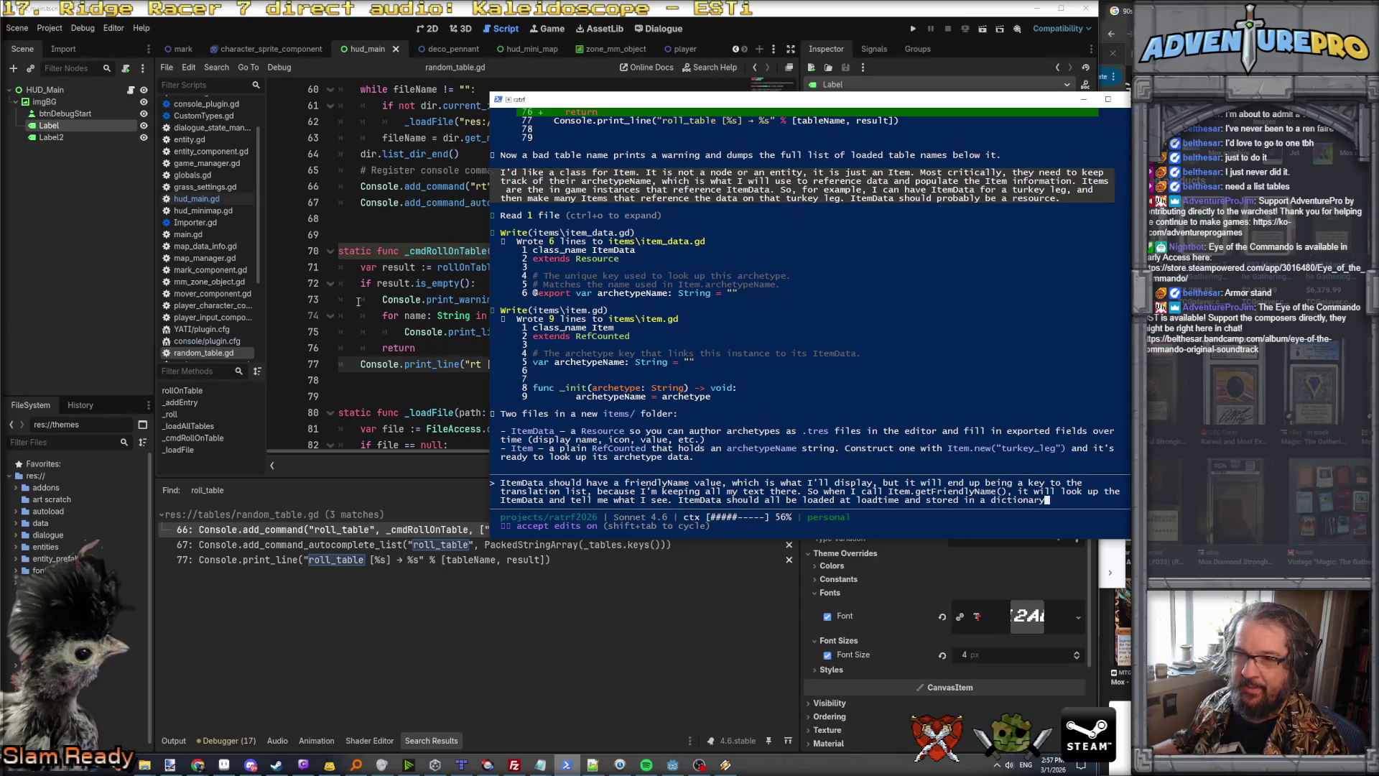
pyautogui.hotkey('alt', 'Tab')
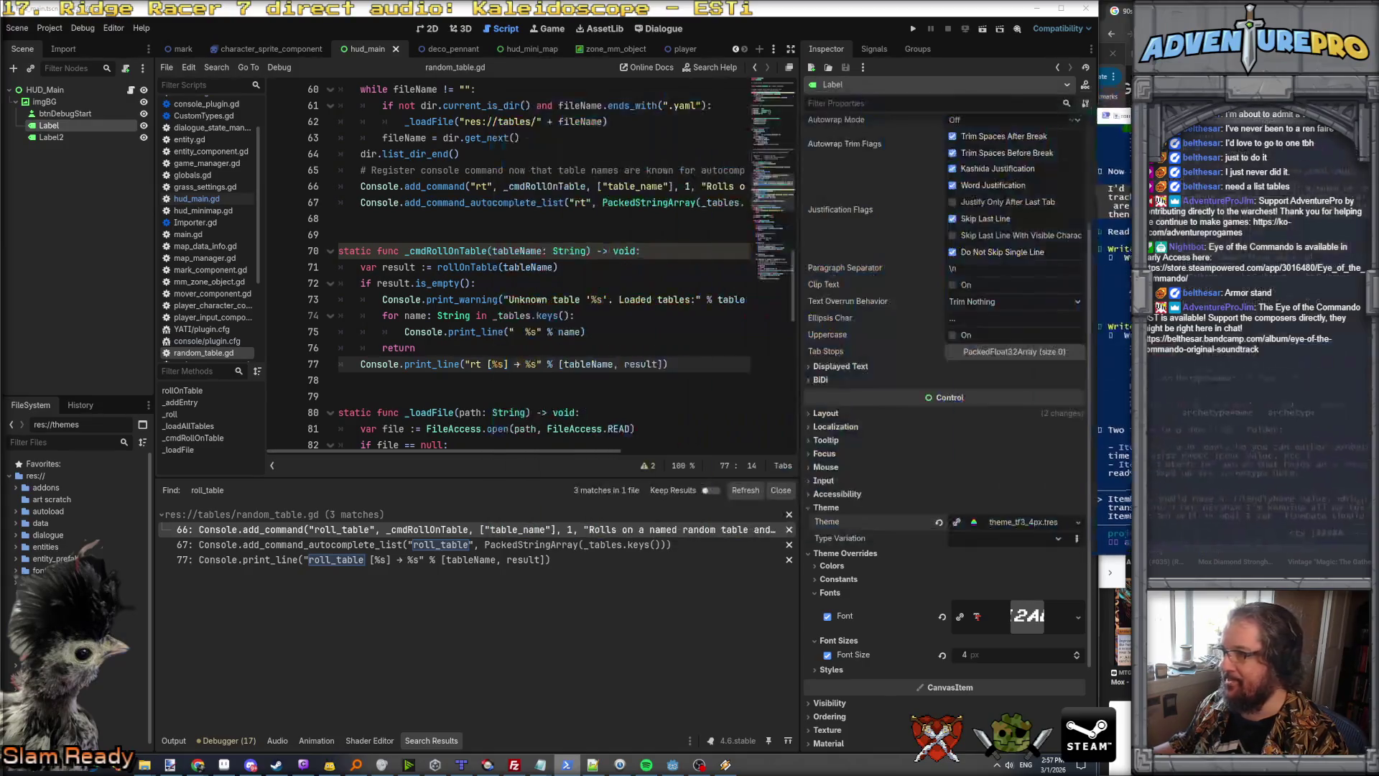
pyautogui.scroll(-1, 98, 489)
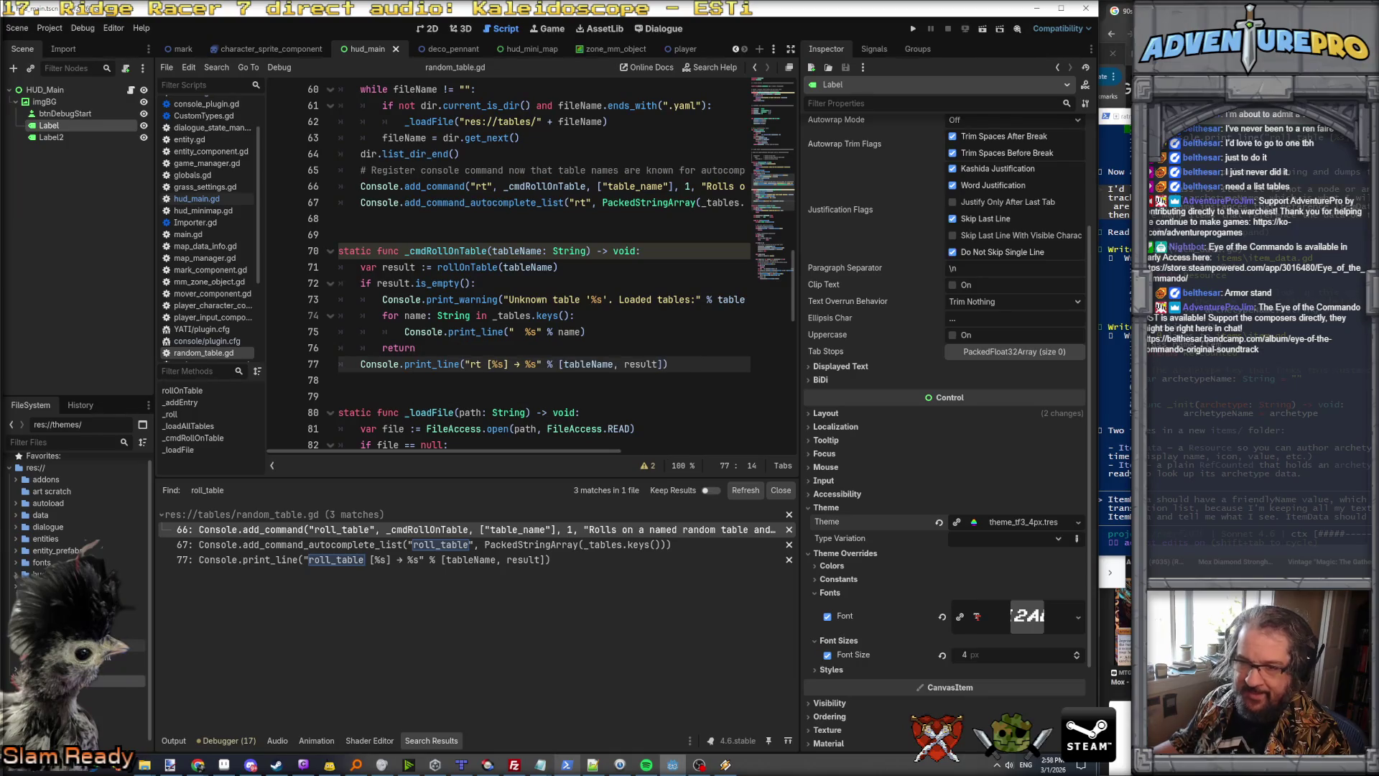
pyautogui.click(108, 586)
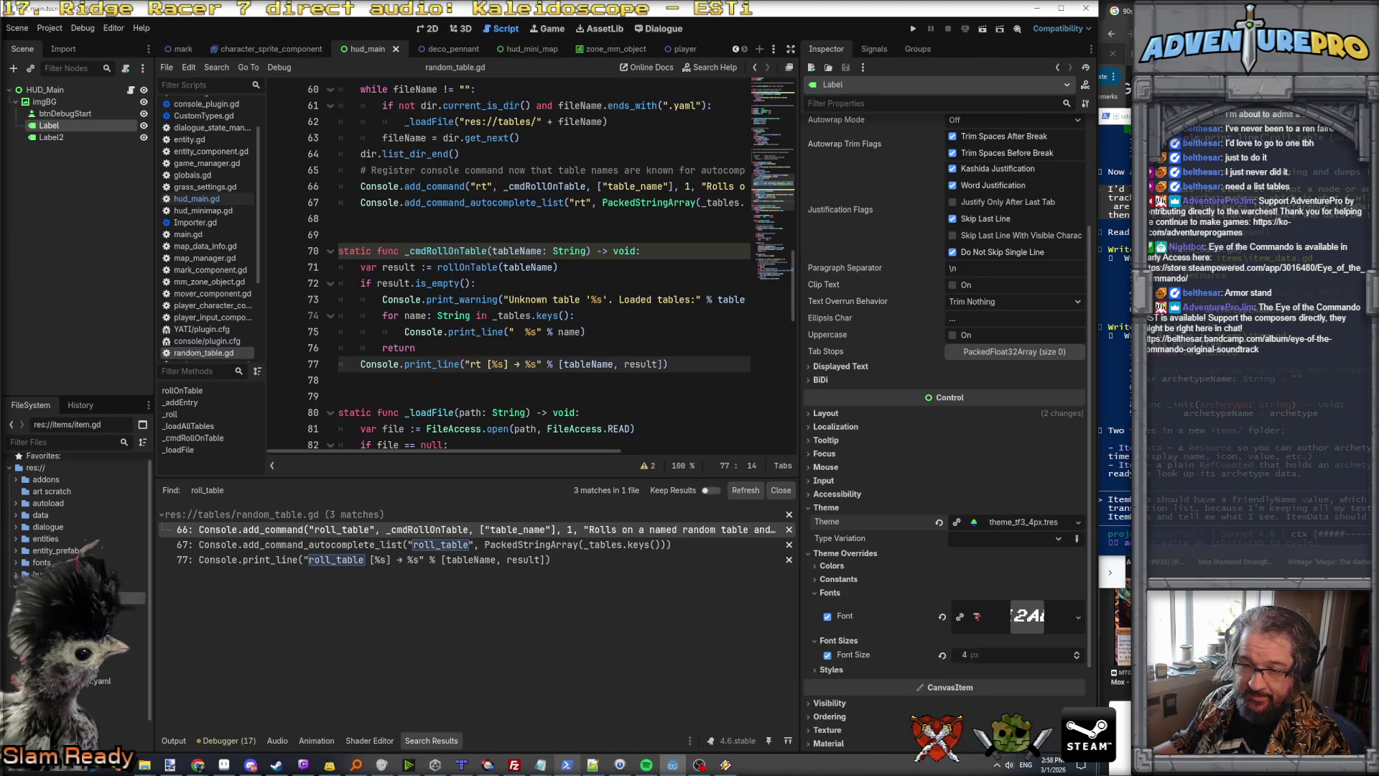
pyautogui.doubleClick(132, 610)
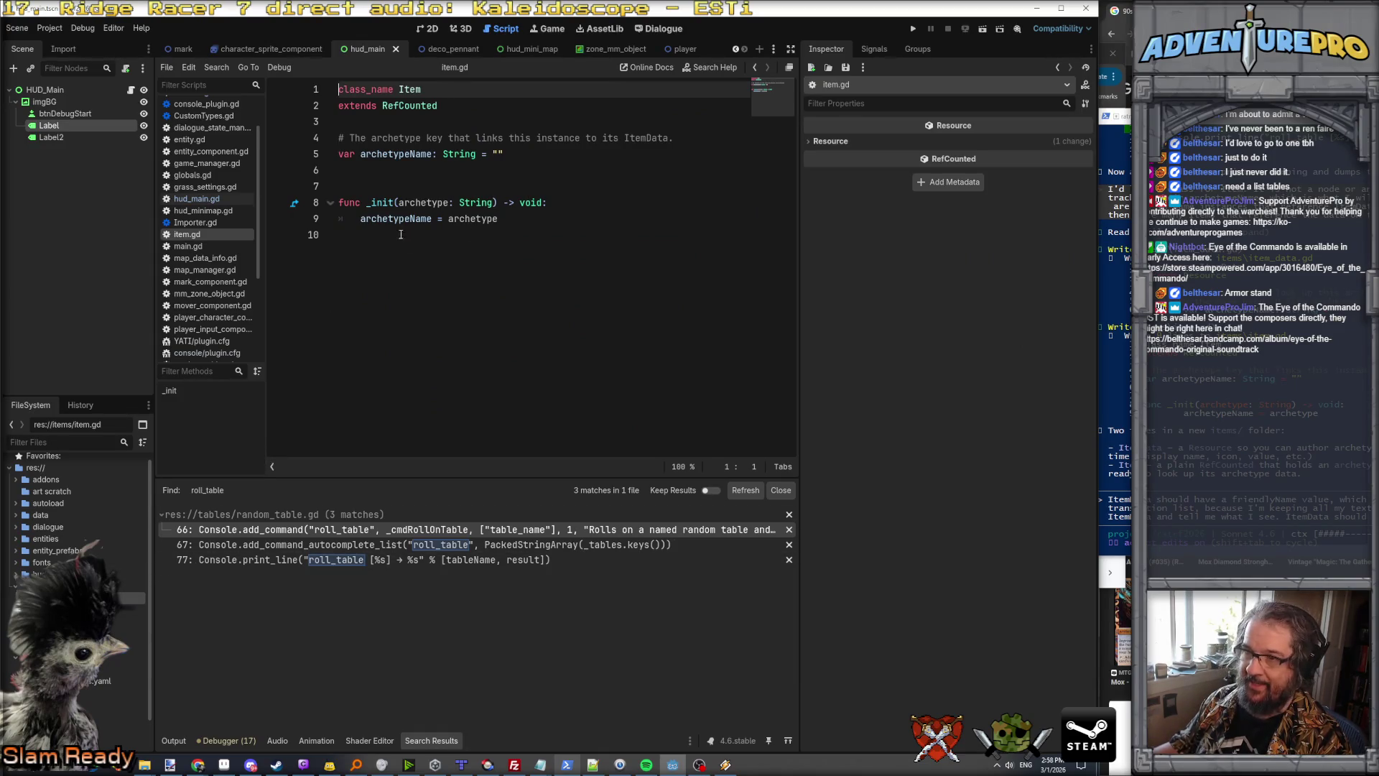
pyautogui.press('Down')
pyautogui.press('Return')
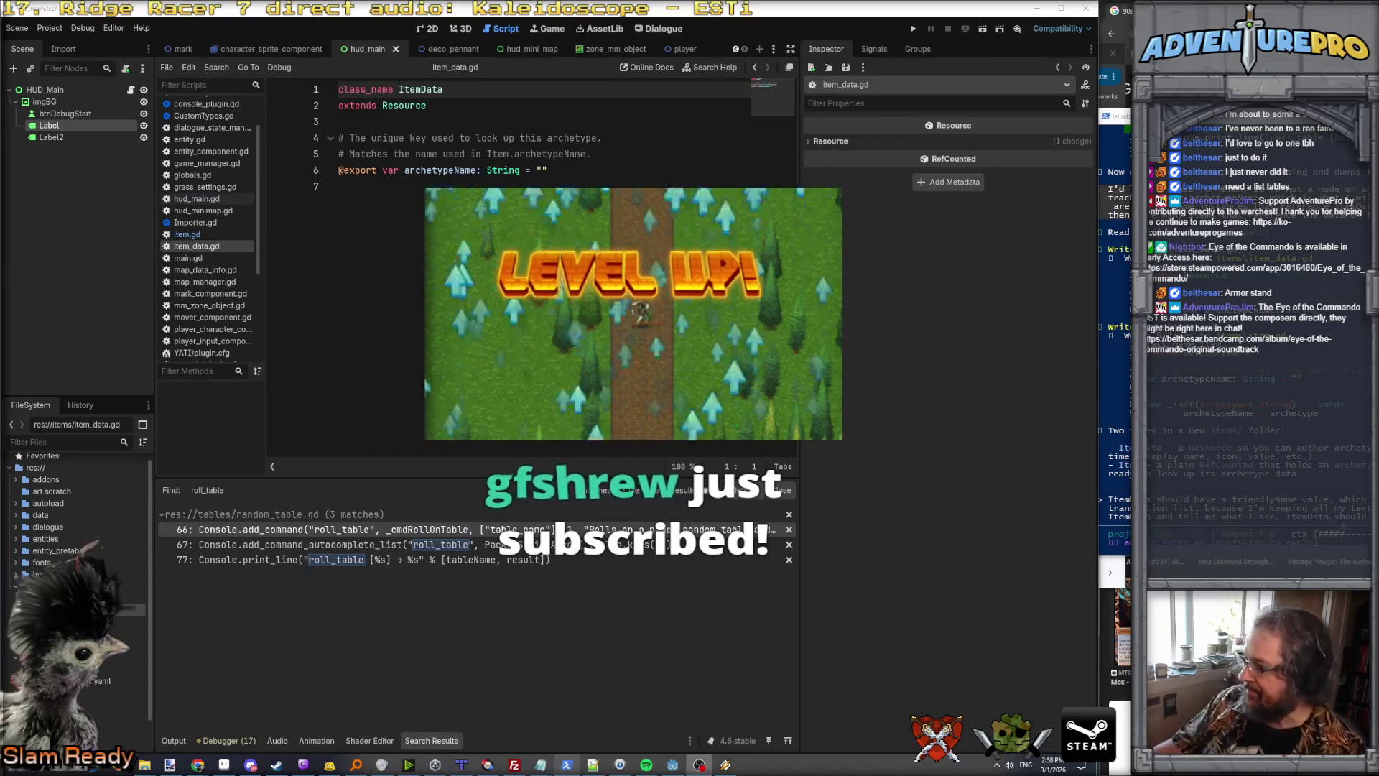
pyautogui.hotkey('alt', 'Tab')
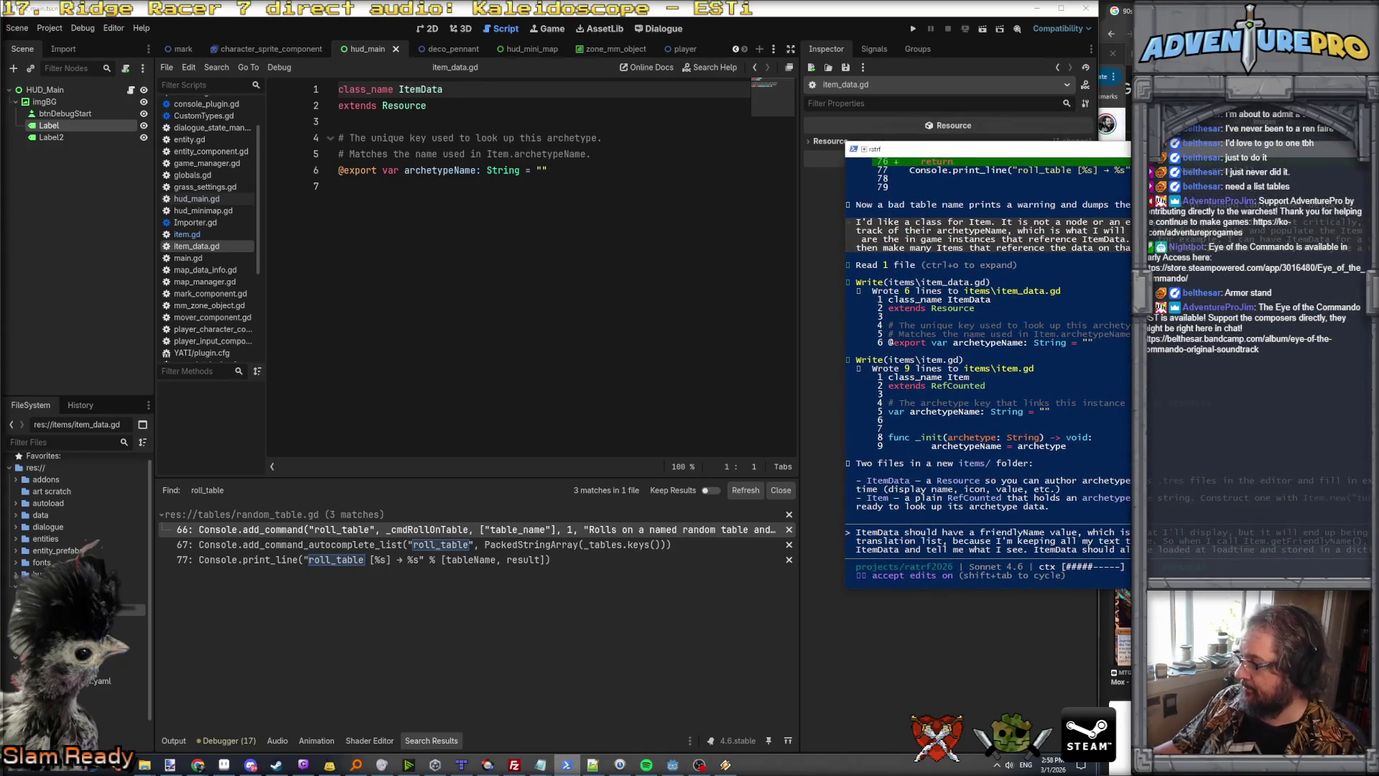
pyautogui.hotkey('ctrl', 'm')
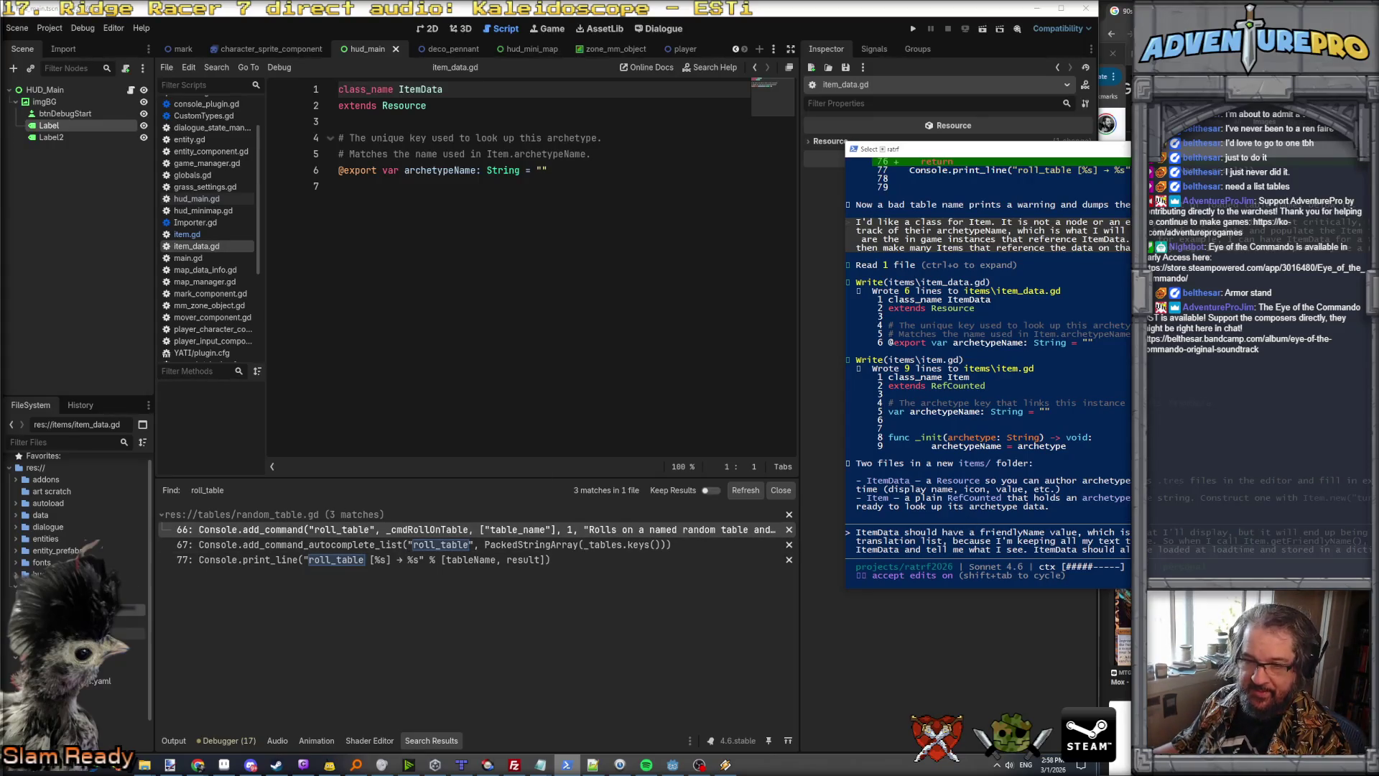
pyautogui.hotkey('alt', 'Tab')
pyautogui.click(186, 234)
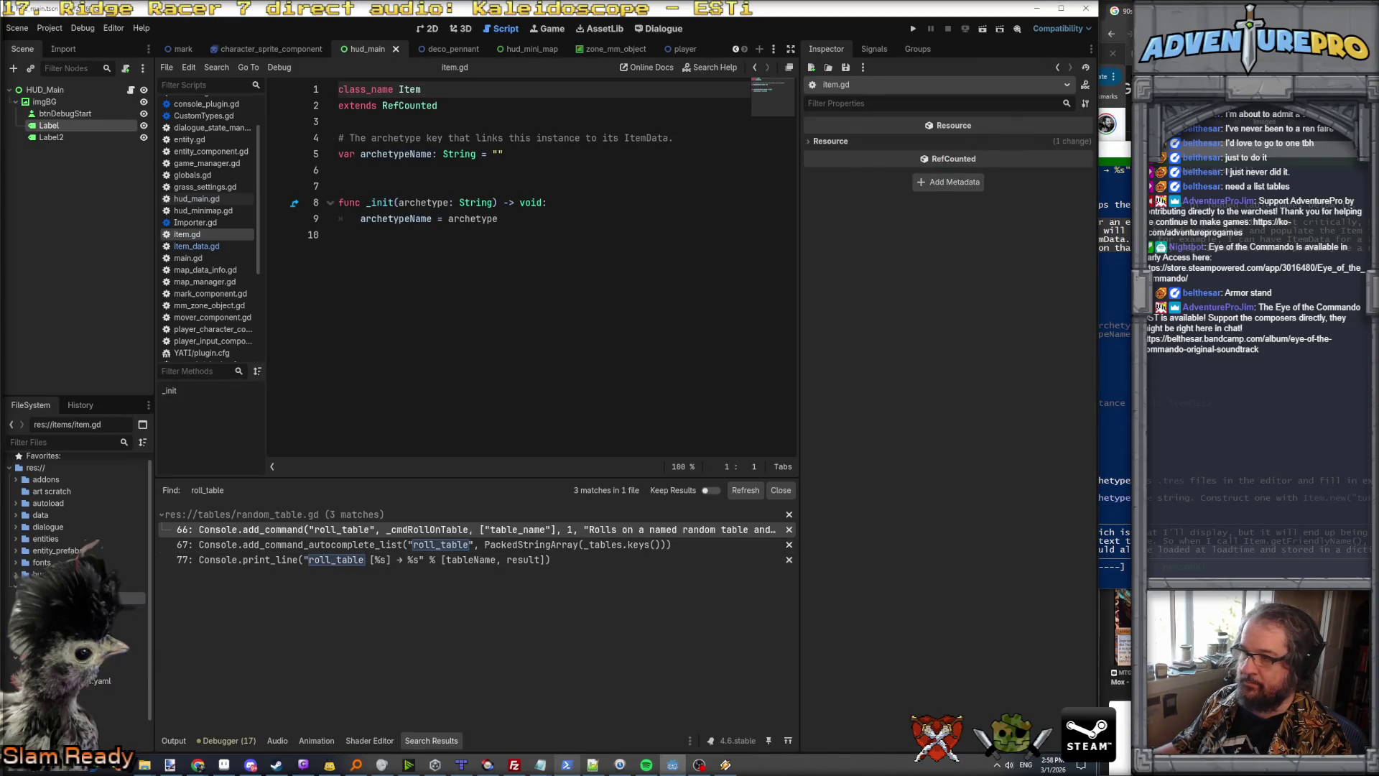
pyautogui.hotkey('alt', 'Tab')
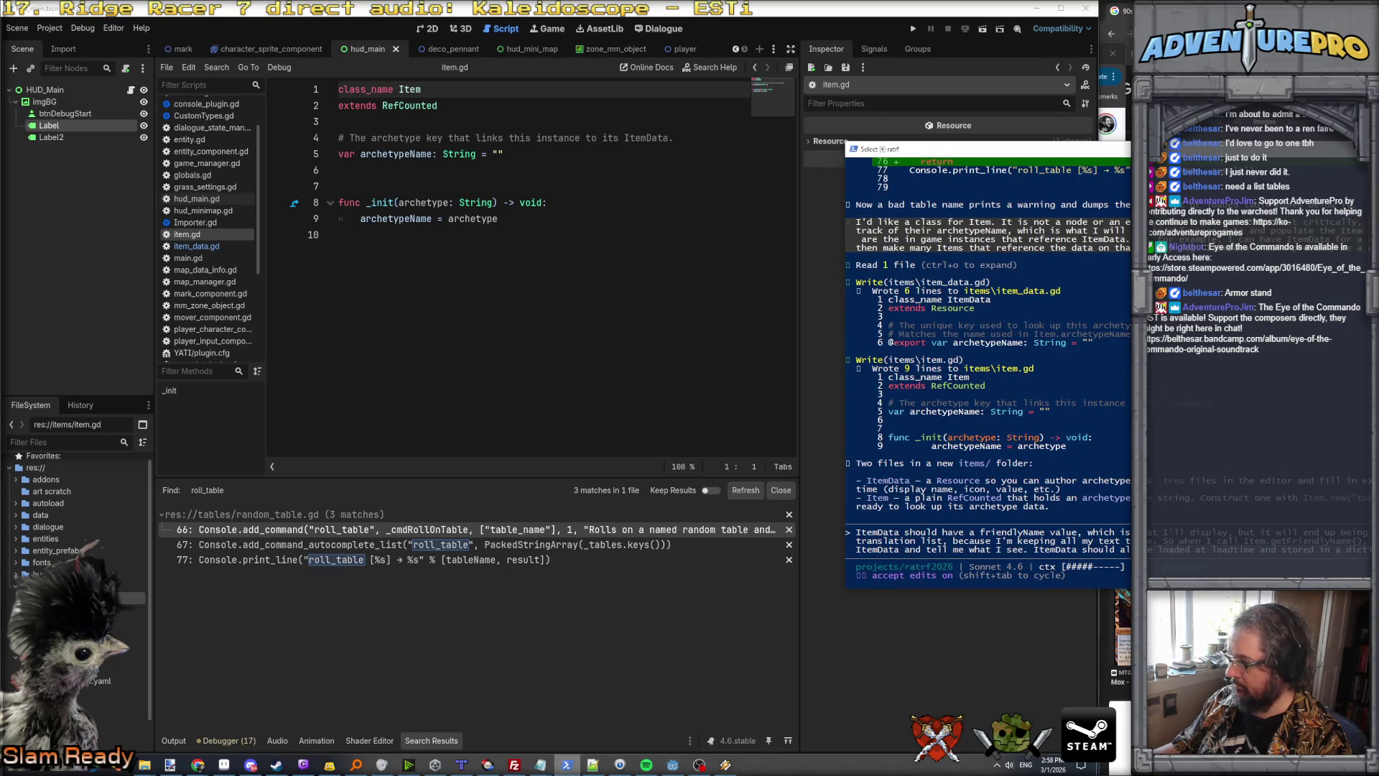
# Finish the prompt with 'access during gameplay', send it to Claude, and return to Godot.
pyautogui.press('Escape')
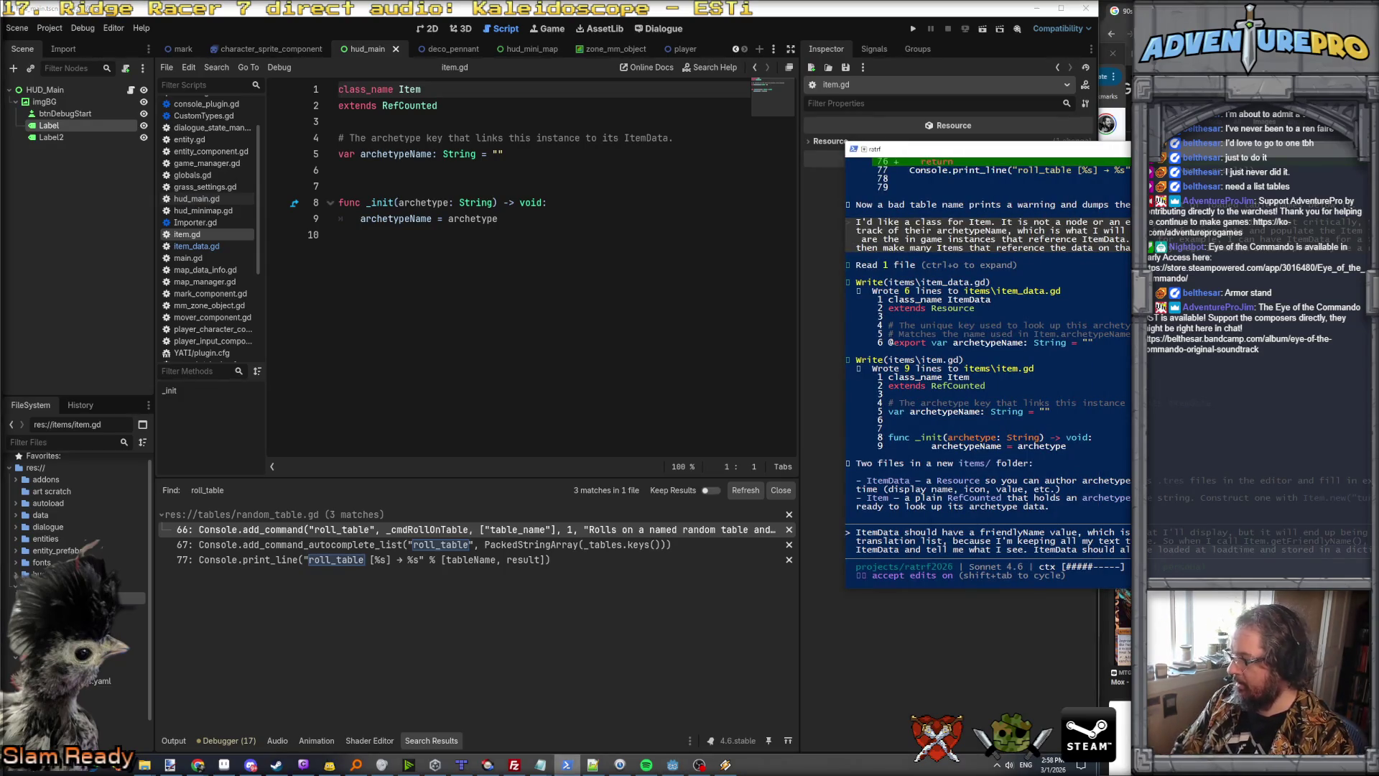
pyautogui.write('access during gameplay')
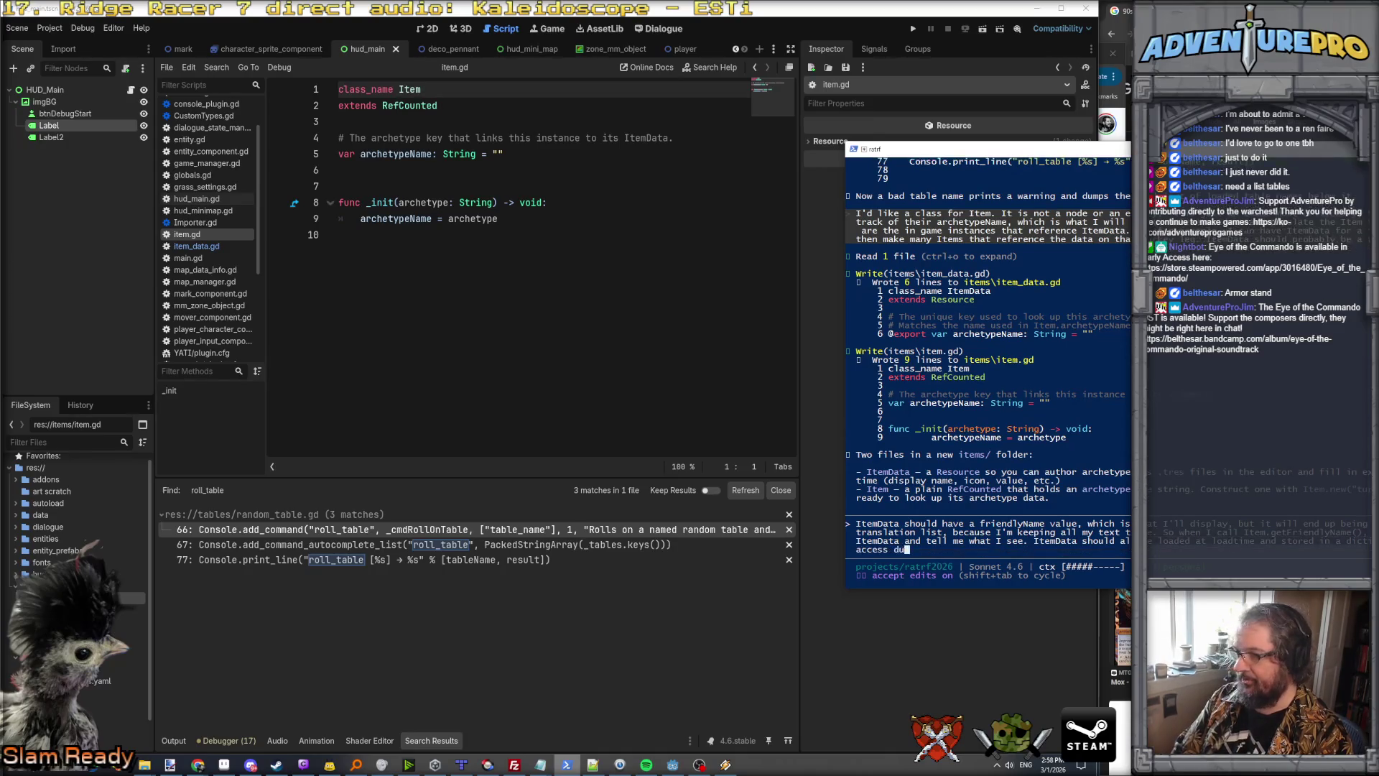
pyautogui.press('Return')
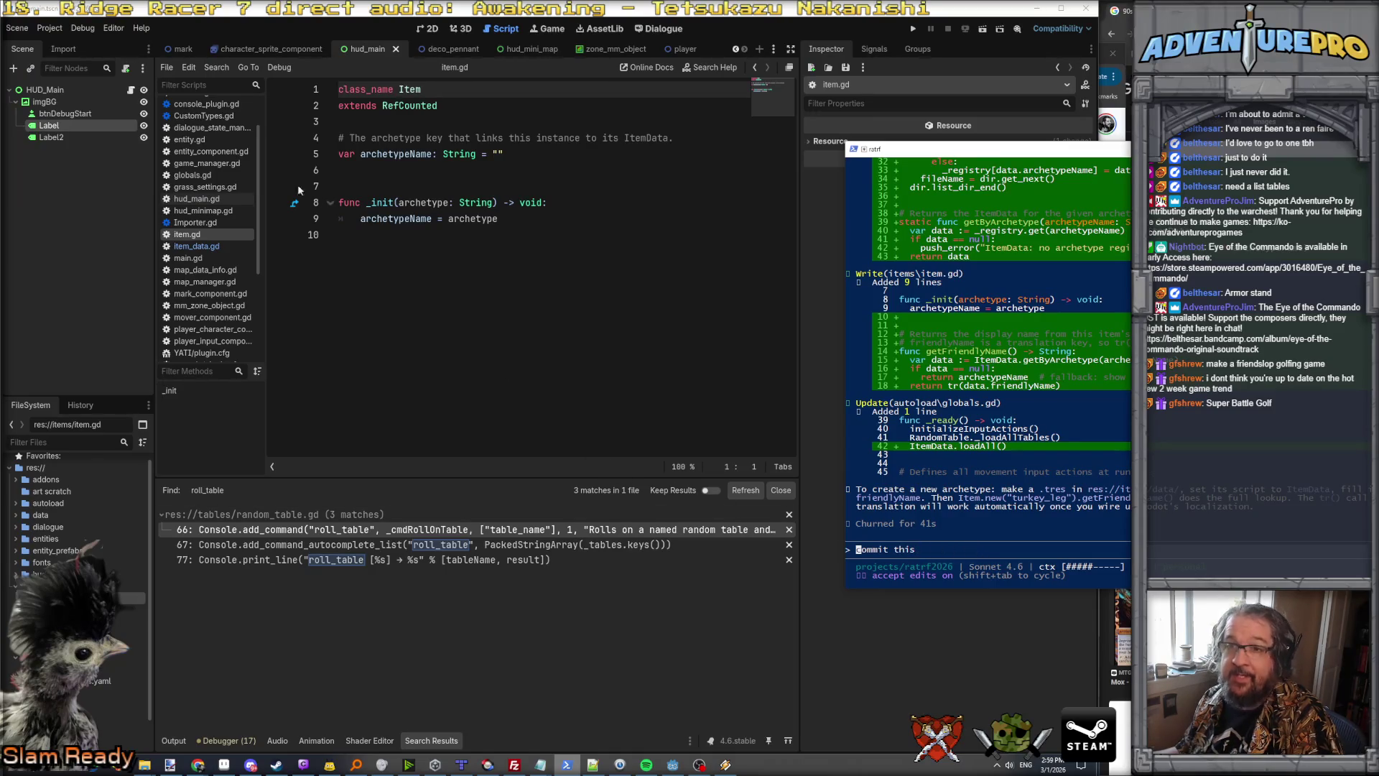
pyautogui.click(453, 256)
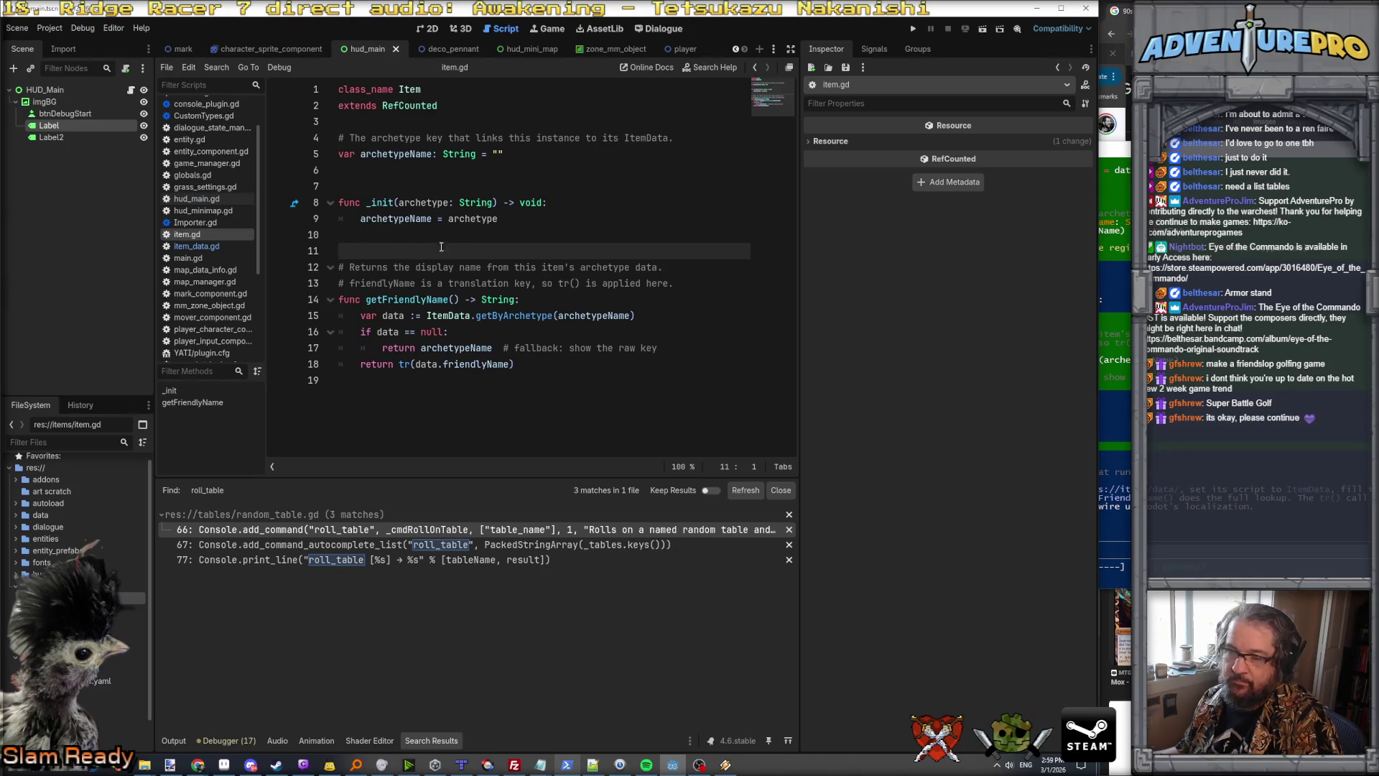
# Open Project Settings from the Project menu.
pyautogui.click(49, 28)
pyautogui.click(61, 46)
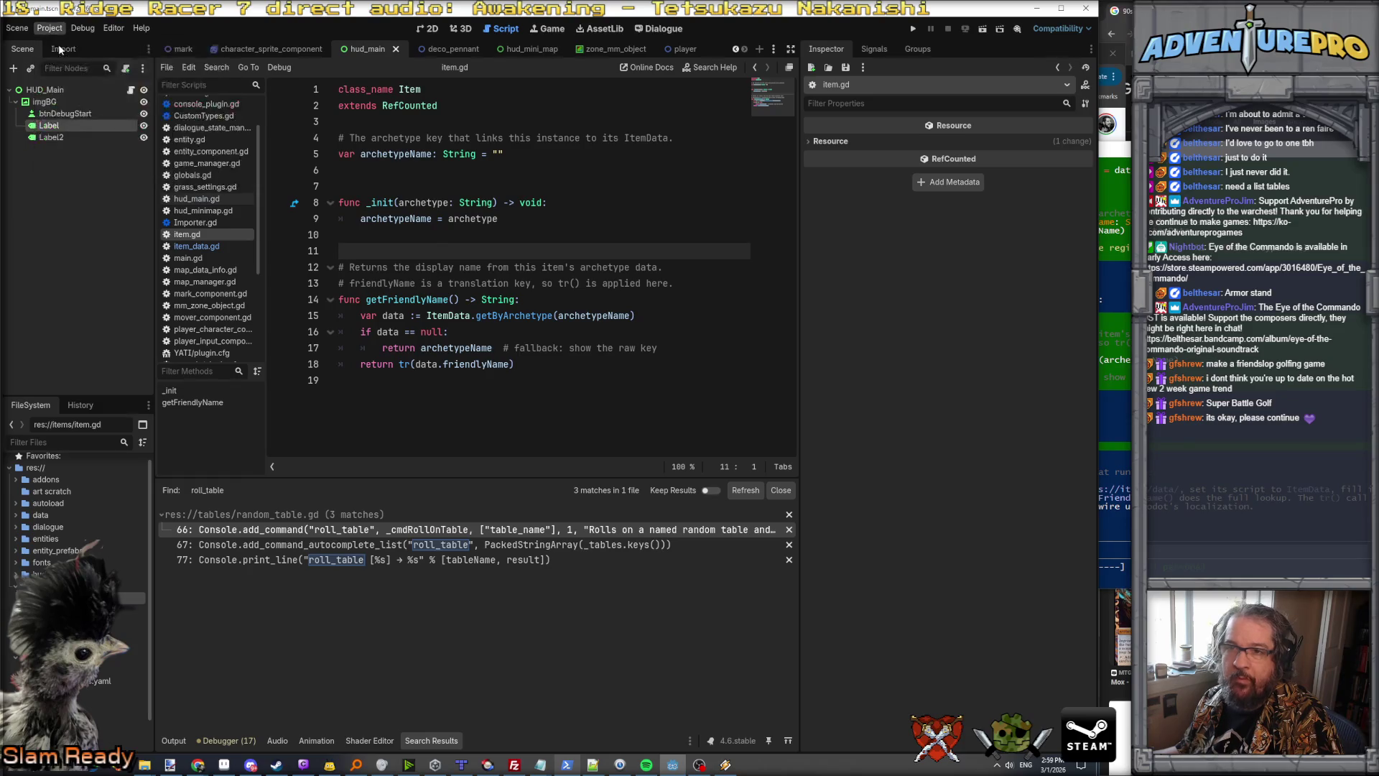
# Add strings/ratrf_stringtables.en.translation to Localization translations and close Project Settings.
pyautogui.click(504, 167)
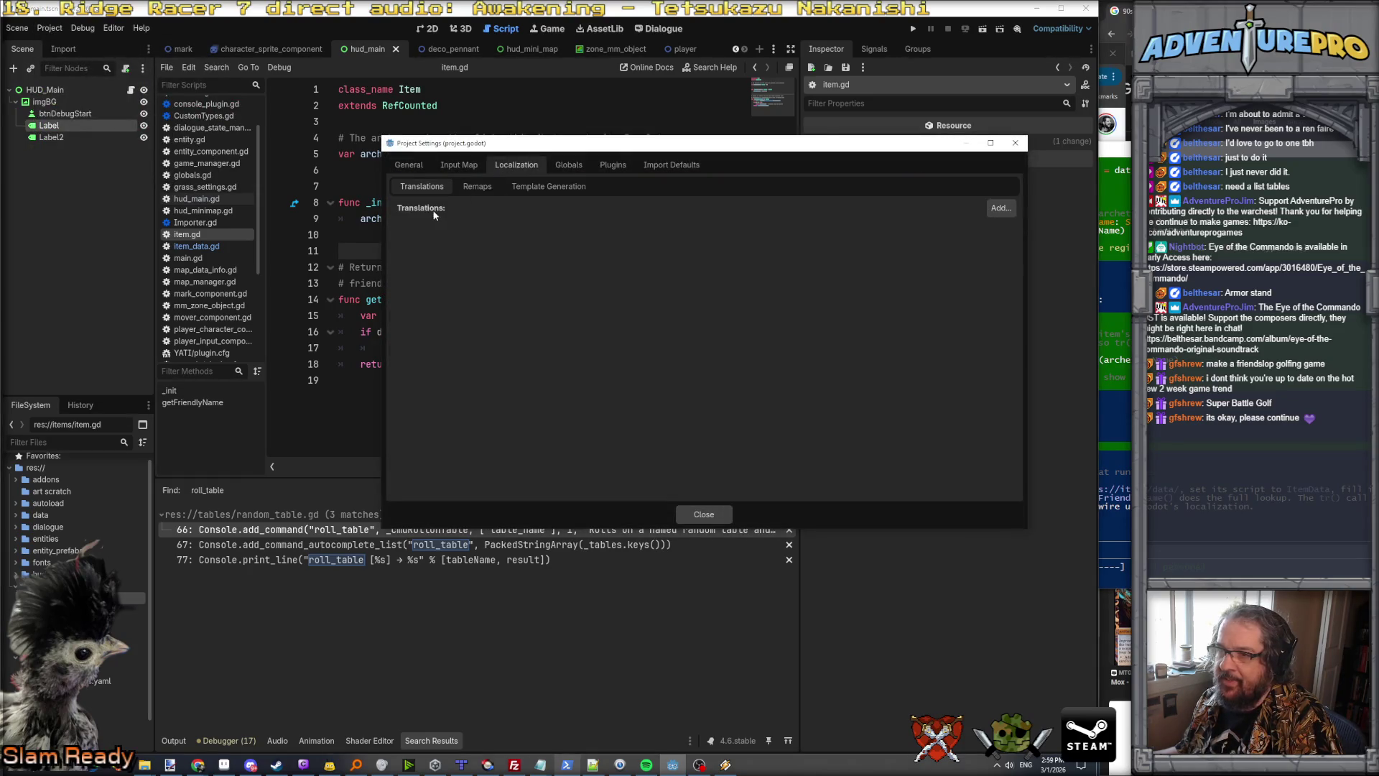
pyautogui.click(999, 208)
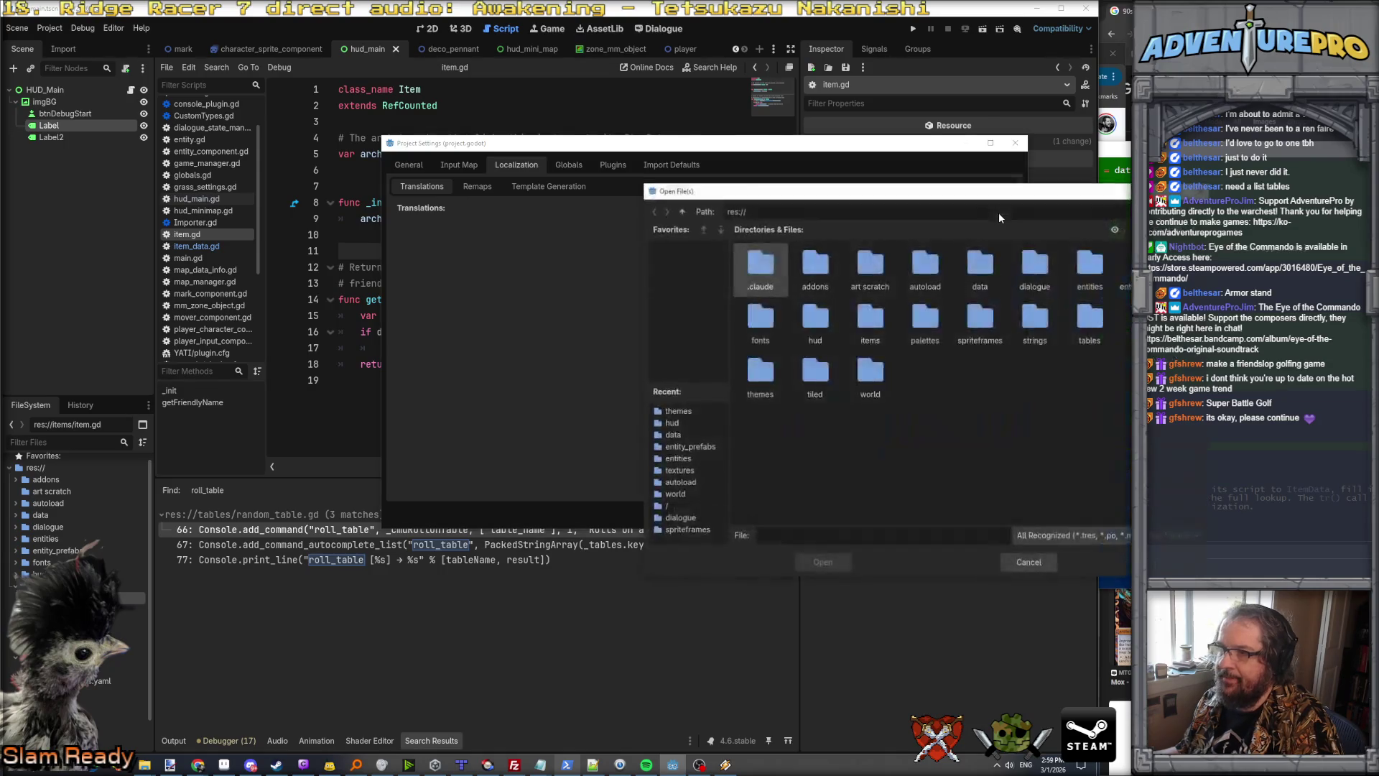
pyautogui.doubleClick(1042, 321)
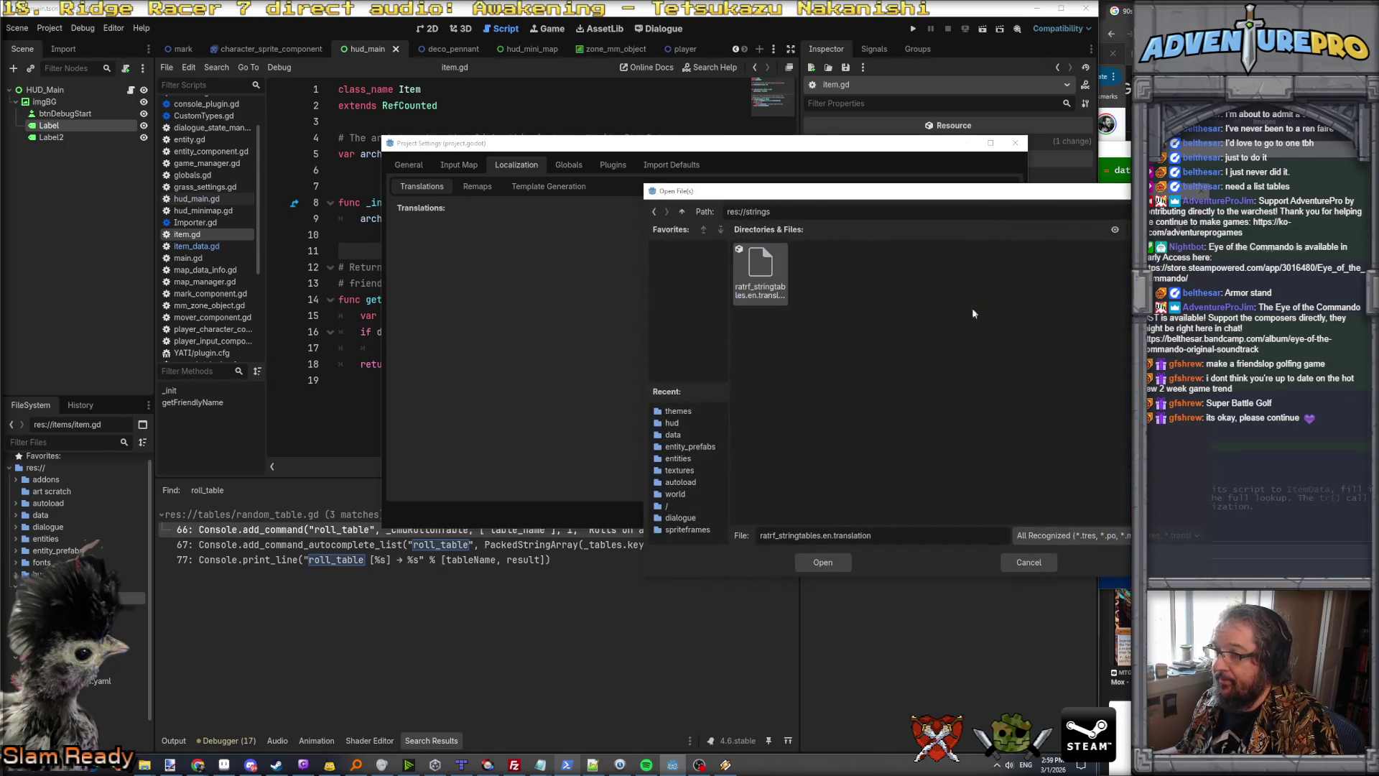
pyautogui.click(820, 563)
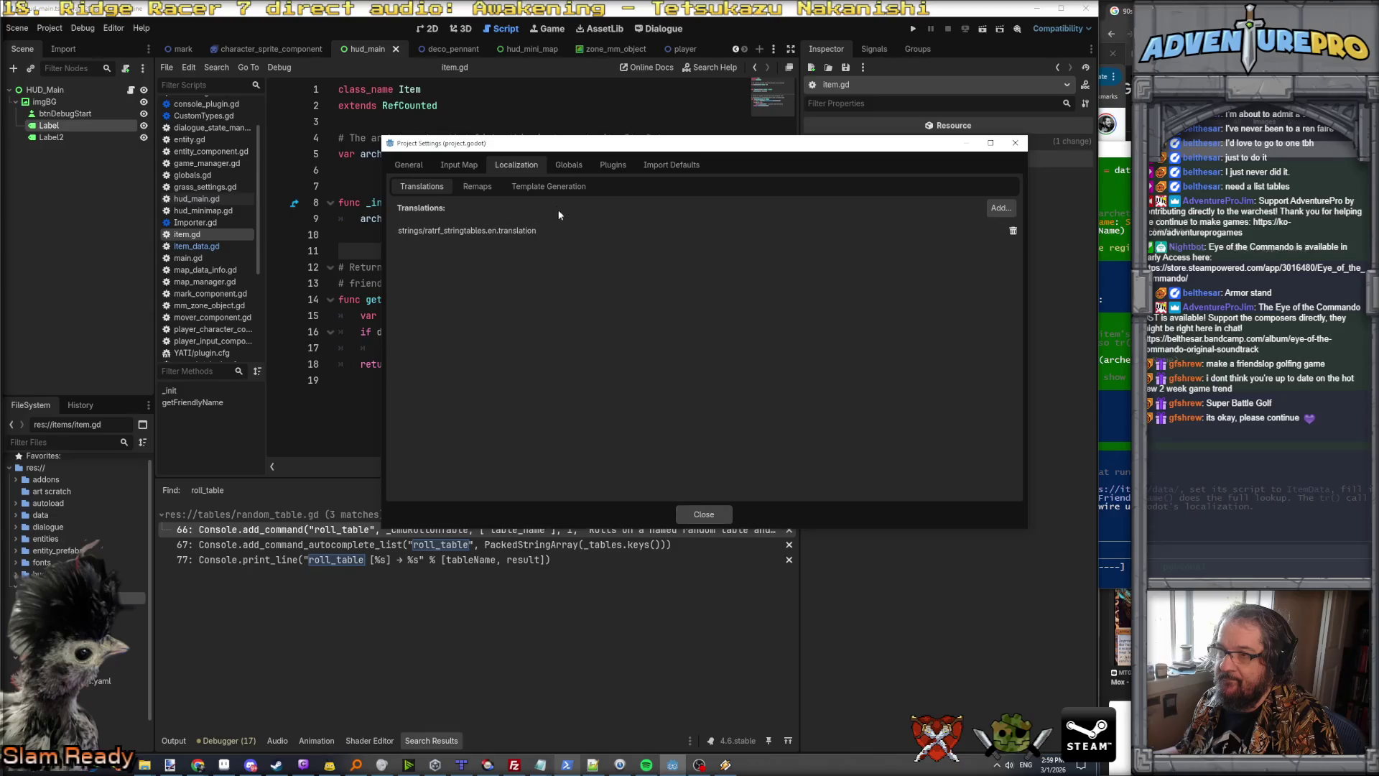
pyautogui.click(701, 515)
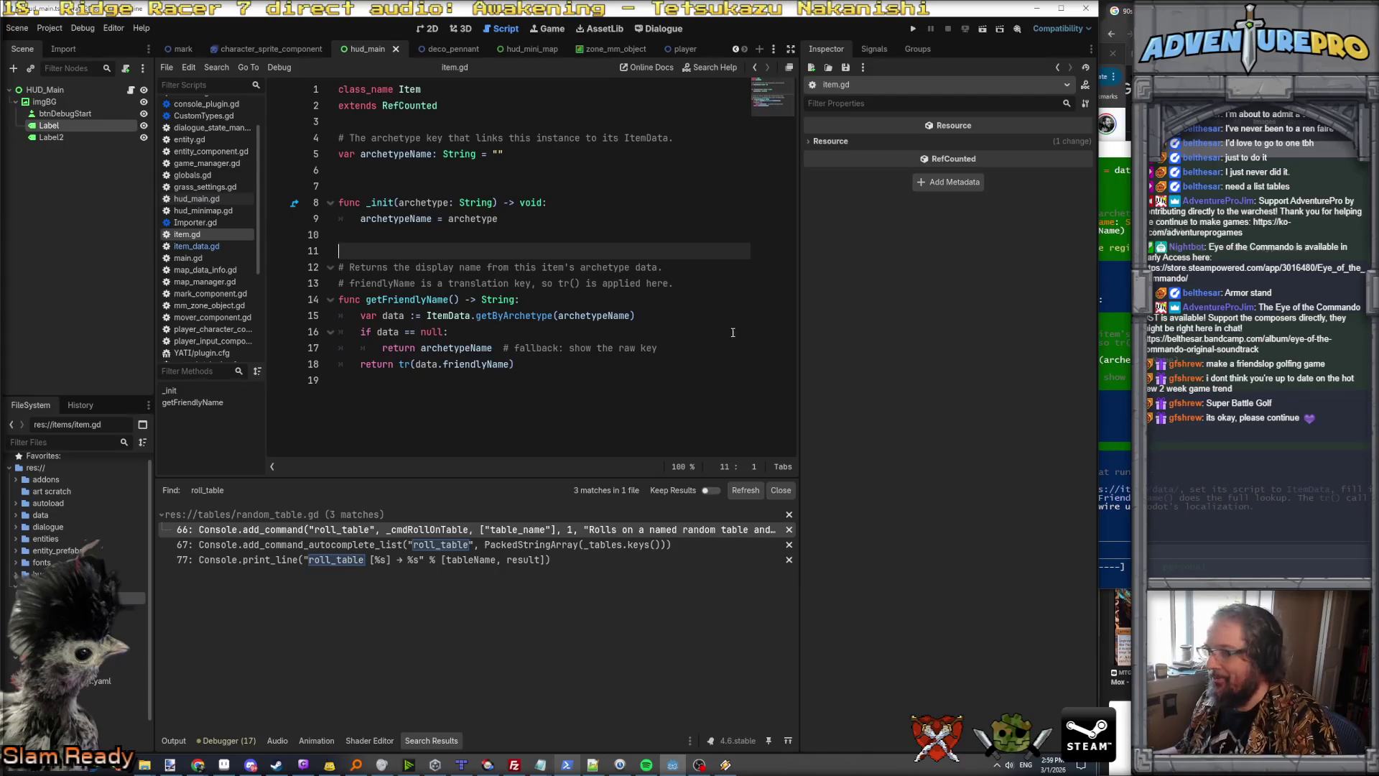
# Place the caret in item.gd's friendlyName comment, then bring the Claude terminal forward.
pyautogui.click(623, 283)
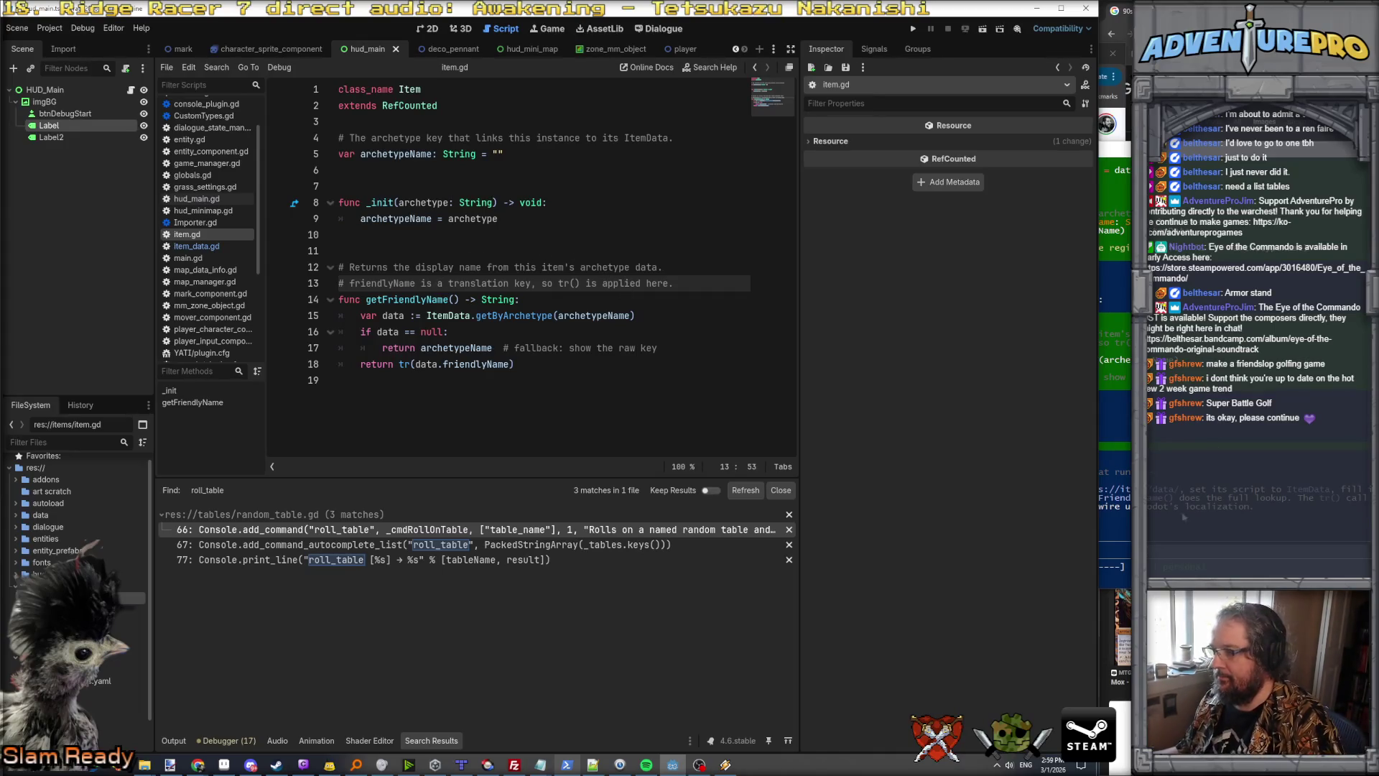
pyautogui.click(1172, 544)
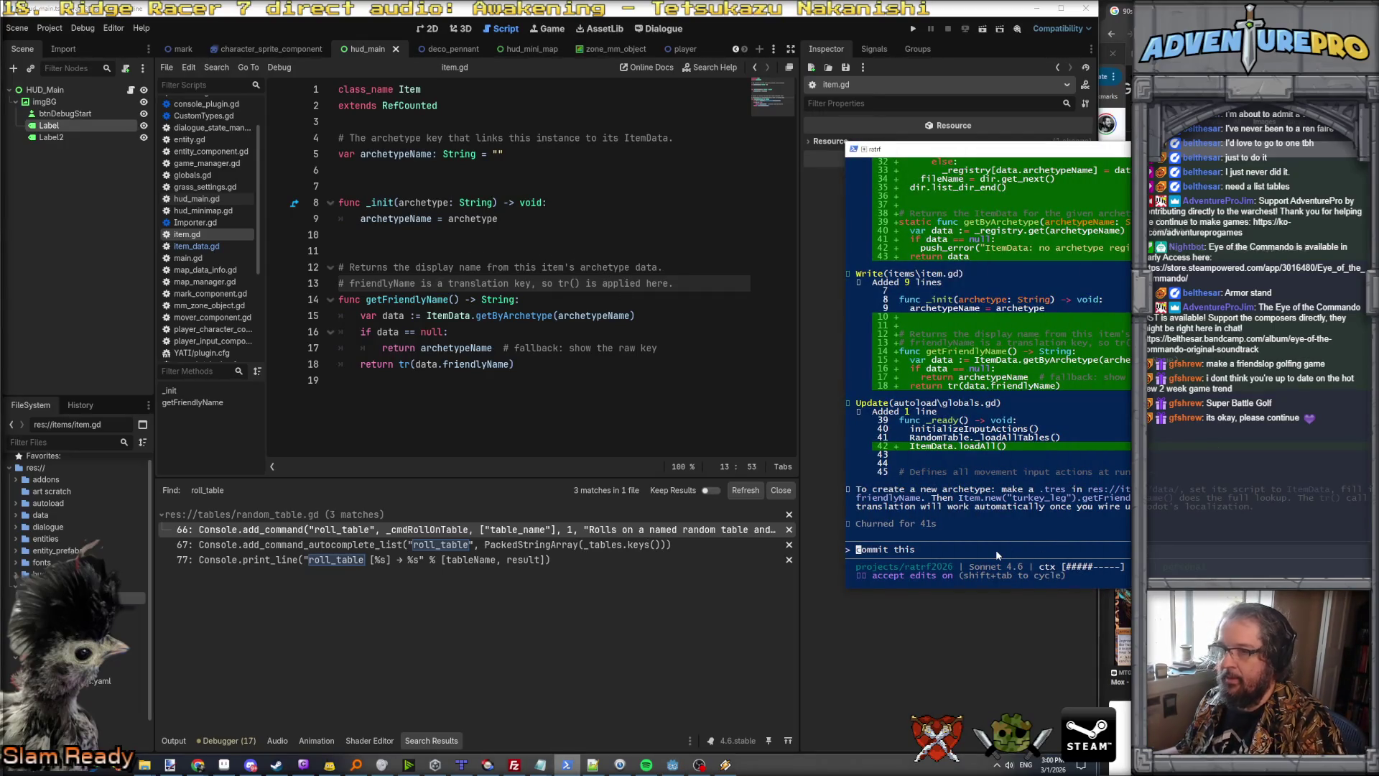
# Ask Claude to add string flavorText, int value and texture fields to ItemData.
pyautogui.write("let's add string:flav")
pyautogui.write('int ')
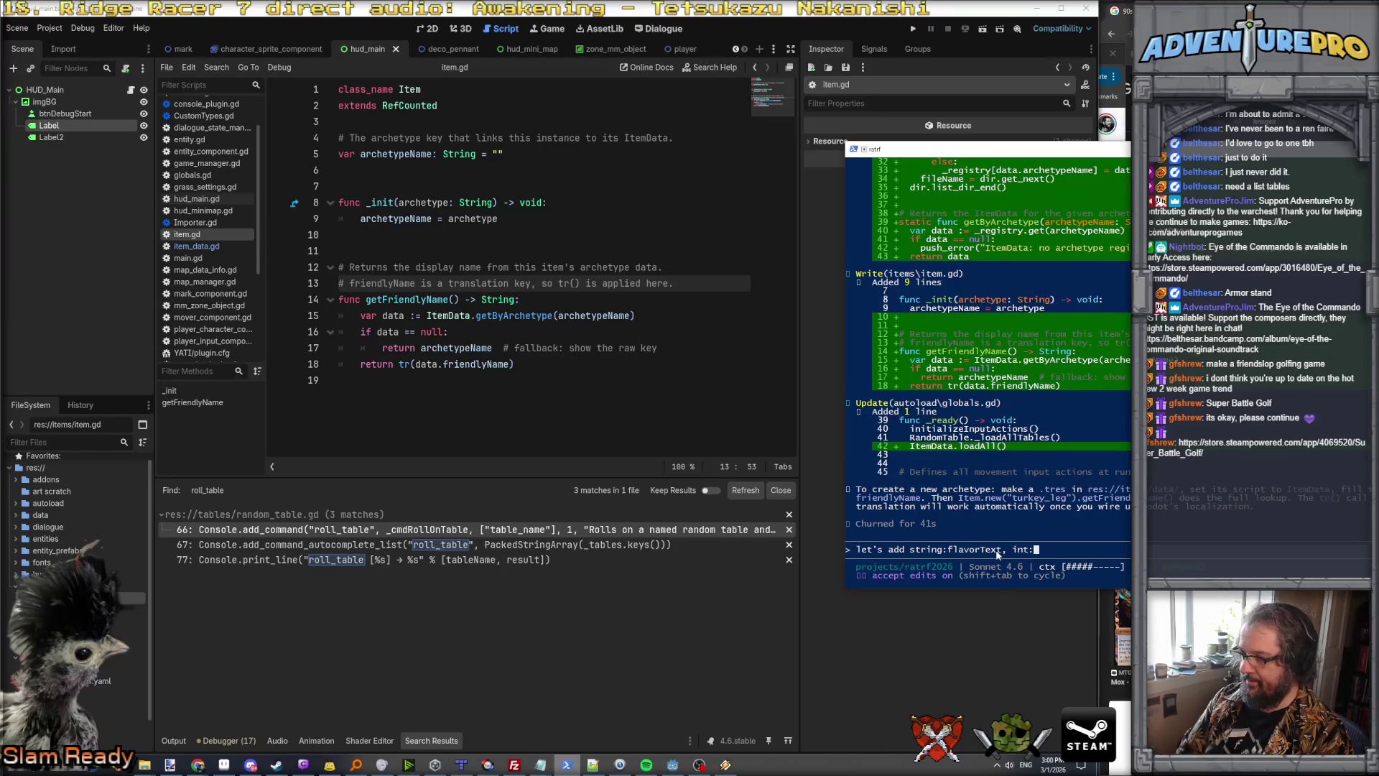
pyautogui.write('value')
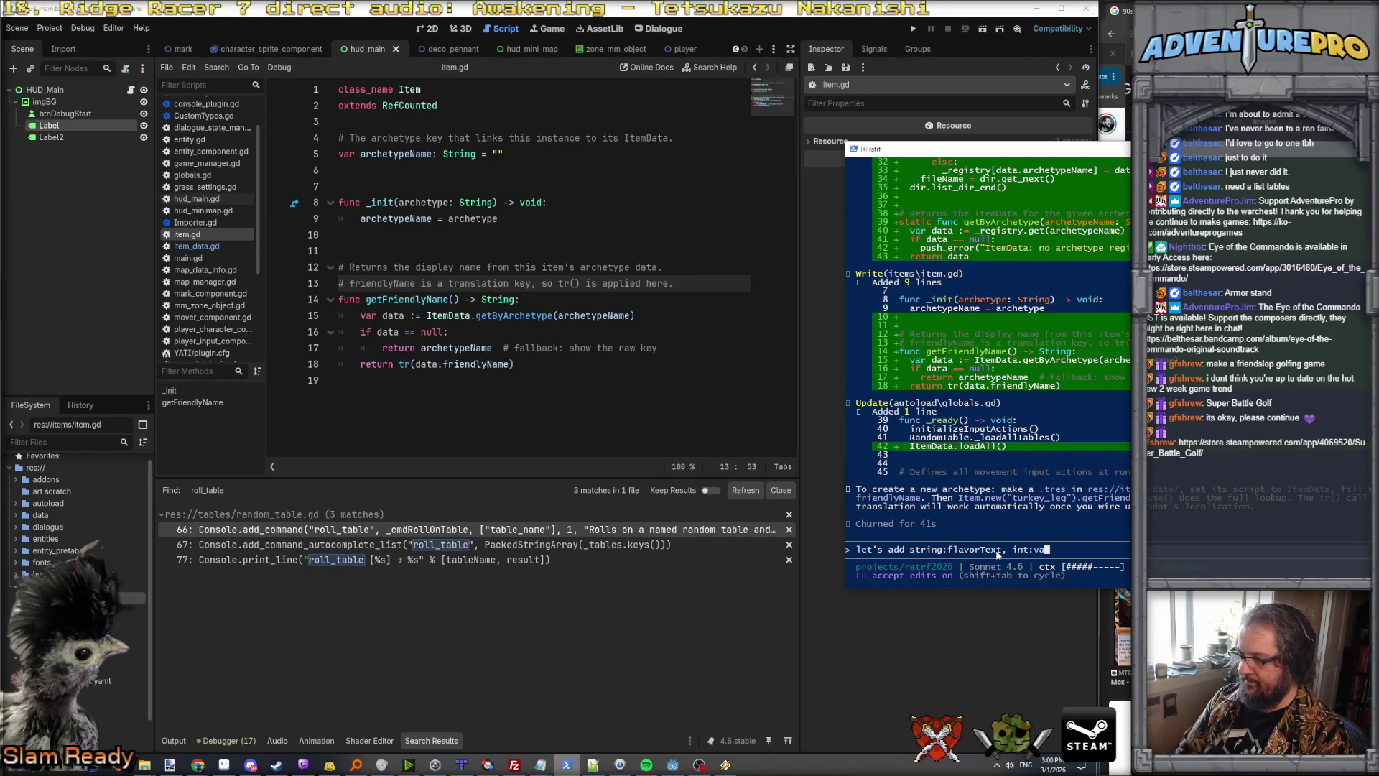
pyautogui.write(', and texture')
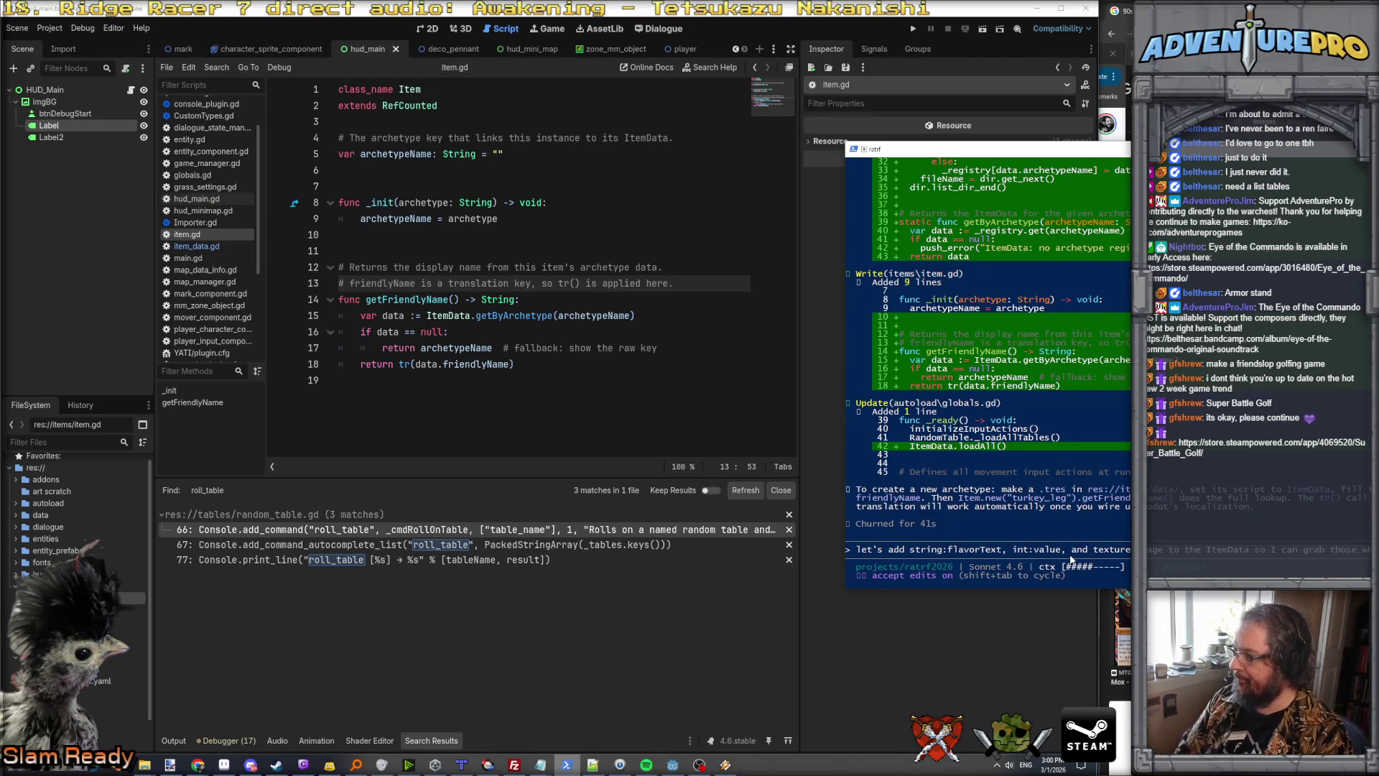
pyautogui.press('Return')
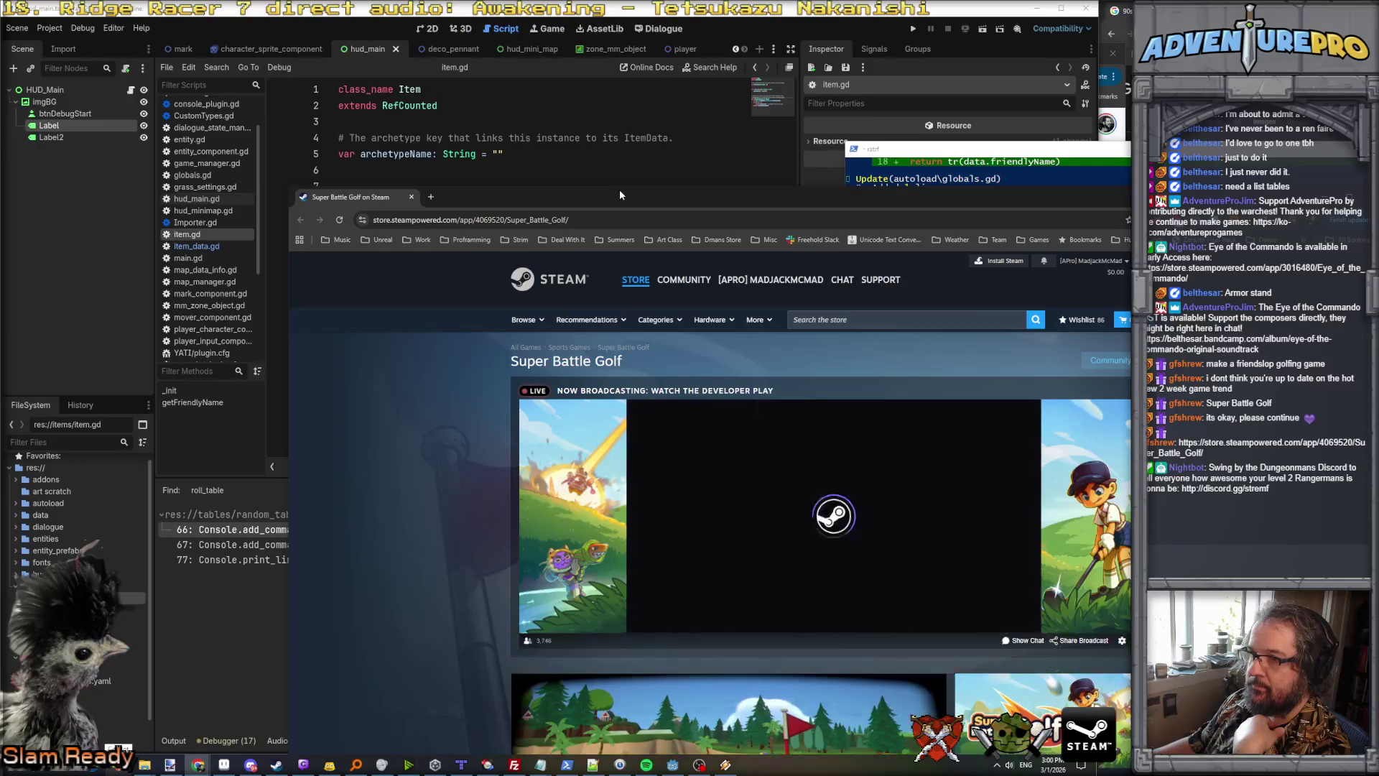
# Maximize the Super Battle Golf Steam page and turn the trailer's volume up to full.
pyautogui.doubleClick(619, 190)
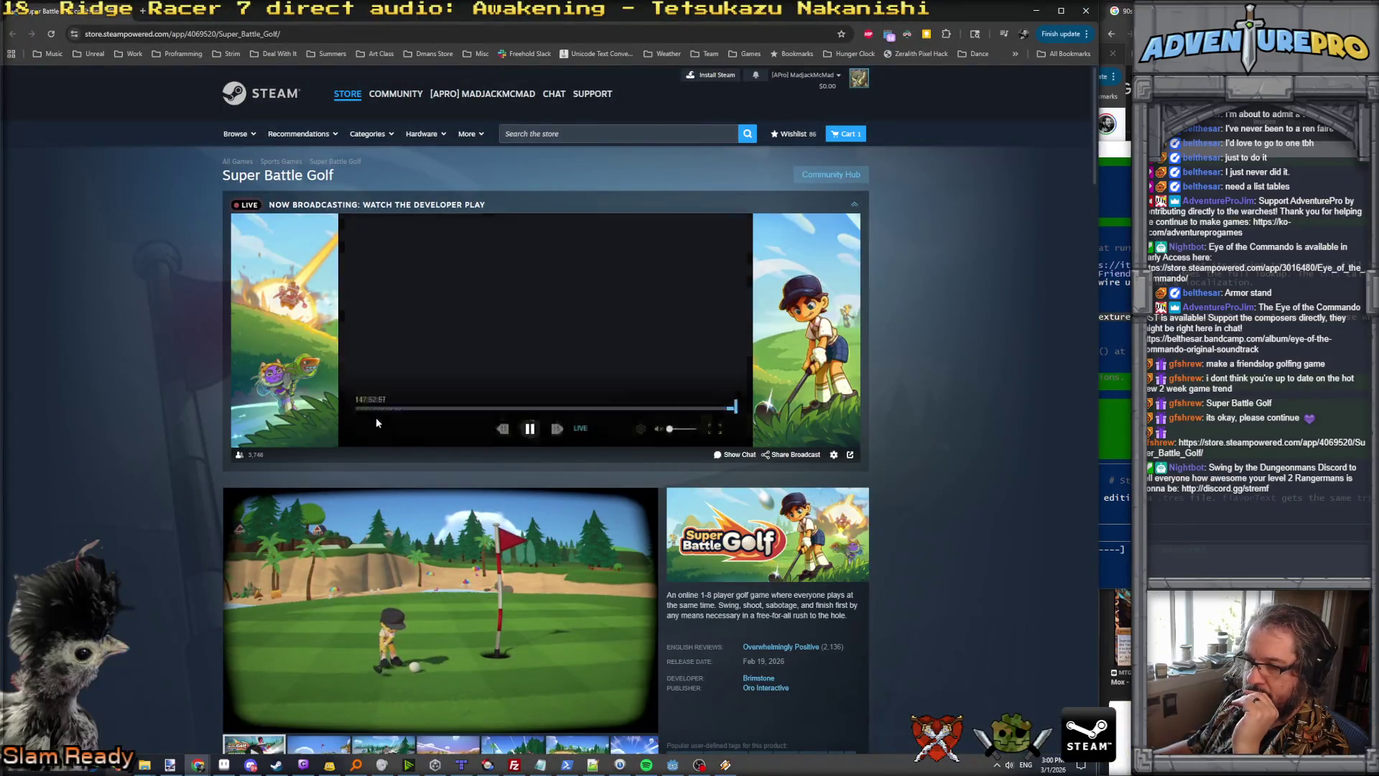
pyautogui.scroll(-3, 496, 482)
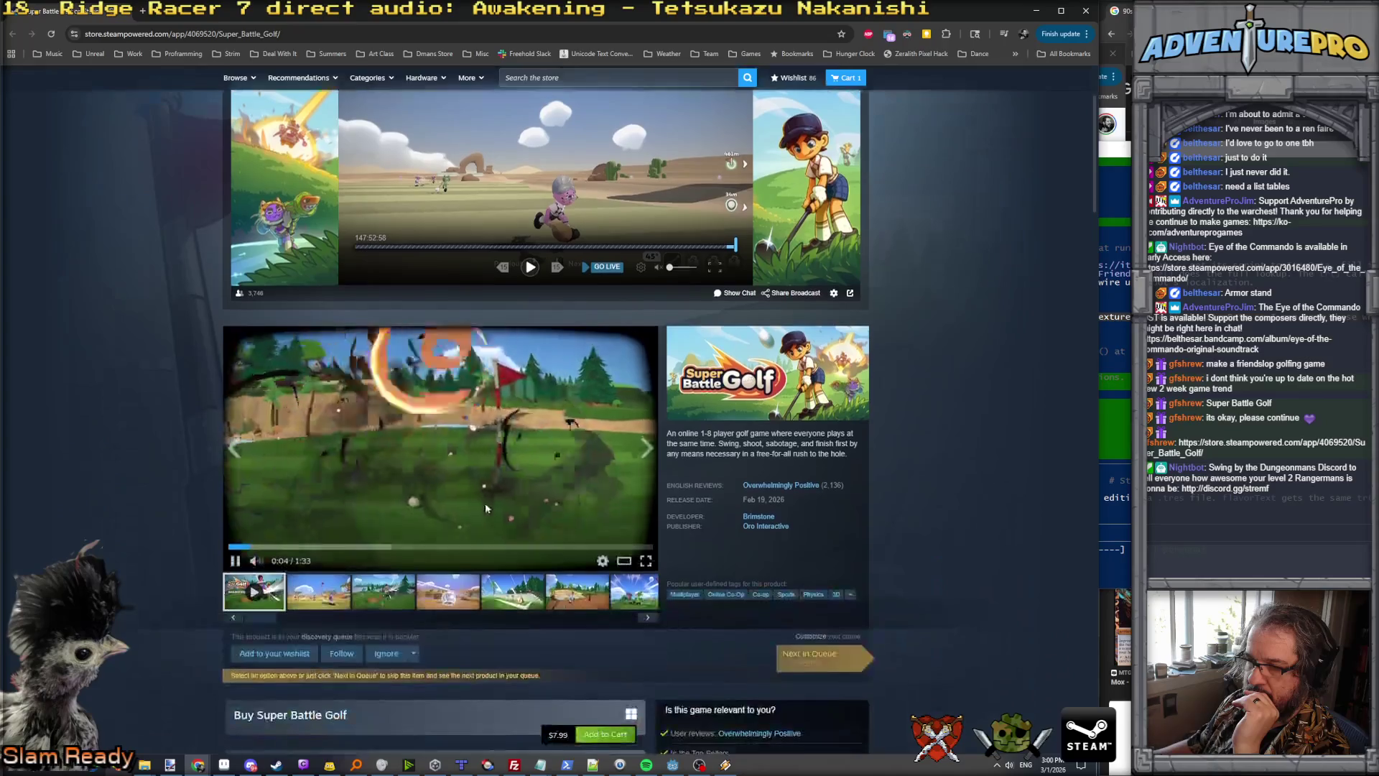
pyautogui.scroll(-1, 474, 488)
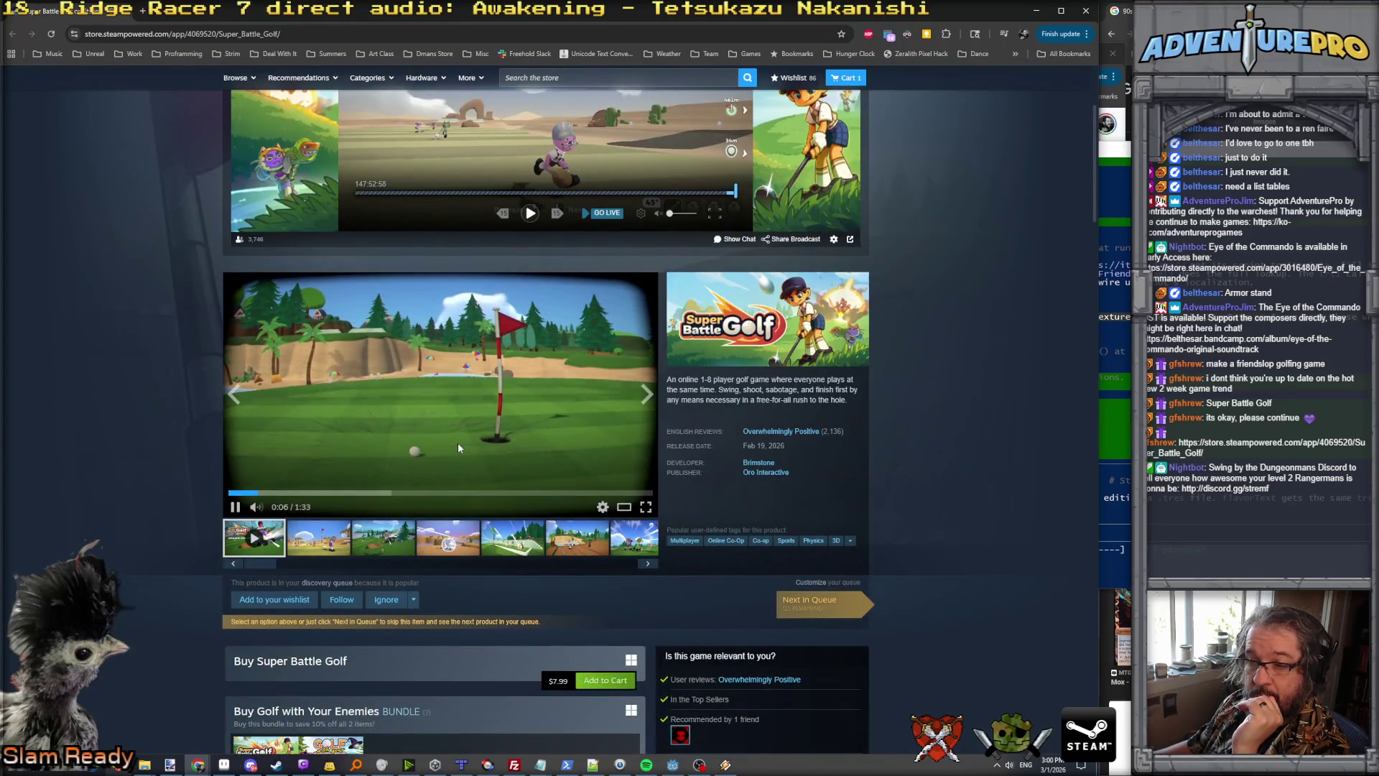
pyautogui.moveTo(276, 509)
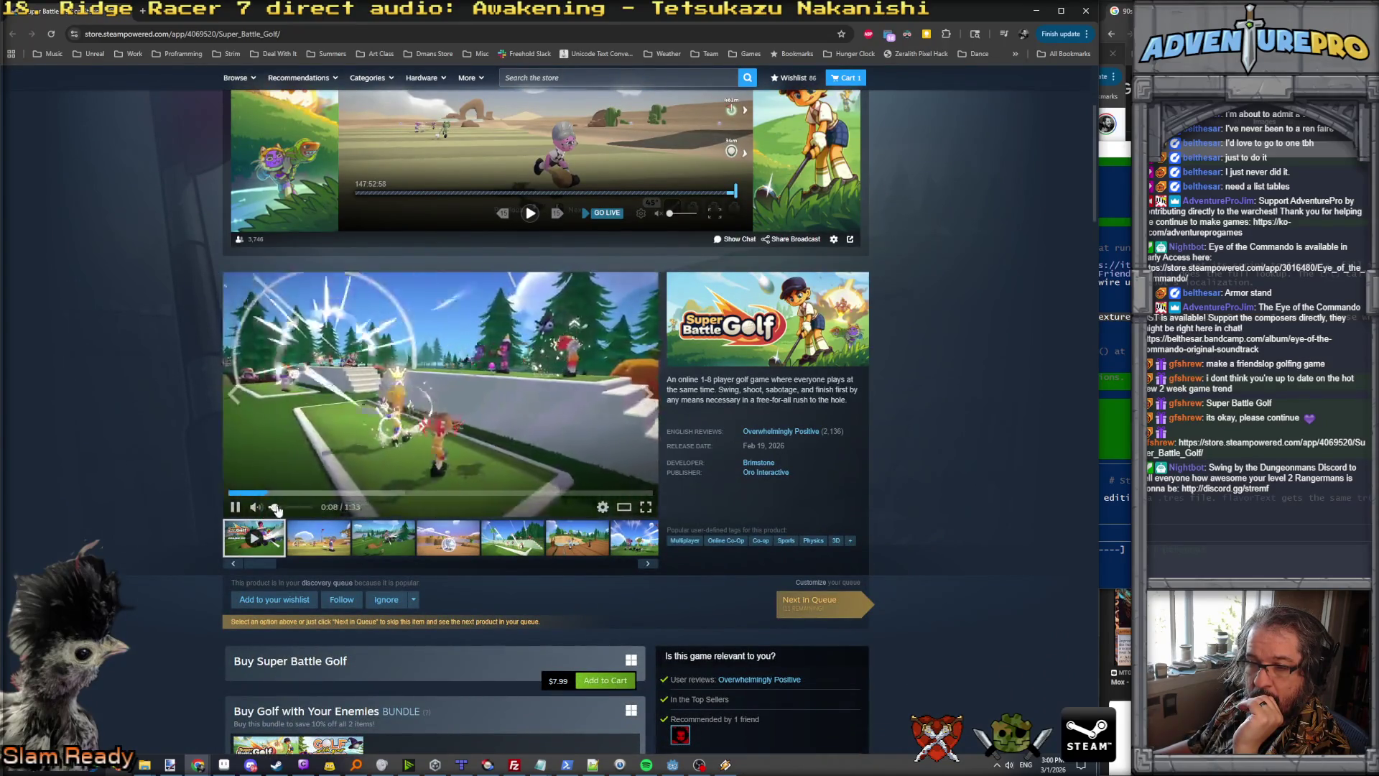
pyautogui.moveTo(276, 509); pyautogui.dragTo(316, 504)
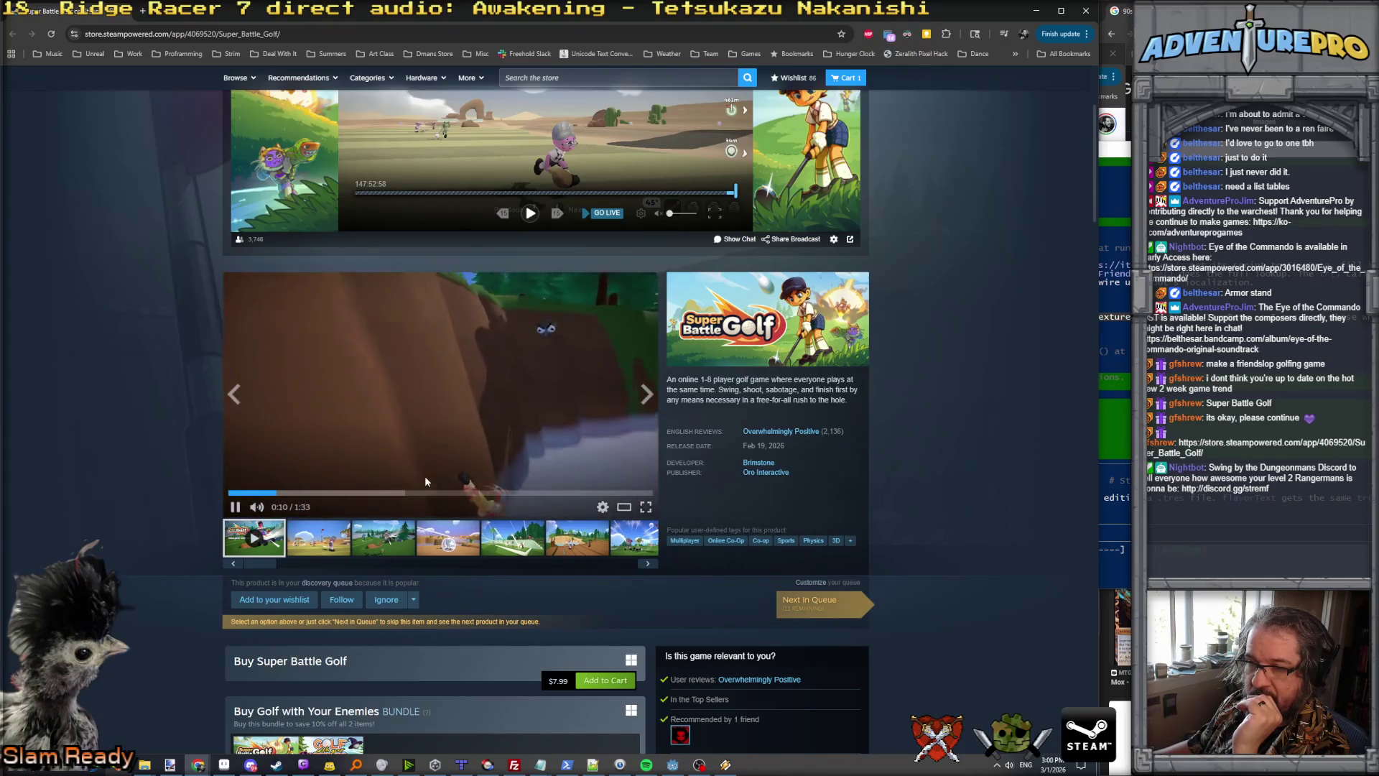
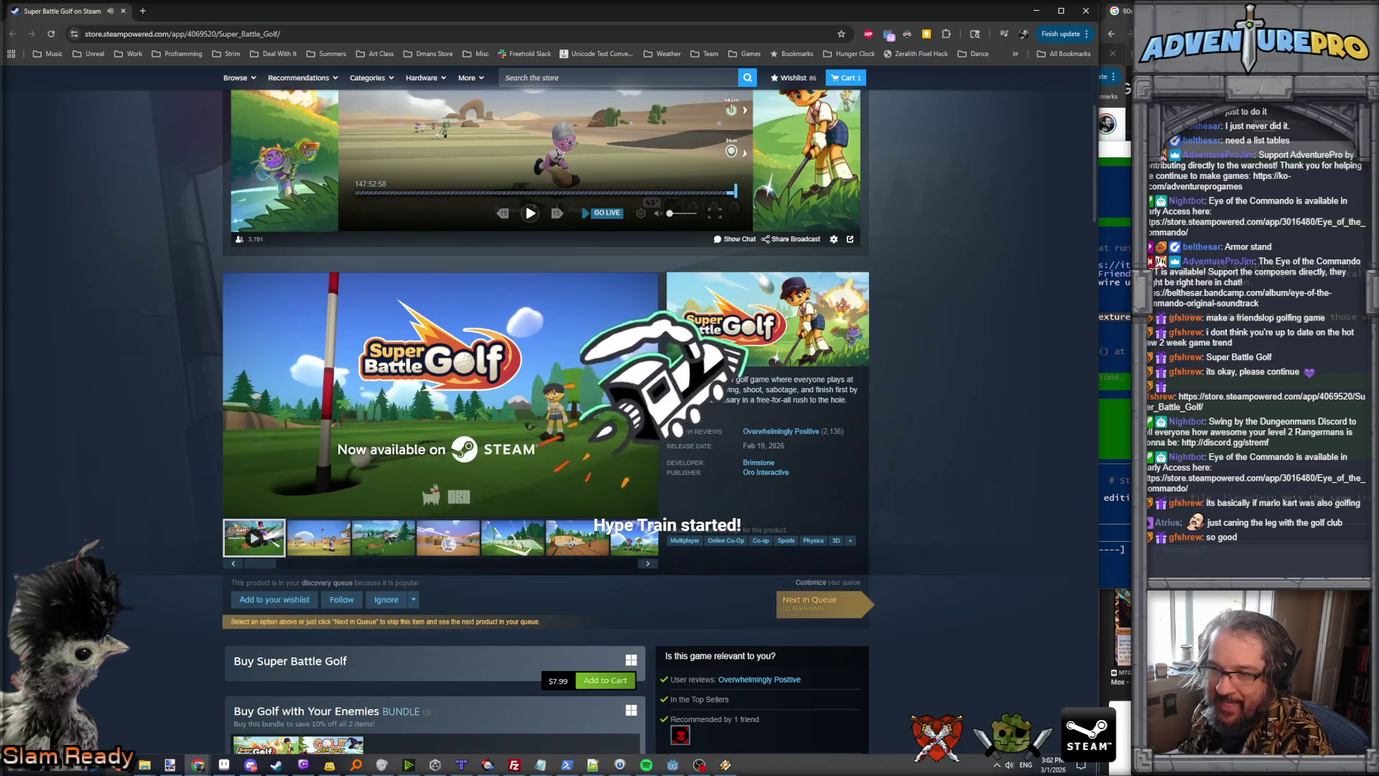
# Pause the Super Battle Golf trailer at 1:30 and close its Steam store page.
pyautogui.click(237, 507)
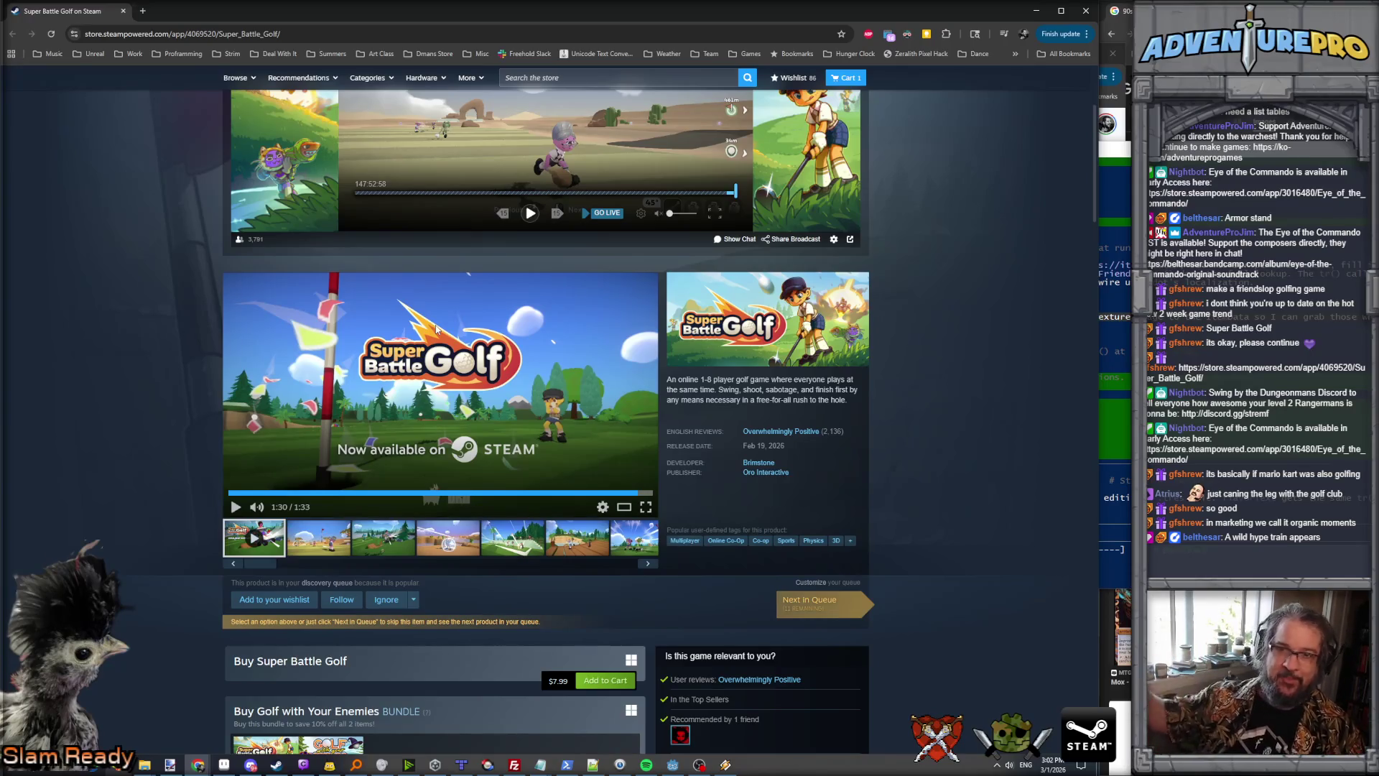
pyautogui.hotkey('alt', 'Tab')
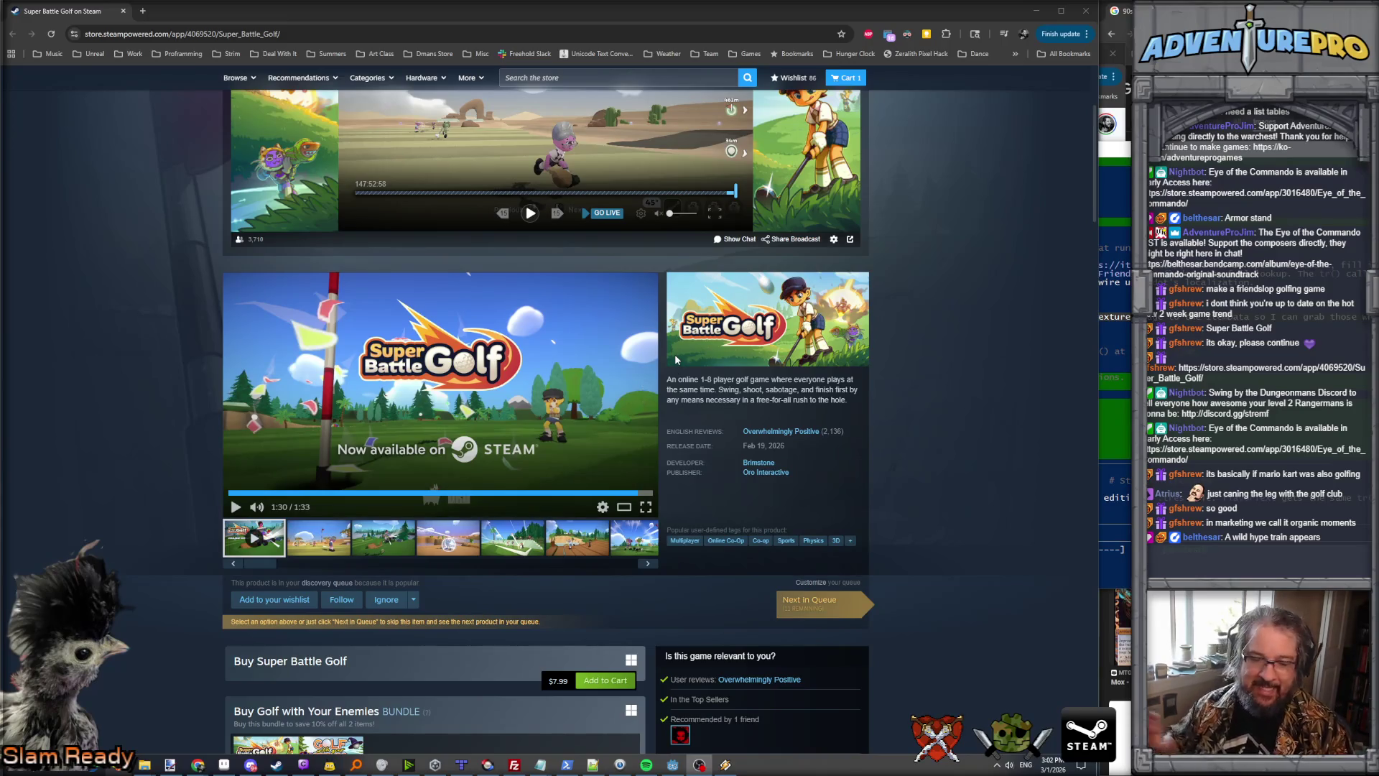
pyautogui.click(124, 11)
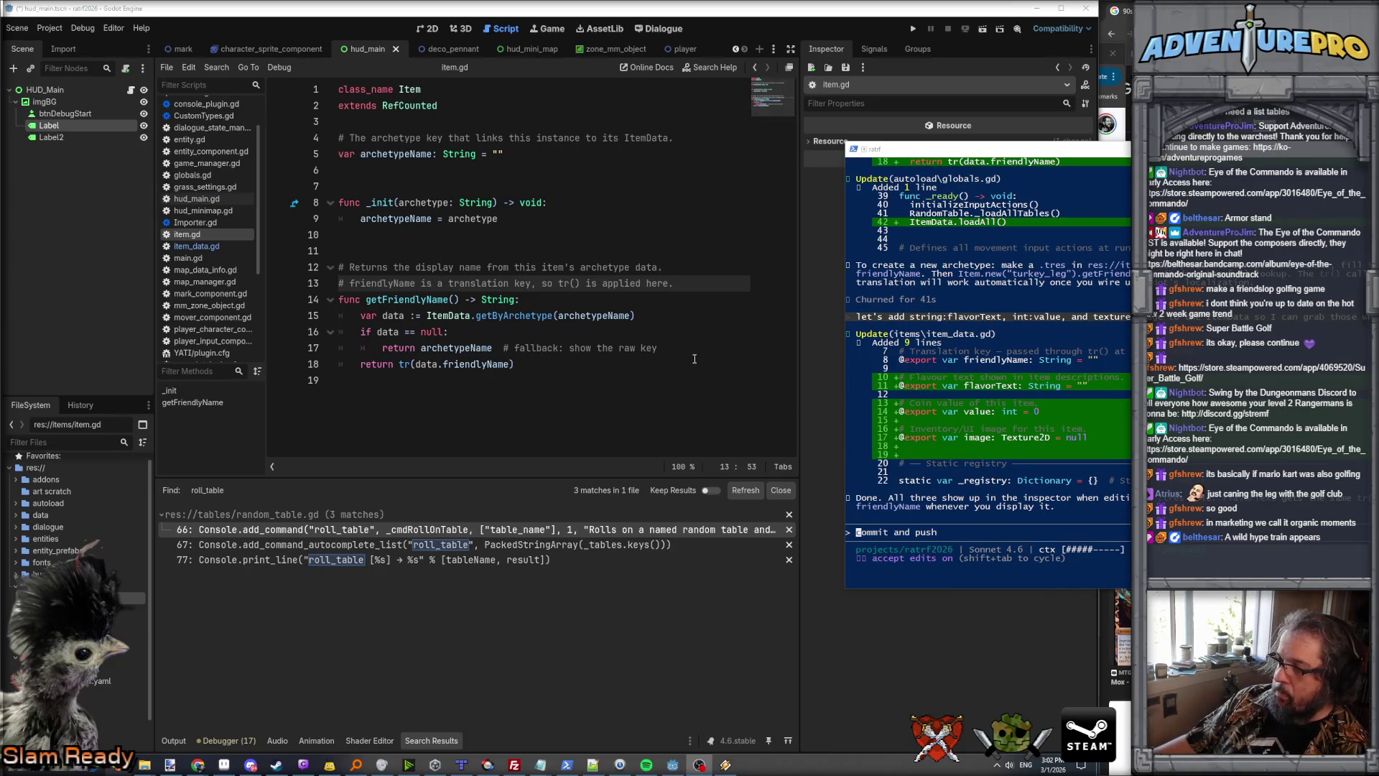
# Ask Claude to have Item access the new values the same way friendlyName does.
pyautogui.click(556, 327)
pyautogui.press('Up')
pyautogui.press('Up')
pyautogui.press('Up')
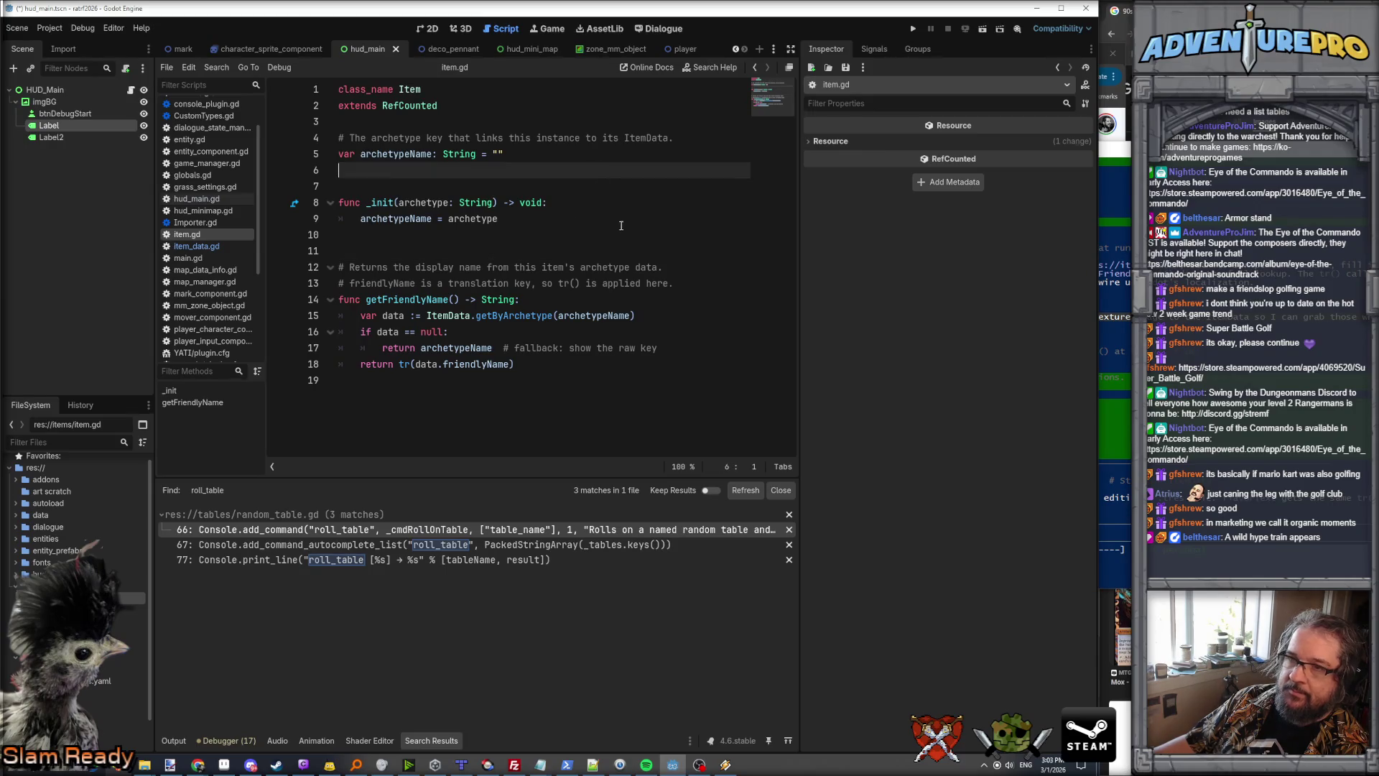
pyautogui.click(622, 225)
pyautogui.click(638, 279)
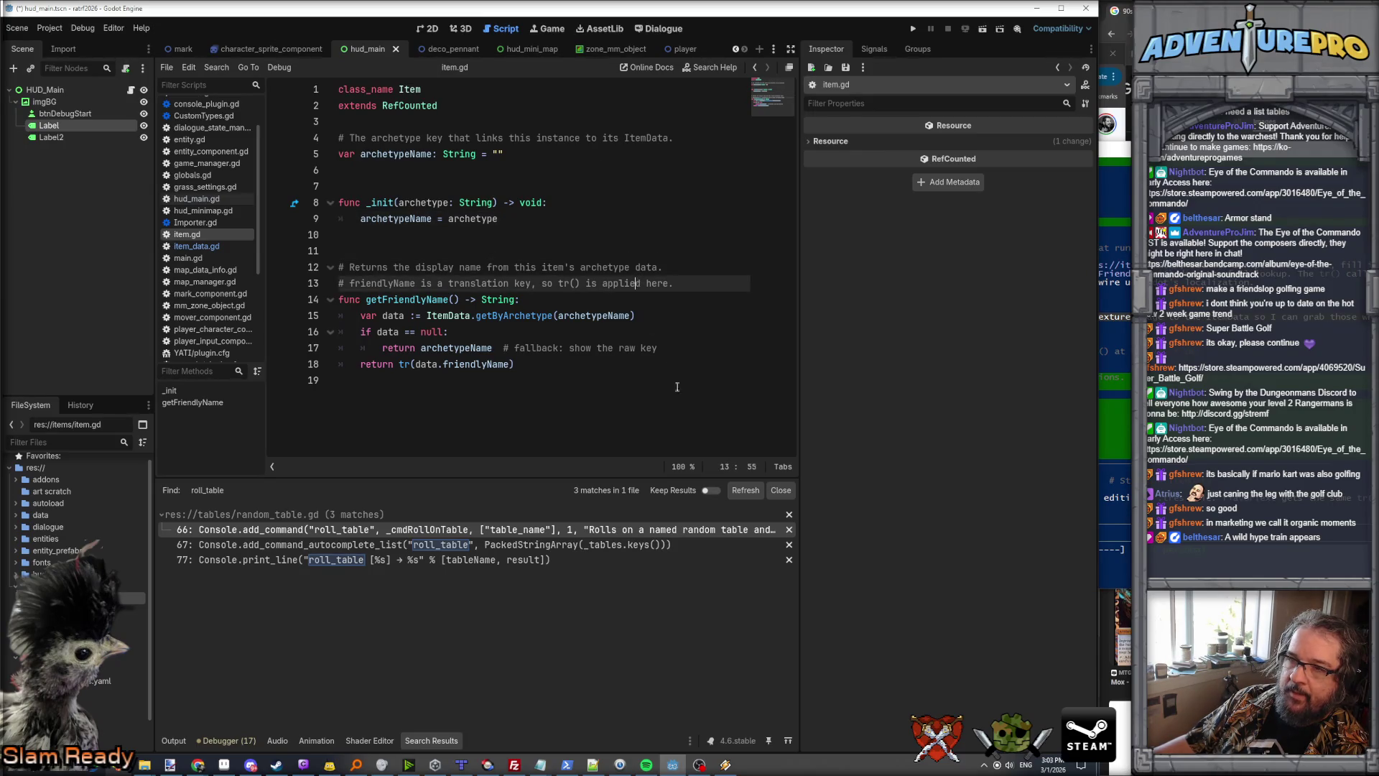
pyautogui.click(502, 380)
pyautogui.click(1114, 502)
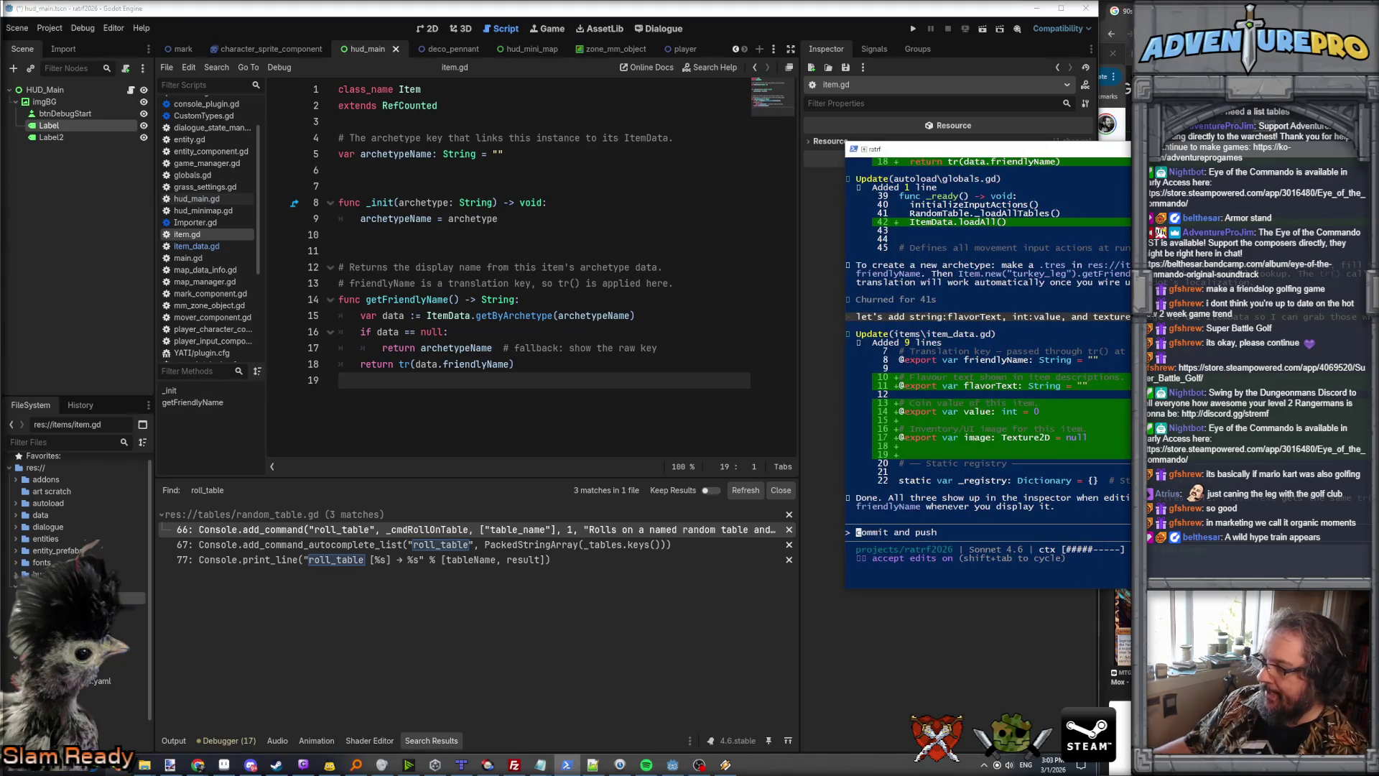
pyautogui.write('Item should also ')
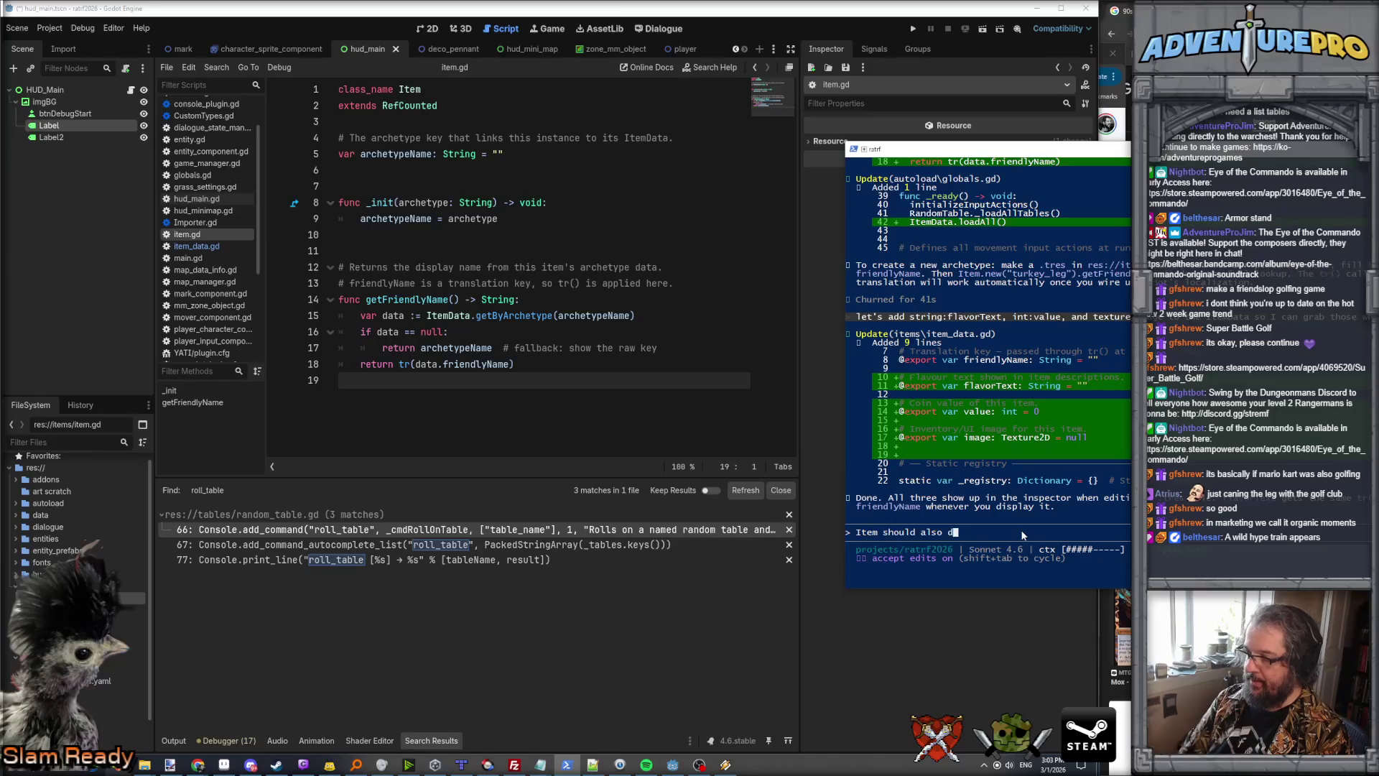
pyautogui.write('access these v')
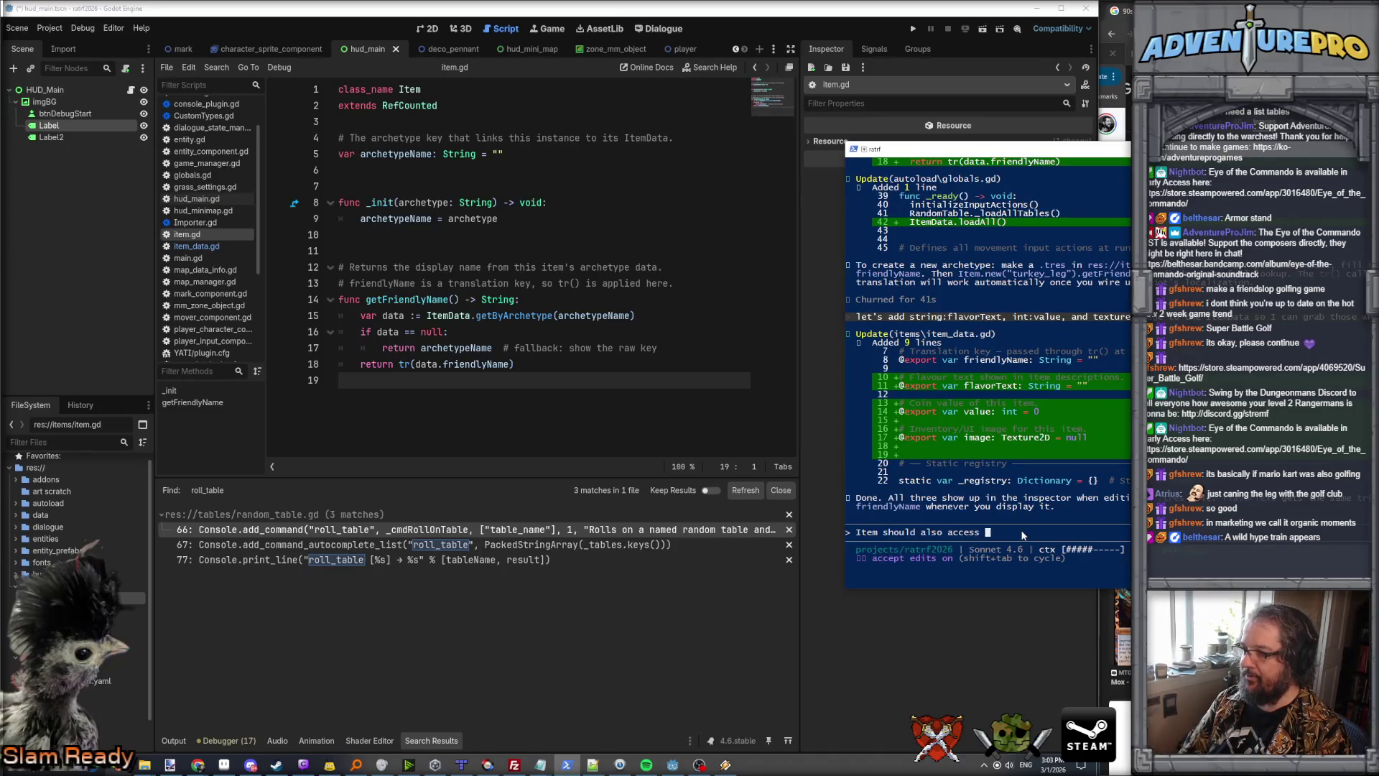
pyautogui.write('alues in the same wa')
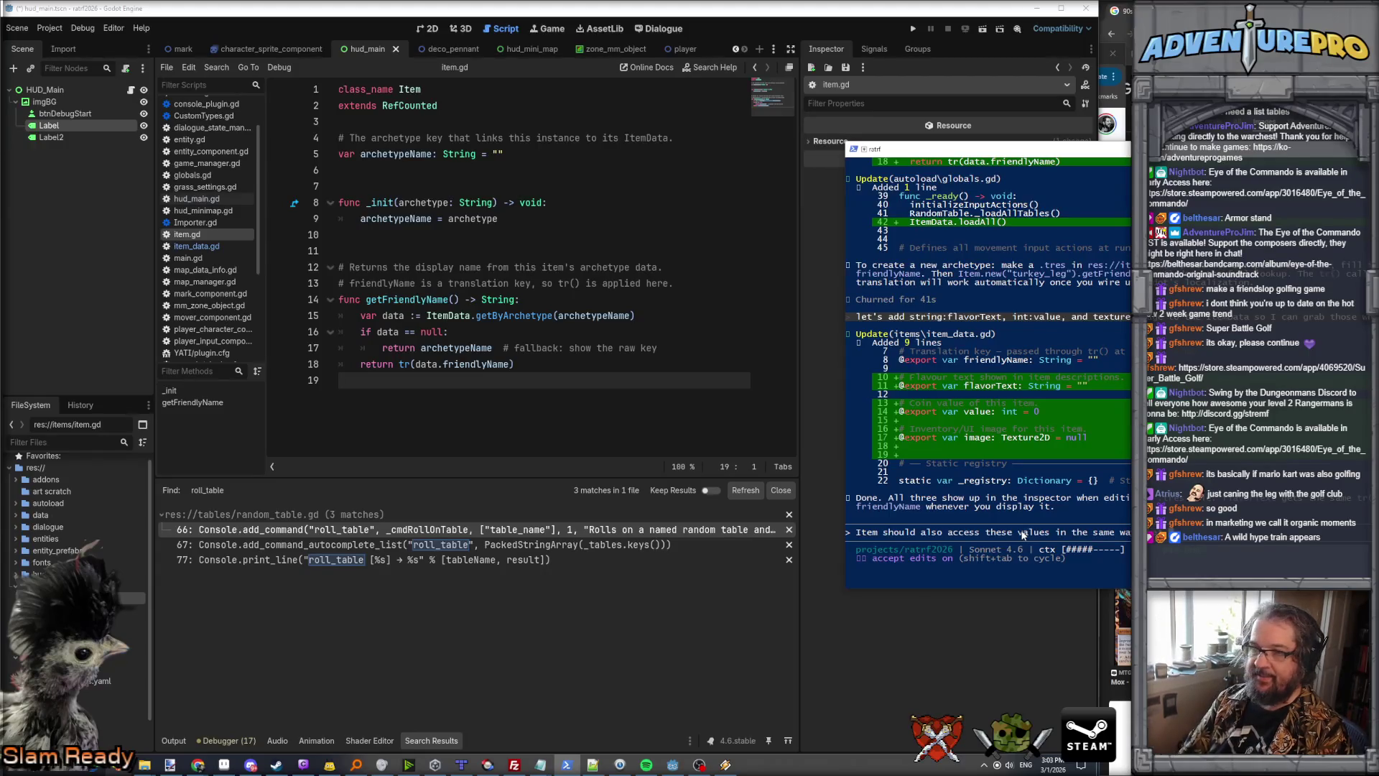
pyautogui.write('friendlyName does,')
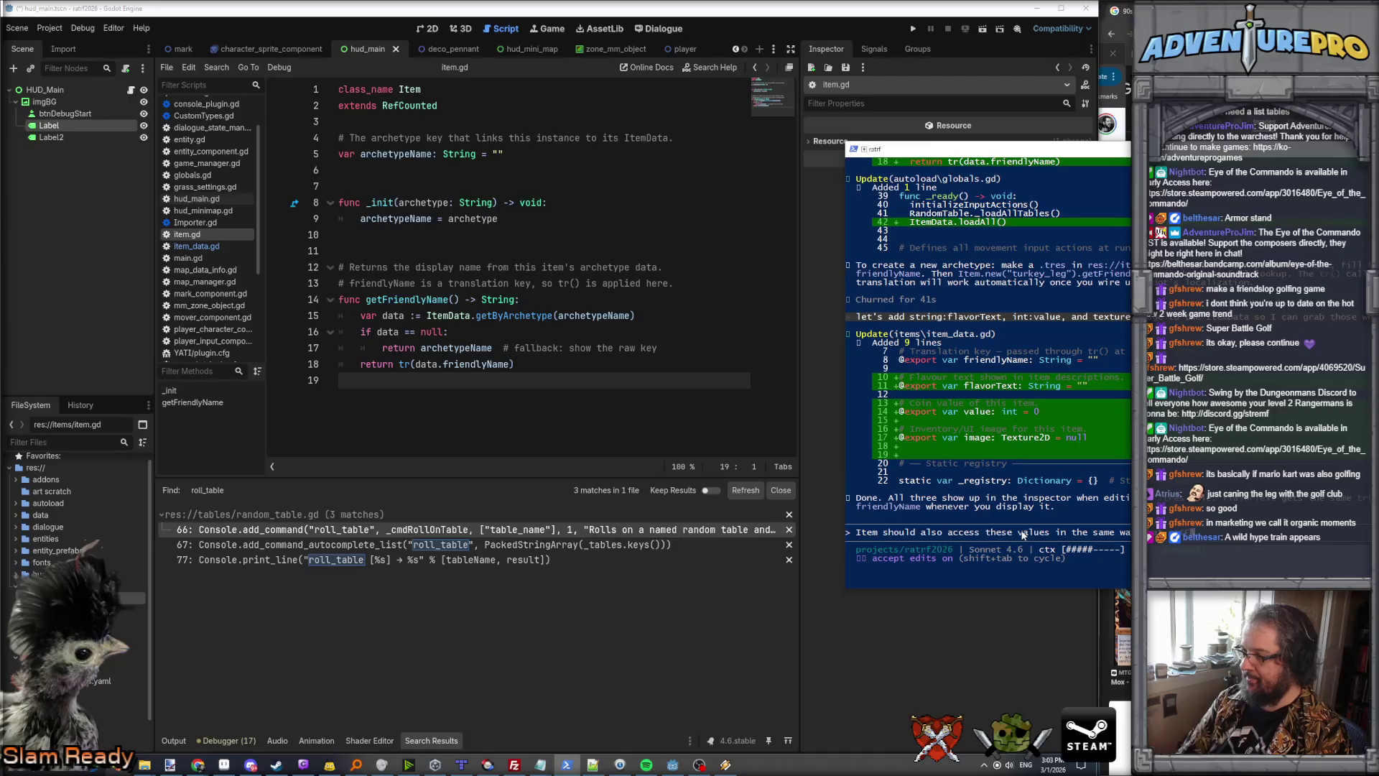
pyautogui.press('Return')
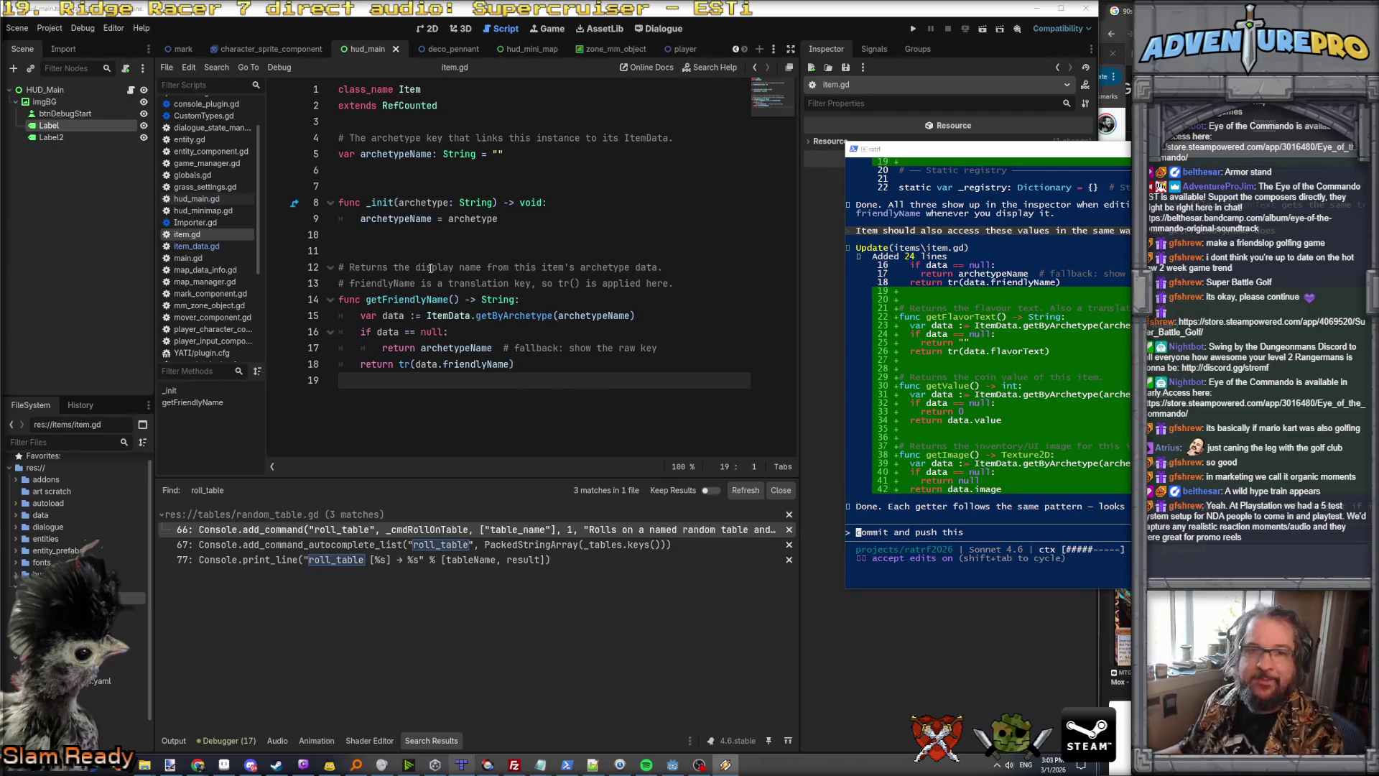
# Review the new flavour, value and image getters in the reloaded item.gd.
pyautogui.click(591, 326)
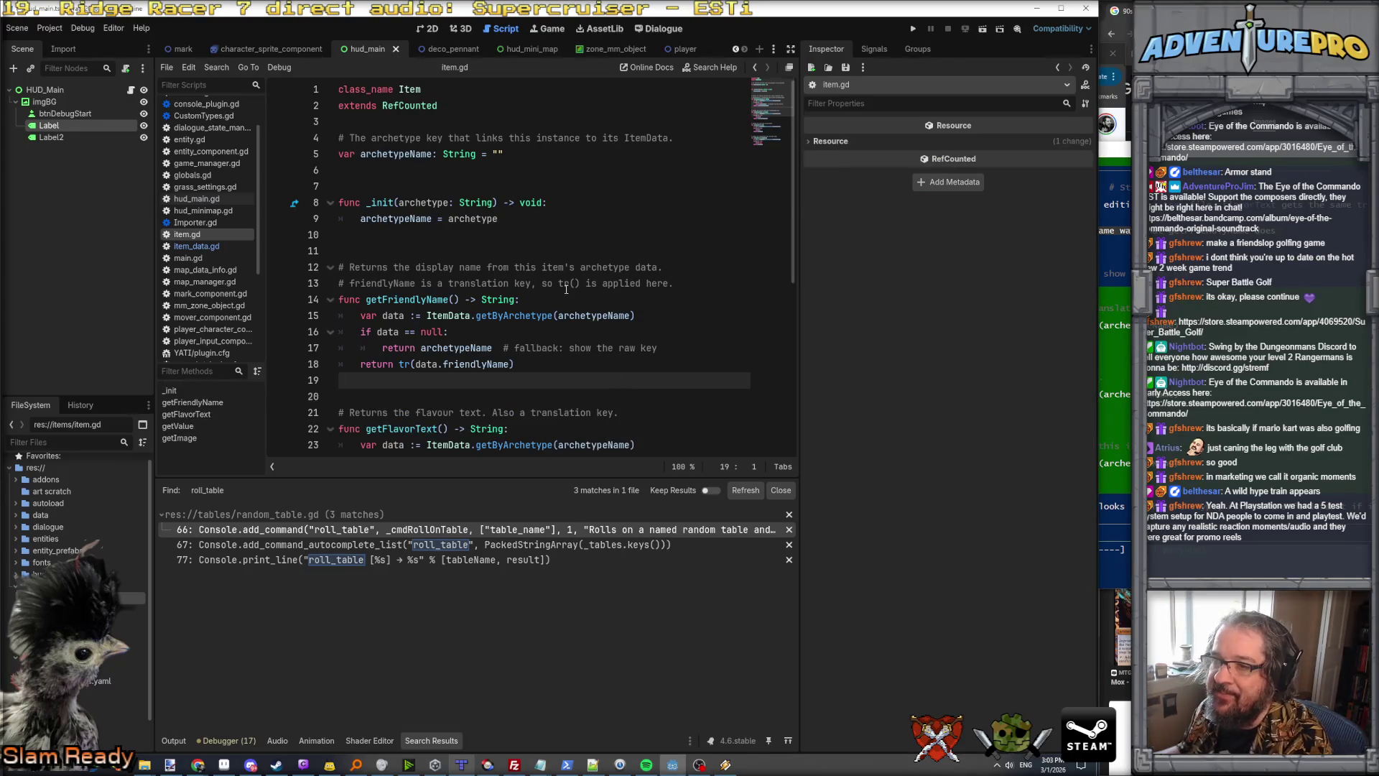
pyautogui.scroll(-6, 566, 288)
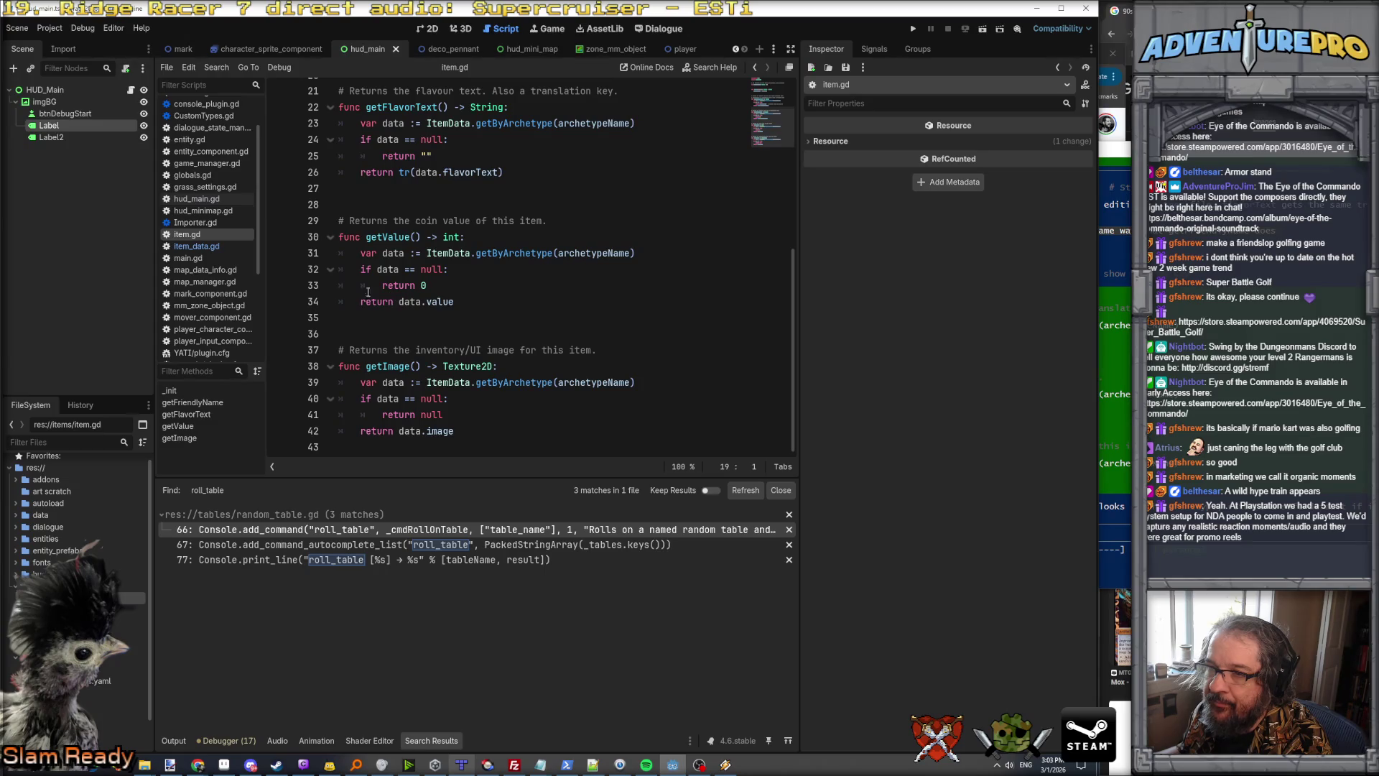
pyautogui.scroll(2, 488, 293)
pyautogui.scroll(-2, 484, 301)
pyautogui.scroll(6, 485, 301)
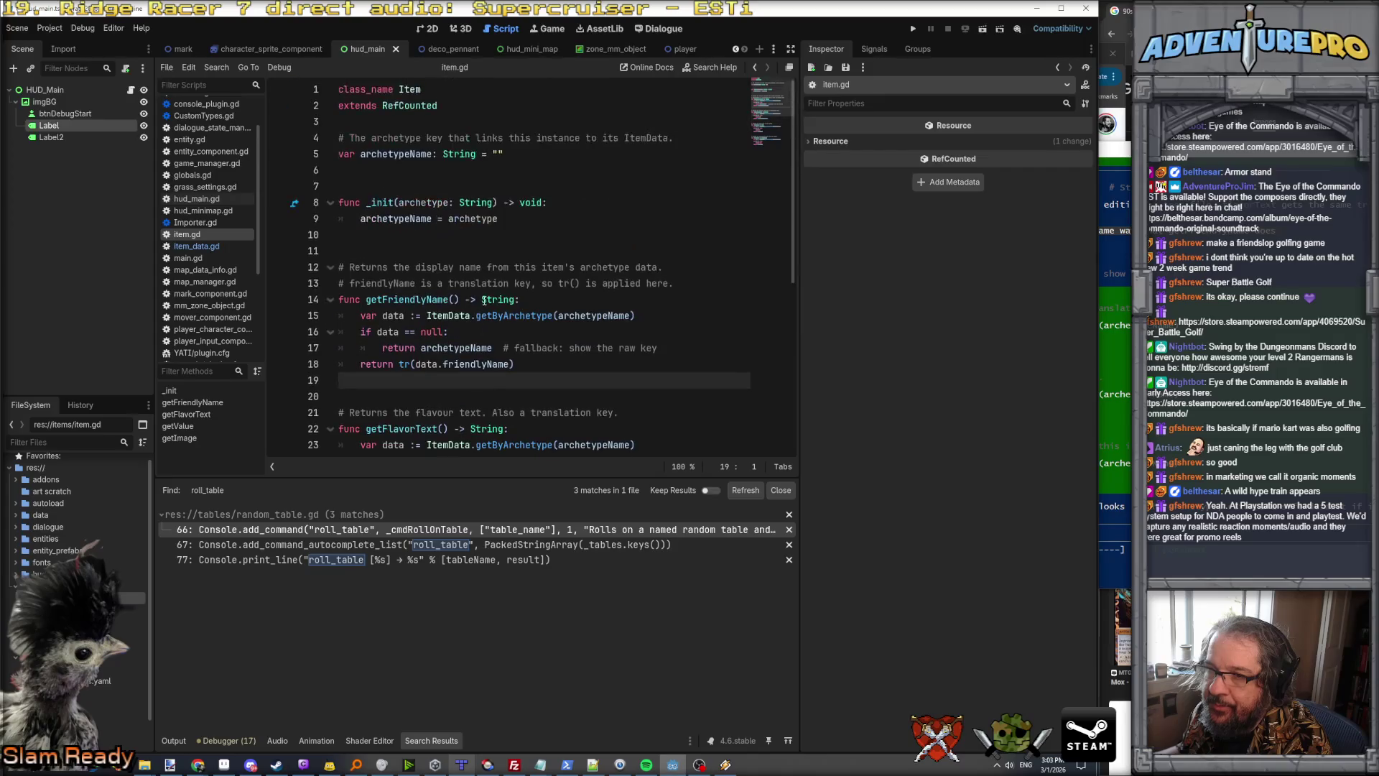
pyautogui.scroll(-6, 484, 301)
pyautogui.scroll(6, 484, 301)
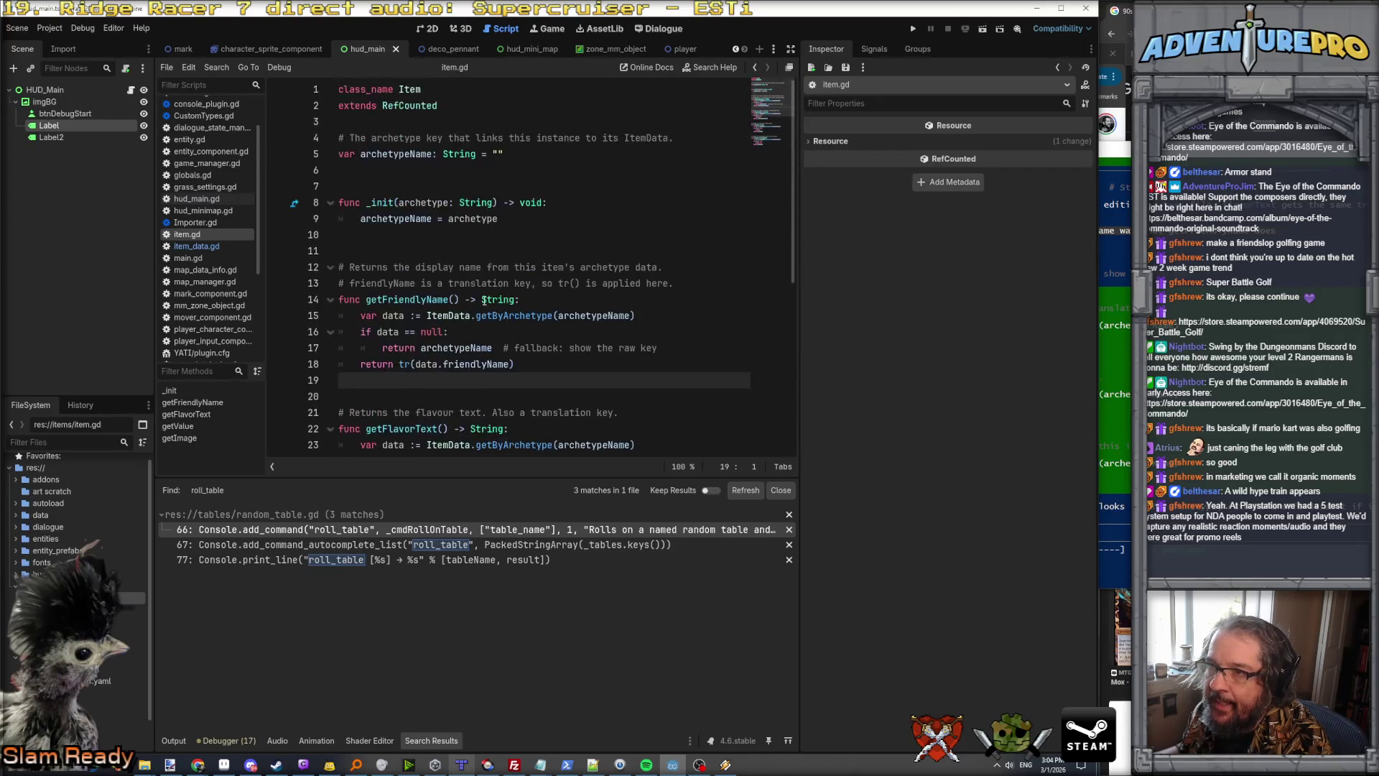
pyautogui.scroll(-6, 484, 301)
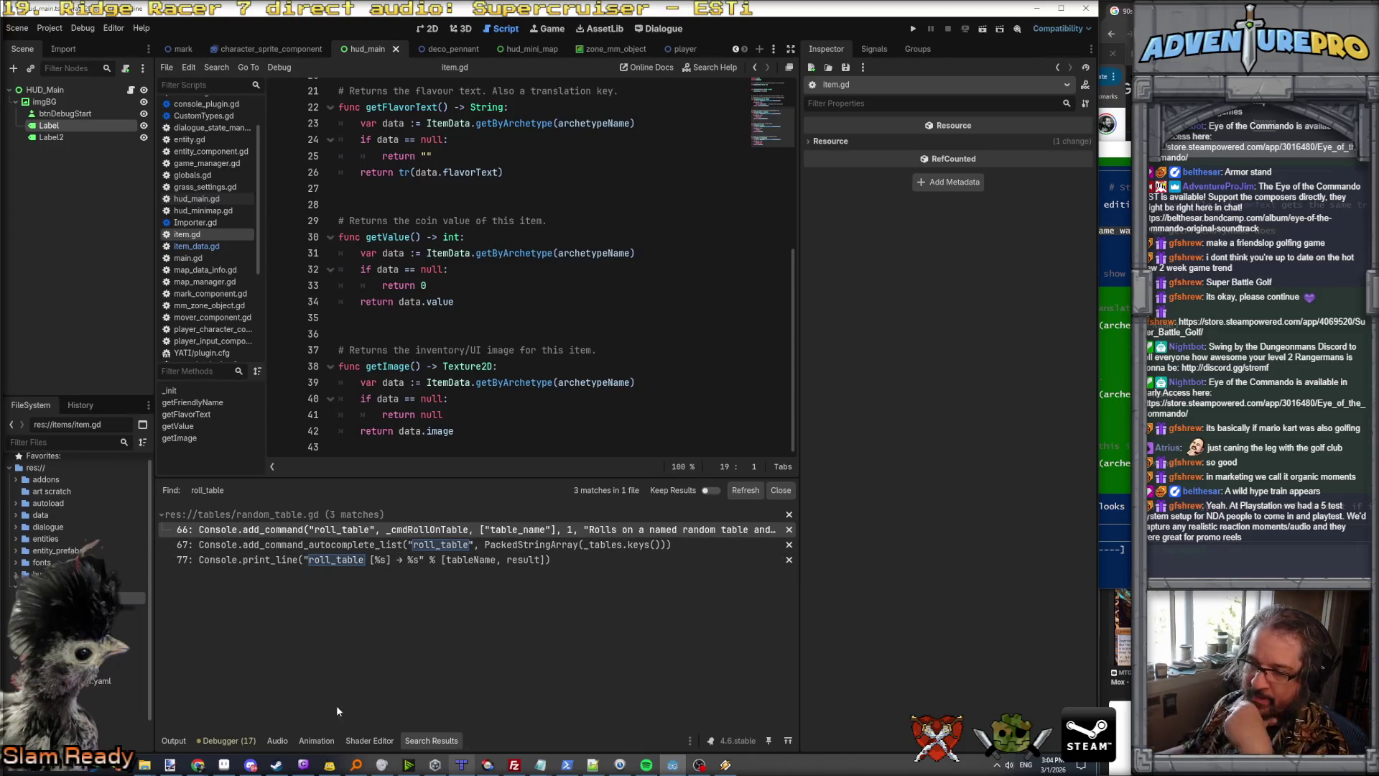
# Expand the data folder in the FileSystem dock, showing grass_settings.tres and npc_settings.tres.
pyautogui.click(43, 586)
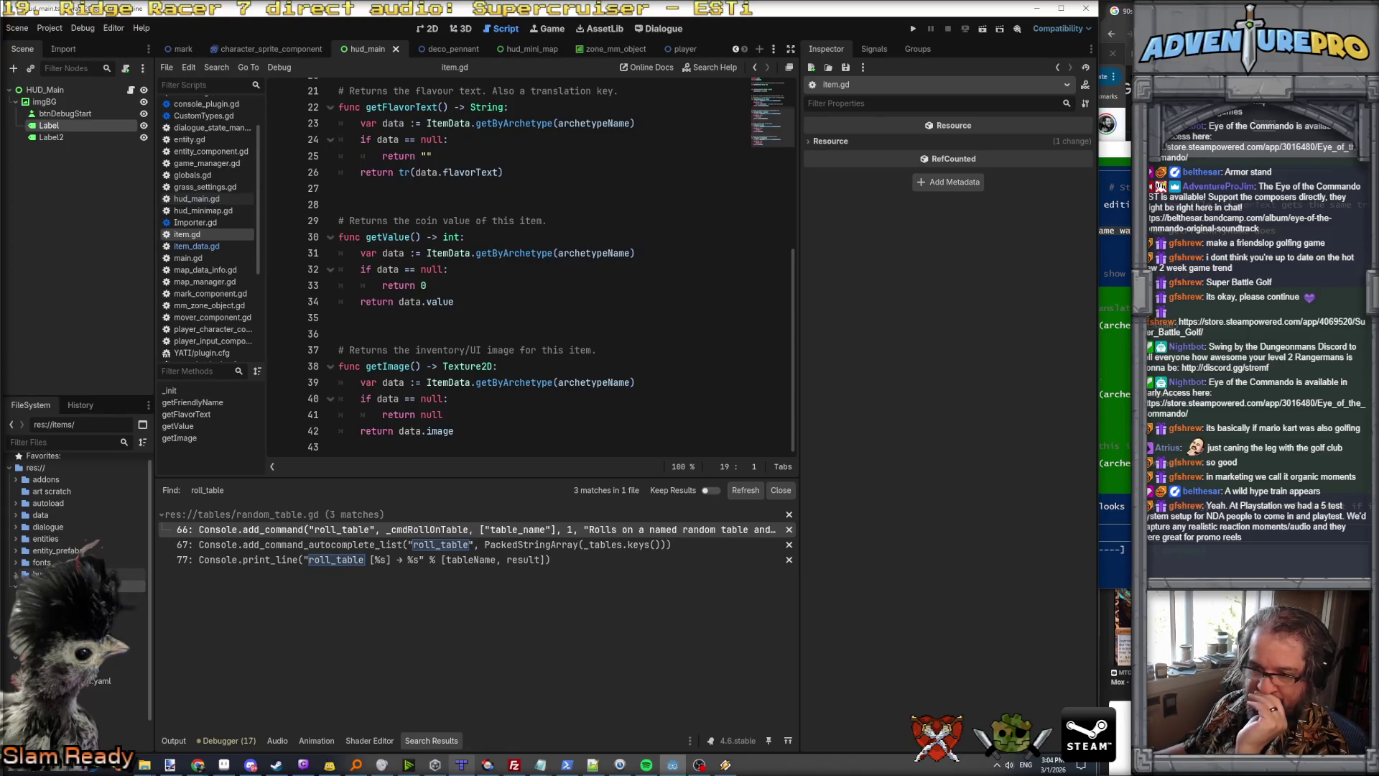
pyautogui.click(43, 610)
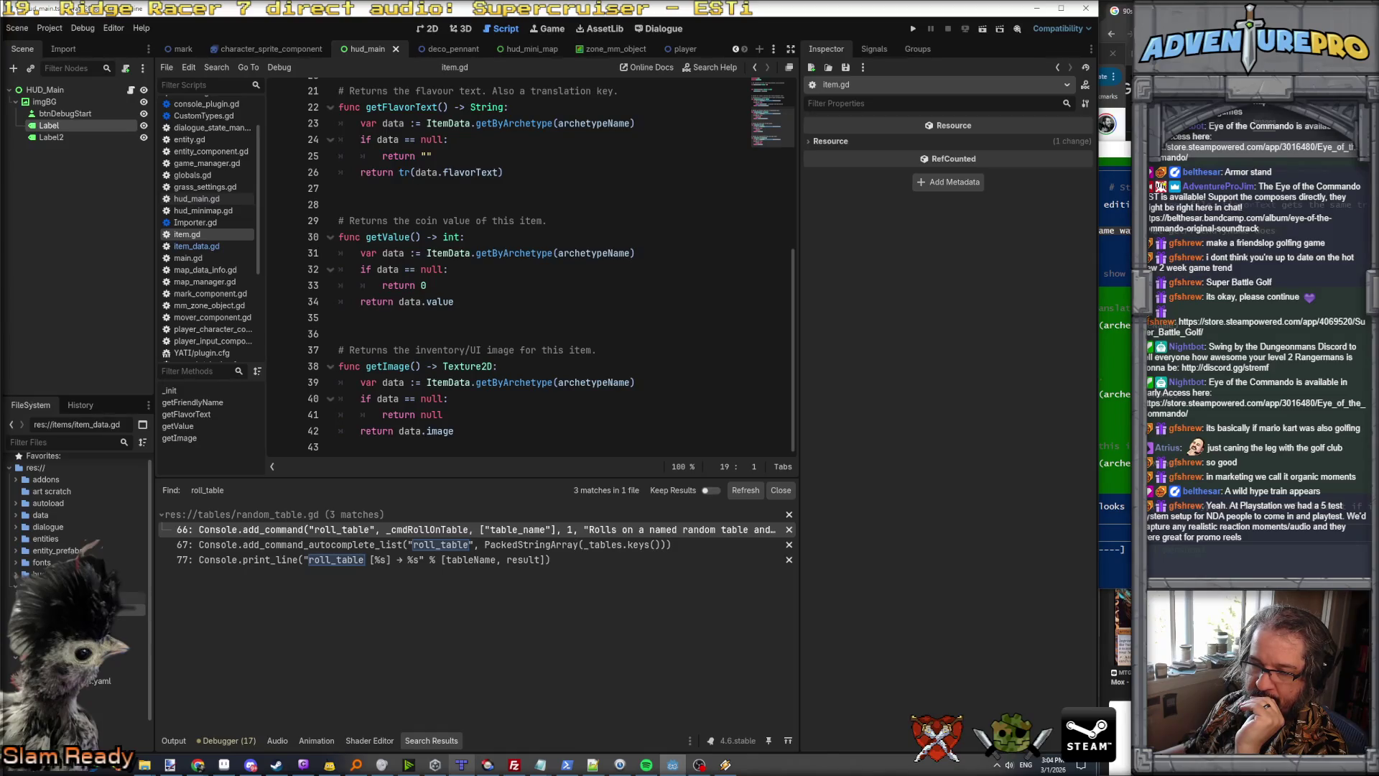
pyautogui.click(44, 586)
pyautogui.doubleClick(40, 515)
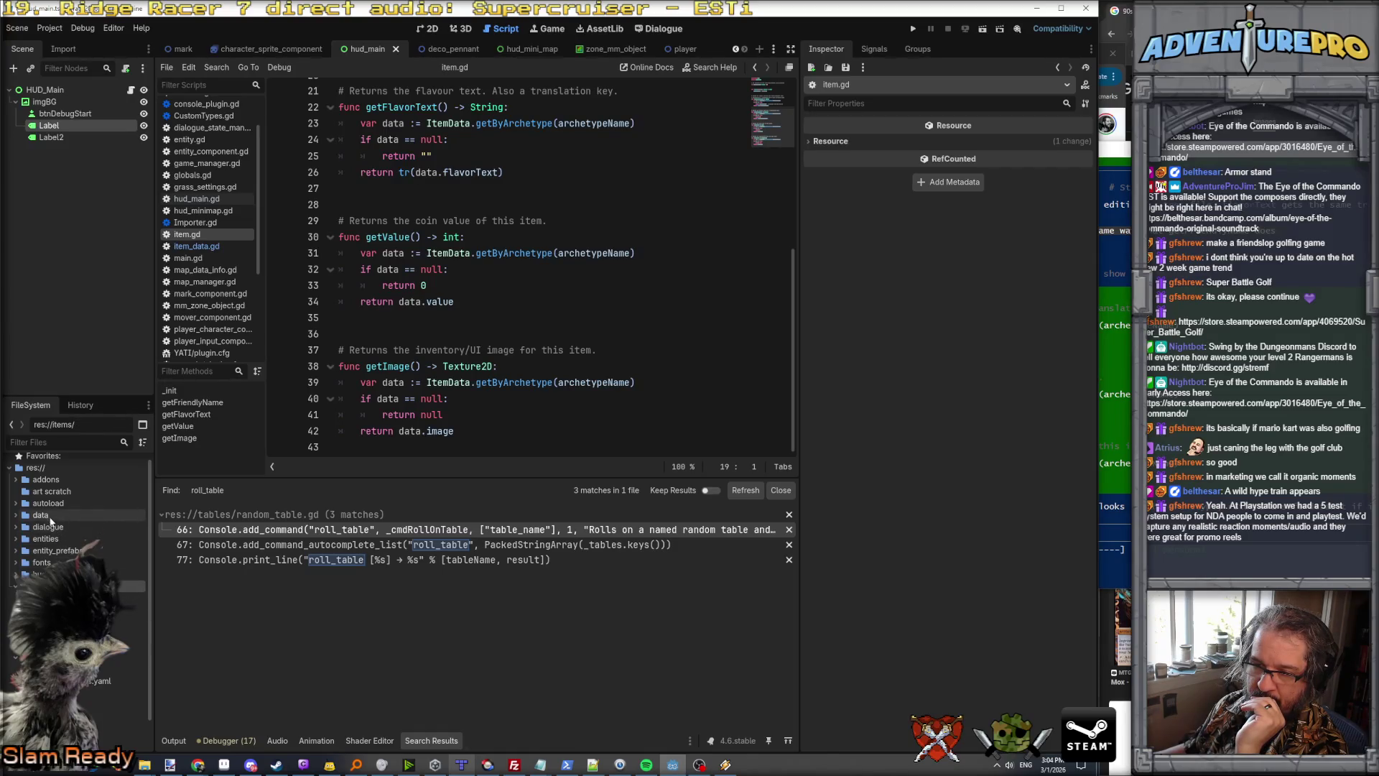
pyautogui.click(43, 646)
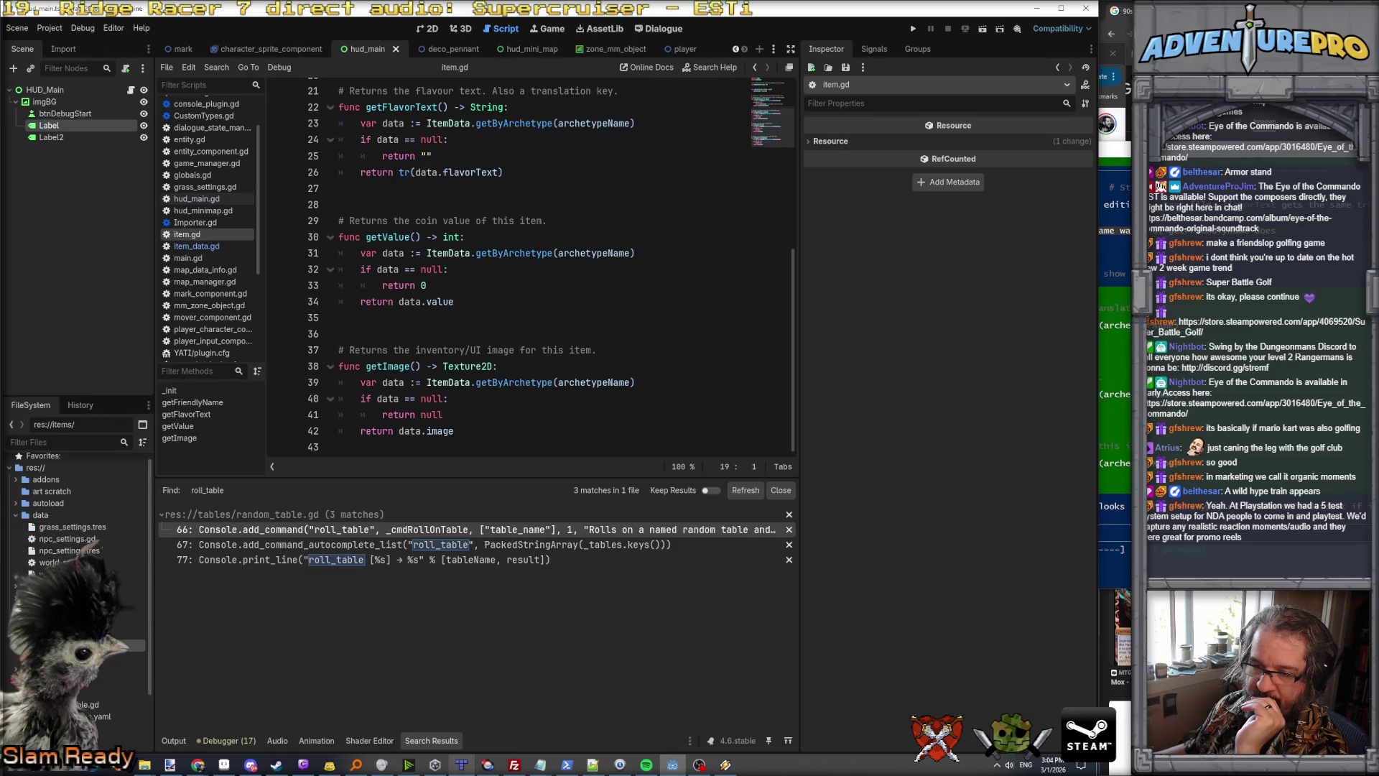
pyautogui.scroll(-3, 71, 611)
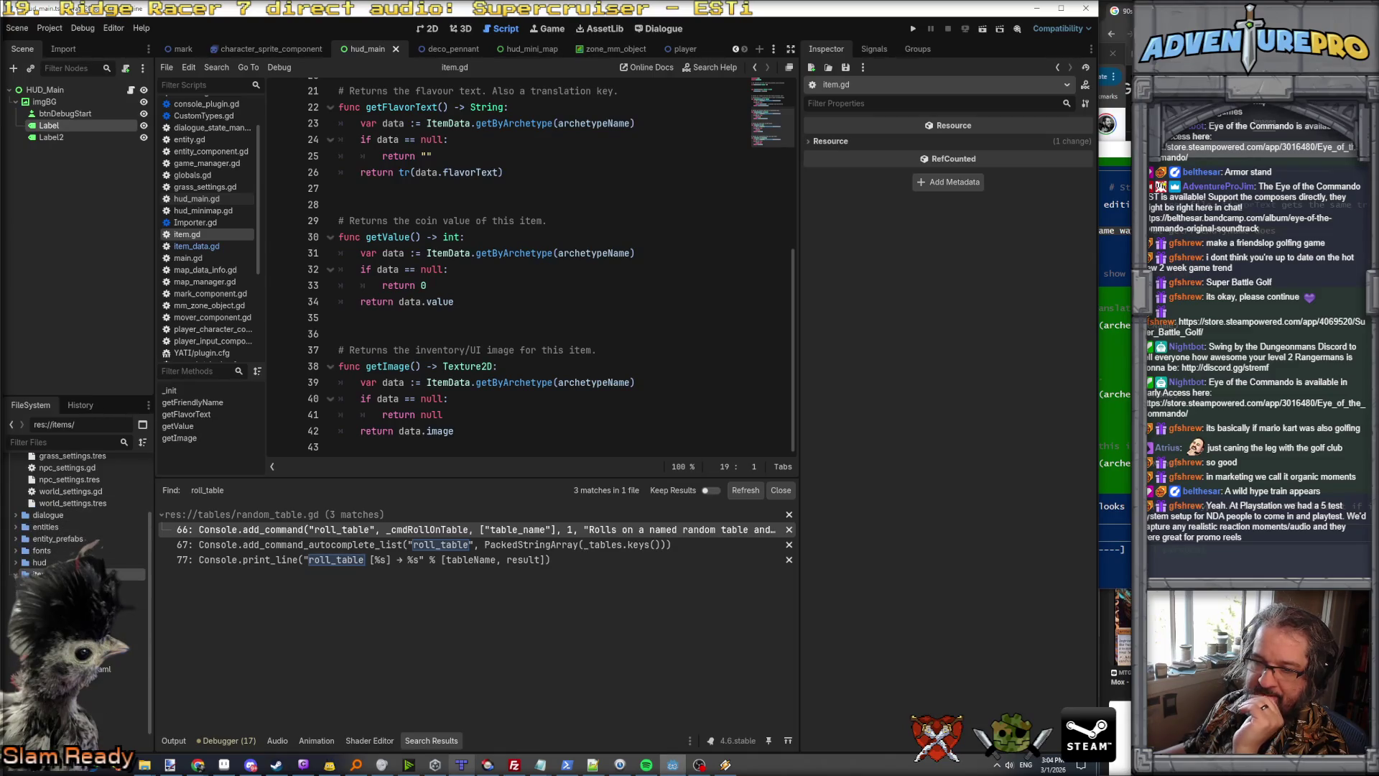
# Create a new folder named data inside the items folder.
pyautogui.rightClick(75, 574)
pyautogui.moveTo(180, 560)
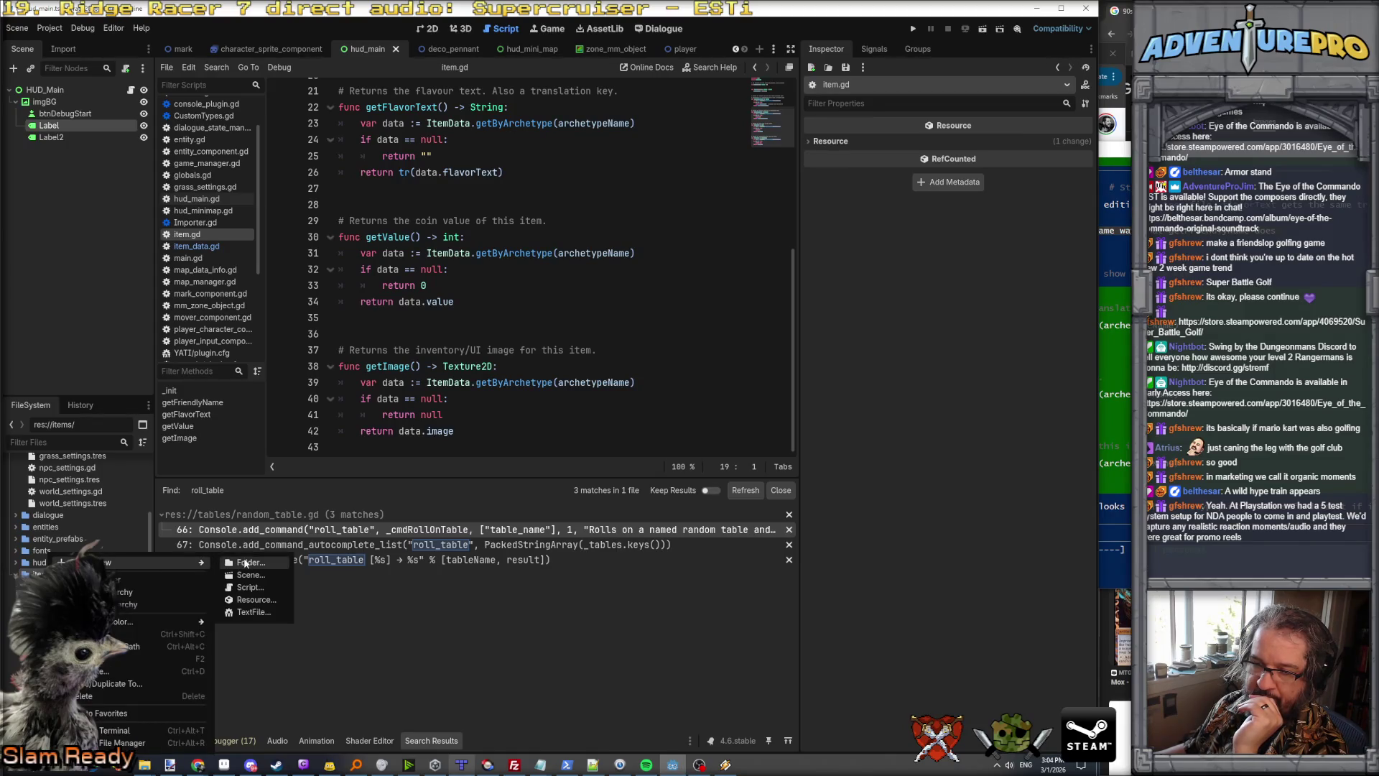
pyautogui.click(234, 563)
pyautogui.write('data')
pyautogui.press('Return')
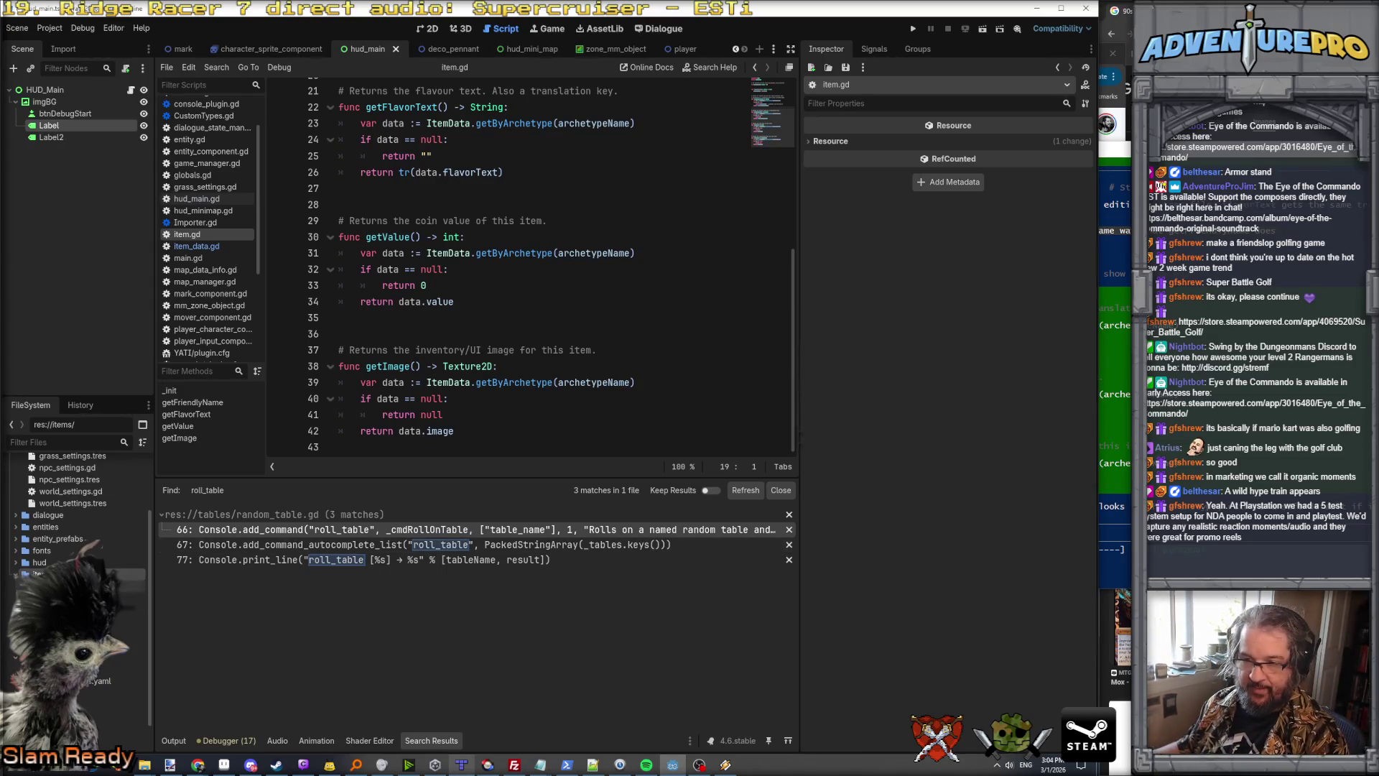
# Create a new ItemData resource in res://items/data named item_loot_pog_slammer.tres.
pyautogui.rightClick(64, 586)
pyautogui.moveTo(205, 562)
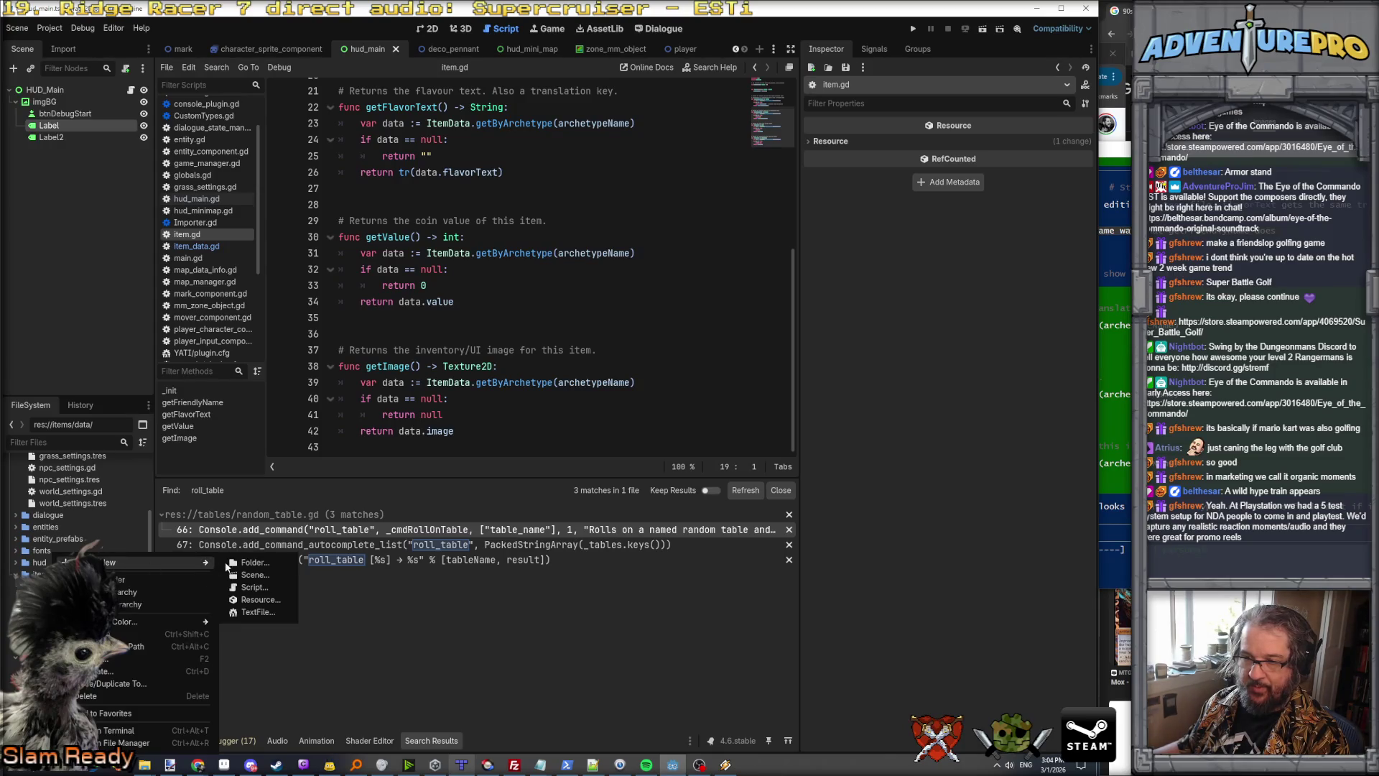
pyautogui.click(268, 600)
pyautogui.write('itemdat')
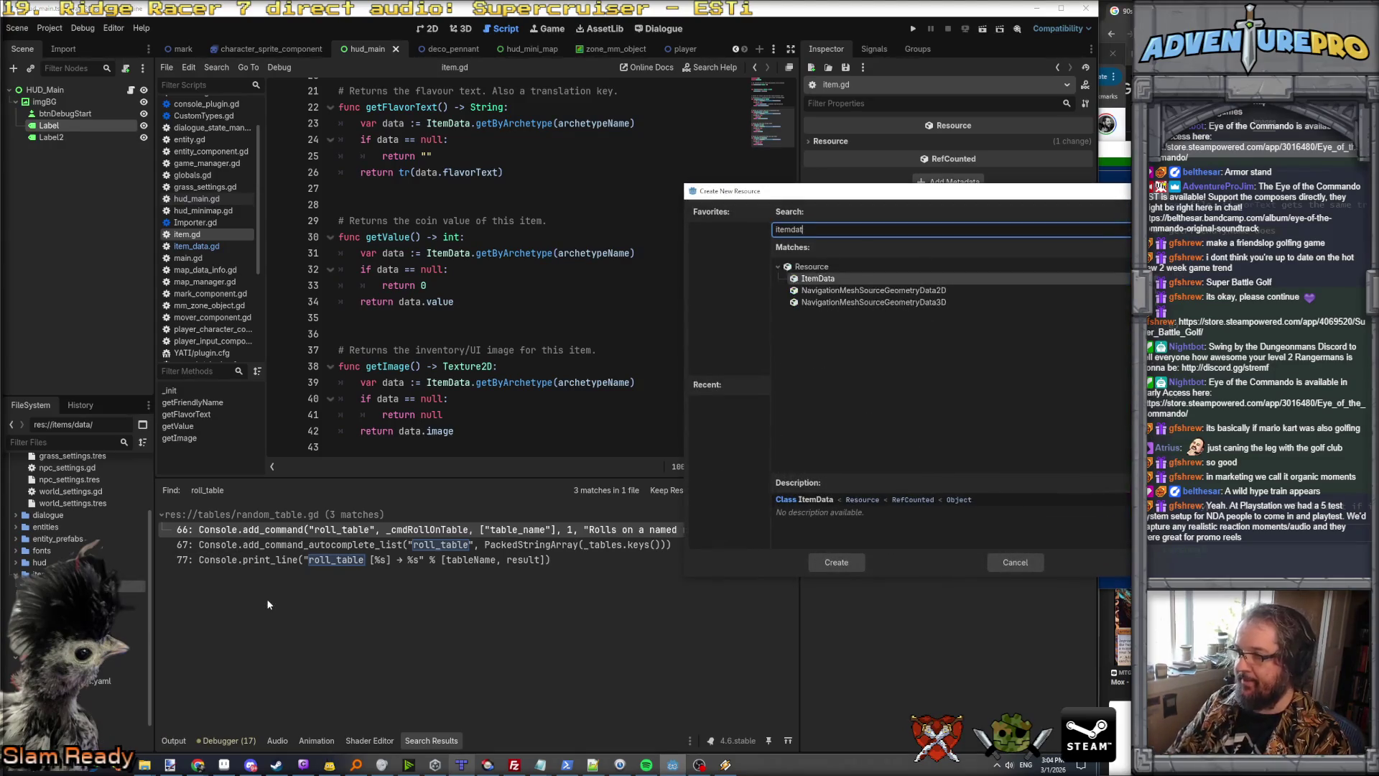
pyautogui.press('Return')
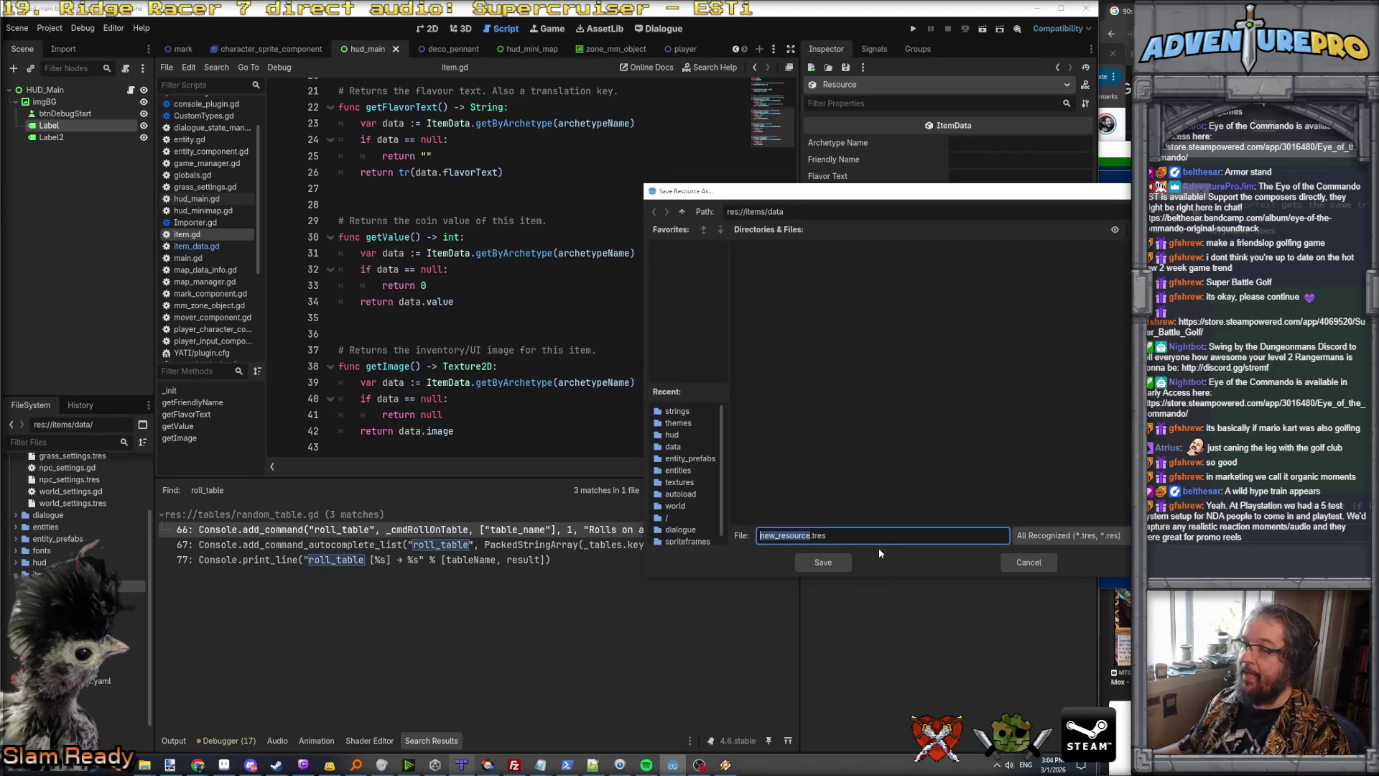
pyautogui.write('item_')
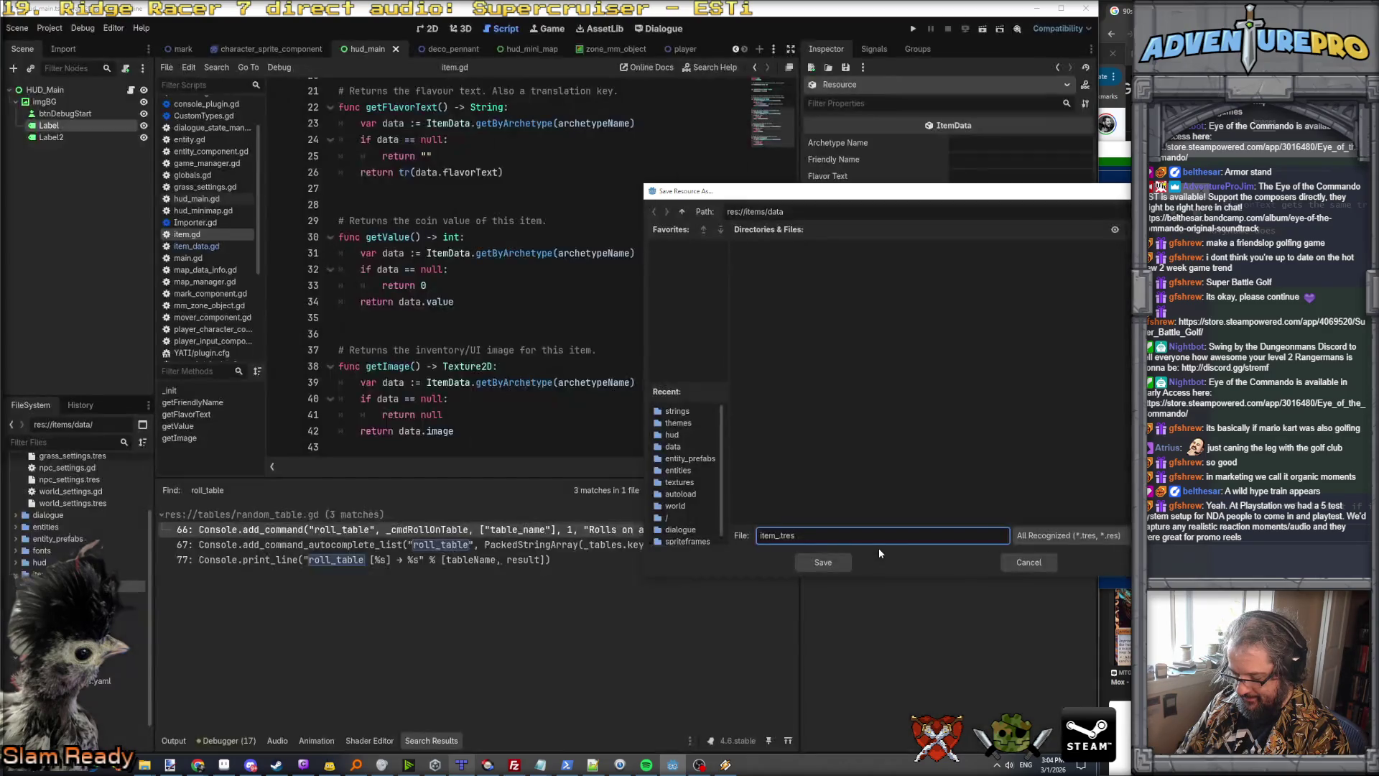
pyautogui.write('loot_')
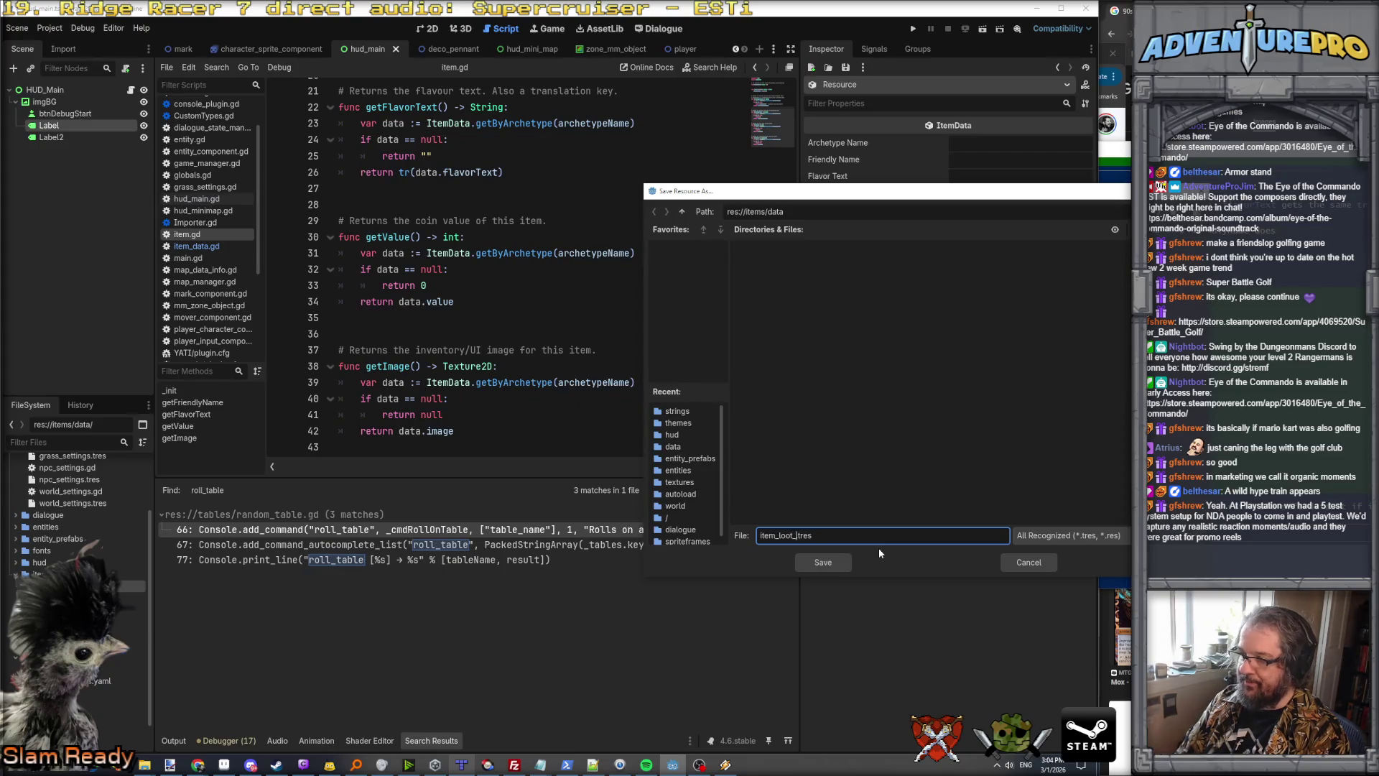
pyautogui.write('pog_slammer')
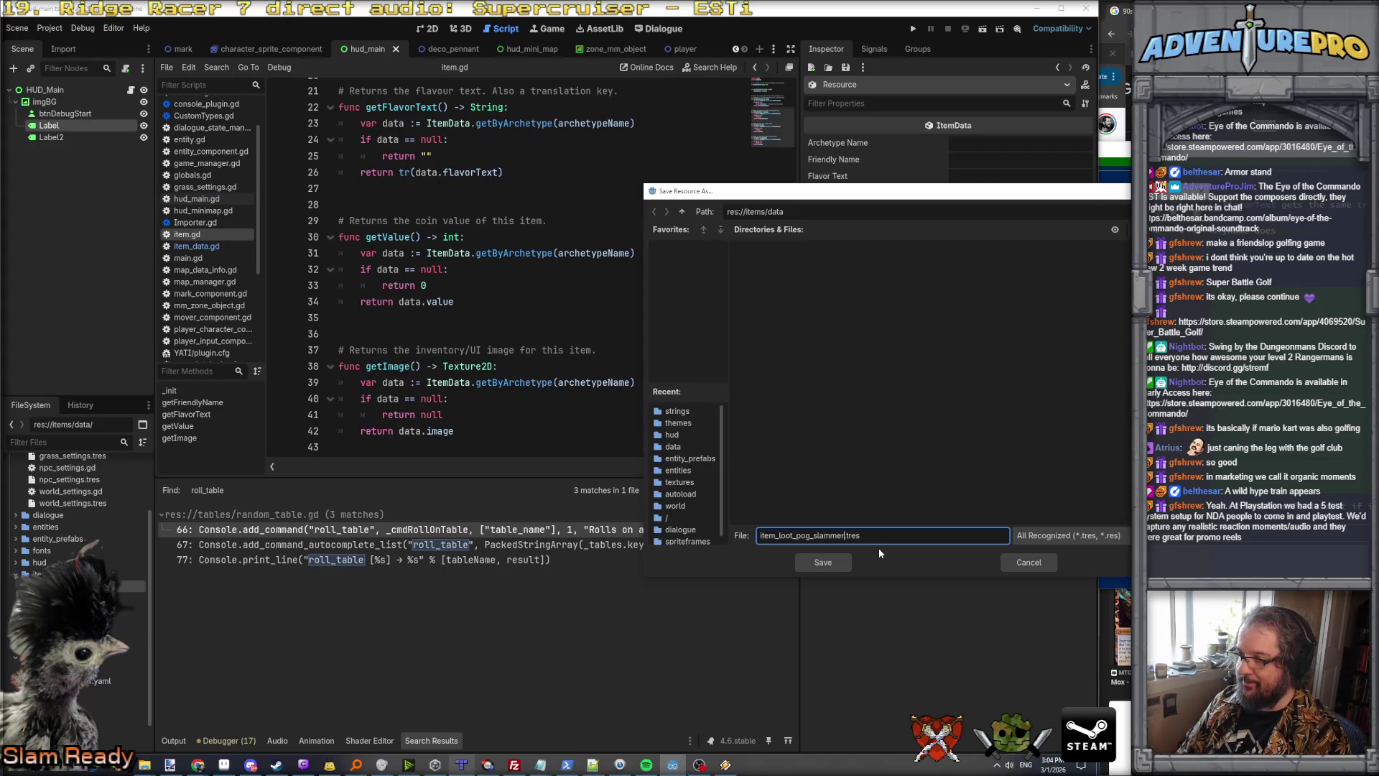
pyautogui.press('Return')
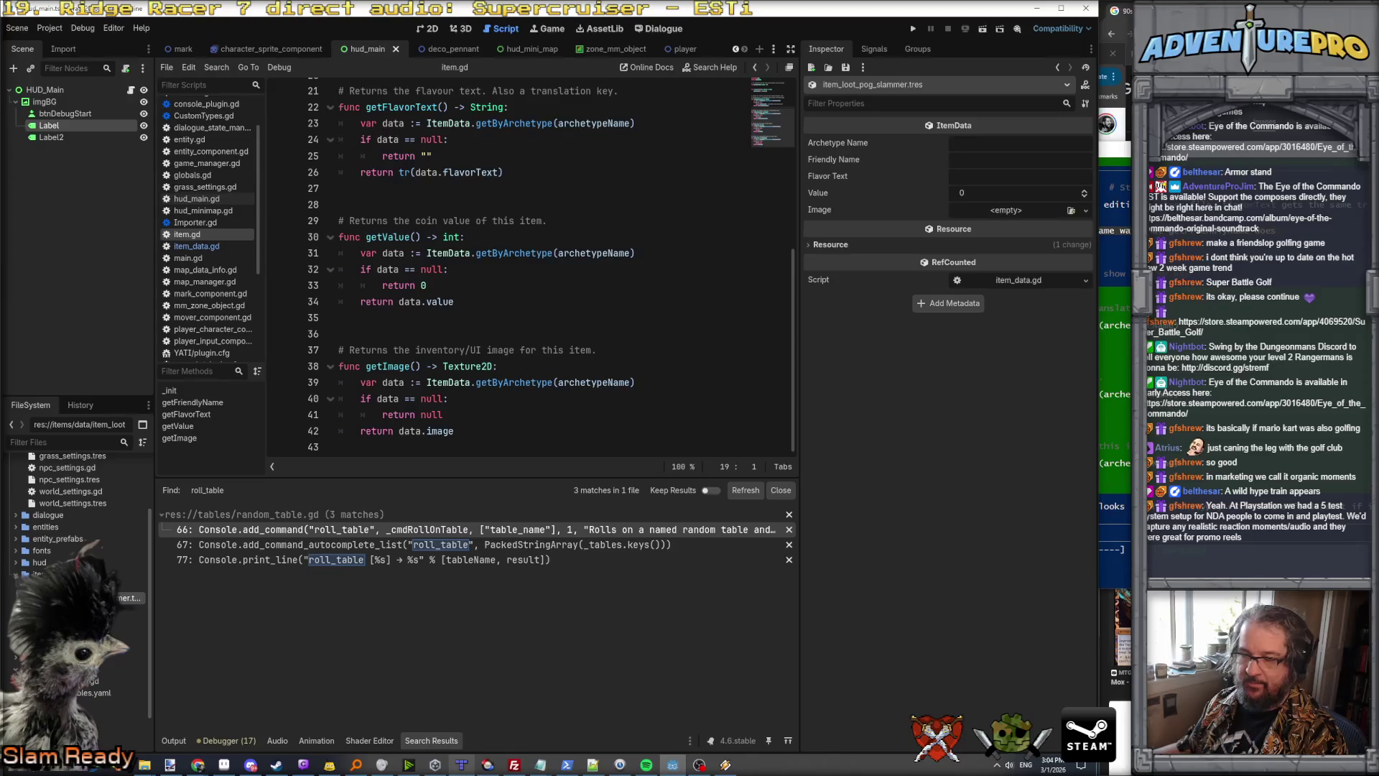
# Set Friendly Name to itemname_pog_slammer and Flavor Text to flavor_pog_slammer.
pyautogui.click(967, 145)
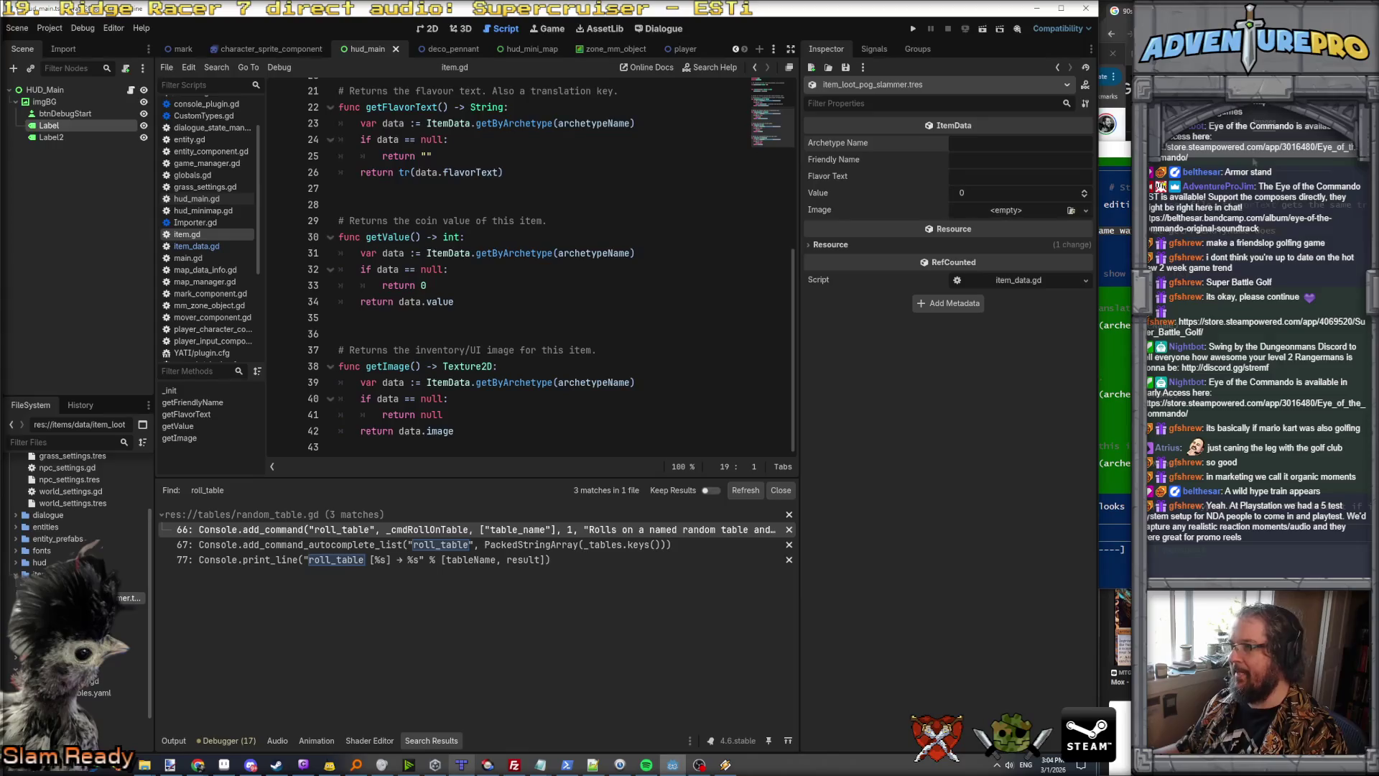
pyautogui.hotkey('alt', 'Tab')
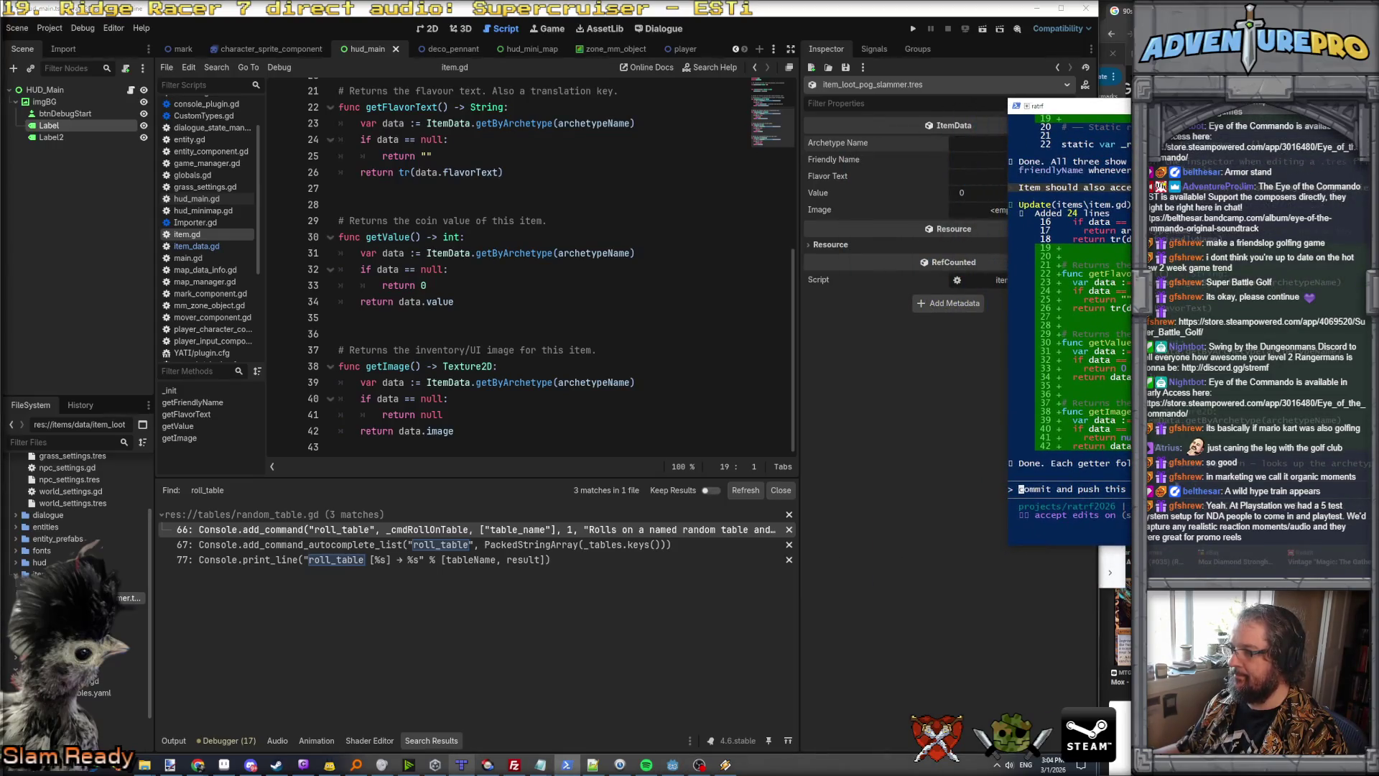
pyautogui.hotkey('alt', 'Tab')
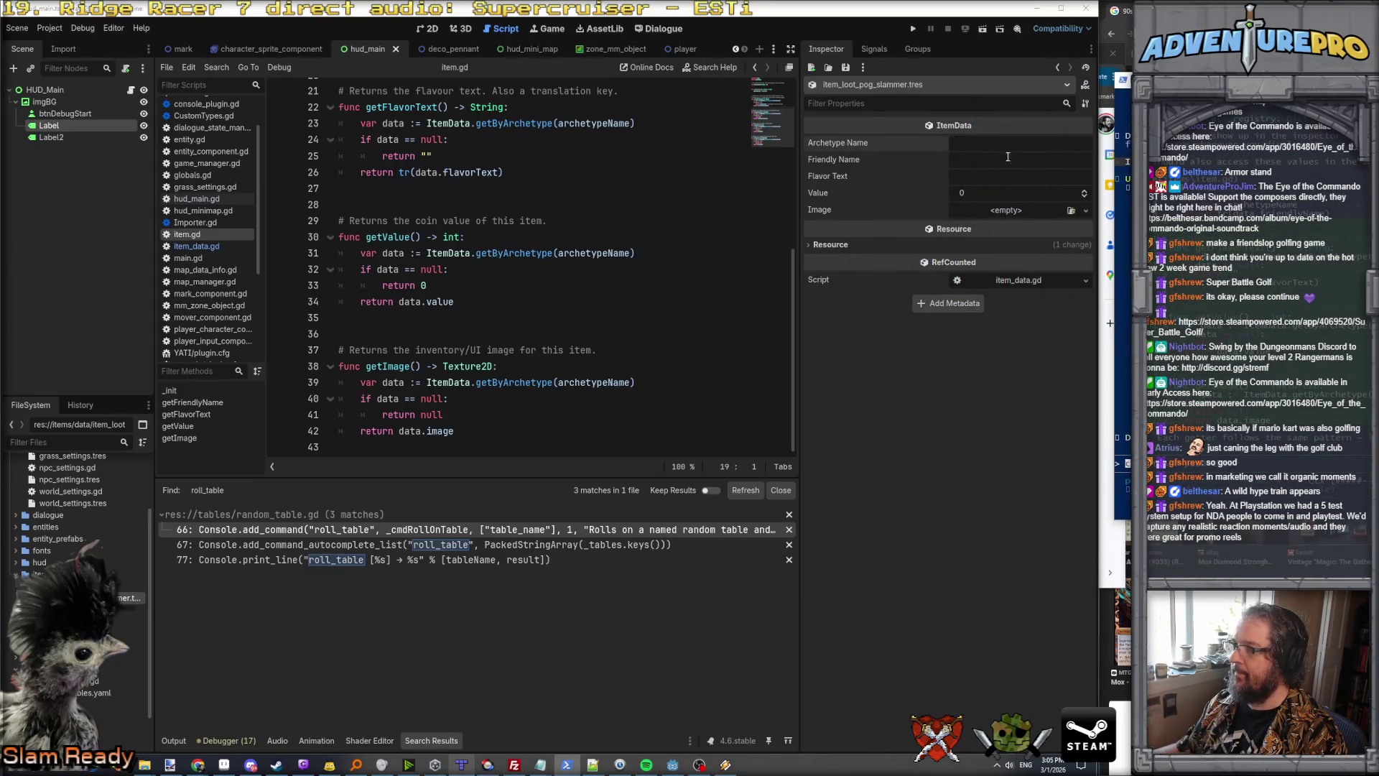
pyautogui.click(966, 162)
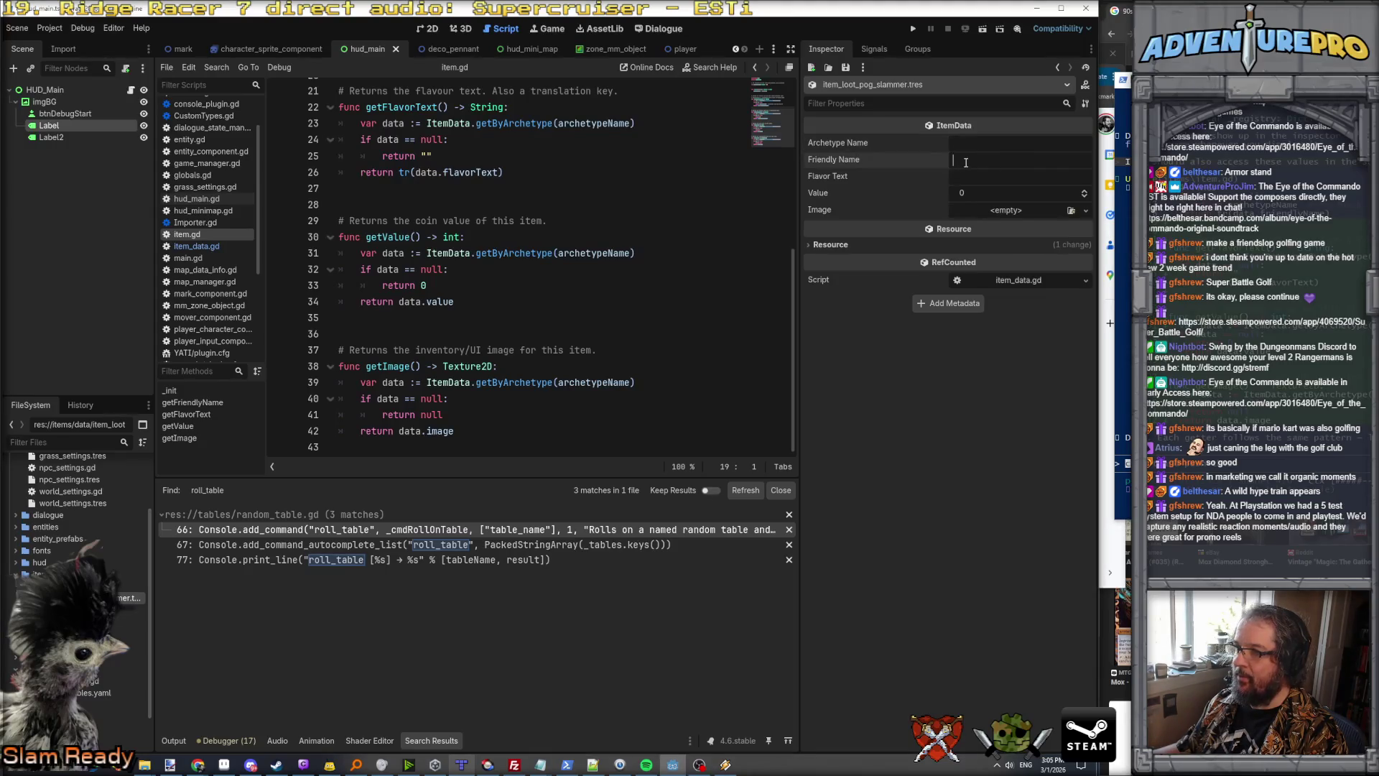
pyautogui.write('itemname_pog_sl')
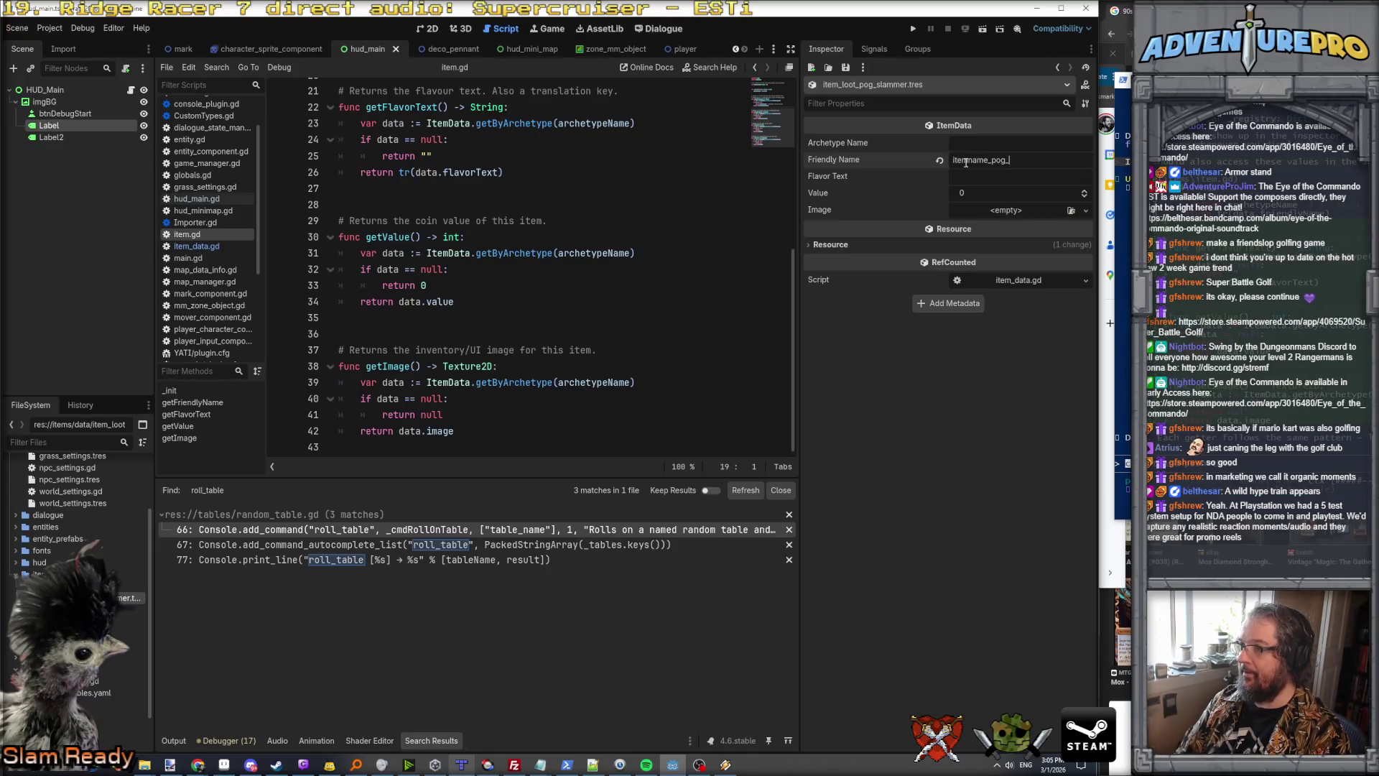
pyautogui.write('ammer')
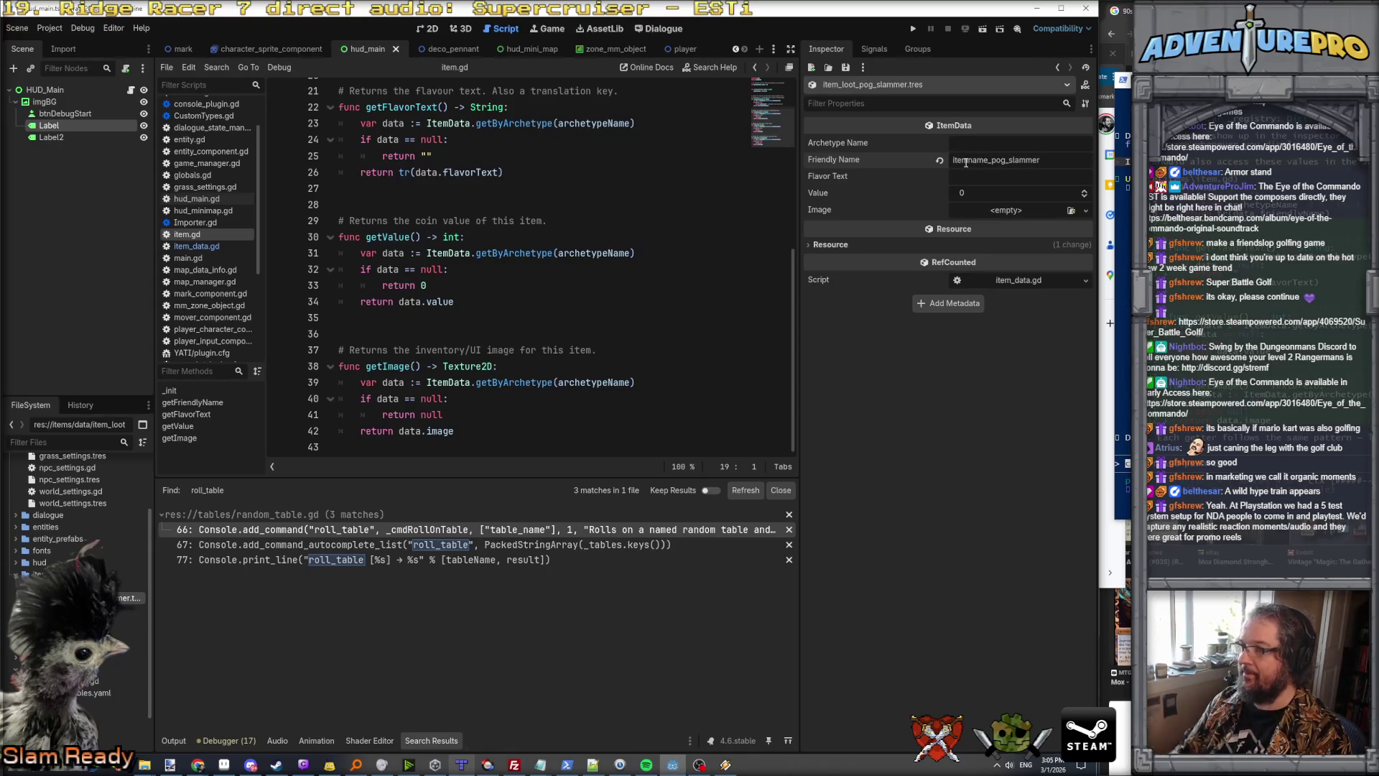
pyautogui.click(966, 175)
pyautogui.write('avor_pog_sla')
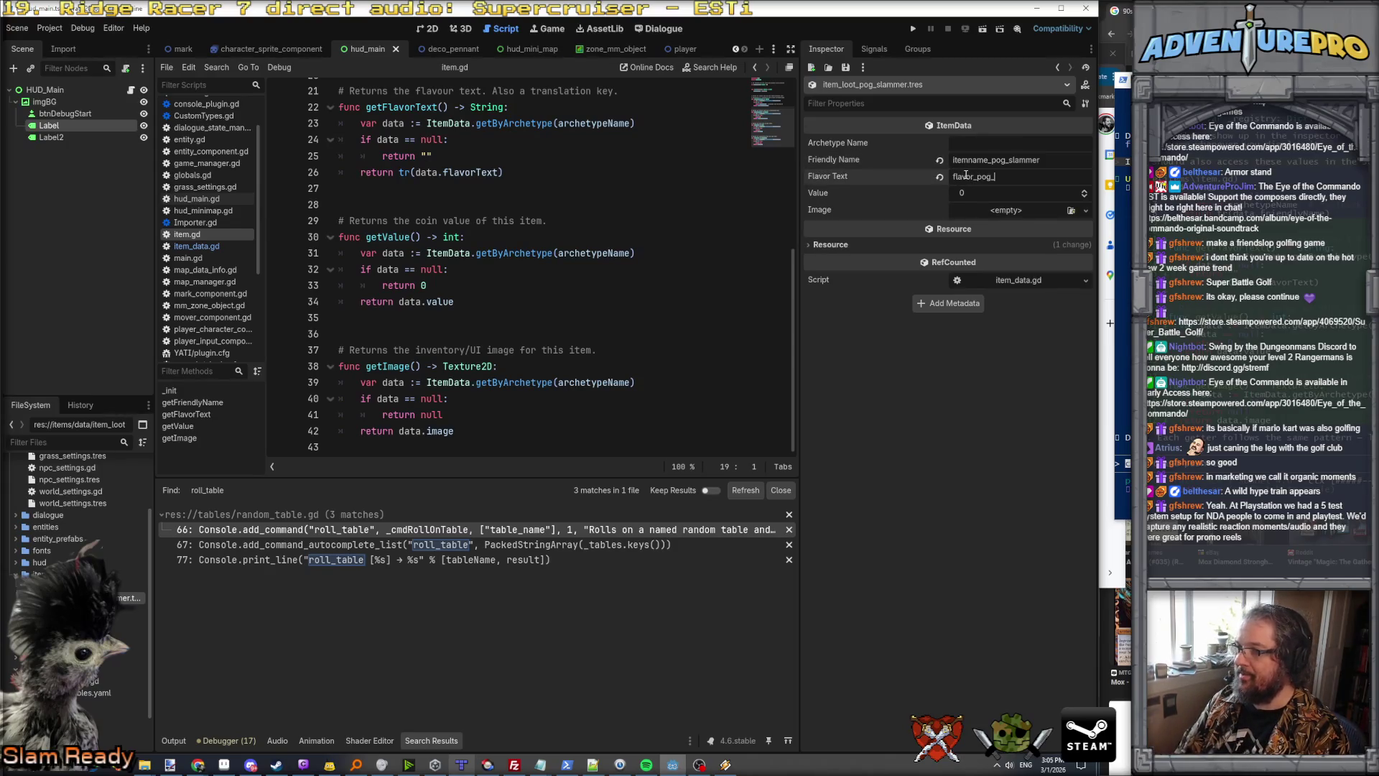
pyautogui.write('mmer')
# Set the item's Value to 10, leaving the Image empty for now.
pyautogui.click(976, 193)
pyautogui.write('10')
pyautogui.press('Return')
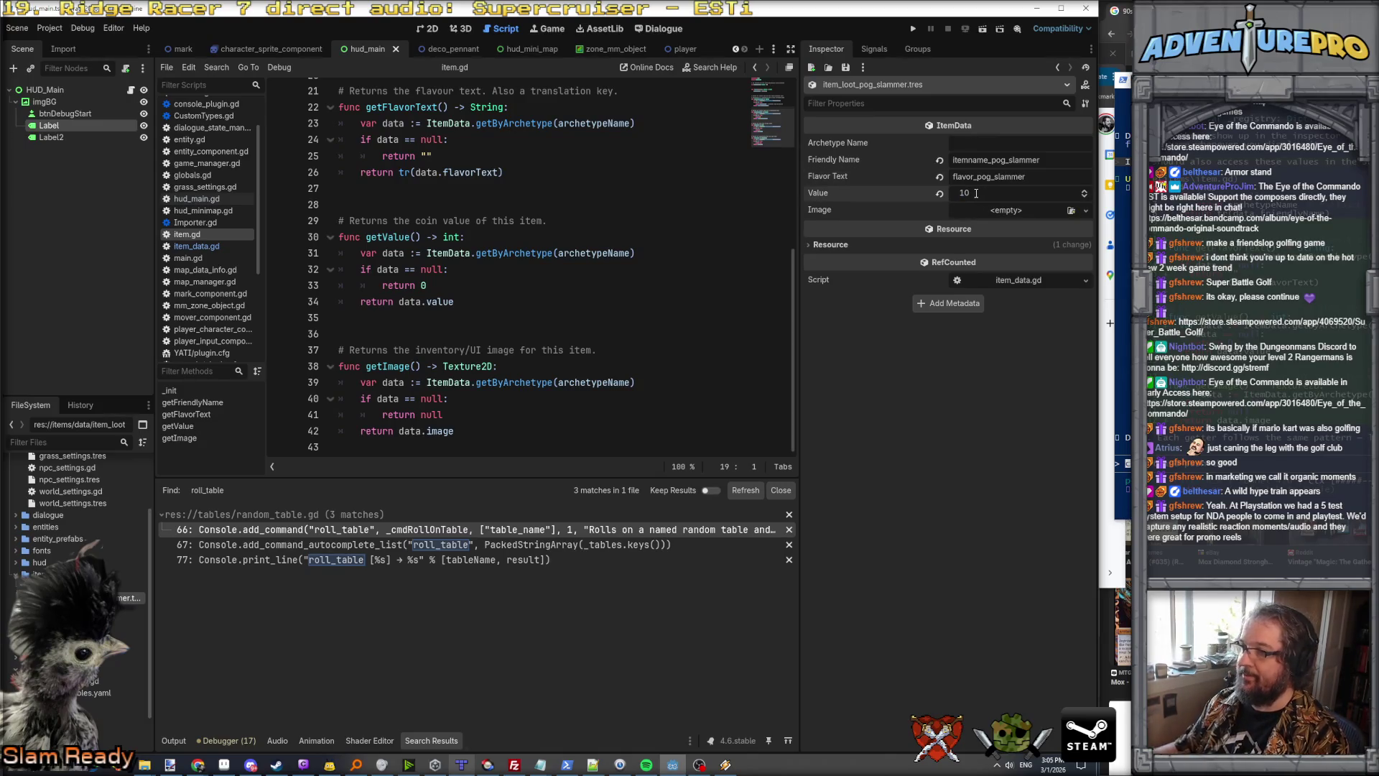
pyautogui.click(1070, 211)
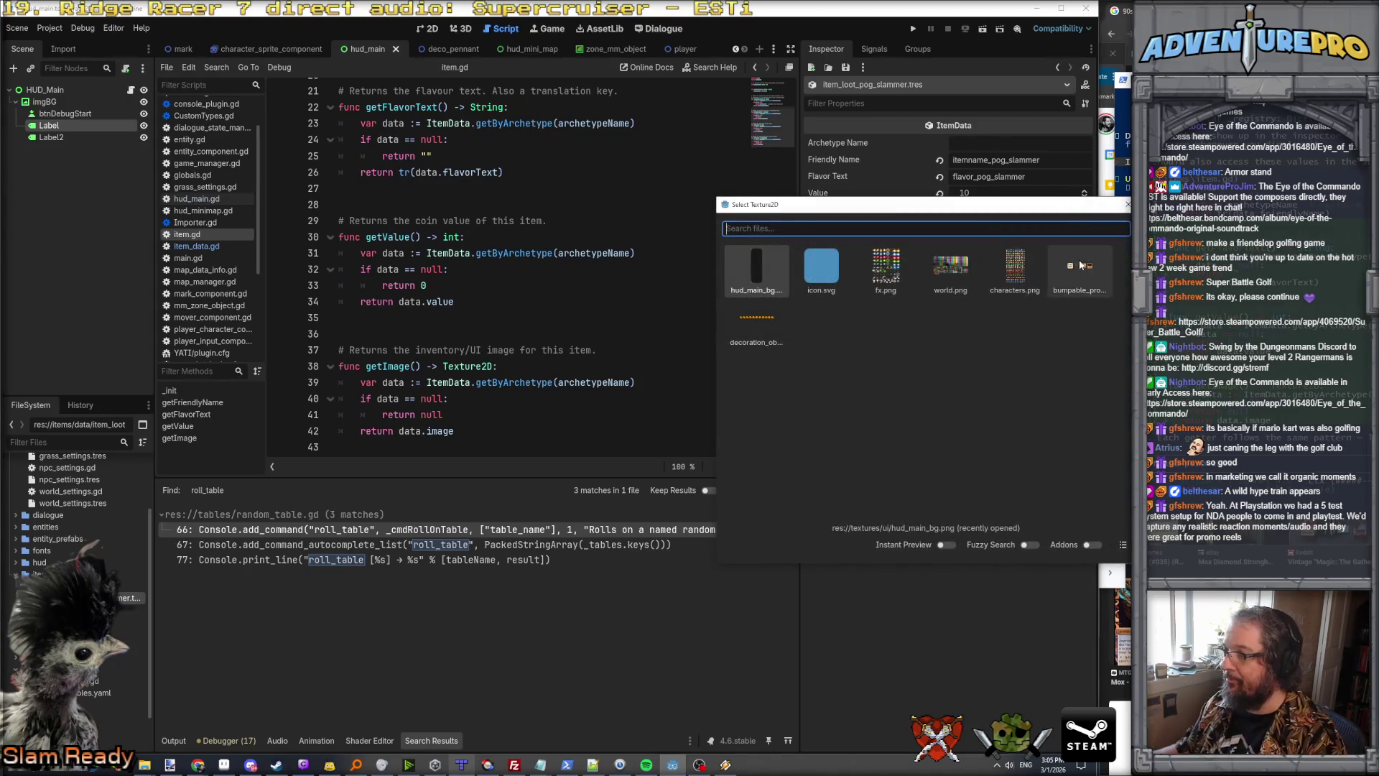
pyautogui.press('Escape')
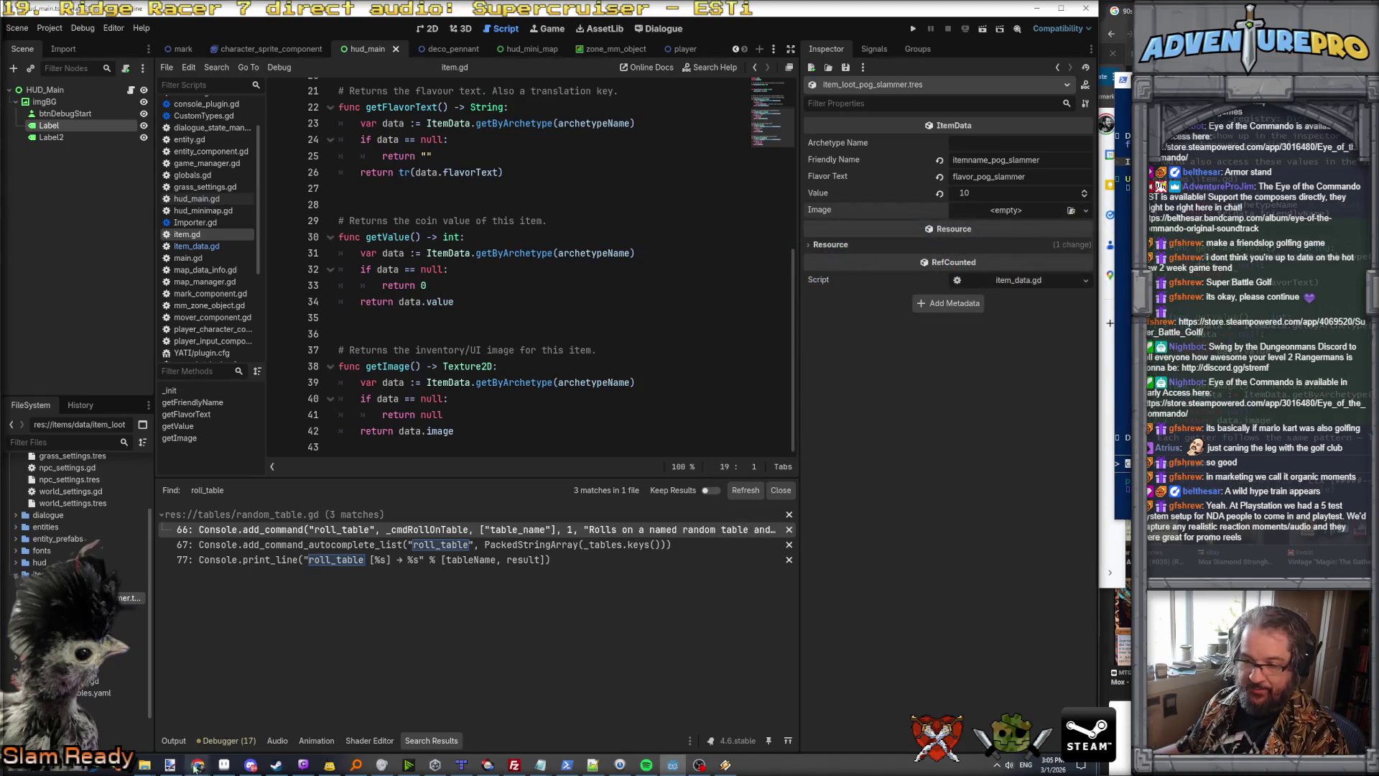
pyautogui.click(224, 765)
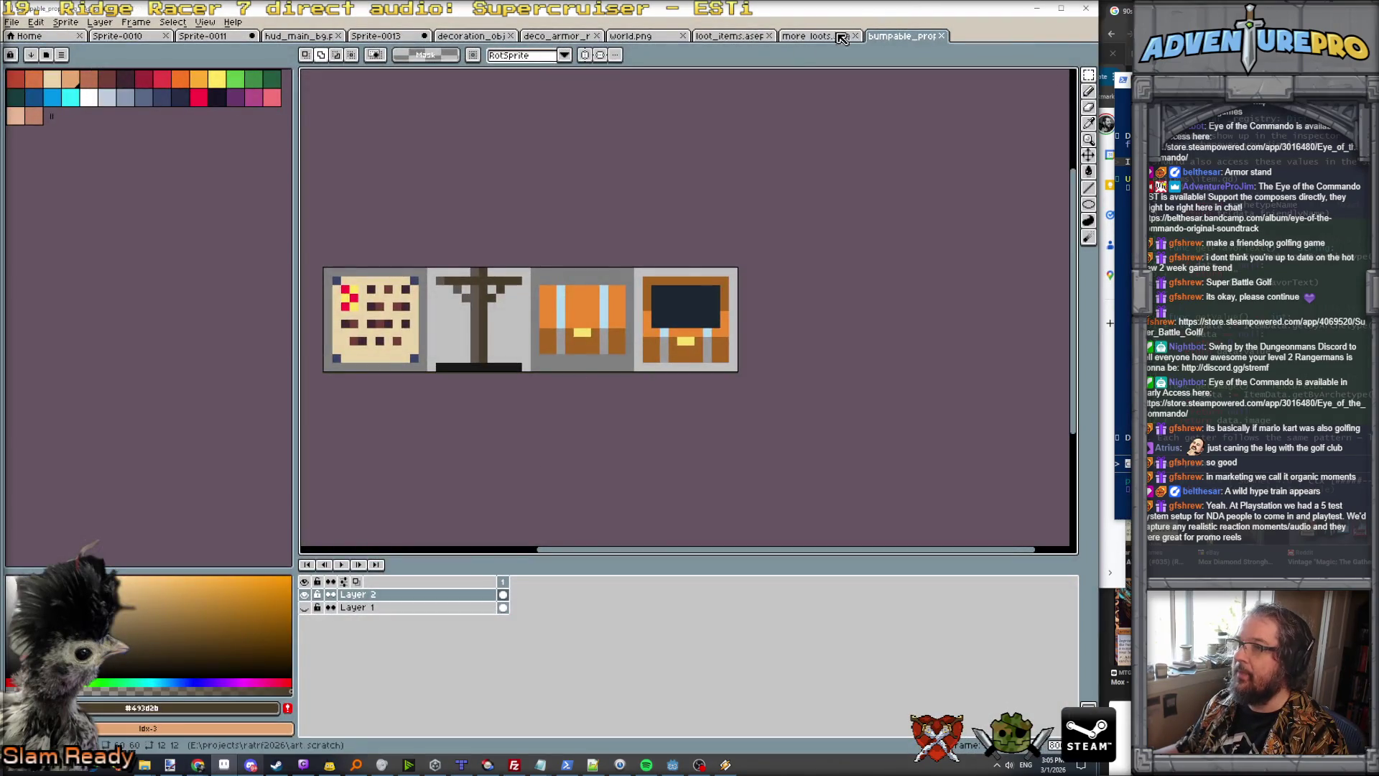
# Save the more loots sprite sheet as loots.png in the textures folder.
pyautogui.click(842, 38)
pyautogui.click(12, 21)
pyautogui.click(55, 90)
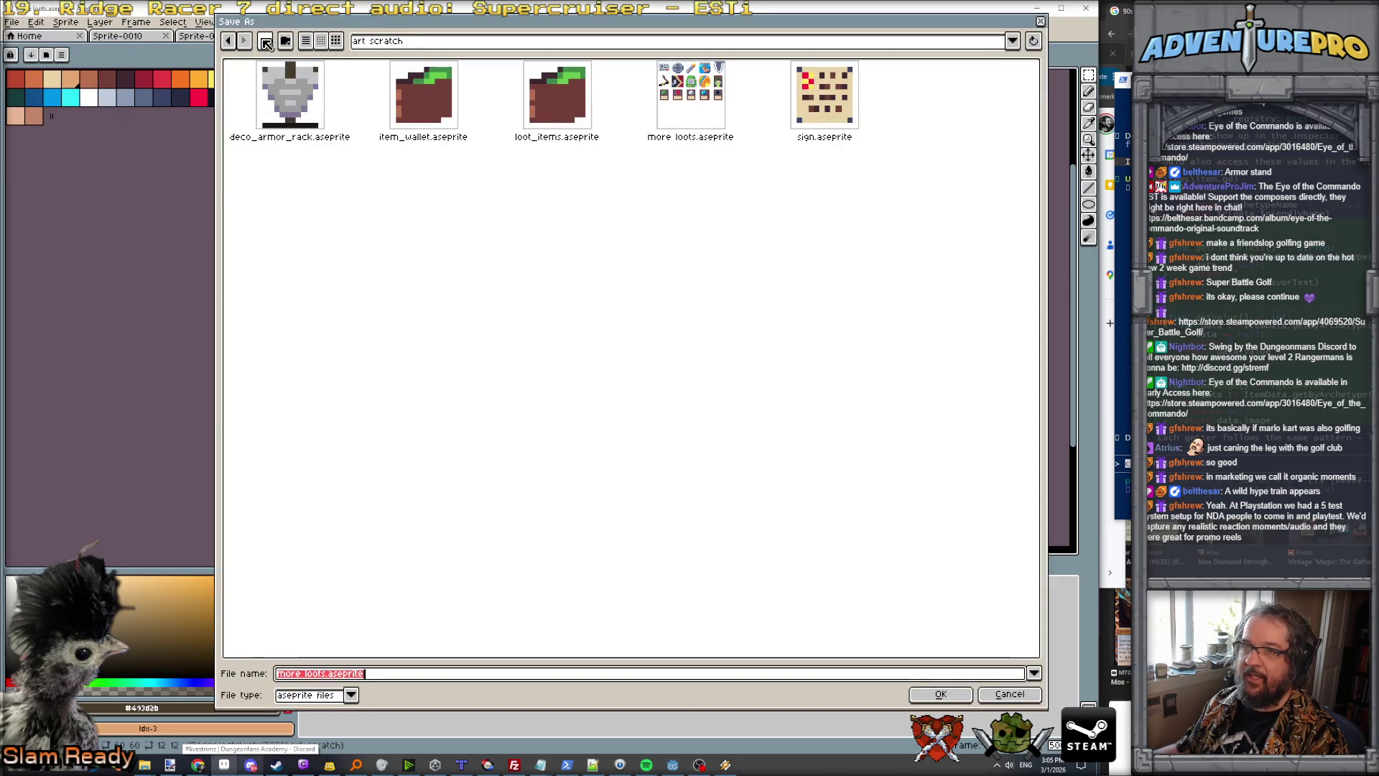
pyautogui.click(266, 41)
pyautogui.doubleClick(635, 193)
pyautogui.click(350, 694)
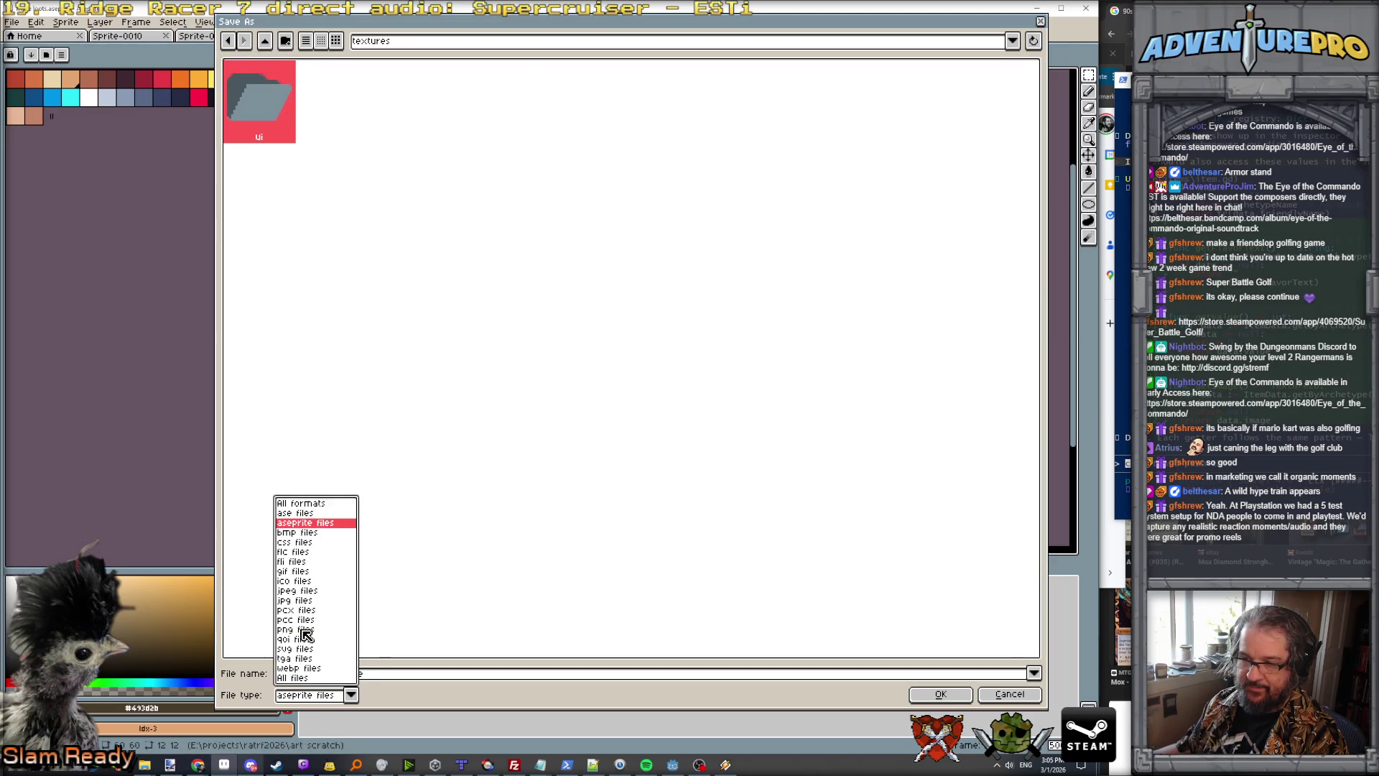
pyautogui.click(302, 630)
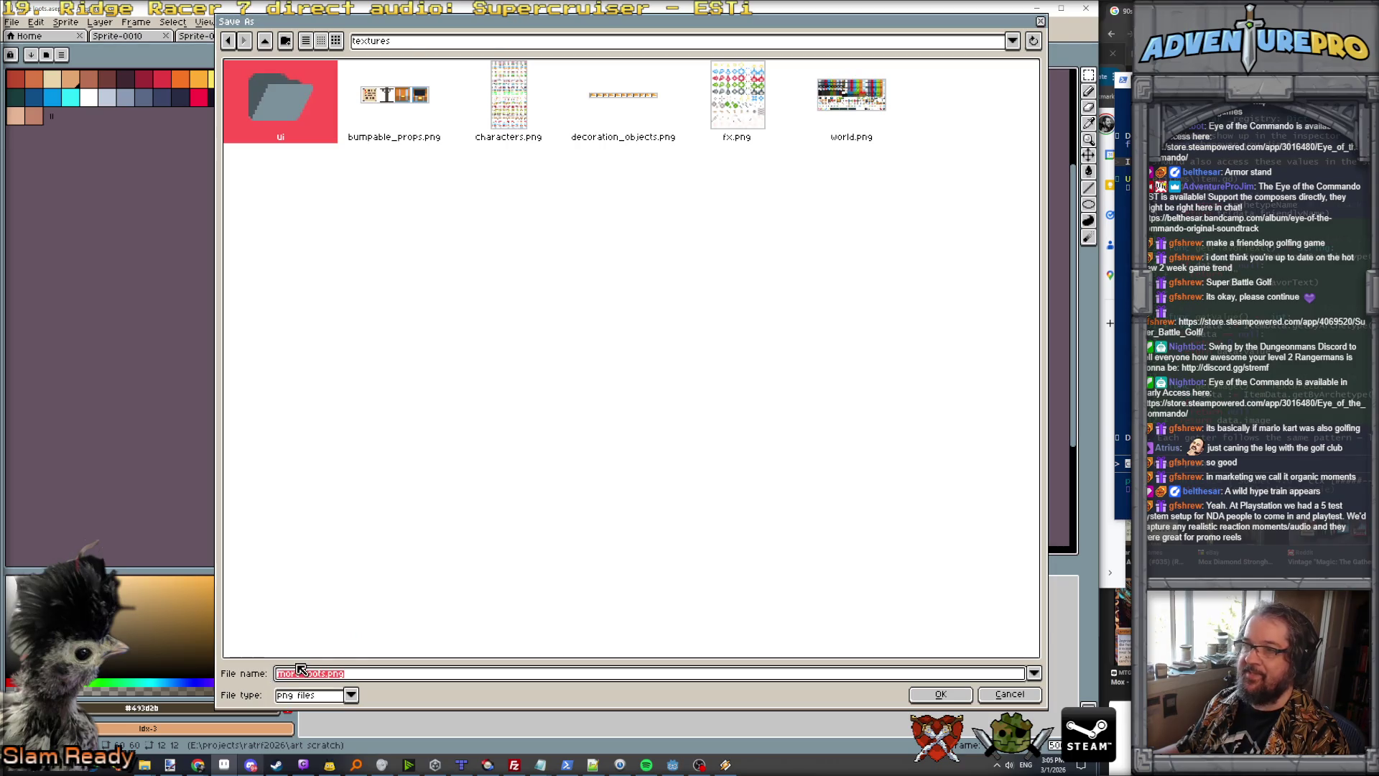
pyautogui.write('loots.png')
pyautogui.press('Return')
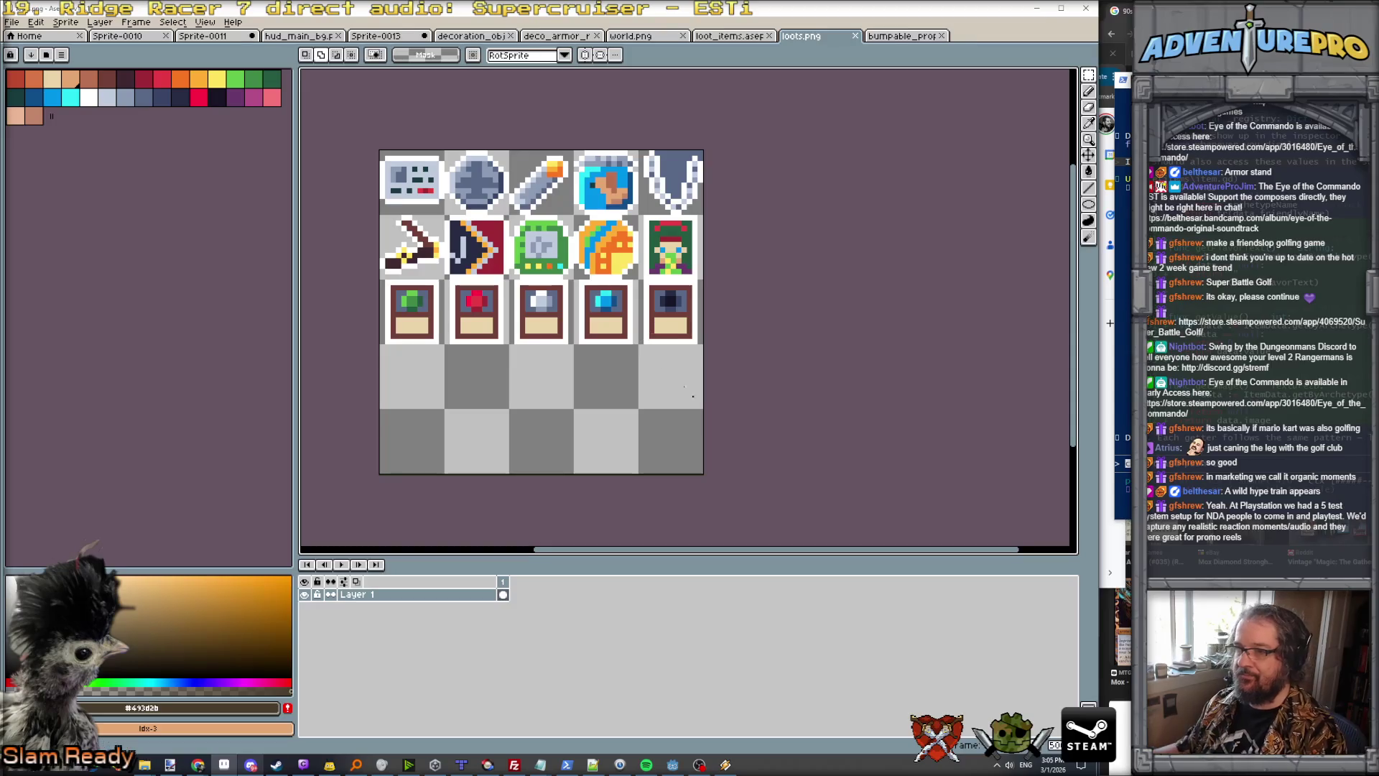
pyautogui.click(1037, 8)
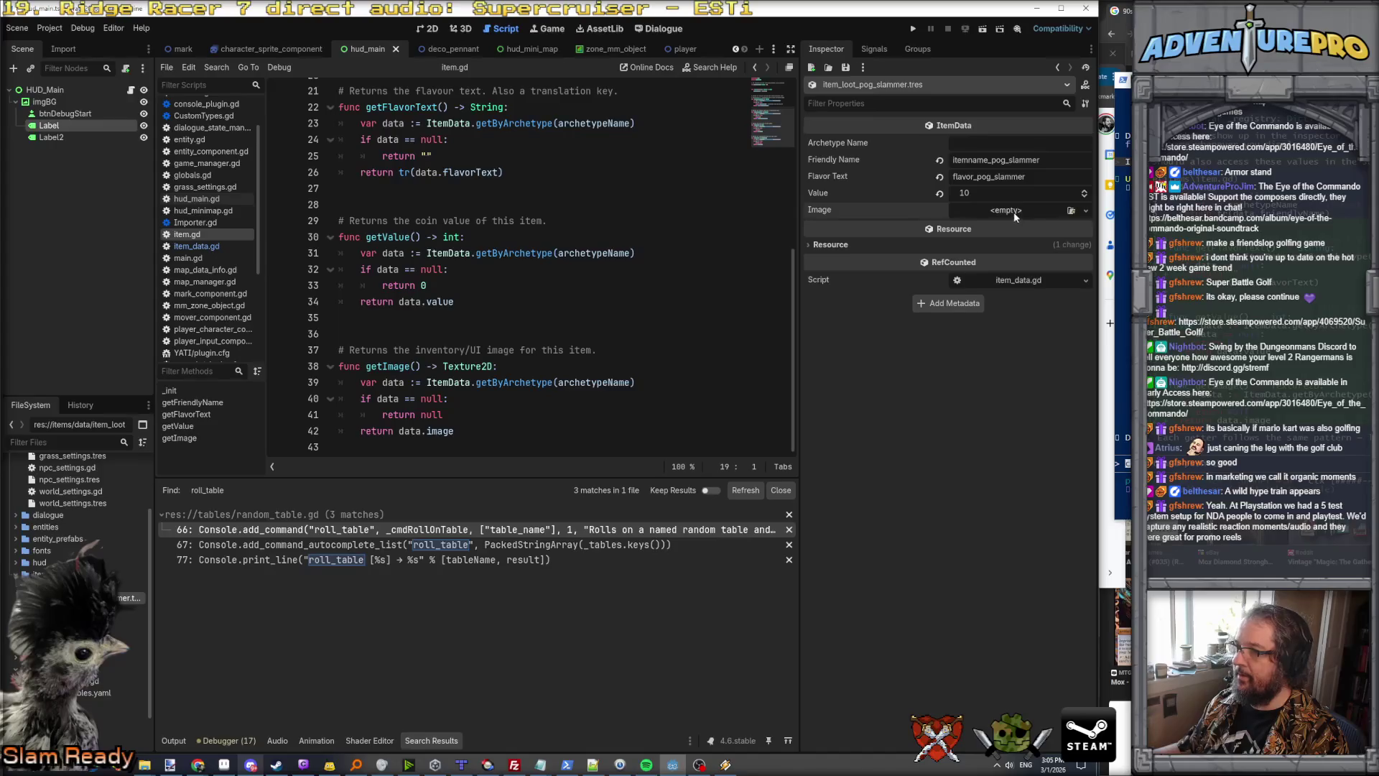
# Give the Image a new AtlasTexture using the items sprite sheet as its Atlas.
pyautogui.click(1084, 210)
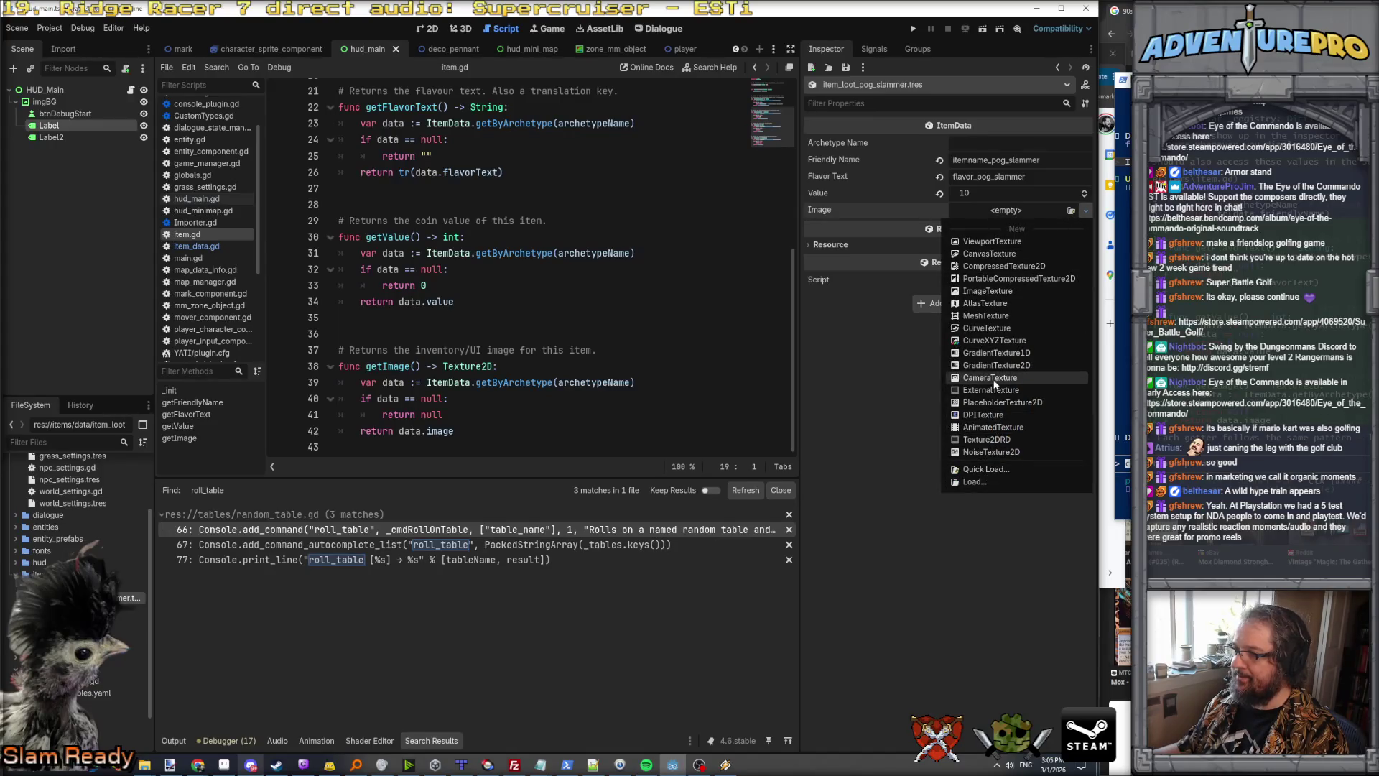
pyautogui.click(1007, 303)
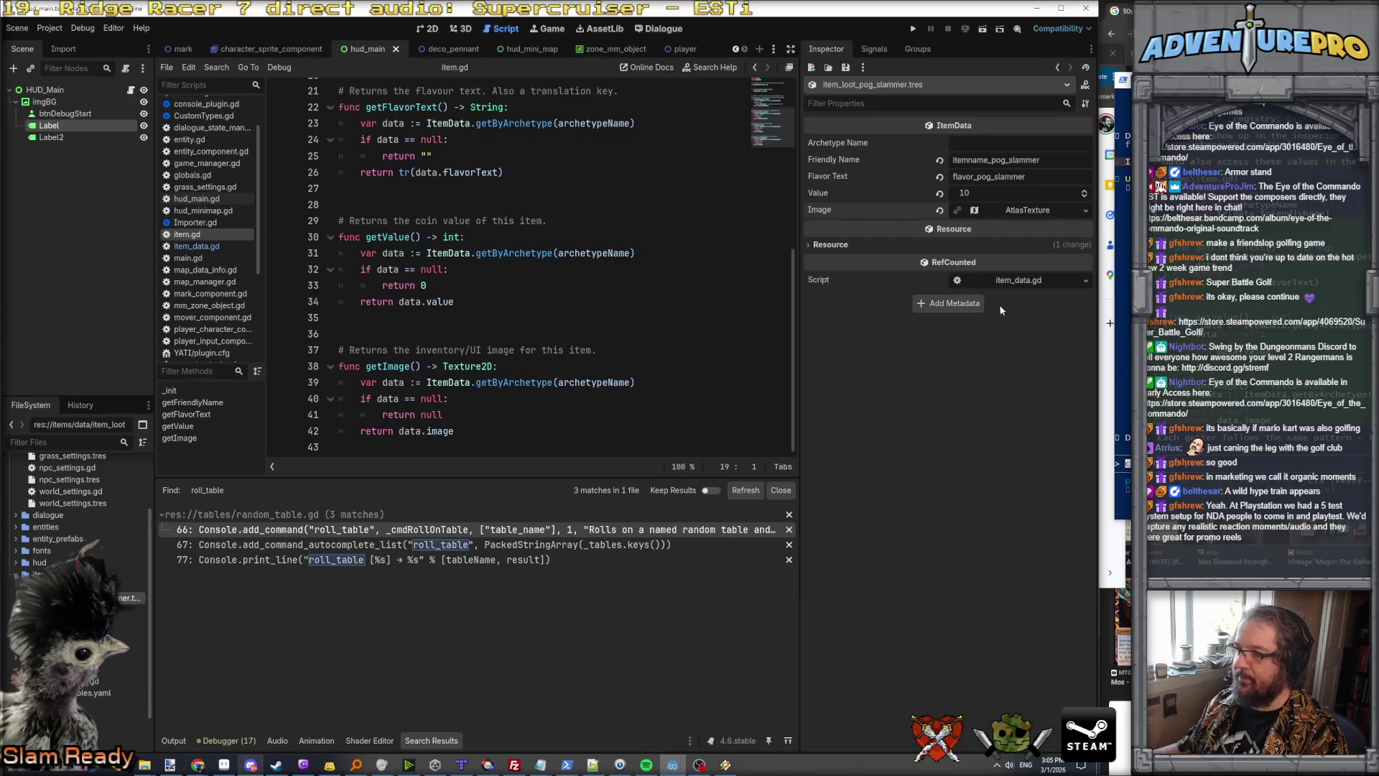
pyautogui.click(1019, 210)
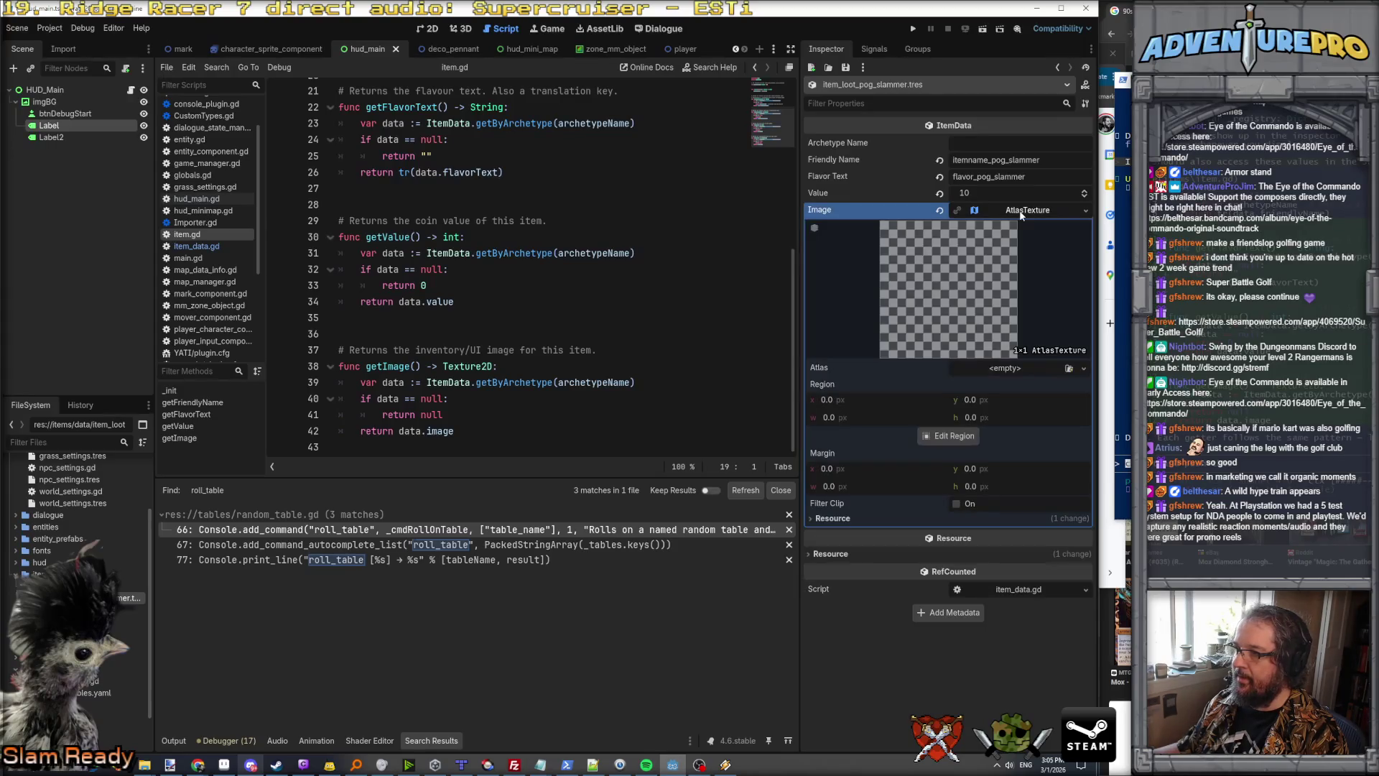
pyautogui.click(1019, 368)
pyautogui.click(981, 627)
pyautogui.write('items')
pyautogui.press('Return')
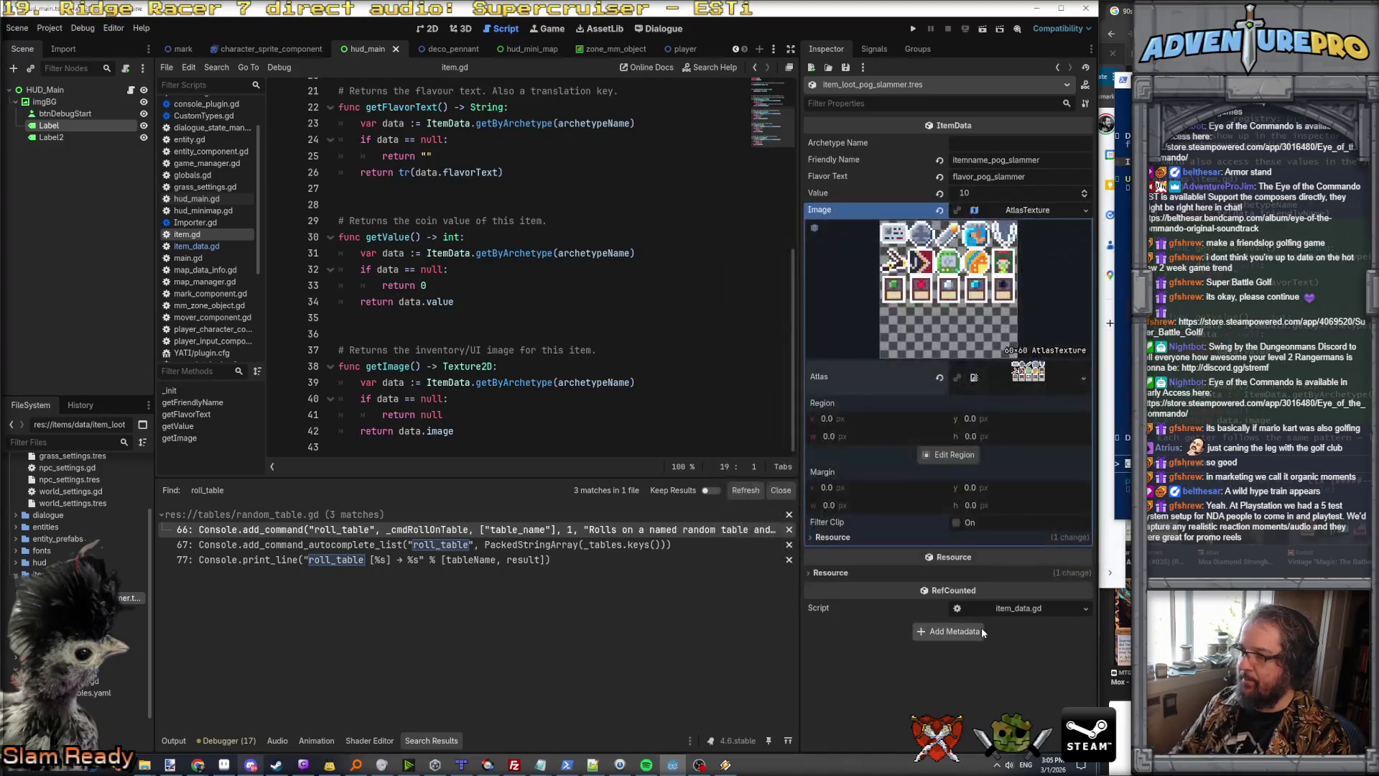
# Set the atlas region to x 36, y 12, width 12, height 12.
pyautogui.click(845, 422)
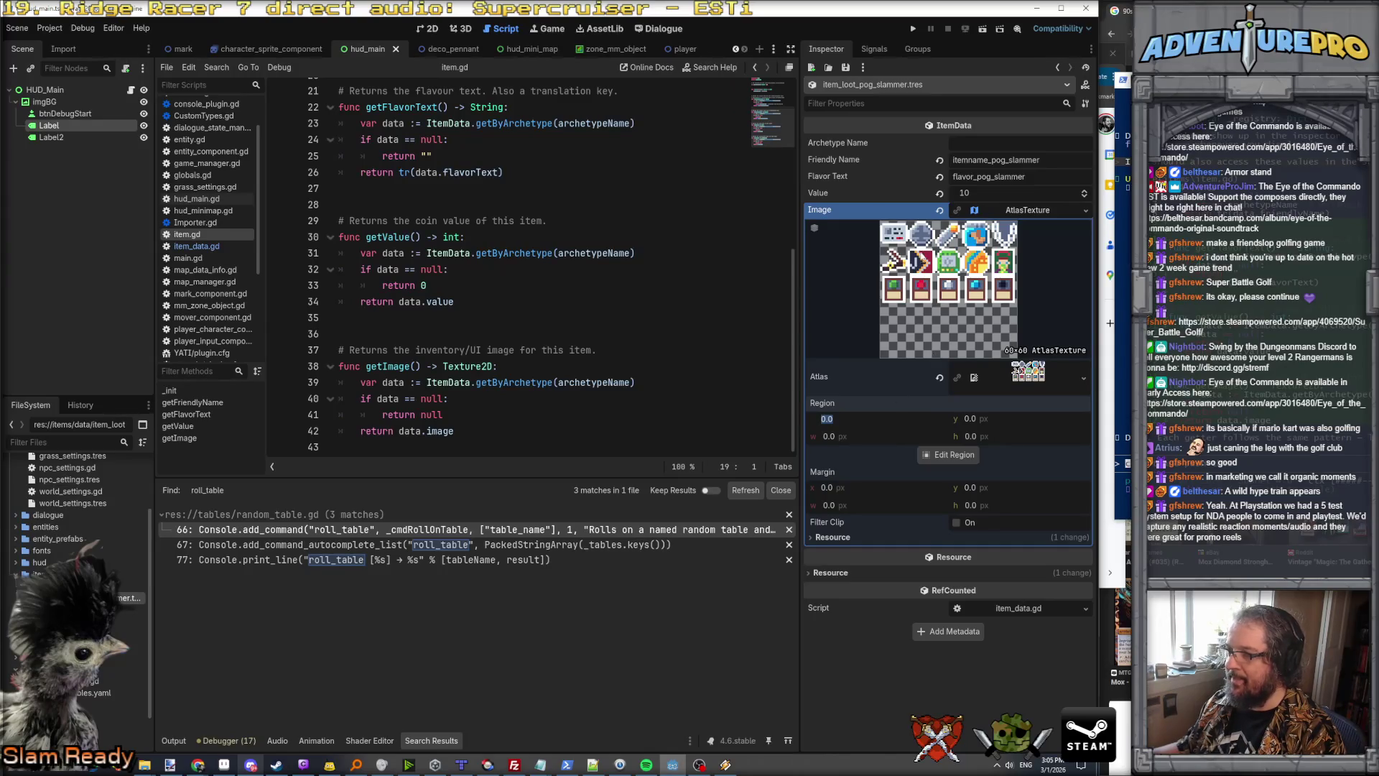
pyautogui.write('47')
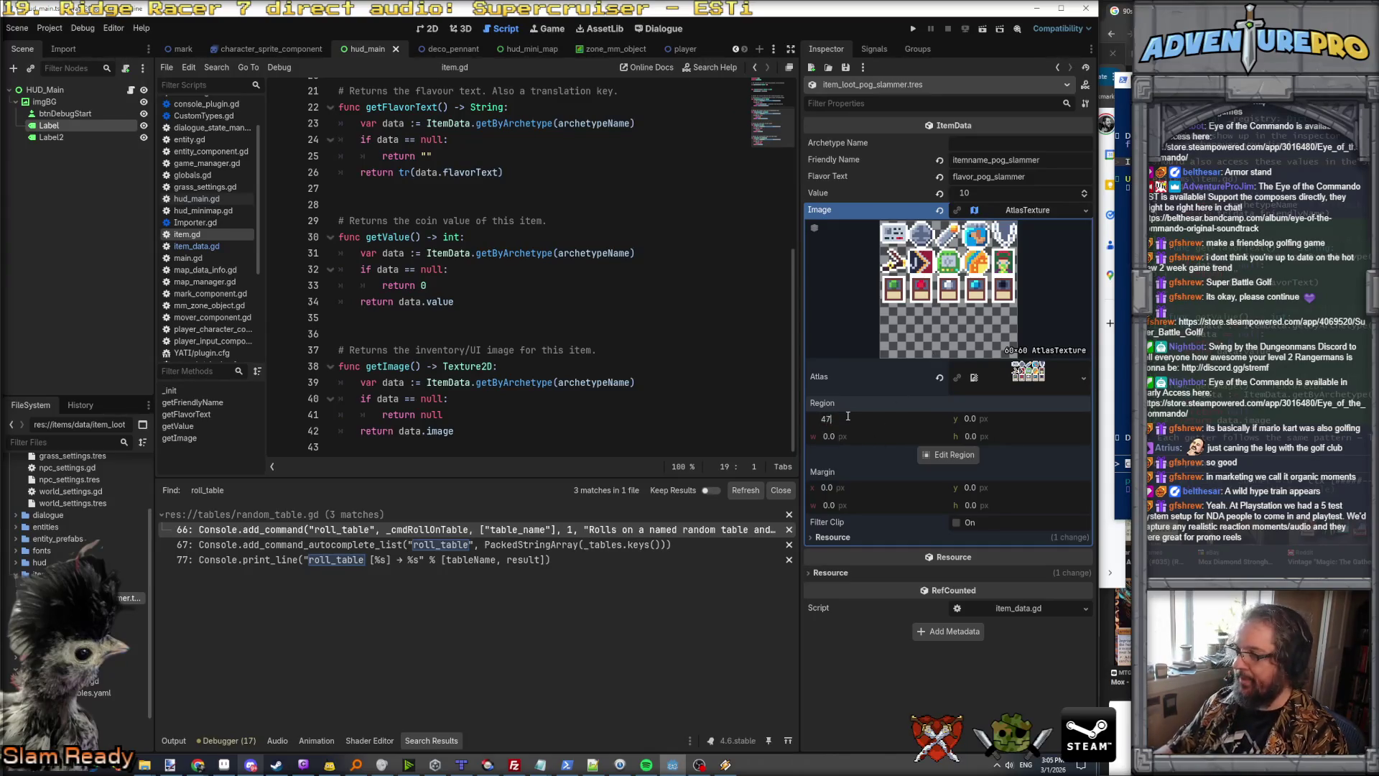
pyautogui.write('8')
pyautogui.press('Tab')
pyautogui.write('12')
pyautogui.press('Tab')
pyautogui.write('12')
pyautogui.press('Tab')
pyautogui.write('12')
pyautogui.press('Return')
pyautogui.click(837, 419)
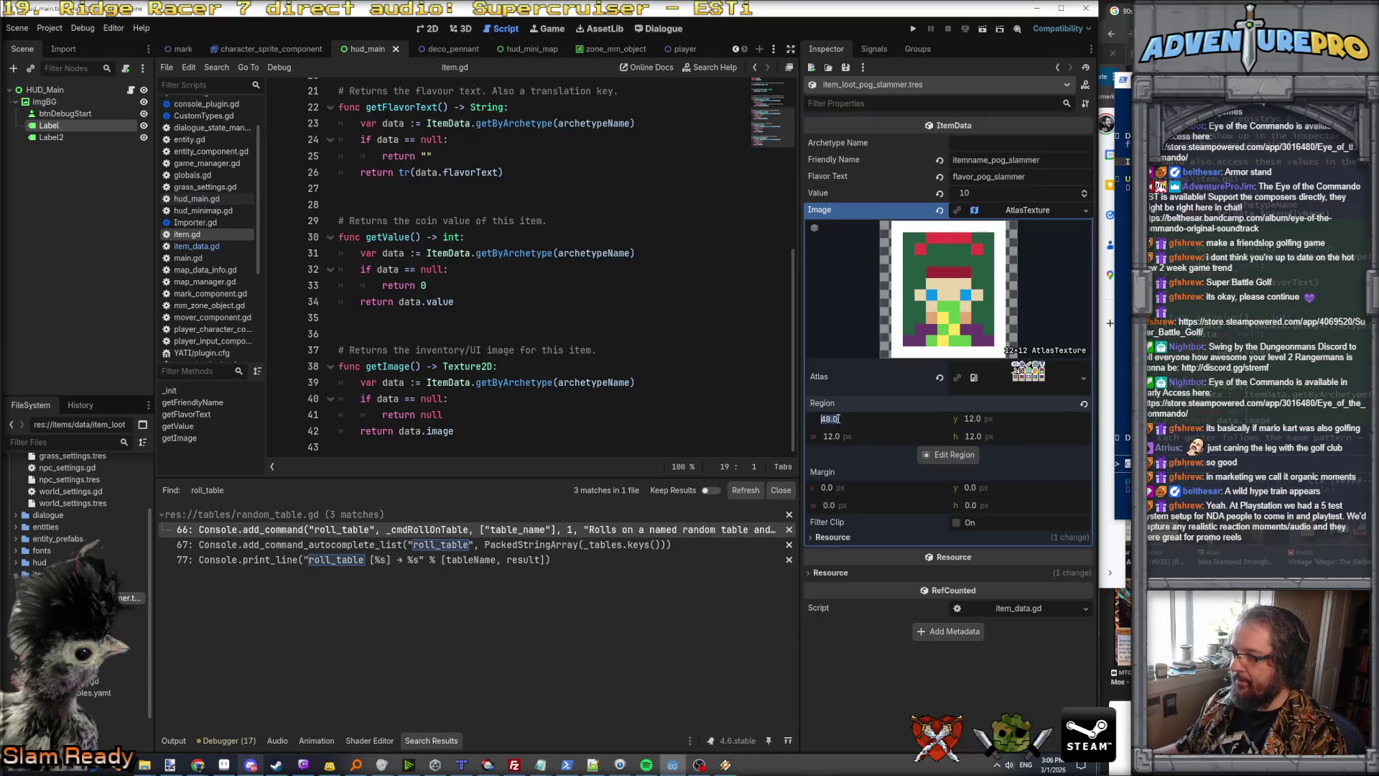
pyautogui.write('36')
pyautogui.press('Return')
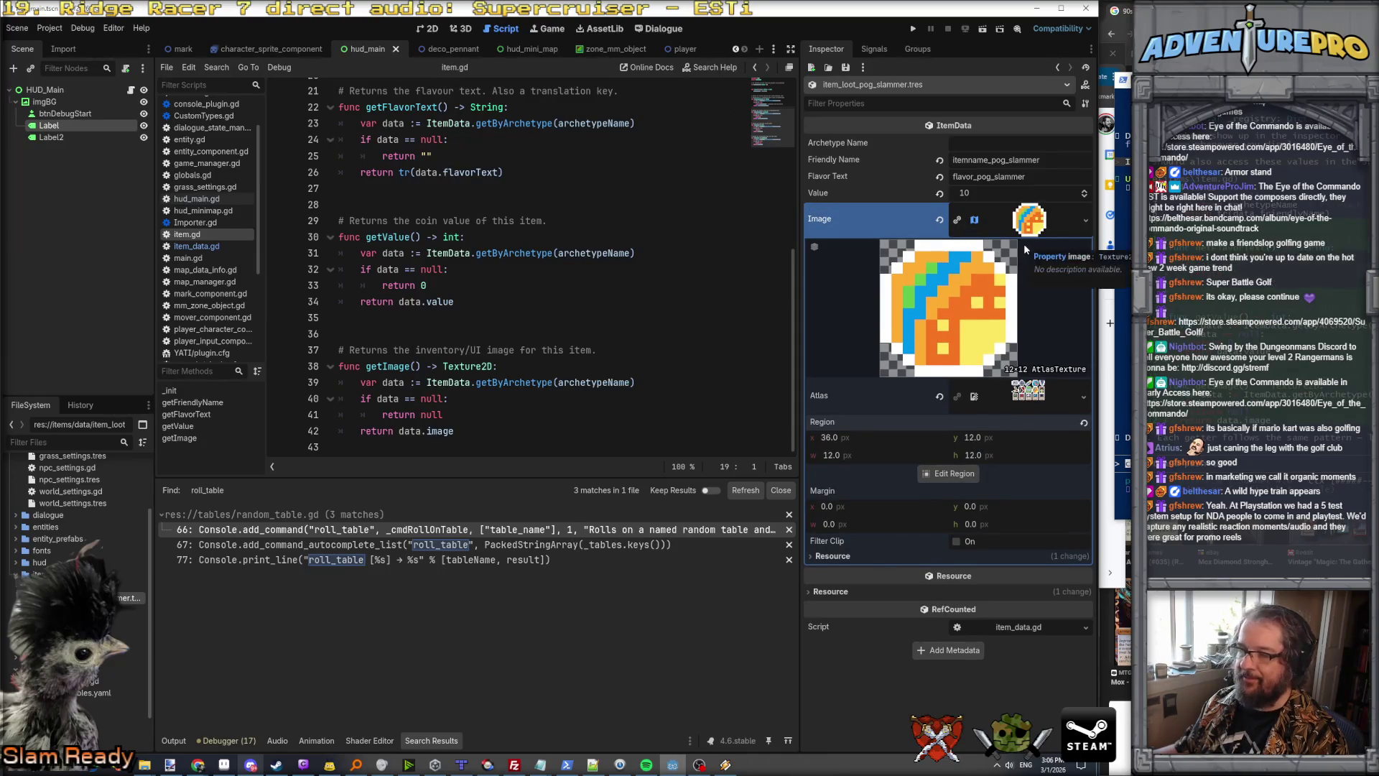
pyautogui.click(1029, 219)
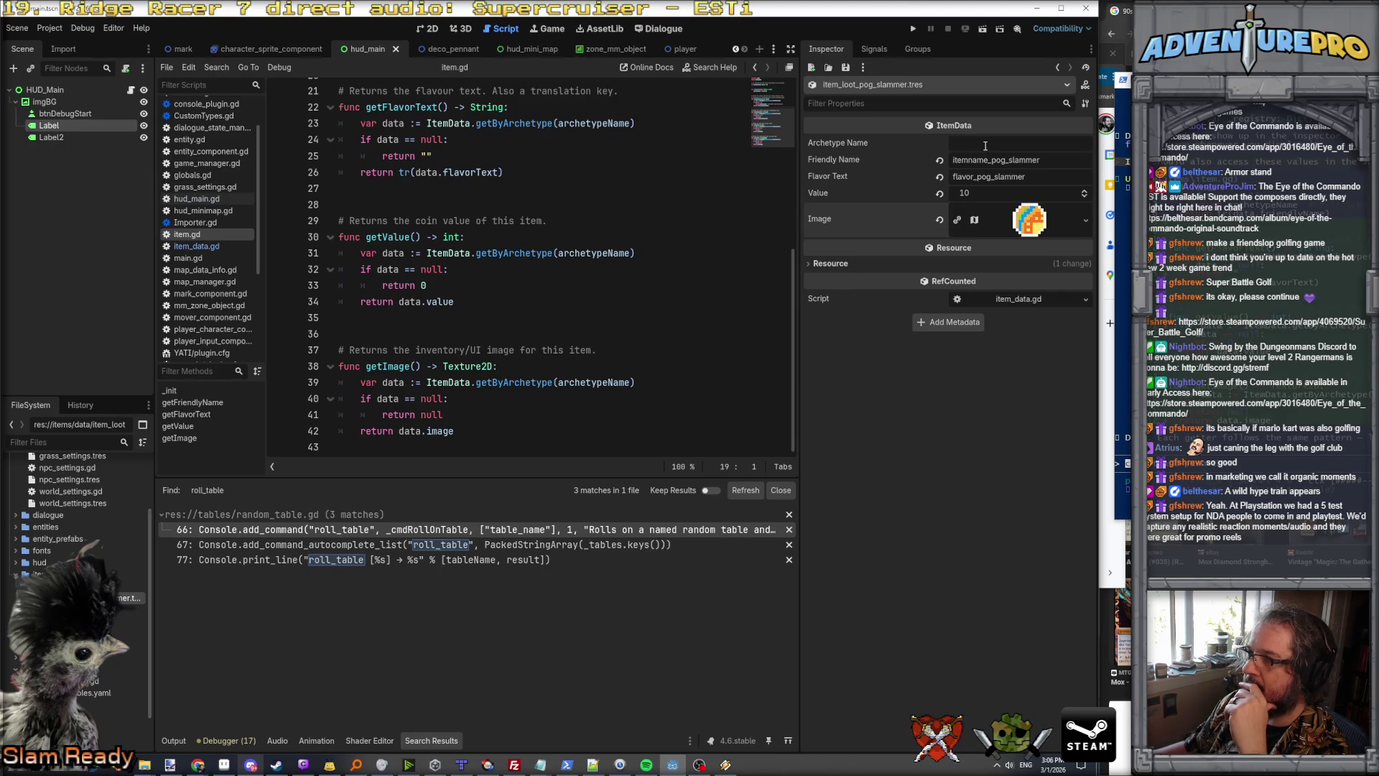
# Set the item's Archetype Name to pog_slammer.
pyautogui.click(985, 146)
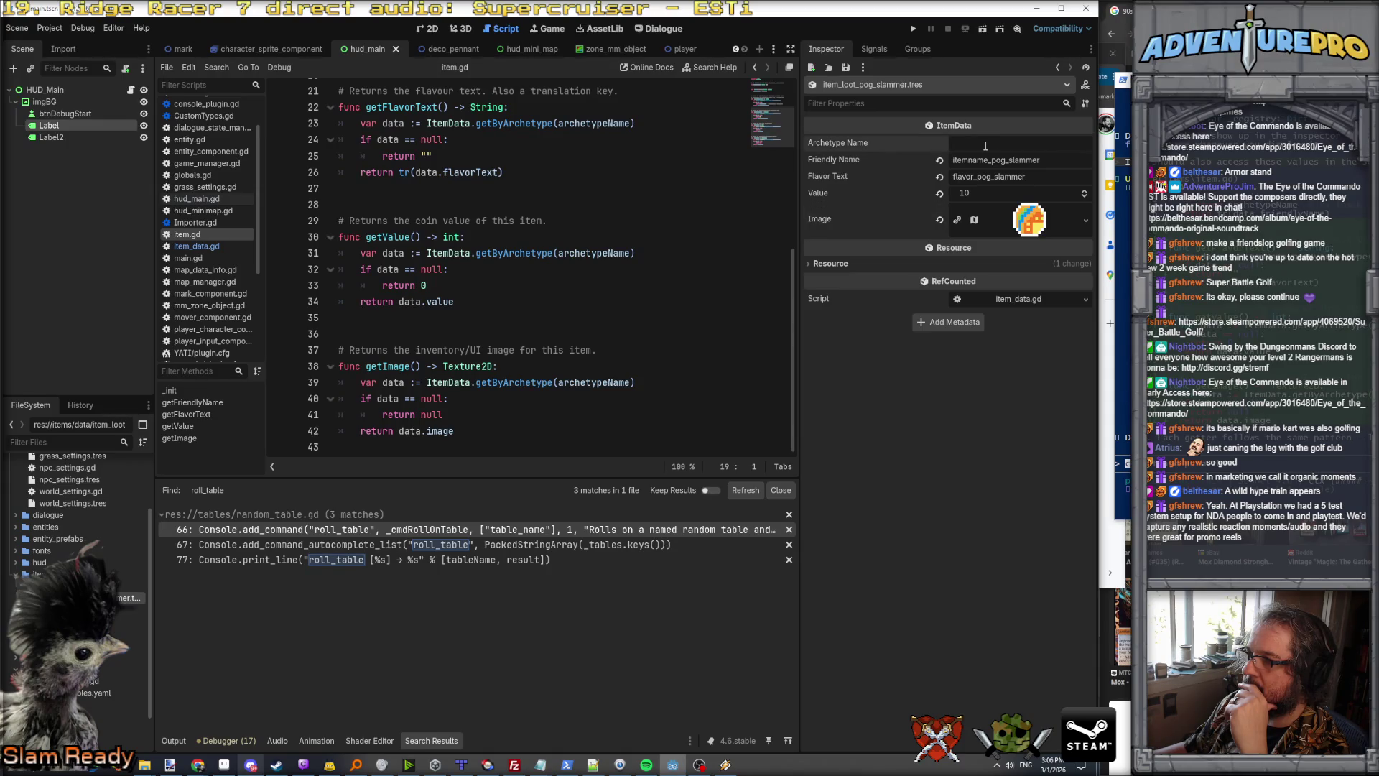
pyautogui.click(1244, 467)
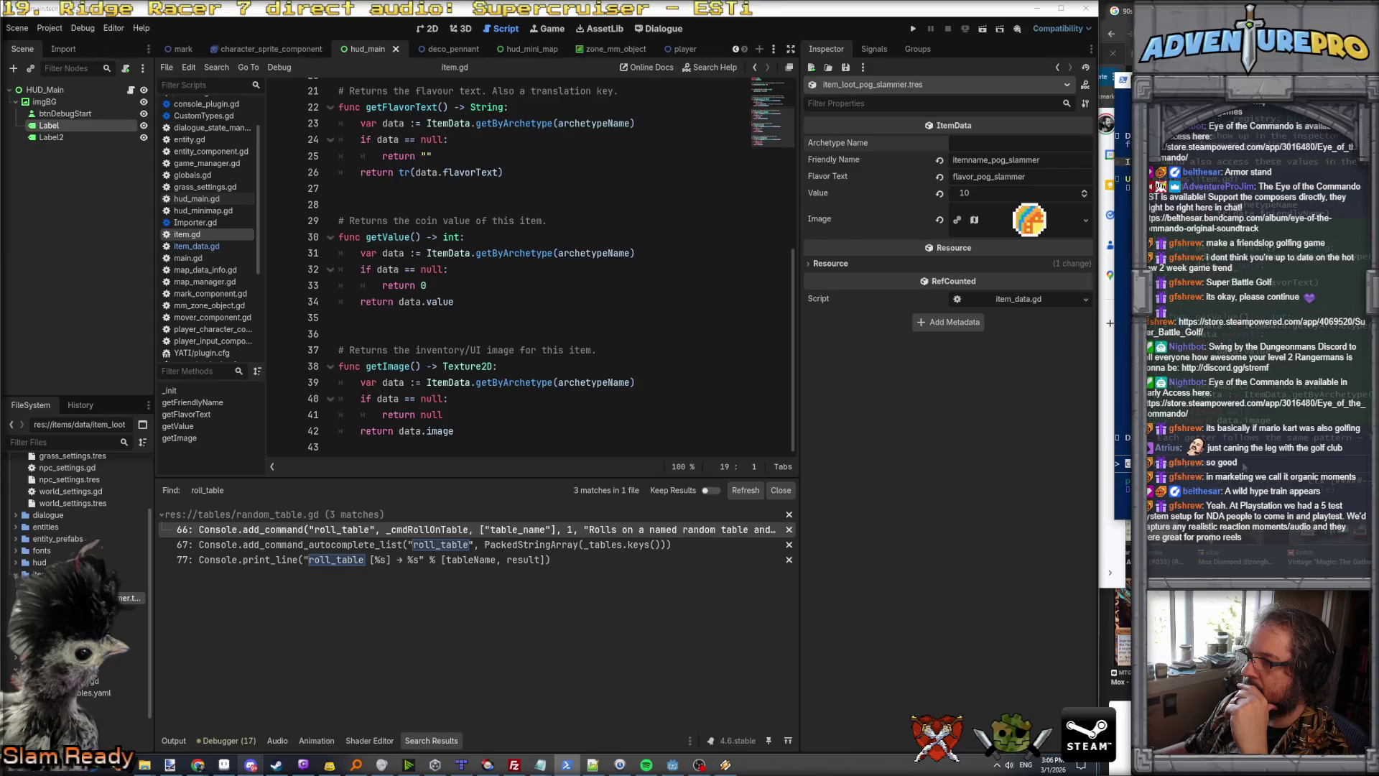
pyautogui.click(981, 147)
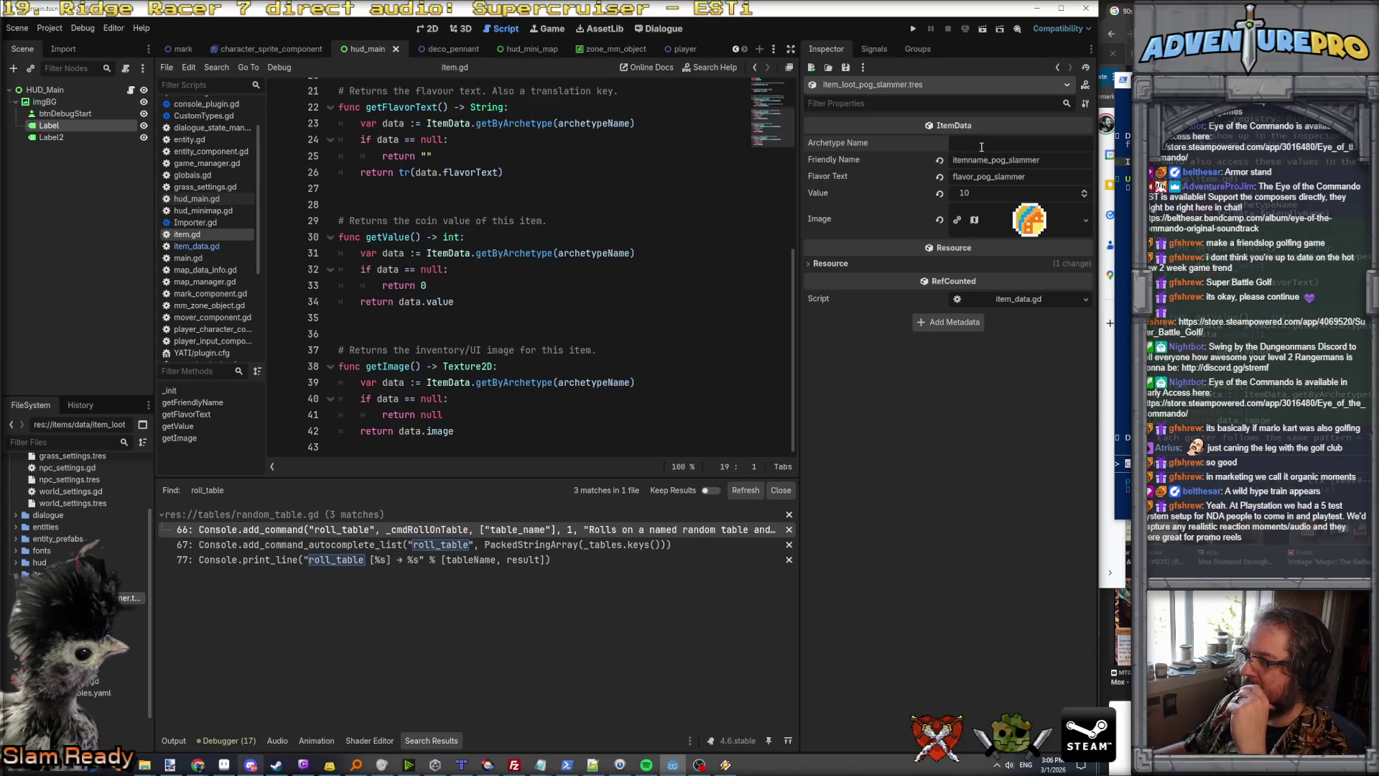
pyautogui.write('pog_slammer')
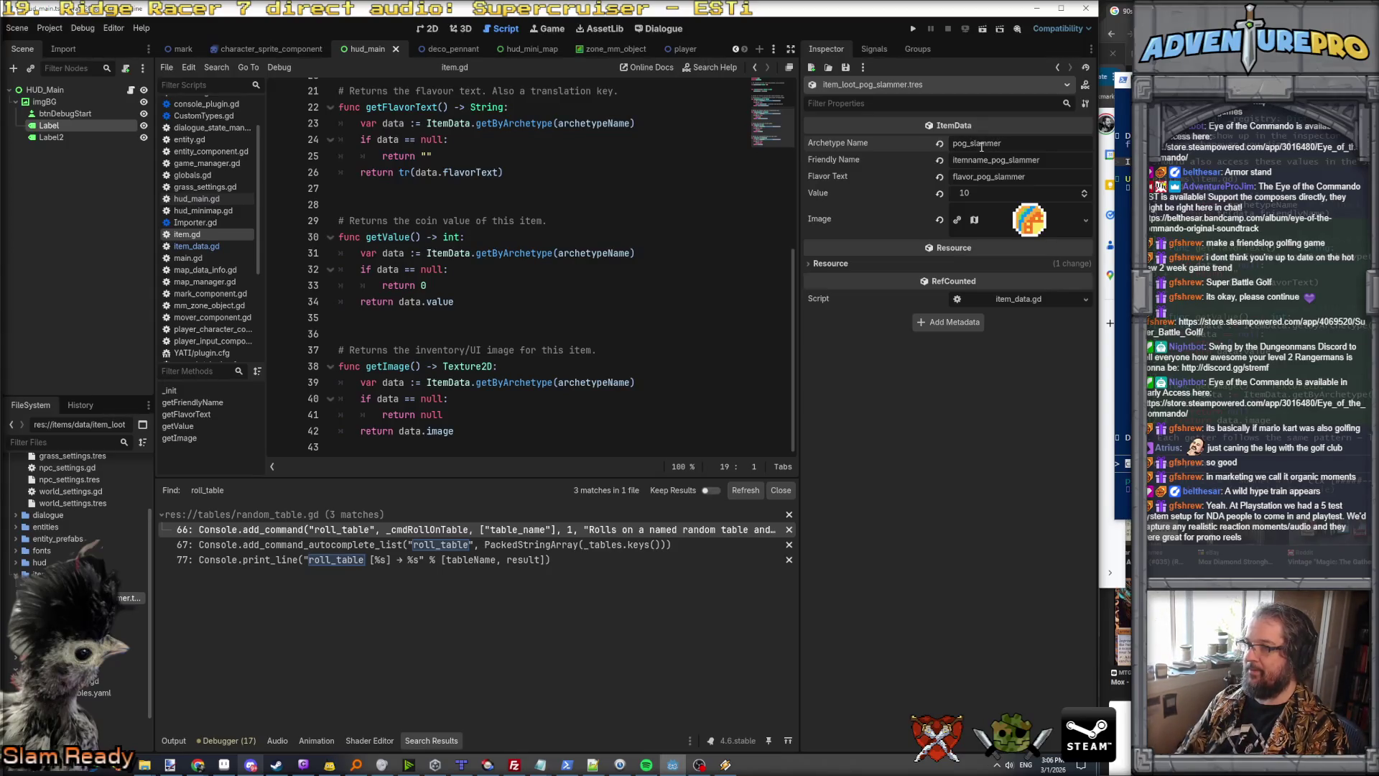
# Start a Claude Code prompt about auto-filling an ItemData from its archetypeName.
pyautogui.click(1239, 465)
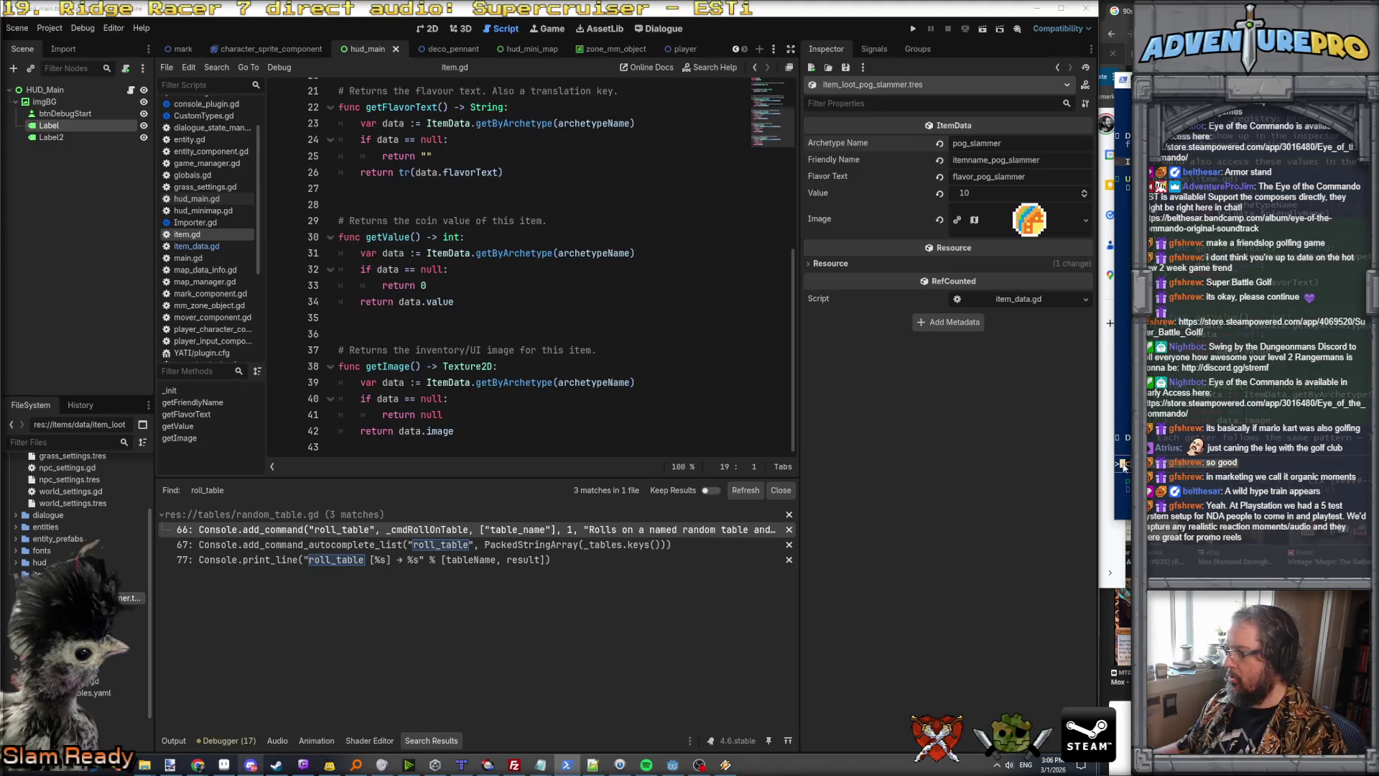
pyautogui.write('archetyu')
pyautogui.press('BackSpace')
pyautogui.write('peName on an item')
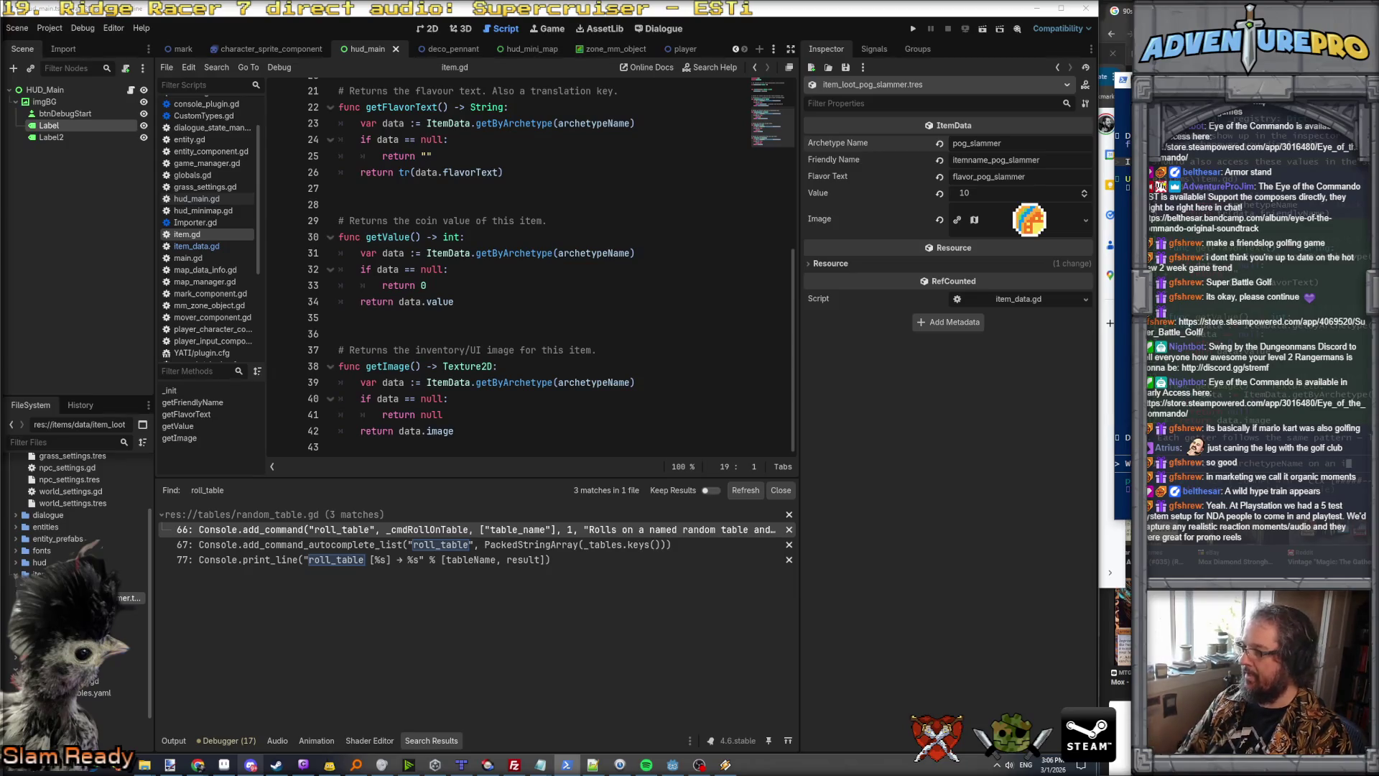
pyautogui.write('da')
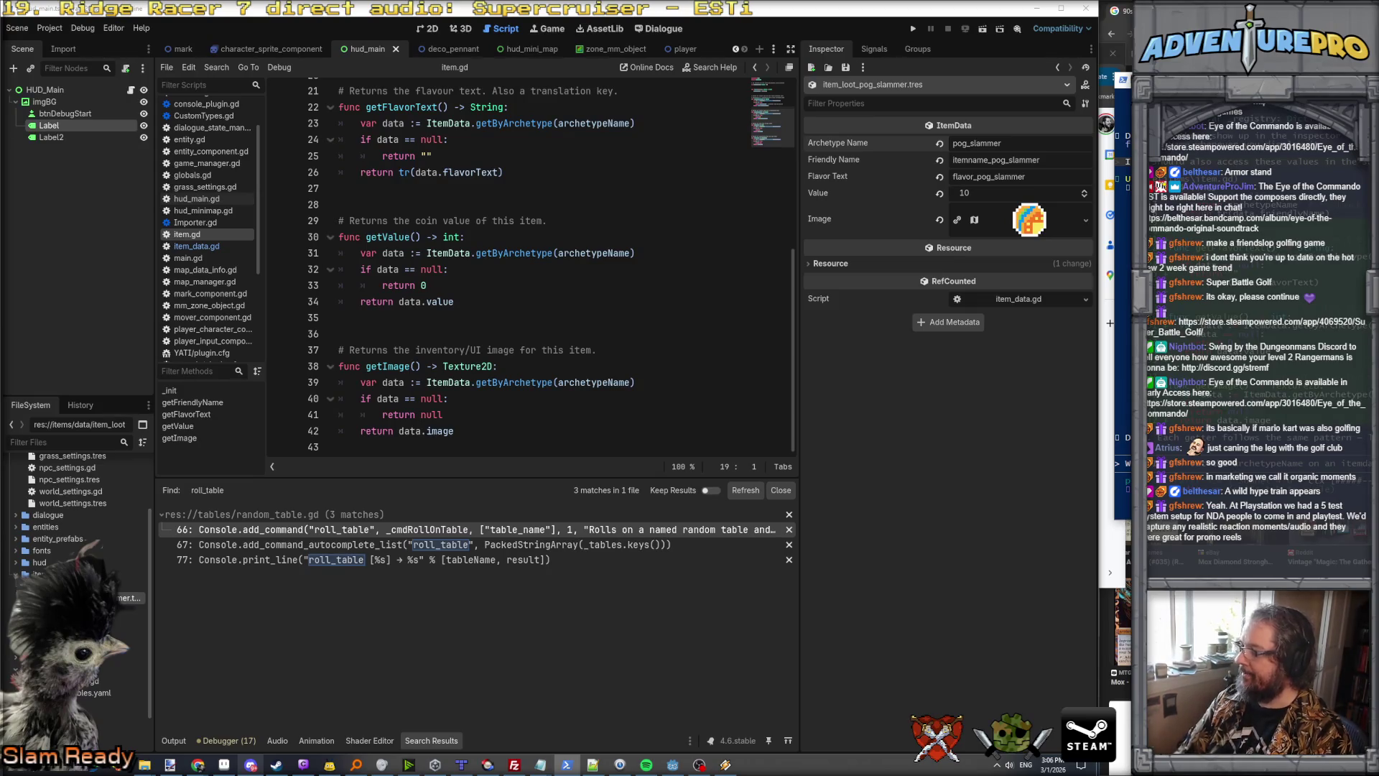
pyautogui.moveTo(1156, 84)
pyautogui.mouseDown()
pyautogui.moveTo(739, 134)
pyautogui.moveTo(262, 129)
pyautogui.mouseUp()
# Ask Claude to fill friendlyName and flavorText by prepending "itemname_" and "flavor_" to archetypeName.
pyautogui.write('fill out friendly')
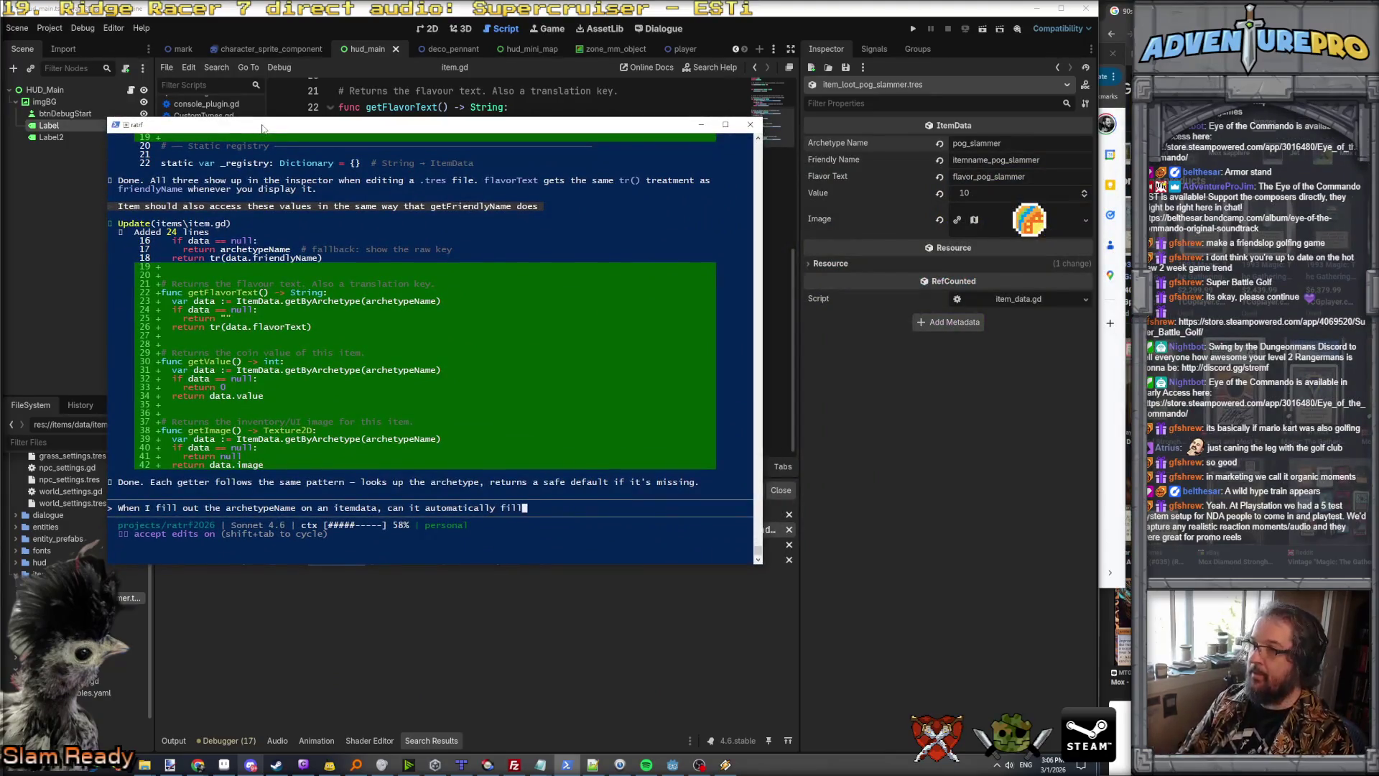
pyautogui.press('BackSpace')
pyautogui.write('name ')
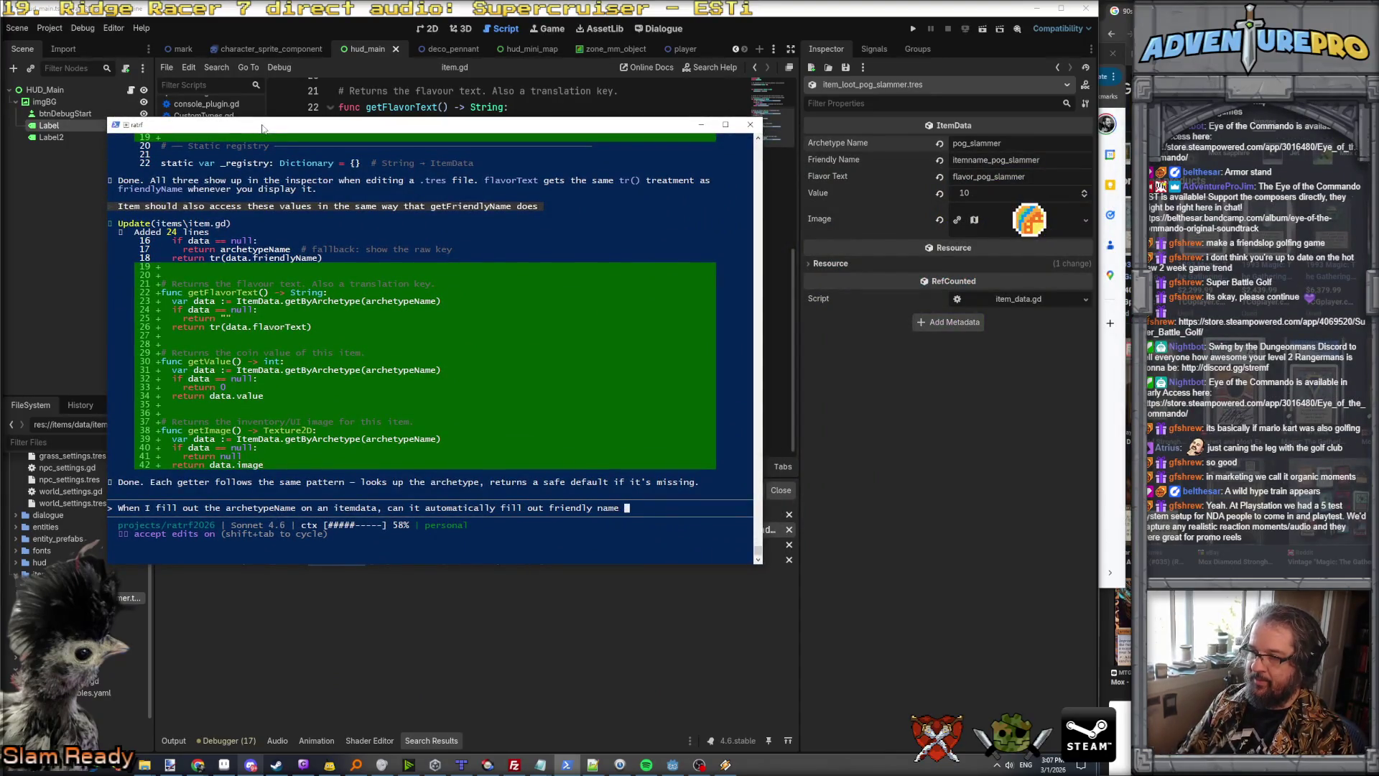
pyautogui.write('and flavortext ')
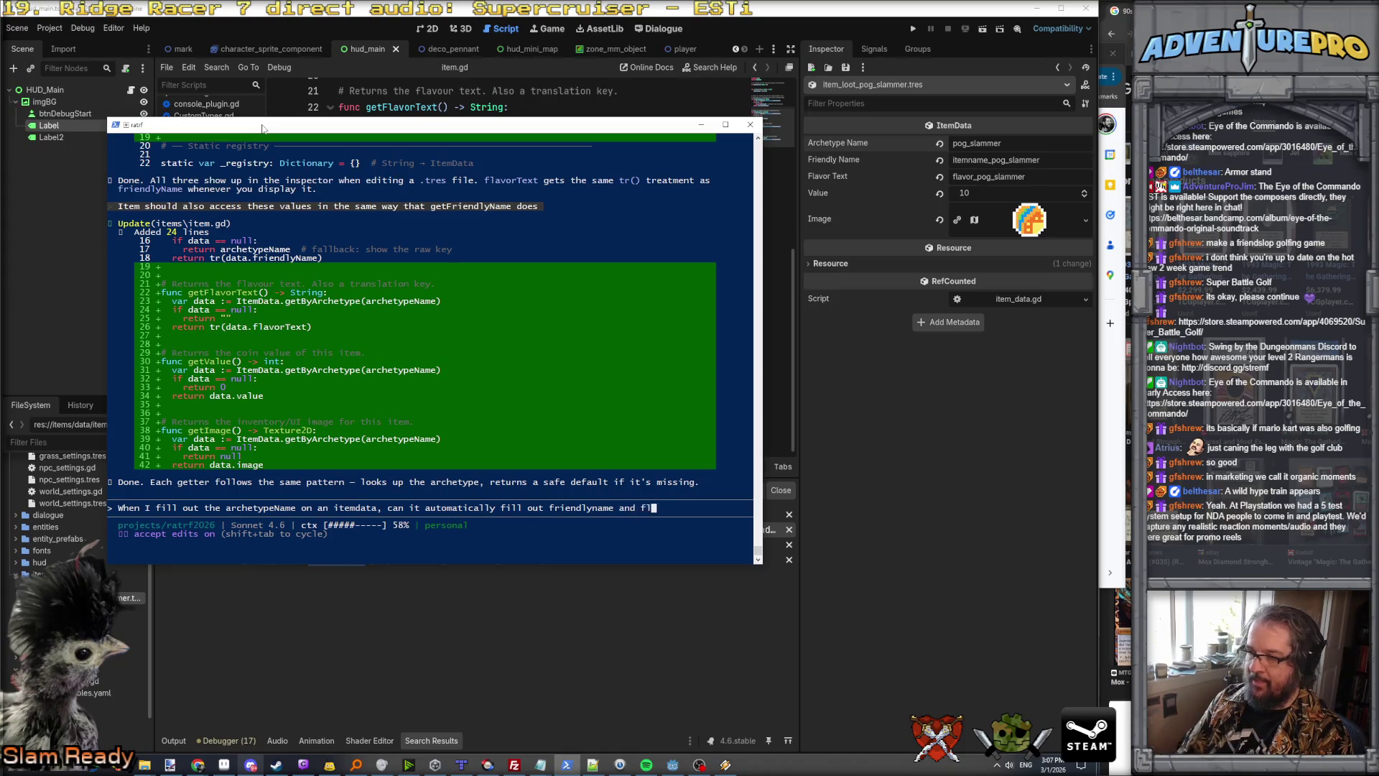
pyautogui.write('by ')
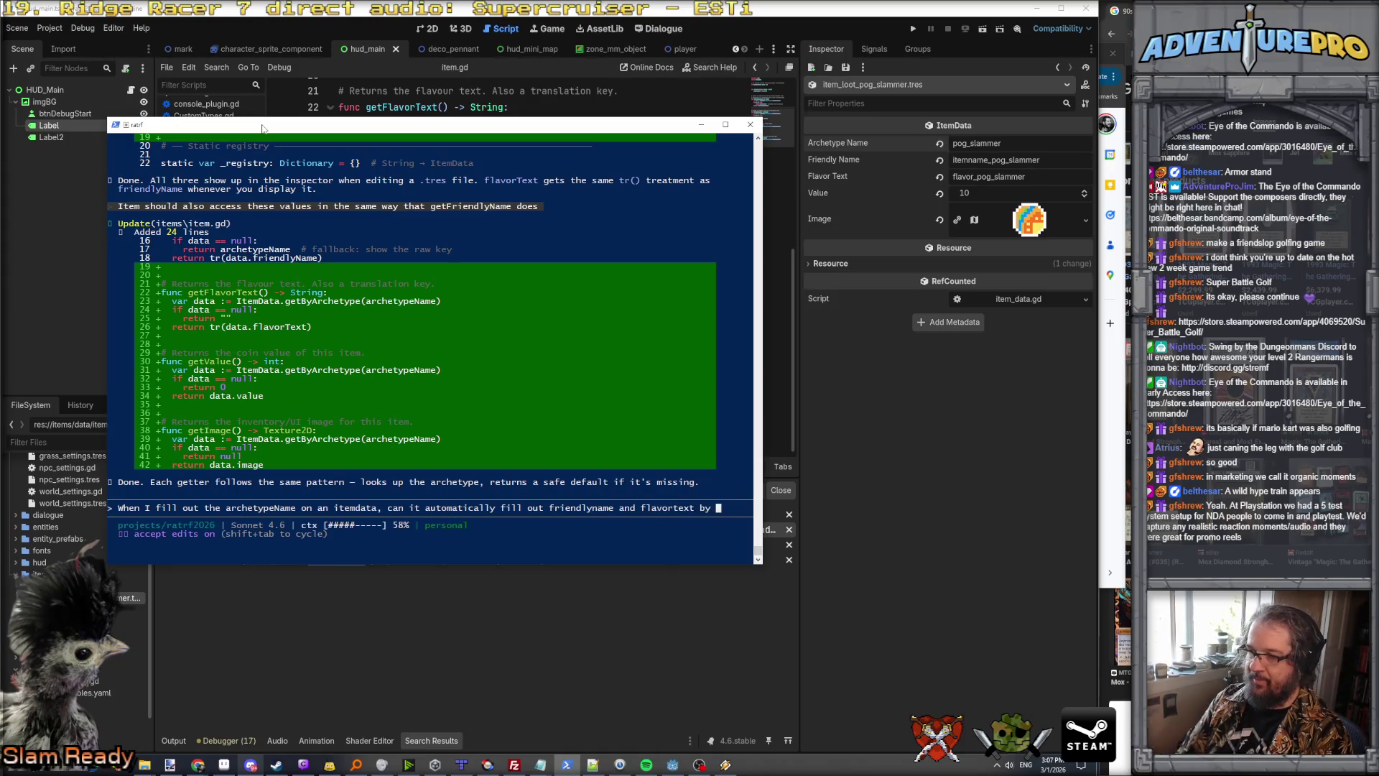
pyautogui.write('prepending "')
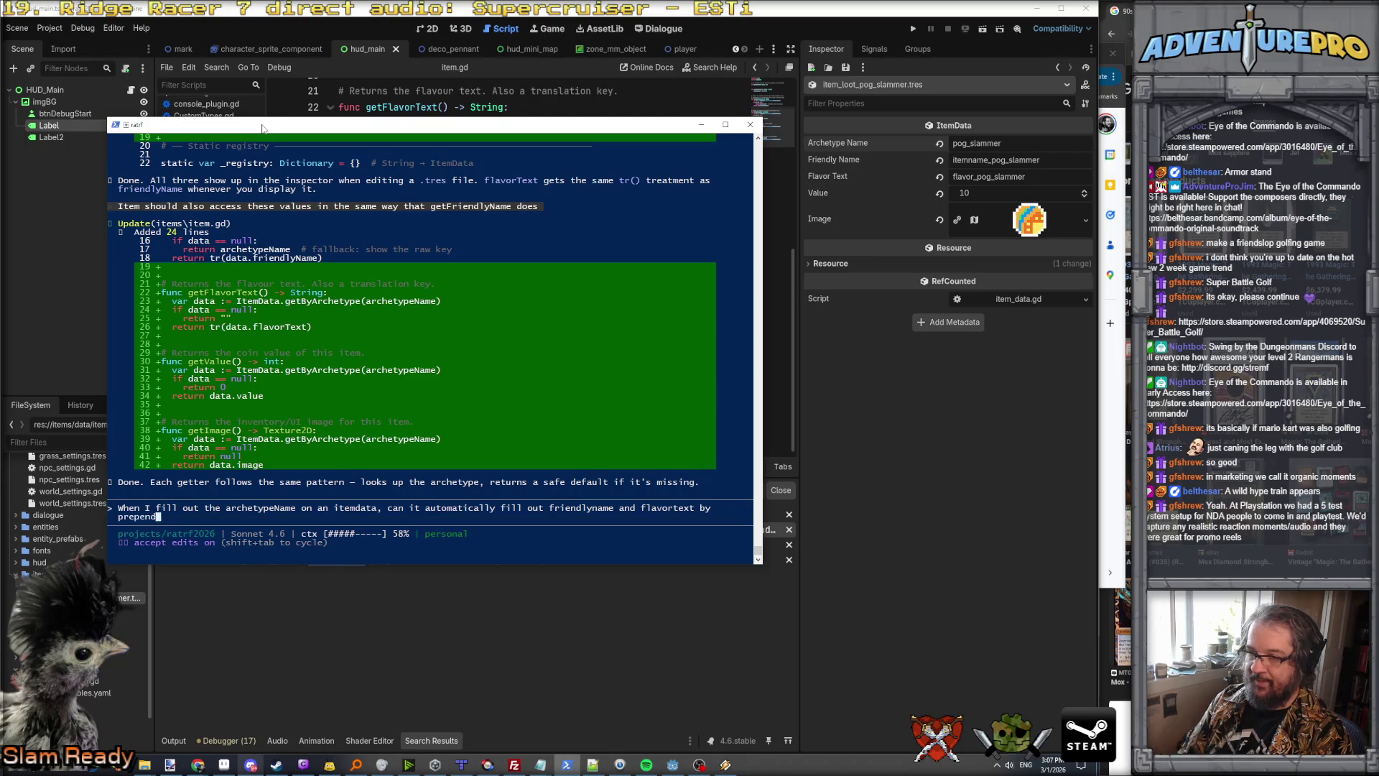
pyautogui.write('itemname_"')
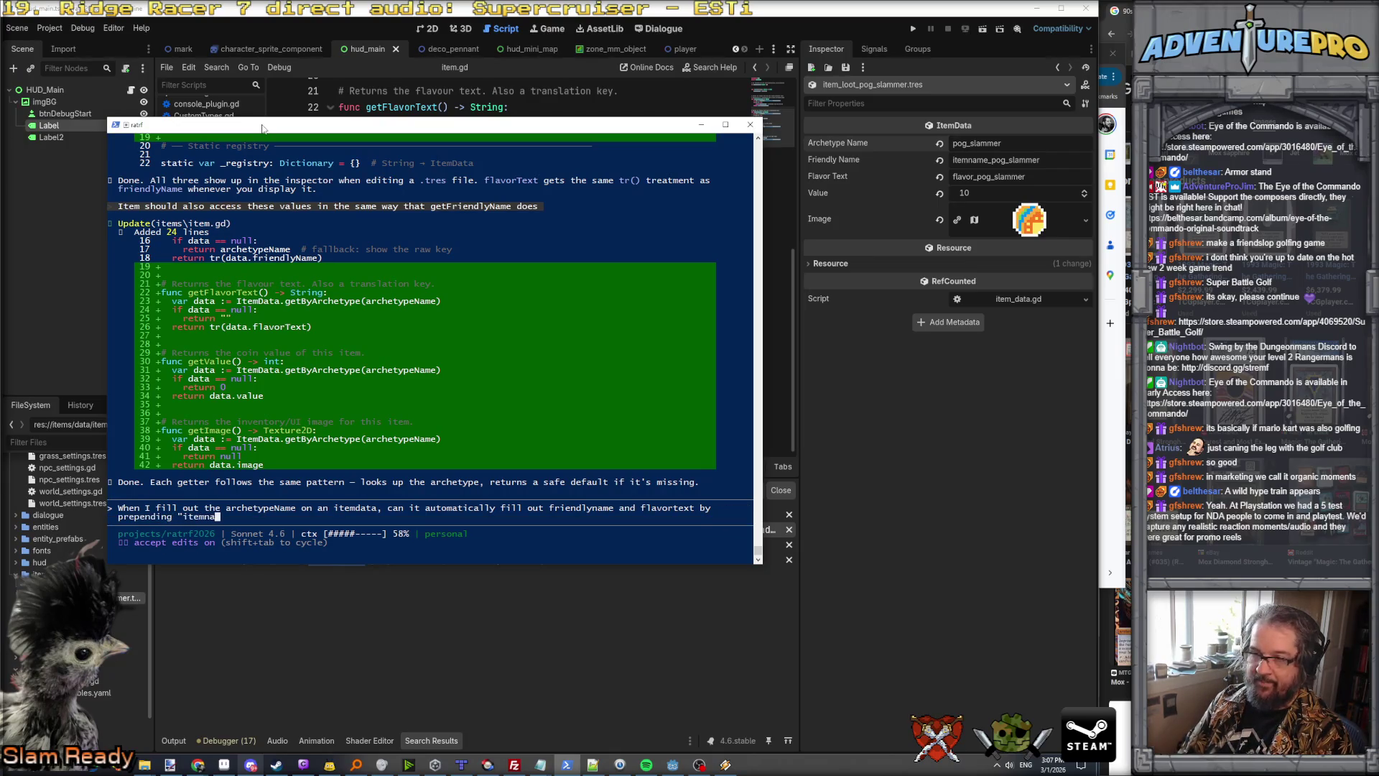
pyautogui.write(' and "flavor"')
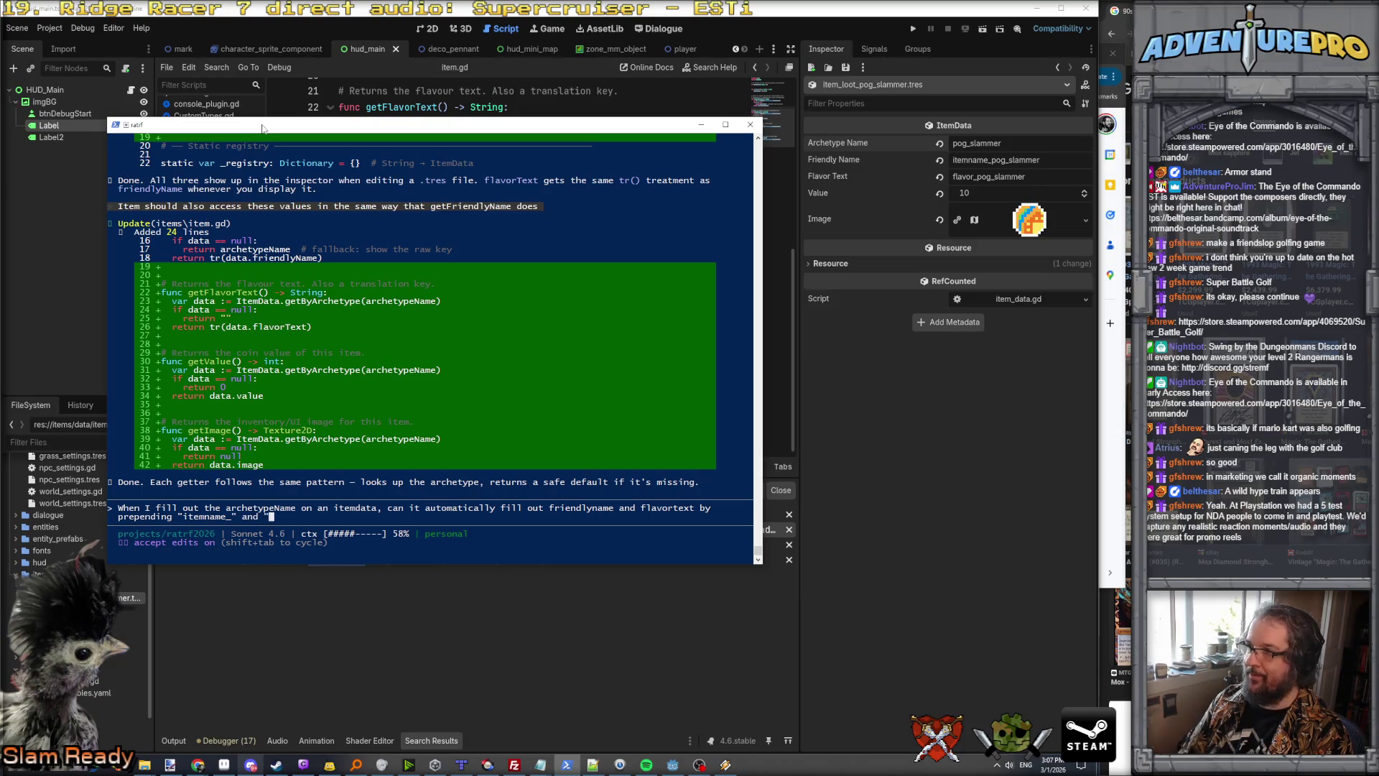
pyautogui.press('BackSpace')
pyautogui.write('_" to the ar')
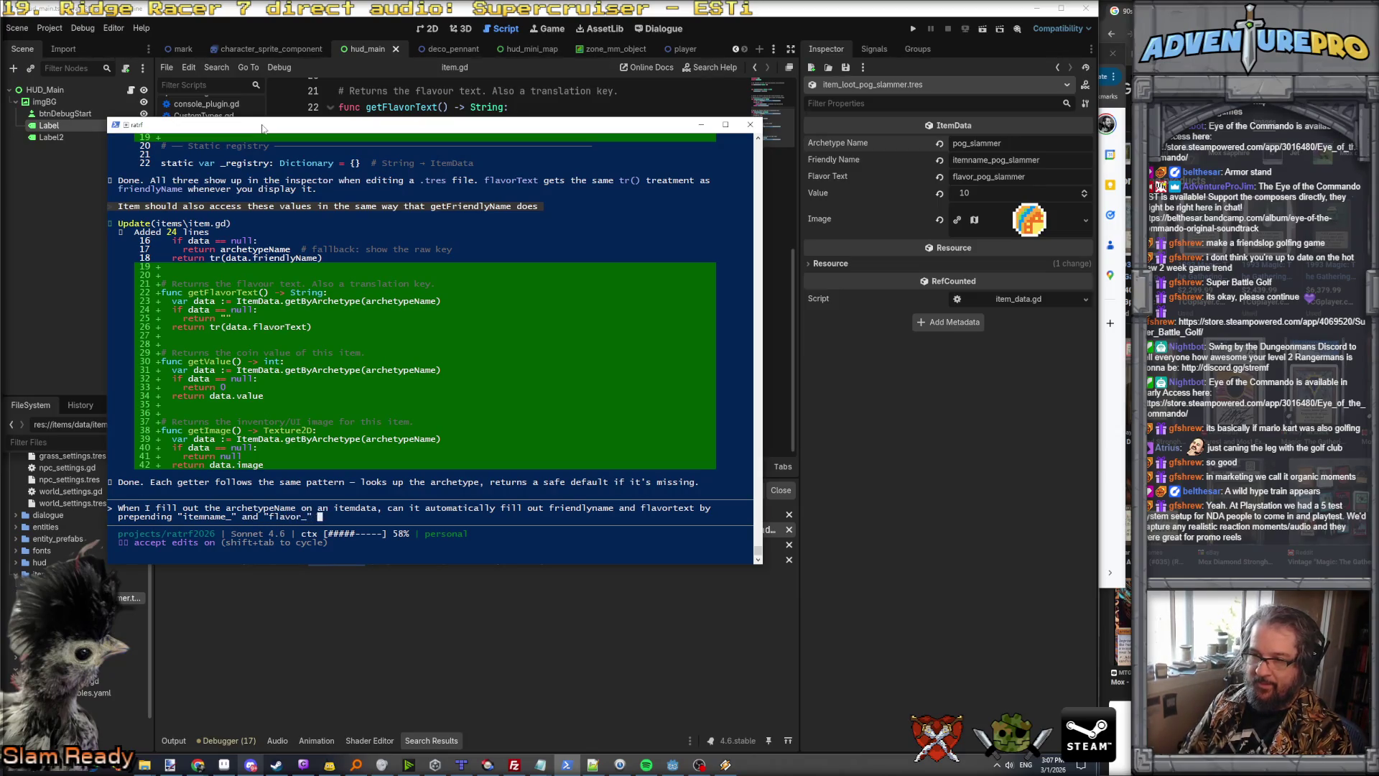
pyautogui.write('chetype name')
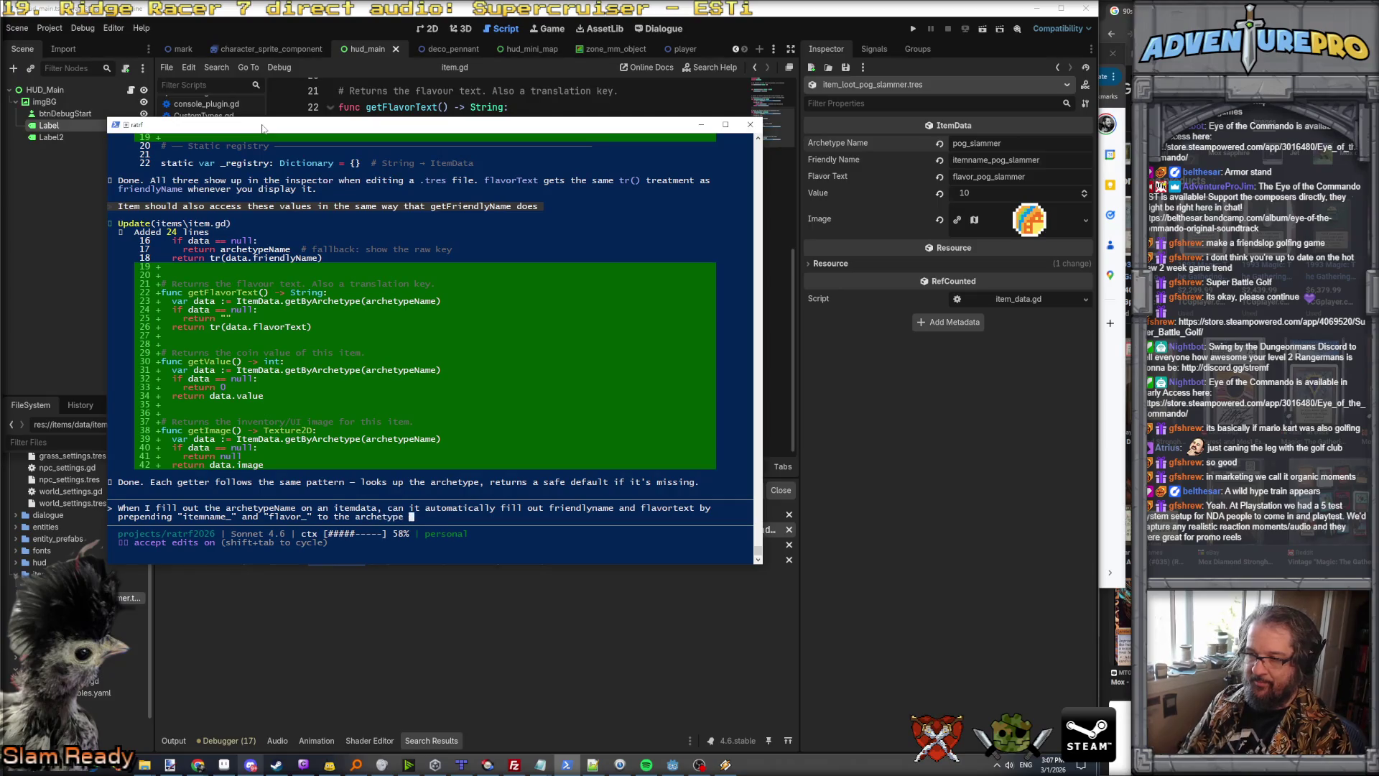
pyautogui.press('BackSpace')
pyautogui.press('BackSpace')
pyautogui.press('BackSpace')
pyautogui.write('name?')
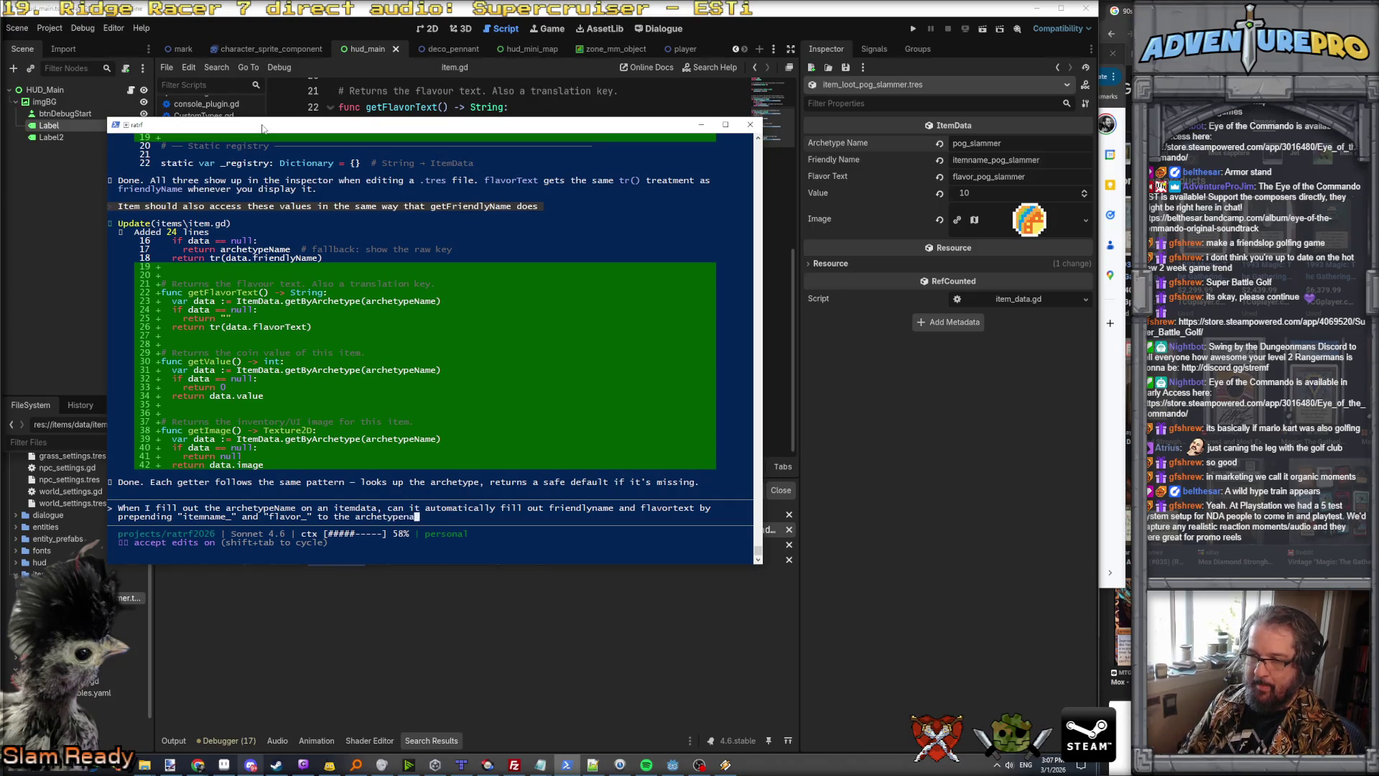
pyautogui.press('Return')
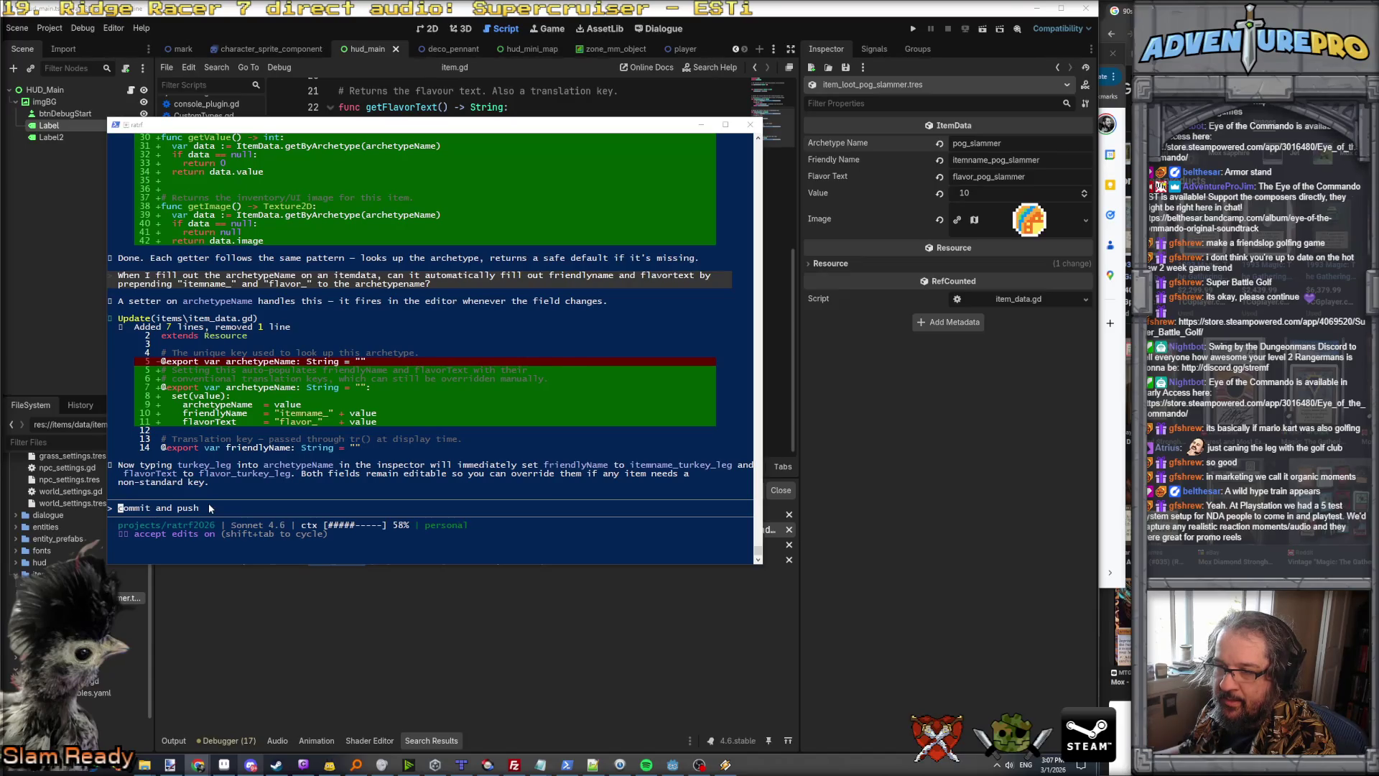
pyautogui.click(893, 264)
pyautogui.moveTo(1005, 143); pyautogui.dragTo(927, 147)
# Test the auto-fill by changing Archetype Name to butt, then return to Claude Code.
pyautogui.write('butt')
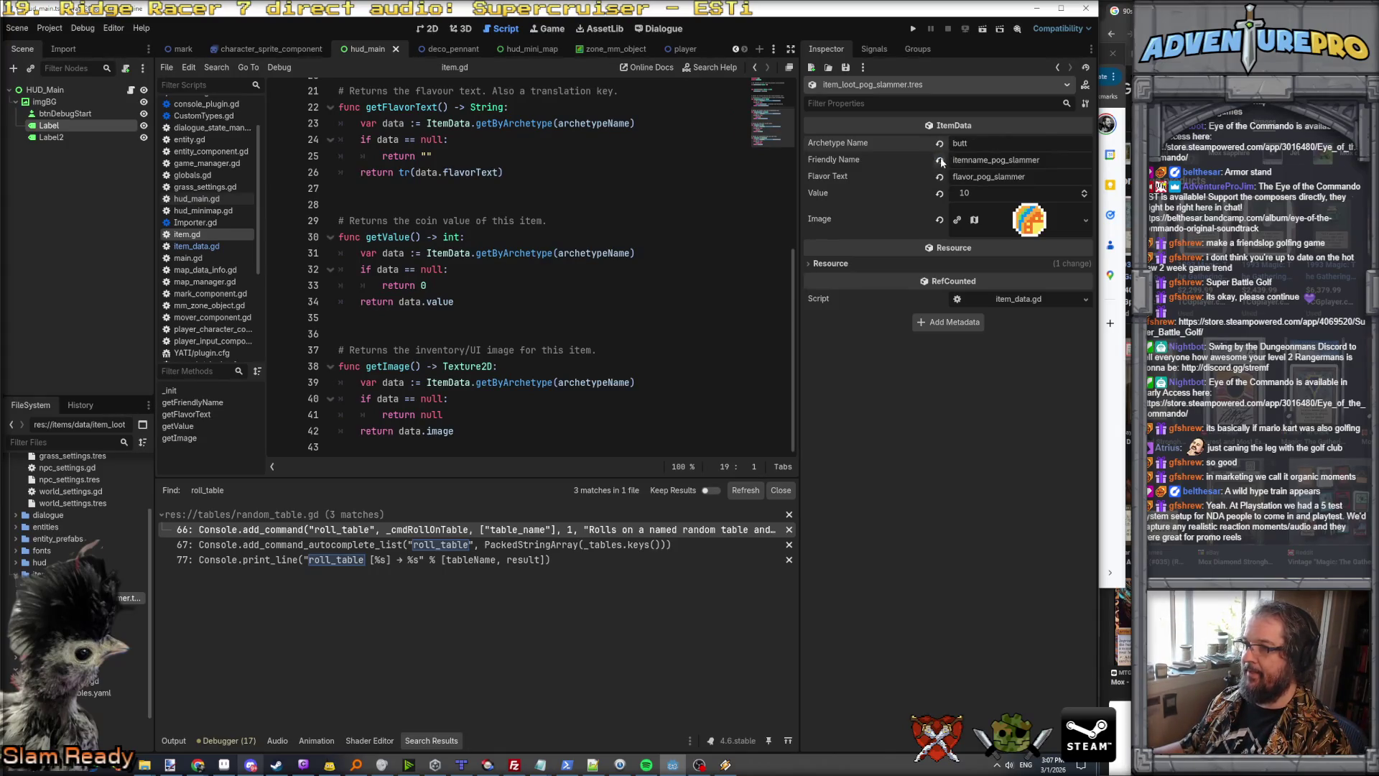
pyautogui.press('BackSpace')
pyautogui.press('BackSpace')
pyautogui.press('BackSpace')
pyautogui.write('bu')
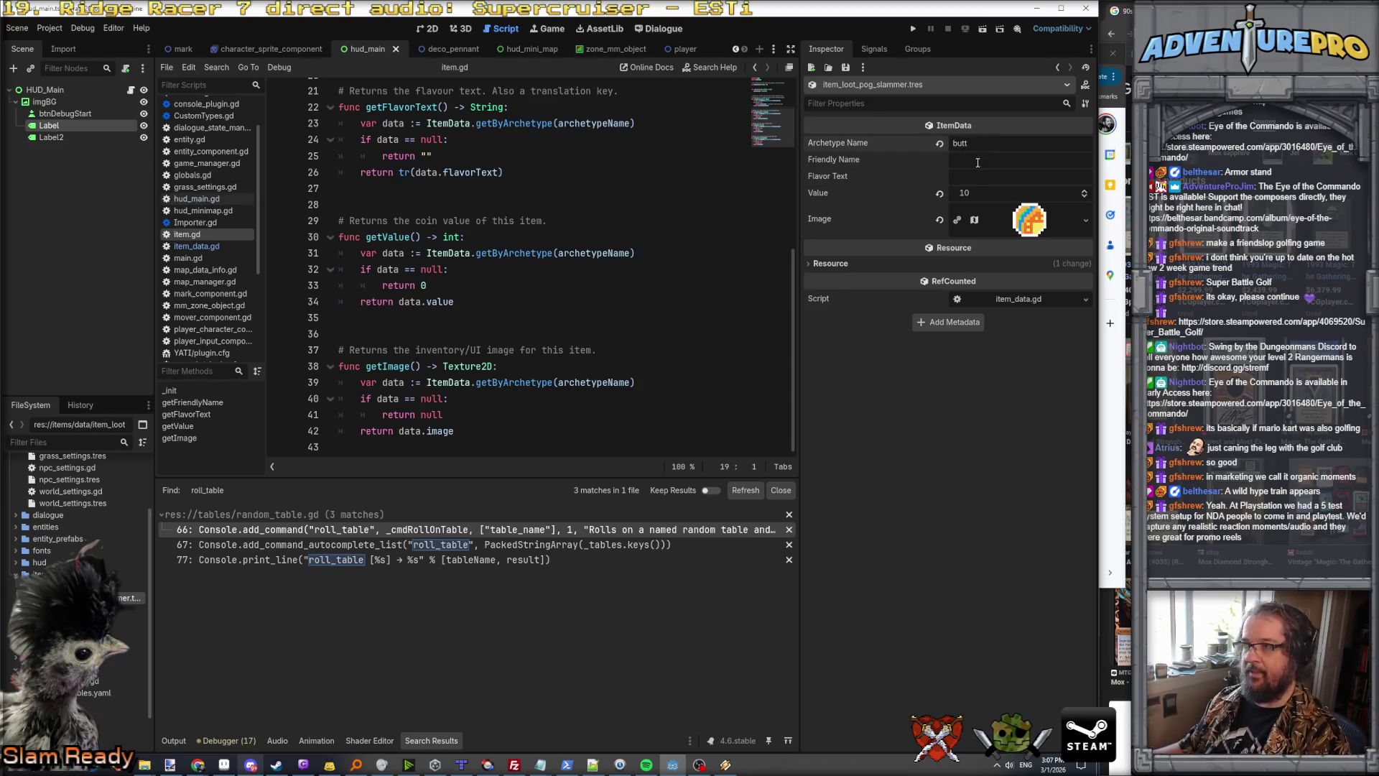
pyautogui.hotkey('alt', 'Tab')
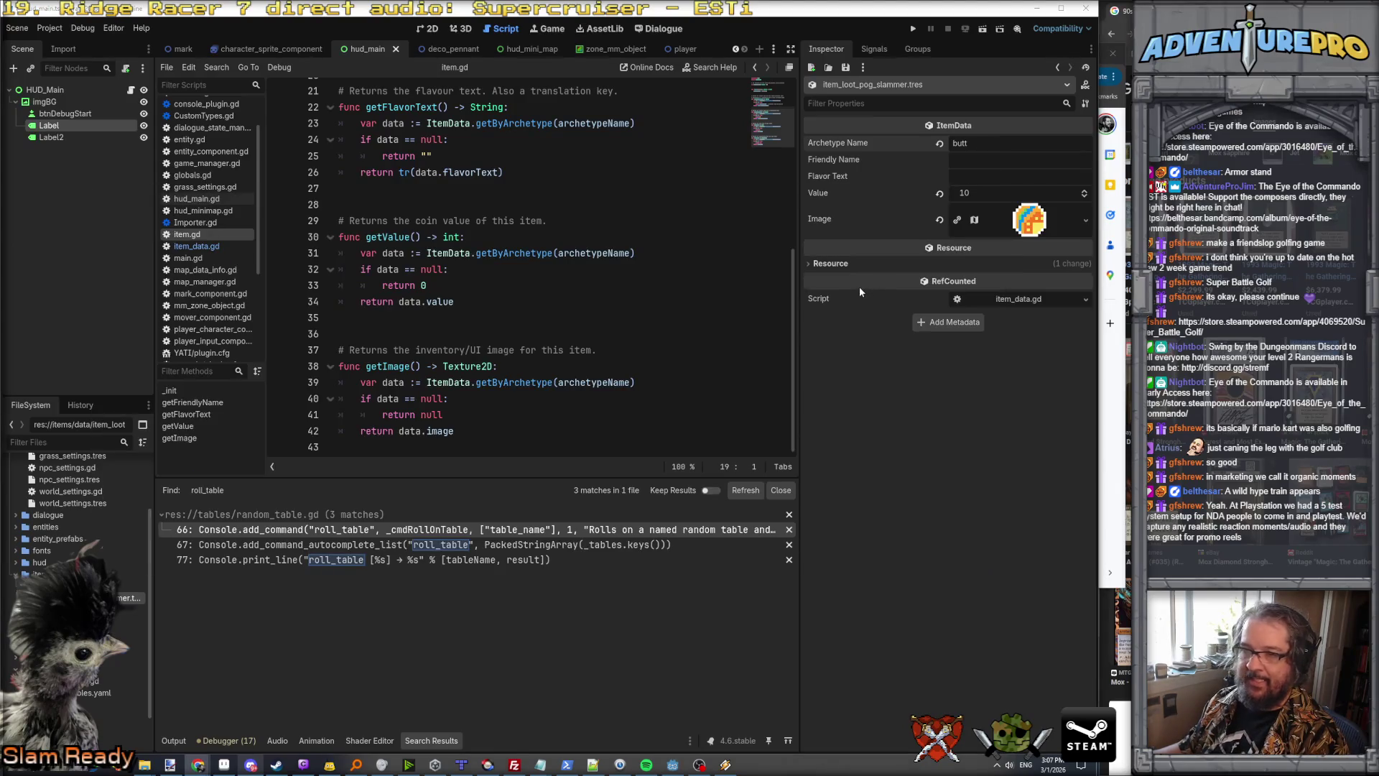
pyautogui.hotkey('alt', 'Tab')
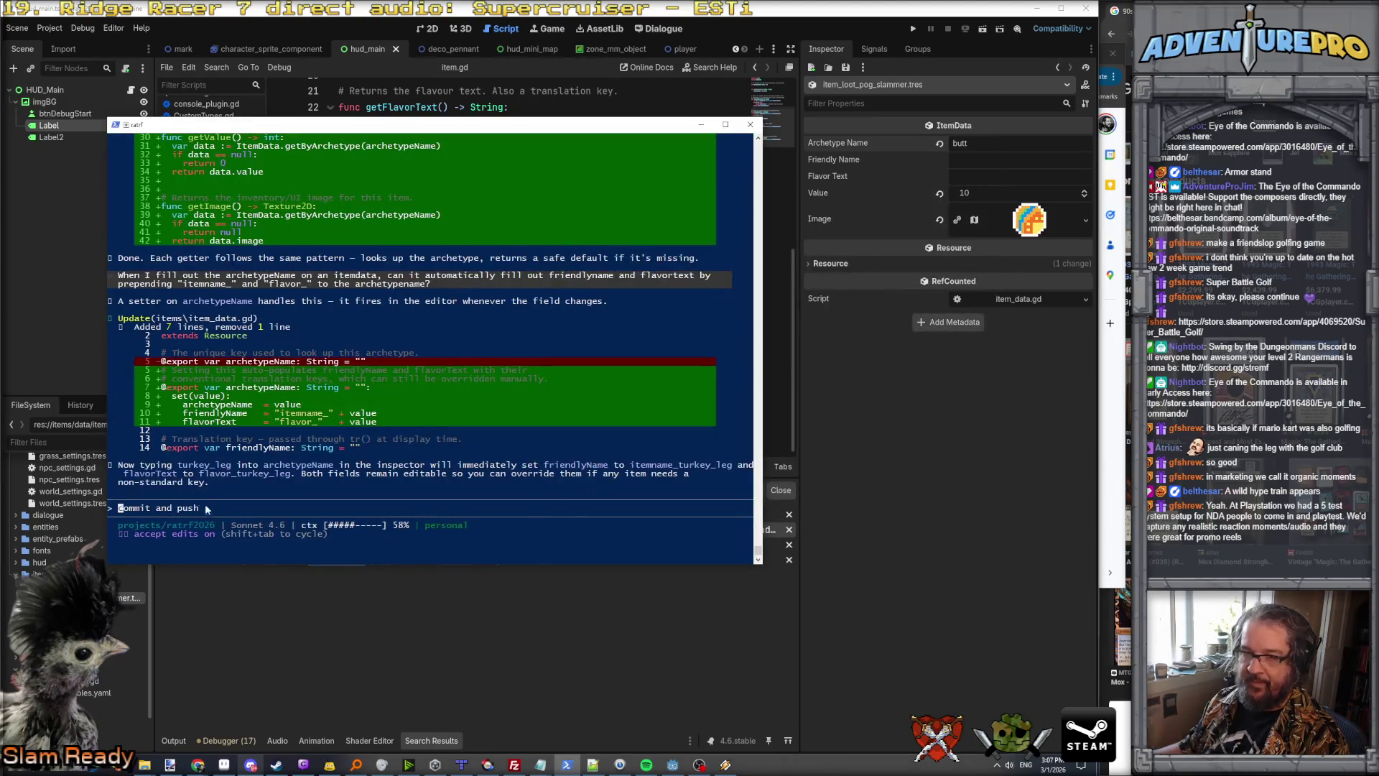
# Ask Claude Code whether the inspector can update in real time, suggesting ValidateInput.
pyautogui.write('can we make this update')
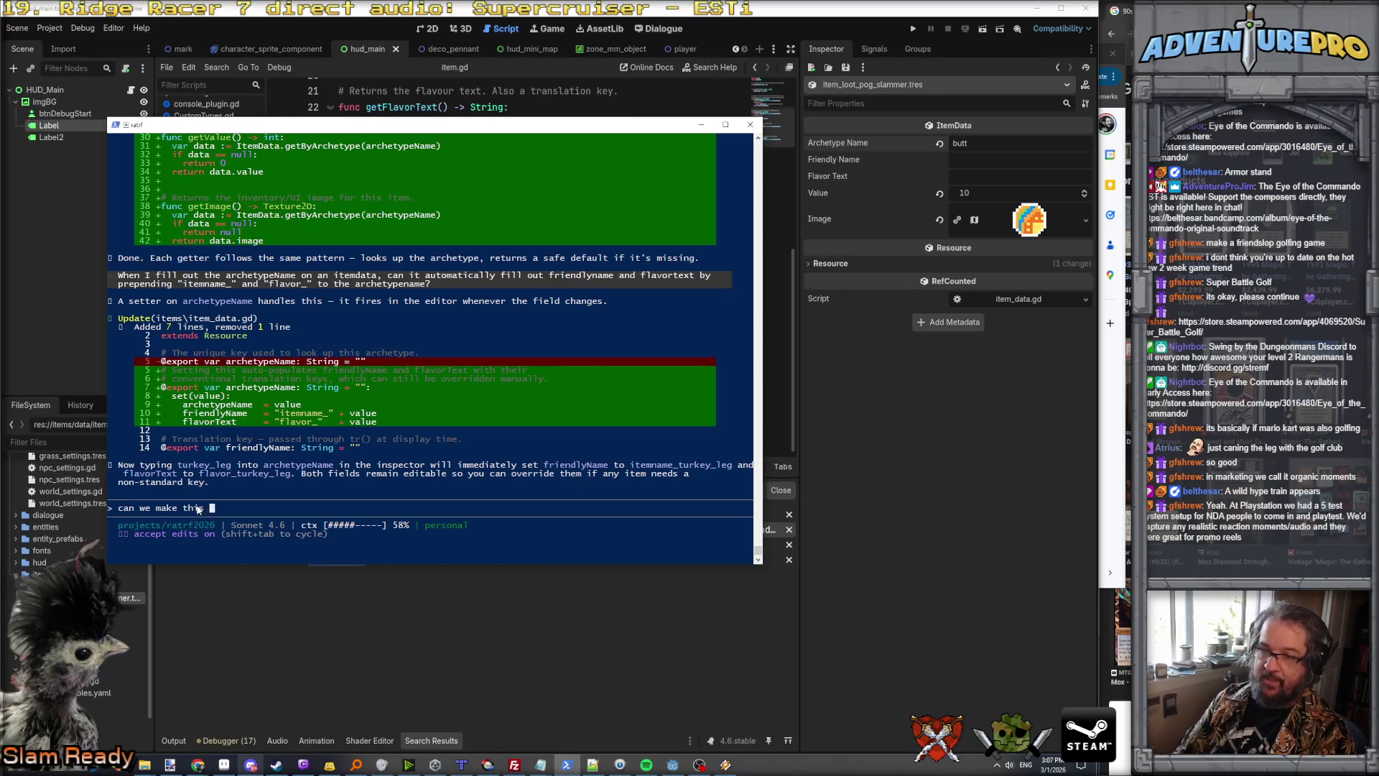
pyautogui.write(' the editor i')
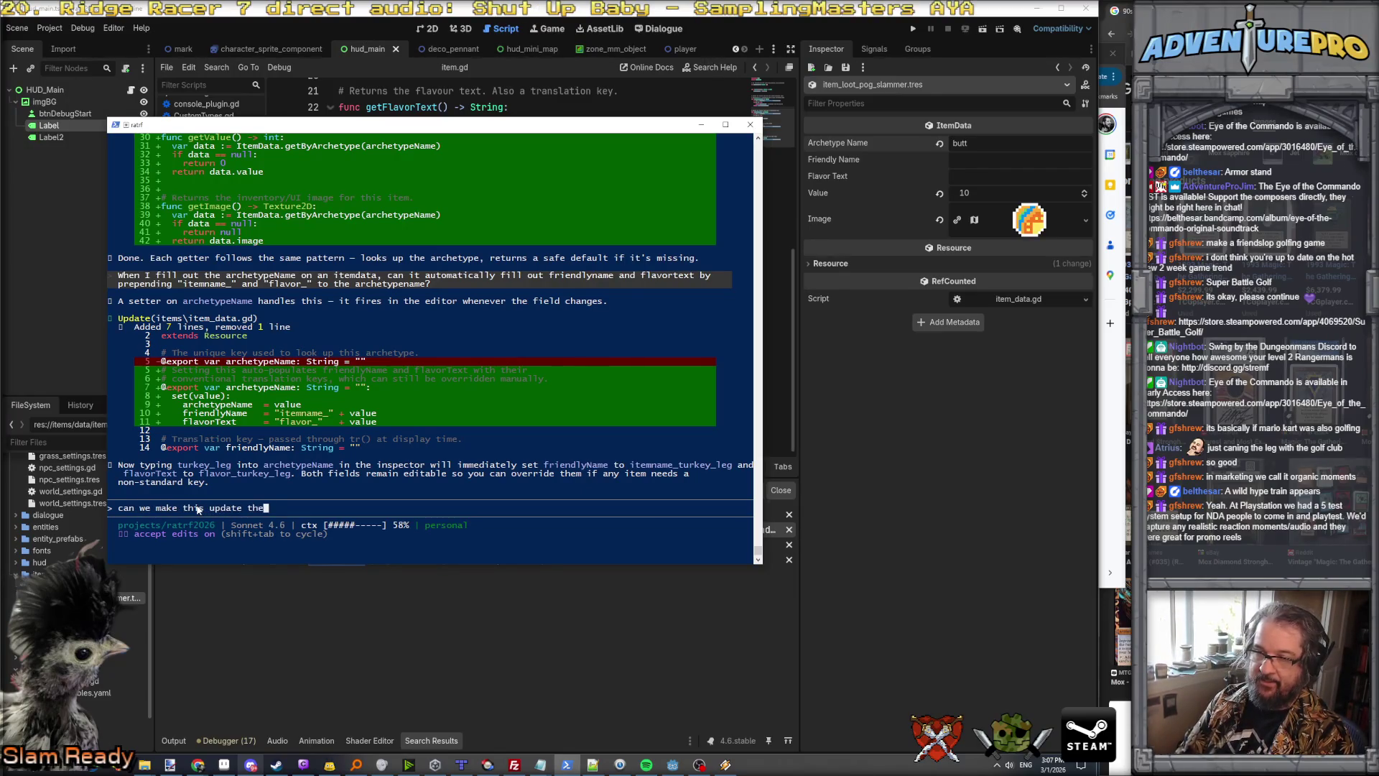
pyautogui.write('n real time though? V')
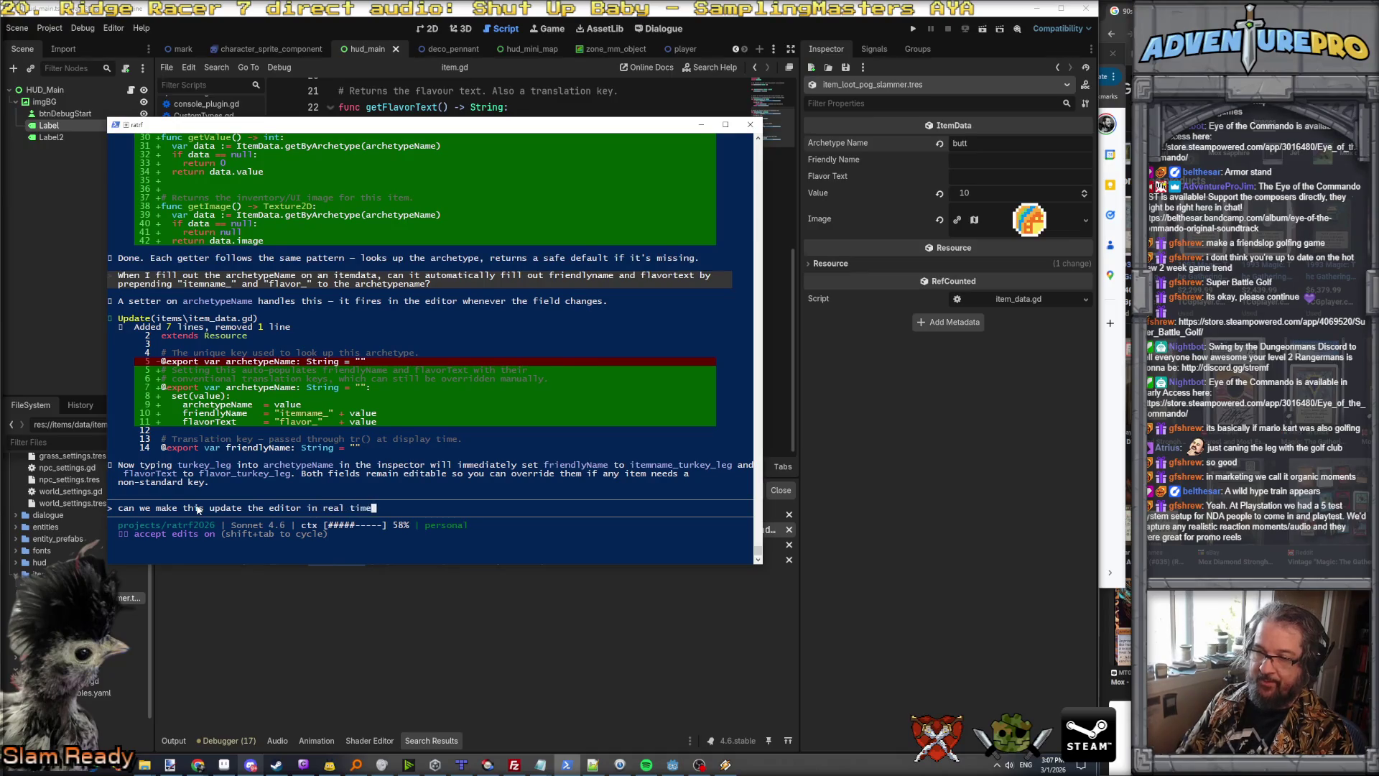
pyautogui.write('alidate')
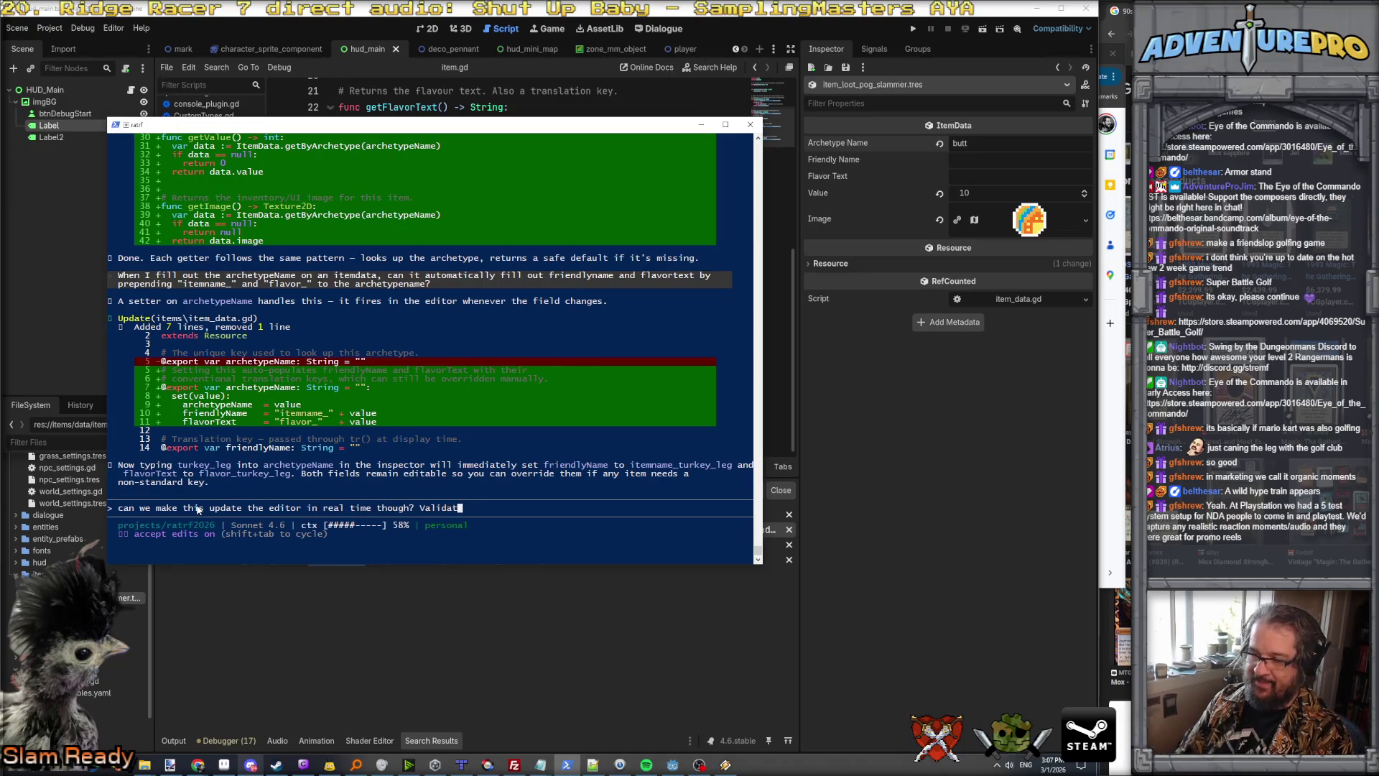
pyautogui.write('Input i think i')
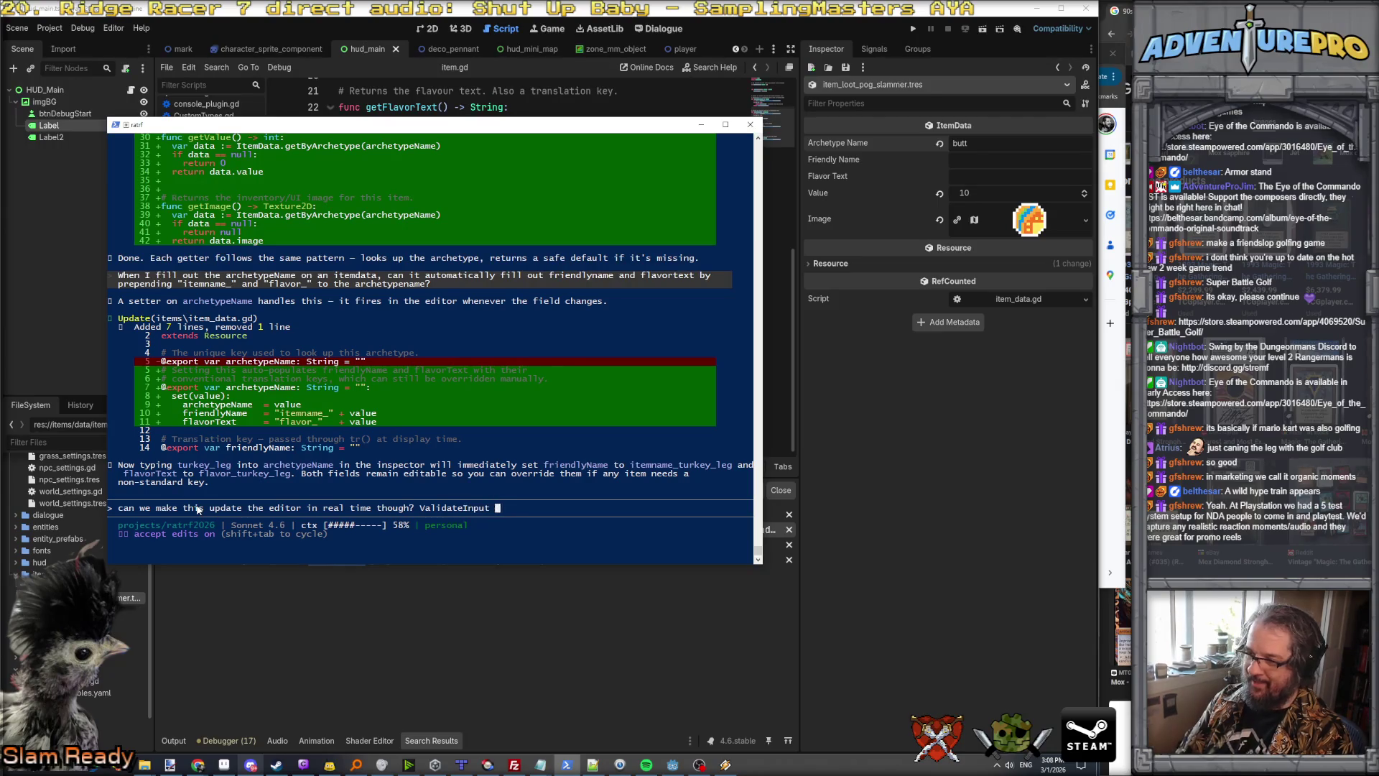
pyautogui.write('s the call? Maybe?')
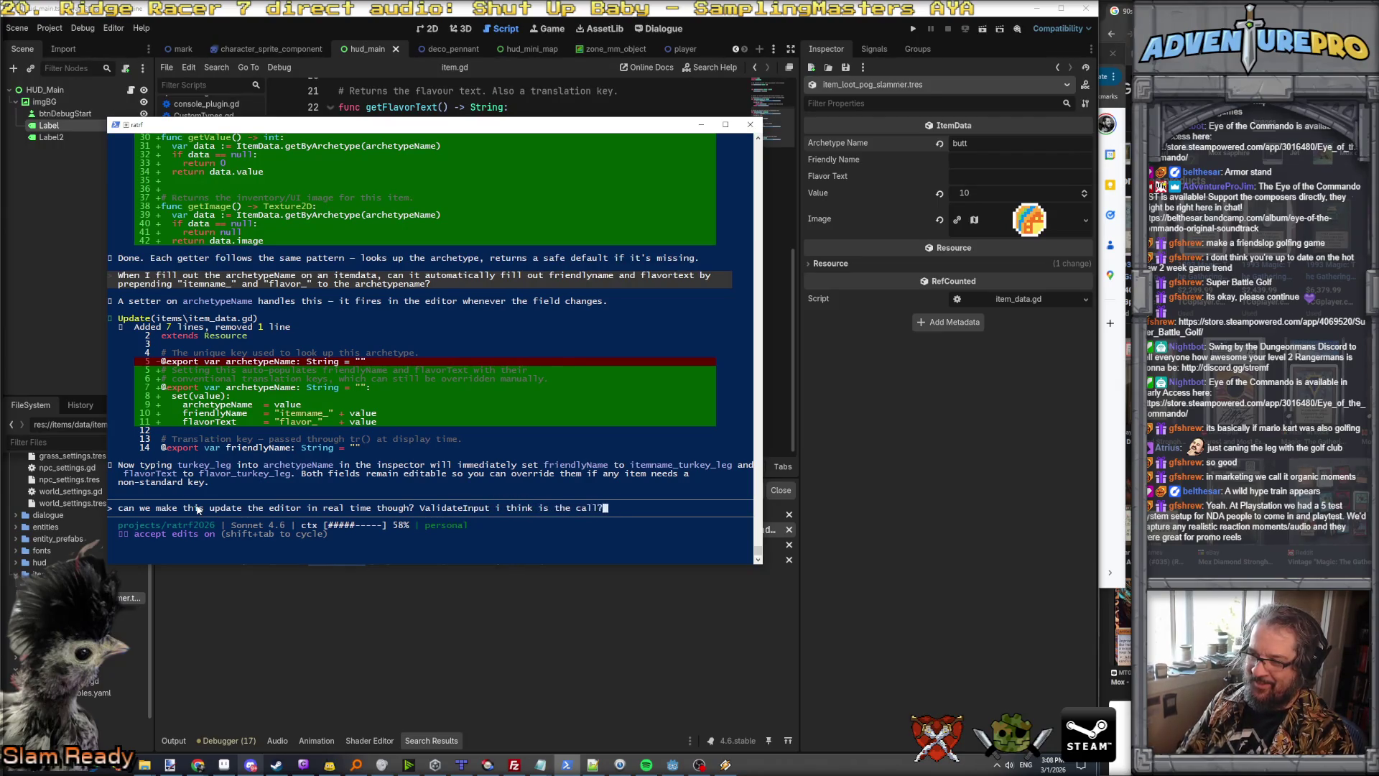
pyautogui.press('Return')
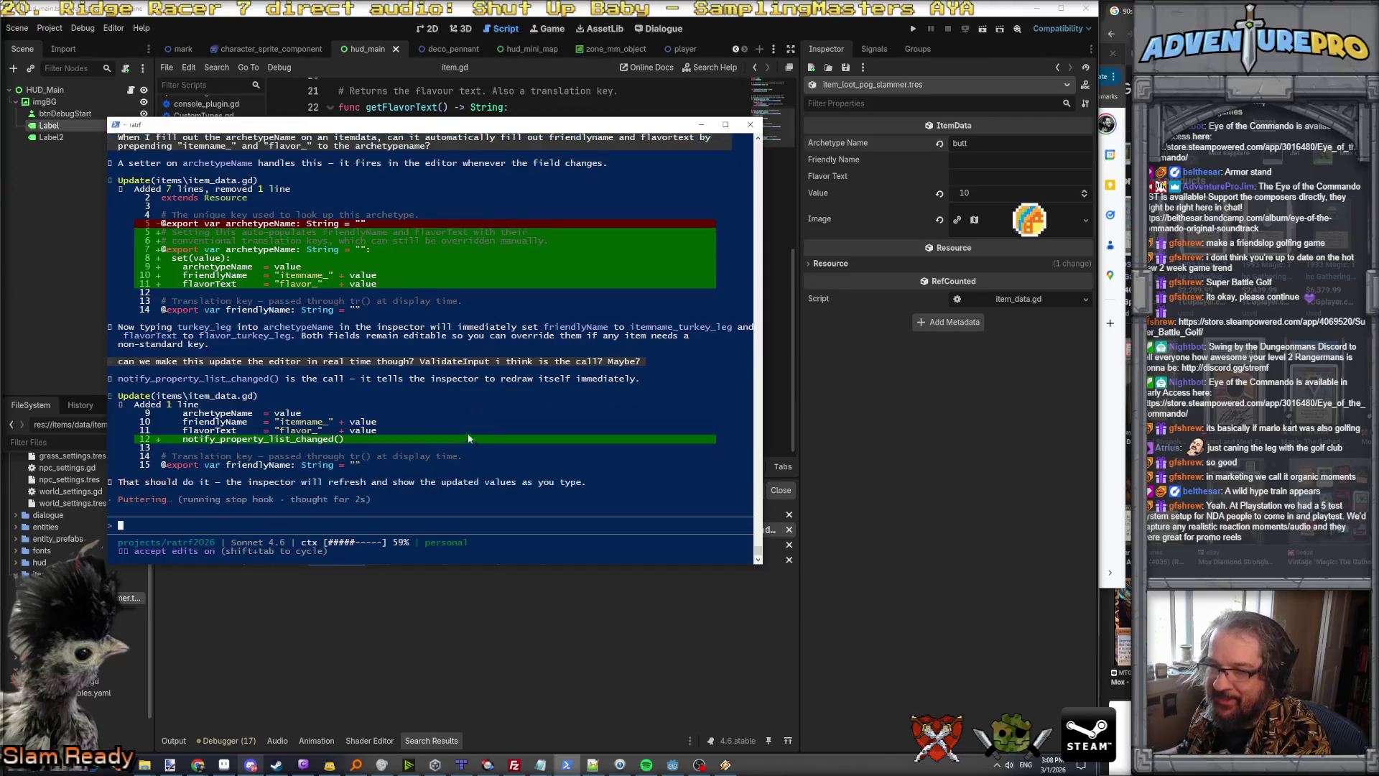
pyautogui.click(984, 144)
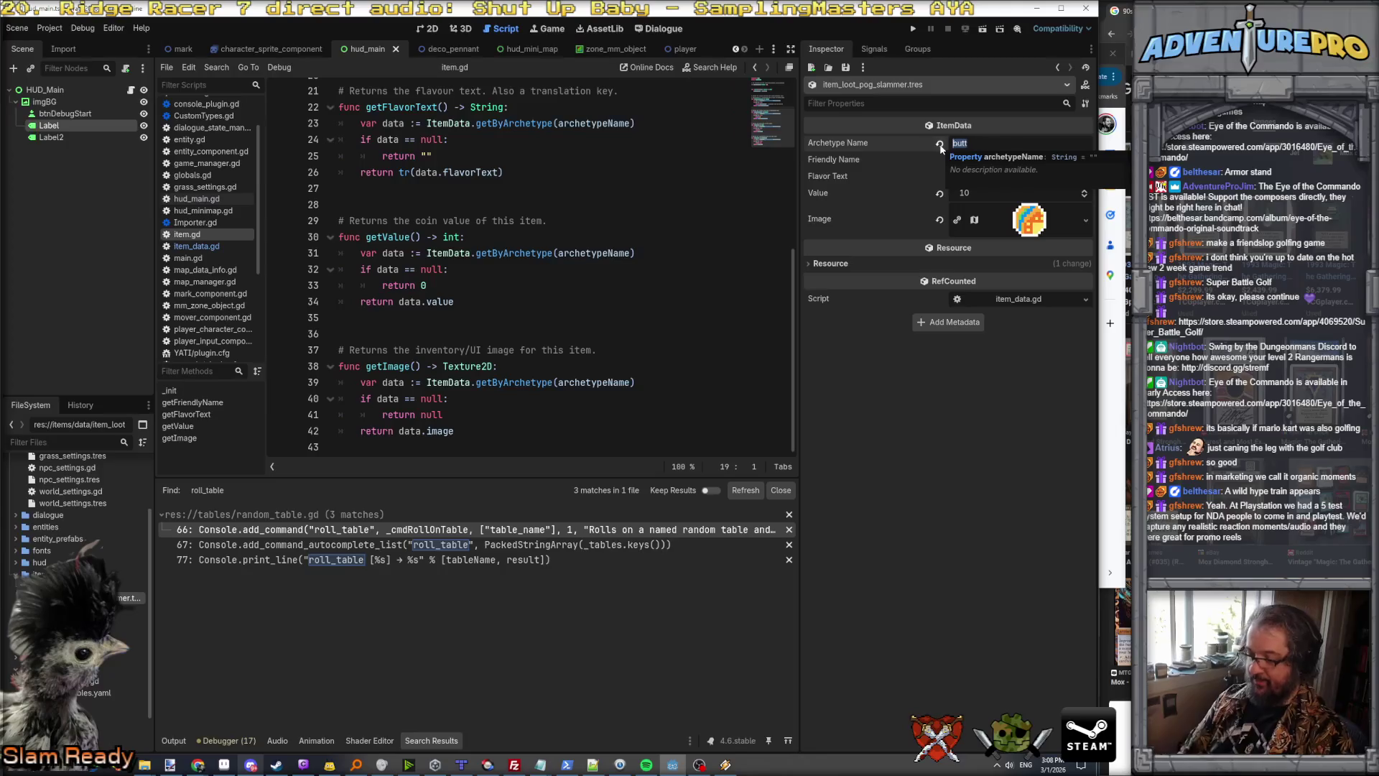
# Enter pog_slammer as the Archetype Name and open item_data.gd in the script editor.
pyautogui.write('pog_slammer')
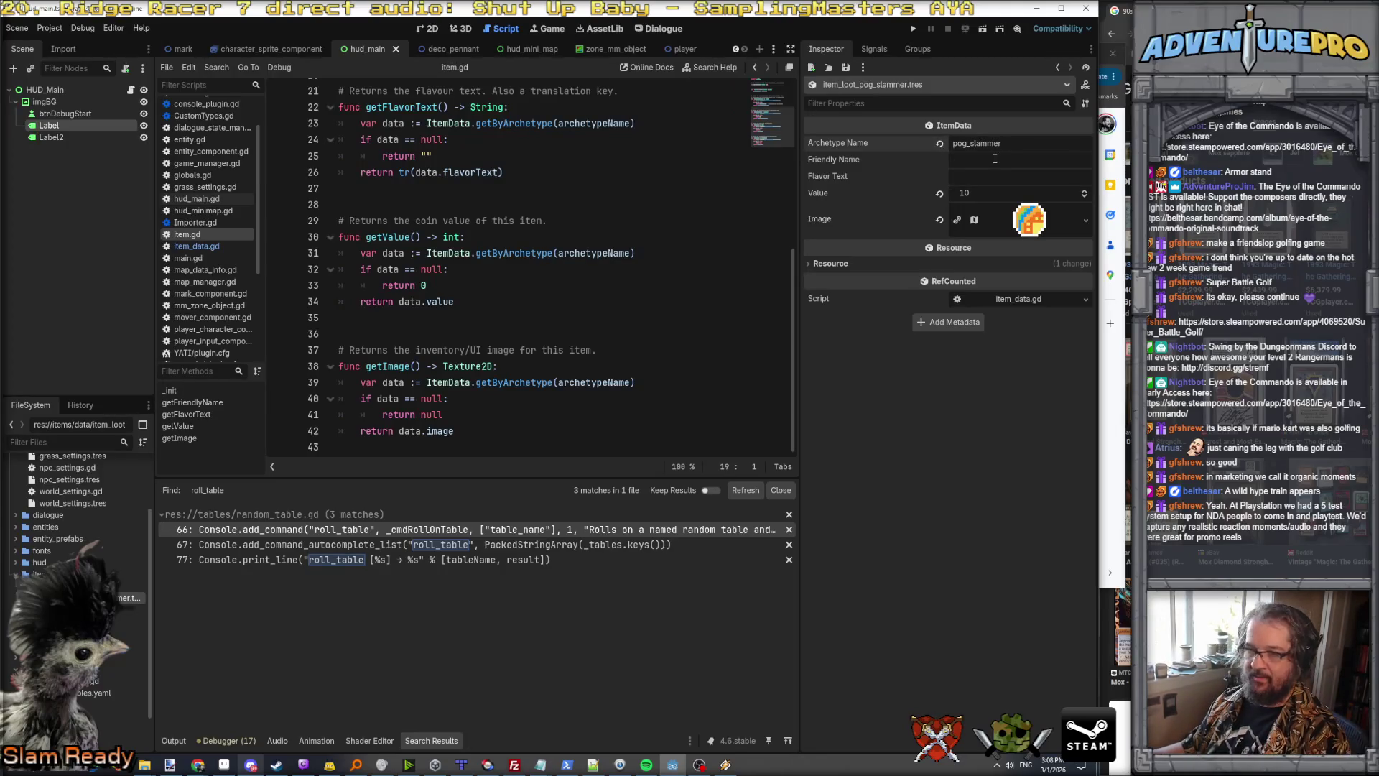
pyautogui.click(196, 245)
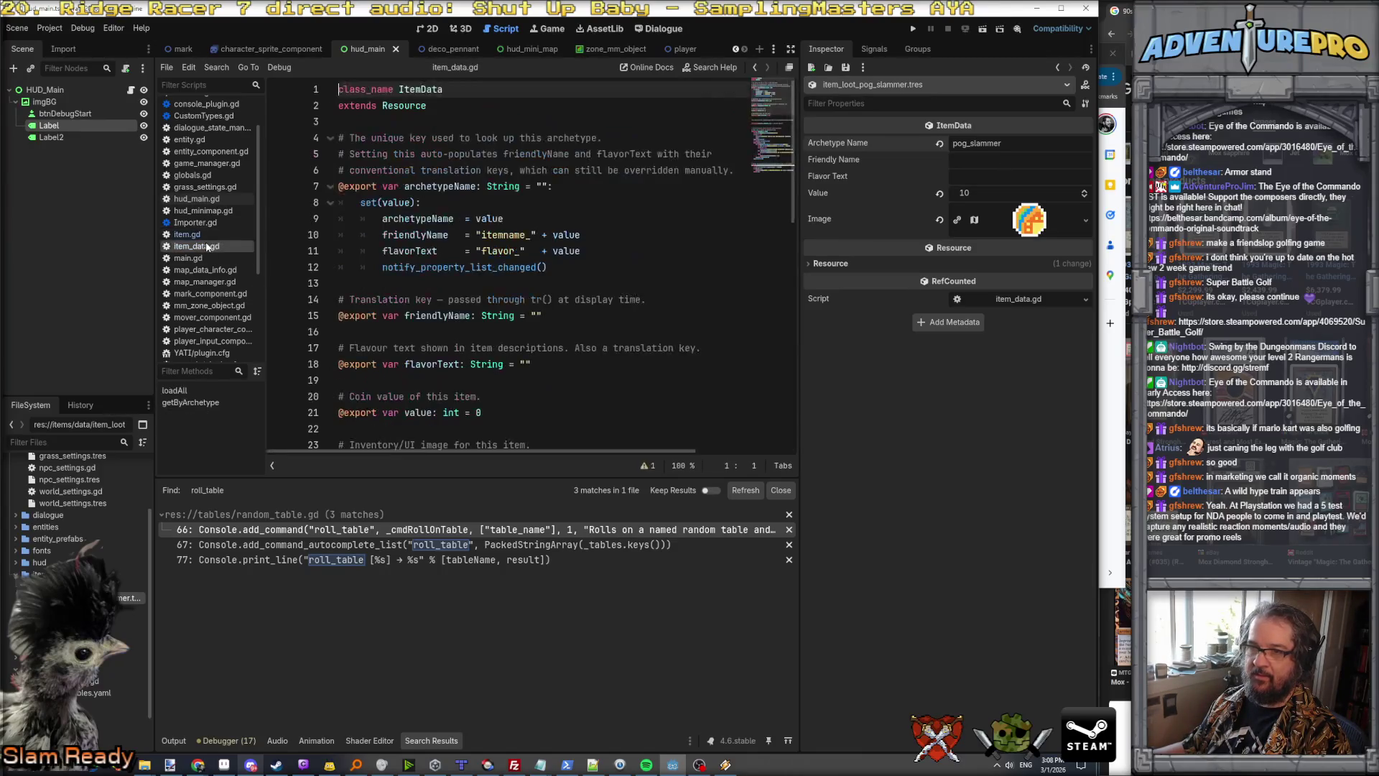
pyautogui.scroll(-2, 378, 278)
pyautogui.scroll(2, 378, 278)
pyautogui.click(378, 266)
pyautogui.click(492, 299)
pyautogui.scroll(-4, 502, 302)
pyautogui.scroll(4, 539, 357)
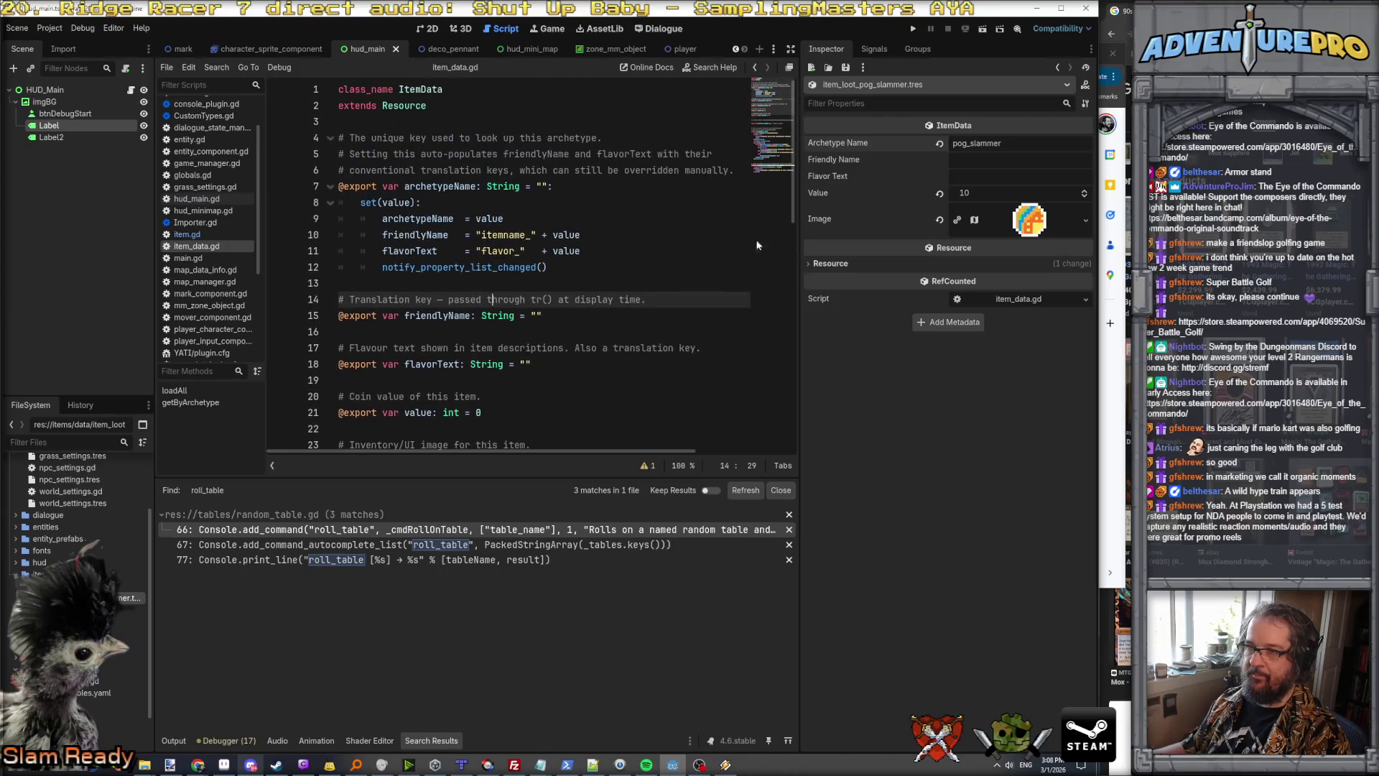
# Set a breakpoint on the line 12 notify_property_list_changed() call and recommit Archetype Name.
pyautogui.click(1020, 143)
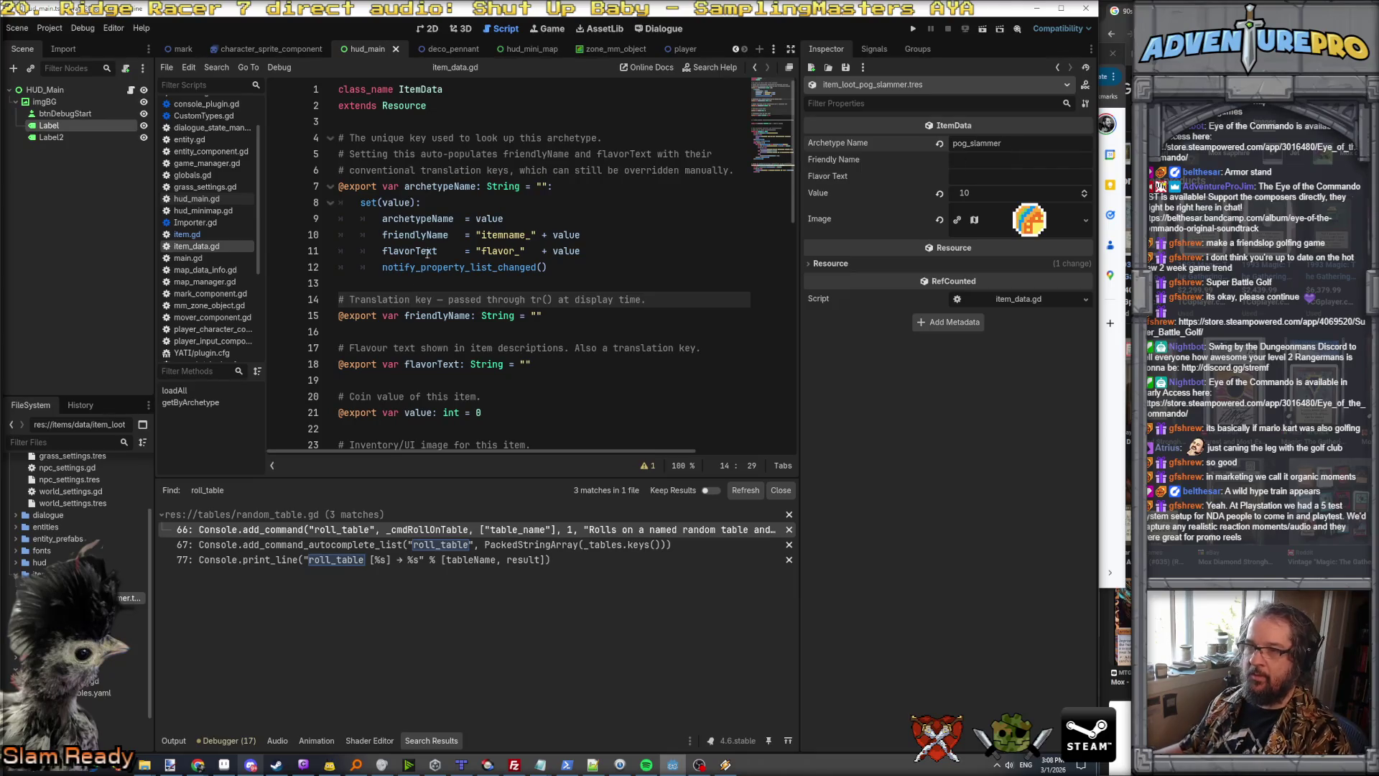
pyautogui.click(278, 267)
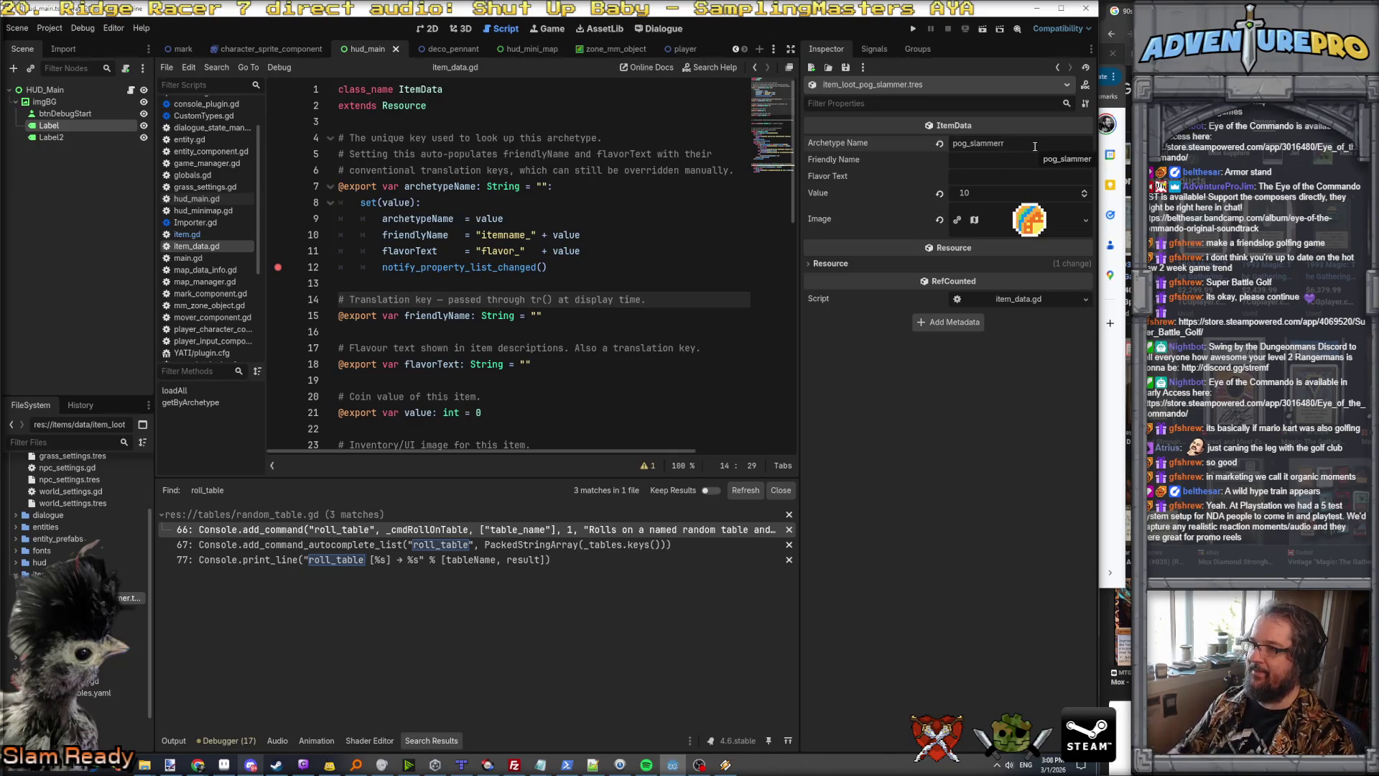
pyautogui.write('rr')
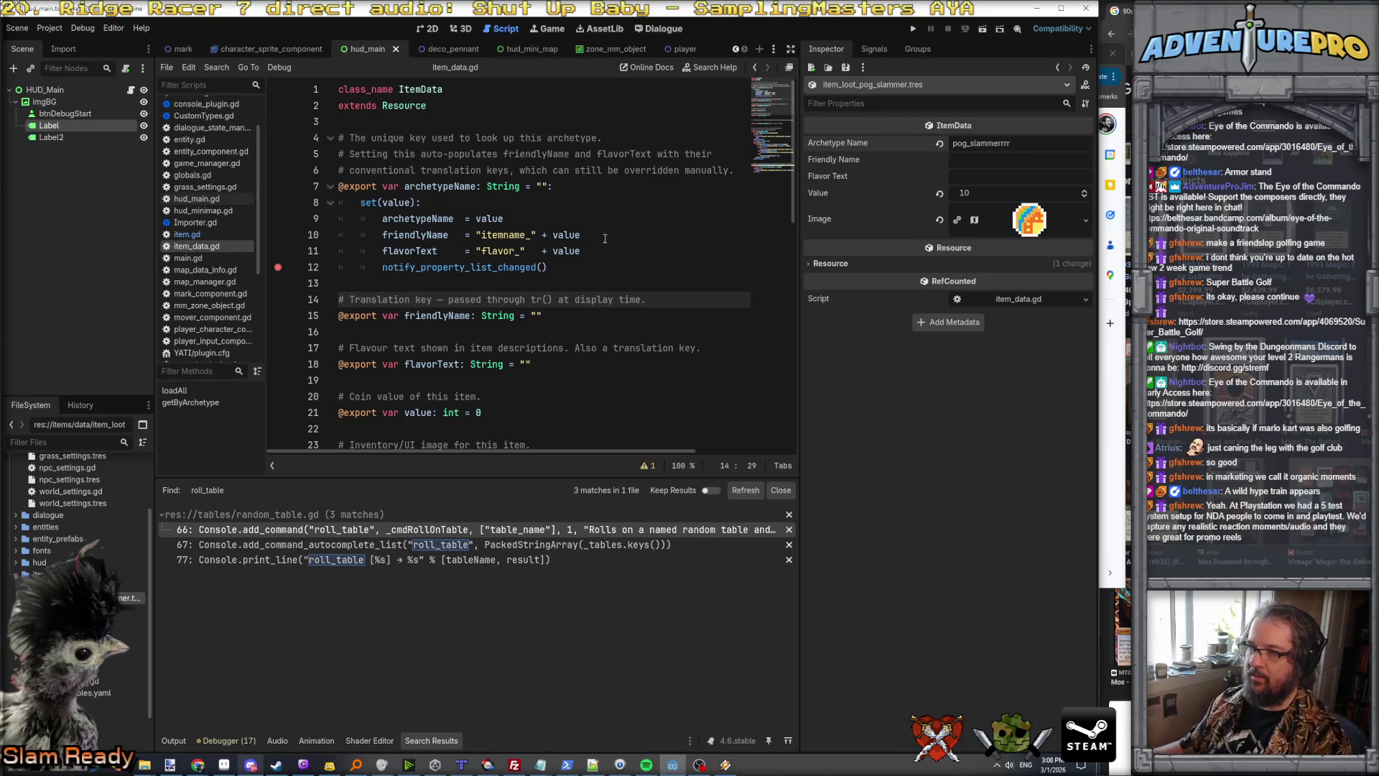
pyautogui.press('Return')
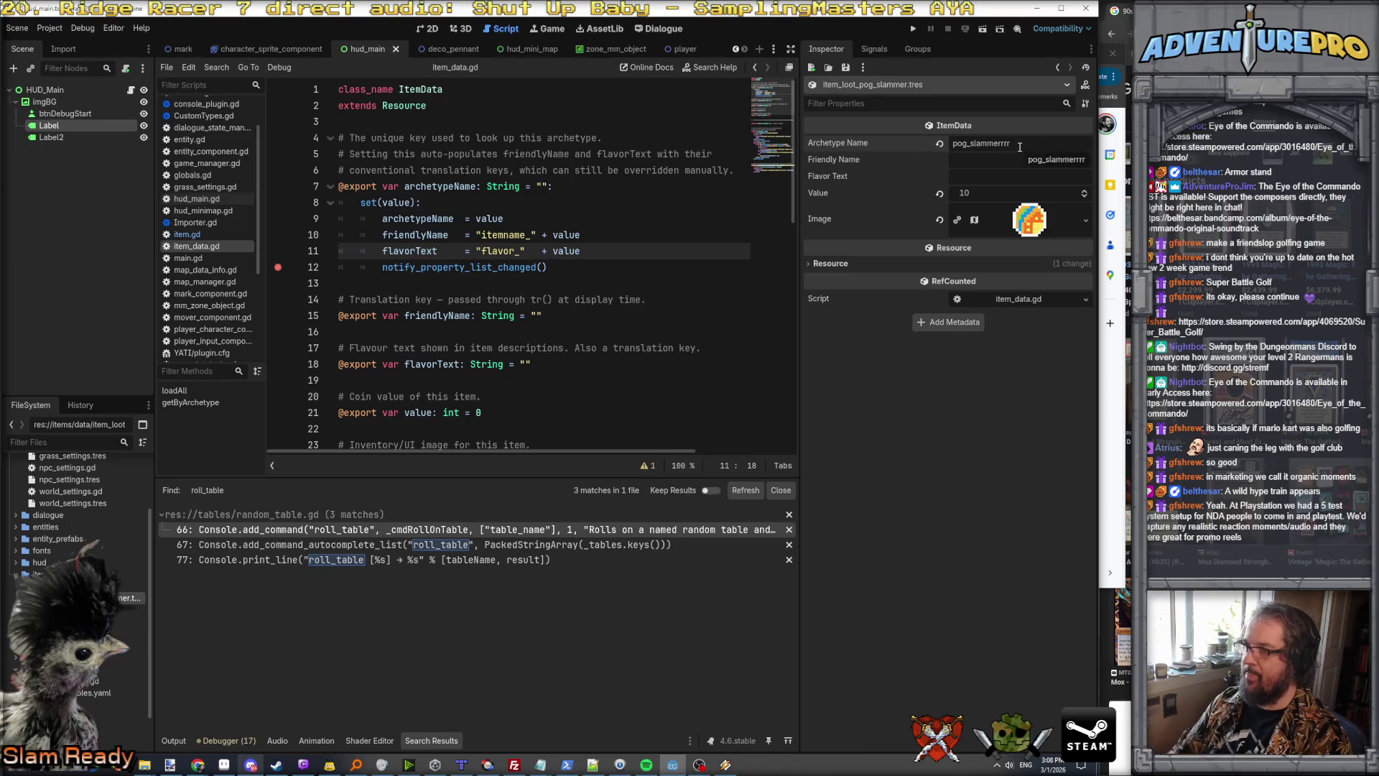
# Append ', Tool' to the extends Resource line, then delete it again.
pyautogui.click(438, 121)
pyautogui.click(445, 105)
pyautogui.write('Tool')
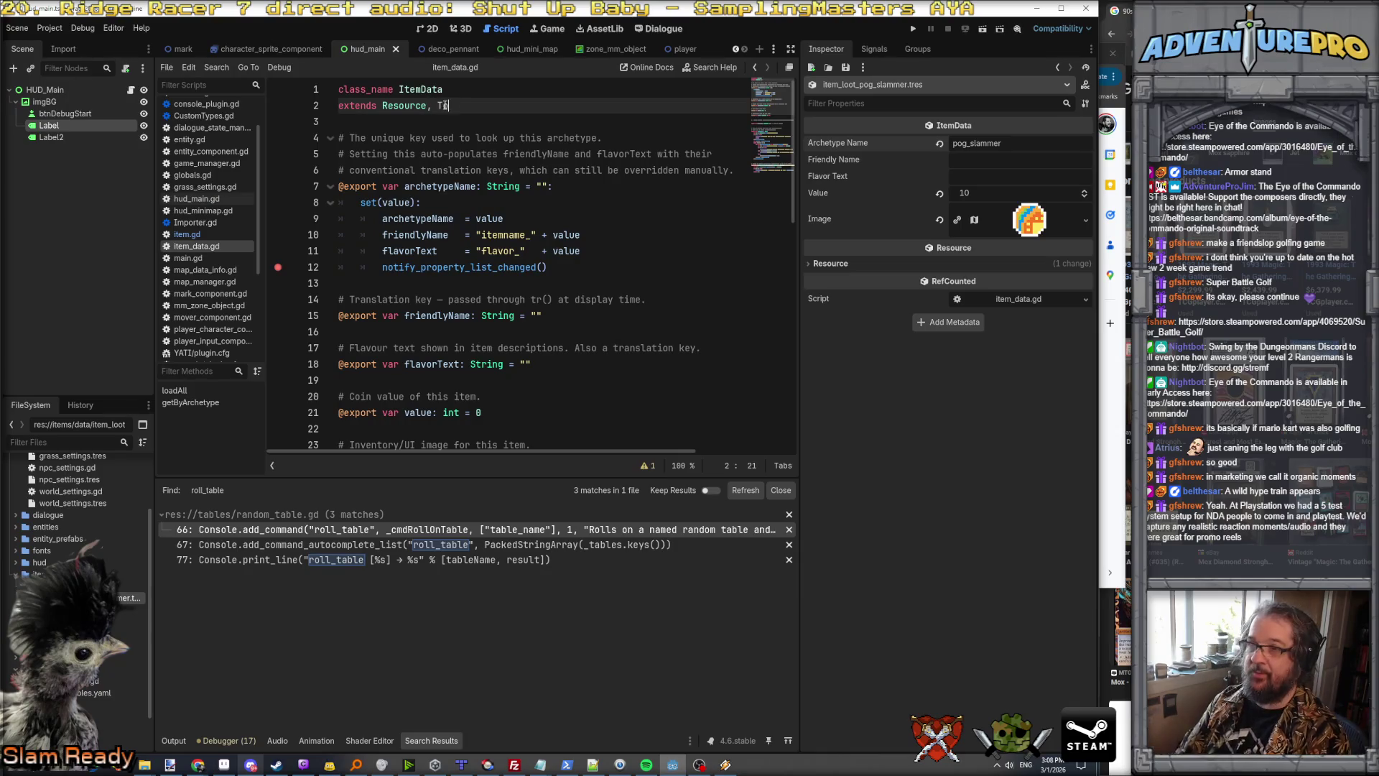
pyautogui.click(502, 153)
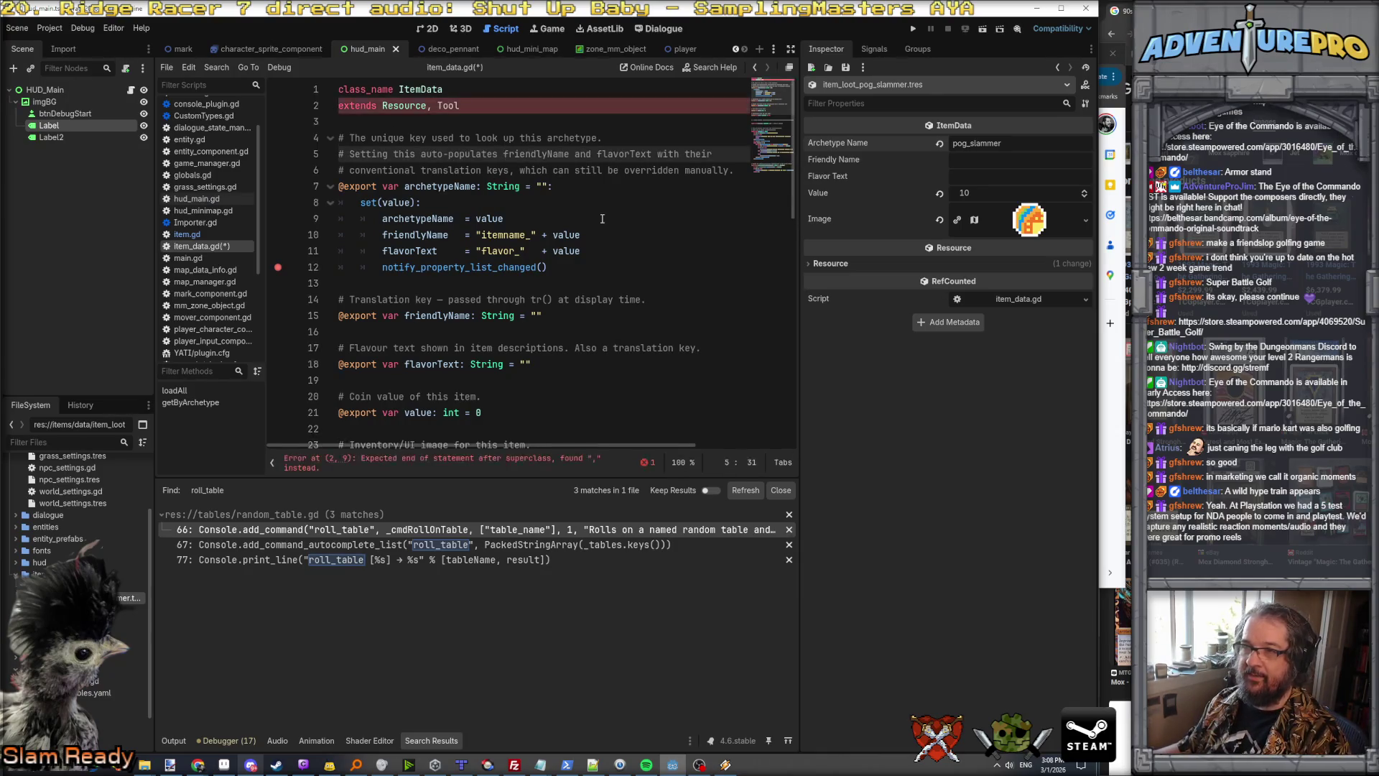
pyautogui.moveTo(427, 105); pyautogui.dragTo(487, 106)
pyautogui.press('Delete')
# Save item_data.gd, remove the line 12 breakpoint, and bring the Claude Code terminal forward.
pyautogui.click(564, 186)
pyautogui.hotkey('ctrl', 's')
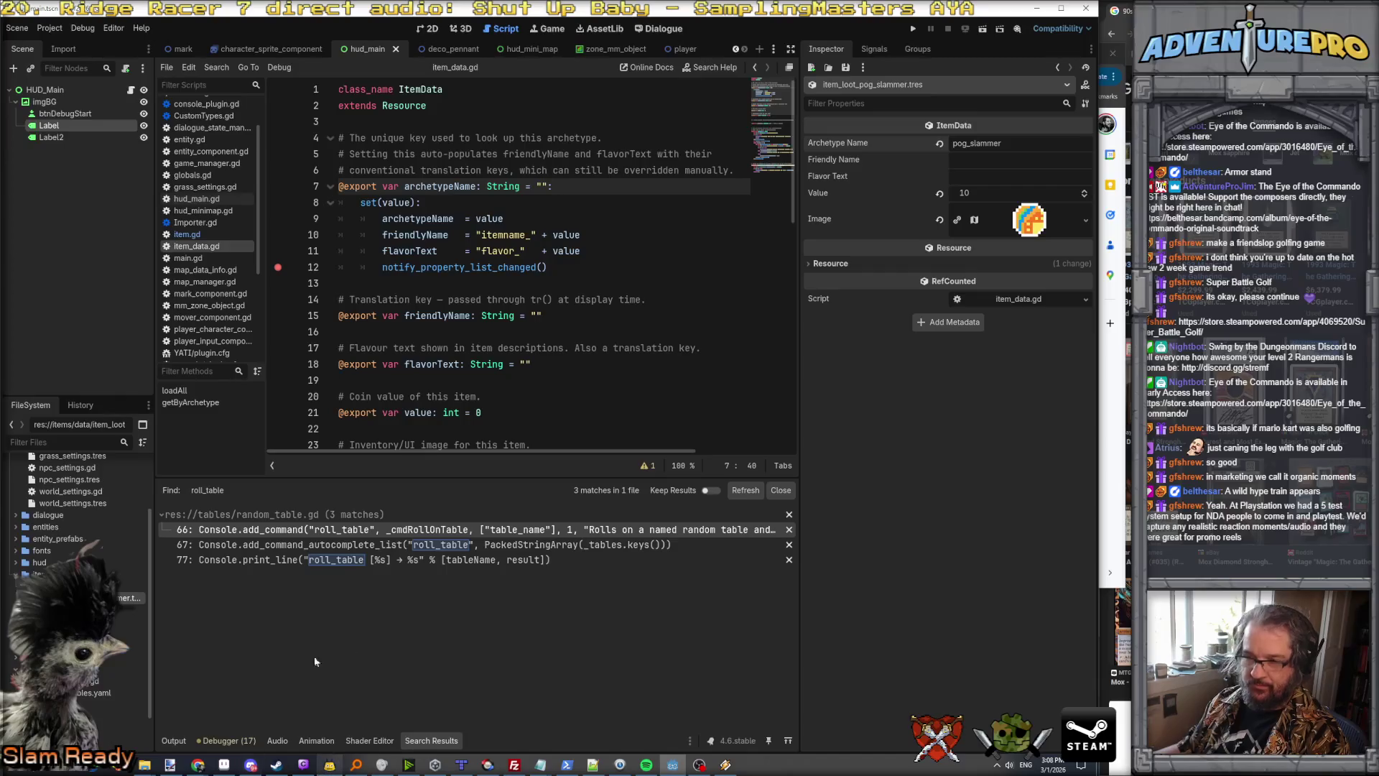
pyautogui.click(278, 267)
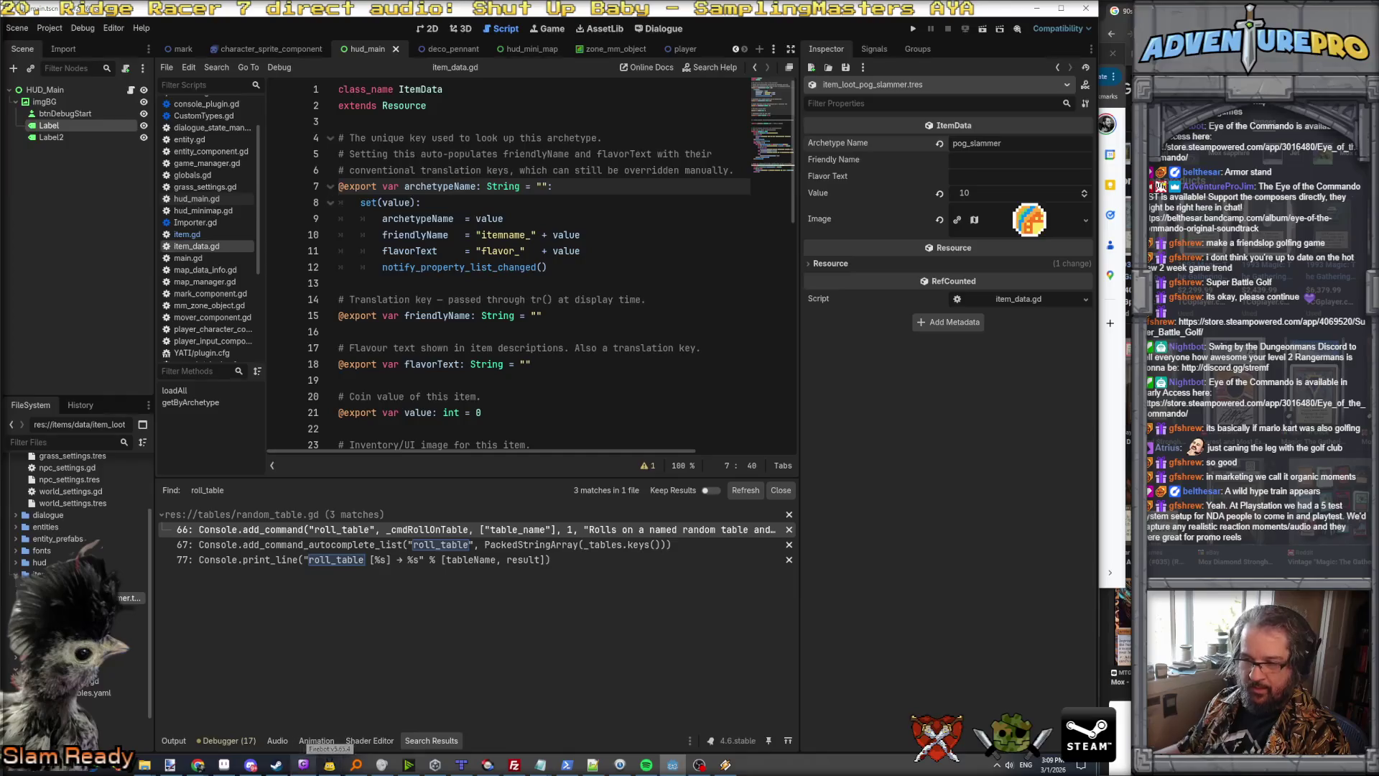
pyautogui.click(567, 764)
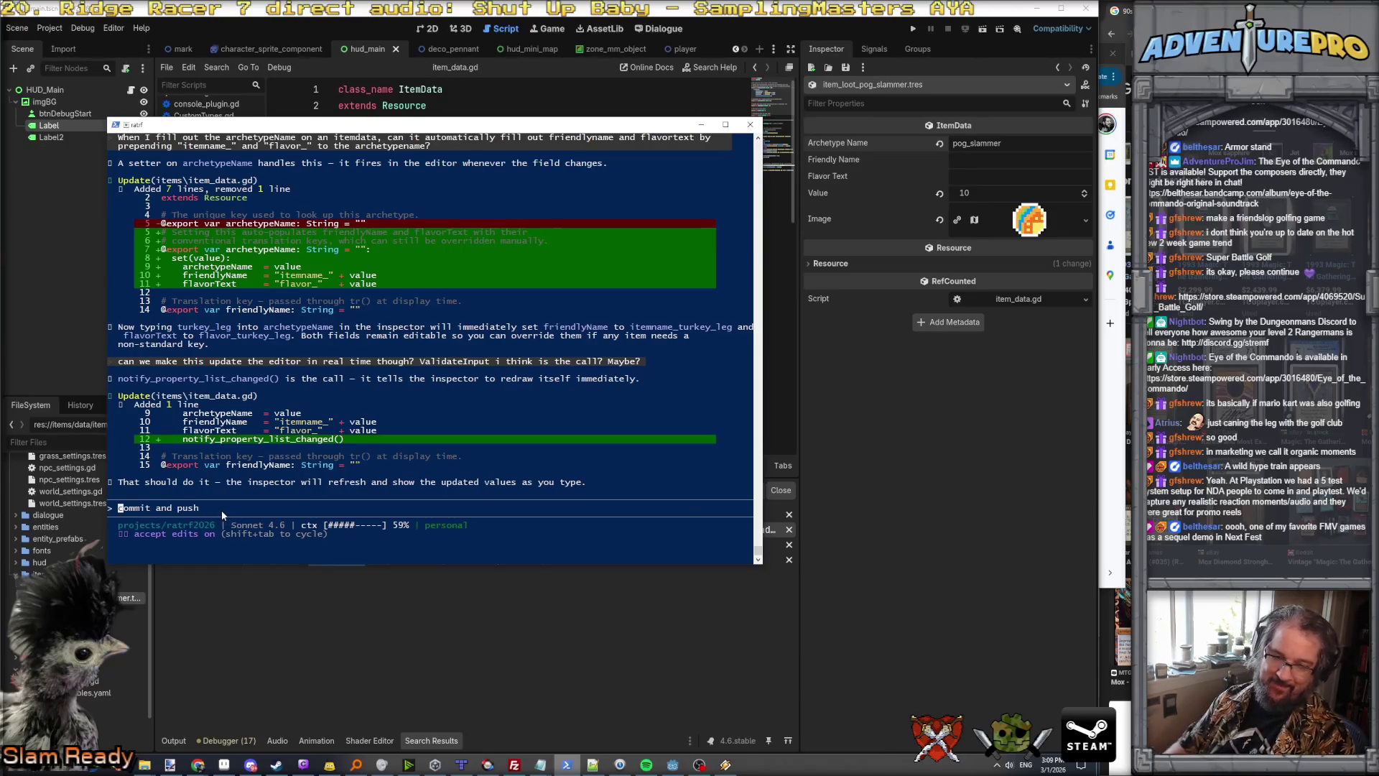
# Ask Claude Code whether item_data must be marked as a tool to run at edit time.
pyautogui.write('do we need to mark')
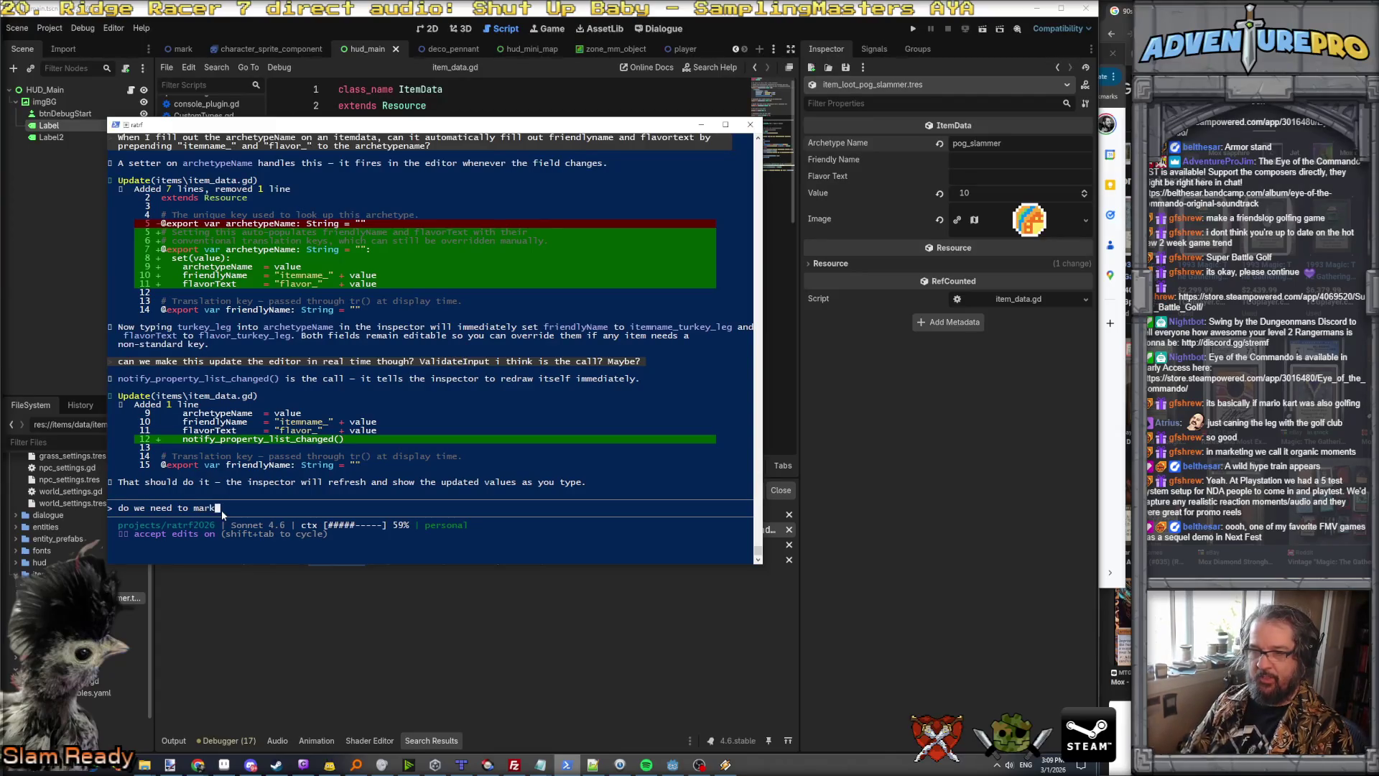
pyautogui.write('data as a @too')
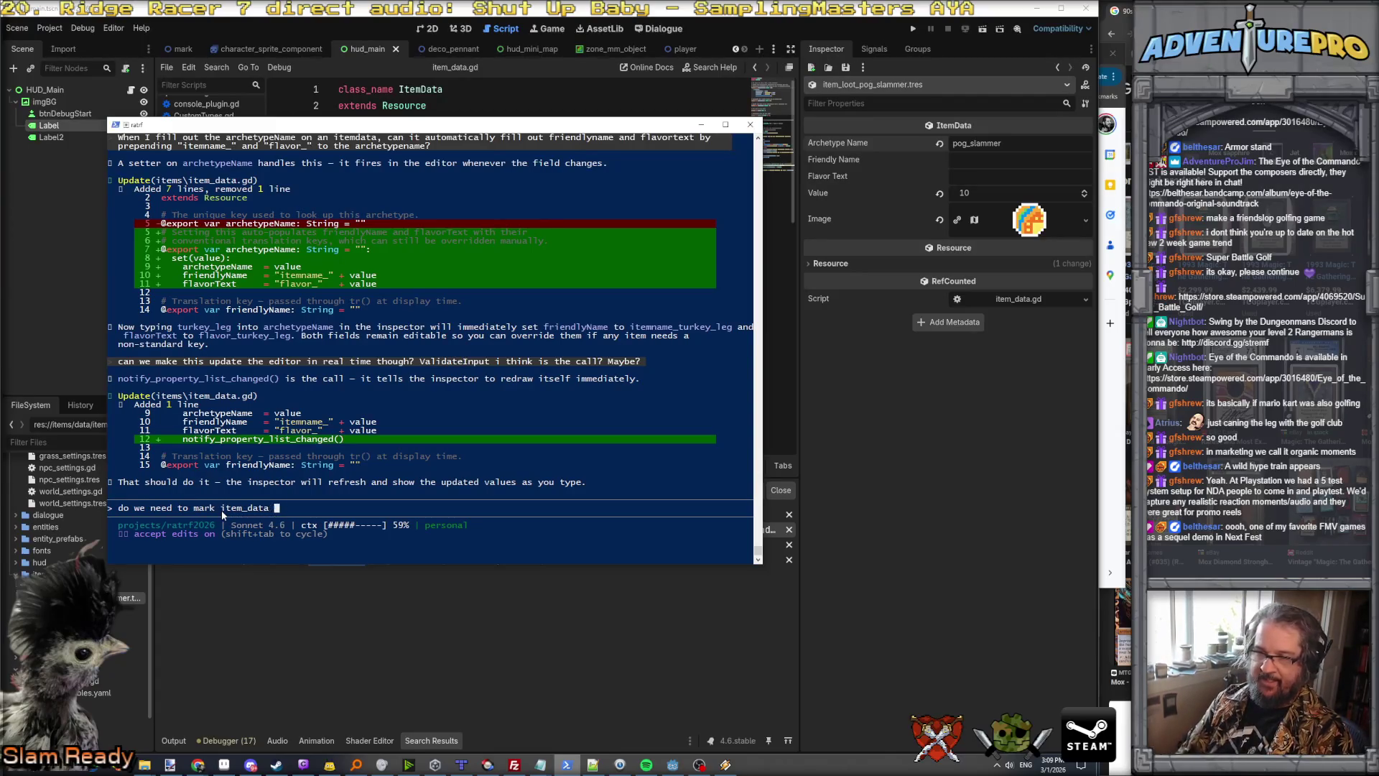
pyautogui.write('l')
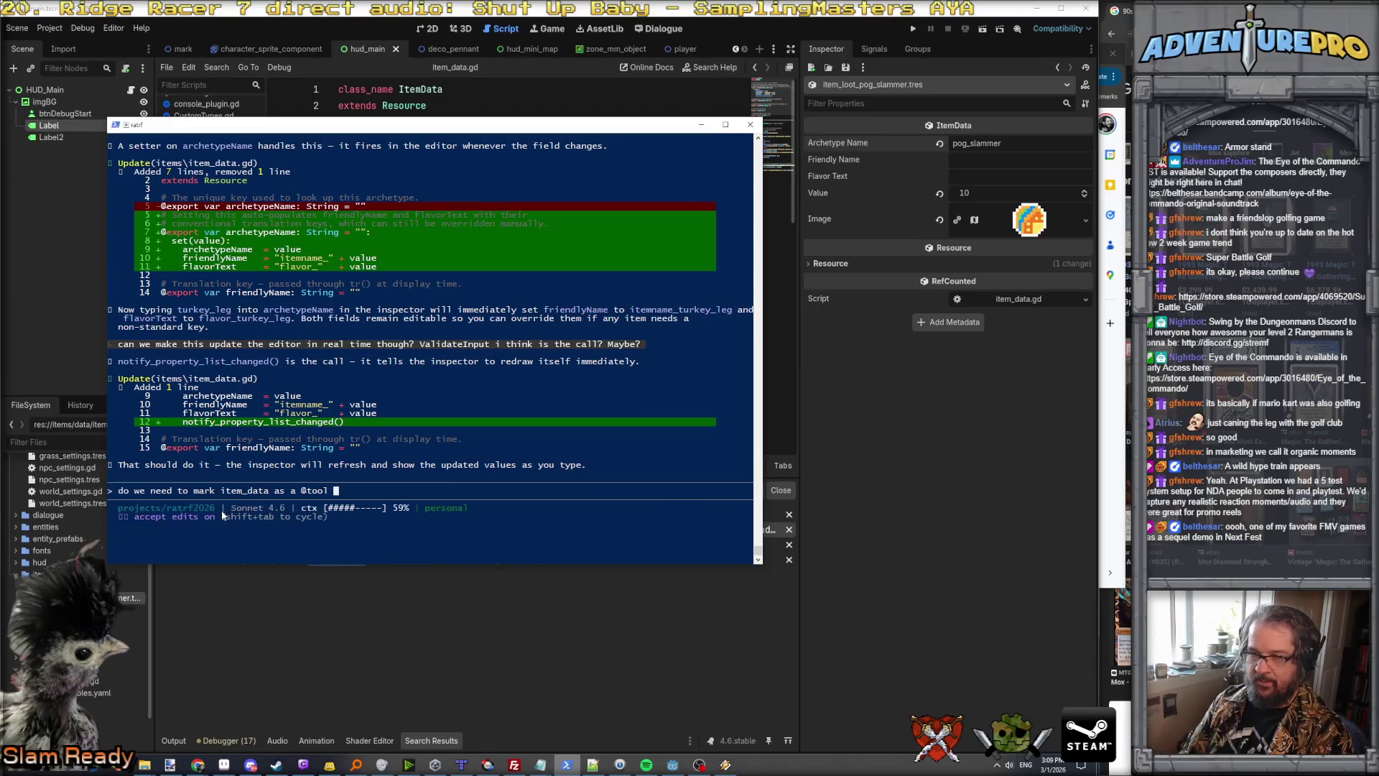
pyautogui.press('BackSpace')
pyautogui.press('BackSpace')
pyautogui.press('BackSpace')
pyautogui.write('tool perhaps? Something')
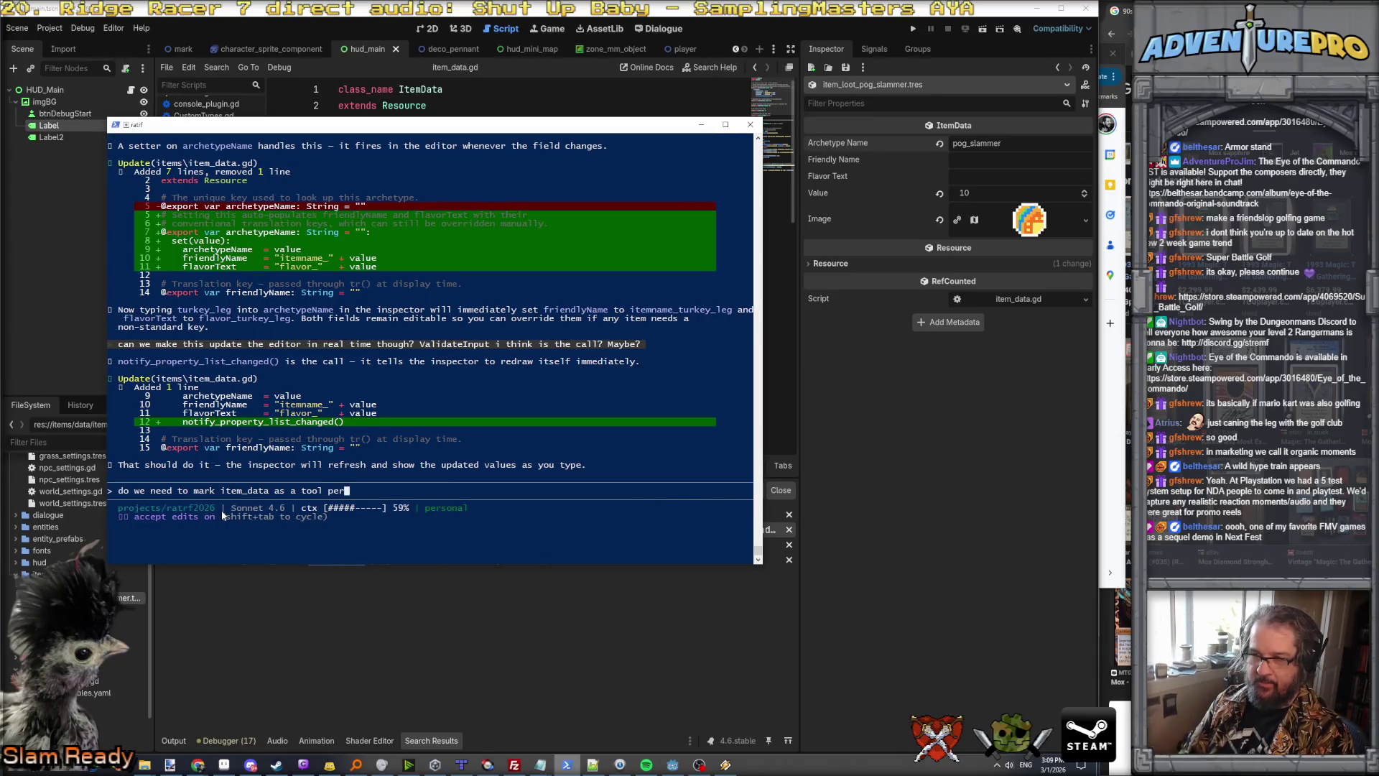
pyautogui.write(' like that to get this ')
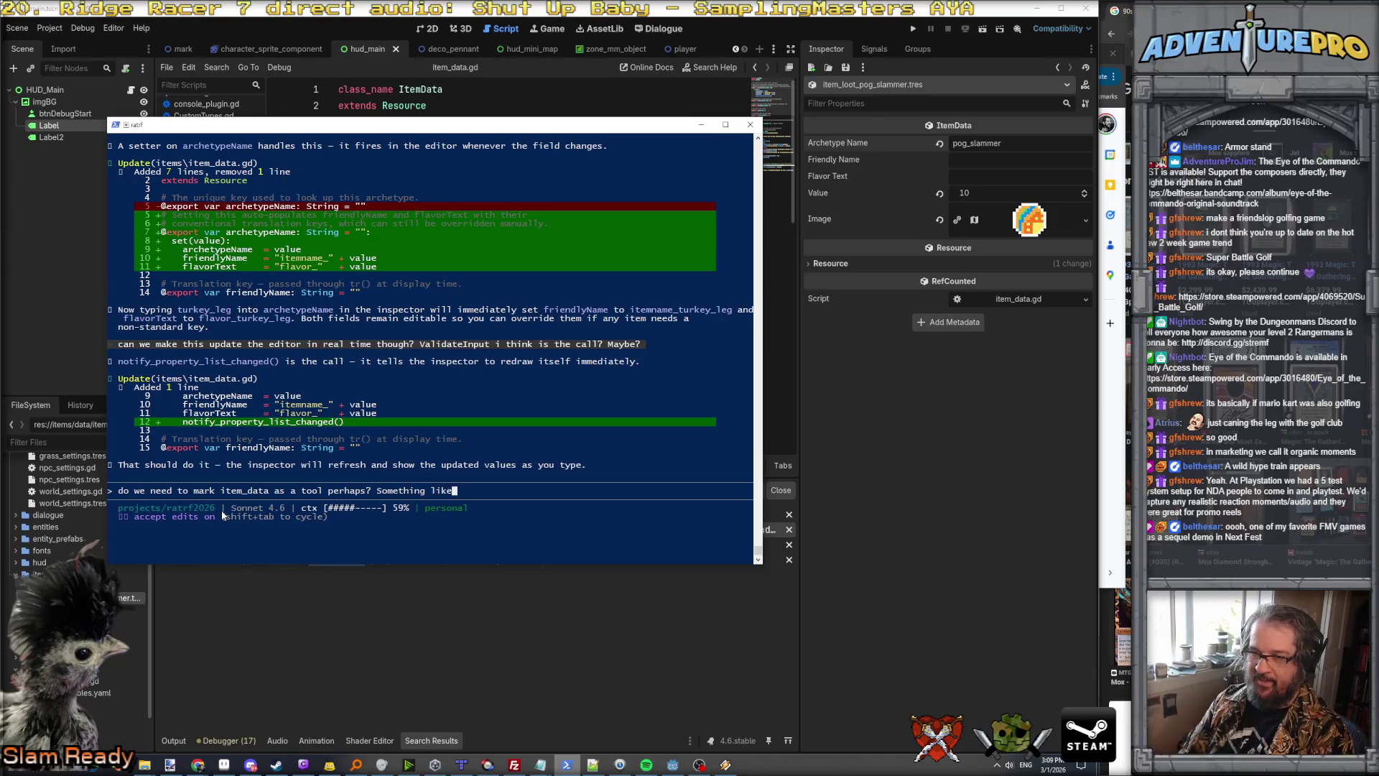
pyautogui.write('to actually happen a')
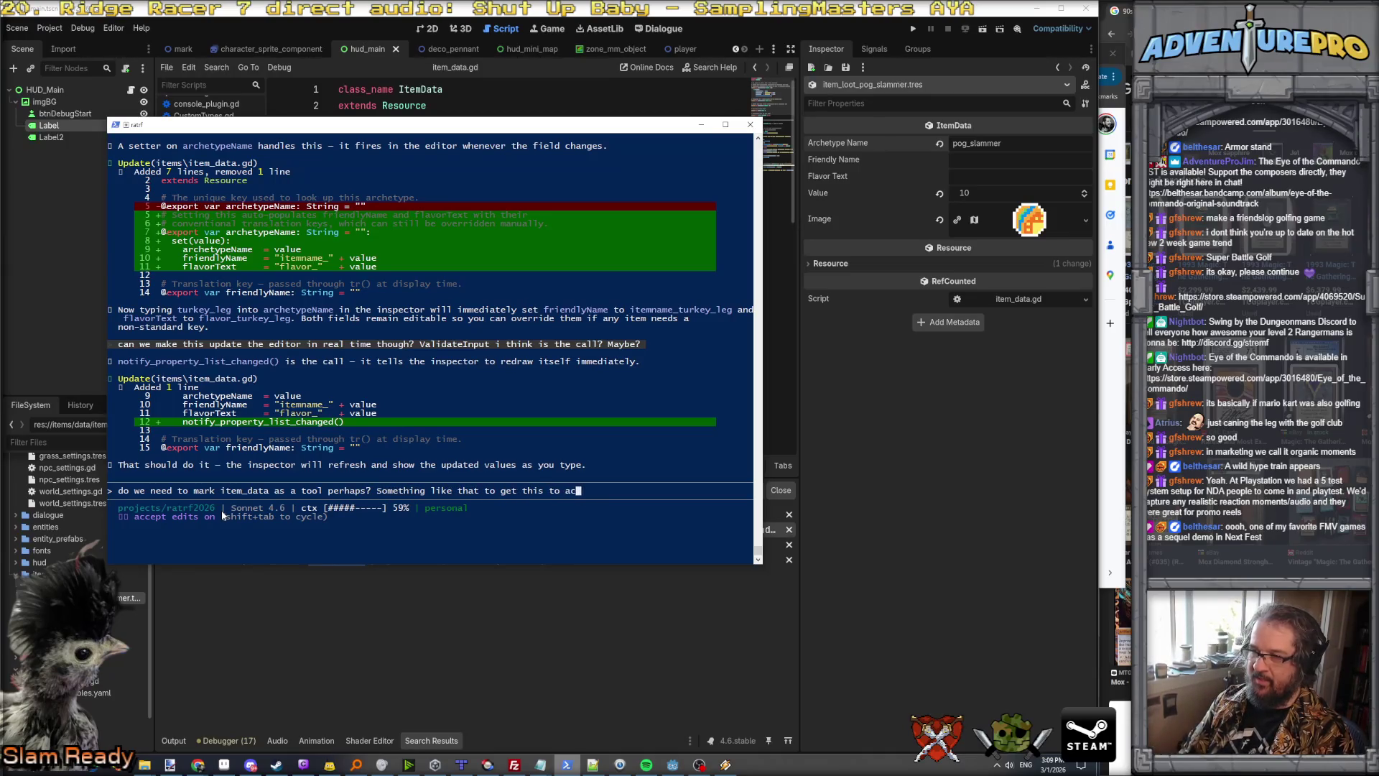
pyautogui.write('t edit time?')
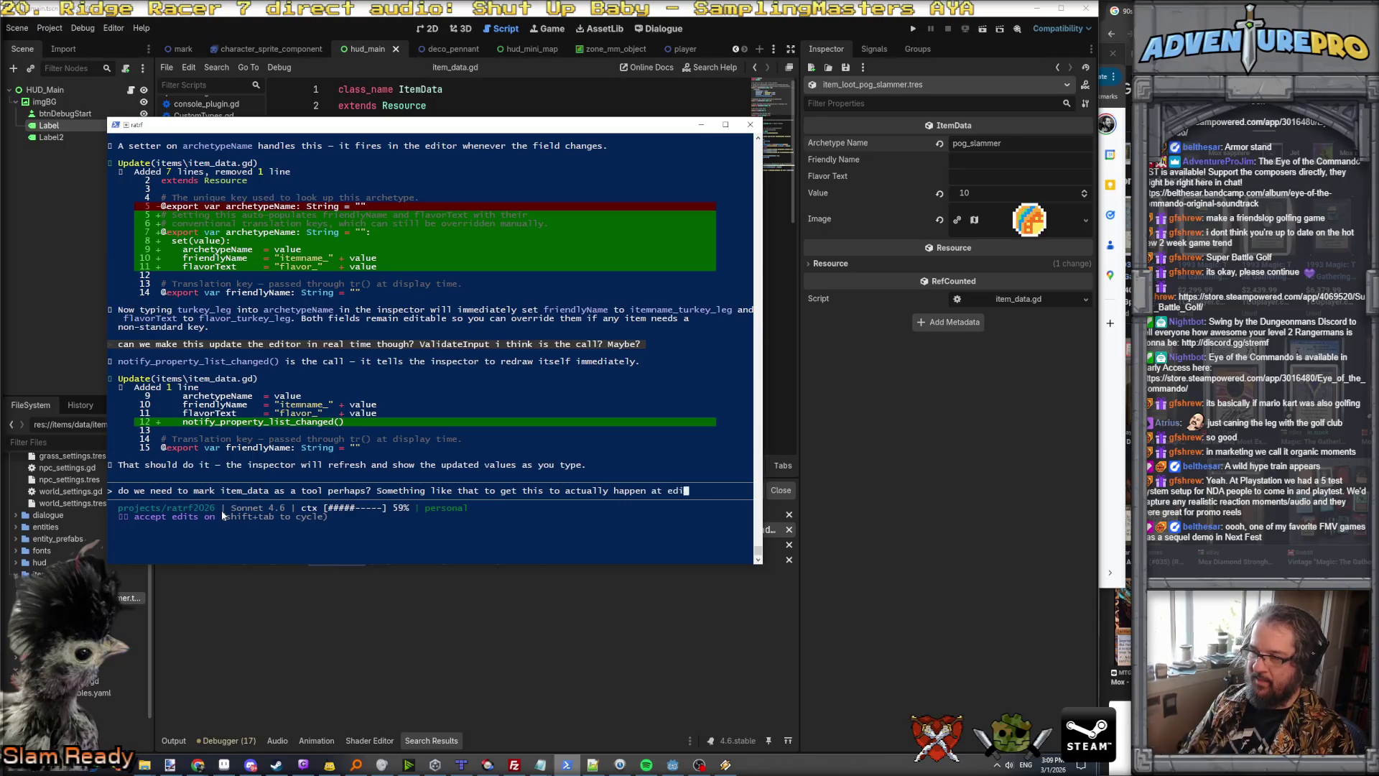
pyautogui.press('Return')
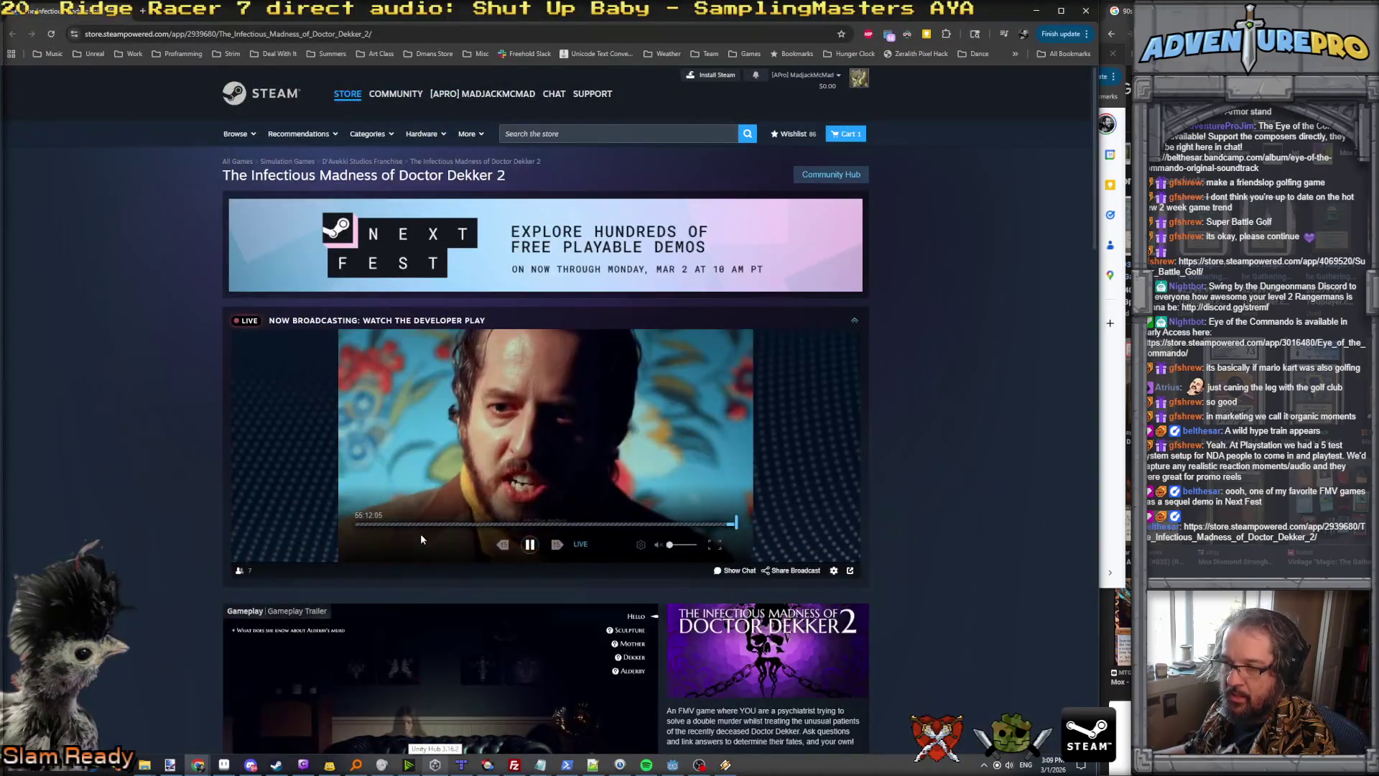
# Scroll the Doctor Dekker 2 Steam page and pause its teaser video.
pyautogui.scroll(-3, 467, 546)
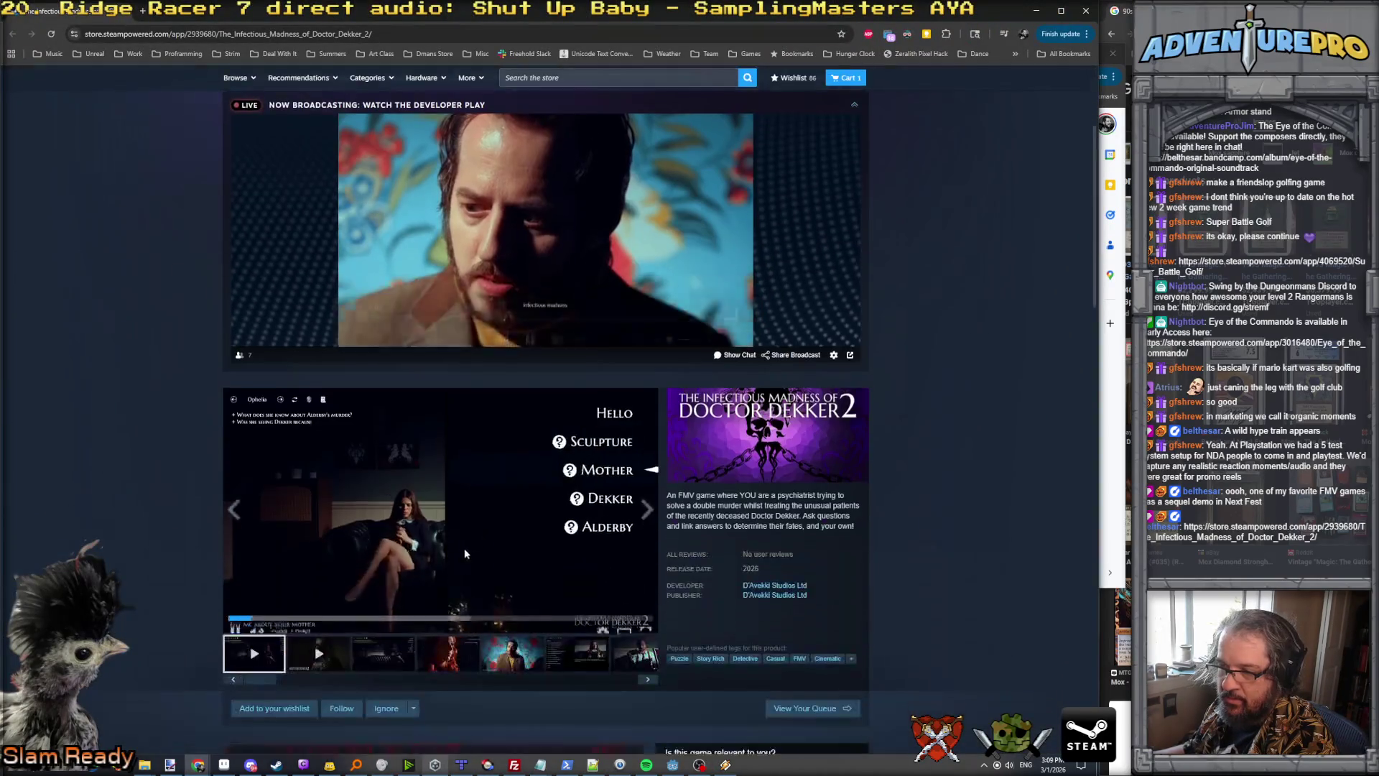
pyautogui.scroll(-2, 465, 554)
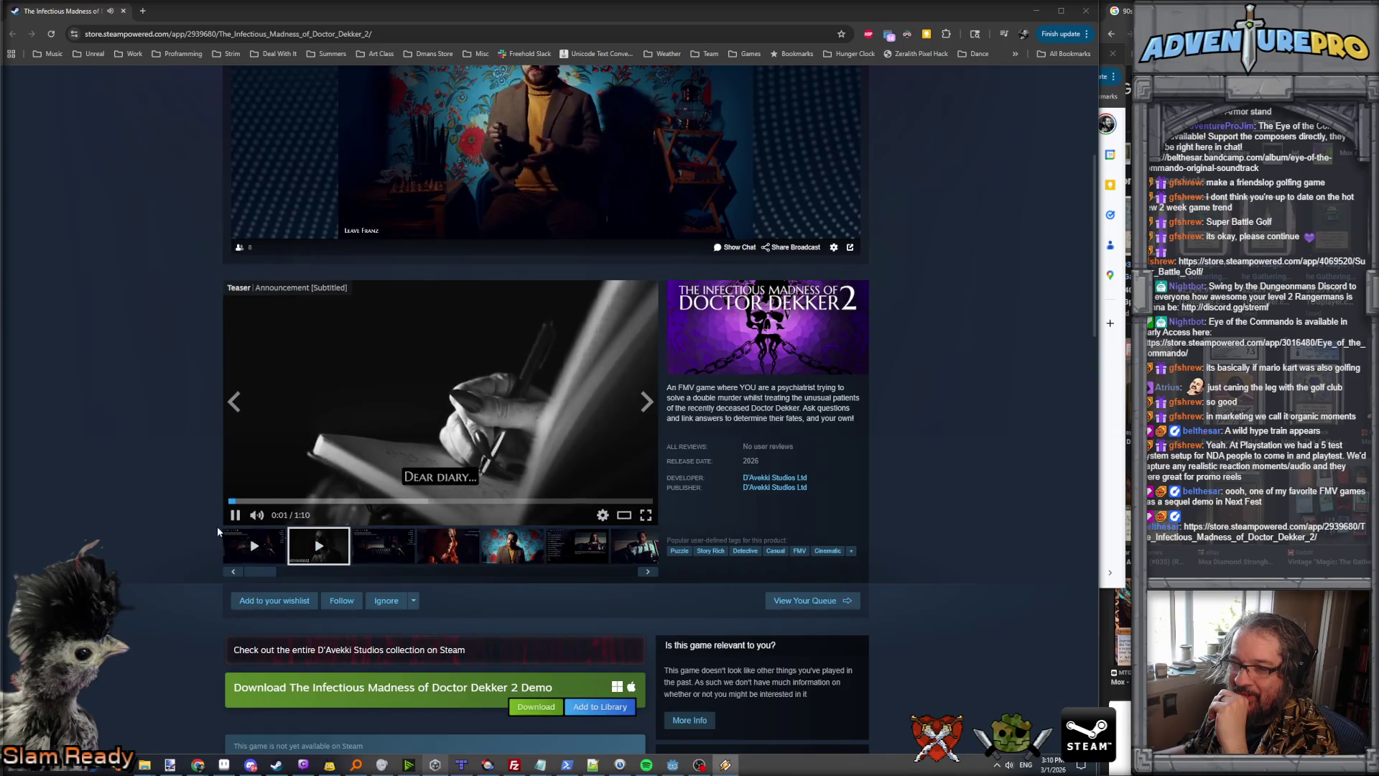
pyautogui.click(235, 515)
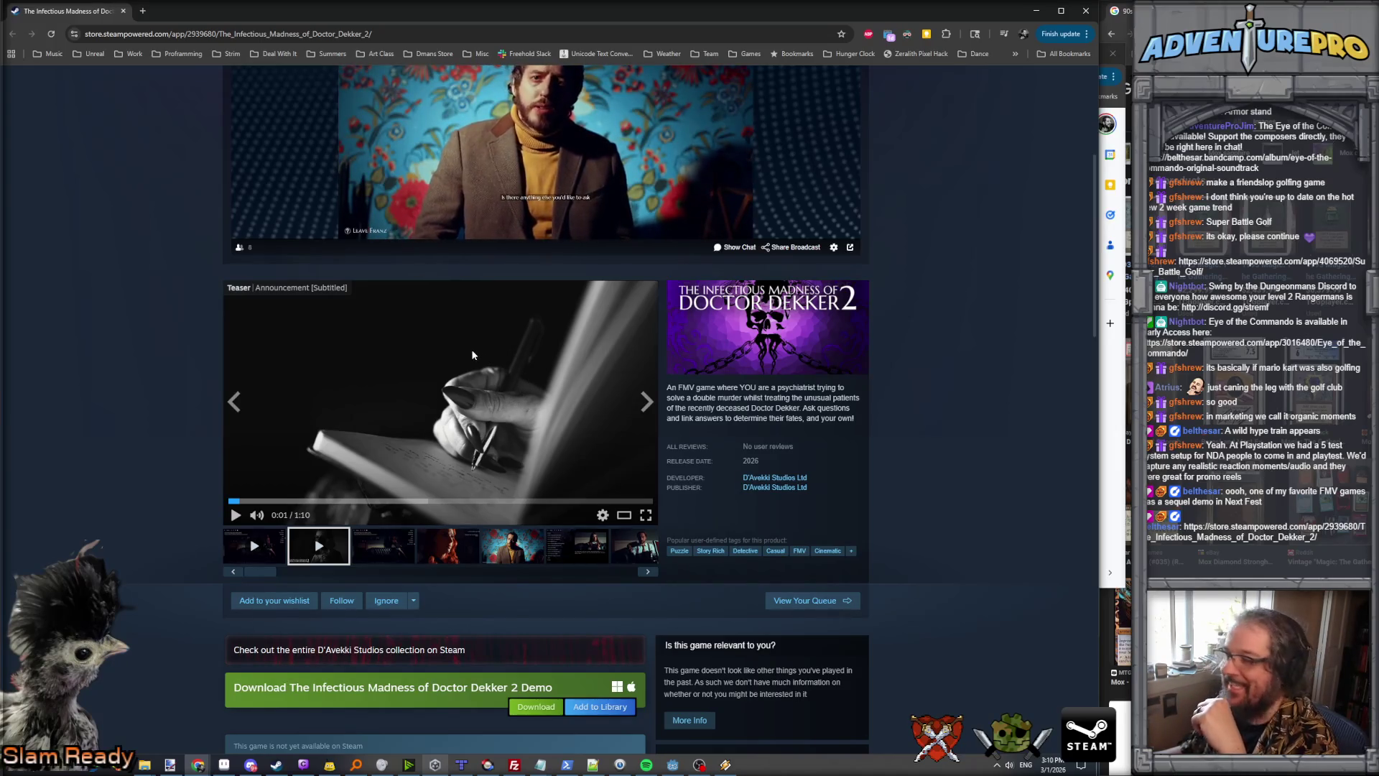
# Browse the rest of the store page, then close the Doctor Dekker 2 tab.
pyautogui.scroll(-5, 472, 352)
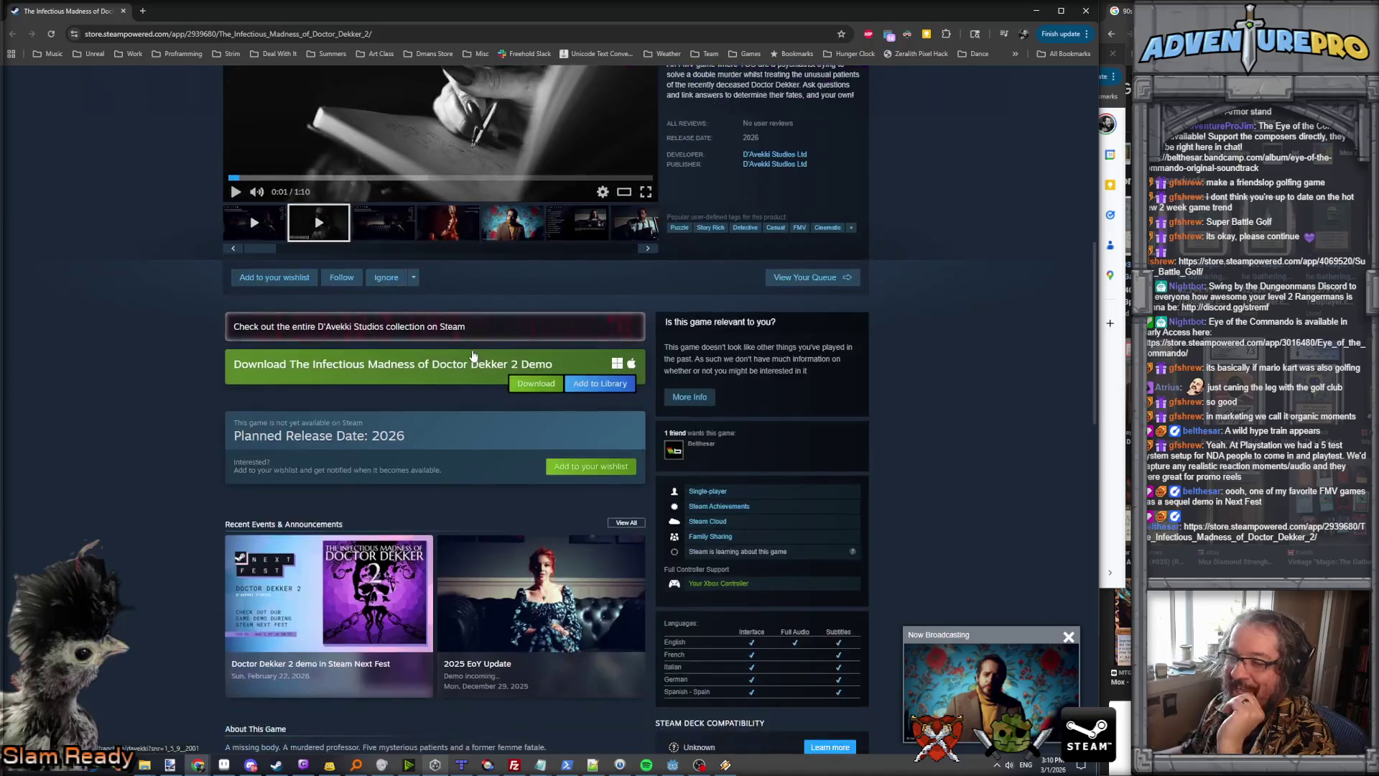
pyautogui.scroll(4, 472, 354)
pyautogui.scroll(2, 437, 336)
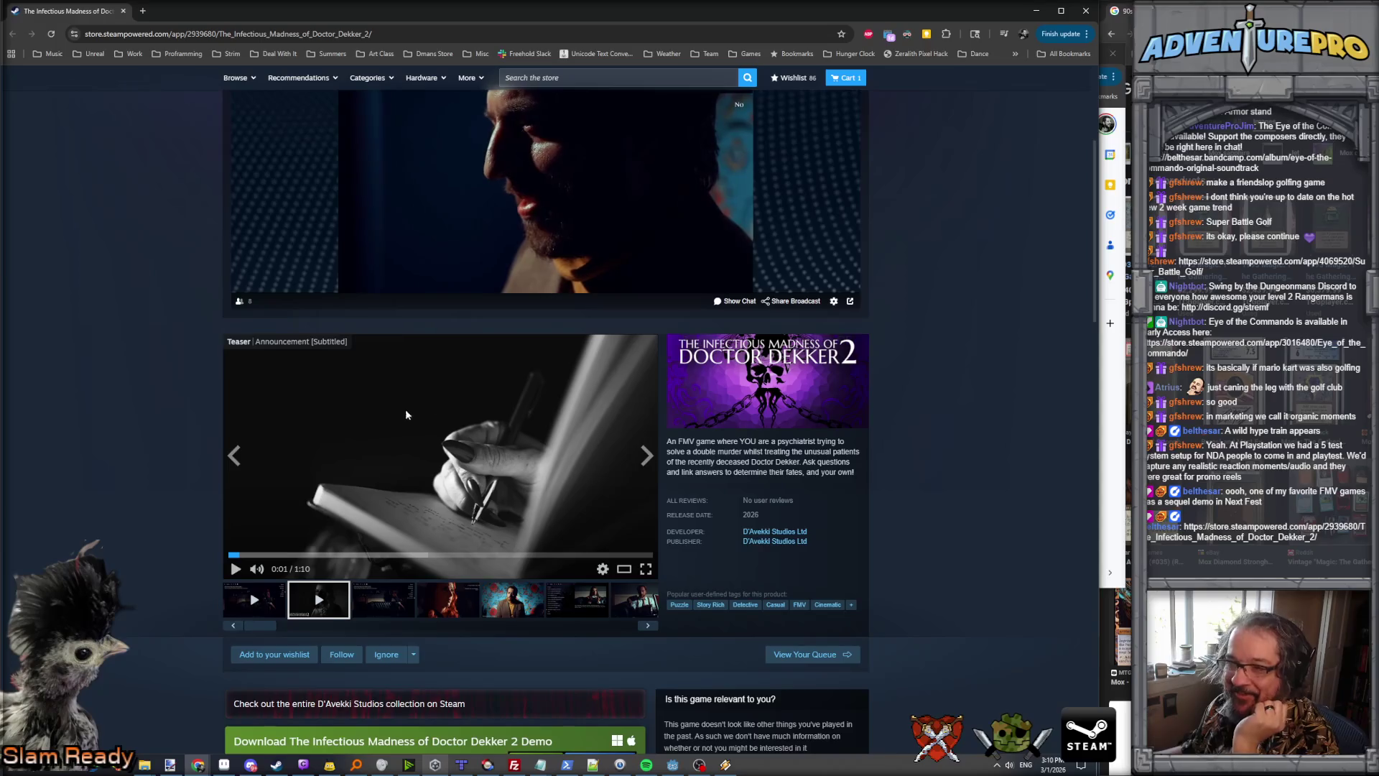
pyautogui.scroll(2, 317, 390)
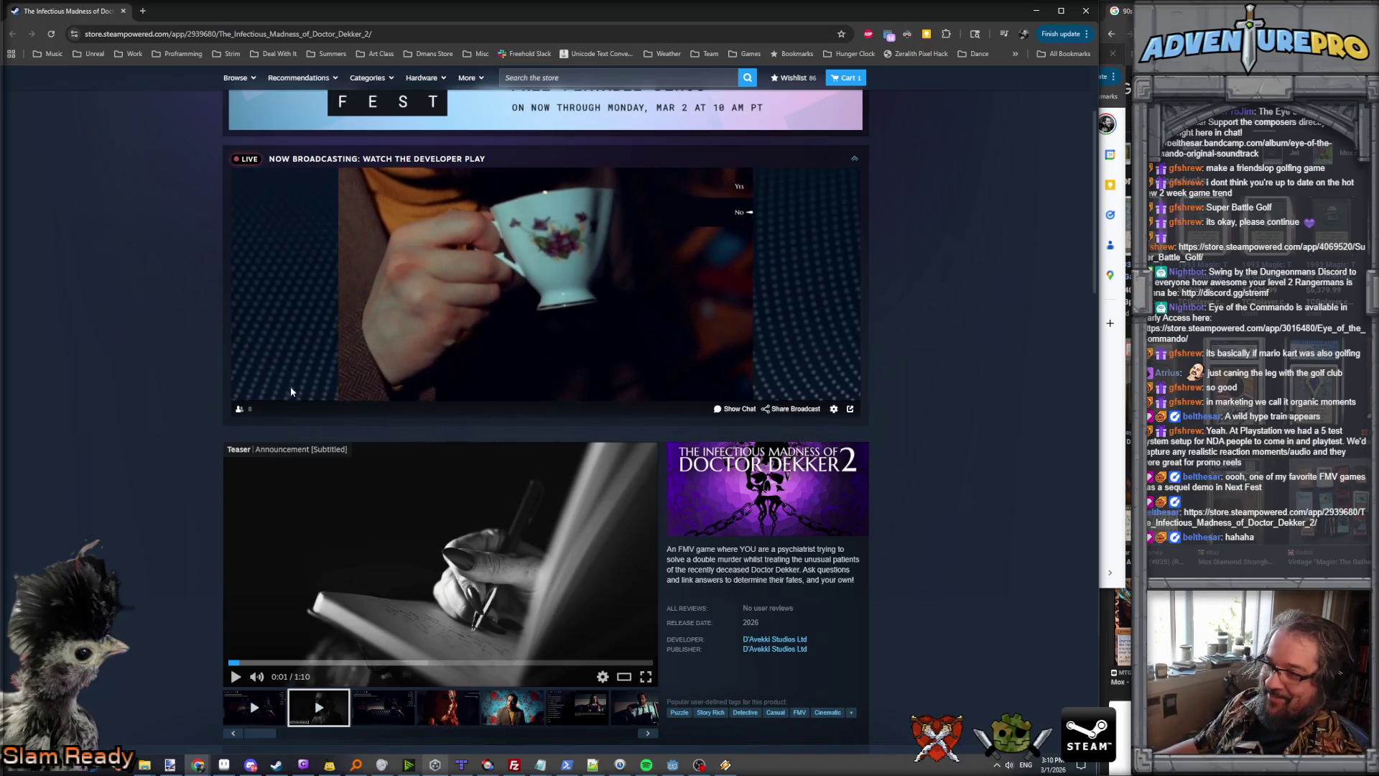
pyautogui.scroll(-2, 291, 391)
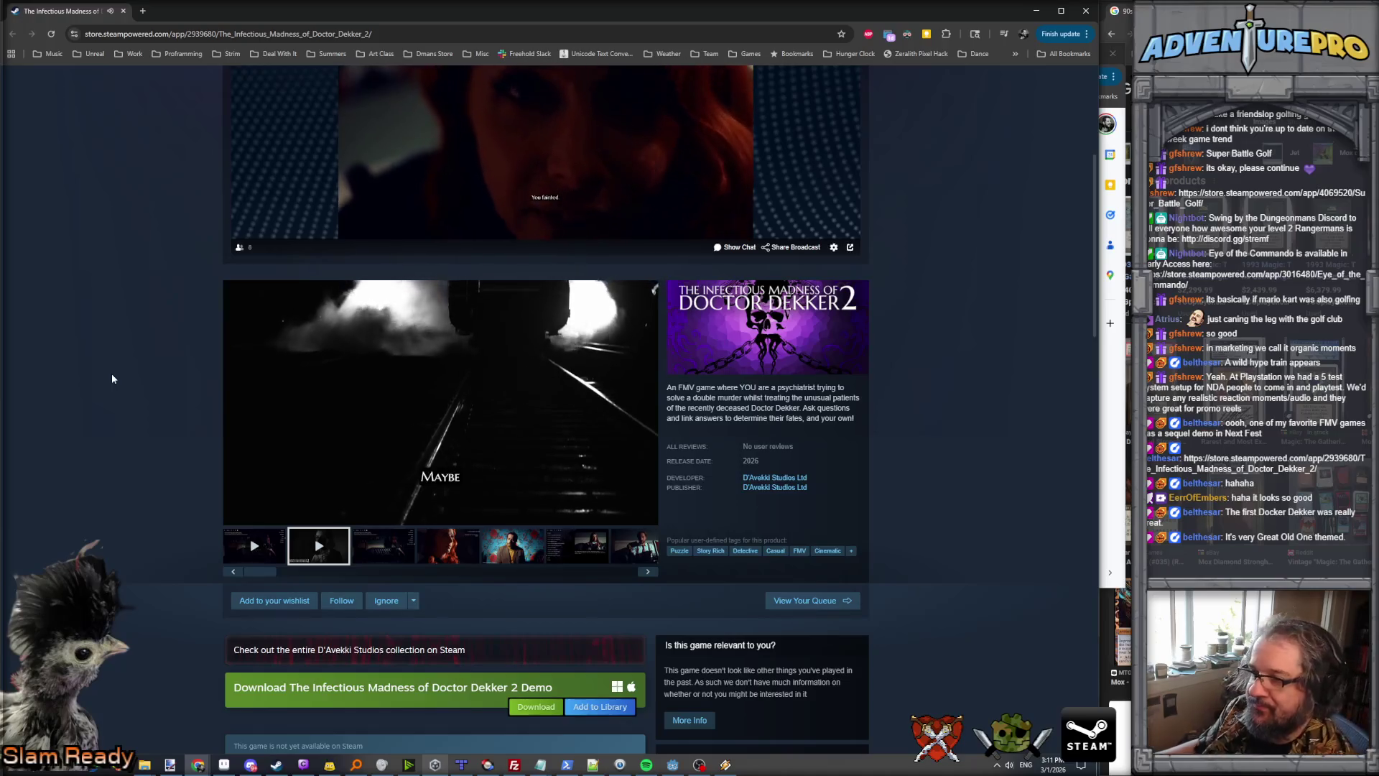
pyautogui.scroll(-1, 451, 386)
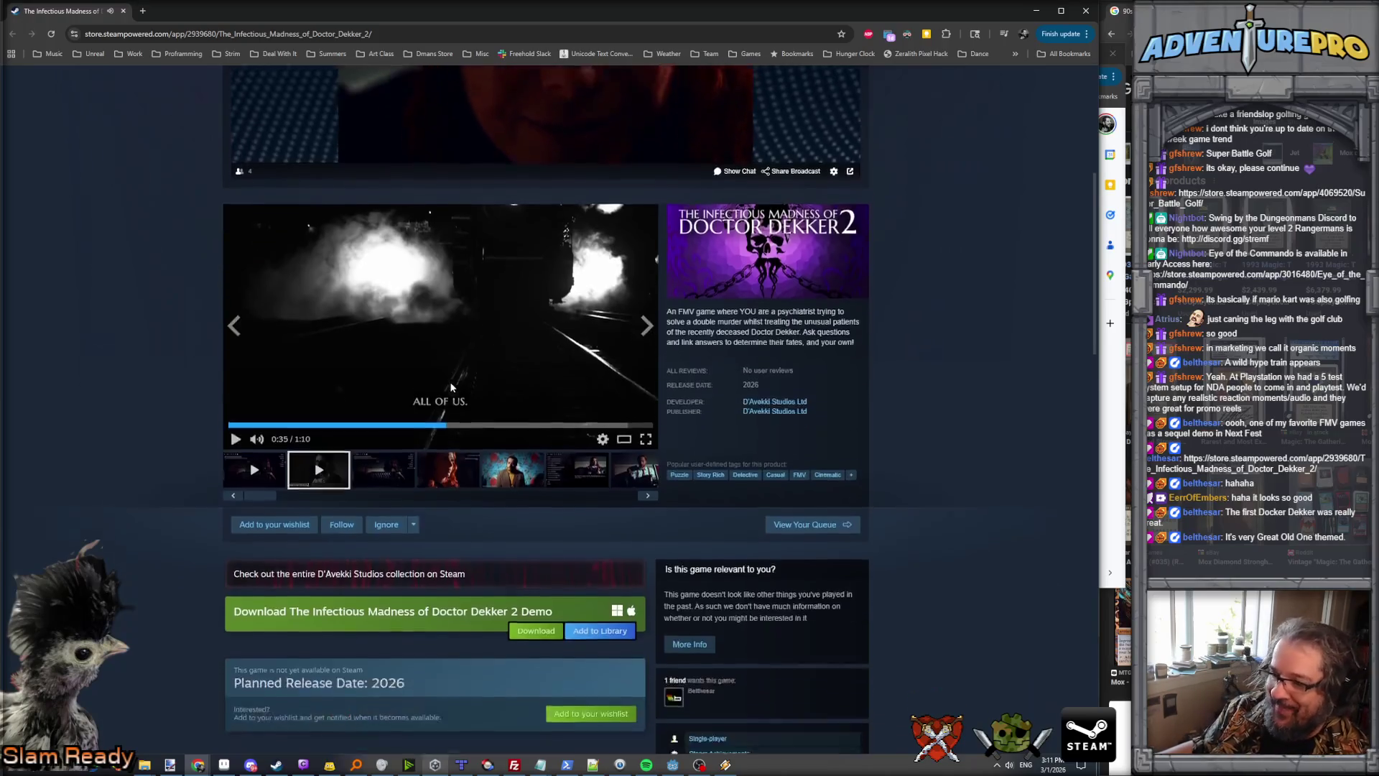
pyautogui.scroll(-3, 451, 386)
pyautogui.scroll(4, 446, 383)
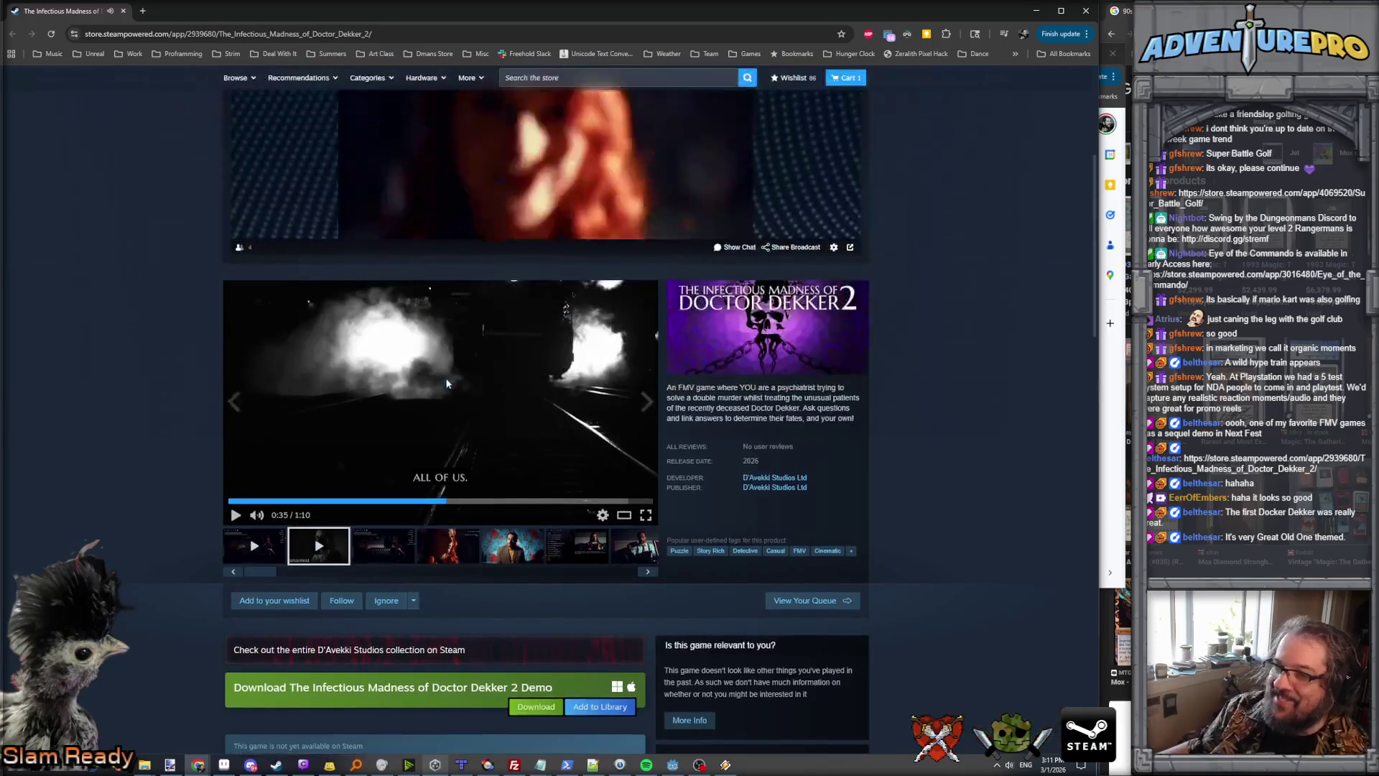
pyautogui.scroll(3, 446, 383)
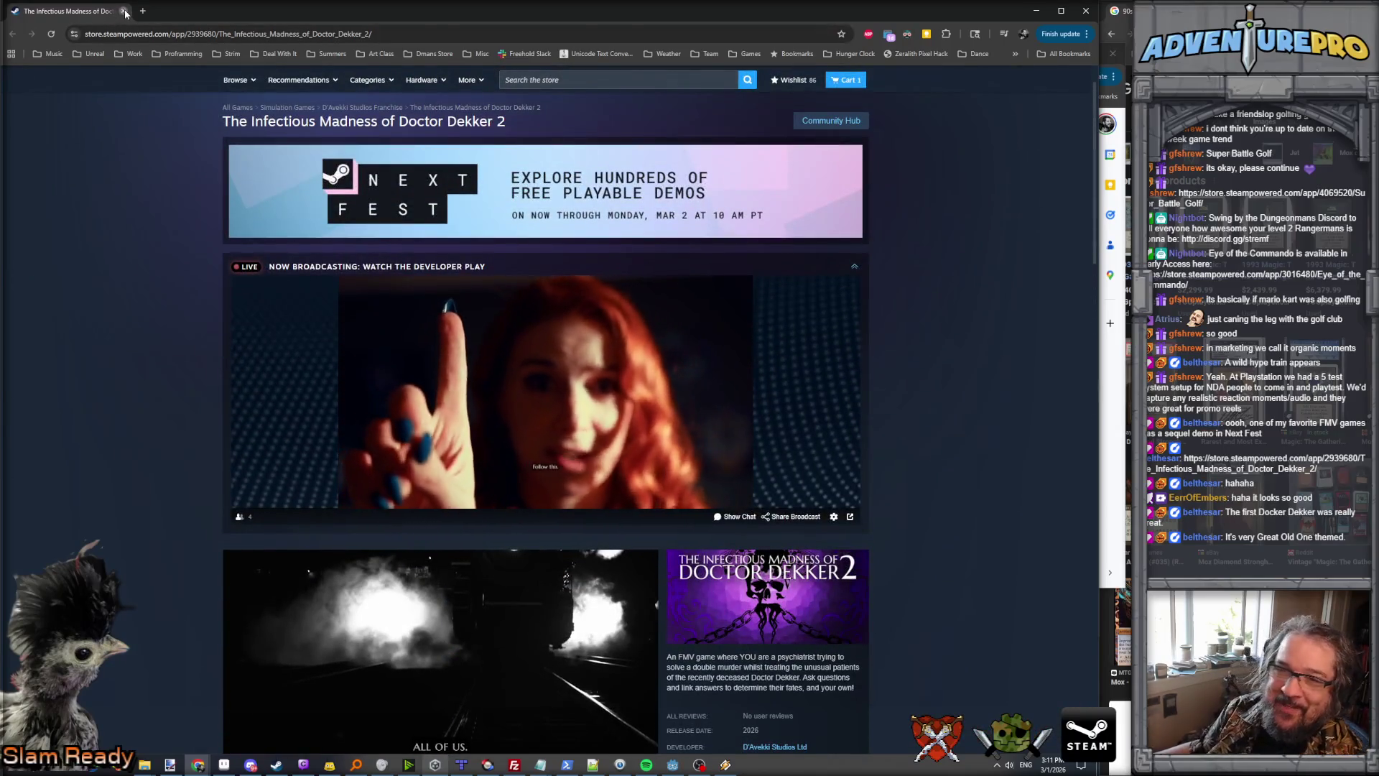
pyautogui.click(124, 12)
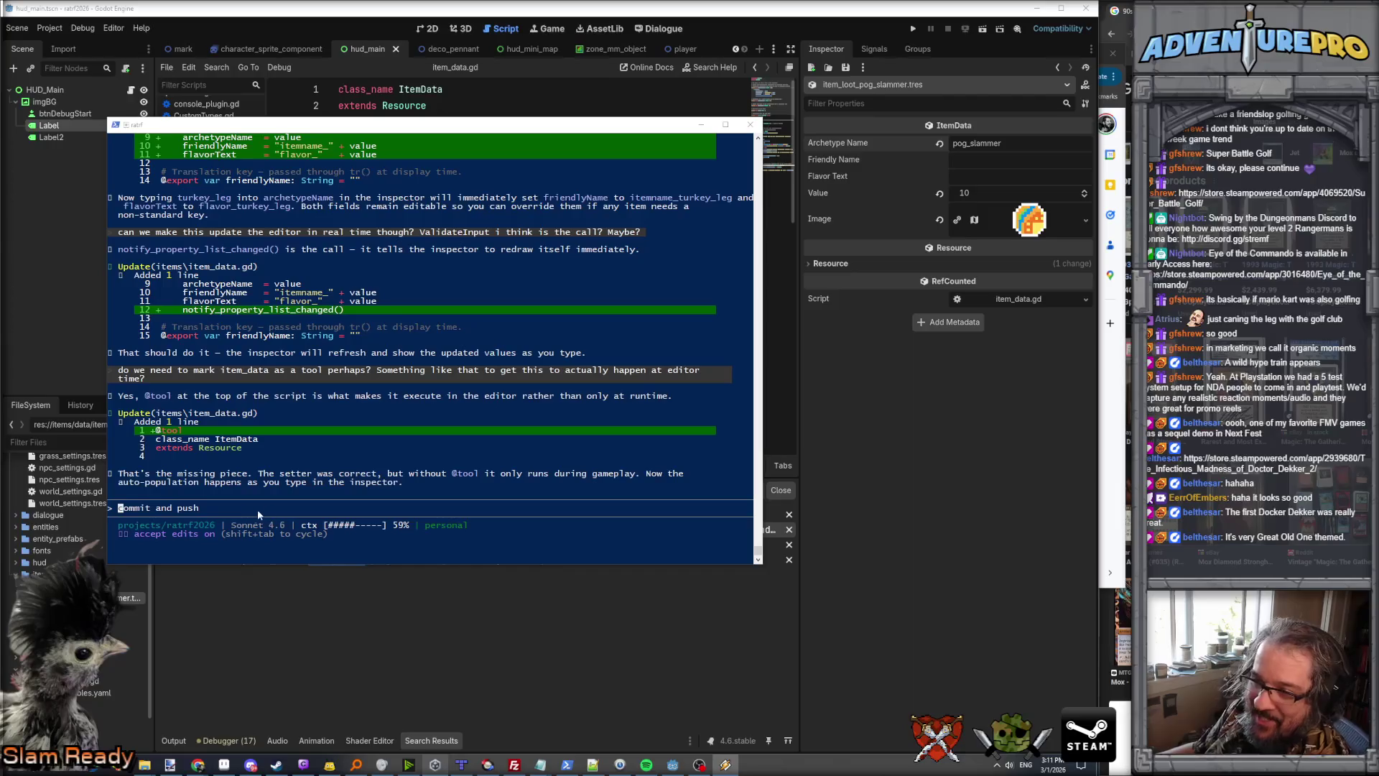
# Back in Godot, open the documentation for notify_property_list_changed() from the archetypeName setter.
pyautogui.click(464, 606)
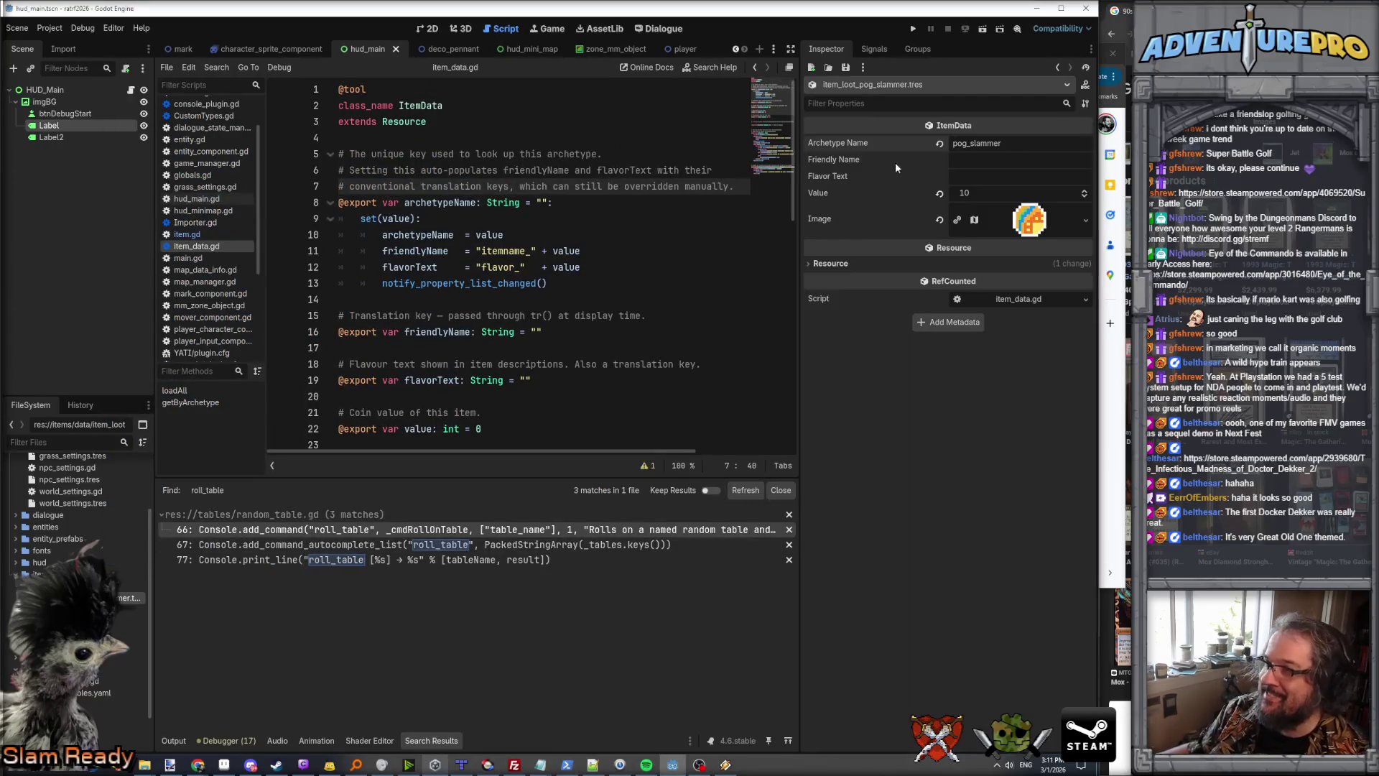
pyautogui.click(1008, 145)
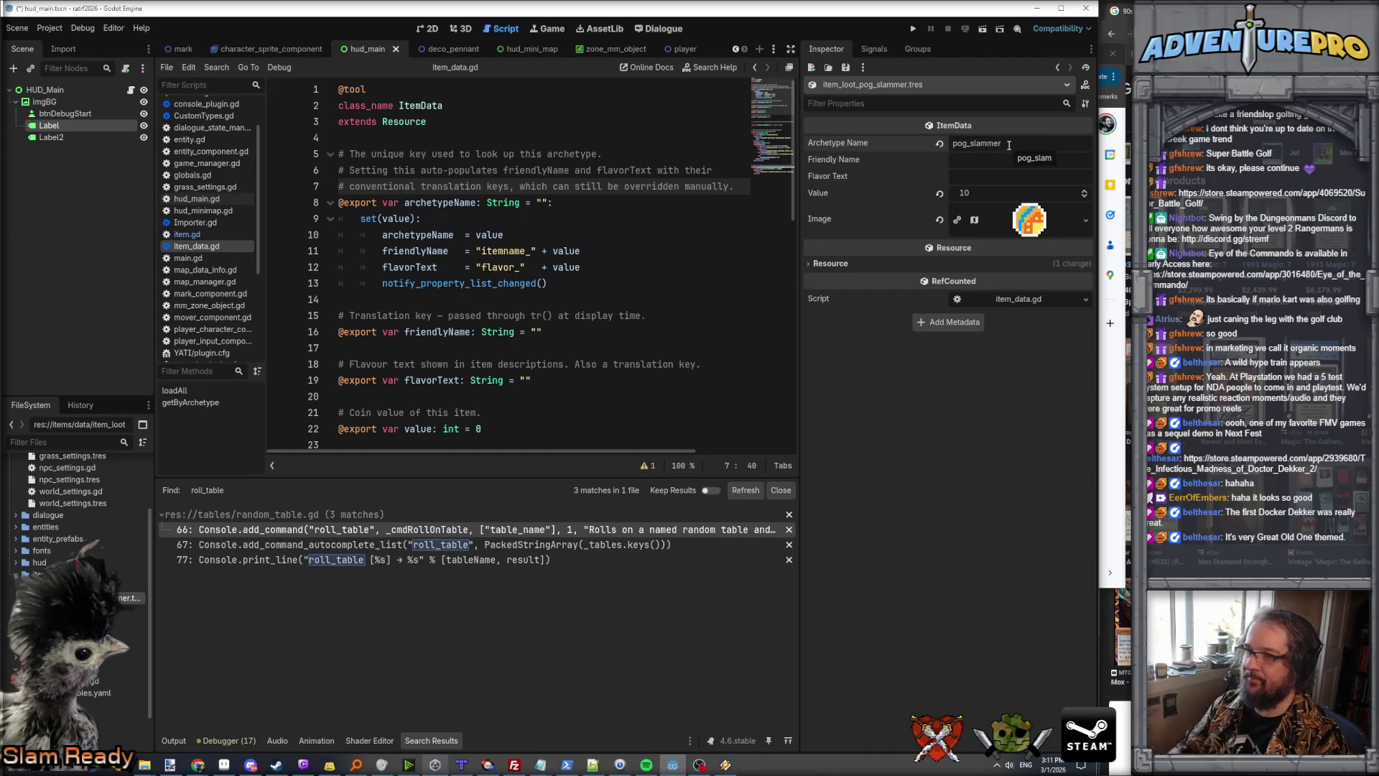
pyautogui.click(587, 225)
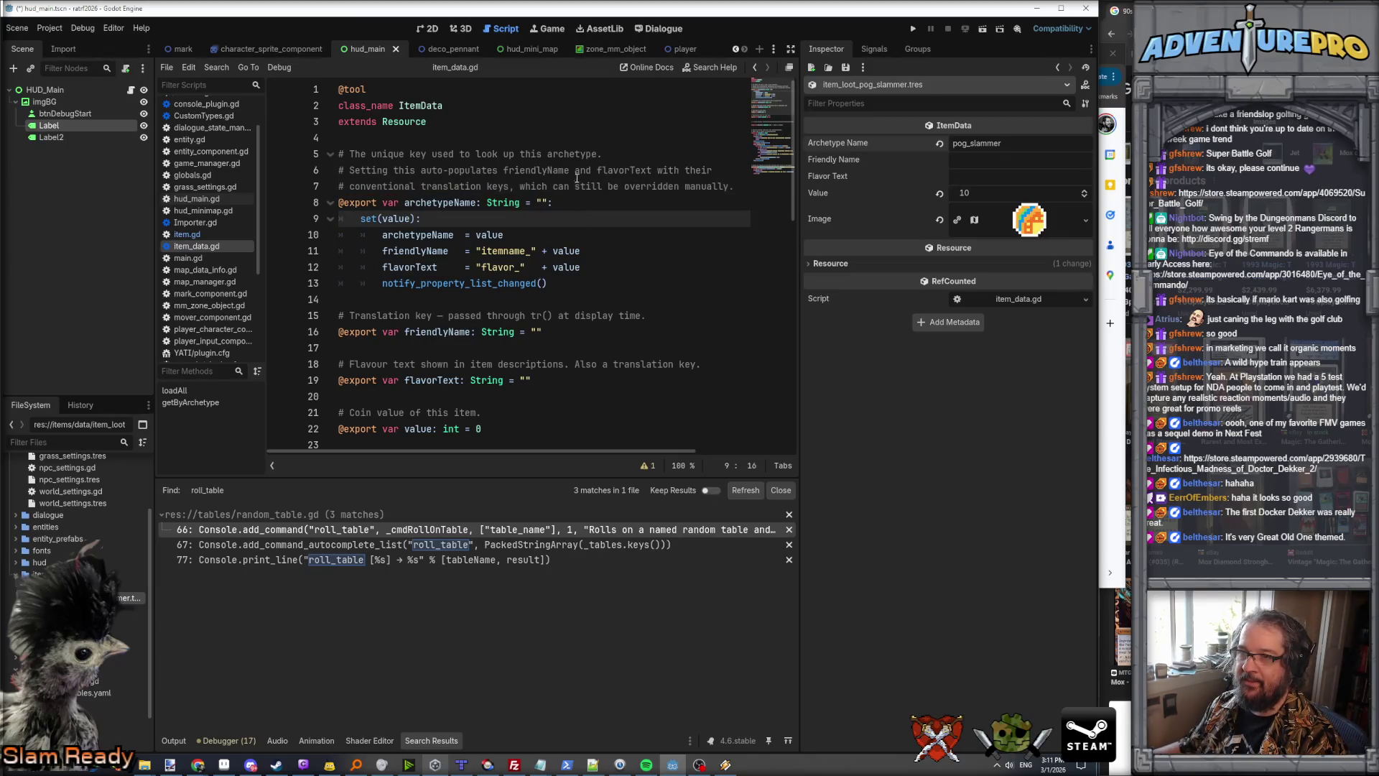
pyautogui.click(575, 154)
pyautogui.scroll(-2, 531, 172)
pyautogui.click(481, 186)
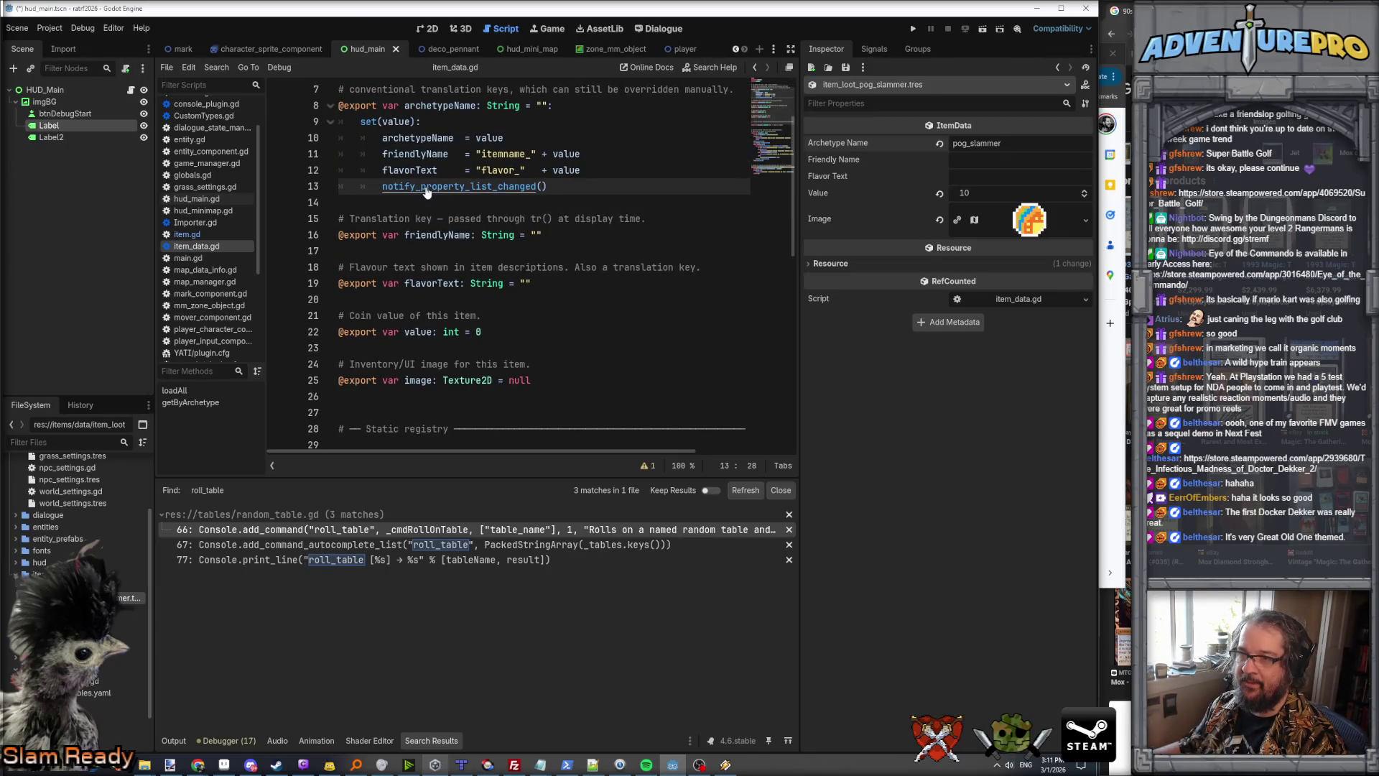
pyautogui.keyDown('ctrl'); pyautogui.click(425, 188); pyautogui.keyUp('ctrl')
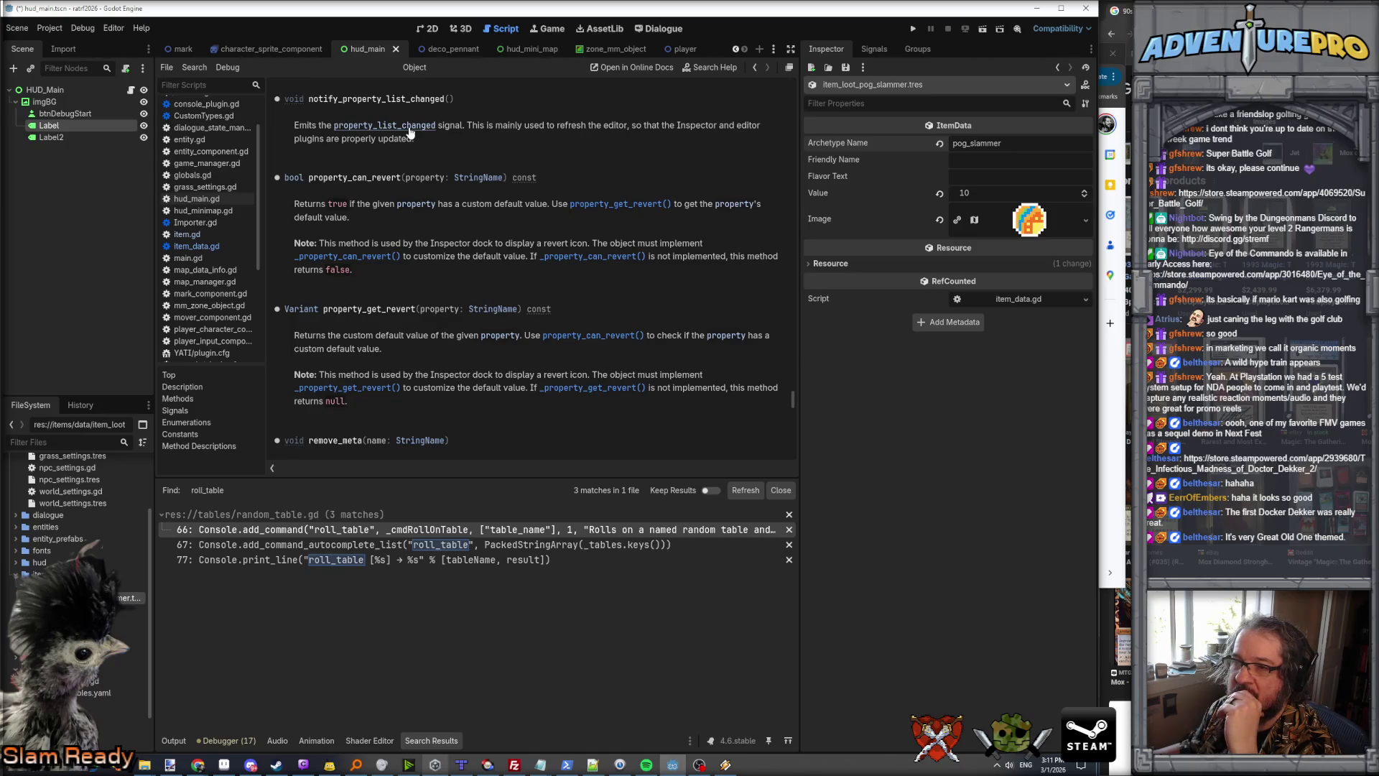
# Return to item_data.gd and set a breakpoint on line 13's notify_property_list_changed call.
pyautogui.hotkey('alt', 'Left')
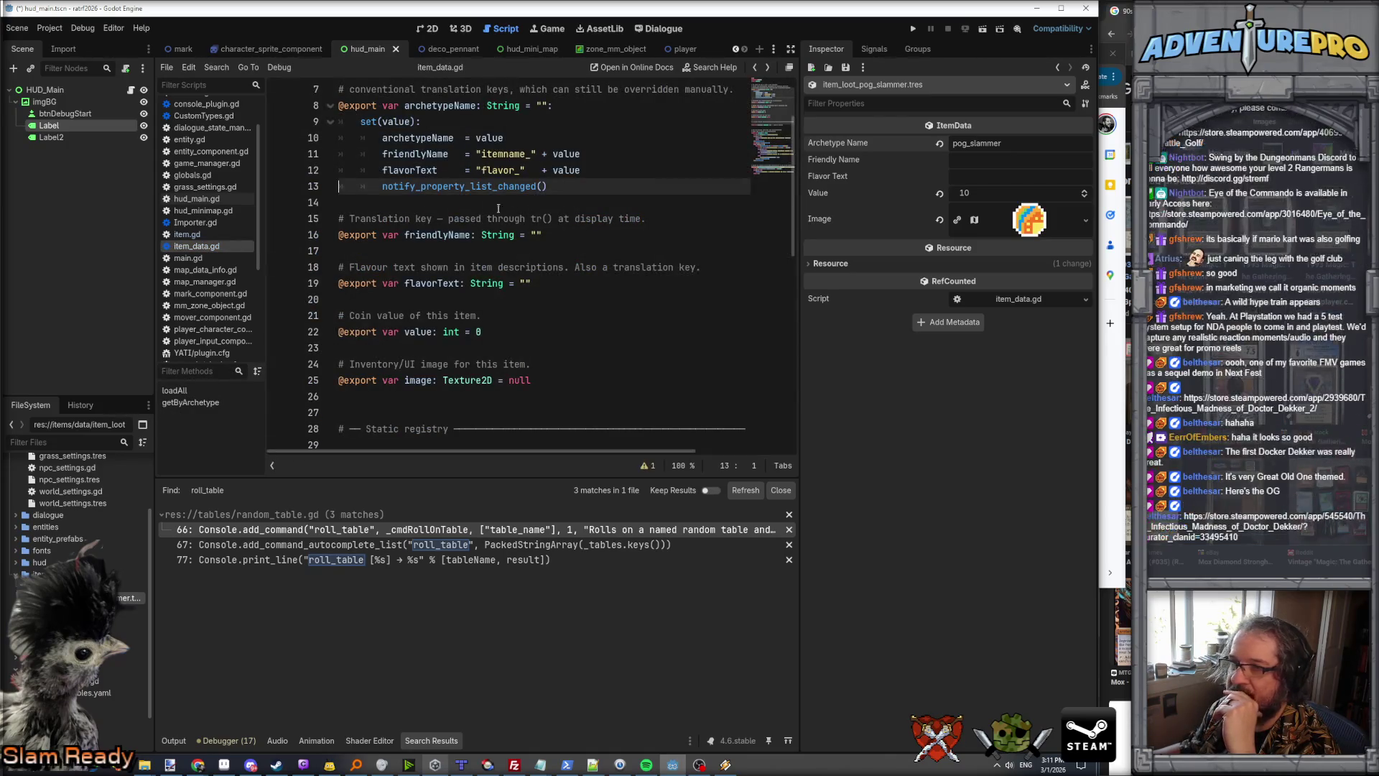
pyautogui.scroll(1, 425, 170)
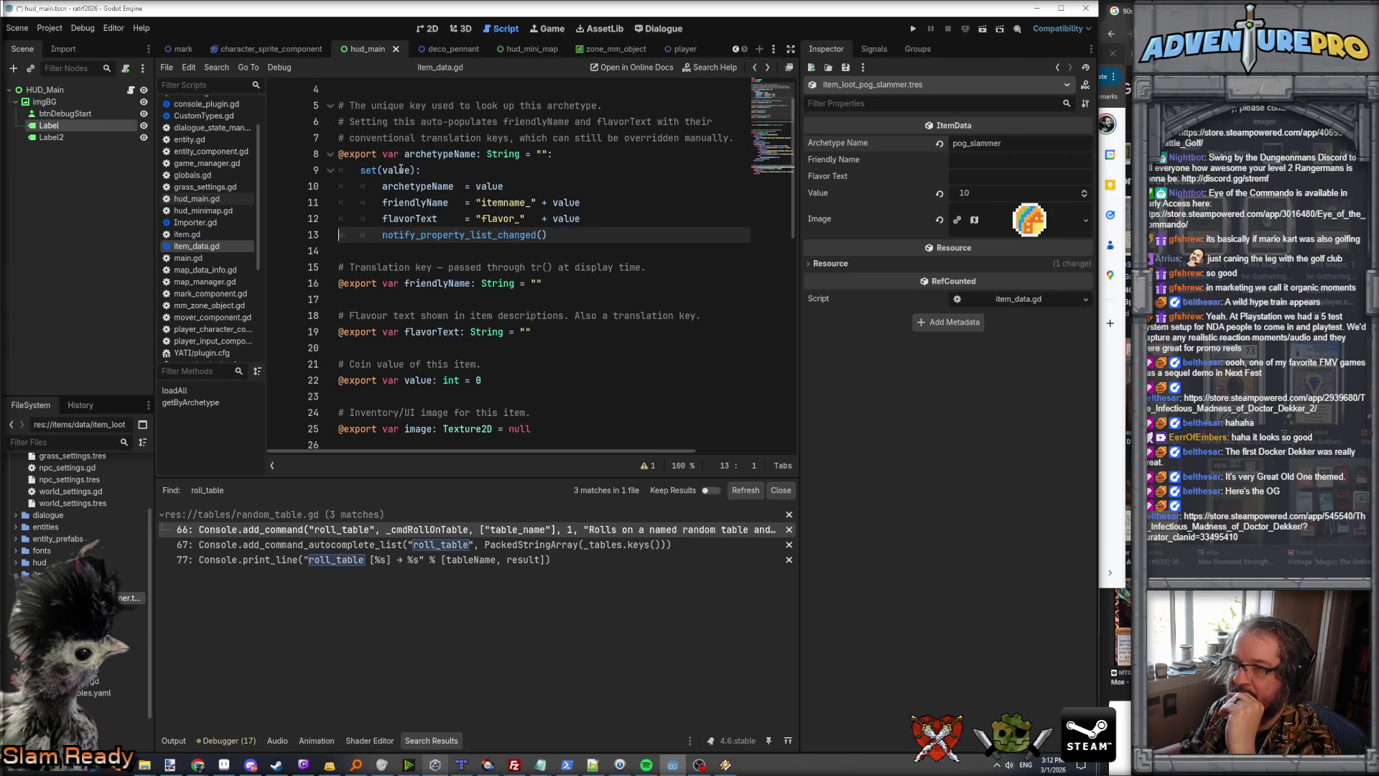
pyautogui.click(400, 169)
pyautogui.click(410, 186)
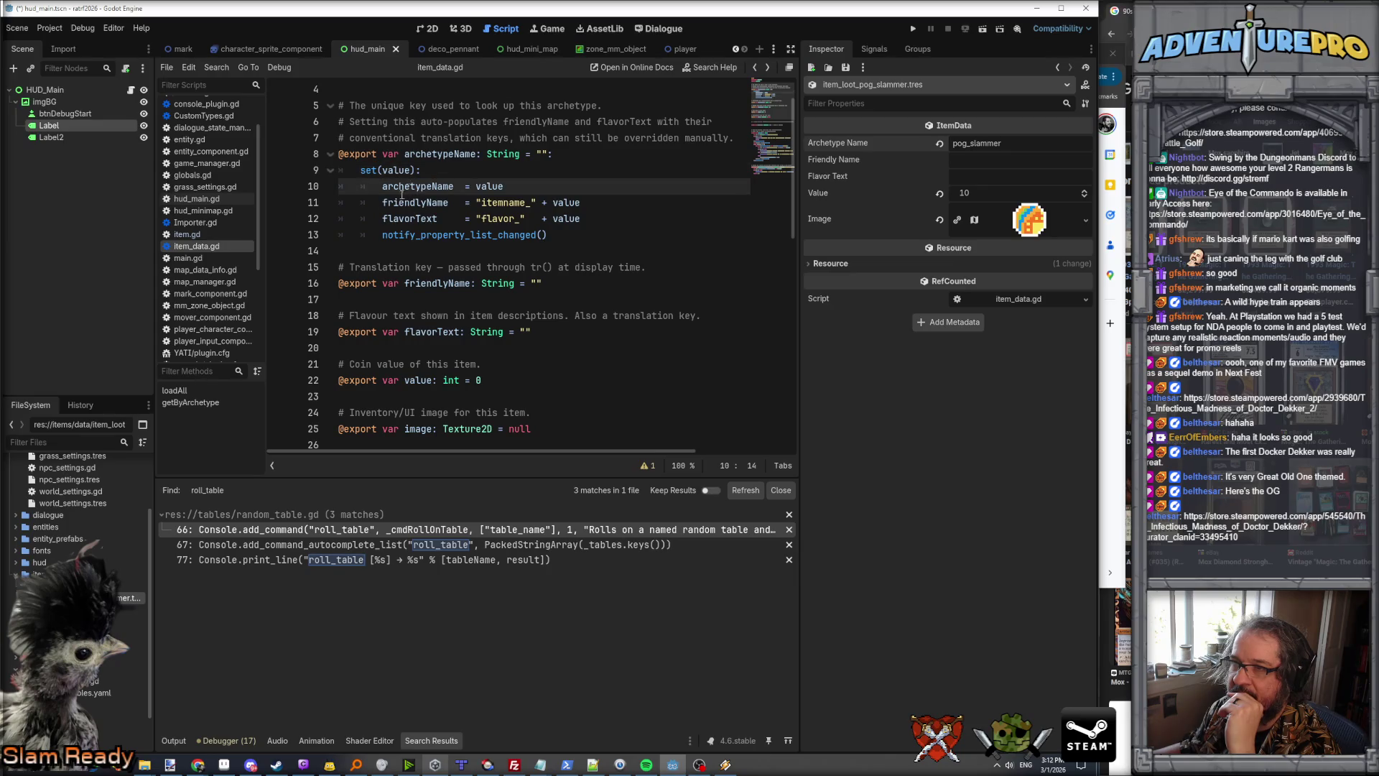
pyautogui.click(364, 235)
pyautogui.click(278, 235)
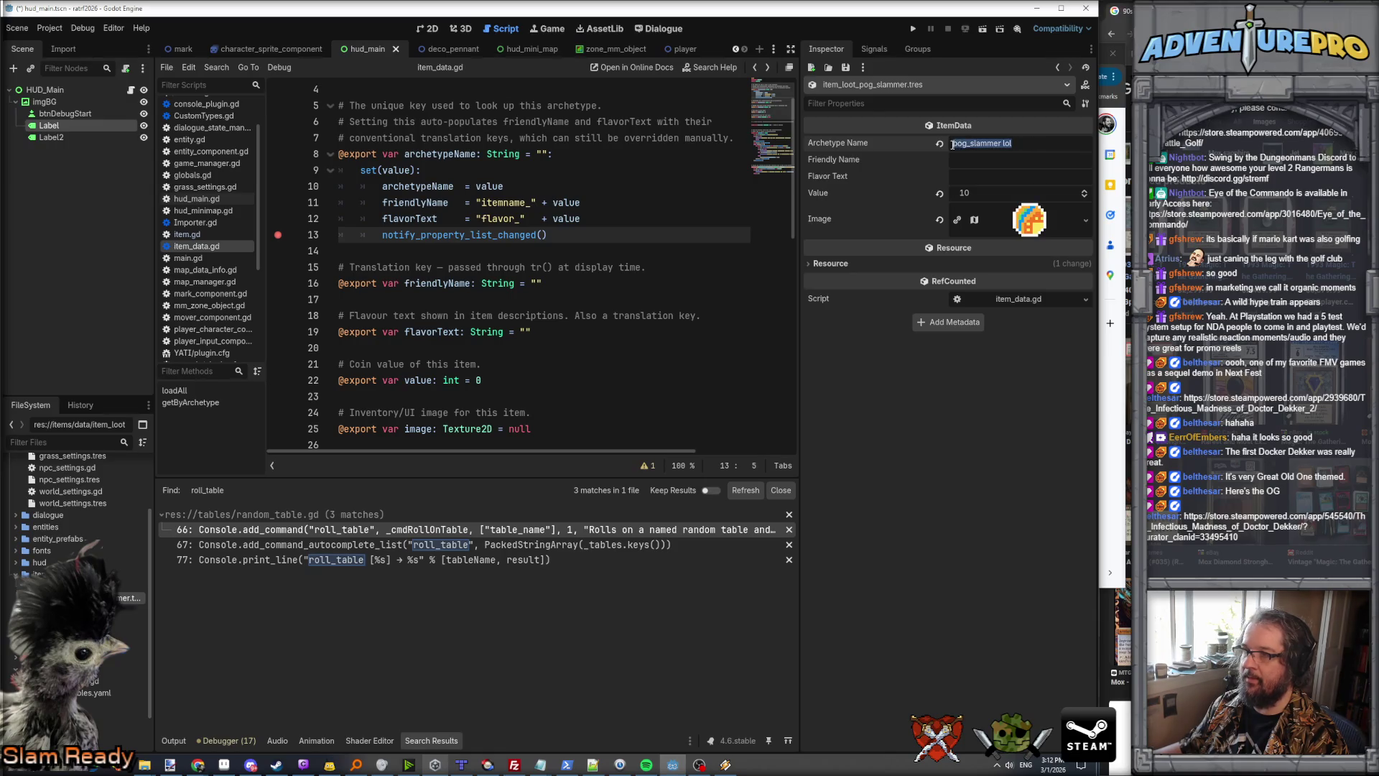
# Reselect the pog_slammer resource and retype its Archetype Name in the Inspector.
pyautogui.write('proo')
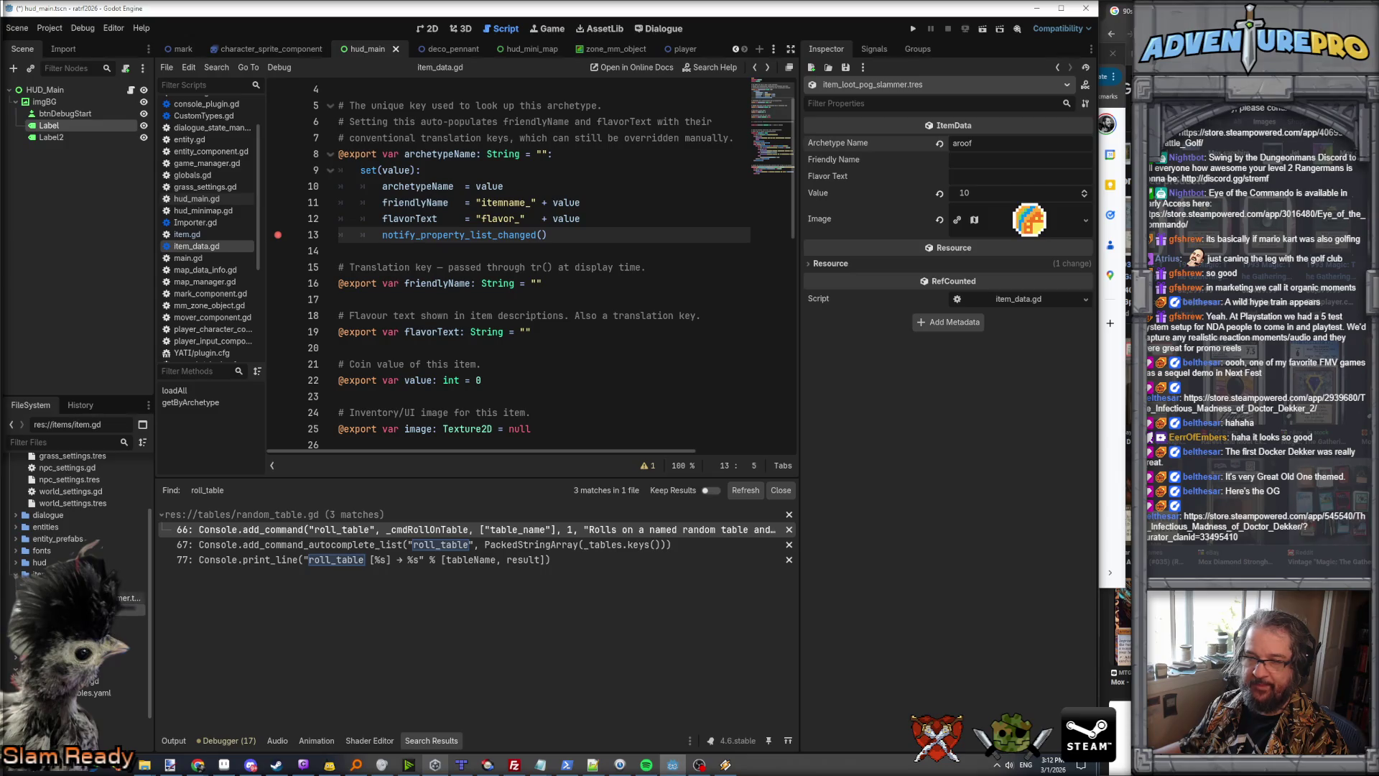
pyautogui.click(70, 503)
pyautogui.click(108, 598)
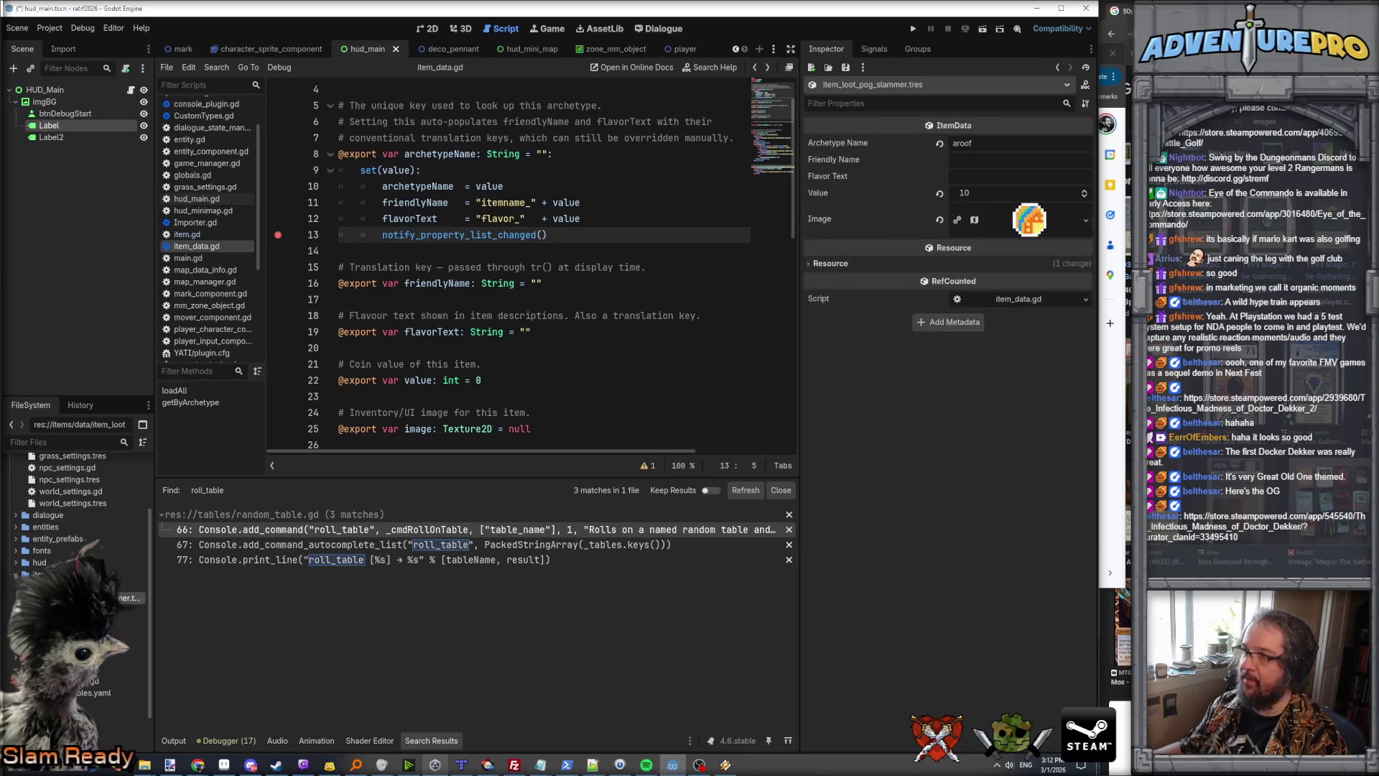
pyautogui.click(1009, 147)
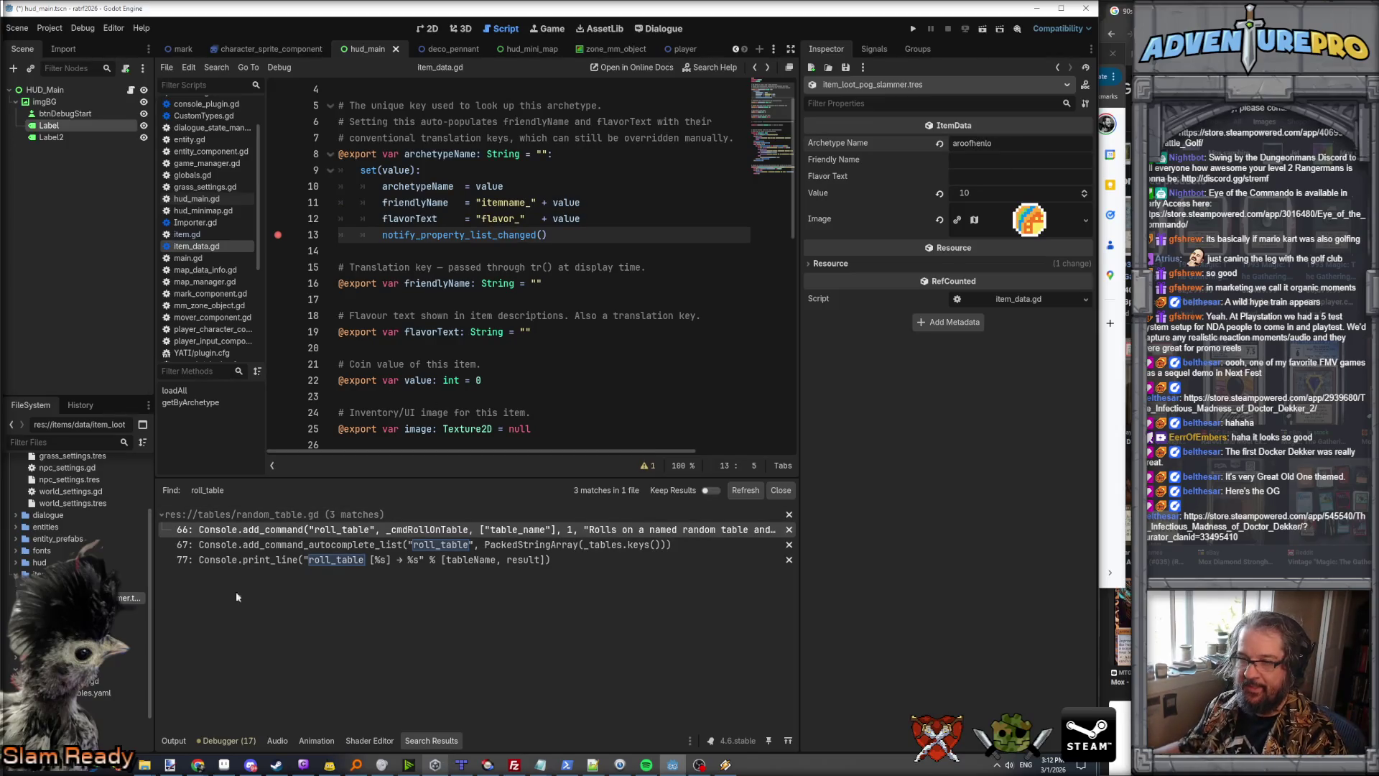
# Clear all entries from the debugger's Errors list.
pyautogui.click(210, 742)
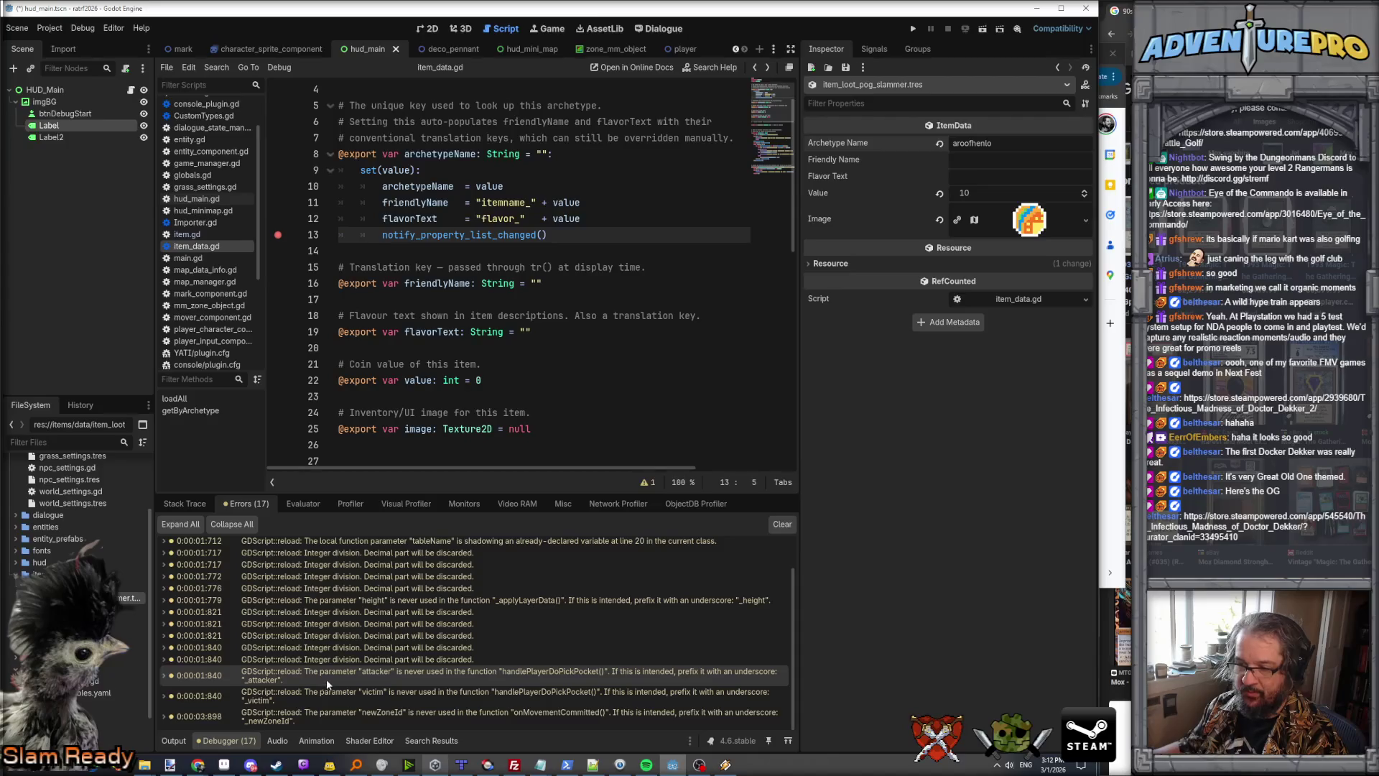
pyautogui.scroll(2, 326, 679)
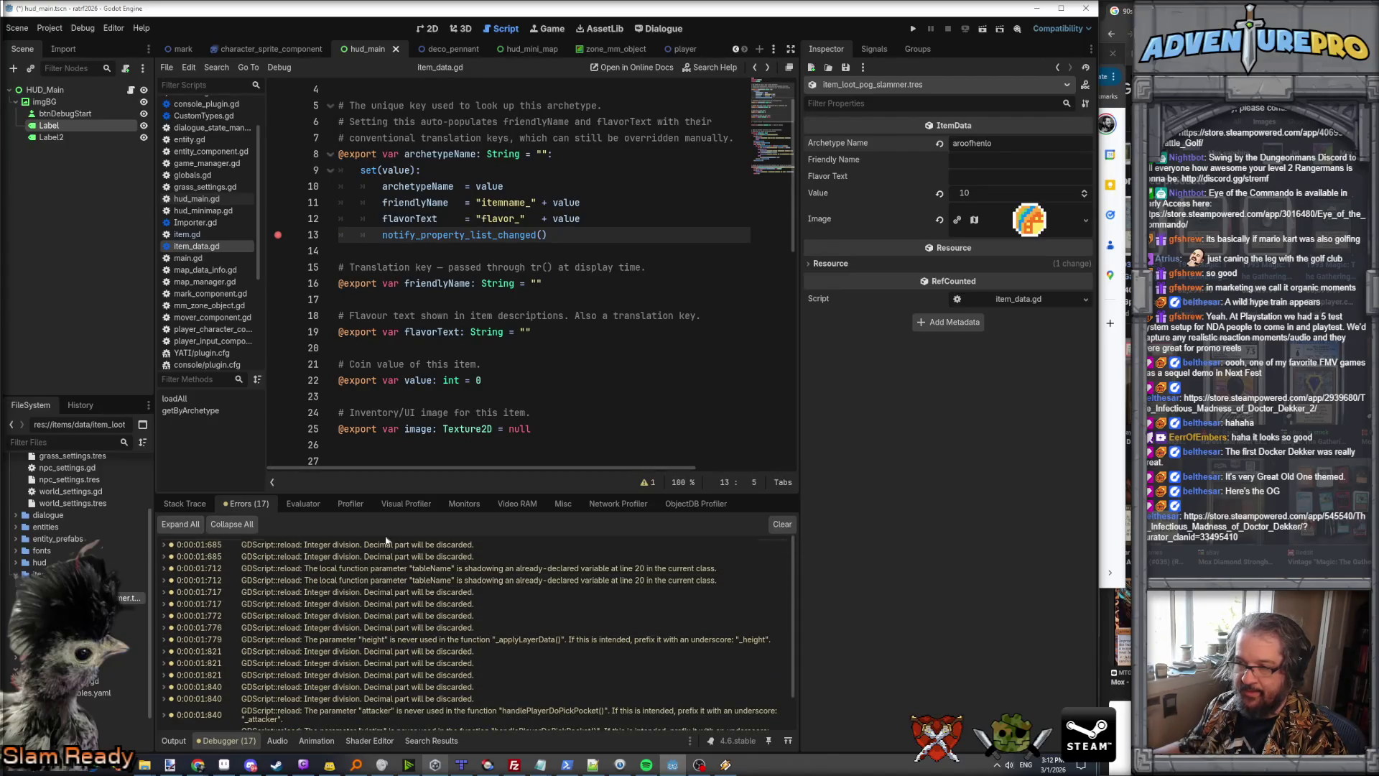
pyautogui.click(783, 524)
pyautogui.scroll(-3, 482, 303)
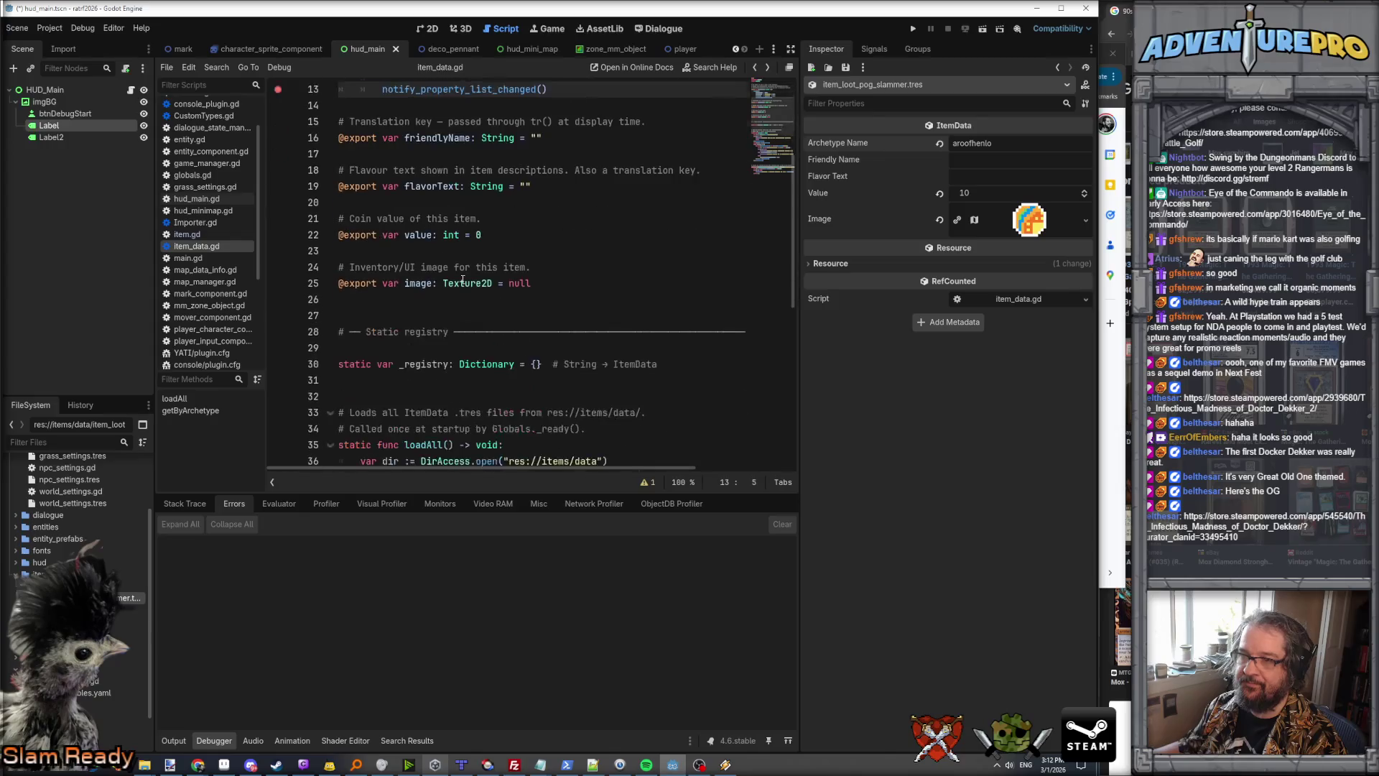
pyautogui.scroll(-3, 462, 280)
pyautogui.scroll(7, 462, 280)
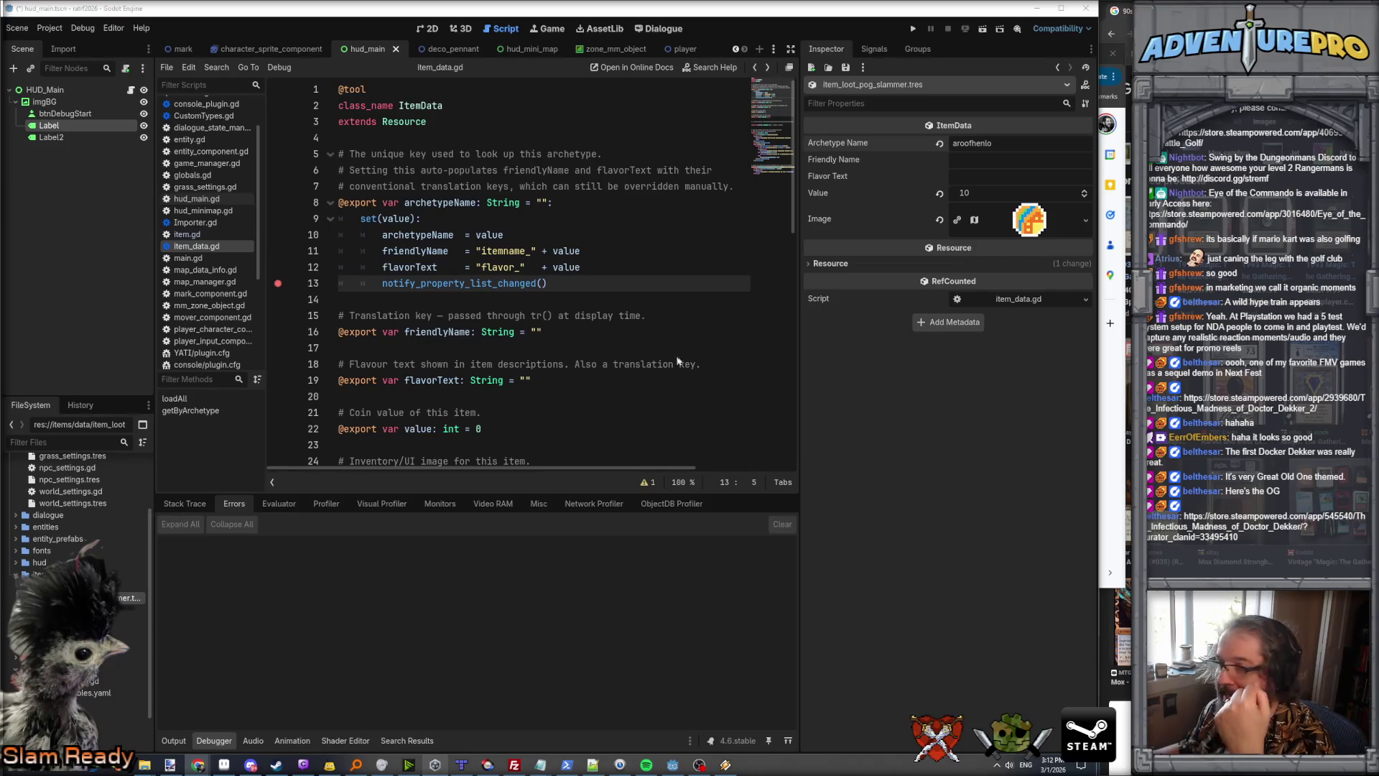
# Add a print("henlo") debug line to the archetypeName setter and show the Output log.
pyautogui.click(612, 270)
pyautogui.press('Return')
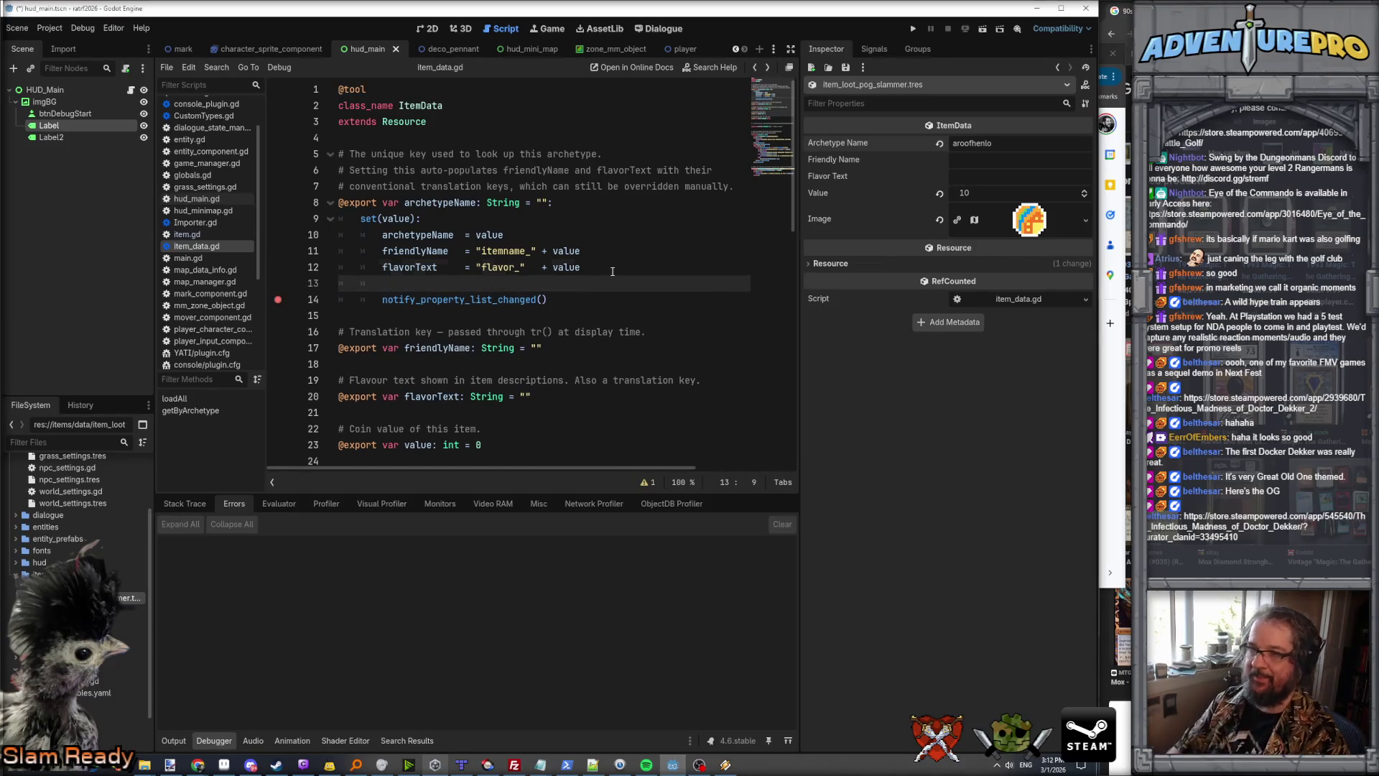
pyautogui.write('h')
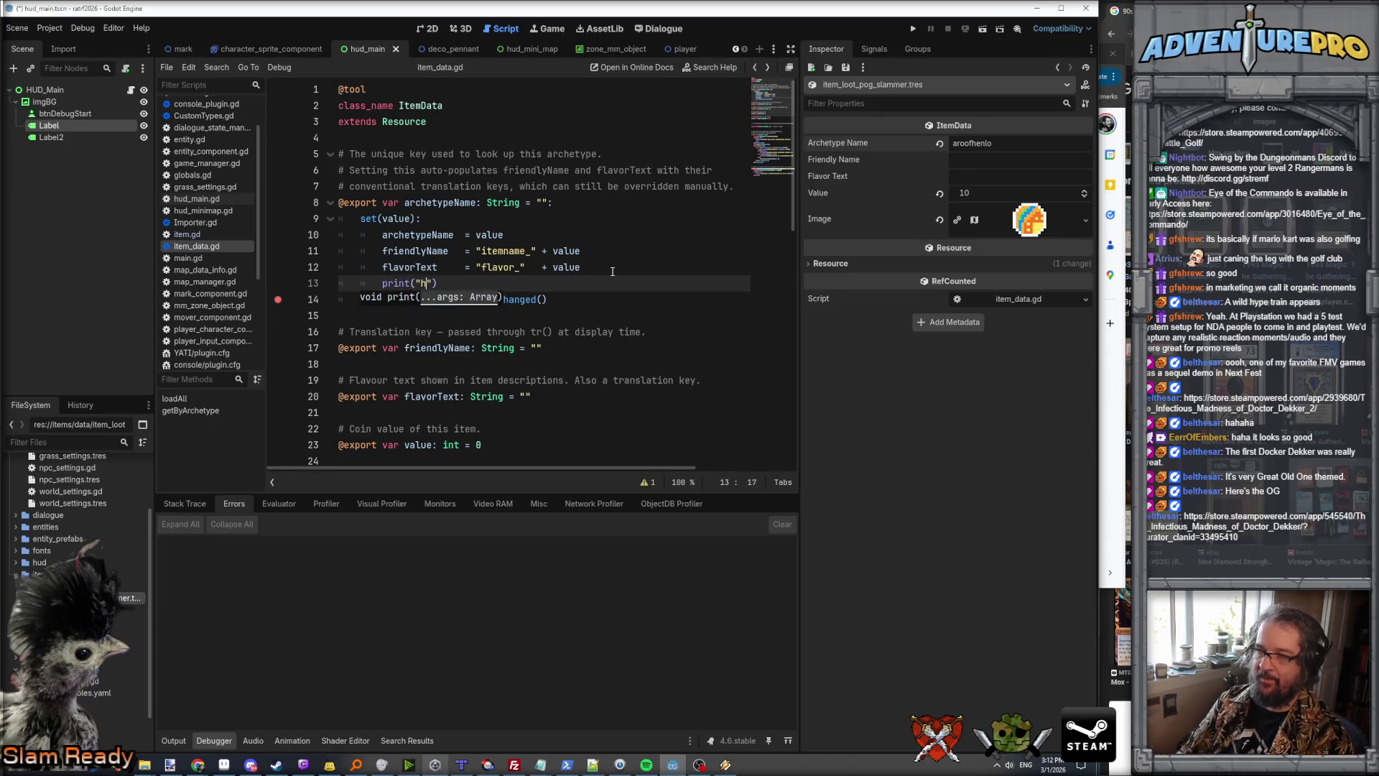
pyautogui.write(');')
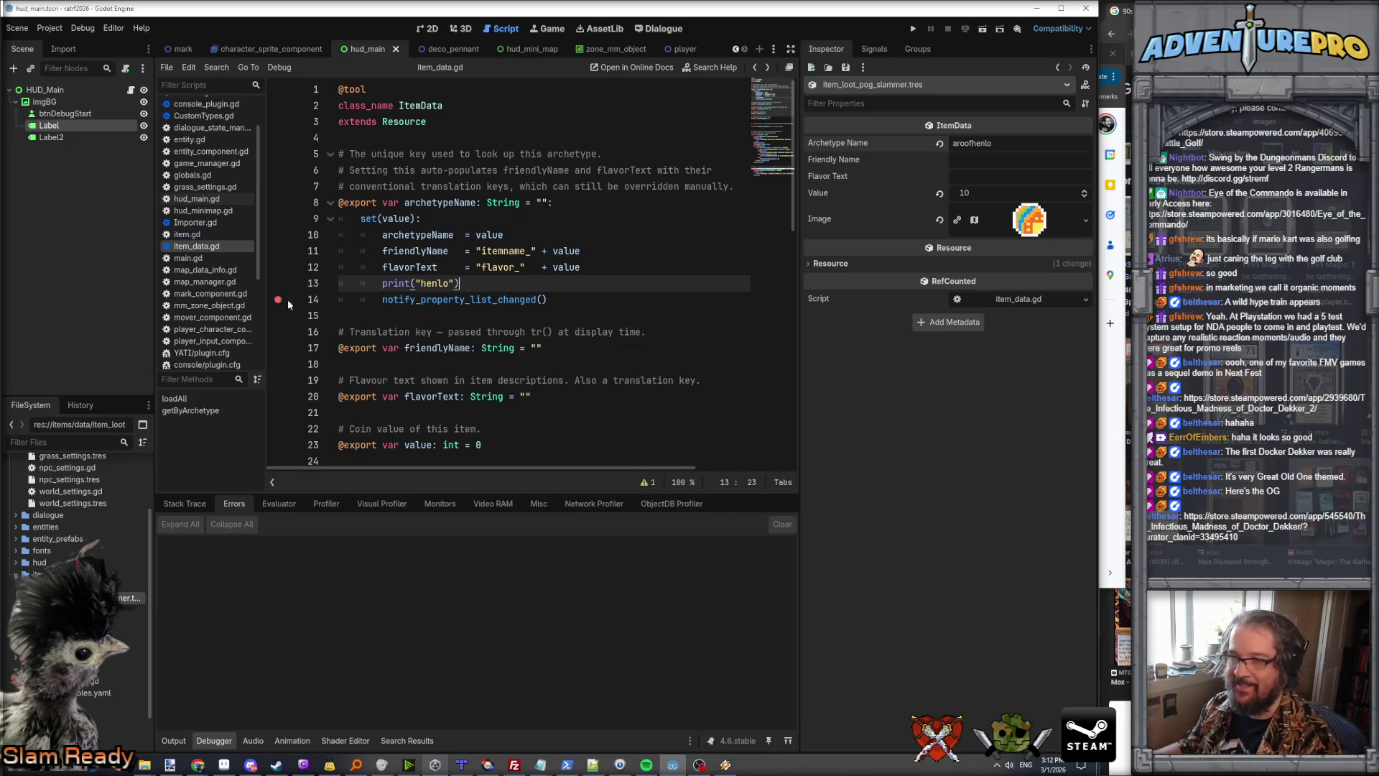
pyautogui.click(186, 505)
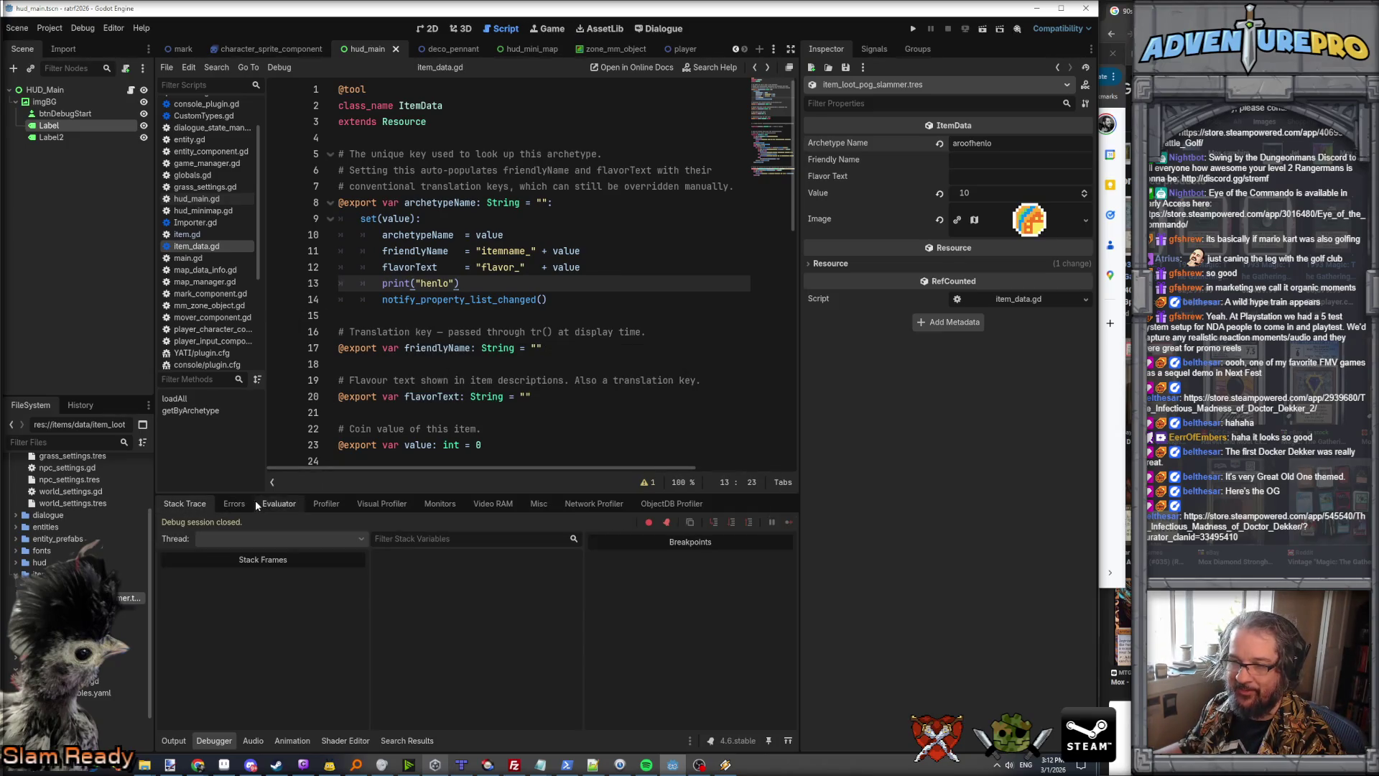
pyautogui.click(236, 504)
pyautogui.click(173, 741)
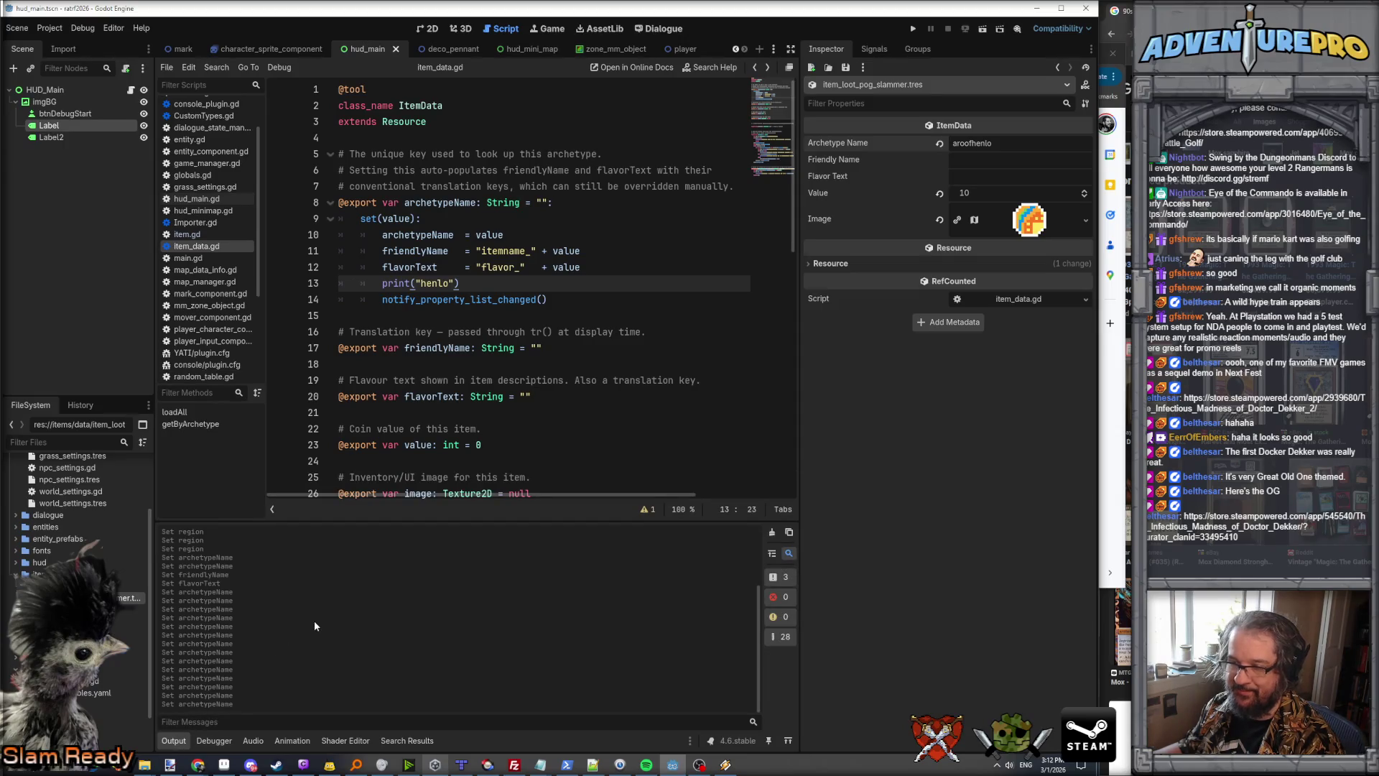
# Retype the Archetype Name in the Inspector and check whether the print appears.
pyautogui.write('thi')
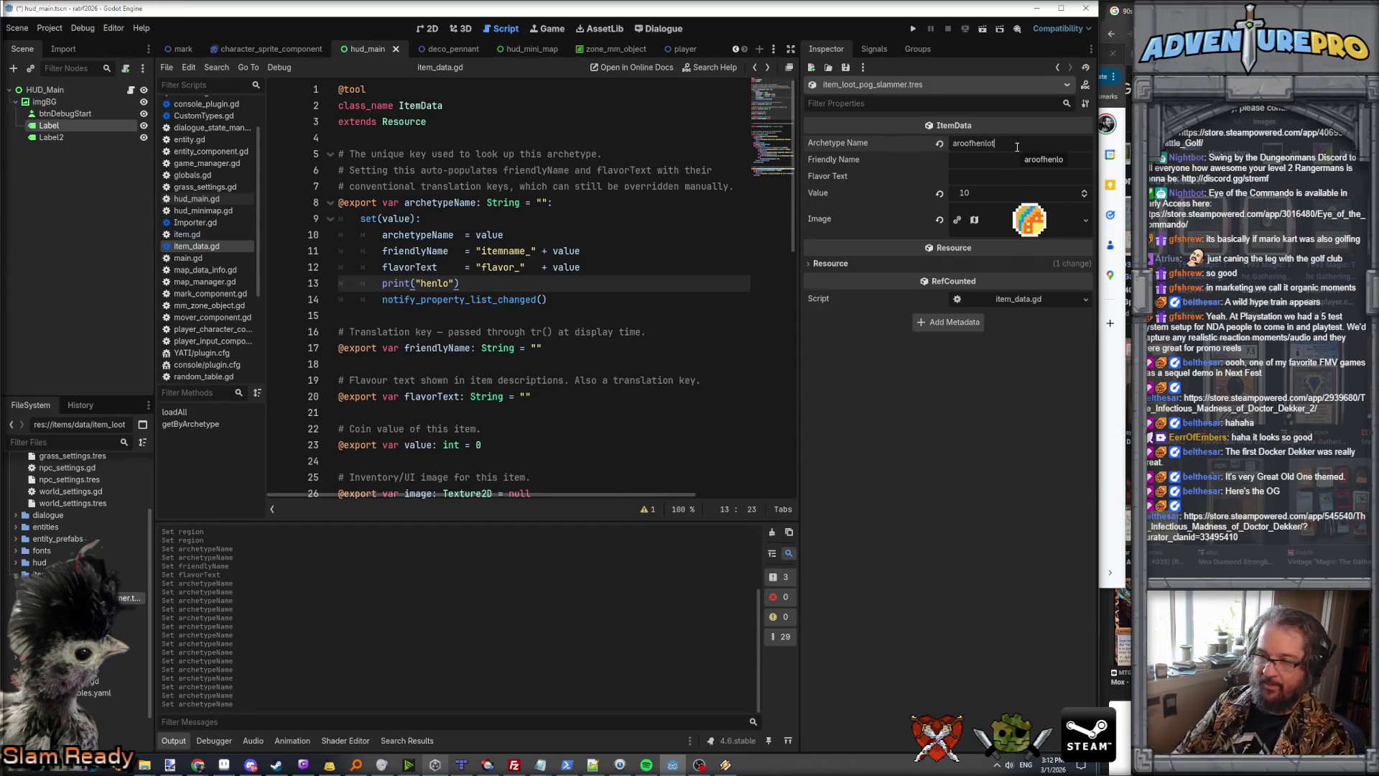
pyautogui.write('ng')
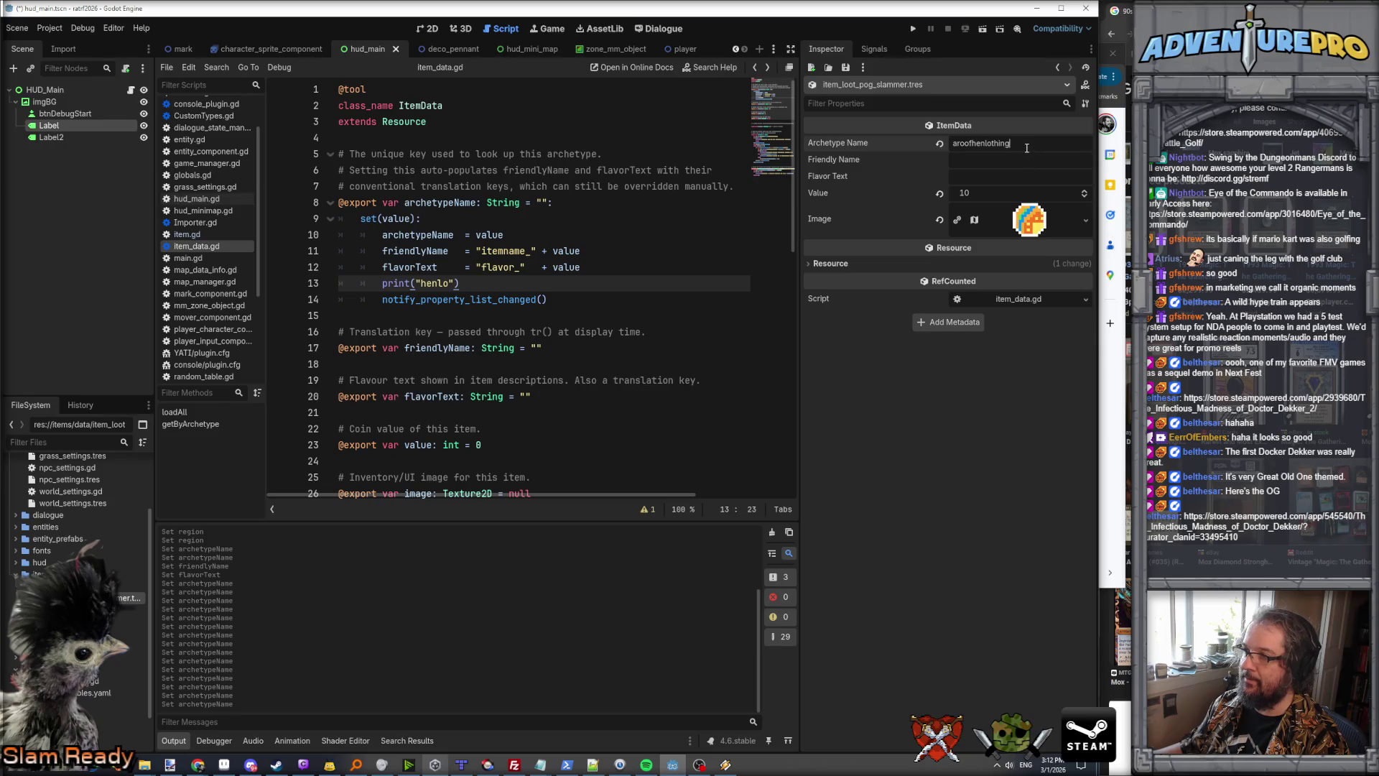
pyautogui.write('shdjsdjhskdjsd')
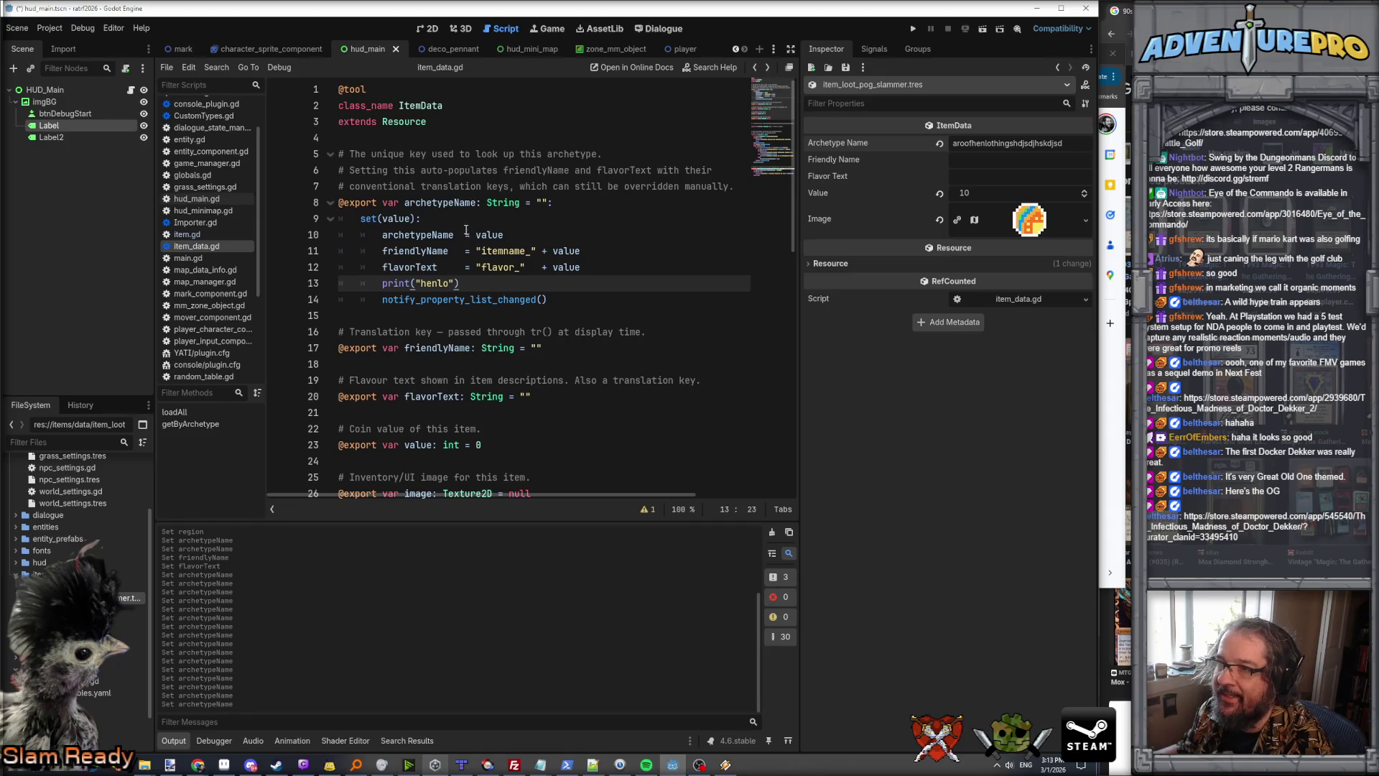
pyautogui.scroll(-1, 584, 260)
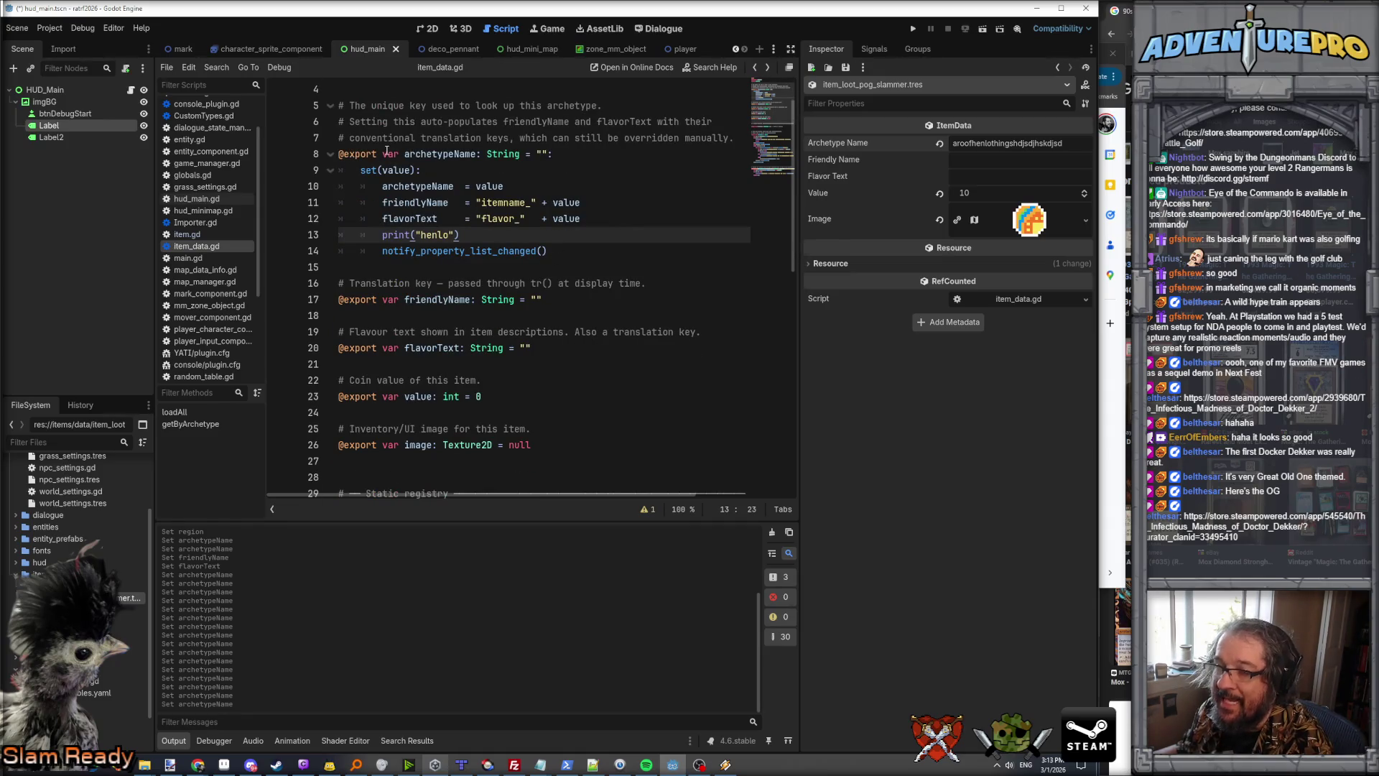
pyautogui.scroll(1, 456, 151)
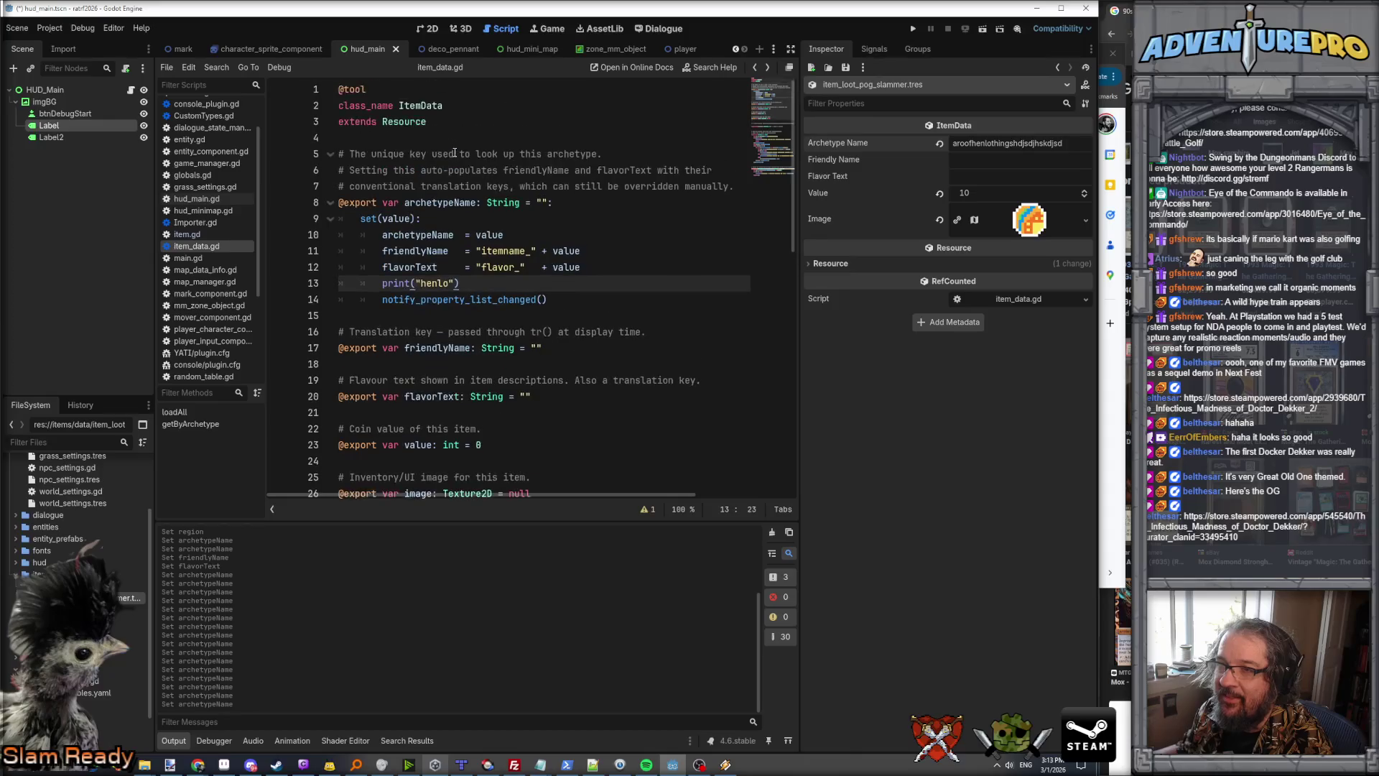
pyautogui.scroll(-5, 483, 227)
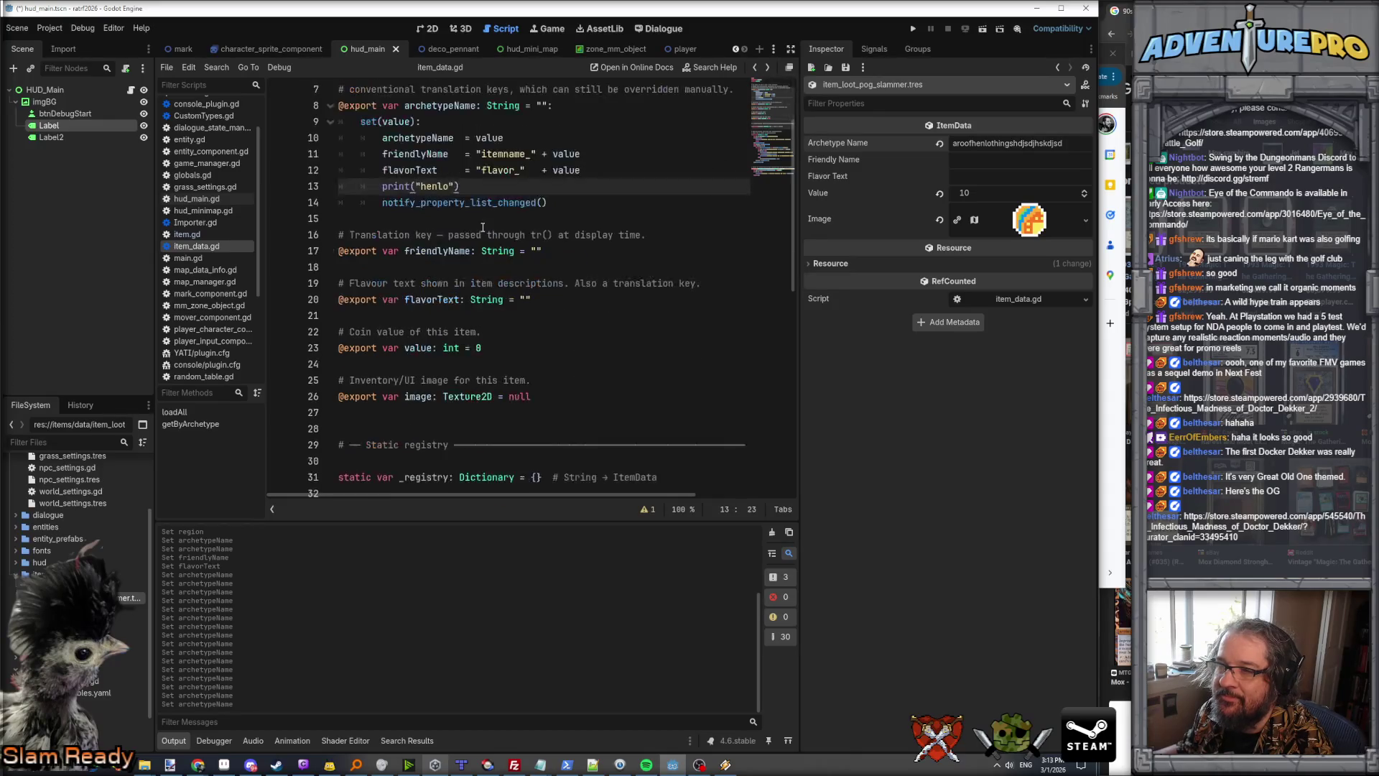
pyautogui.scroll(-7, 483, 228)
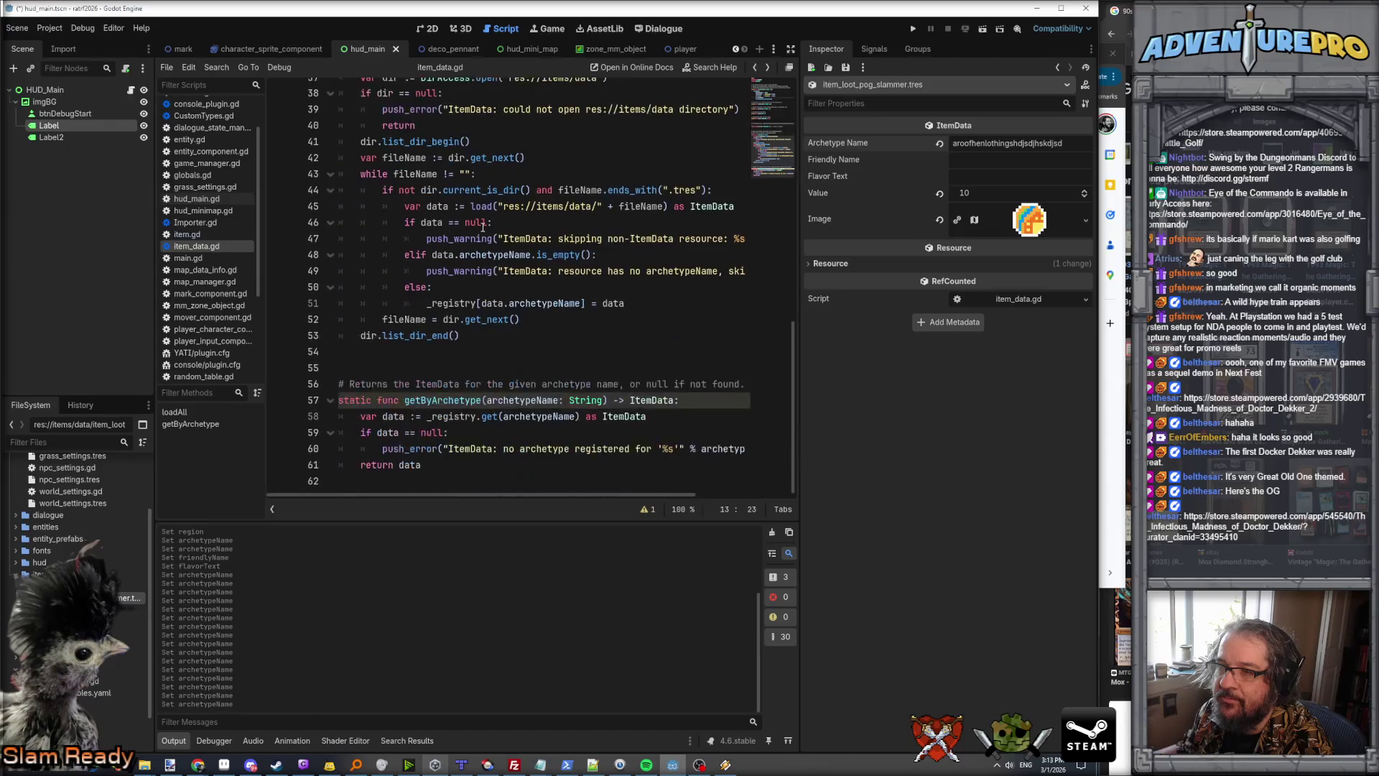
pyautogui.scroll(12, 483, 227)
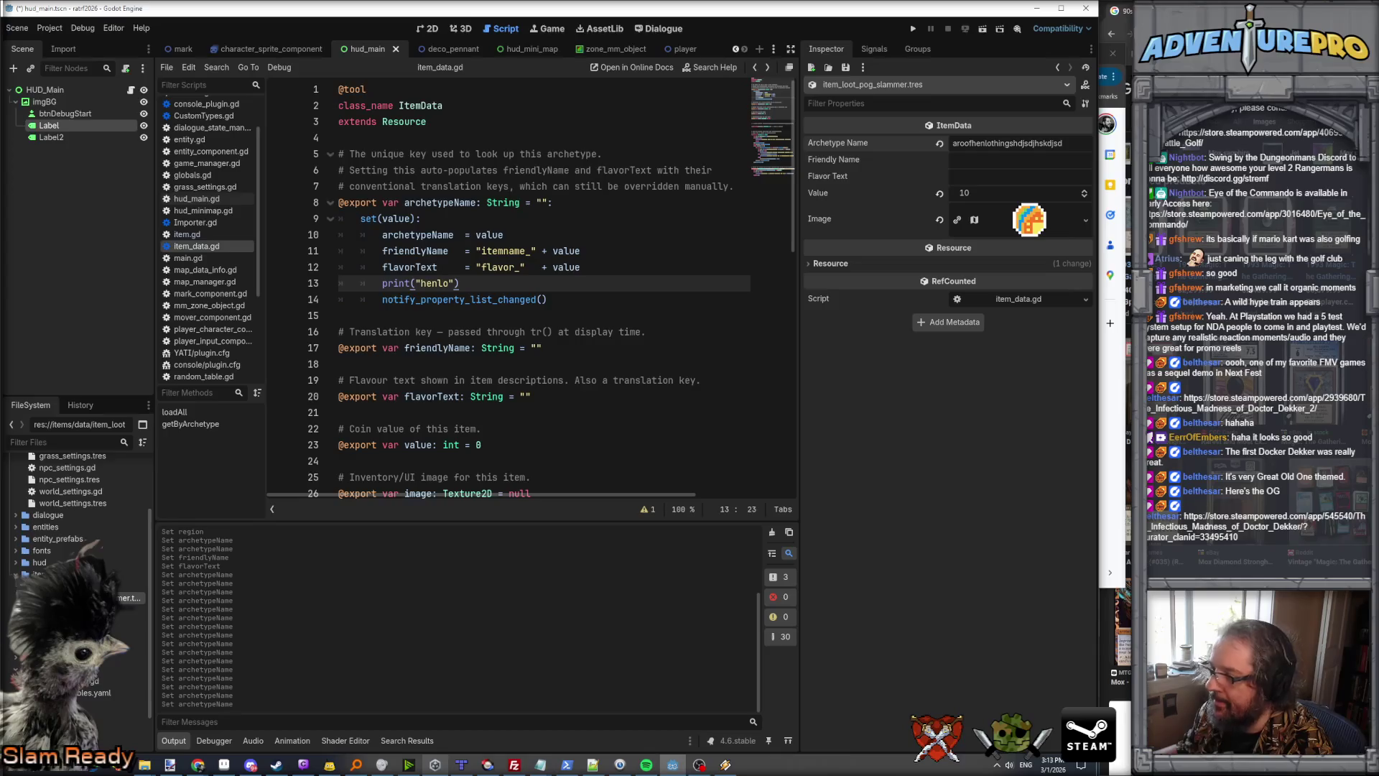
pyautogui.click(566, 767)
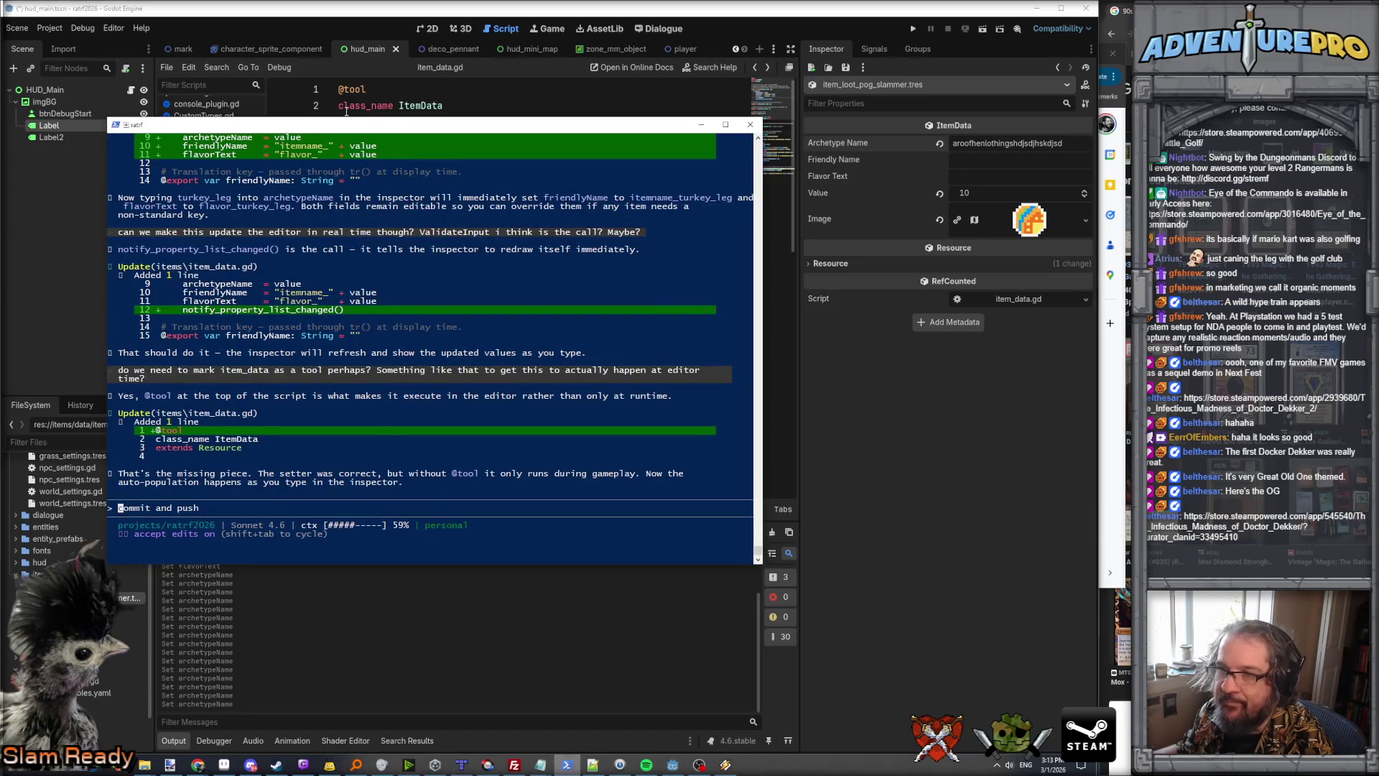
# Tell Claude Code that nothing in the setter gets called, despite an added print.
pyautogui.moveTo(341, 124)
pyautogui.mouseDown()
pyautogui.moveTo(1035, 69)
pyautogui.moveTo(1038, 136)
pyautogui.mouseUp()
pyautogui.write('somethign here')
pyautogui.press('BackSpace')
pyautogui.press('BackSpace')
pyautogui.press('BackSpace')
pyautogui.write('ng here is missing. The proi')
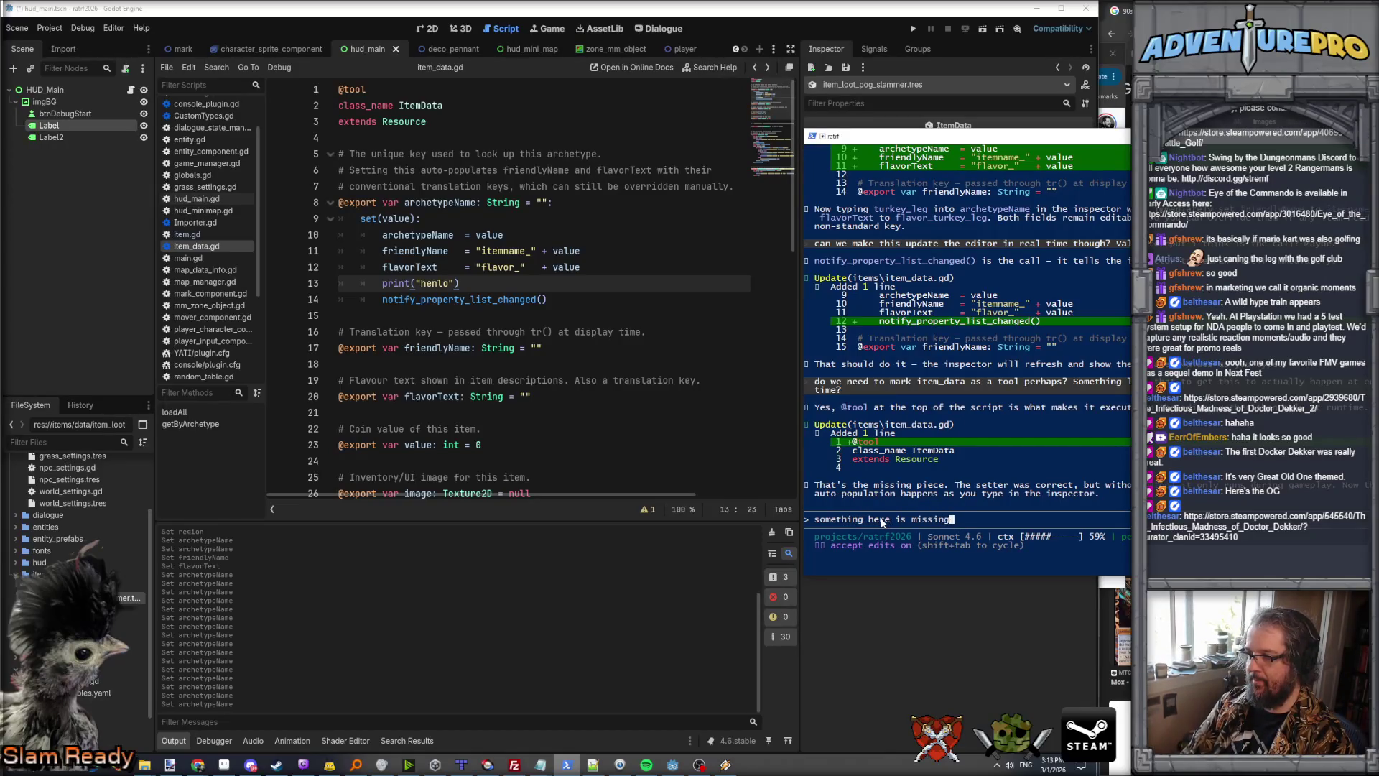
pyautogui.press('BackSpace')
pyautogui.write('perties are not valid')
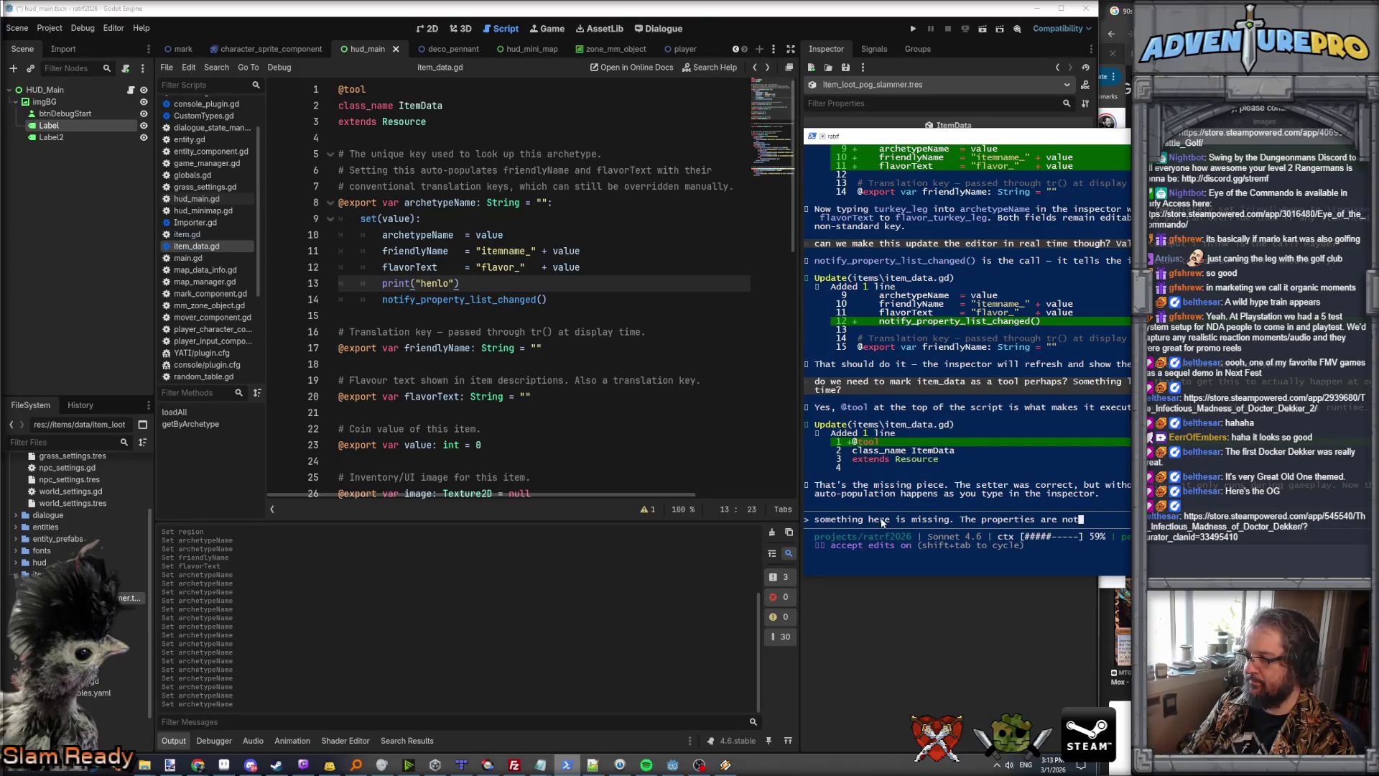
pyautogui.press('BackSpace')
pyautogui.press('BackSpace')
pyautogui.press('BackSpace')
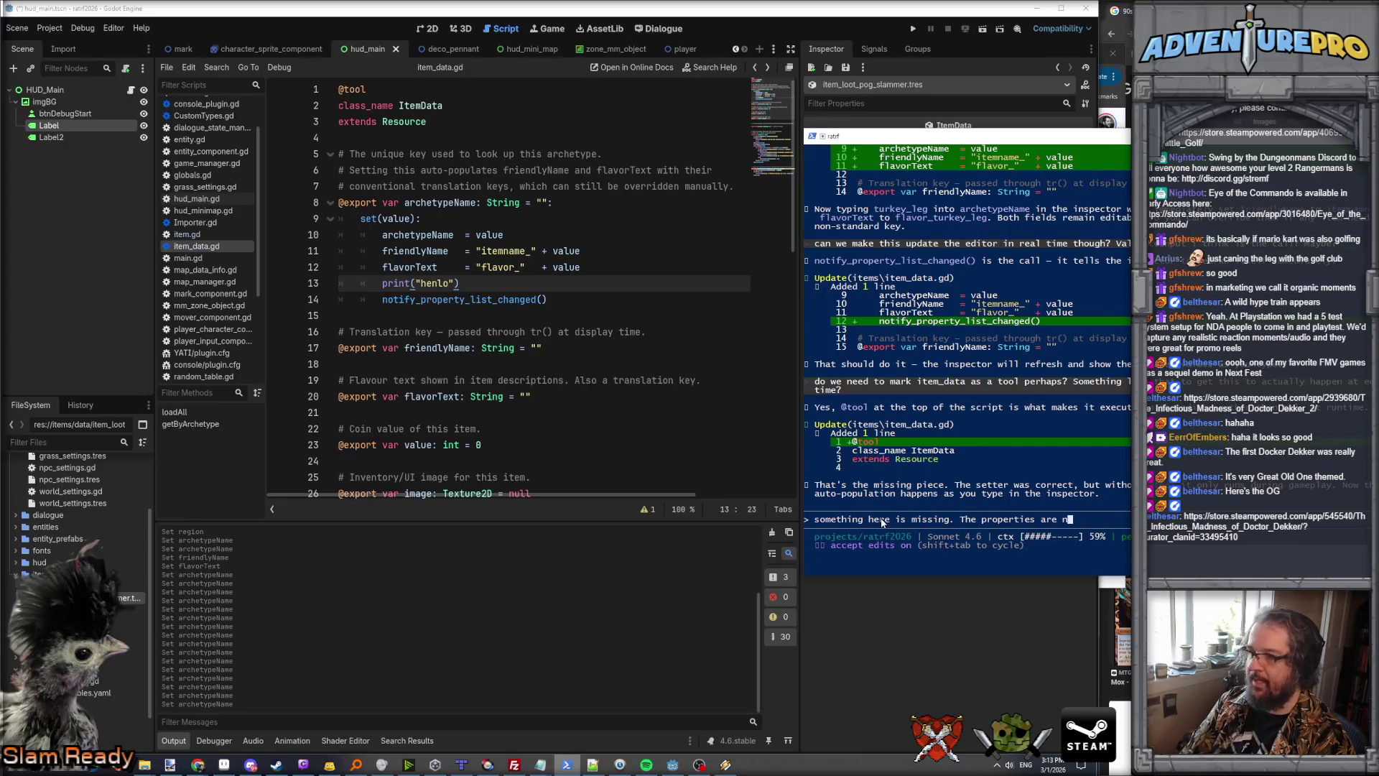
pyautogui.write('othing is being c')
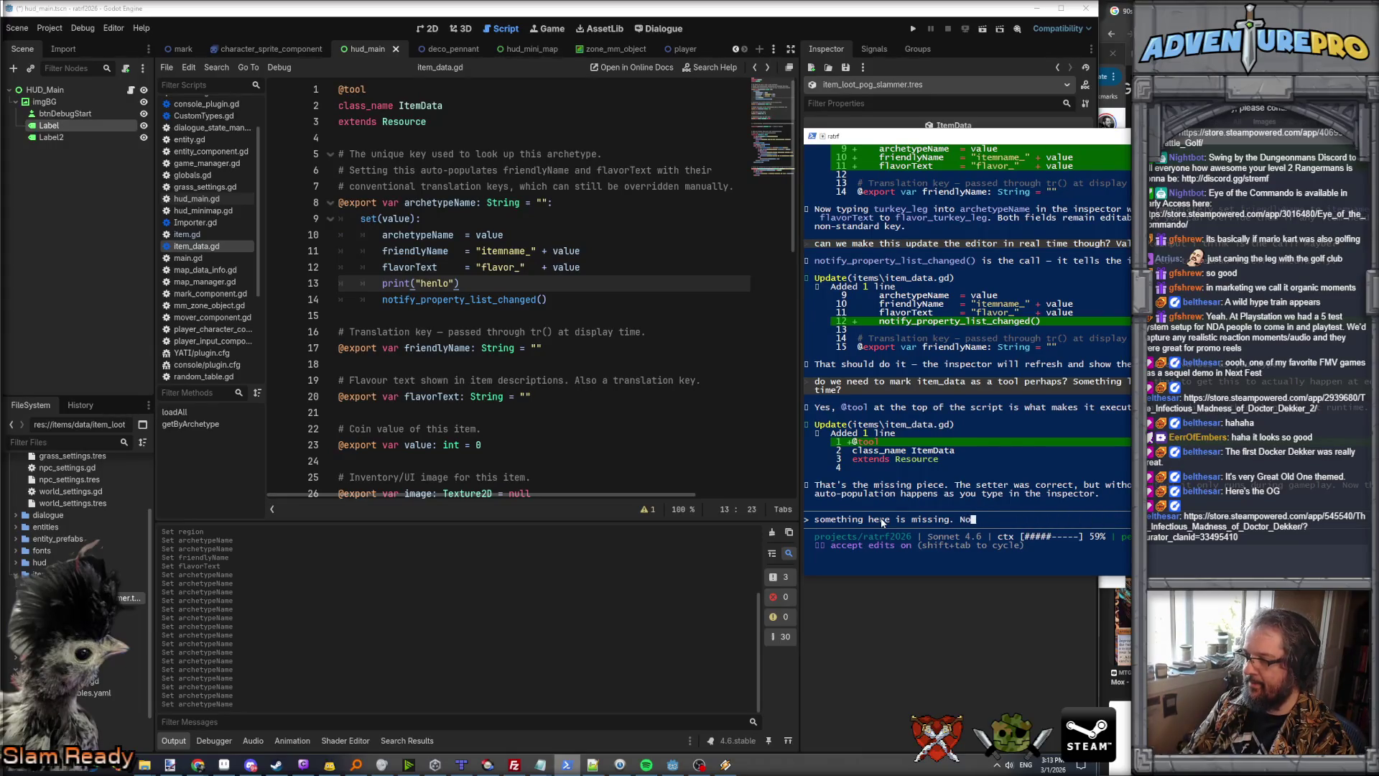
pyautogui.write('alled. I adde')
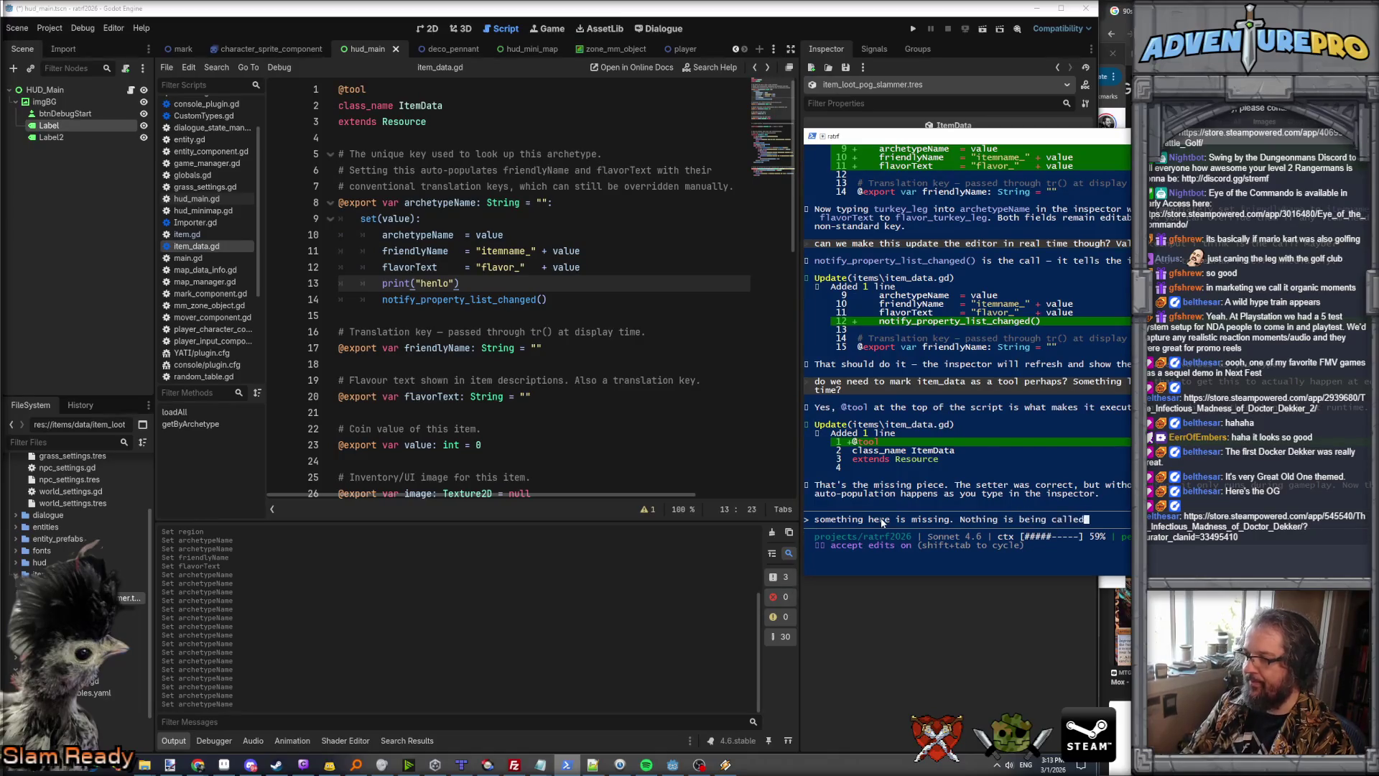
pyautogui.write(' a print')
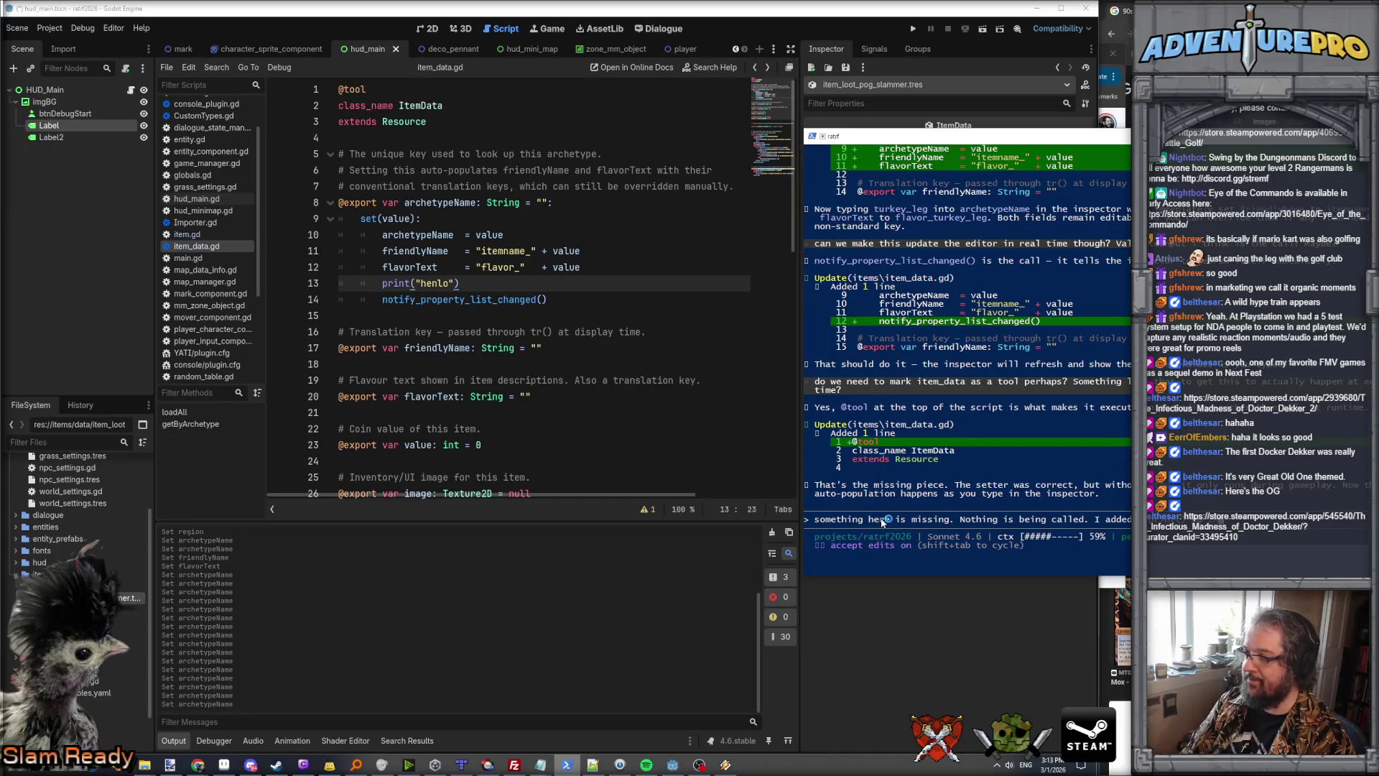
pyautogui.write(' in the setter')
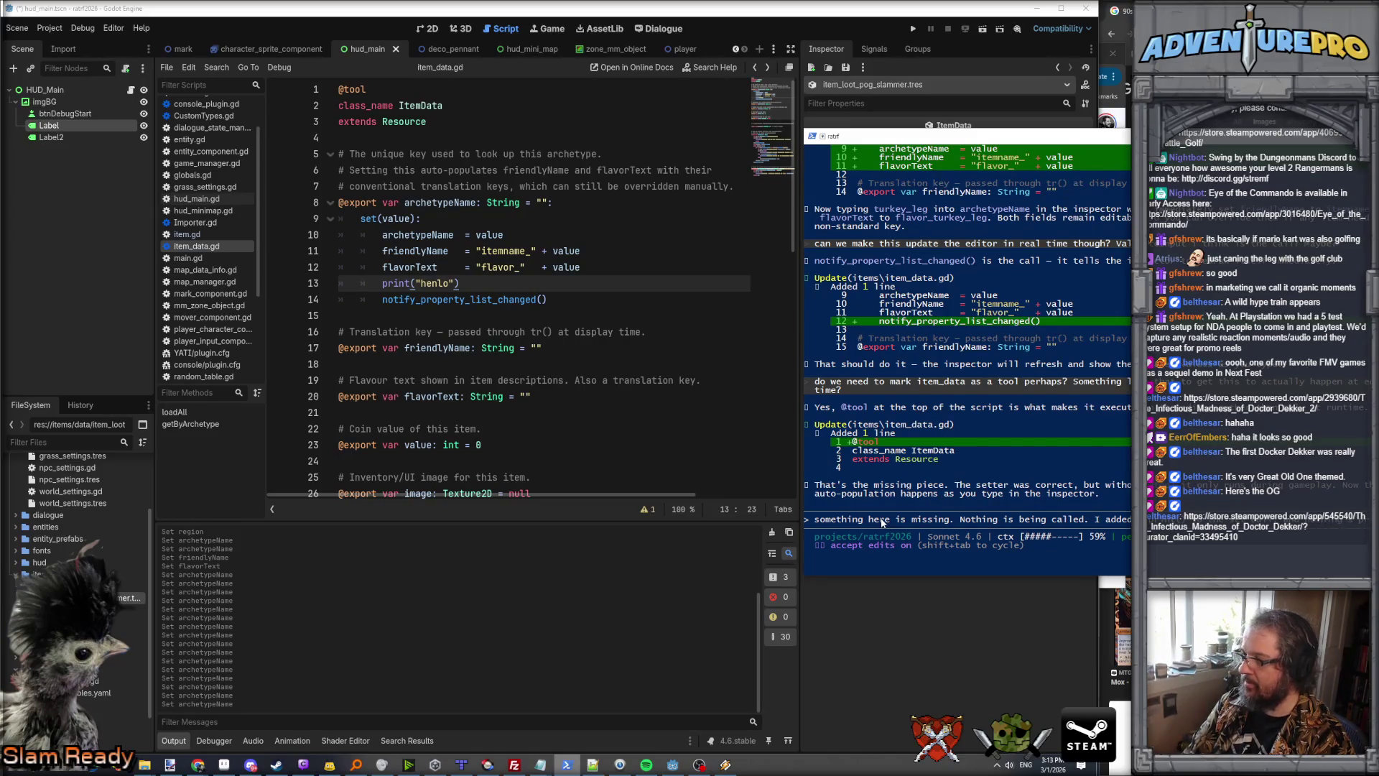
pyautogui.press('Return')
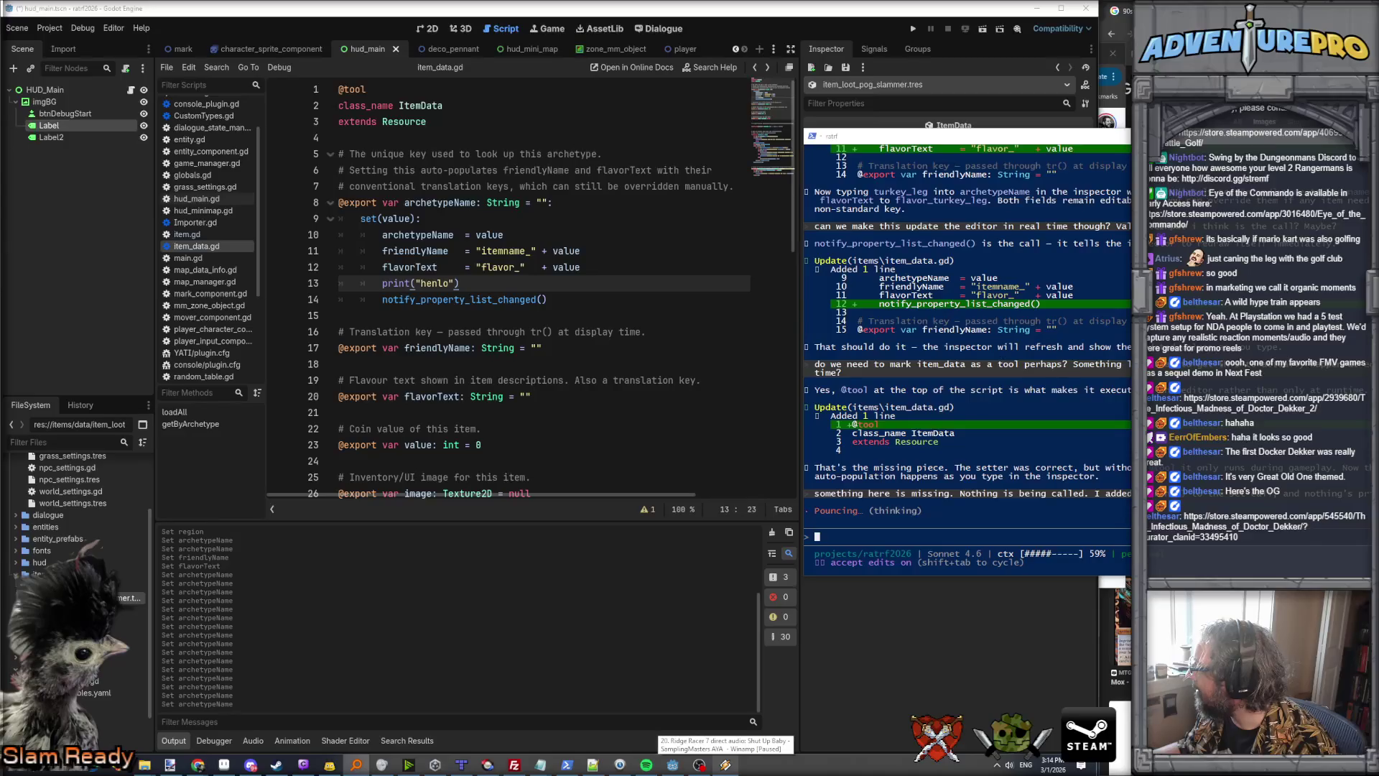
pyautogui.click(592, 765)
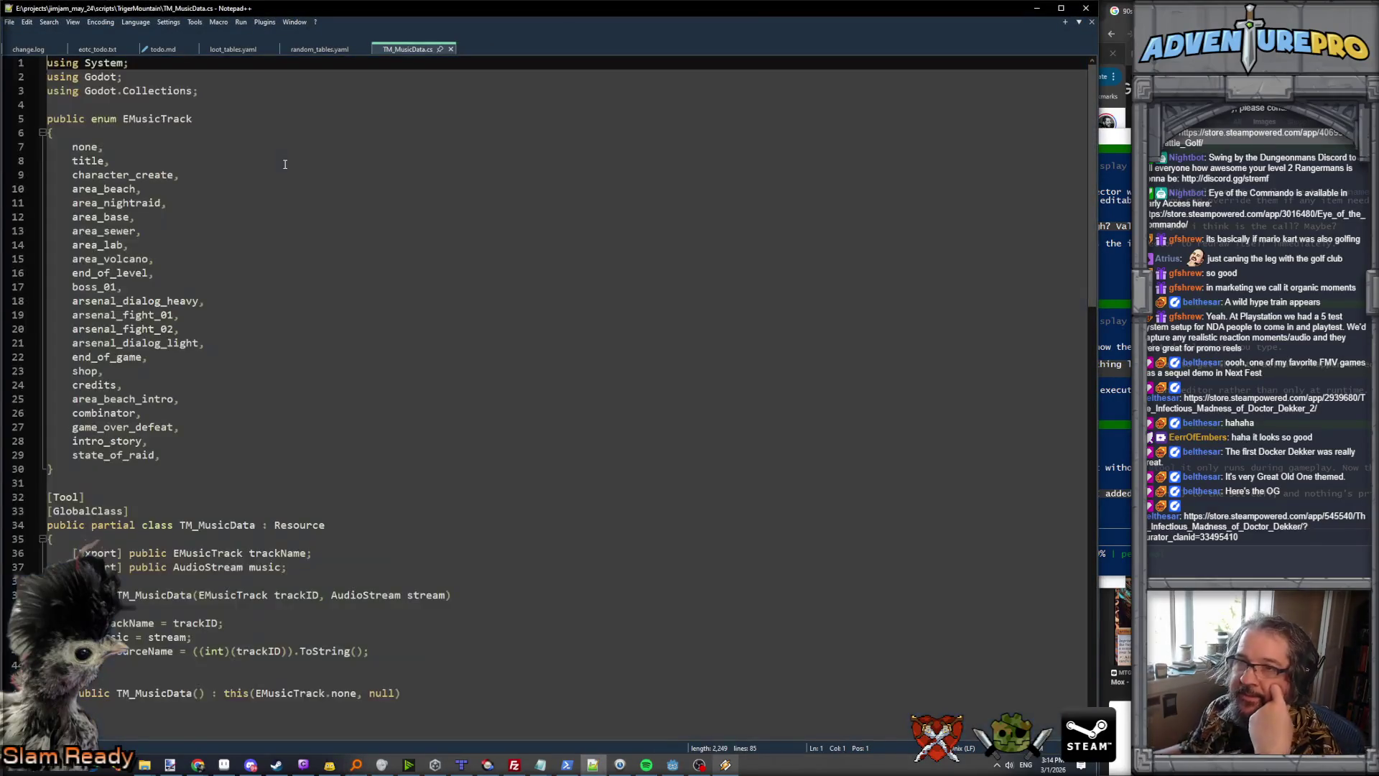
# Find the _ValidateProperty override in TM_MusicData.cs and highlight its occurrences.
pyautogui.scroll(-8, 308, 216)
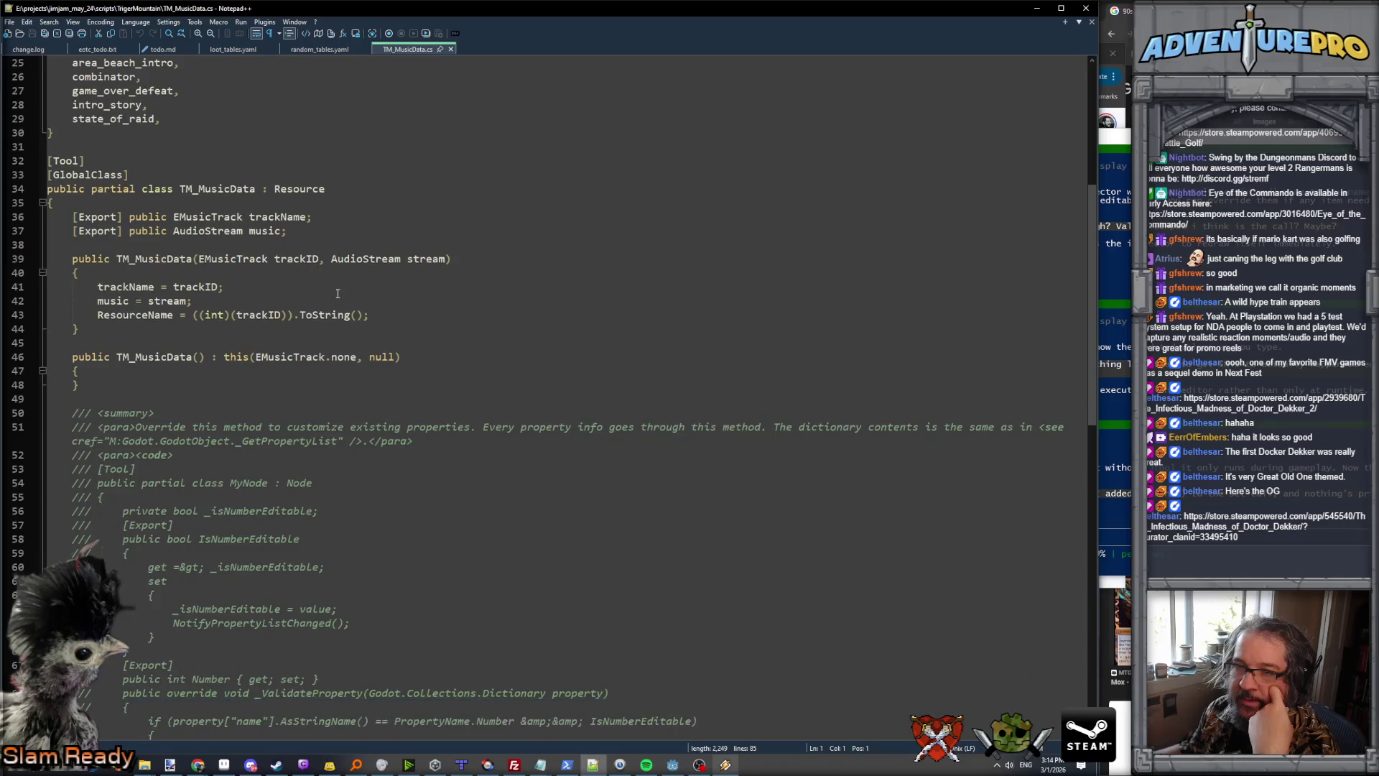
pyautogui.scroll(-10, 269, 272)
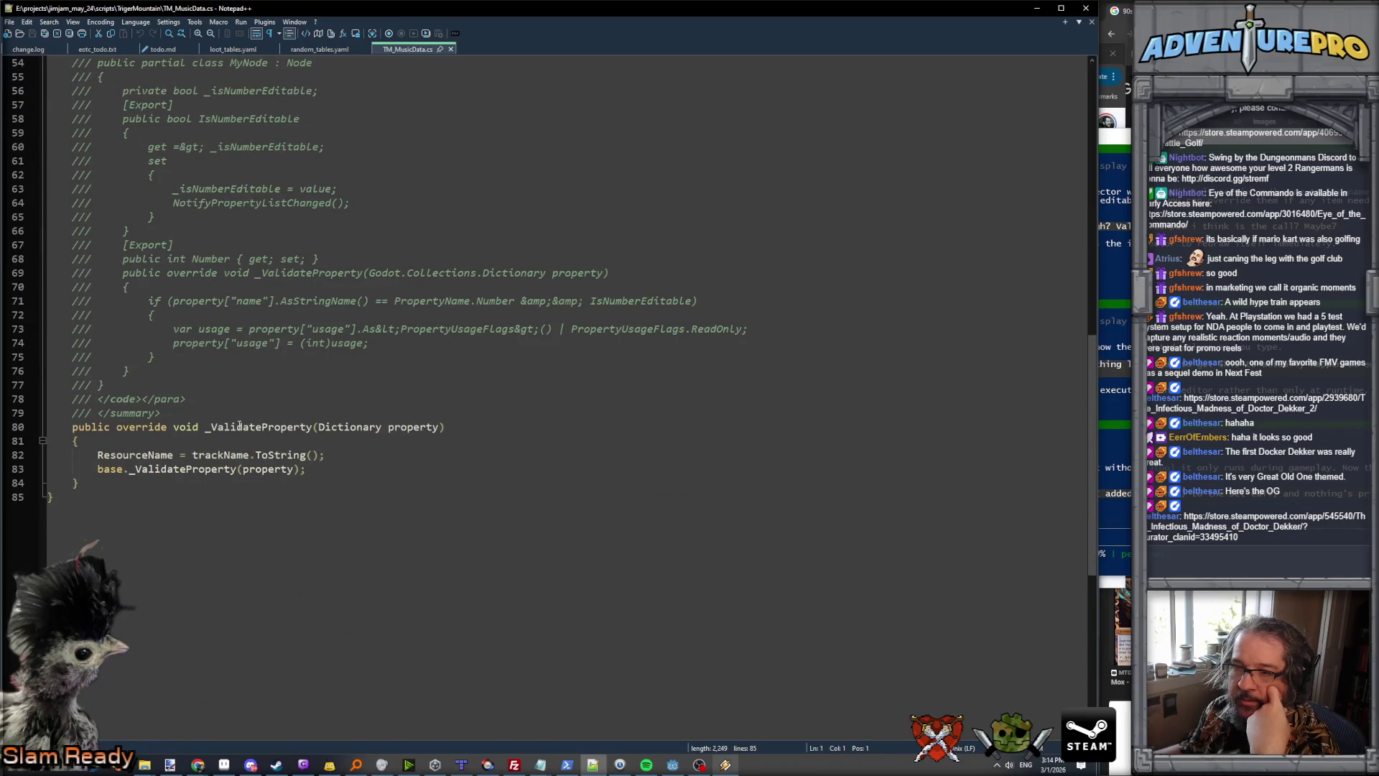
pyautogui.doubleClick(239, 427)
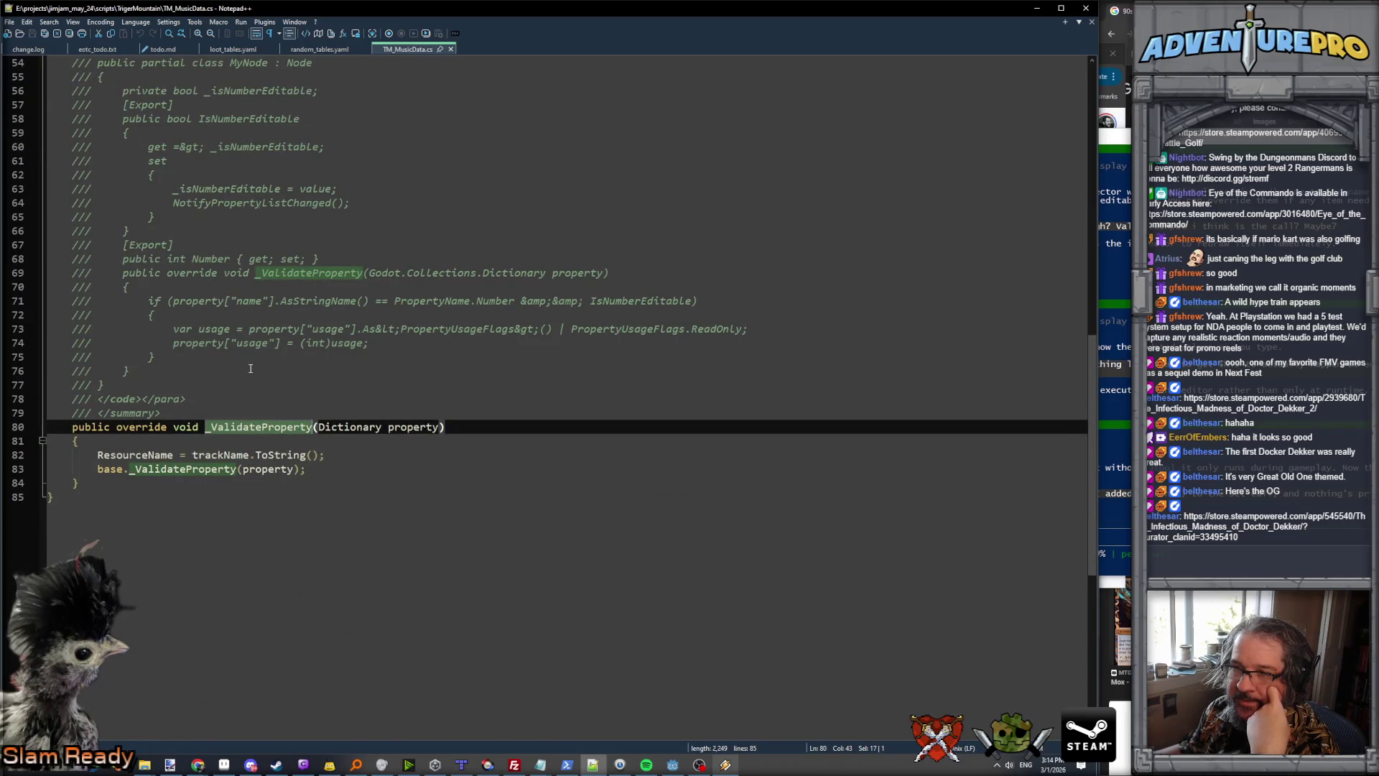
pyautogui.scroll(5, 250, 369)
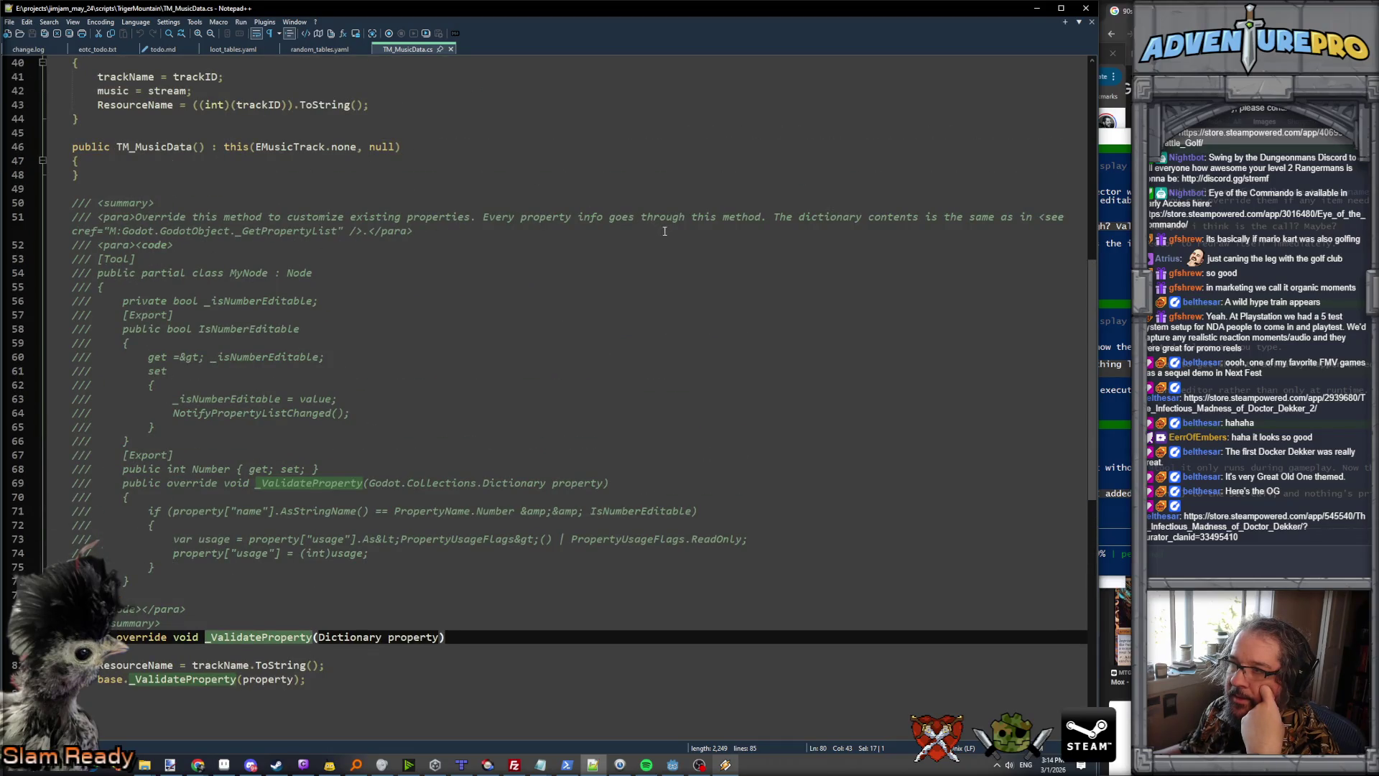
pyautogui.scroll(-2, 664, 233)
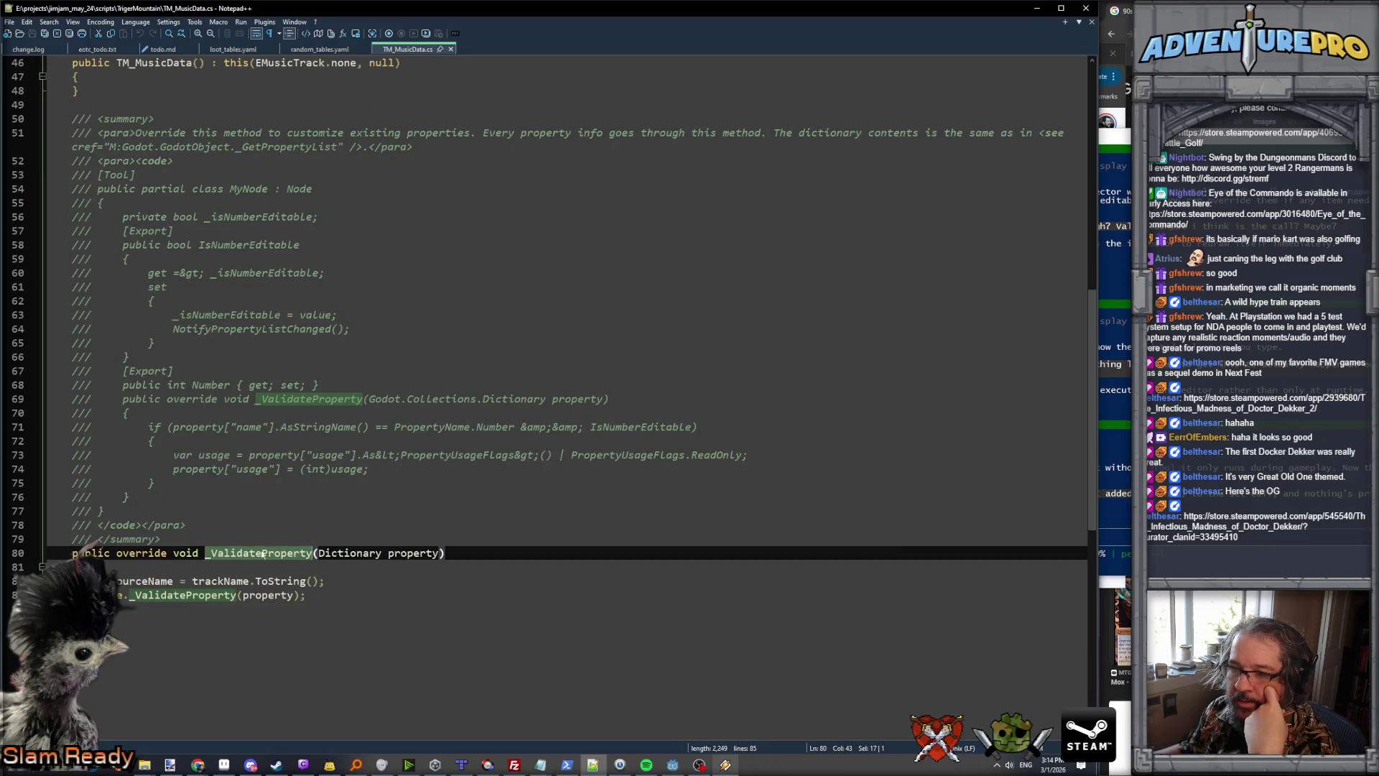
pyautogui.click(135, 582)
pyautogui.click(260, 554)
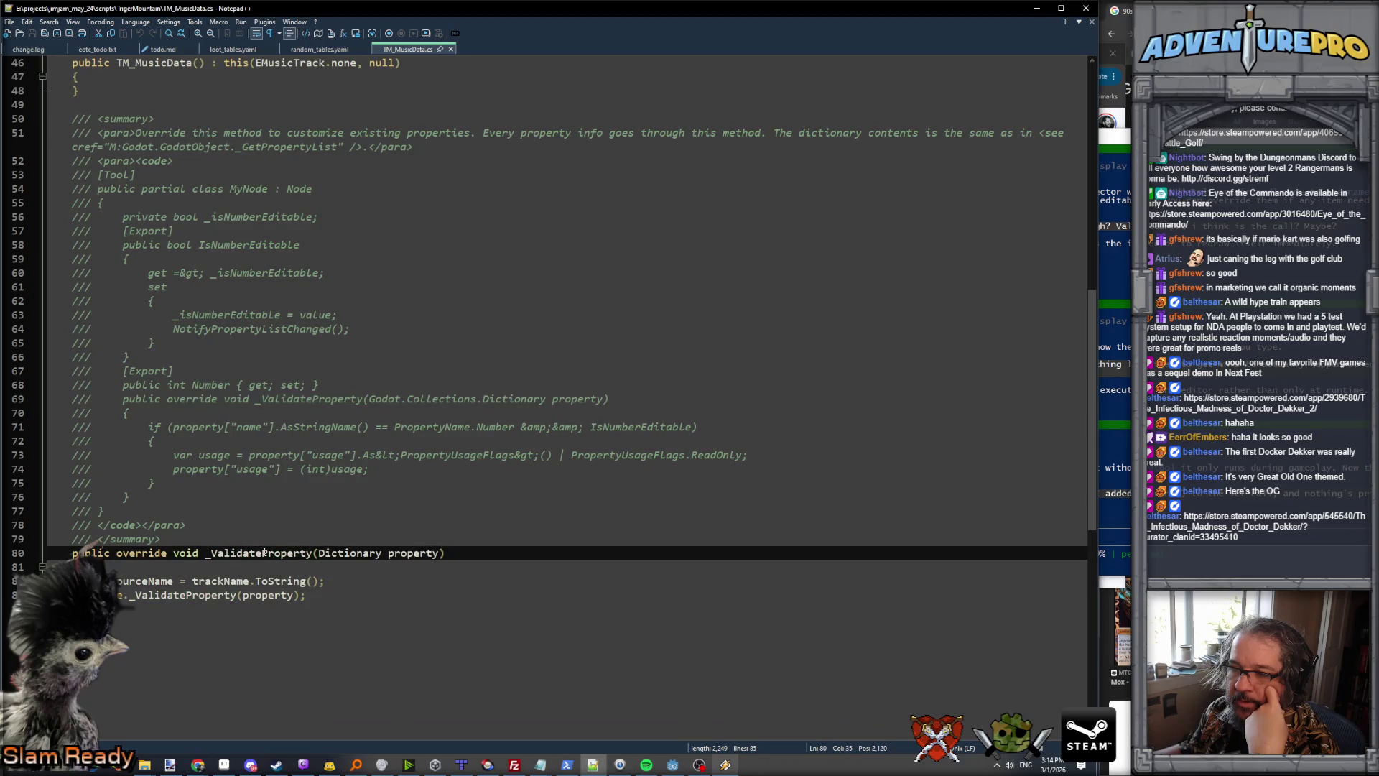
# Highlight _ValidateProperty again, then check Claude's progress in the terminal.
pyautogui.scroll(4, 264, 552)
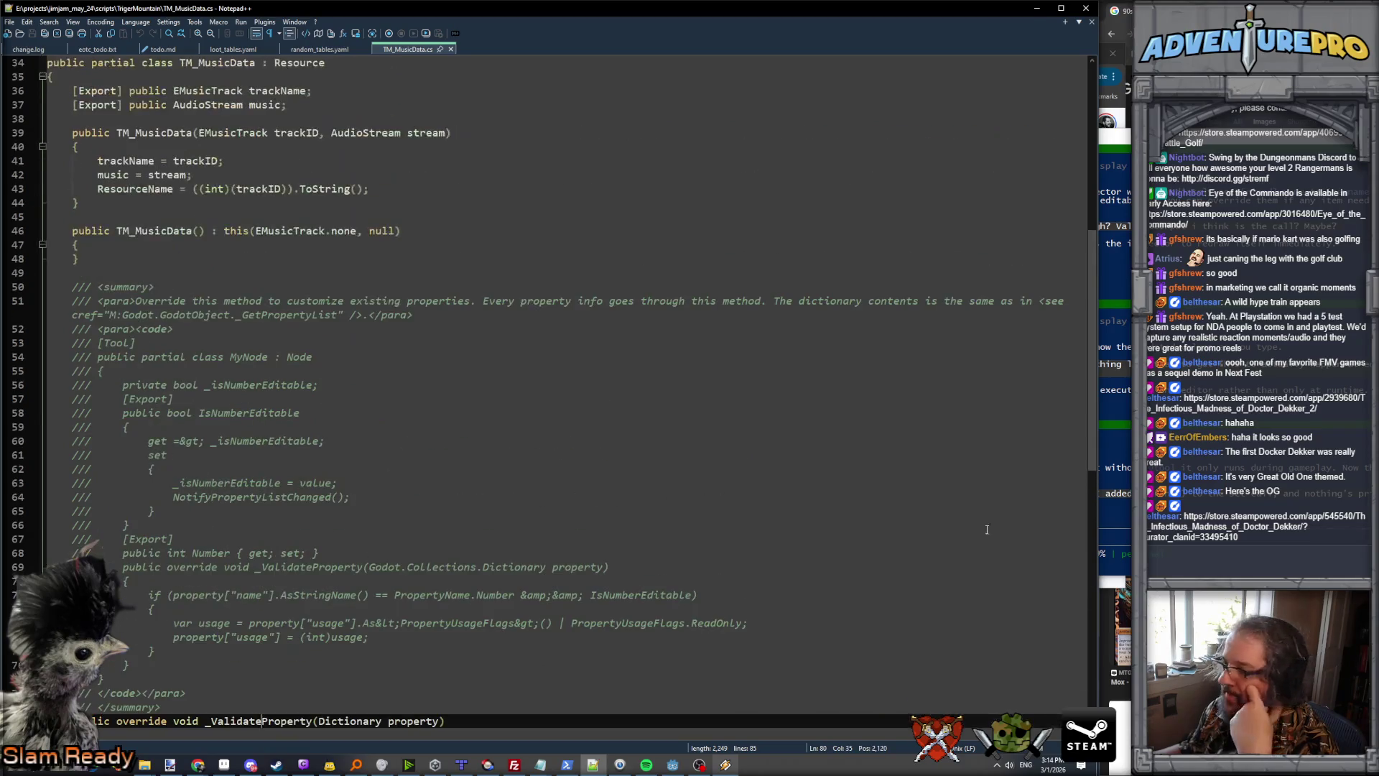
pyautogui.click(1247, 536)
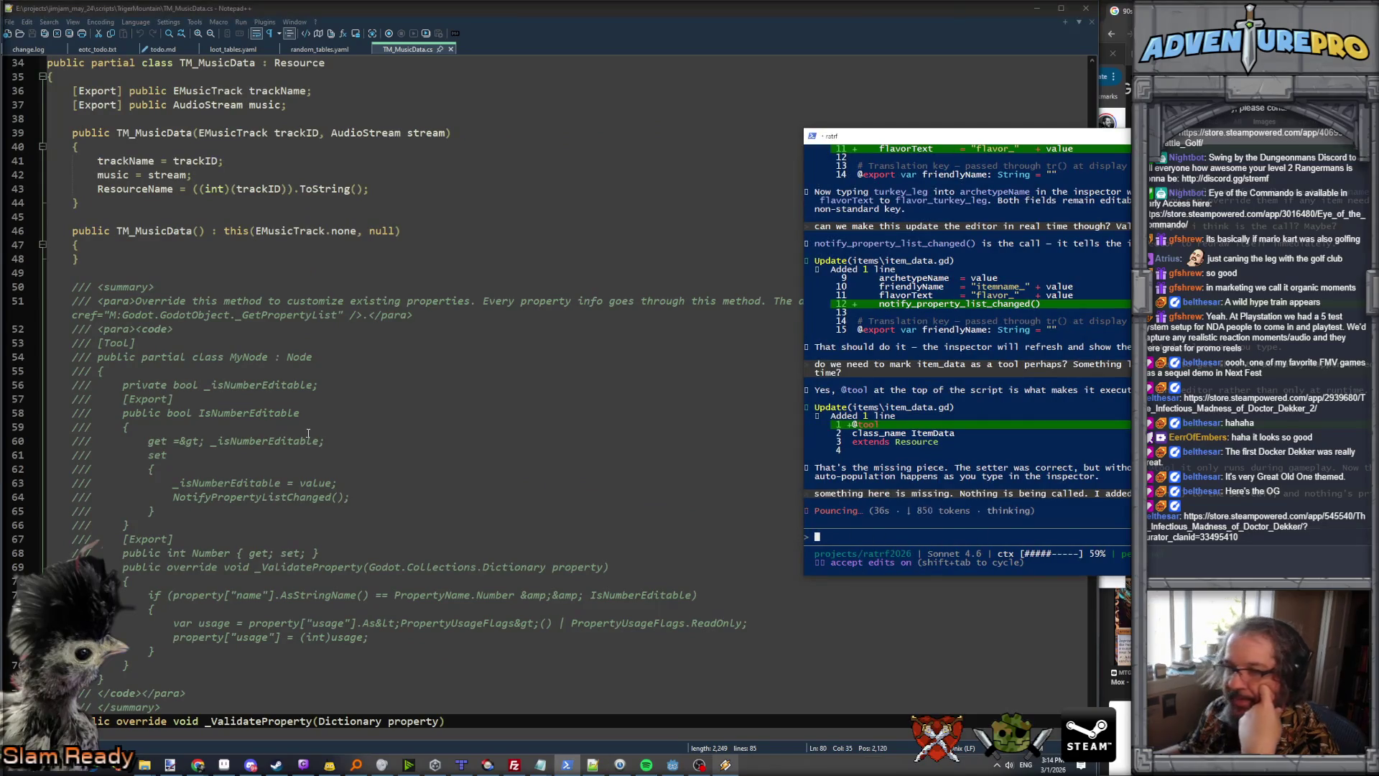
pyautogui.scroll(3, 308, 433)
pyautogui.scroll(-7, 308, 434)
pyautogui.doubleClick(264, 554)
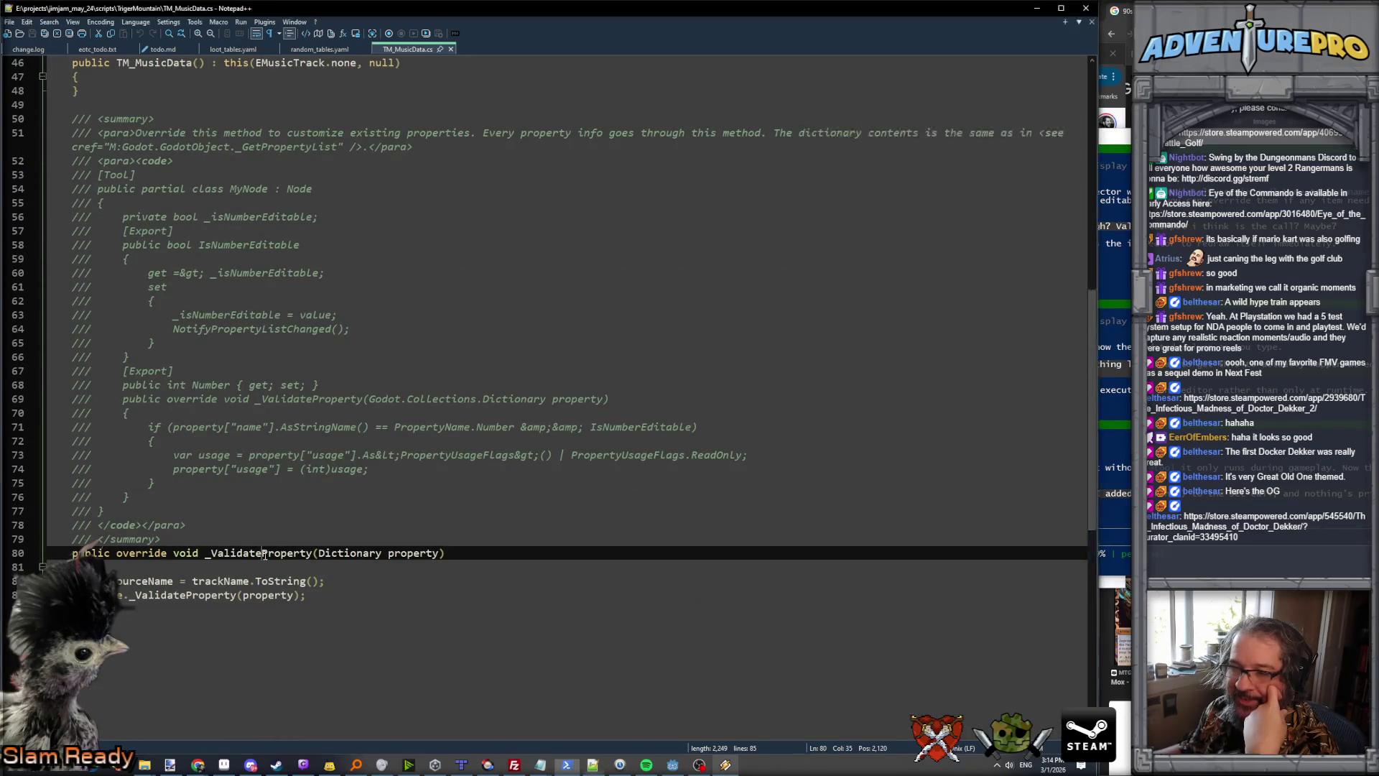
pyautogui.scroll(6, 264, 554)
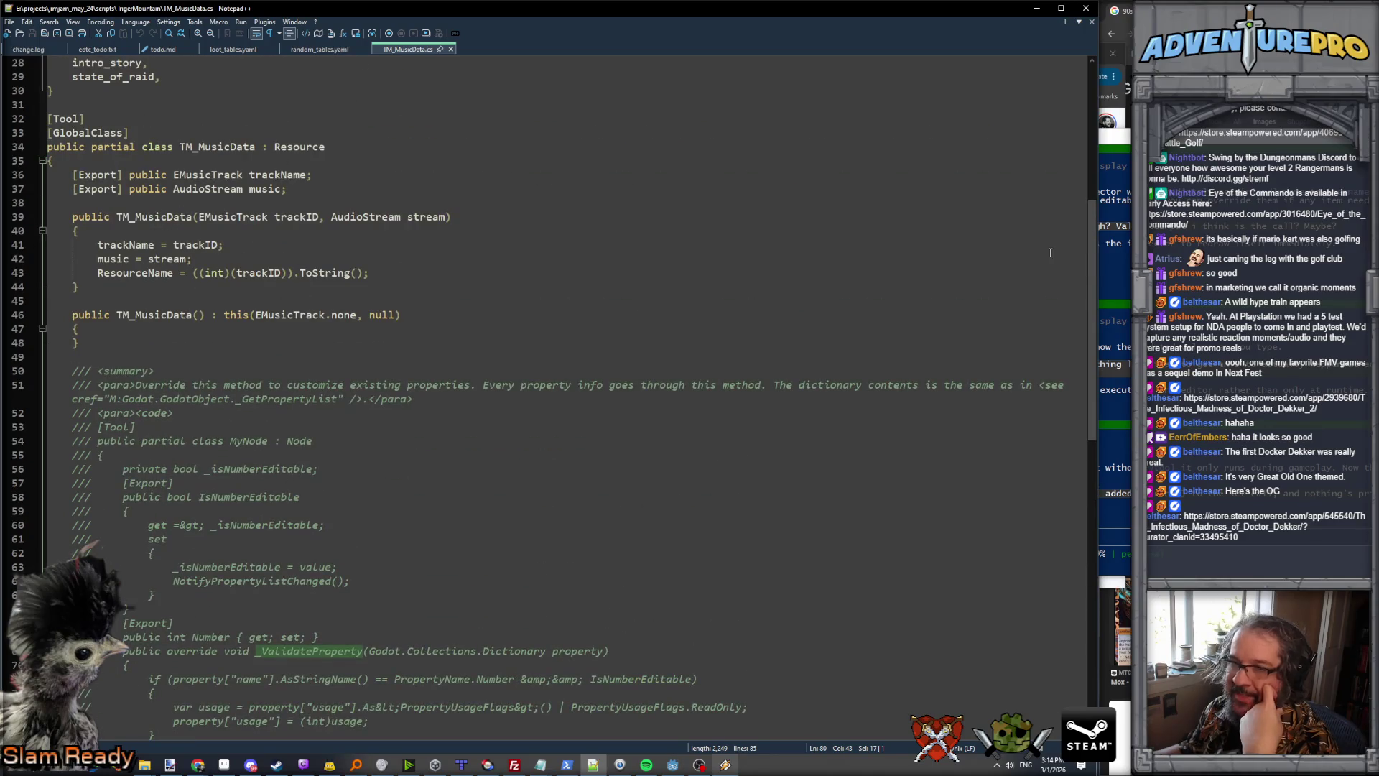
pyautogui.click(1103, 181)
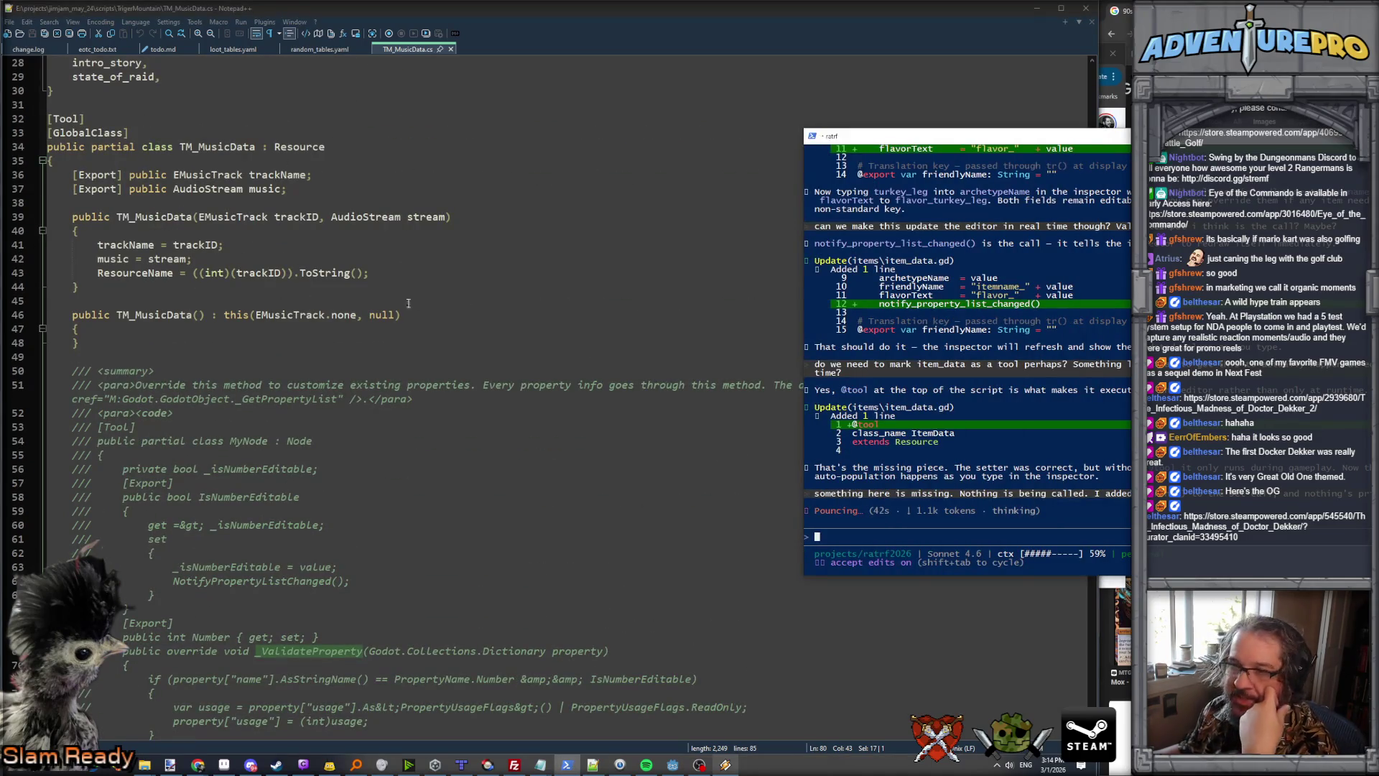
pyautogui.scroll(-6, 312, 340)
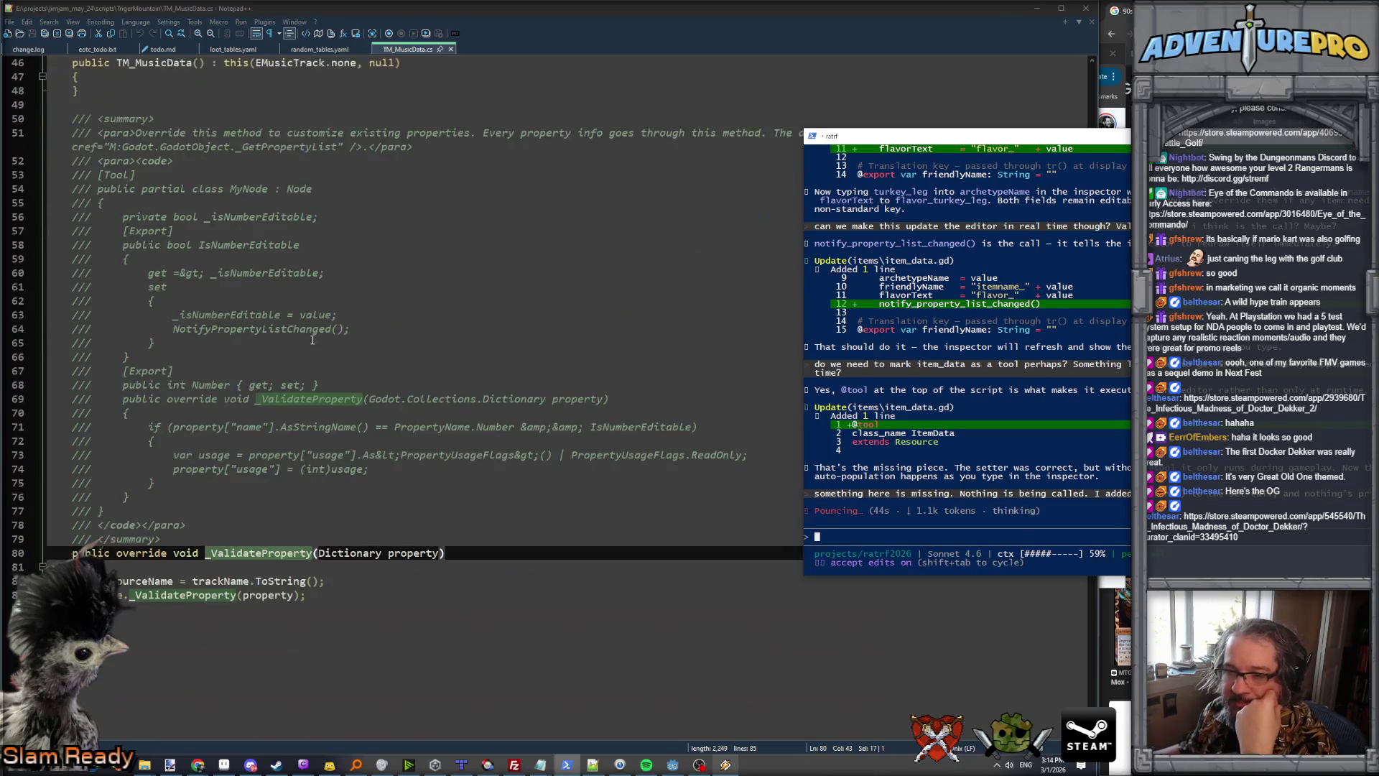
pyautogui.scroll(5, 312, 340)
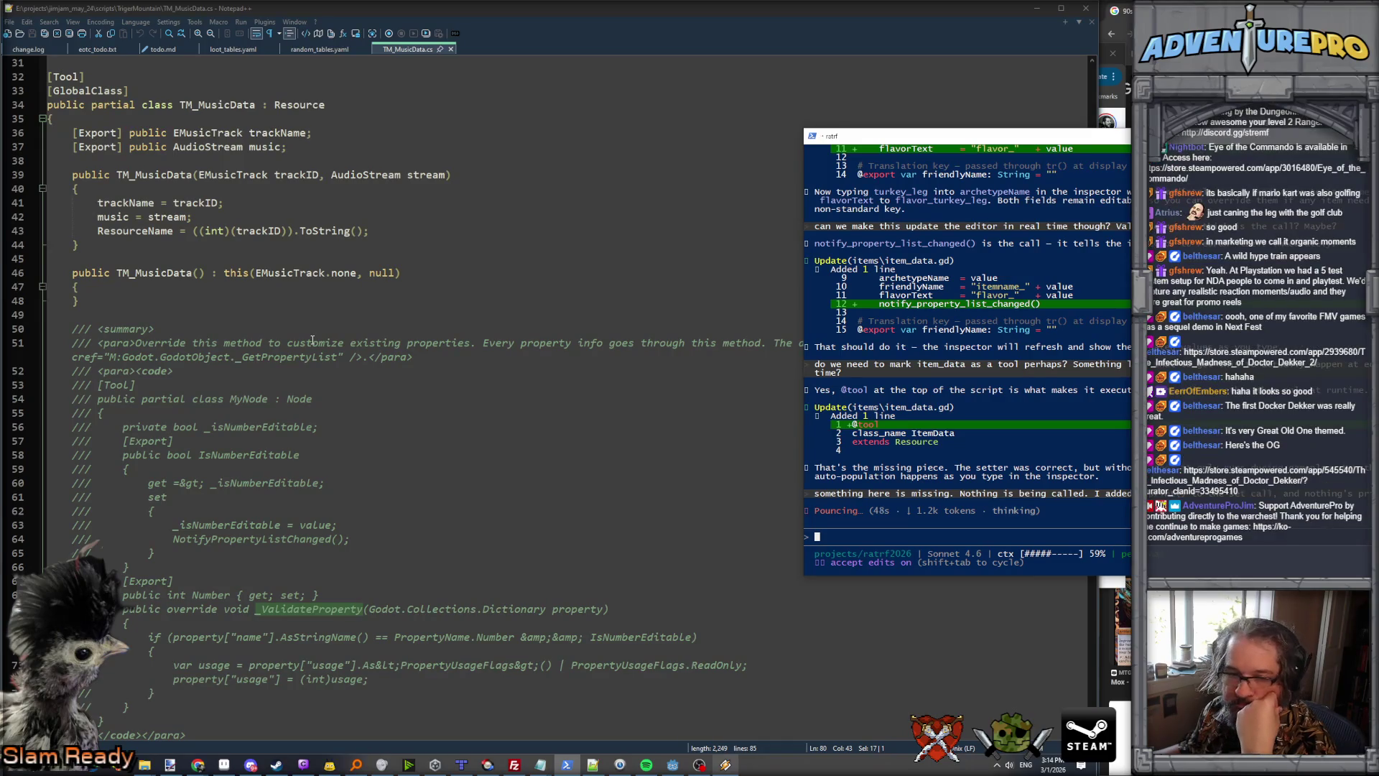
pyautogui.scroll(-6, 312, 340)
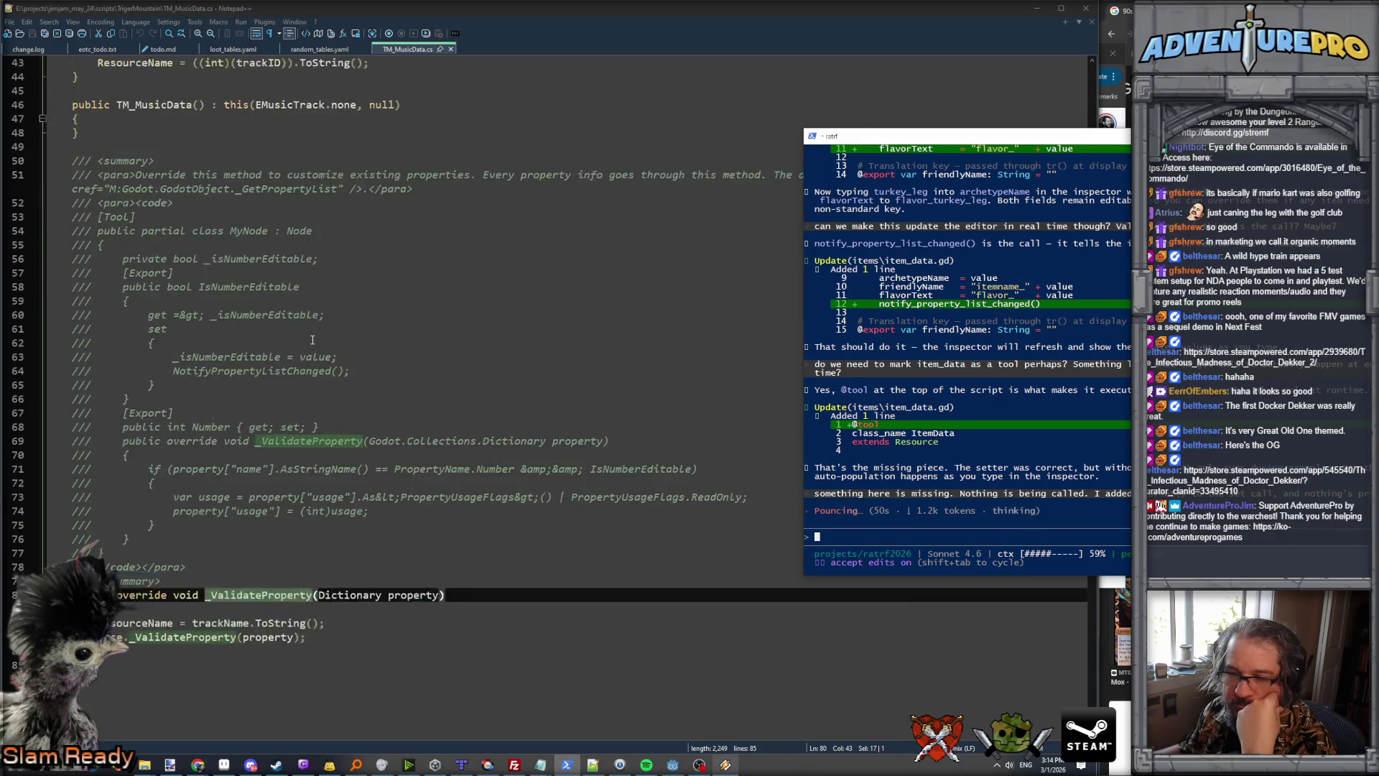